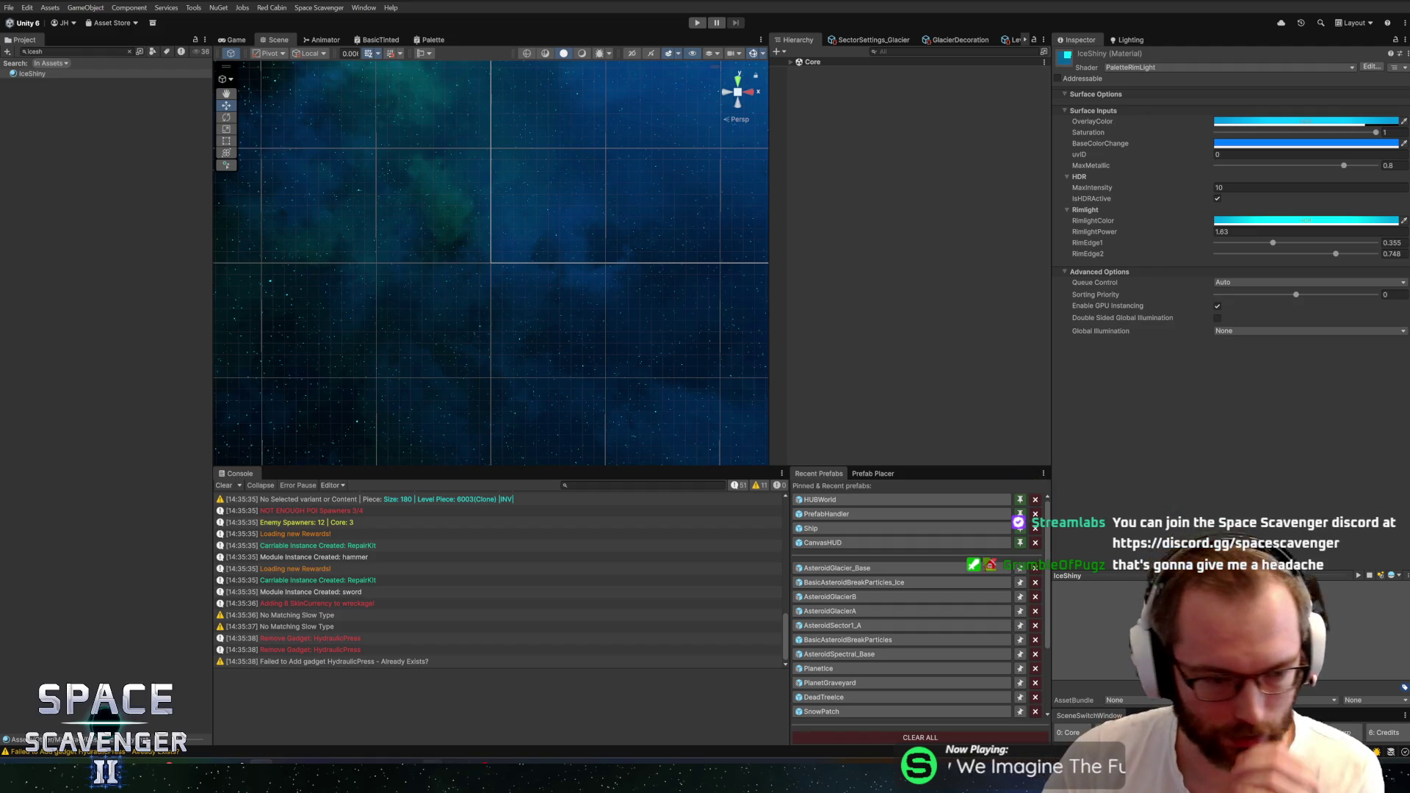
# Switch from Unity to Blender, showing AsteroidA_Glacier beside the palette texture
pyautogui.hotkey('alt', 'Tab')
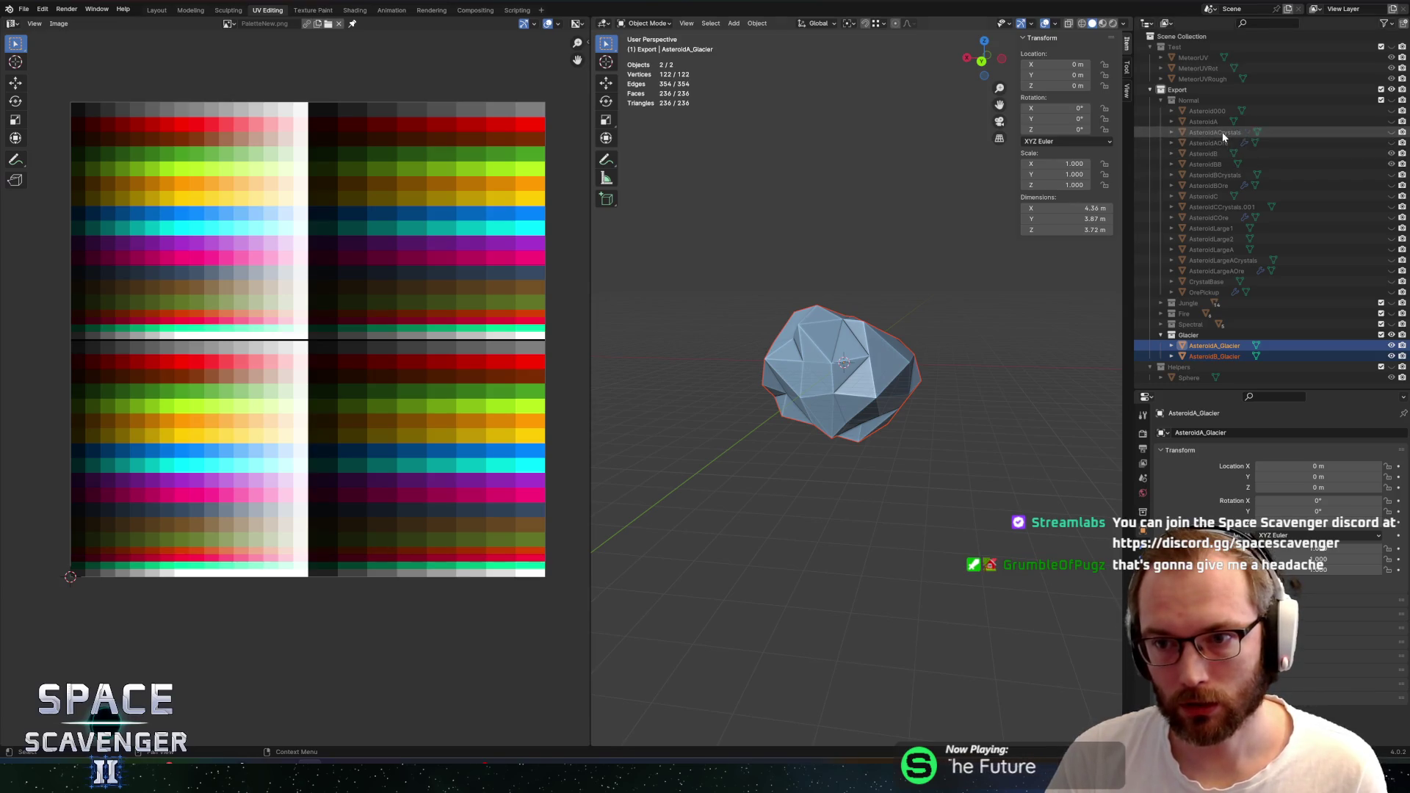
# Show the Normal collection and hide the Glacier collection and AsteroidACrystals
pyautogui.click(1379, 133)
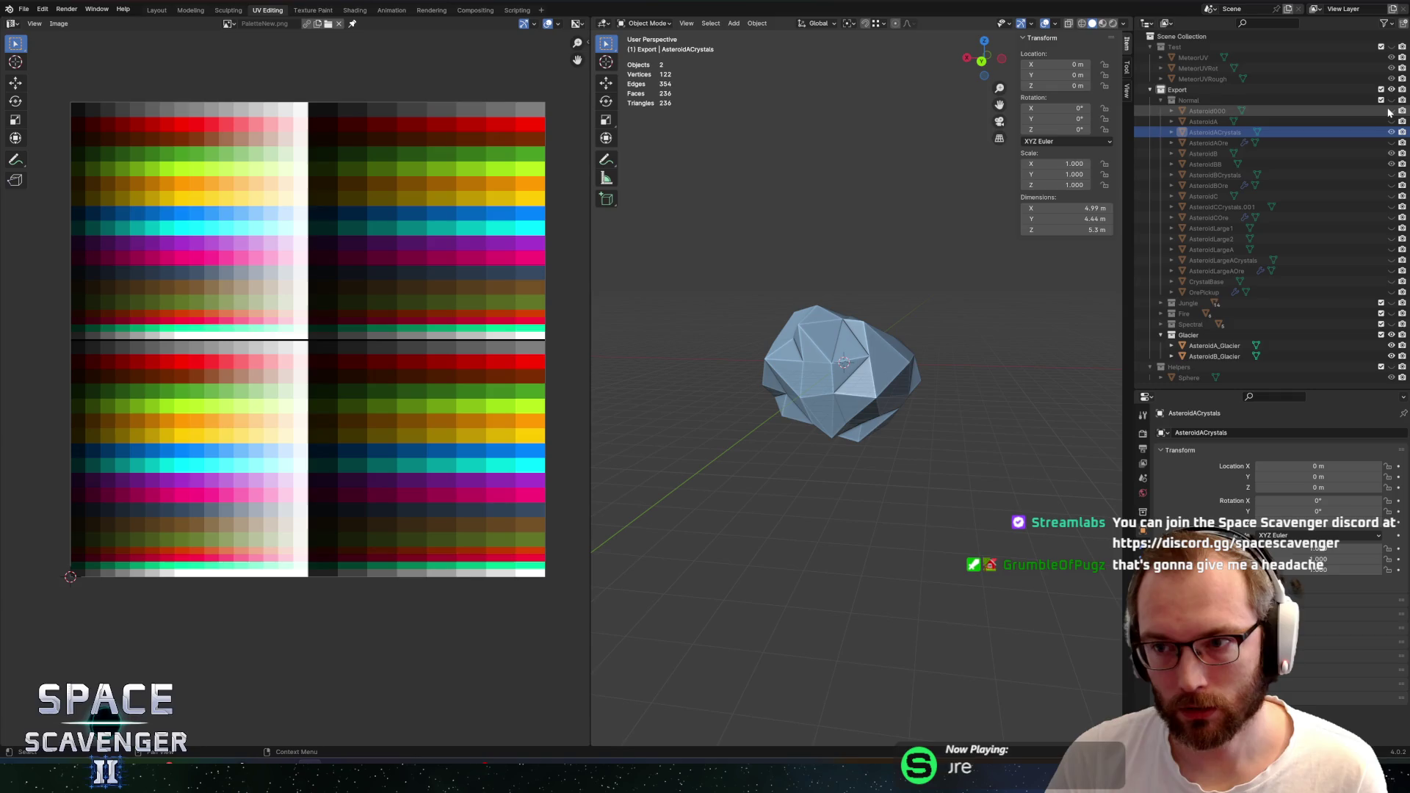
pyautogui.click(1390, 101)
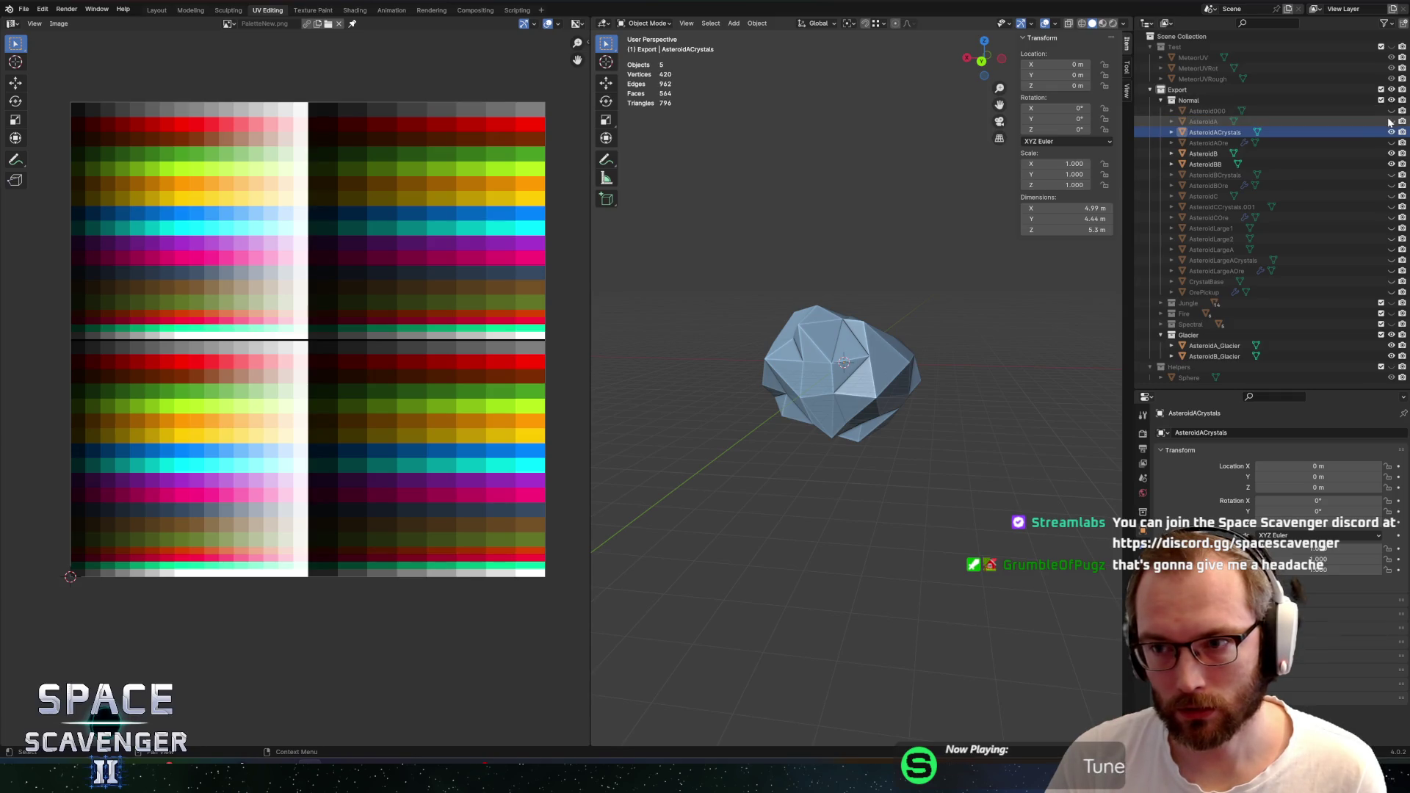
pyautogui.click(1391, 335)
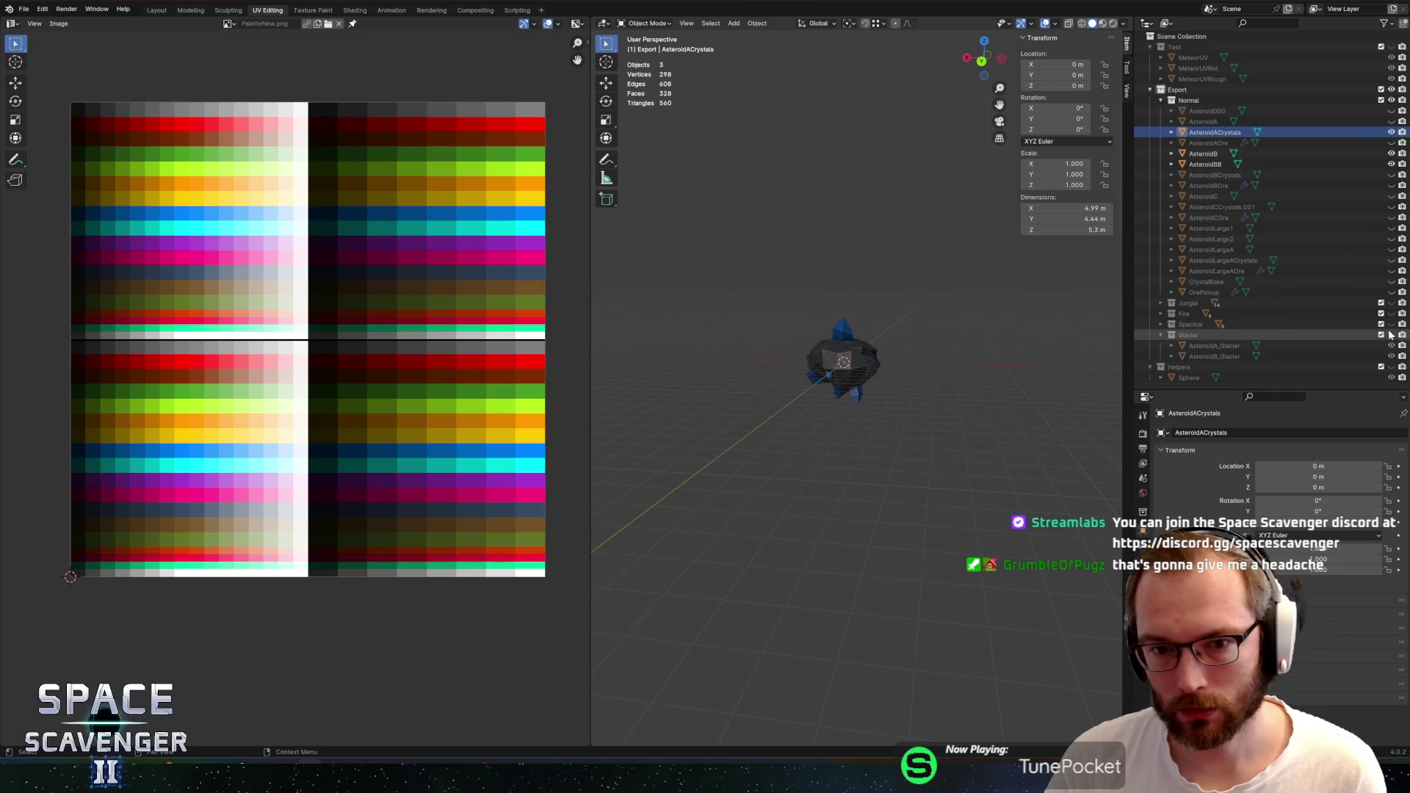
pyautogui.click(1390, 133)
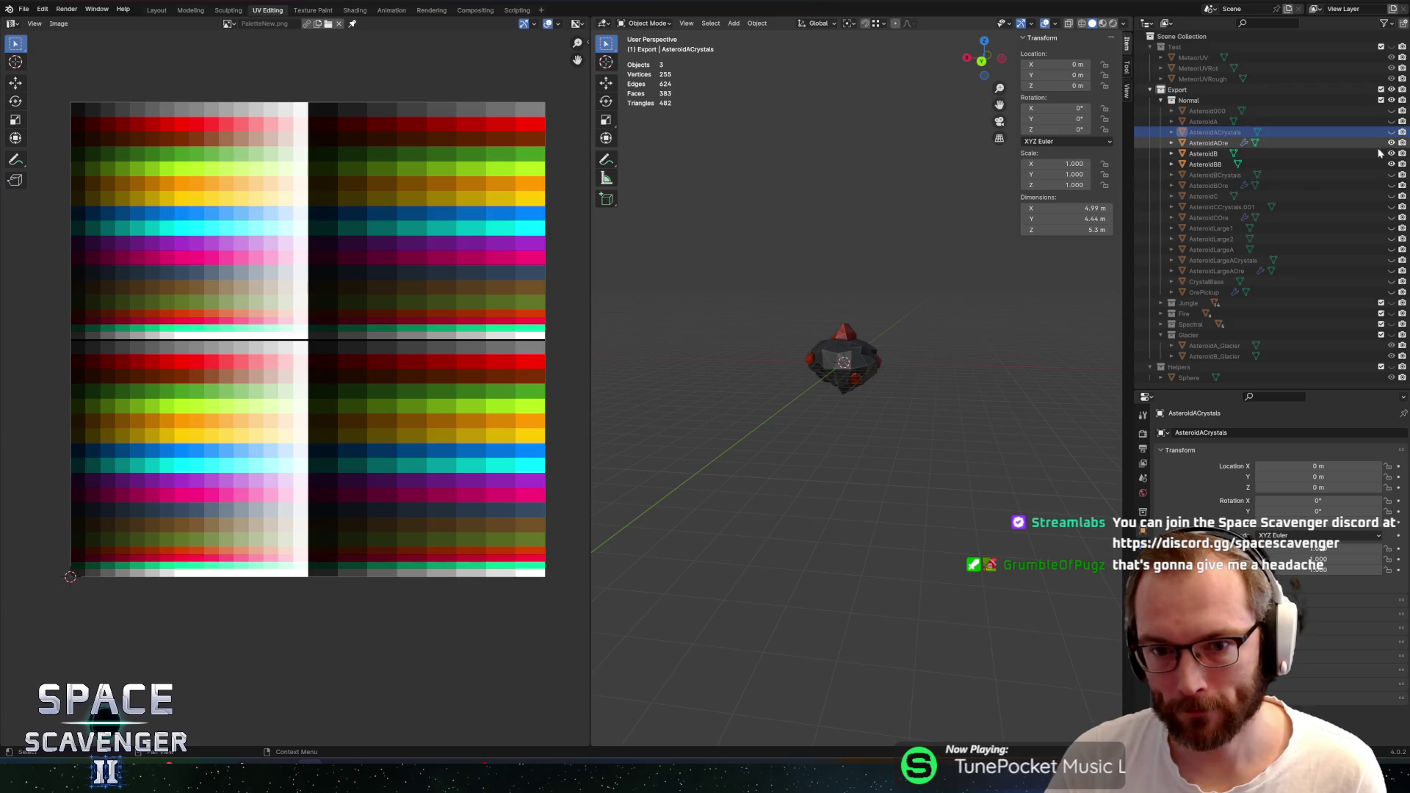
# Duplicate AsteroidAOre in place, move the copy into Glacier, and unhide Glacier
pyautogui.click(1205, 144)
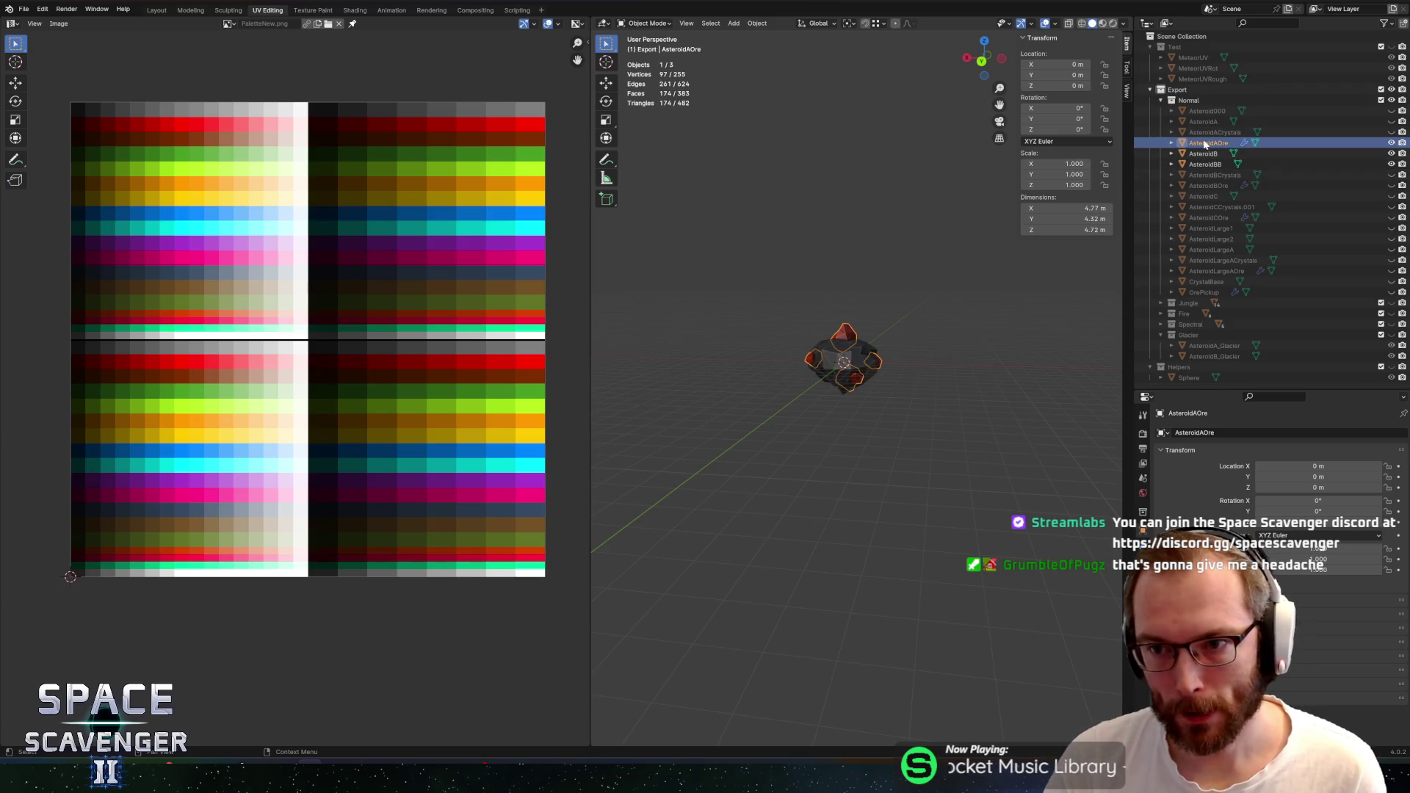
pyautogui.hotkey('shift', 'd')
pyautogui.rightClick(903, 266)
pyautogui.moveTo(1215, 154); pyautogui.dragTo(1201, 343)
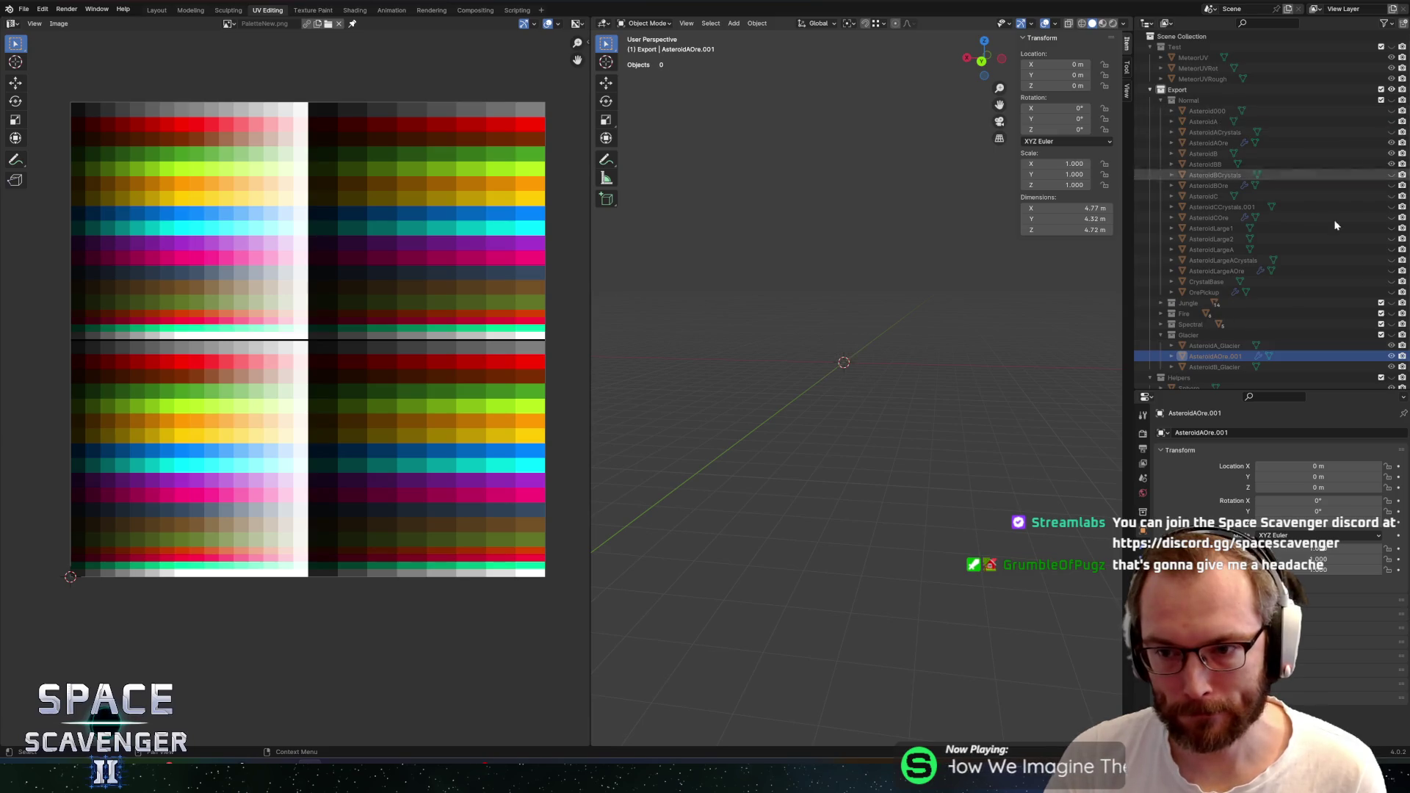
pyautogui.click(1215, 348)
pyautogui.hotkey('alt', 'h')
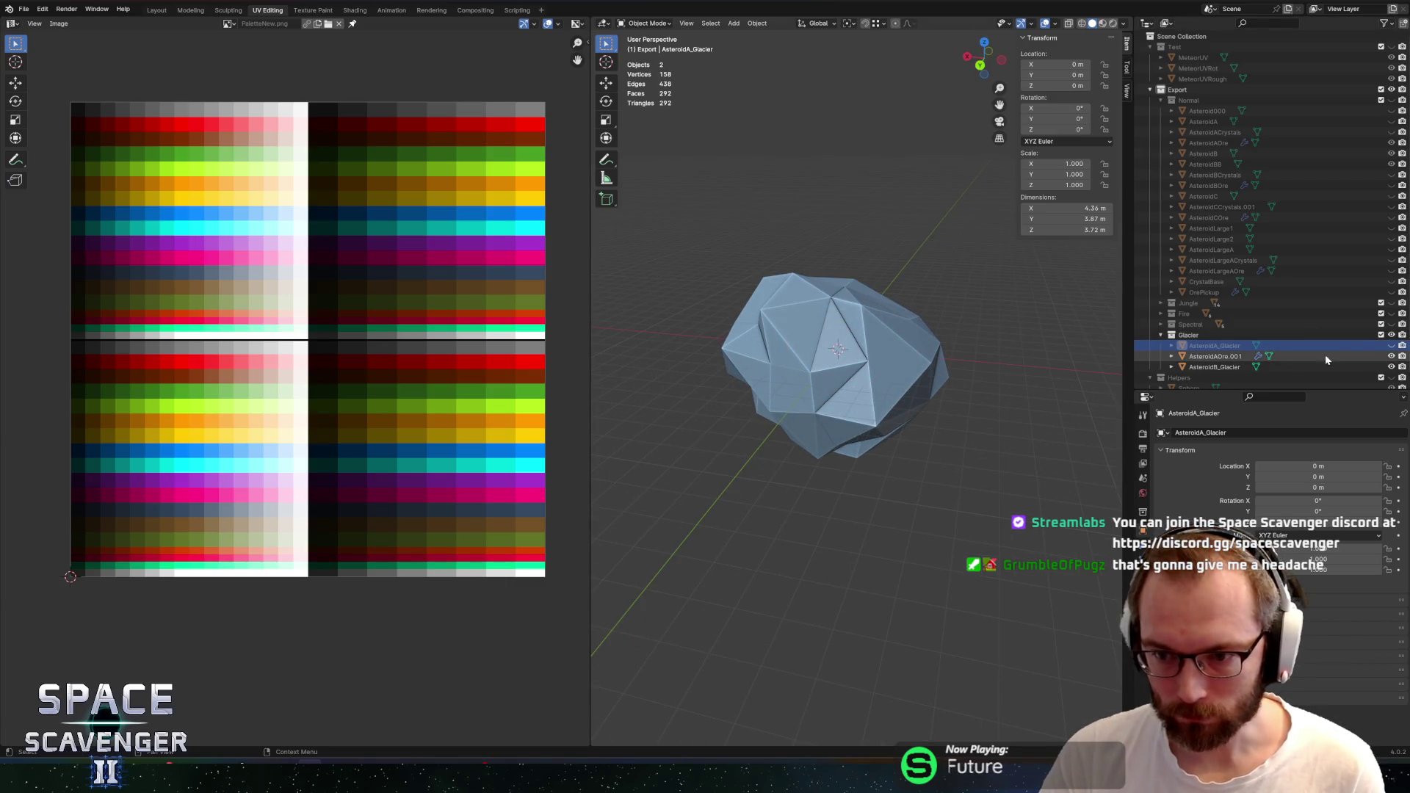
pyautogui.click(1209, 356)
# Unhide AsteroidAOre.001 and rename it AsteroidB_GlacierCopper
pyautogui.click(1391, 356)
pyautogui.doubleClick(1211, 356)
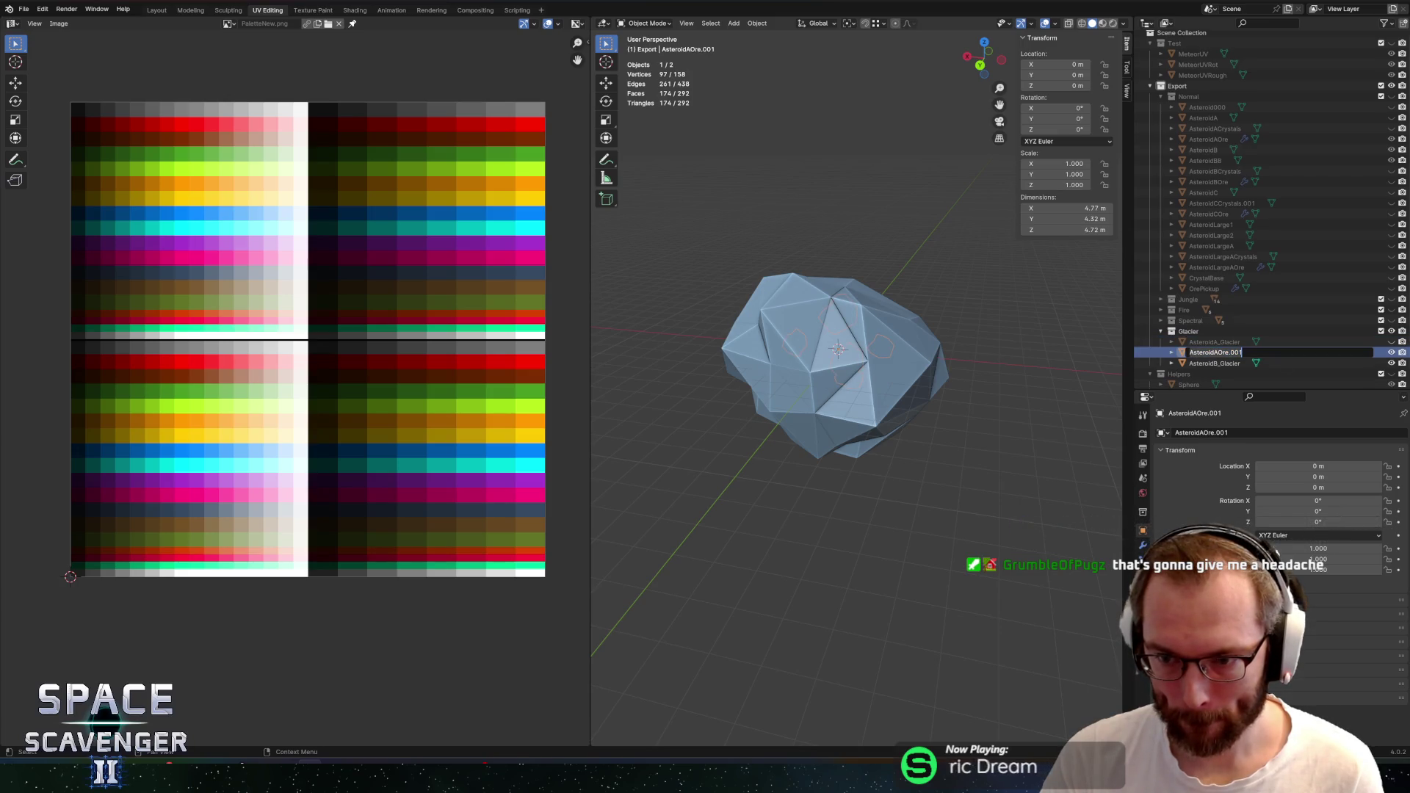
pyautogui.press('Delete')
pyautogui.write('B_Fi')
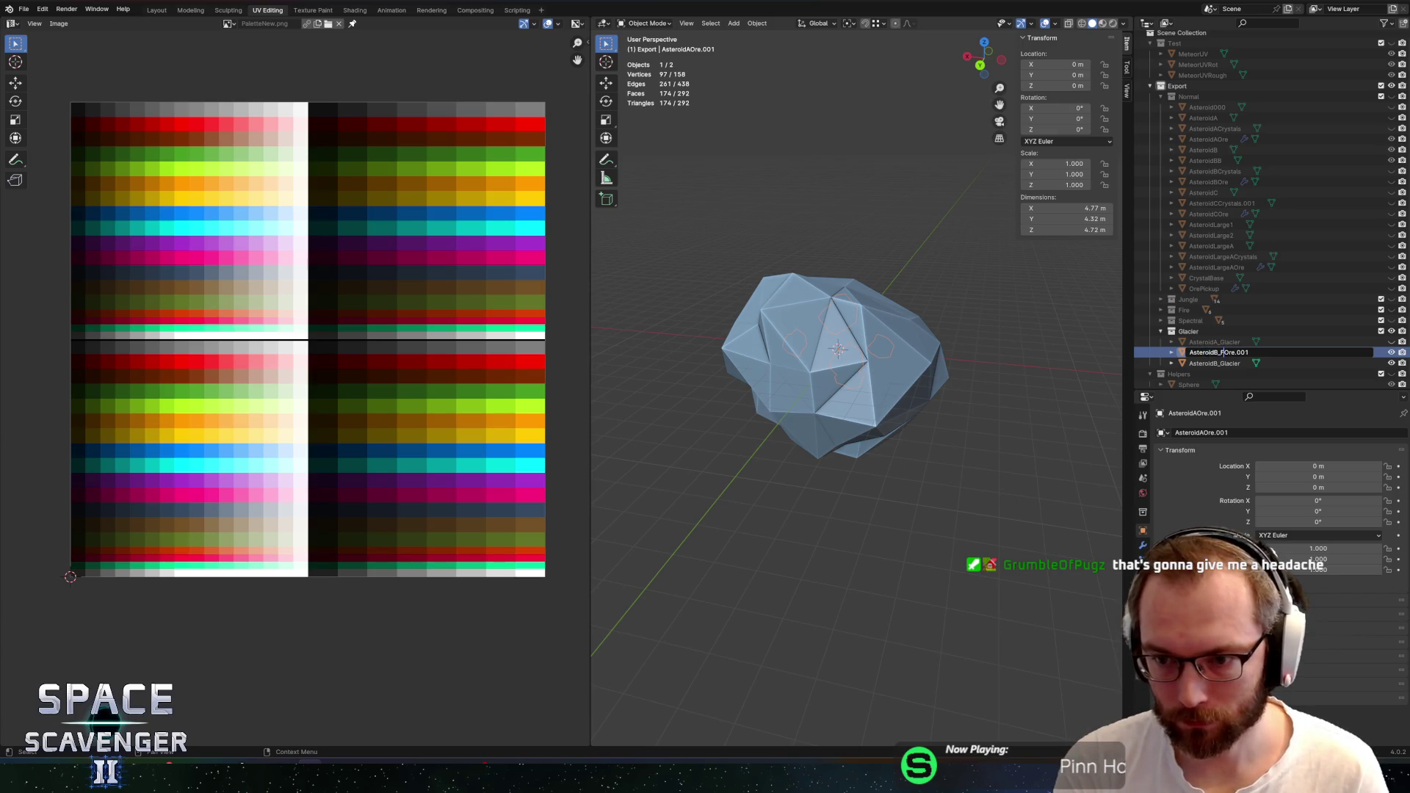
pyautogui.write('ier')
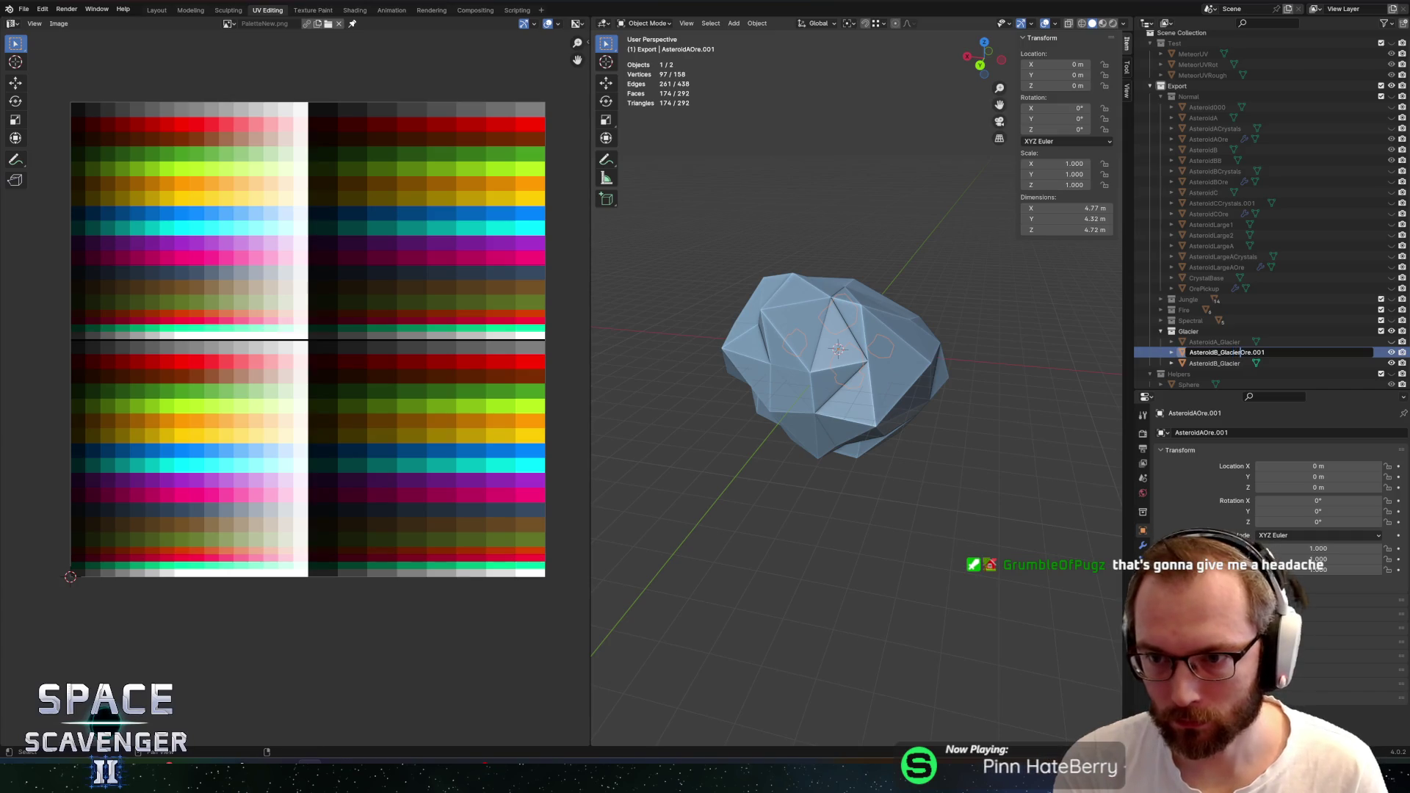
pyautogui.write('Coppe')
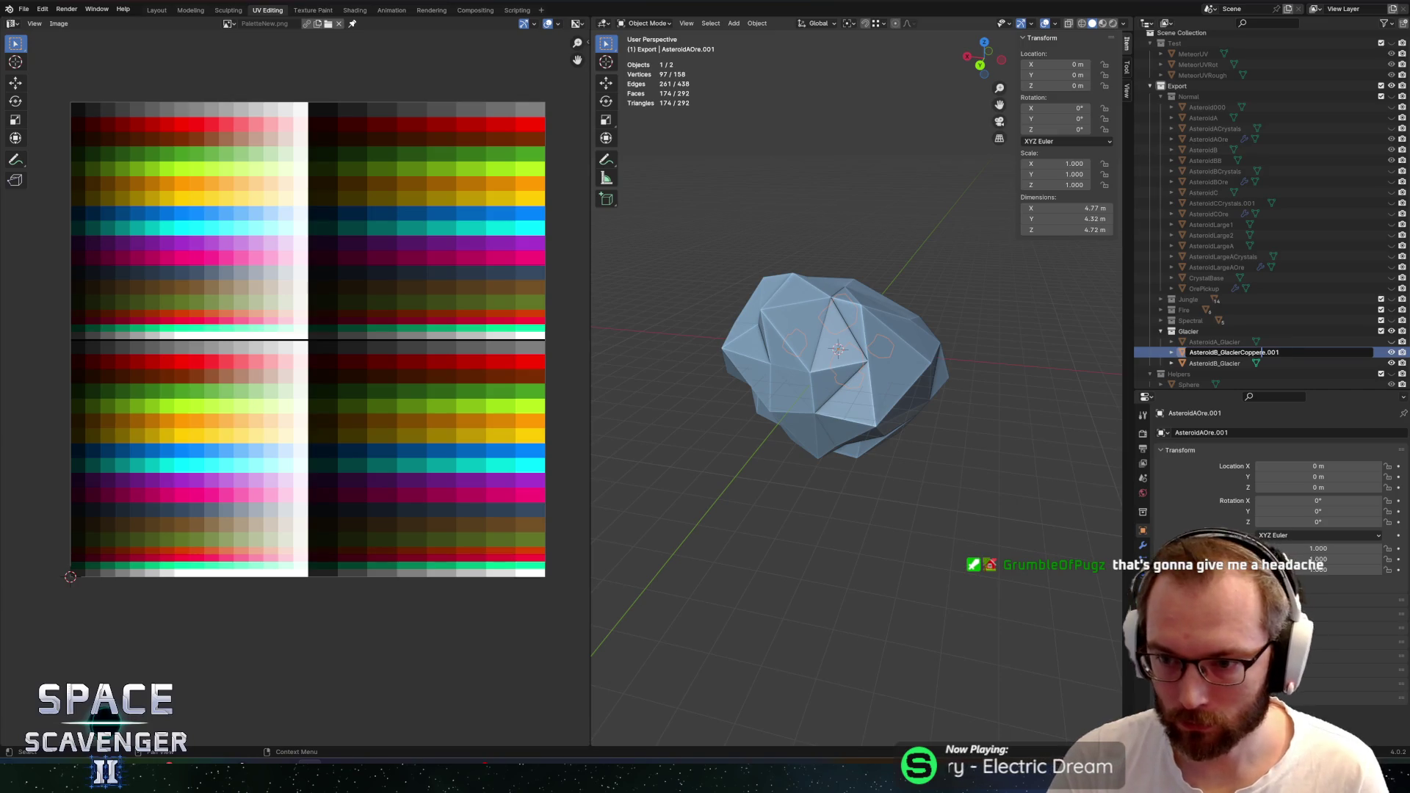
pyautogui.press('Return')
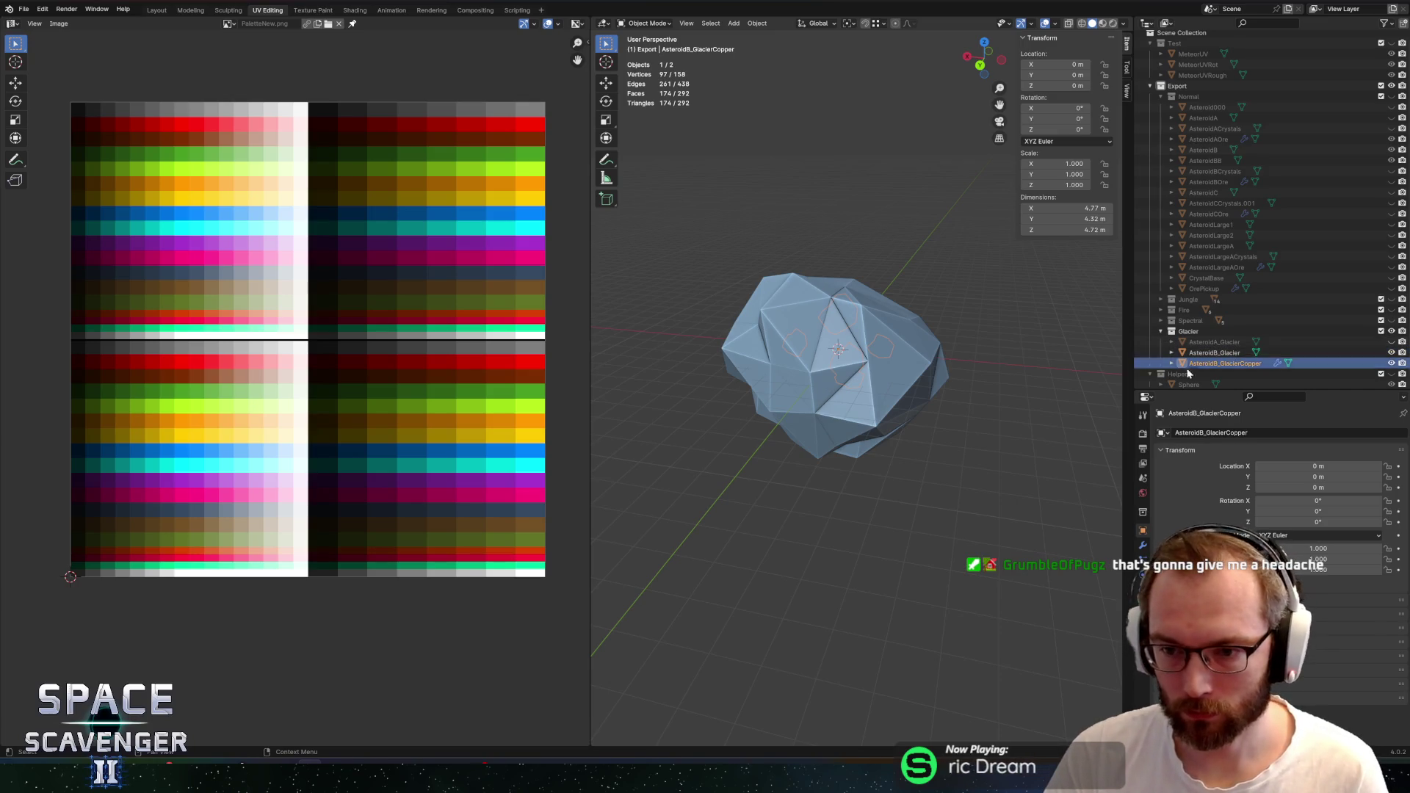
# Expand and collapse the Jungle collection to compare names, then enter Edit Mode
pyautogui.scroll(-1, 1161, 307)
pyautogui.click(1160, 293)
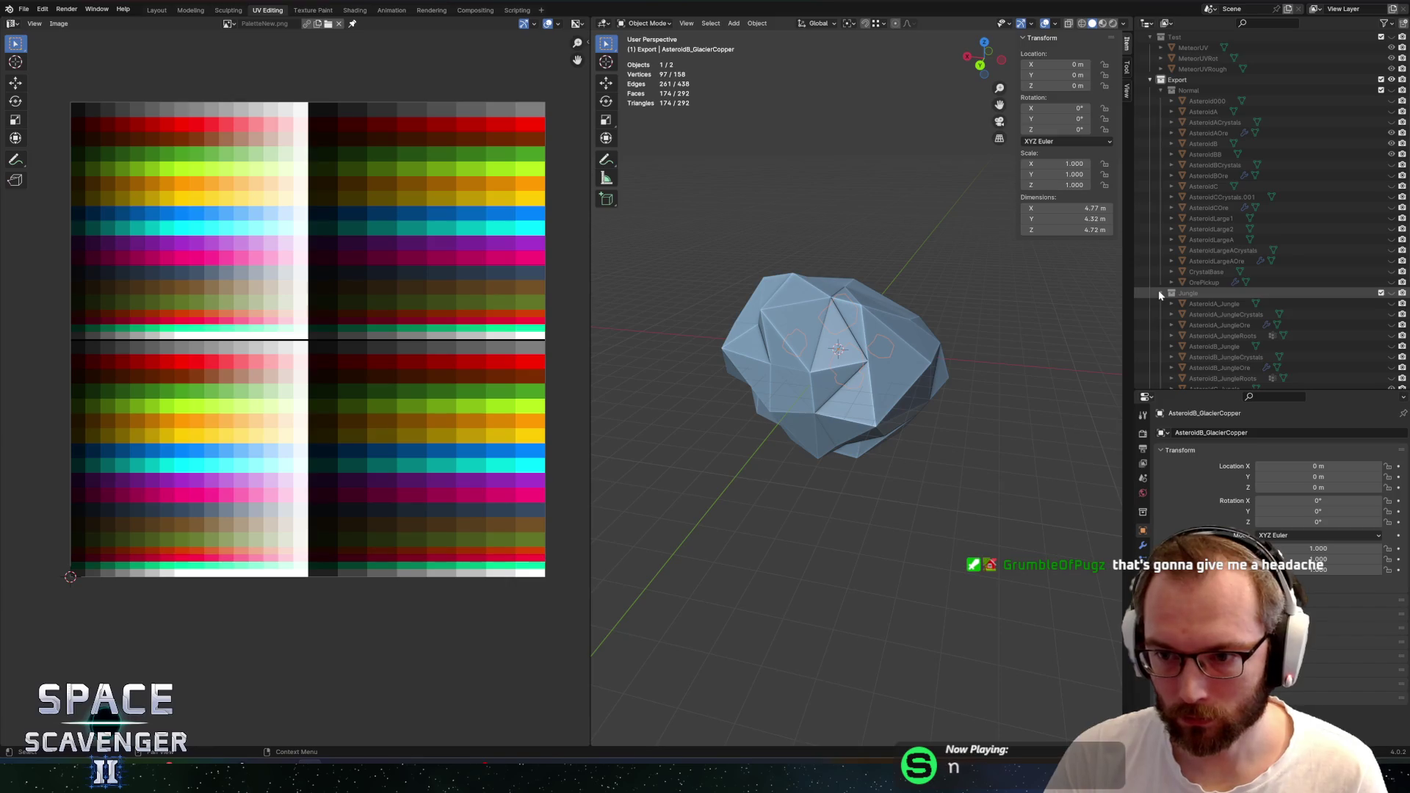
pyautogui.click(1161, 293)
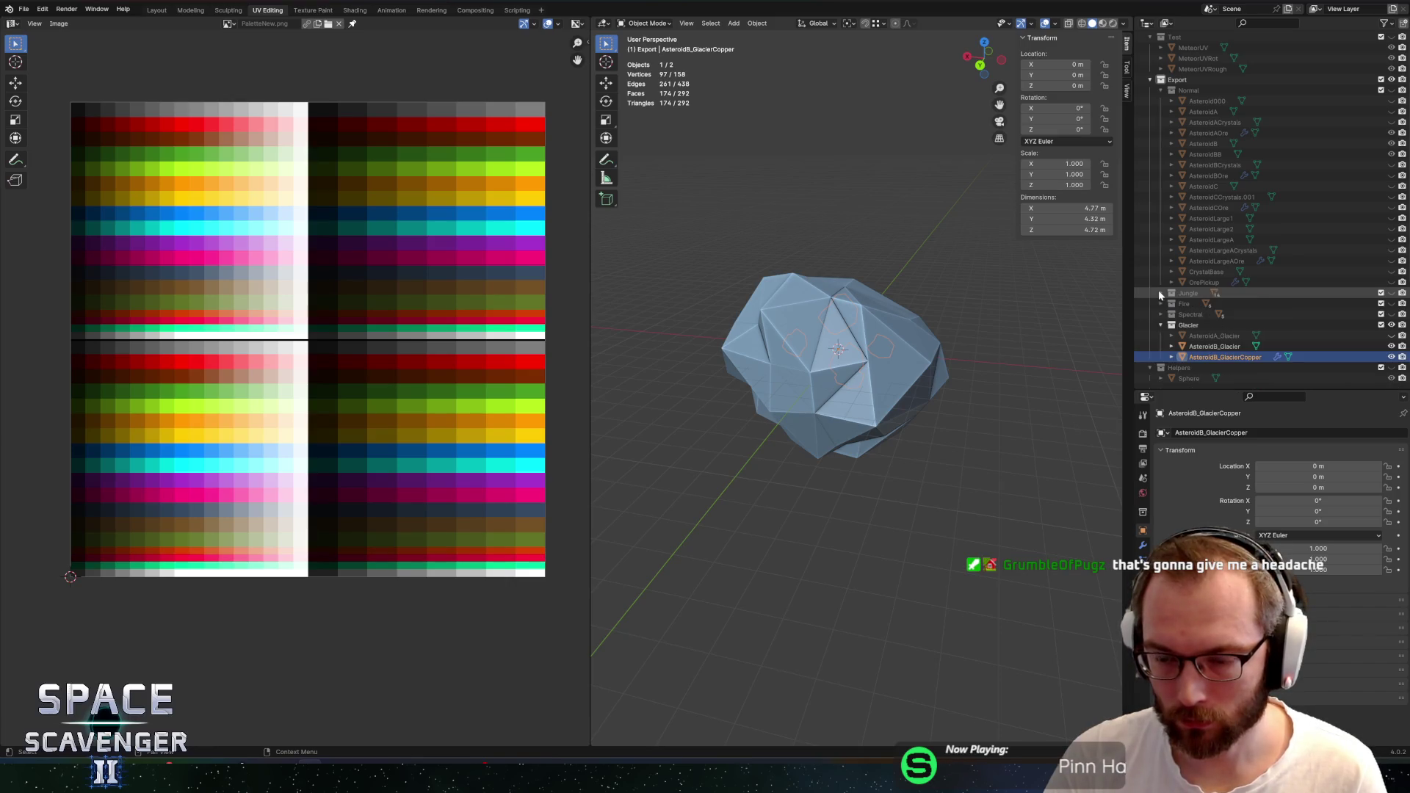
pyautogui.press('Tab')
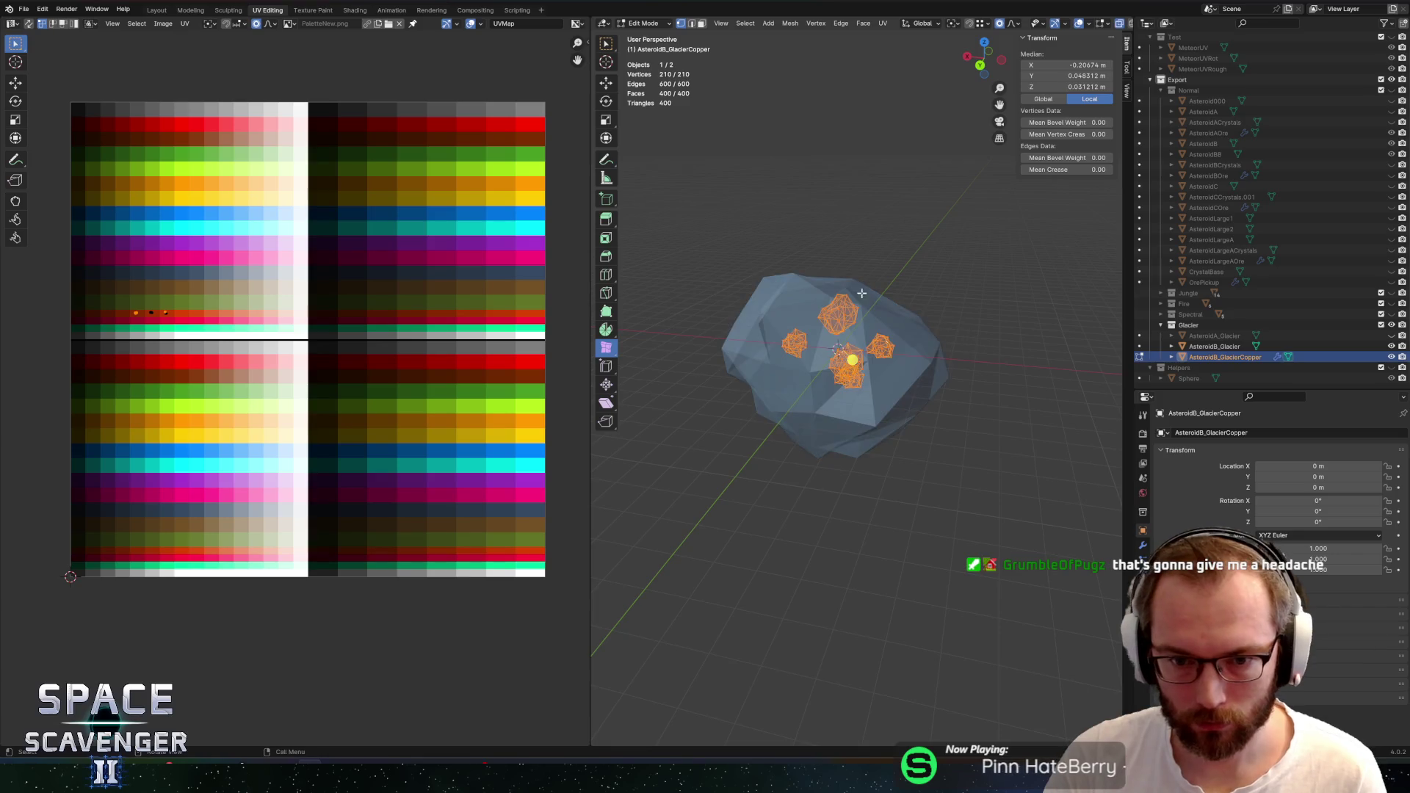
# Try lifting one copper chunk along Z, then cancel and undo the move
pyautogui.click(829, 303)
pyautogui.hotkey('ctrl', 'l')
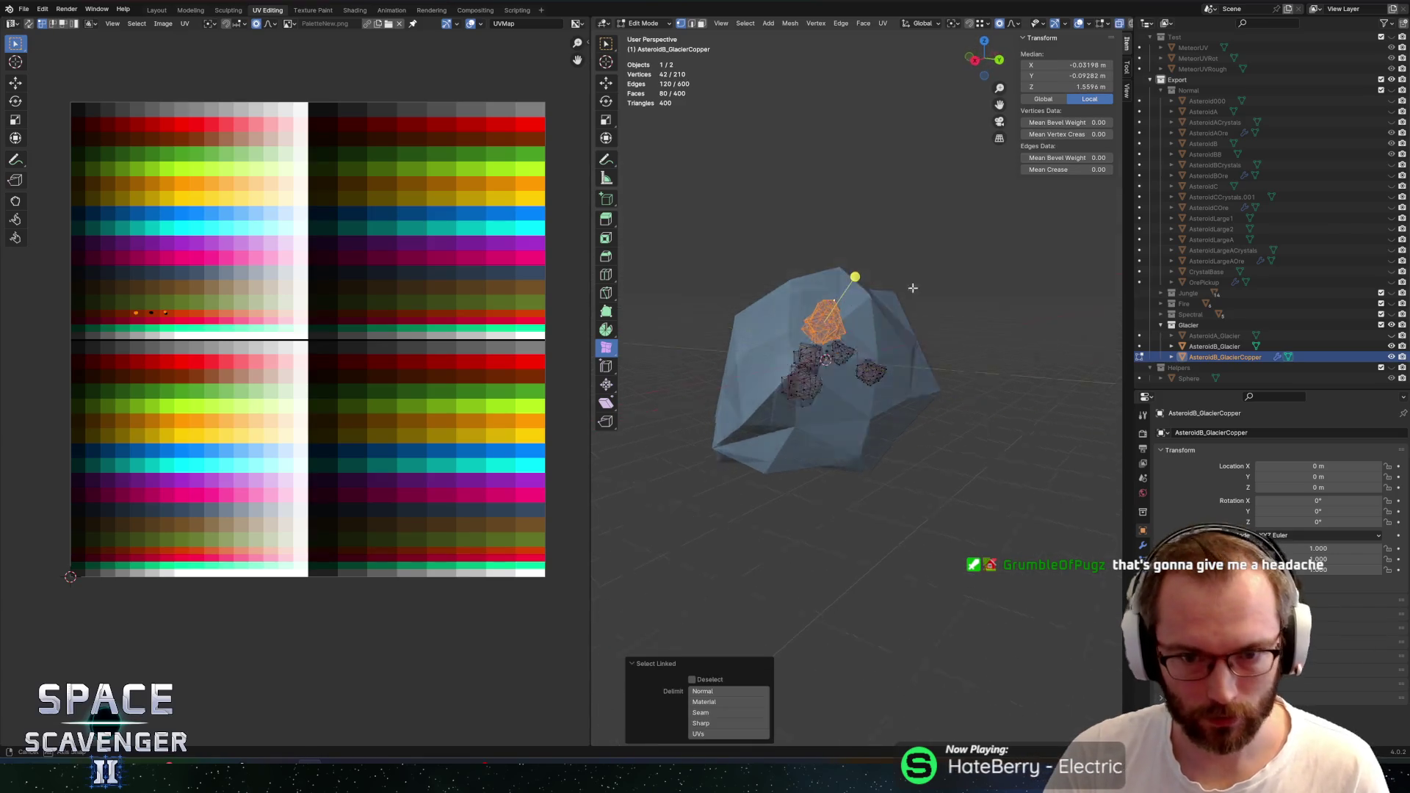
pyautogui.press('g')
pyautogui.press('z')
pyautogui.click(928, 284)
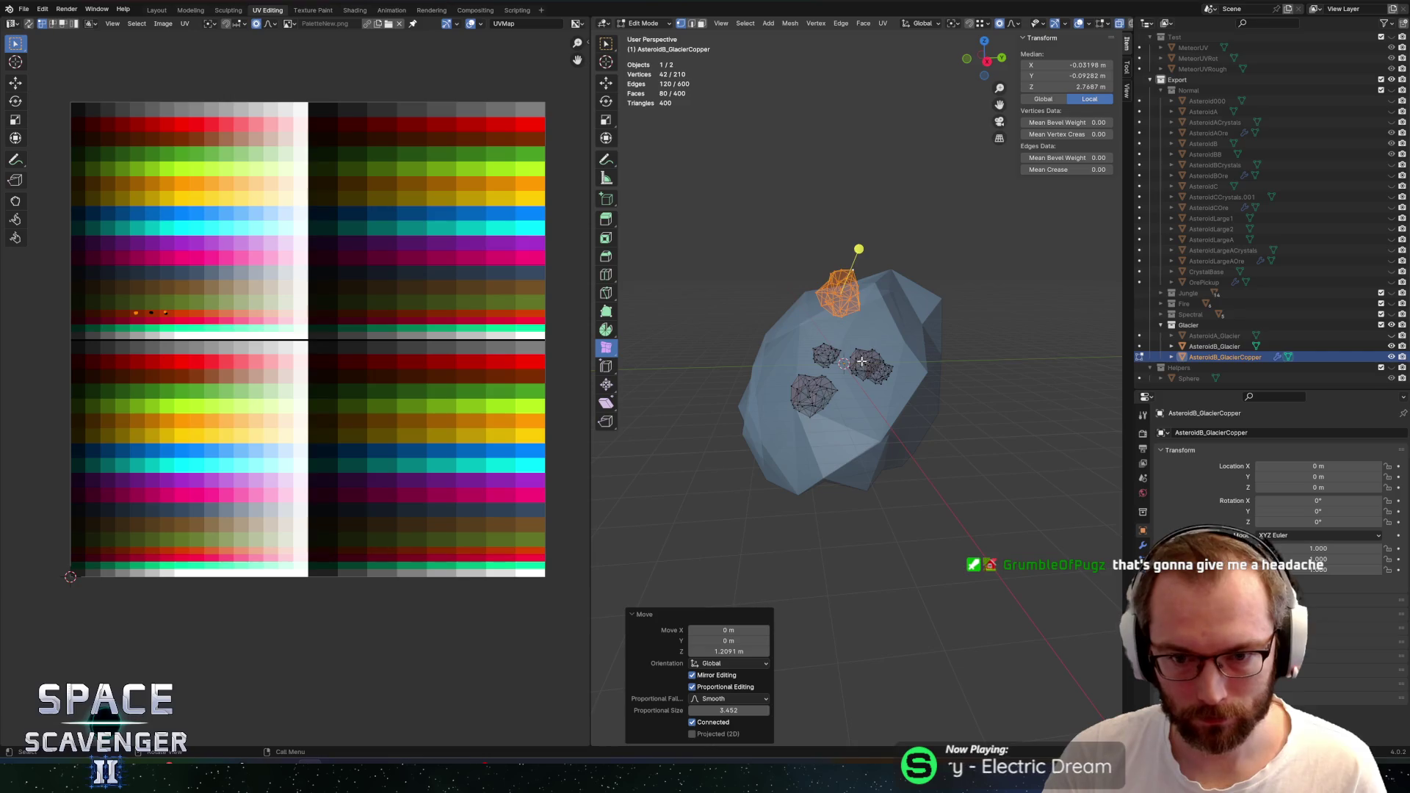
pyautogui.rightClick(950, 334)
pyautogui.hotkey('ctrl', 'z')
# Move the middle copper chunk out along X and enlarge it
pyautogui.press('l')
pyautogui.press('g')
pyautogui.press('x')
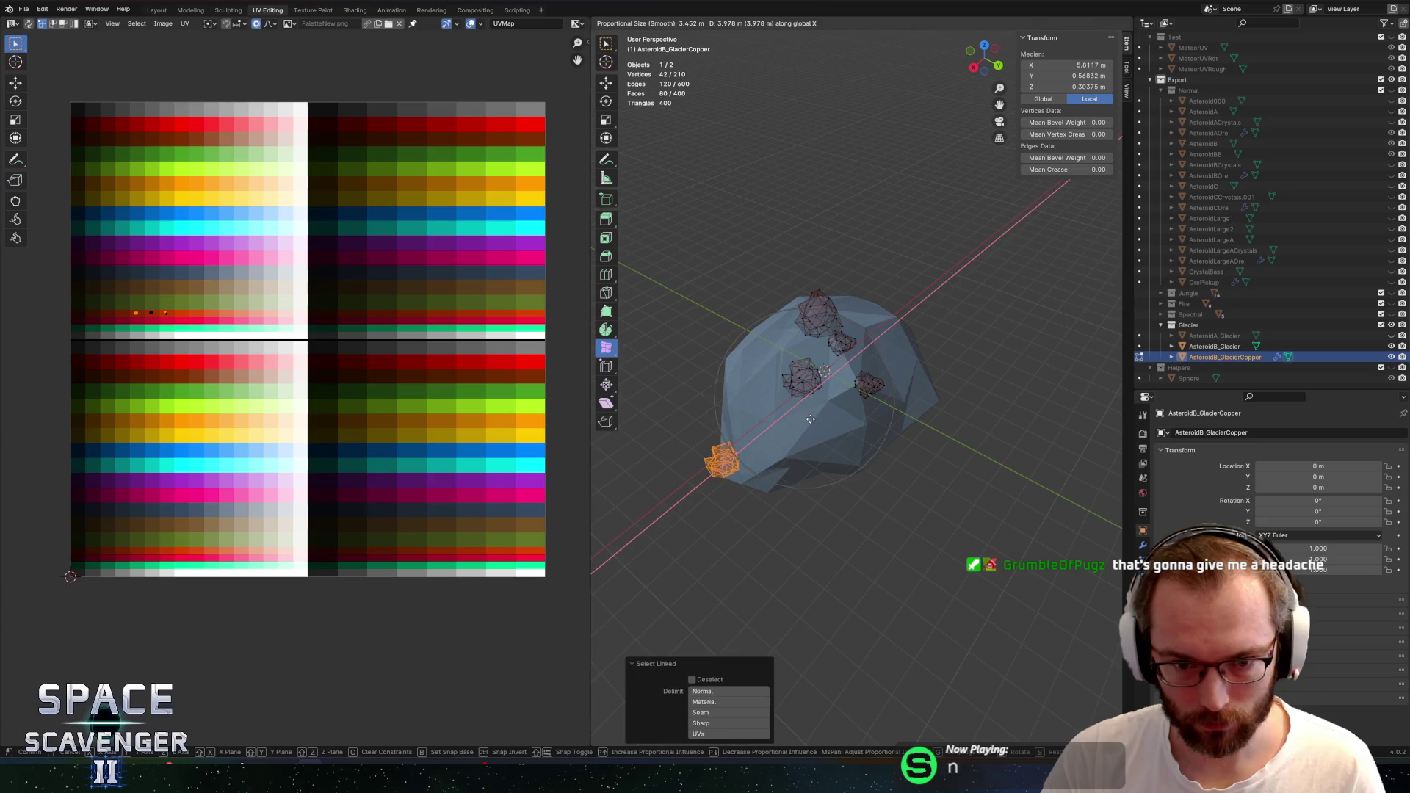
pyautogui.click(848, 424)
pyautogui.press('s')
pyautogui.click(849, 424)
# Move another copper chunk 2.41 m out along Y
pyautogui.click(790, 381)
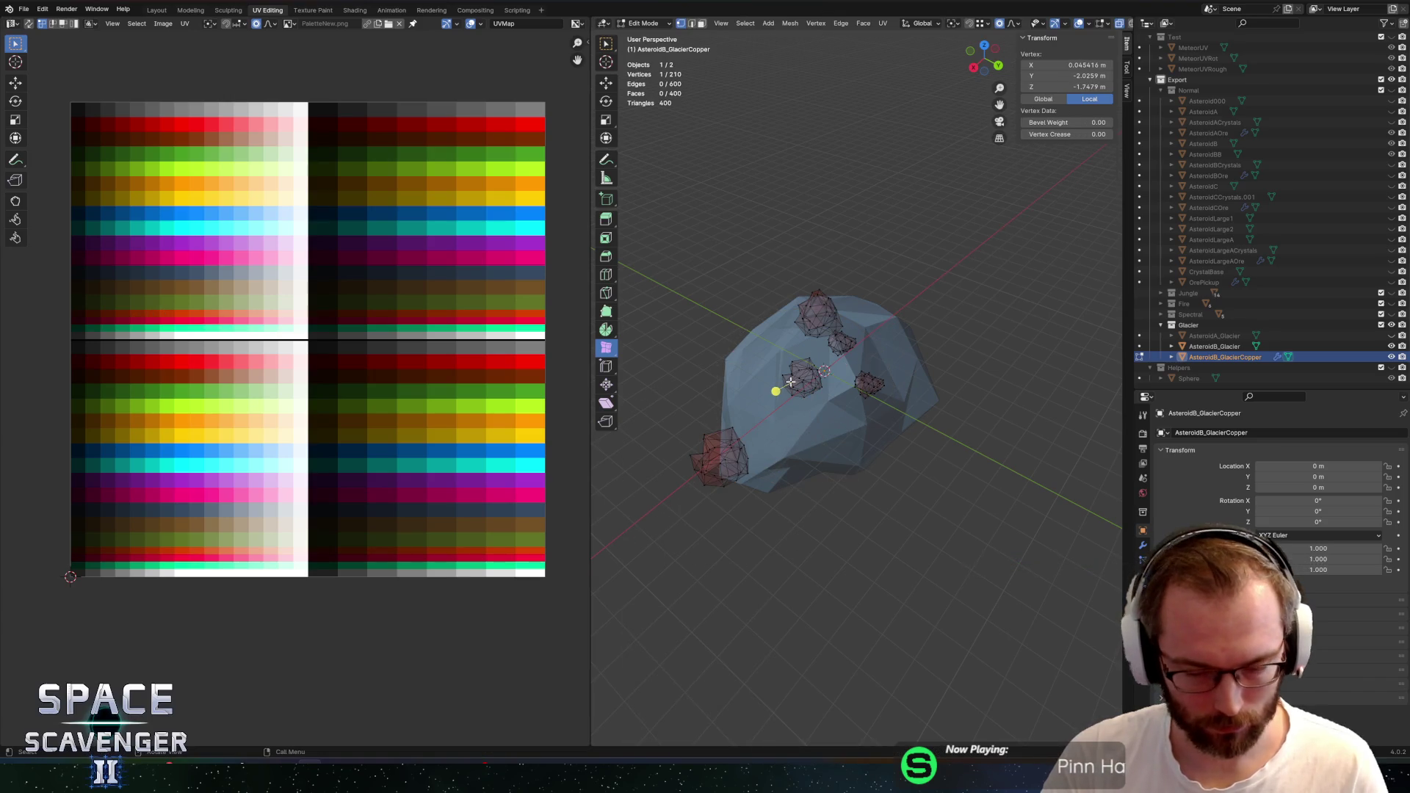
pyautogui.press('l')
pyautogui.press('g')
pyautogui.press('y')
pyautogui.press('Escape')
pyautogui.click(883, 380)
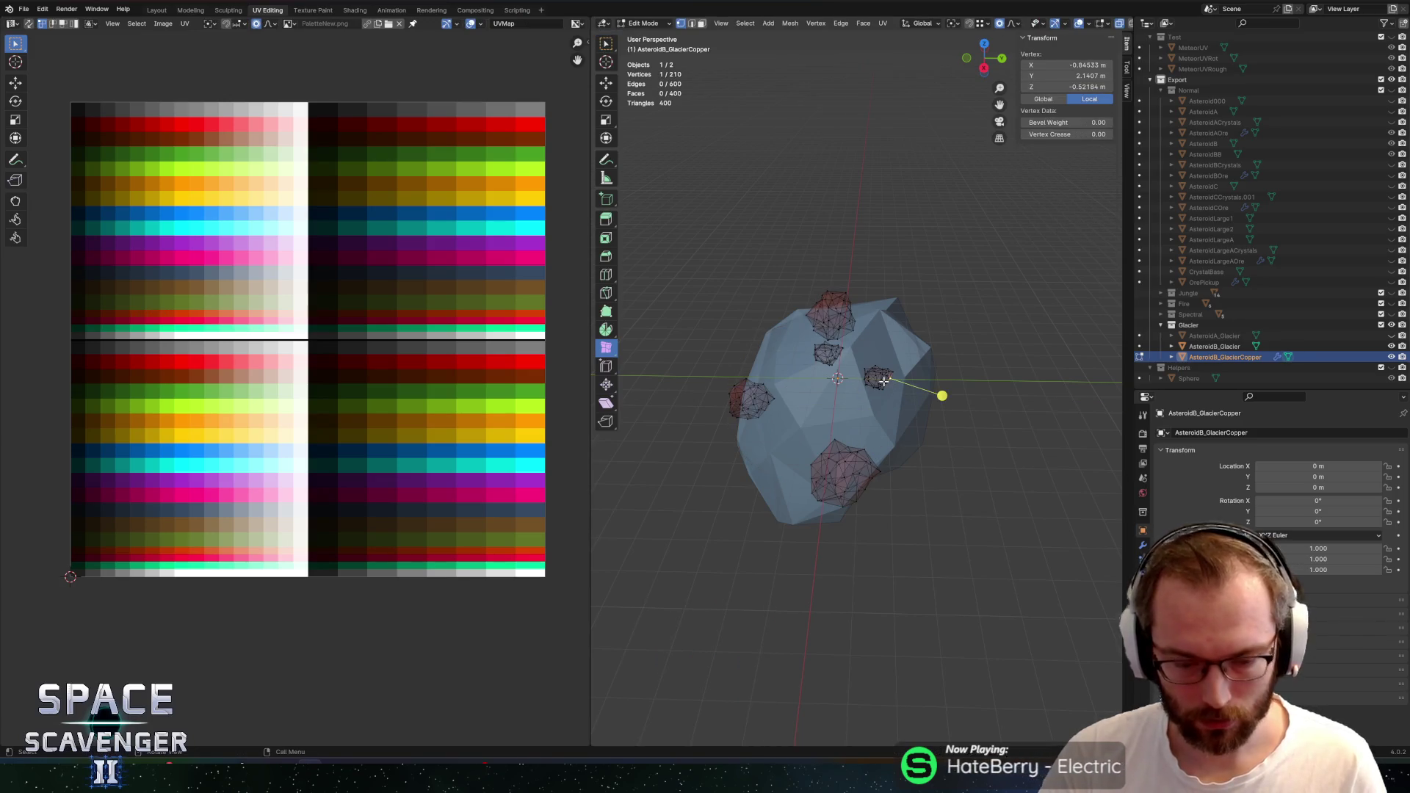
pyautogui.press('l')
pyautogui.press('g')
pyautogui.press('y')
pyautogui.click(940, 383)
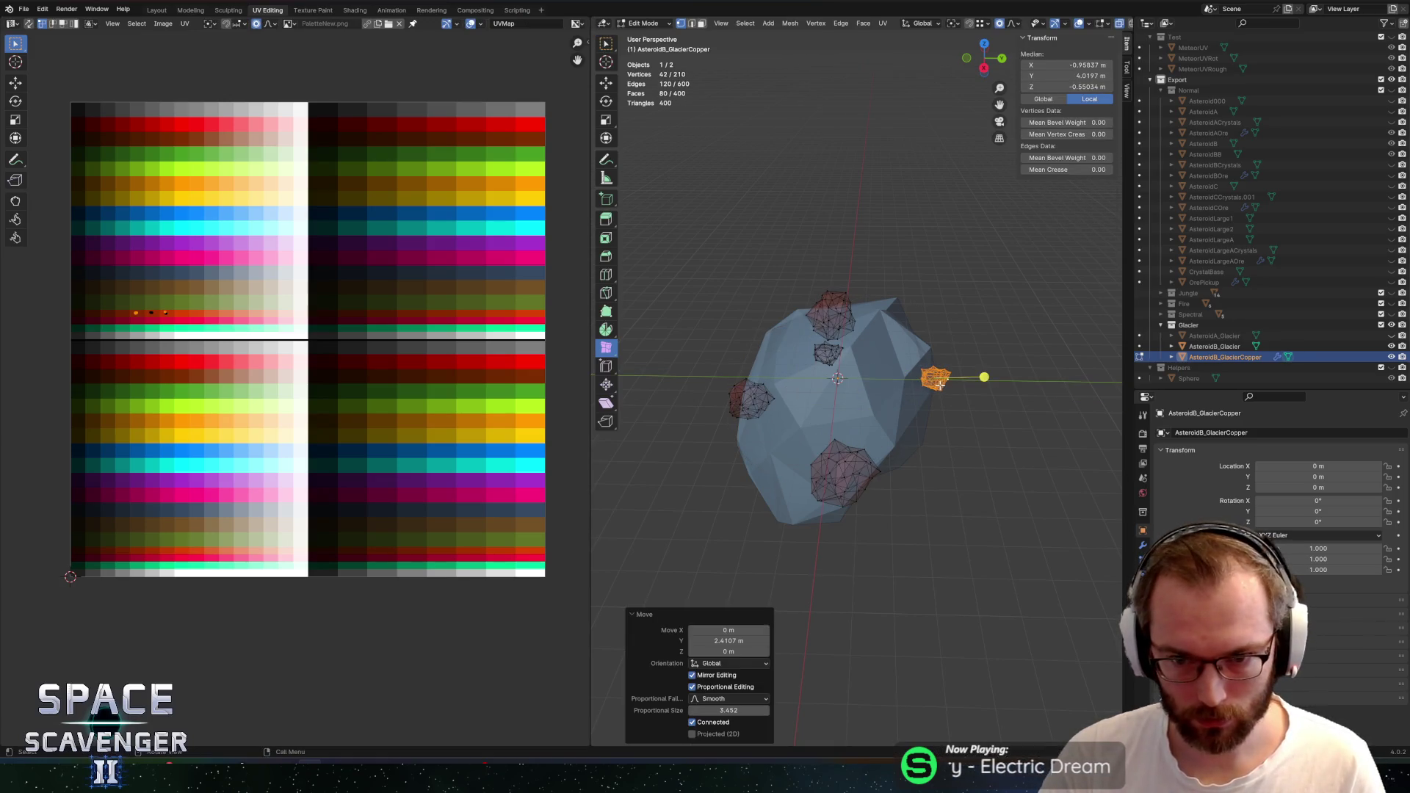
# Move the small copper chunk along X to the asteroid's edge and resize it
pyautogui.click(815, 356)
pyautogui.press('l')
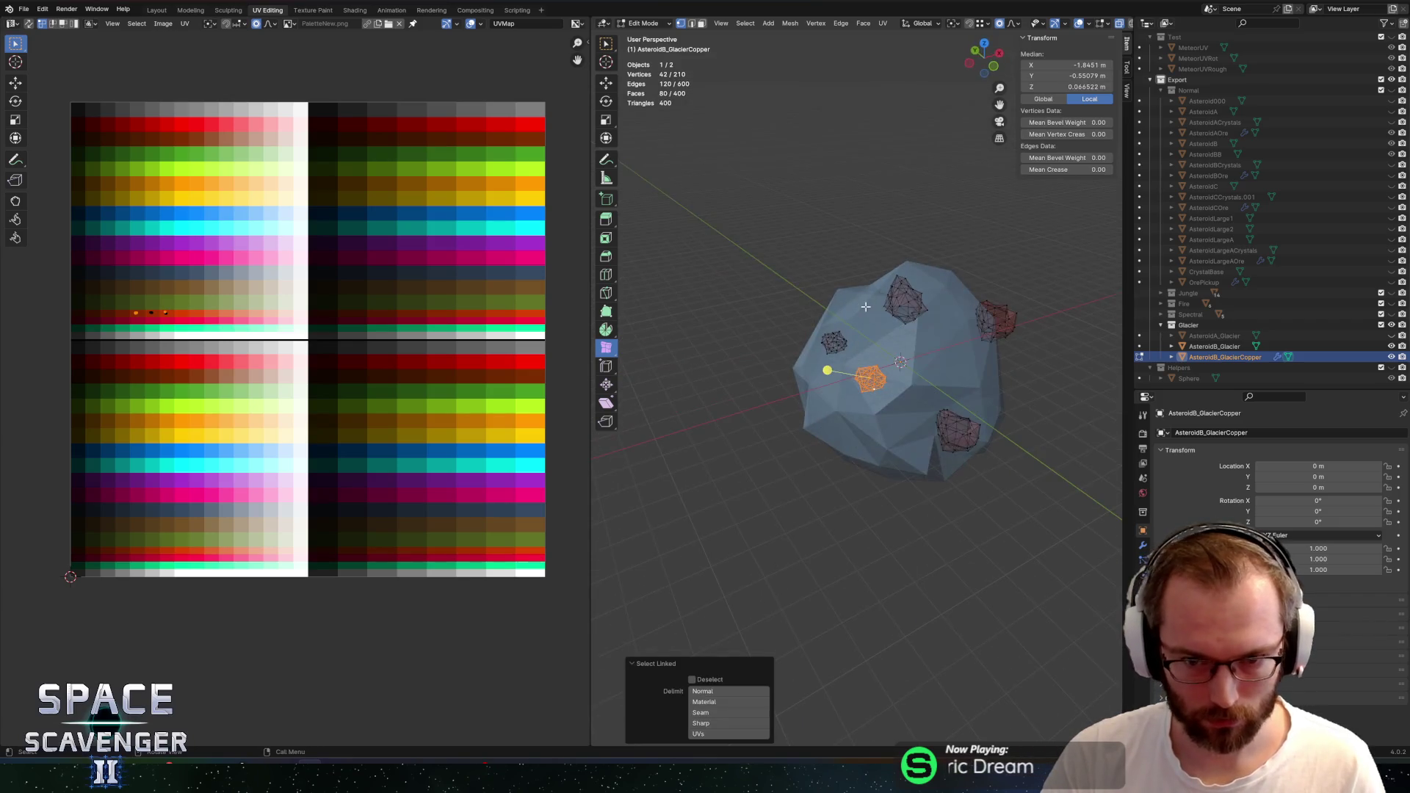
pyautogui.press('g')
pyautogui.press('x')
pyautogui.click(764, 393)
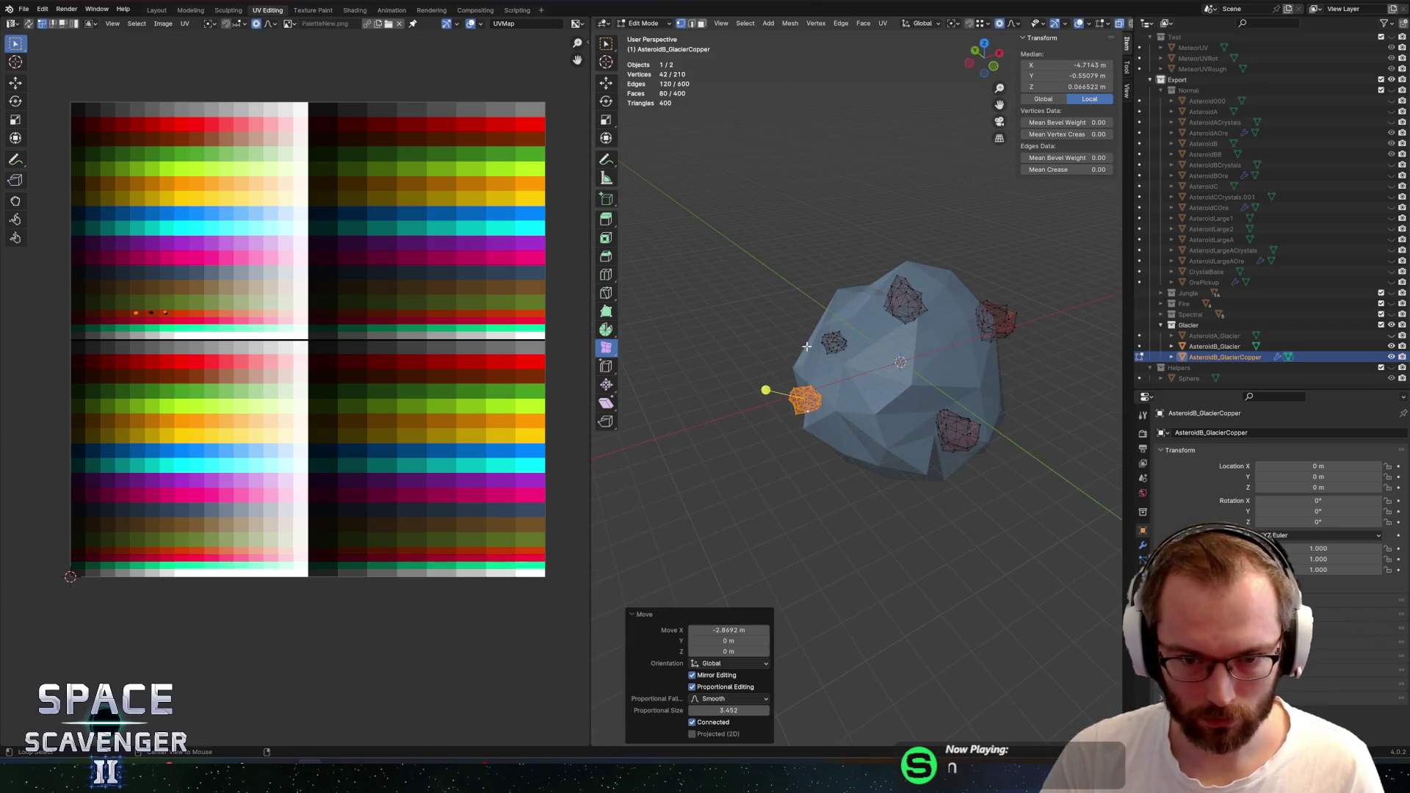
pyautogui.press('g')
pyautogui.press('x')
pyautogui.click(1037, 297)
pyautogui.press('s')
pyautogui.click(1037, 298)
# Leave Edit Mode and reselect AsteroidB_GlacierCopper for editing
pyautogui.press('Tab')
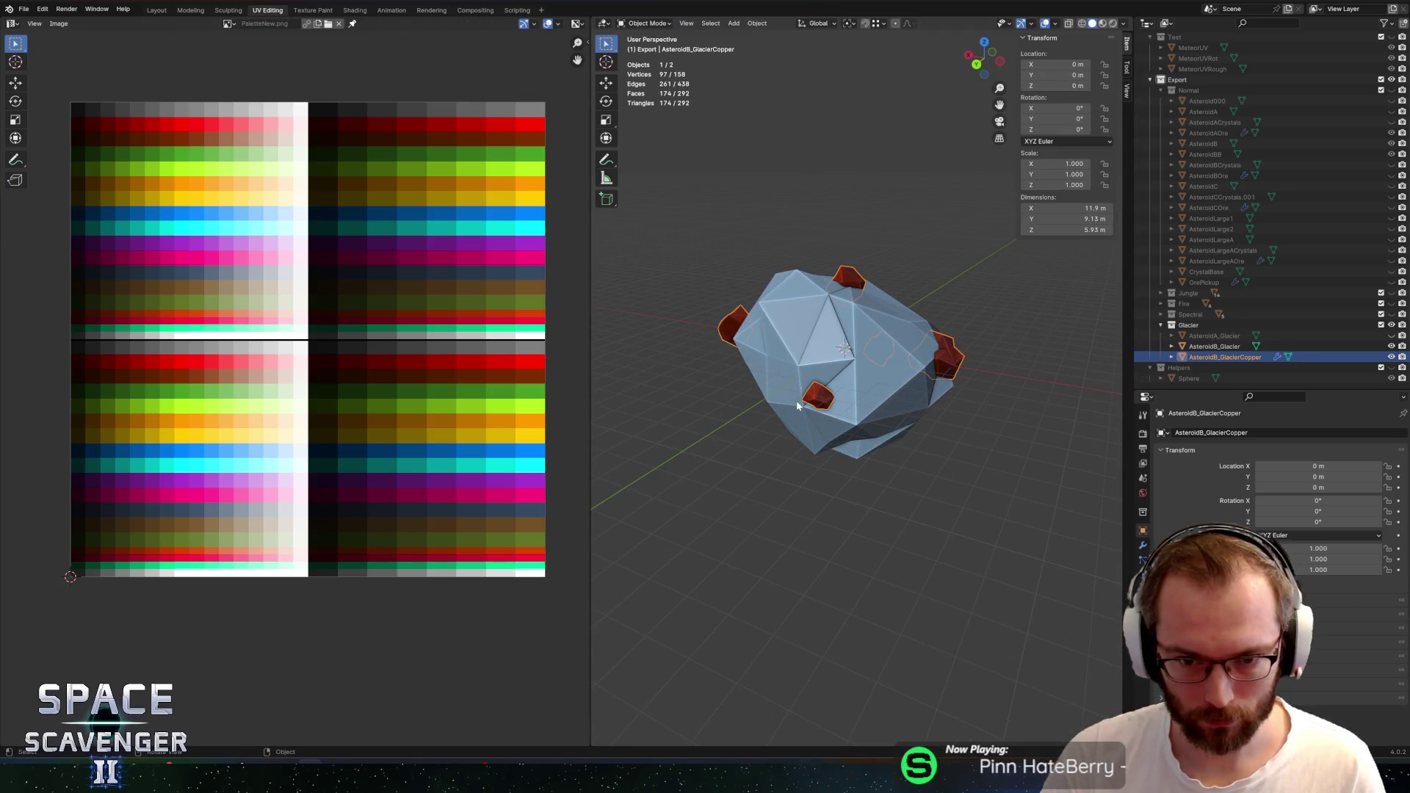
pyautogui.click(822, 401)
pyautogui.press('Tab')
pyautogui.press('Tab')
pyautogui.click(822, 401)
pyautogui.press('Tab')
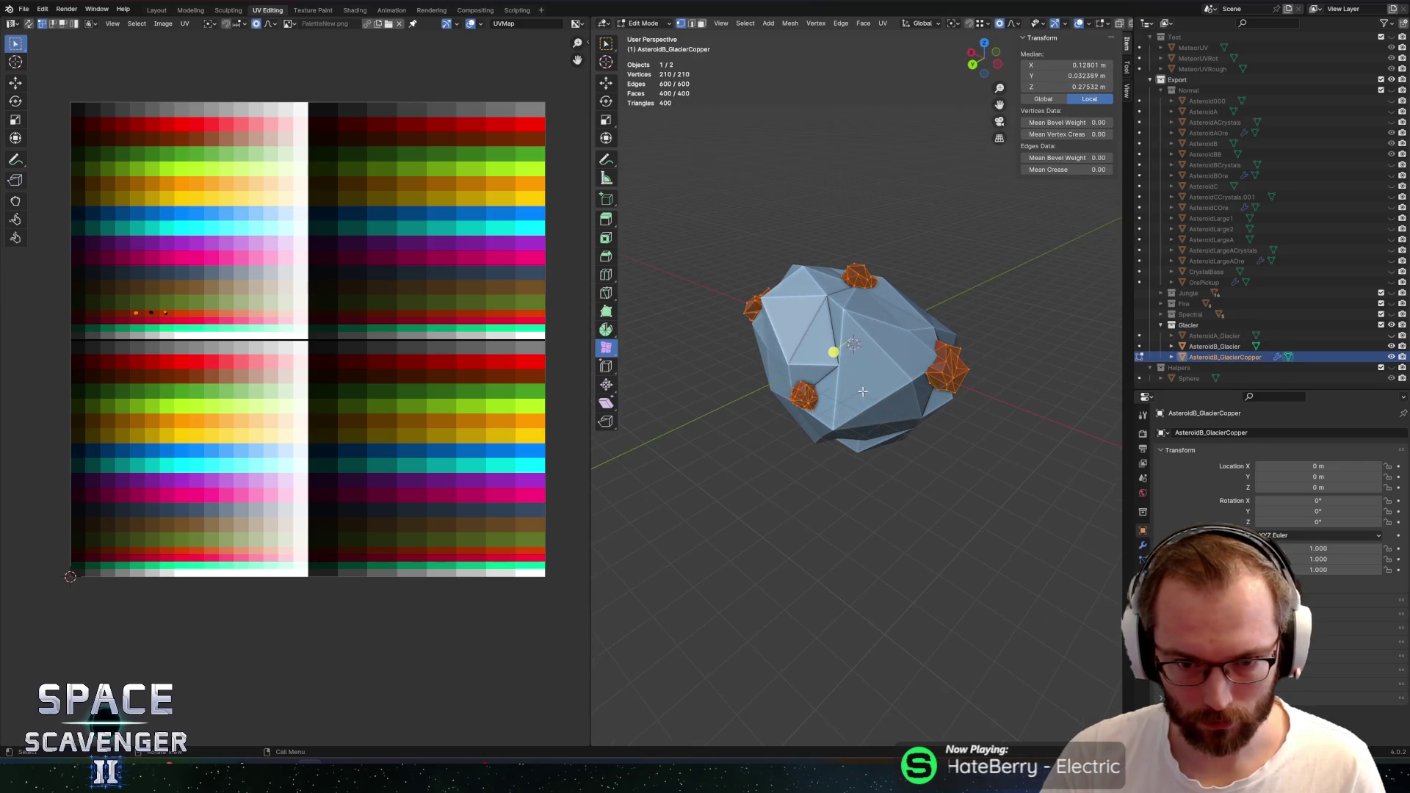
# Enlarge one copper chunk by 1.32 and shift it along Y
pyautogui.press('l')
pyautogui.scroll(2, 810, 391)
pyautogui.press('s')
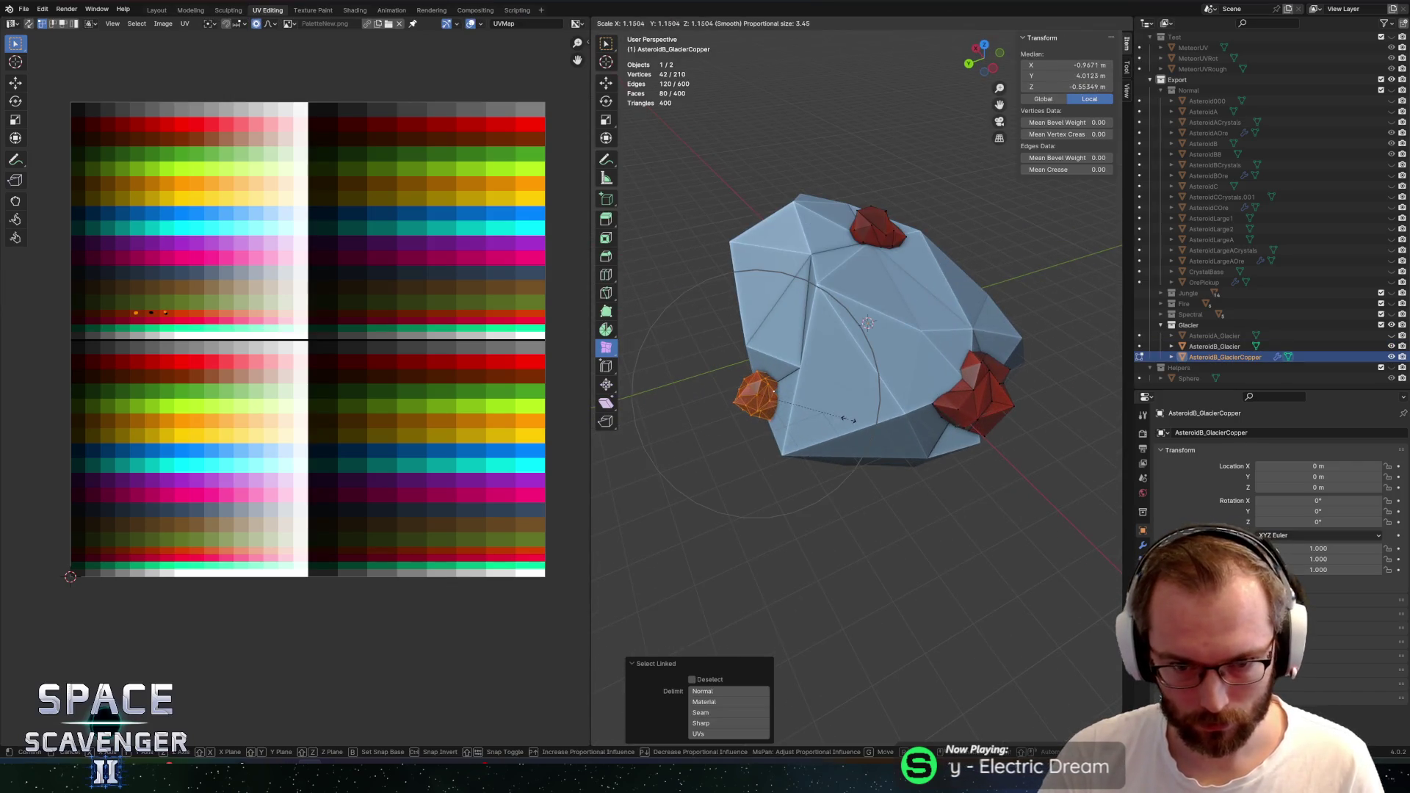
pyautogui.click(874, 411)
pyautogui.press('g')
pyautogui.press('y')
pyautogui.rightClick(878, 413)
pyautogui.scroll(-3, 866, 396)
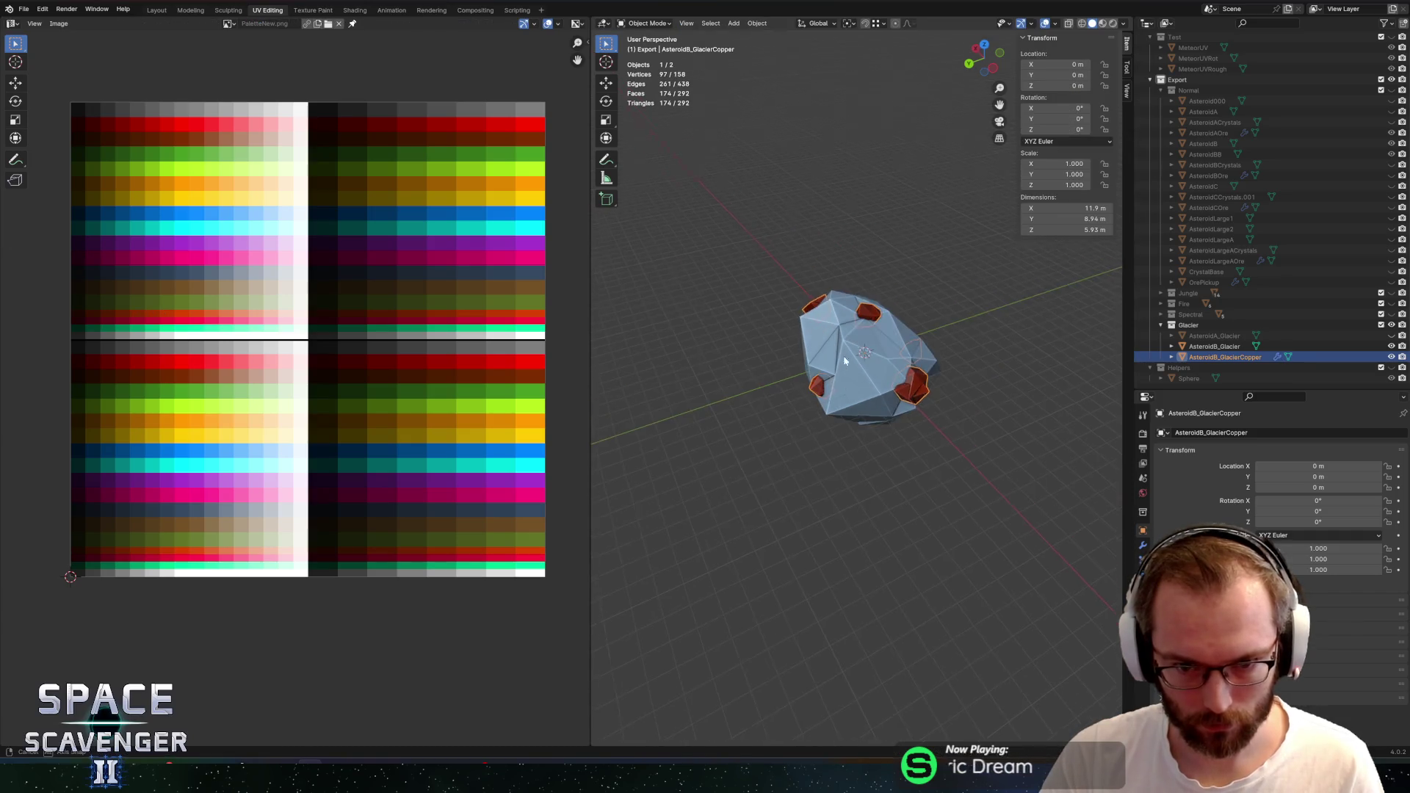
pyautogui.press('g')
pyautogui.press('y')
pyautogui.click(885, 334)
pyautogui.press('Tab')
pyautogui.press('Tab')
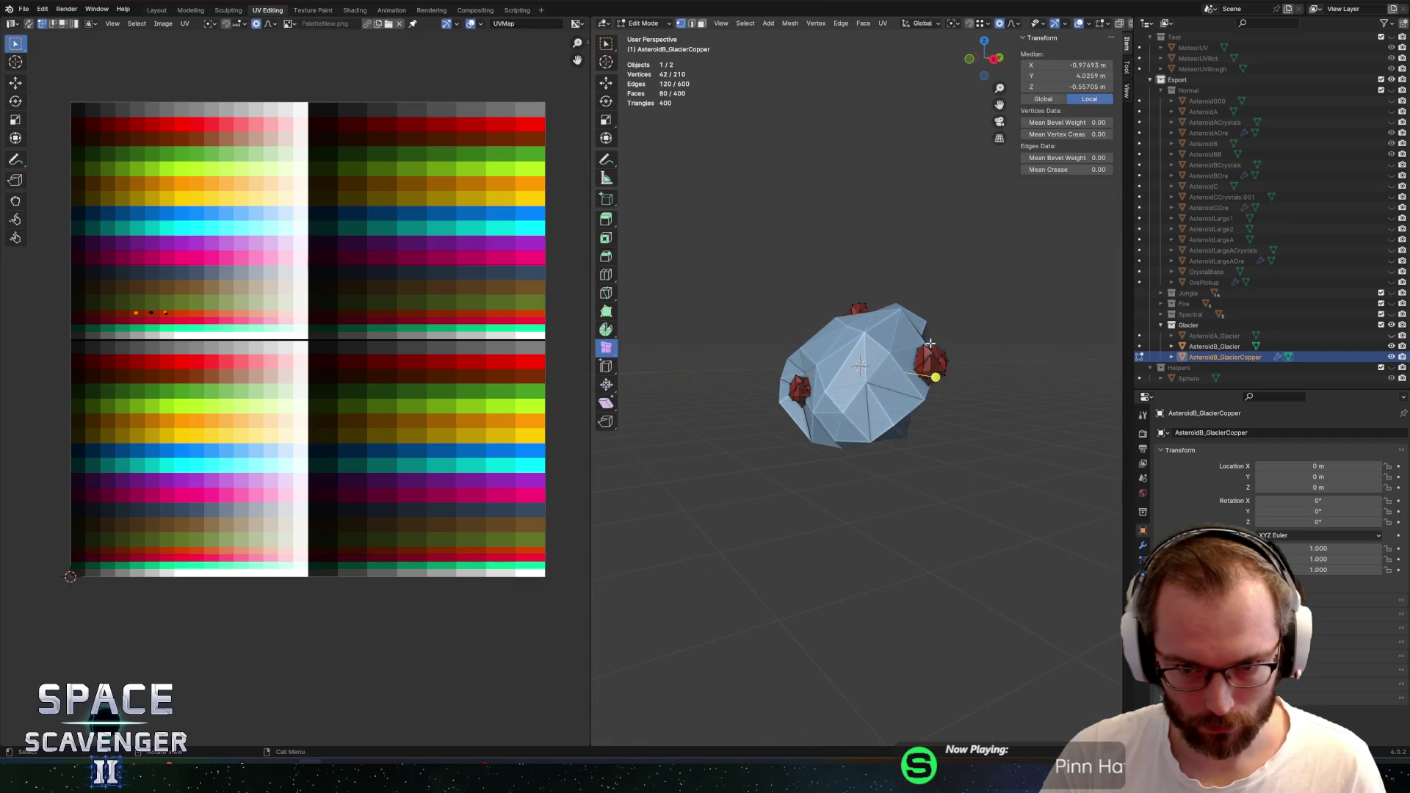
# Shift a connected copper crystal along X with proportional falloff
pyautogui.click(847, 379)
pyautogui.hotkey('ctrl', 'l')
pyautogui.scroll(2, 892, 349)
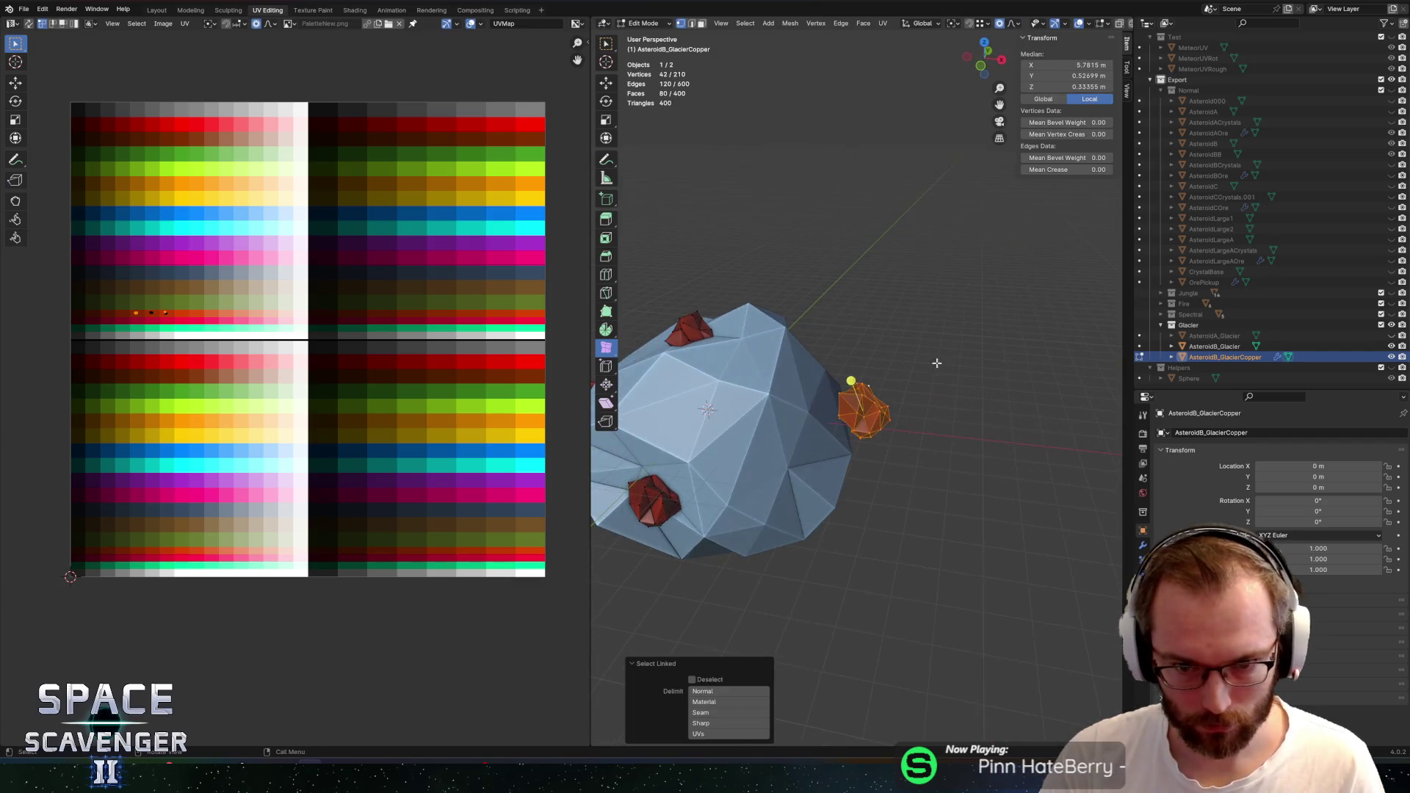
pyautogui.press('g')
pyautogui.press('x')
pyautogui.click(918, 360)
pyautogui.press('g')
pyautogui.press('x')
pyautogui.press('Escape')
# Tilt the copper crystal about Y, then orbit the view to check it
pyautogui.rightClick(952, 363)
pyautogui.press('t')
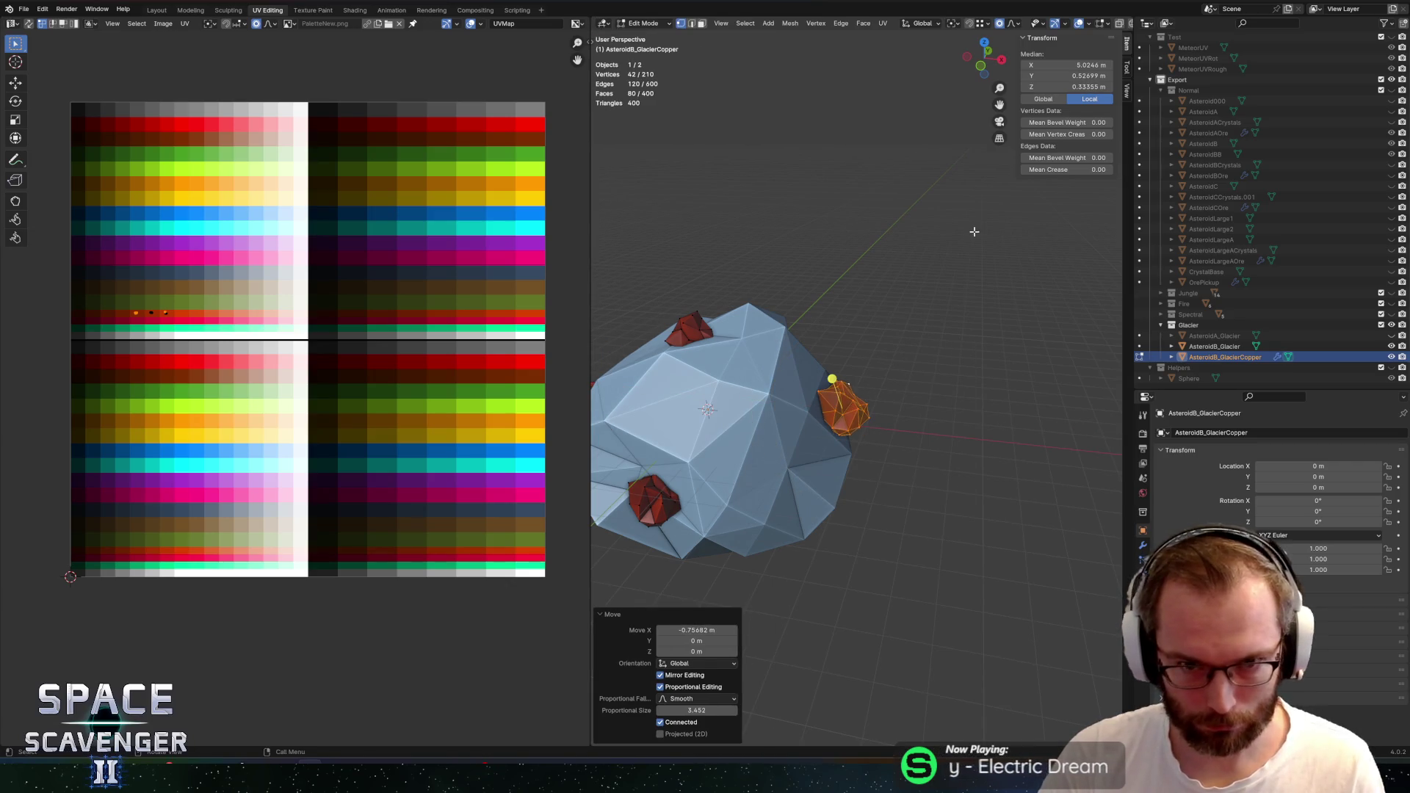
pyautogui.press('t')
pyautogui.press('s')
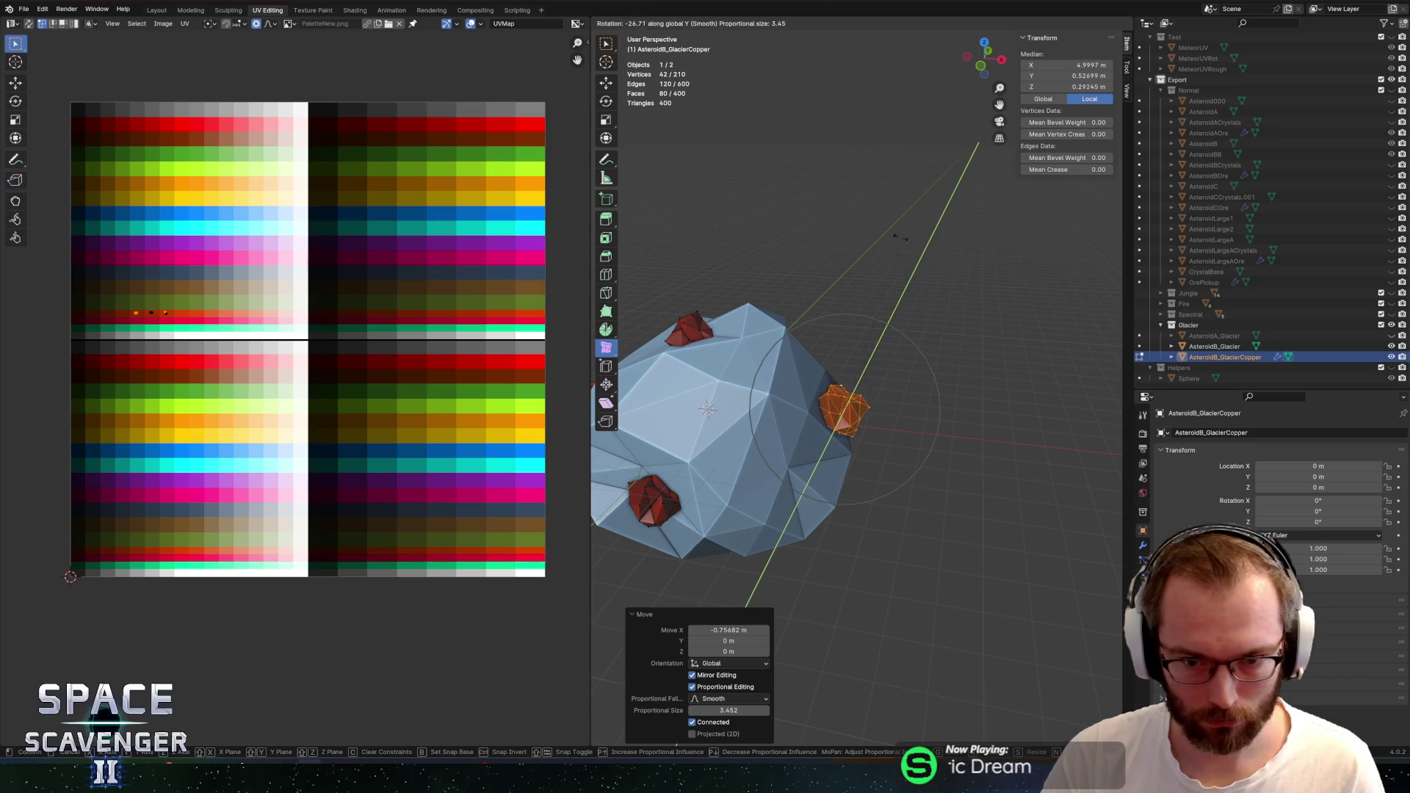
pyautogui.click(874, 282)
pyautogui.press('Tab')
pyautogui.scroll(-2, 874, 282)
pyautogui.moveTo(874, 282)
pyautogui.mouseDown()
pyautogui.moveTo(913, 385)
pyautogui.moveTo(915, 342)
pyautogui.moveTo(877, 378)
pyautogui.moveTo(978, 348)
pyautogui.mouseUp()
pyautogui.press('Tab')
# Duplicate a copper crystal and place it 2.98 m lower and 3.75 m along Y
pyautogui.hotkey('ctrl', 'l')
pyautogui.hotkey('shift', 'd')
pyautogui.press('z')
pyautogui.click(988, 419)
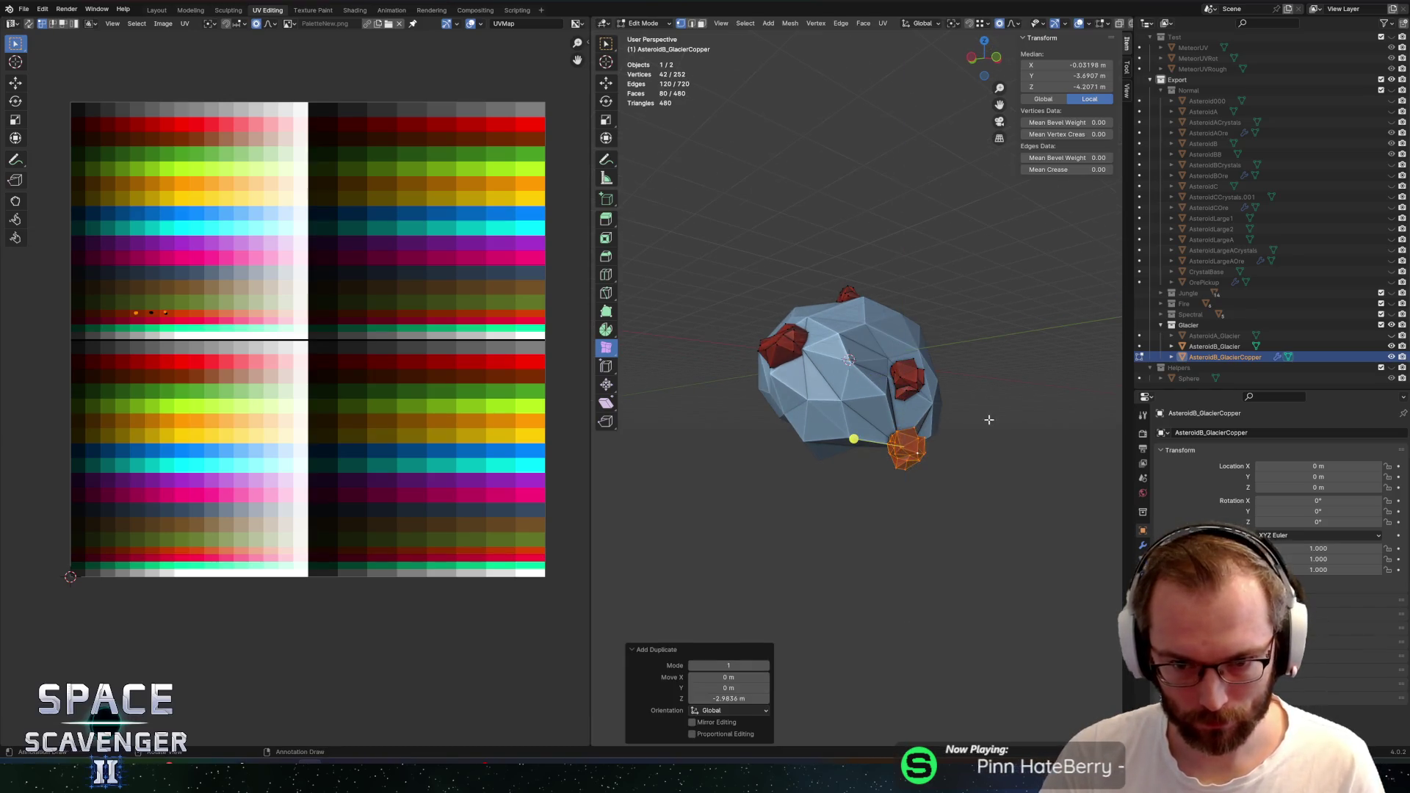
pyautogui.press('g')
pyautogui.press('y')
pyautogui.click(988, 397)
pyautogui.hotkey('alt', 'z')
pyautogui.moveTo(988, 397)
pyautogui.mouseDown()
pyautogui.moveTo(989, 385)
pyautogui.moveTo(742, 378)
pyautogui.moveTo(892, 364)
pyautogui.mouseUp()
pyautogui.hotkey('alt', 'z')
# Inspect the copper asteroid from several angles in Edit and Object Mode
pyautogui.scroll(3, 741, 378)
pyautogui.scroll(-3, 741, 378)
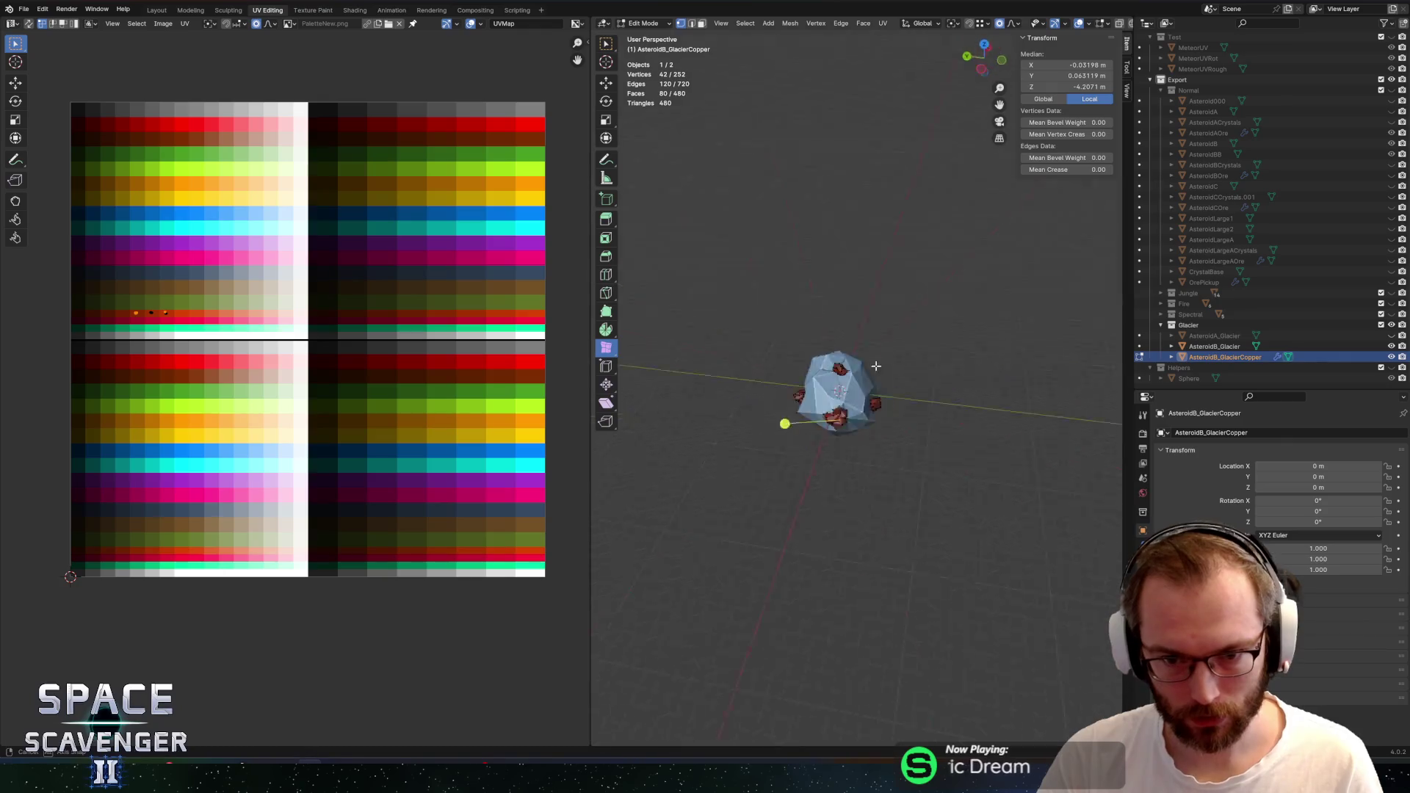
pyautogui.press('Tab')
pyautogui.scroll(-4, 800, 340)
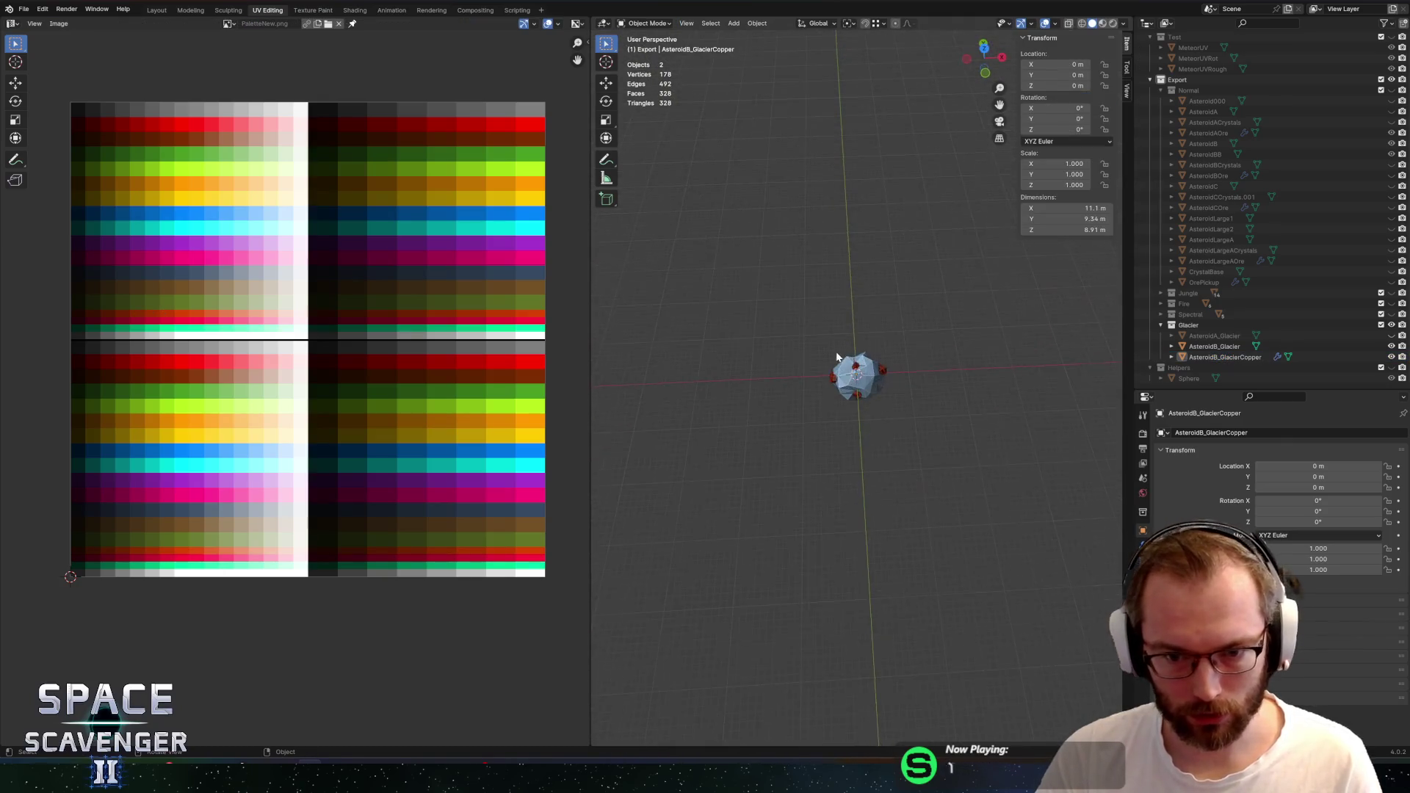
pyautogui.scroll(6, 836, 357)
pyautogui.moveTo(836, 357)
pyautogui.mouseDown()
pyautogui.moveTo(714, 360)
pyautogui.moveTo(754, 314)
pyautogui.moveTo(763, 254)
pyautogui.moveTo(844, 230)
pyautogui.moveTo(835, 211)
pyautogui.moveTo(944, 208)
pyautogui.moveTo(998, 290)
pyautogui.moveTo(1077, 327)
pyautogui.moveTo(976, 339)
pyautogui.moveTo(965, 398)
pyautogui.mouseUp()
pyautogui.press('Tab')
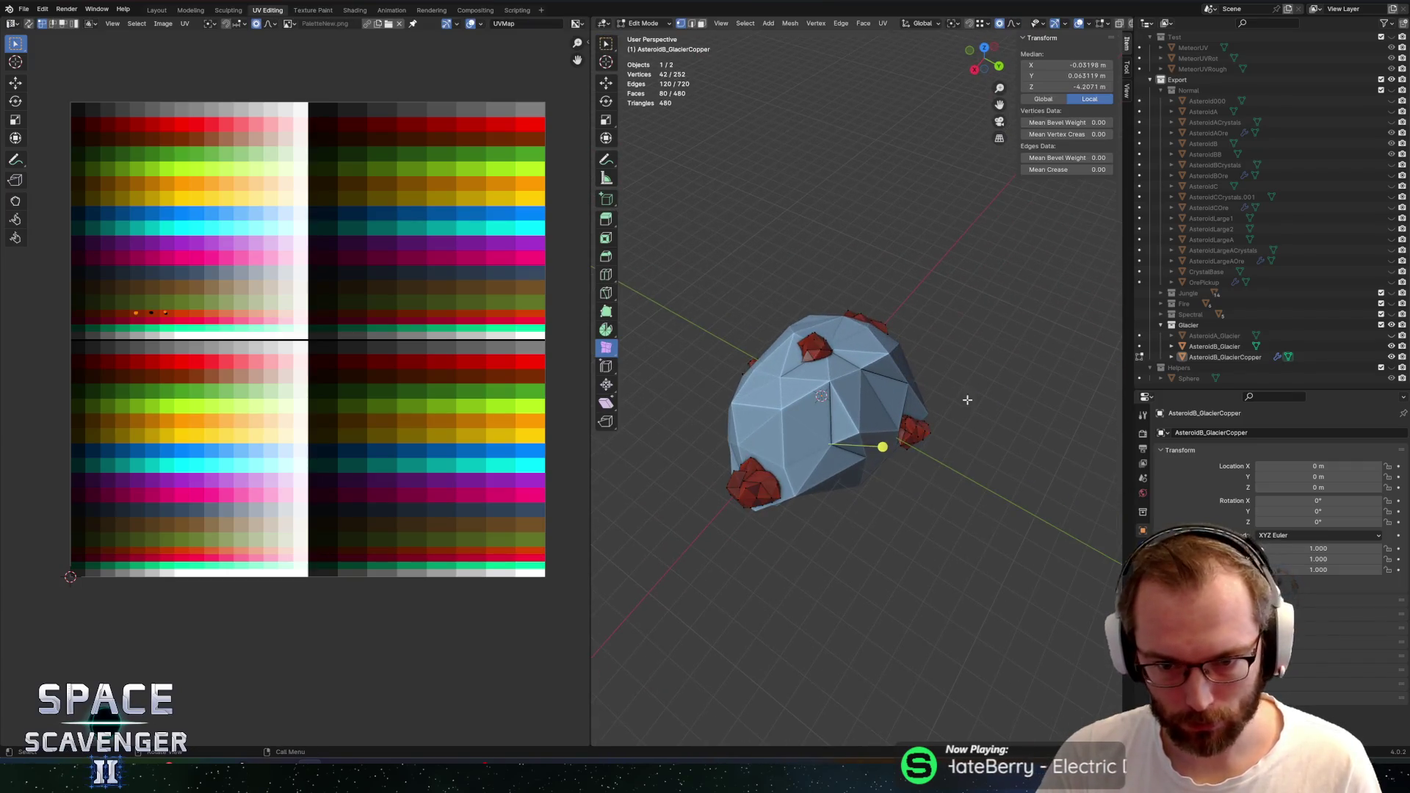
pyautogui.scroll(2, 965, 398)
pyautogui.press('l')
pyautogui.scroll(2, 982, 437)
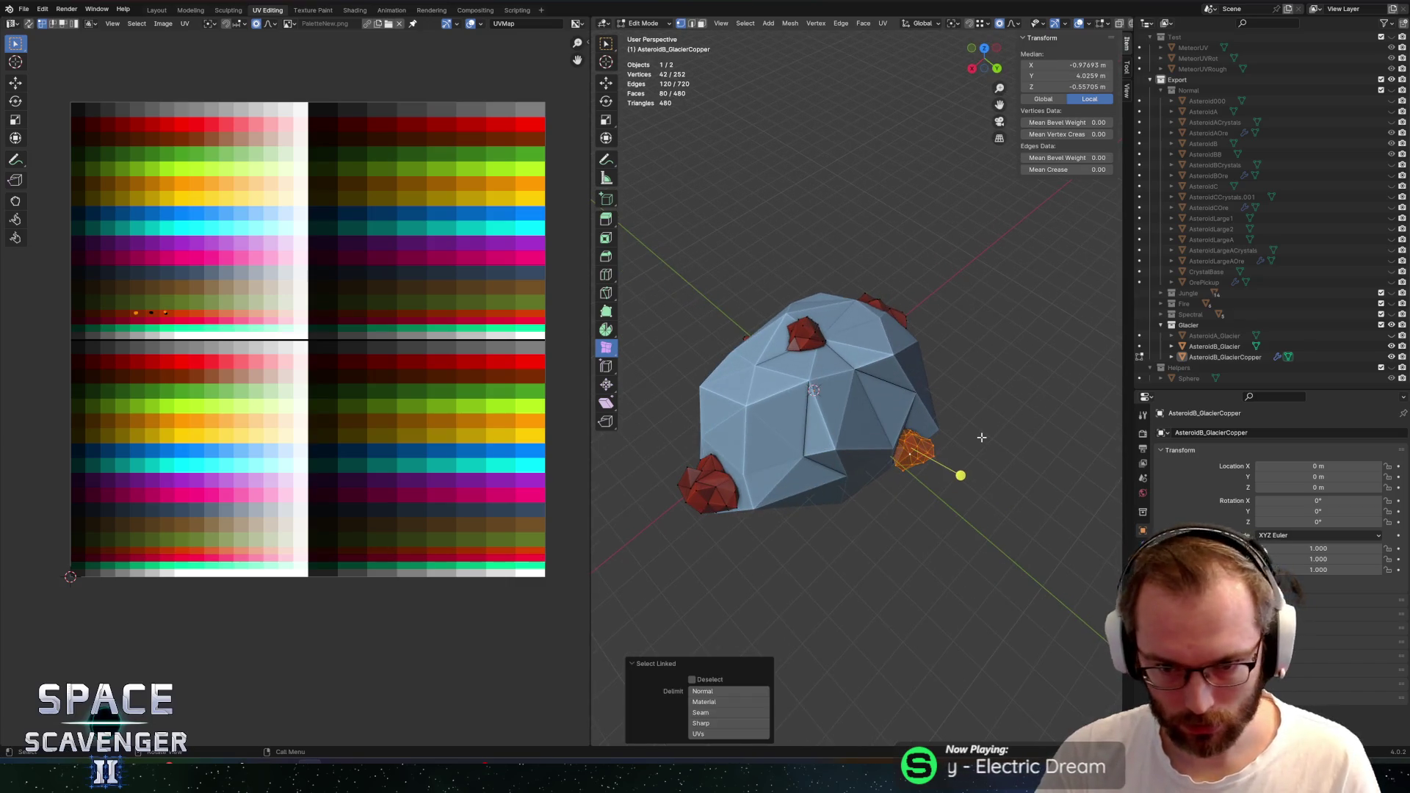
pyautogui.press('Tab')
pyautogui.scroll(-4, 1012, 421)
pyautogui.moveTo(972, 375)
pyautogui.mouseDown()
pyautogui.moveTo(900, 283)
pyautogui.moveTo(743, 277)
pyautogui.moveTo(944, 289)
pyautogui.moveTo(815, 238)
pyautogui.moveTo(903, 251)
pyautogui.mouseUp()
# Export the models as Asteroids.fbx and return to Unity
pyautogui.hotkey('shift', 'r')
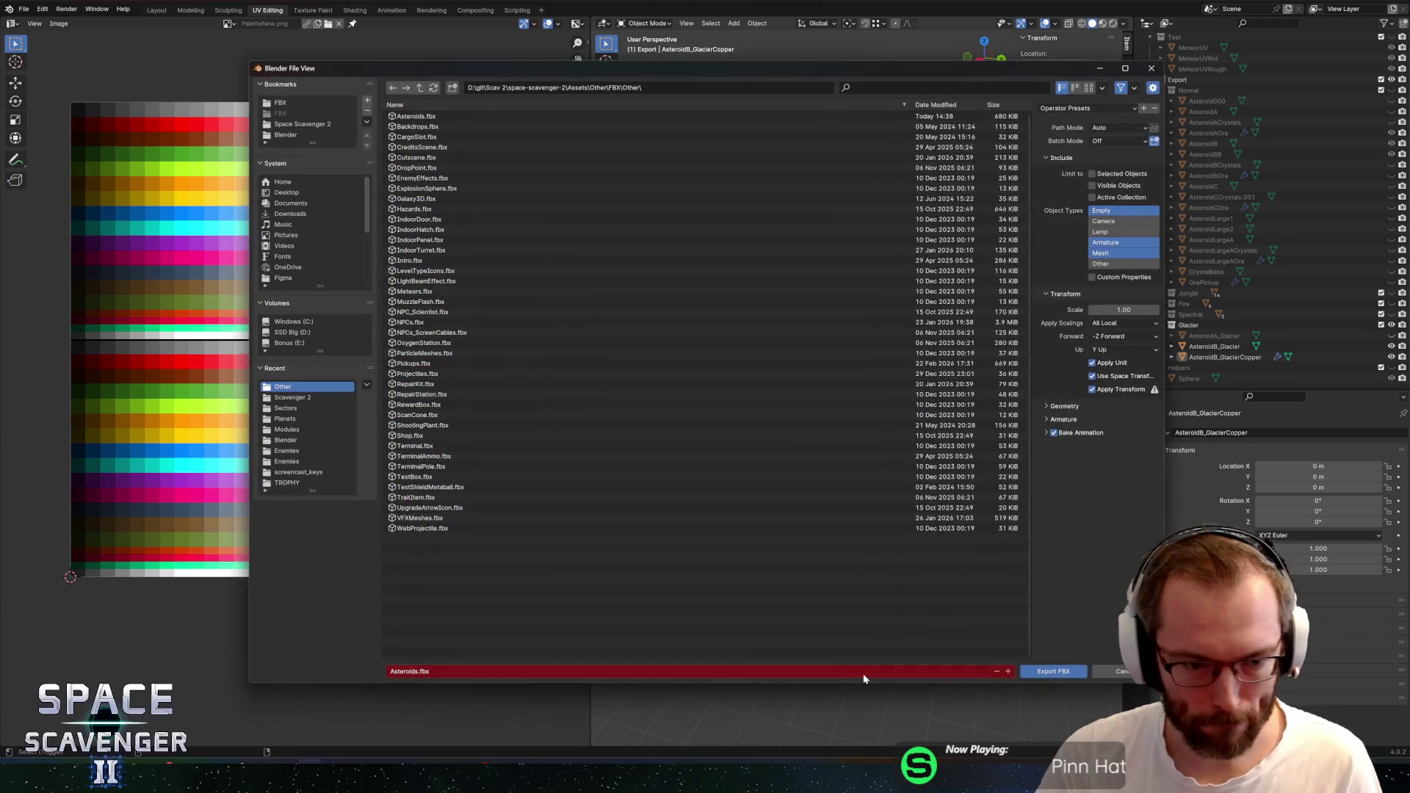
pyautogui.click(1046, 674)
pyautogui.hotkey('alt', 'Tab')
pyautogui.hotkey('alt', 'Tab')
pyautogui.hotkey('alt', 'Tab')
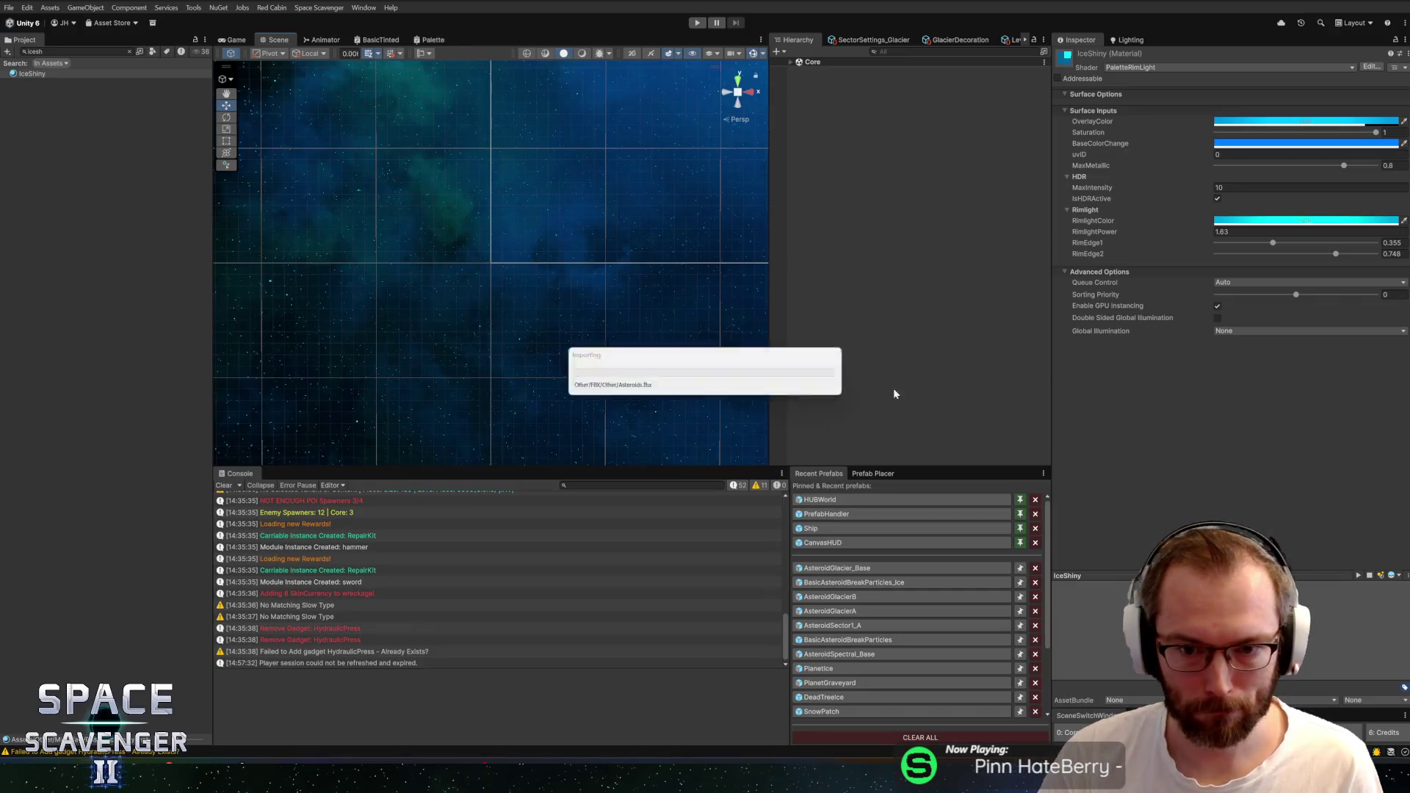
# Set AsteroidGlacierB's CrystalMesh Mesh Filter to AsteroidB_GlacierCopper
pyautogui.click(830, 596)
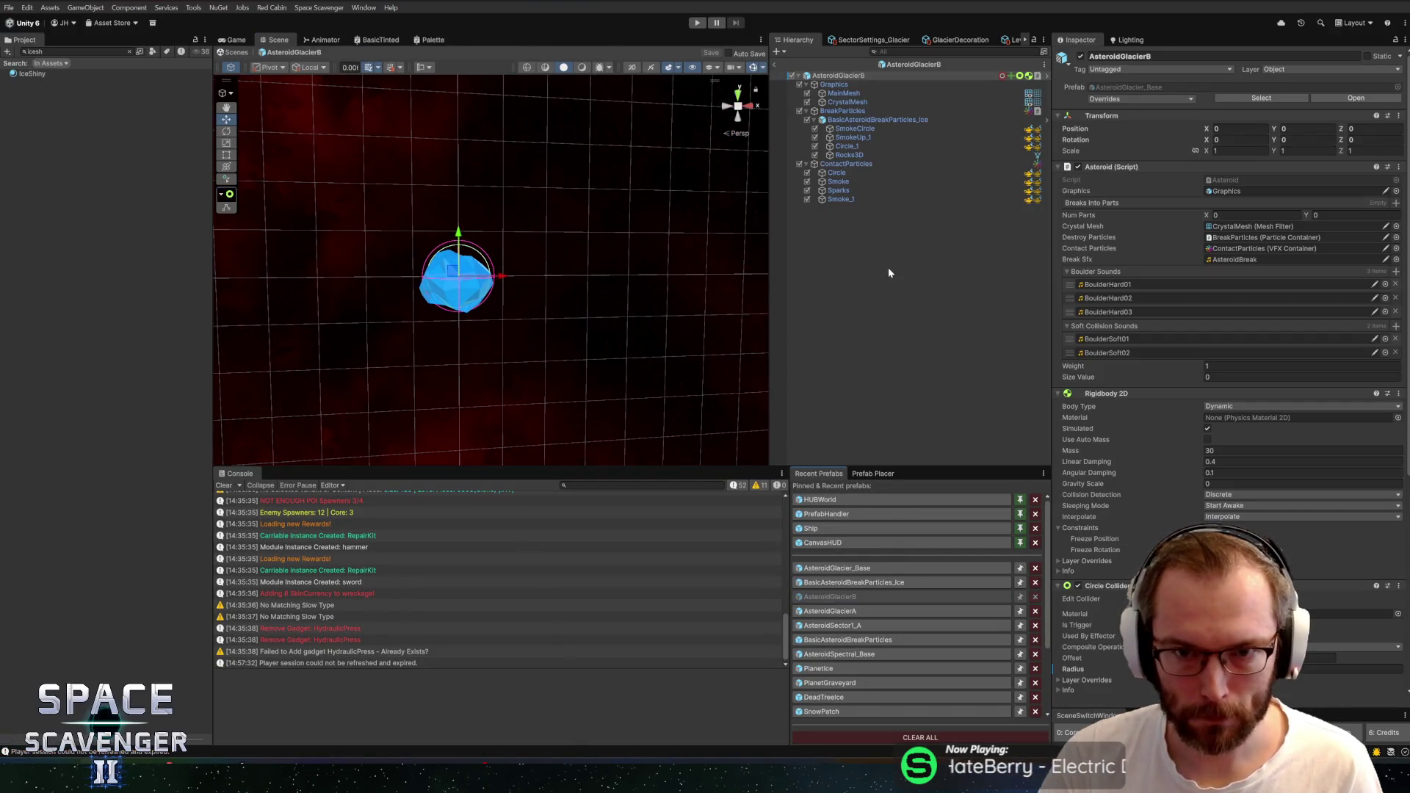
pyautogui.click(846, 102)
pyautogui.click(1404, 152)
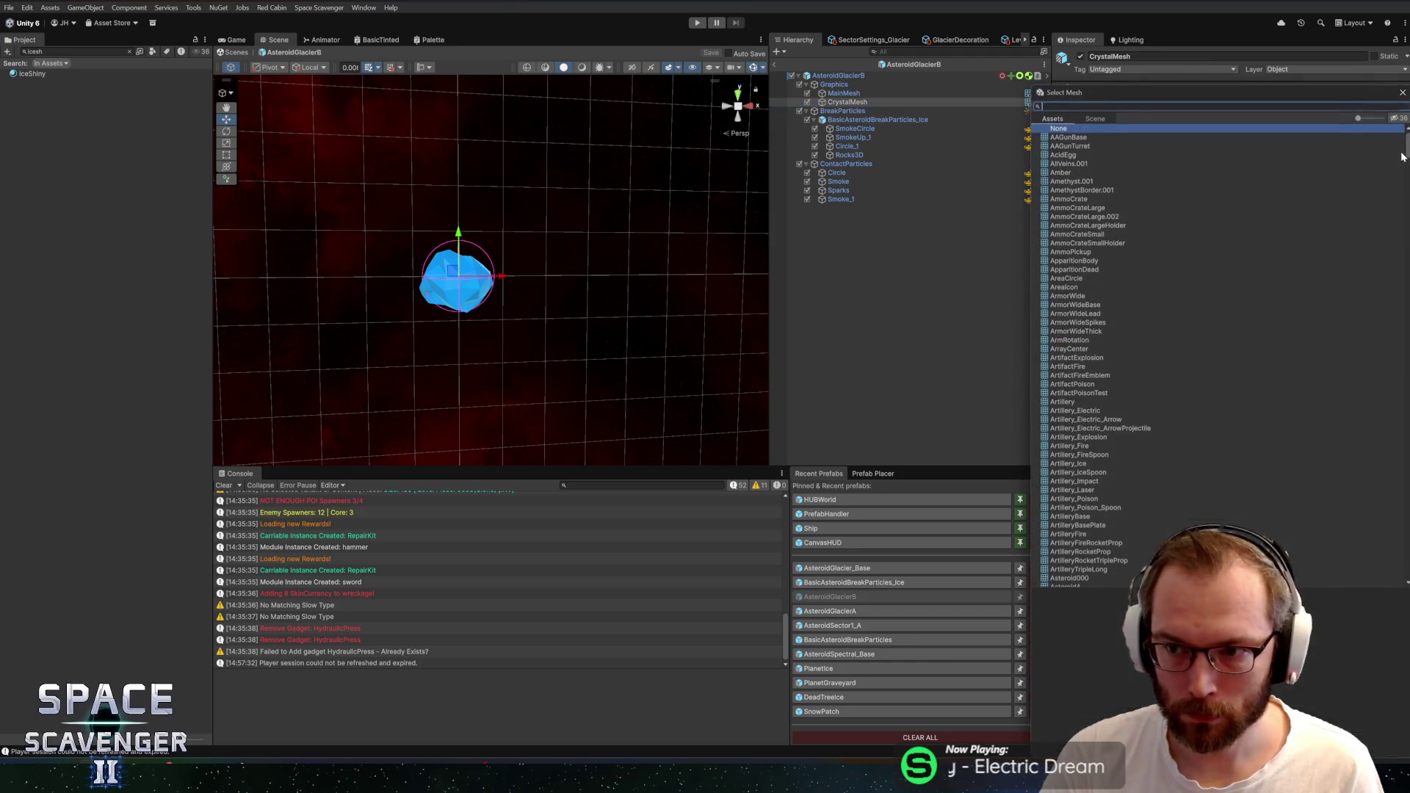
pyautogui.write('glacier')
pyautogui.doubleClick(1094, 154)
# Select the AsteroidGlacierA prefab, then bring up the Rise of Piracy store page
pyautogui.scroll(3, 545, 240)
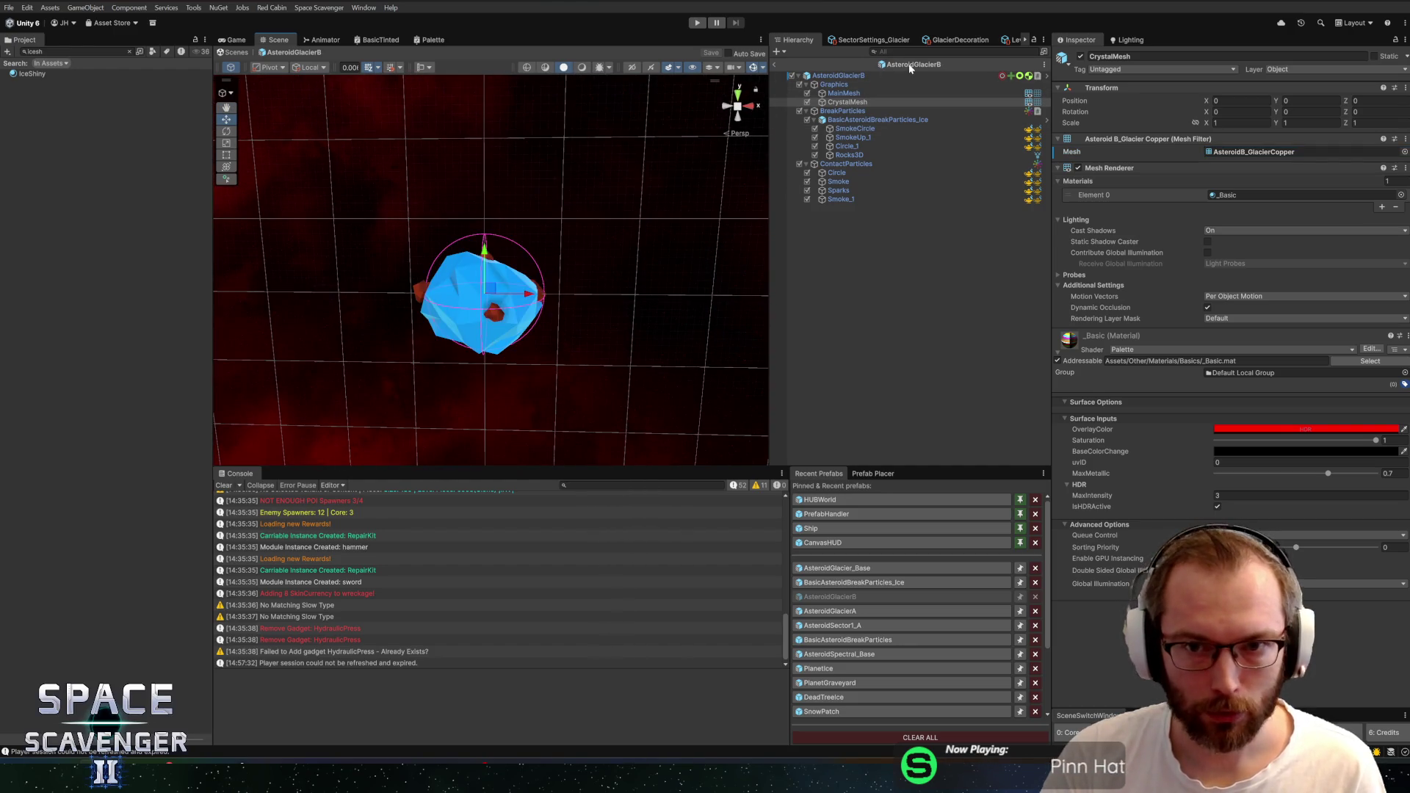
pyautogui.click(914, 64)
pyautogui.click(76, 205)
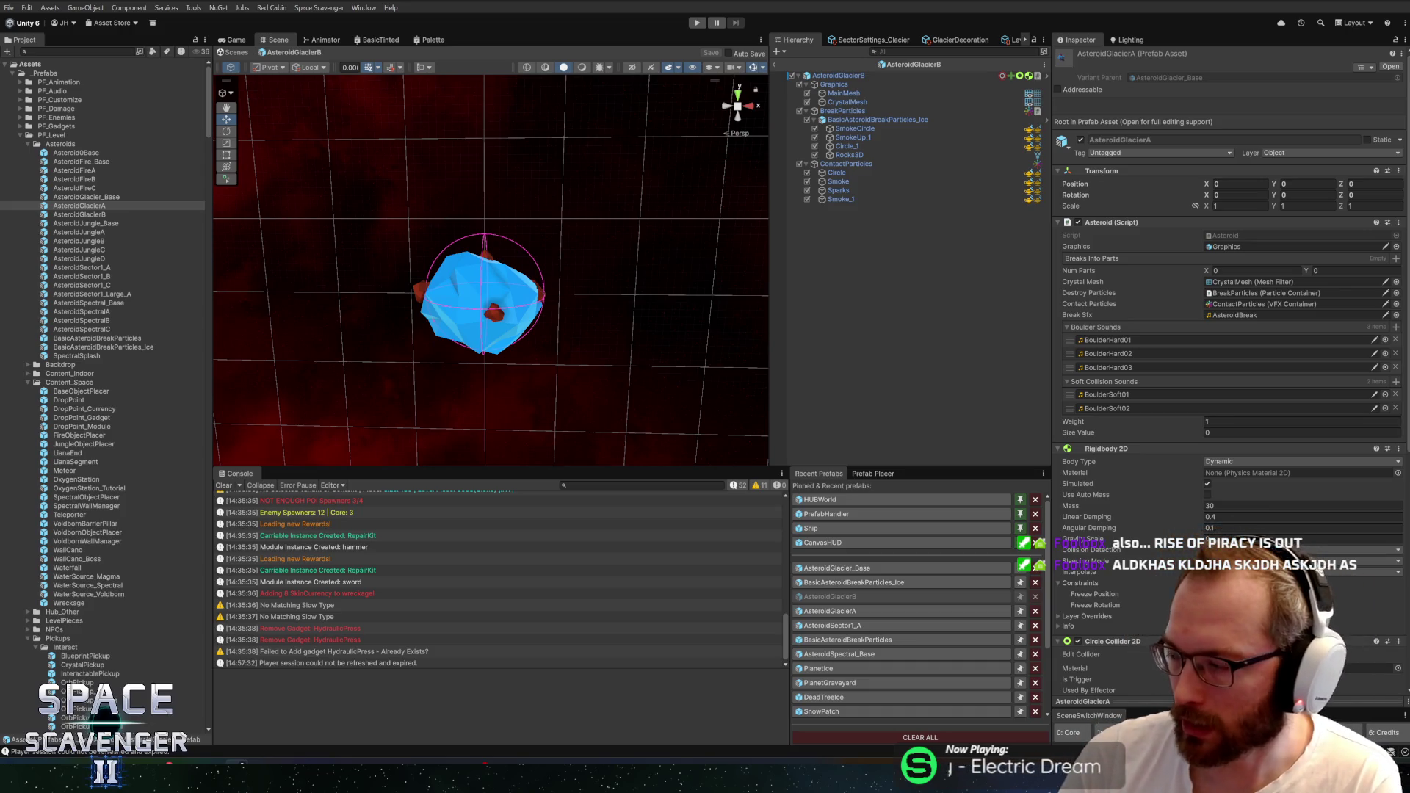
pyautogui.hotkey('alt', 'Tab')
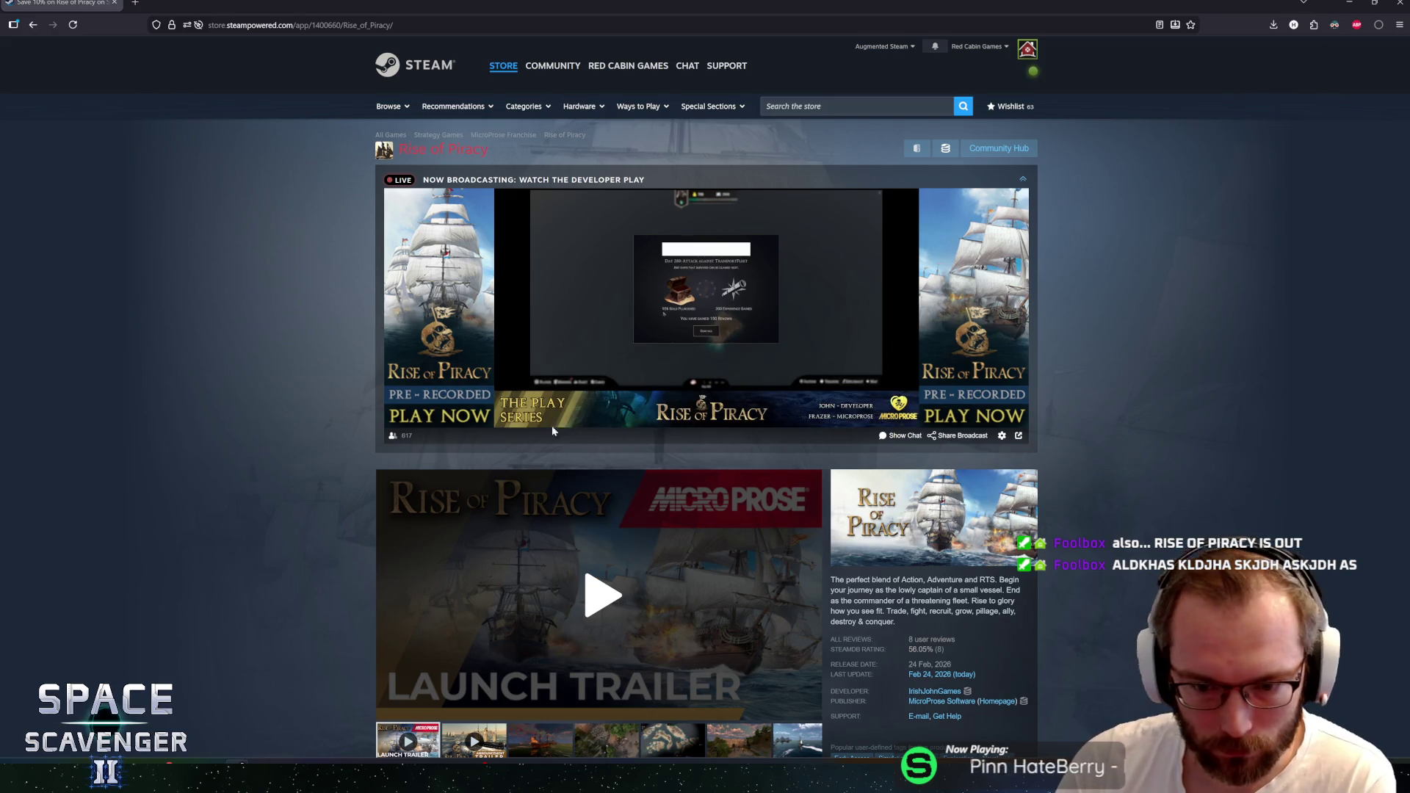
# Browse the Rise of Piracy Steam page, return to the top, and pause the trailer at 0:02
pyautogui.scroll(-3, 409, 427)
pyautogui.scroll(-2, 342, 421)
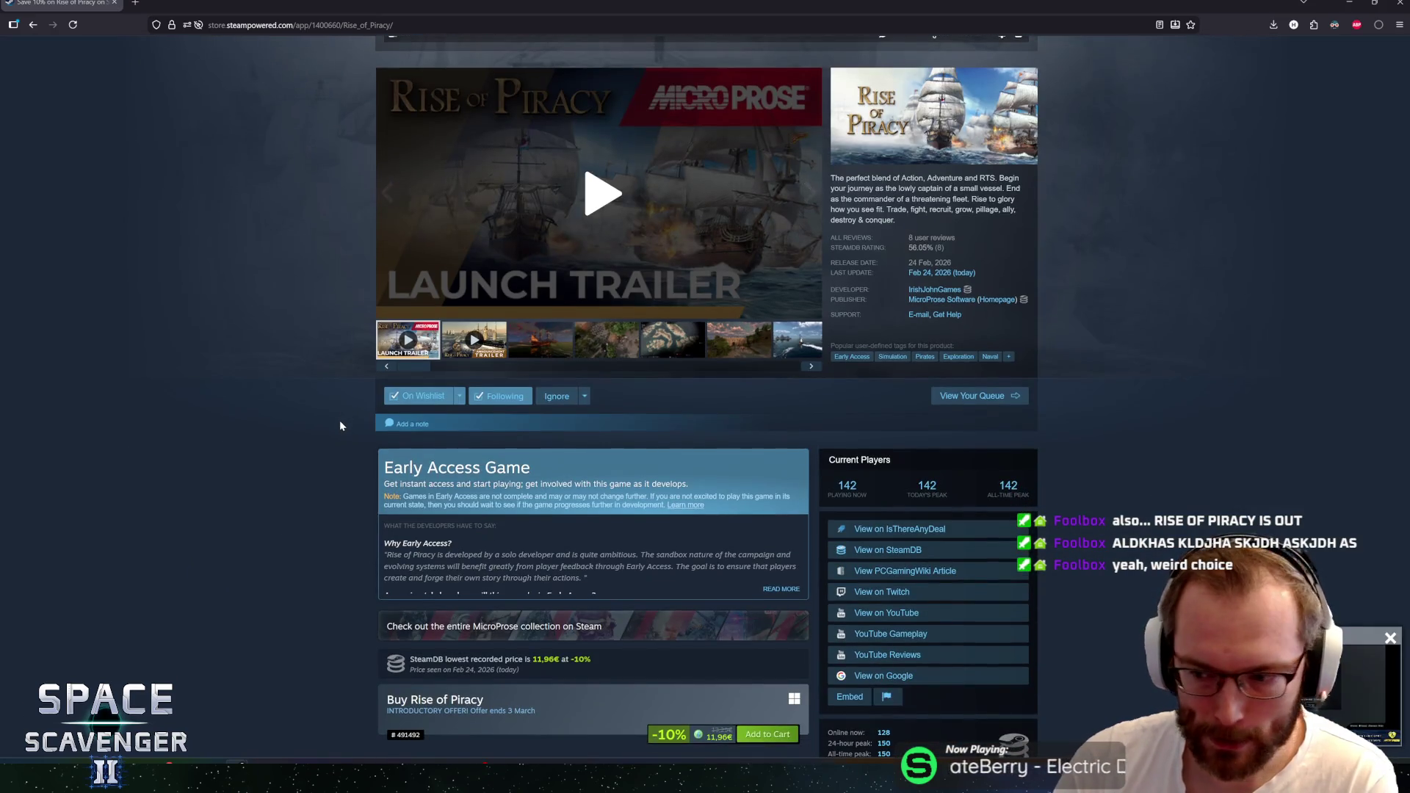
pyautogui.scroll(-14, 338, 427)
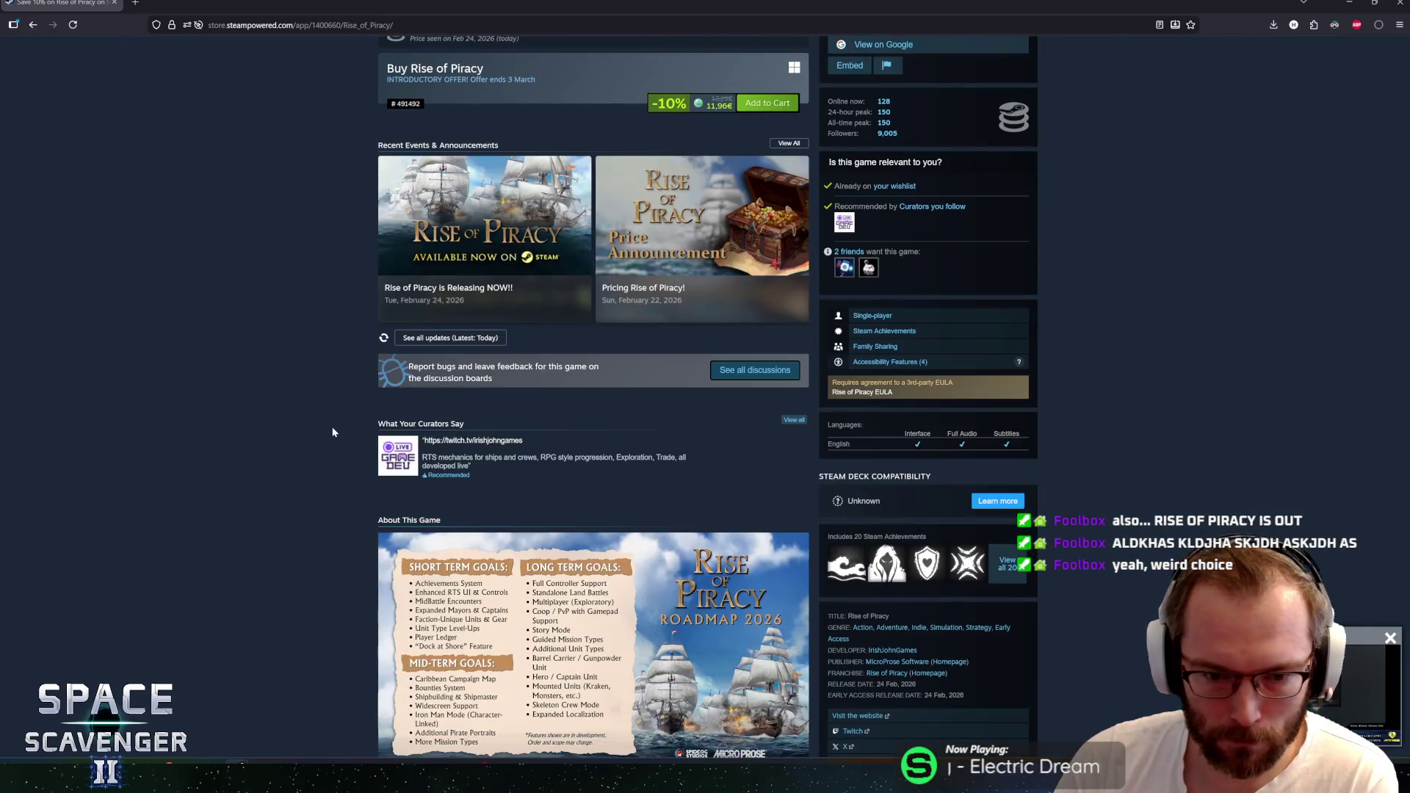
pyautogui.scroll(-5, 332, 435)
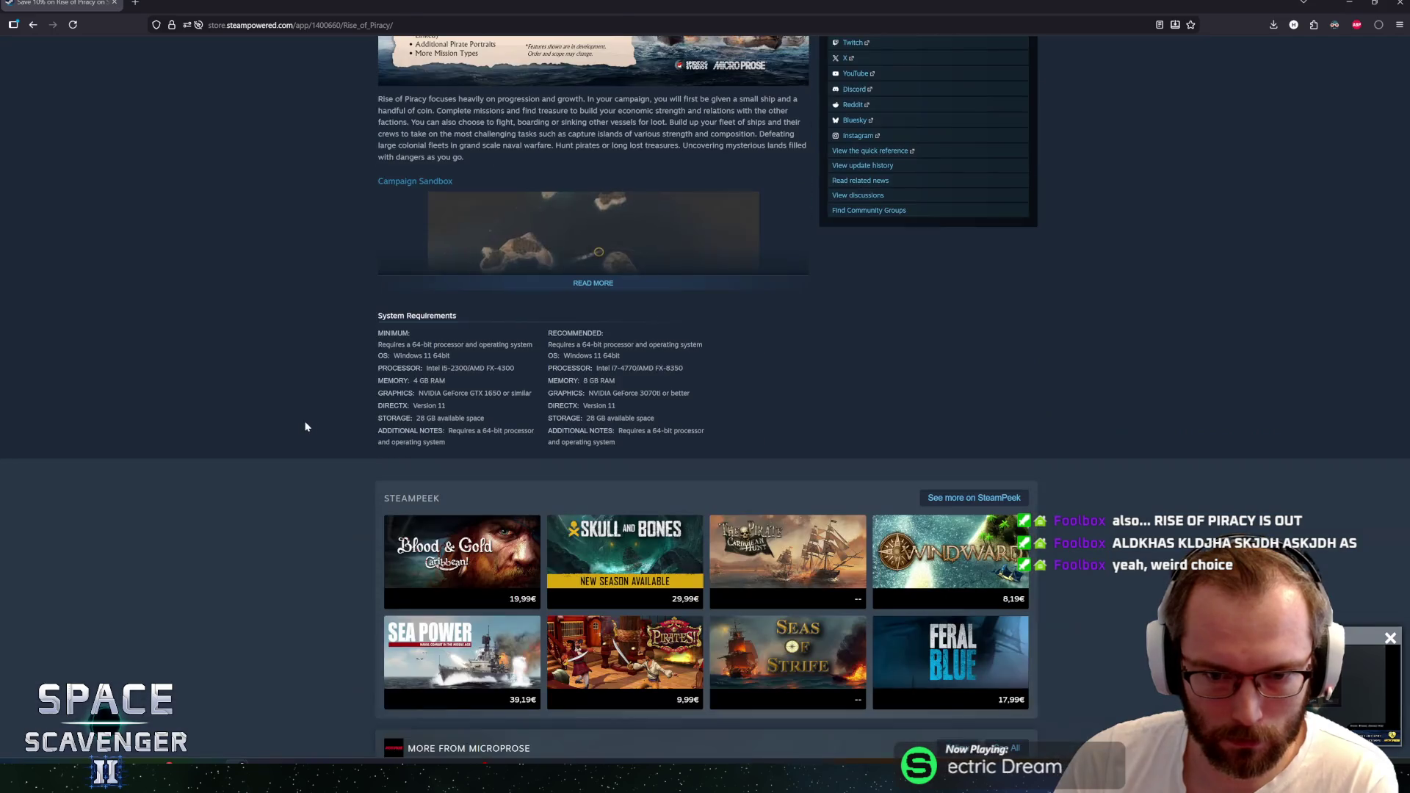
pyautogui.rightClick(264, 433)
pyautogui.click(213, 377)
pyautogui.scroll(-5, 236, 411)
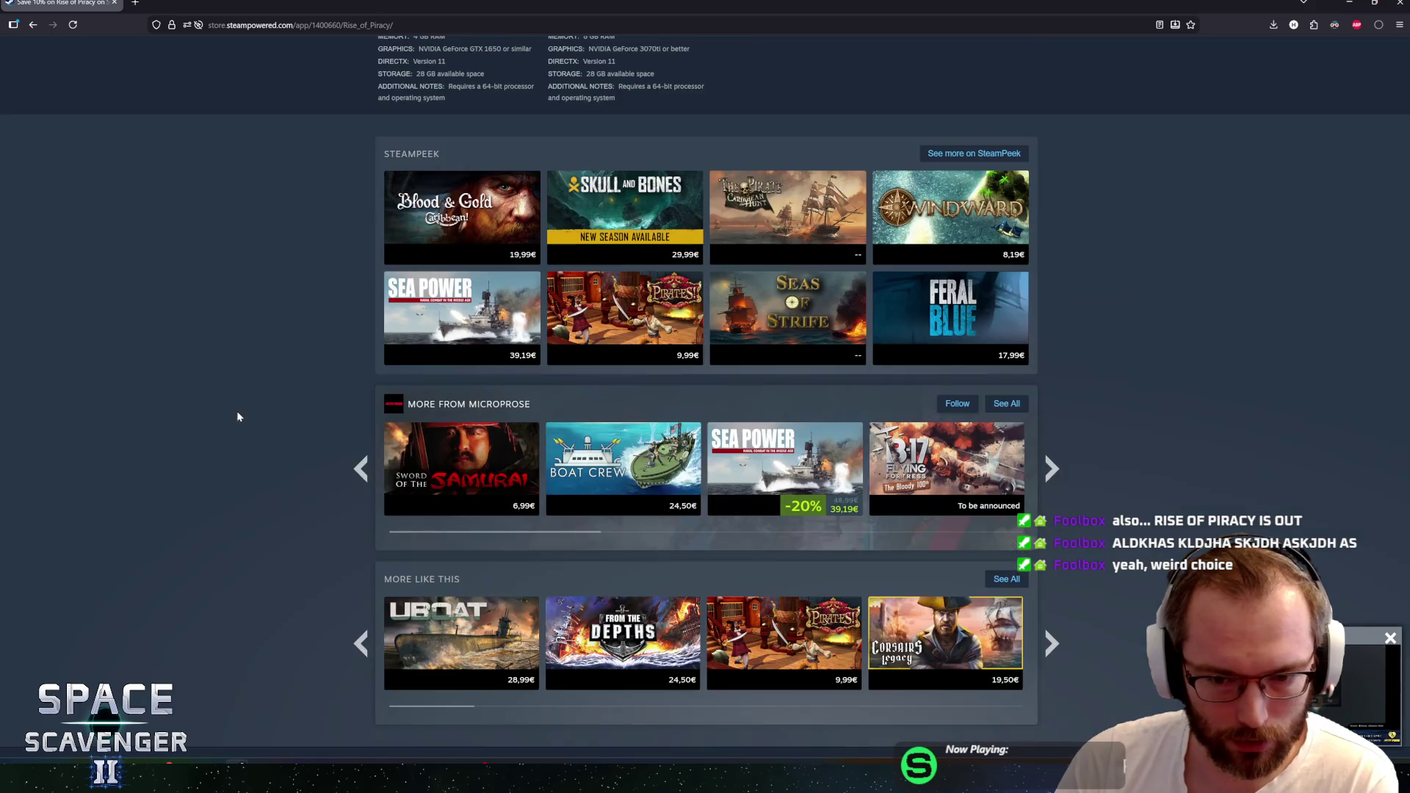
pyautogui.middleClick(223, 440)
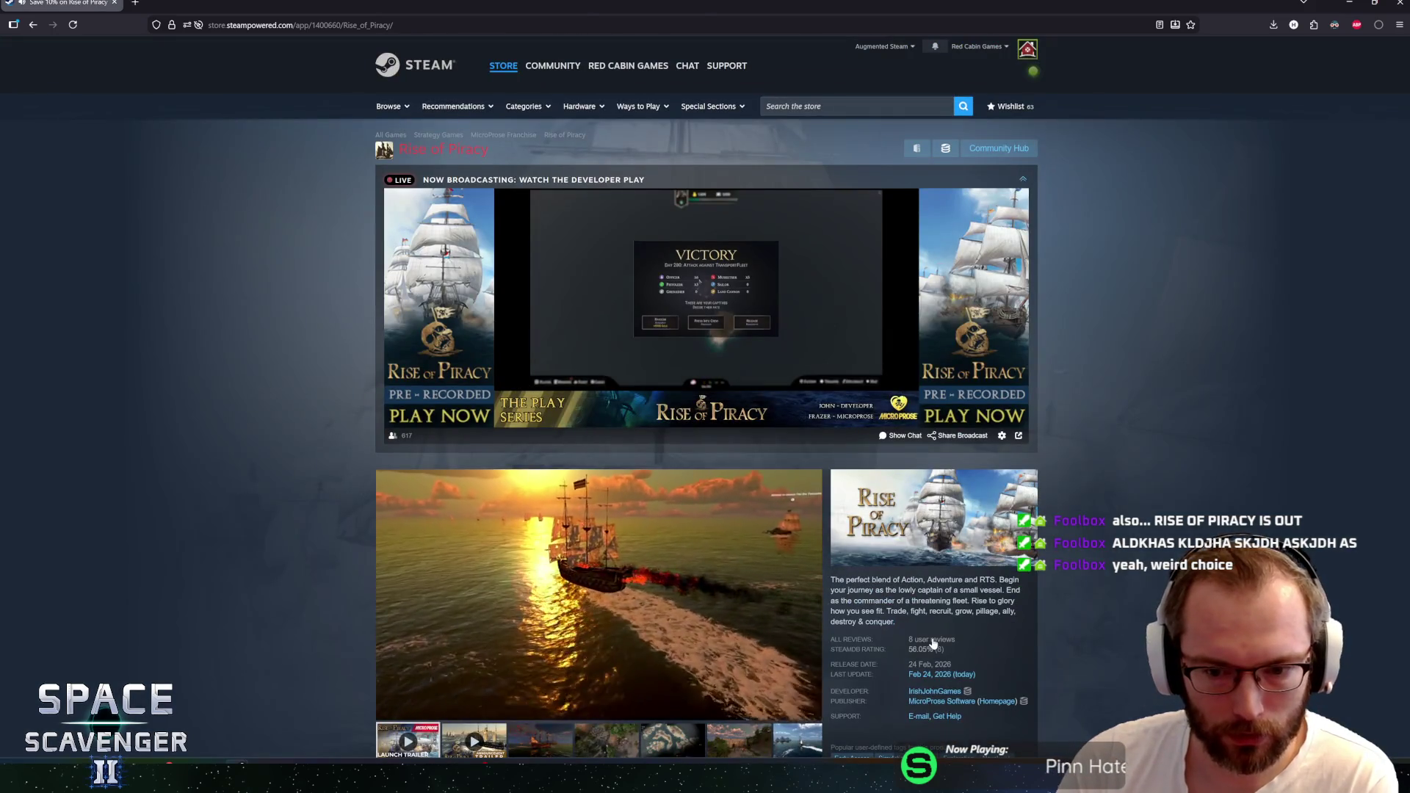
pyautogui.scroll(-3, 933, 643)
pyautogui.click(616, 422)
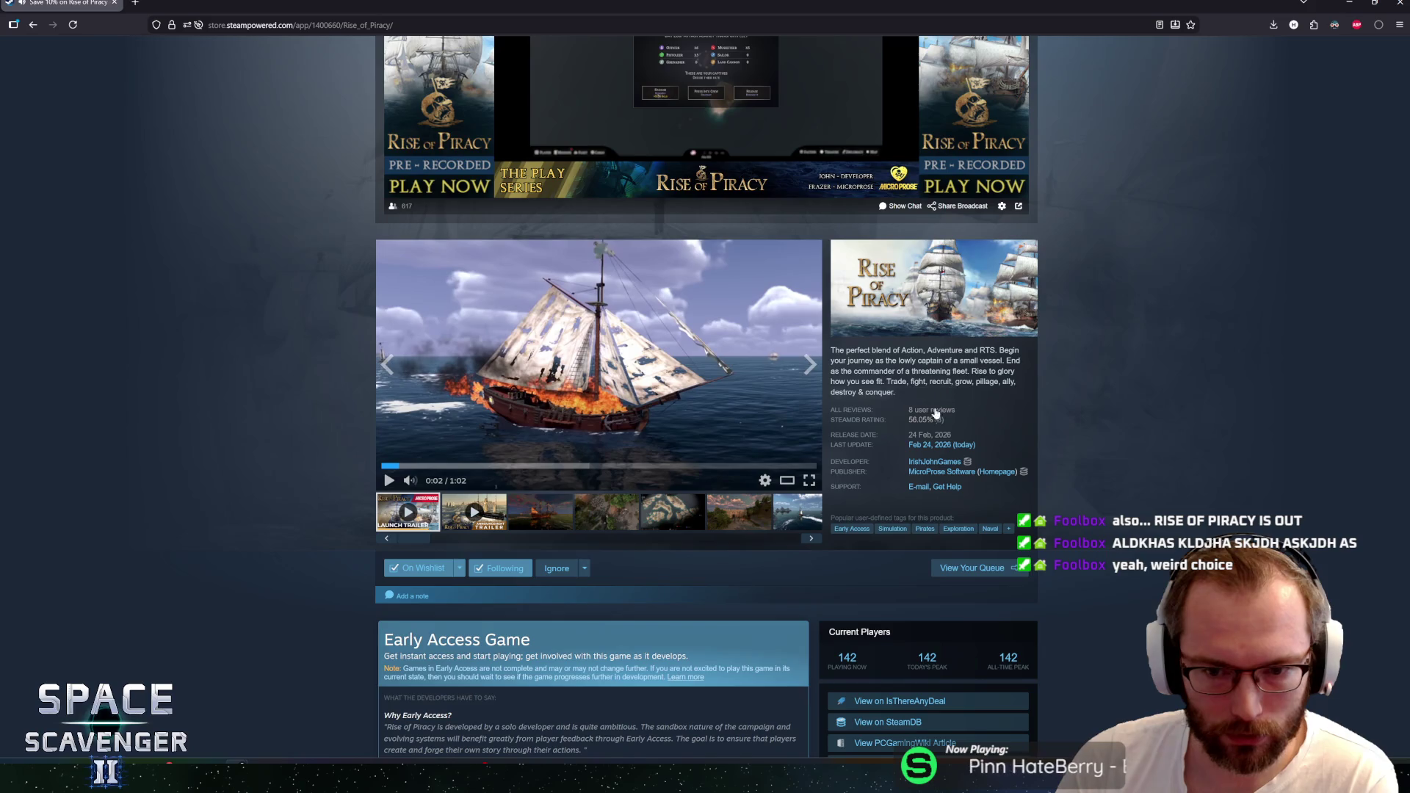
# Resume the Rise of Piracy launch trailer and watch it briefly in the fullscreen lightbox
pyautogui.click(615, 421)
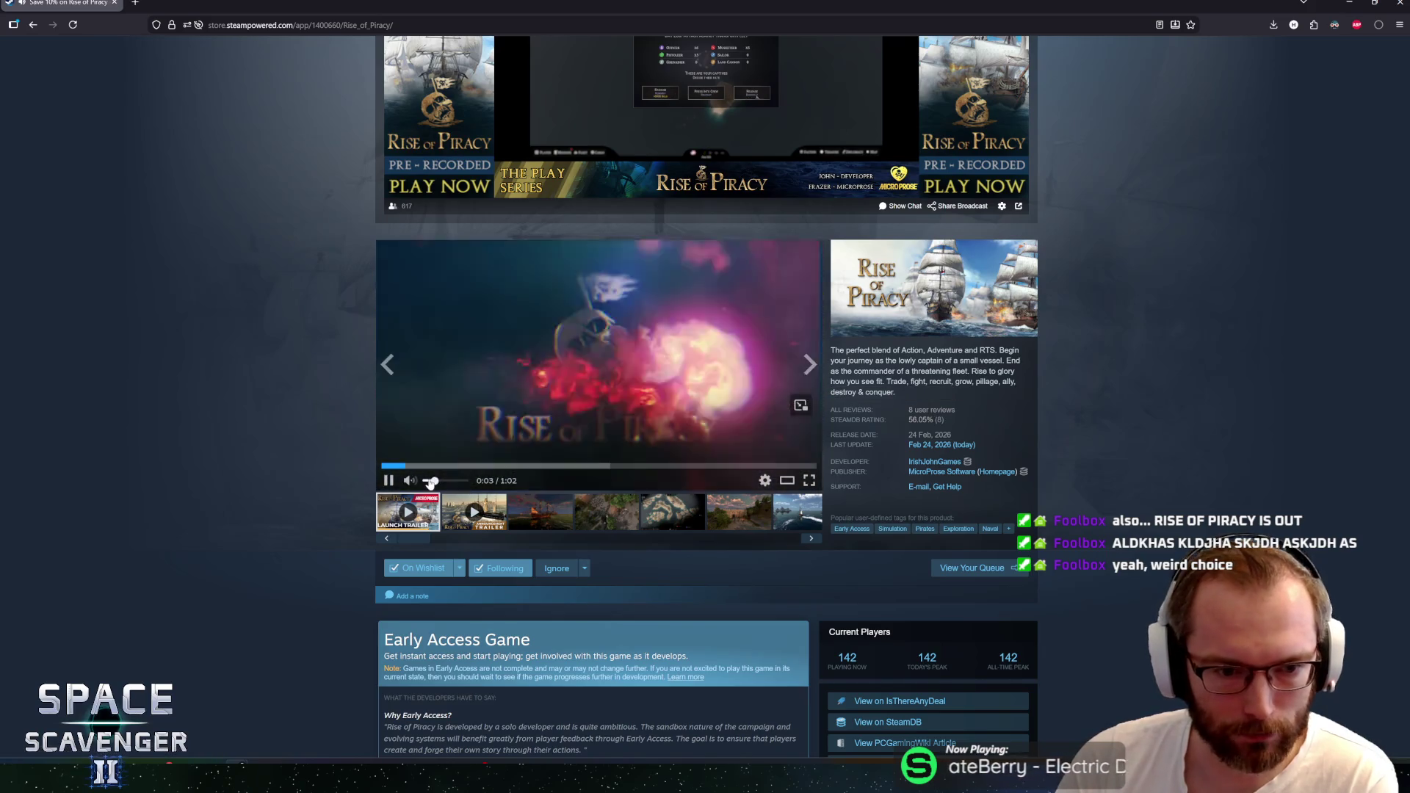
pyautogui.click(718, 474)
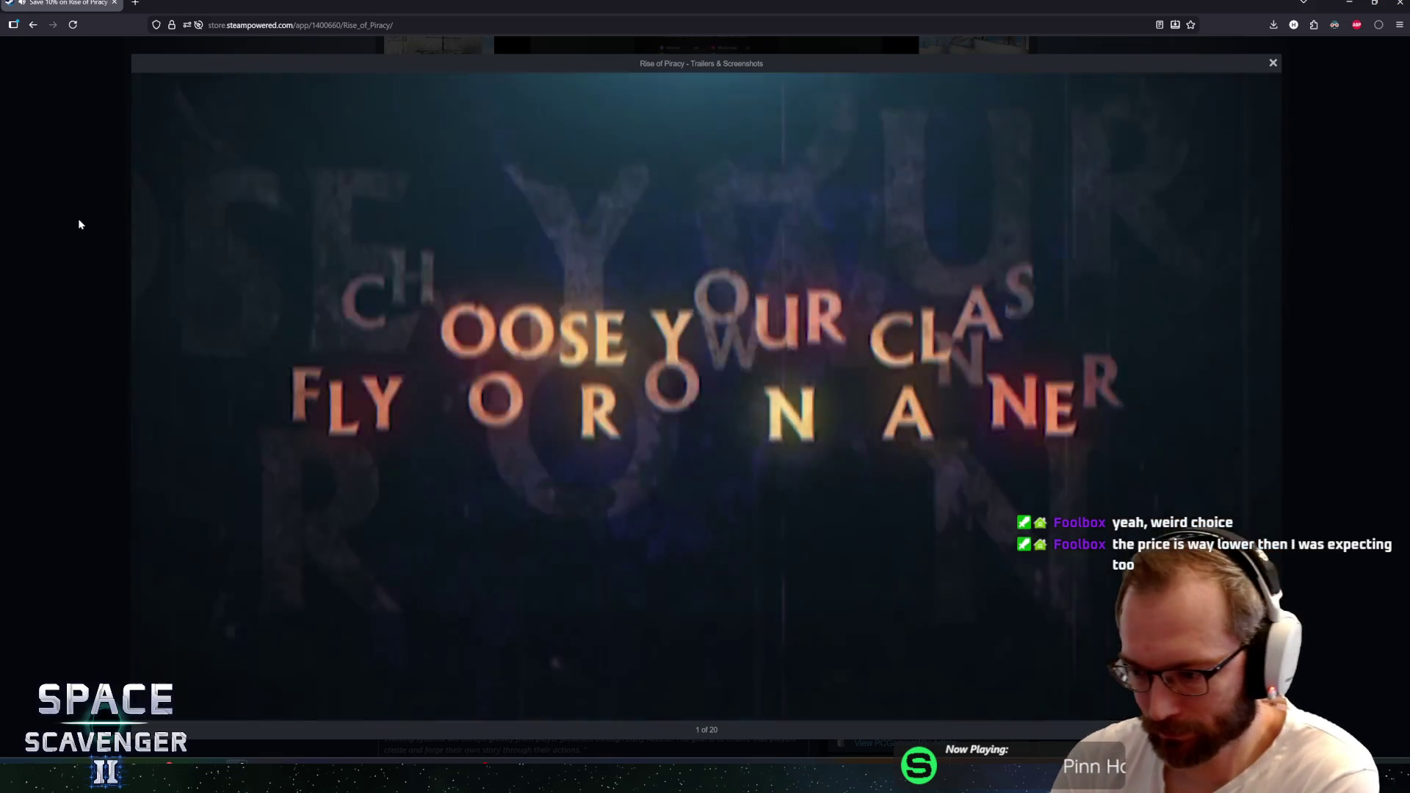
pyautogui.click(80, 223)
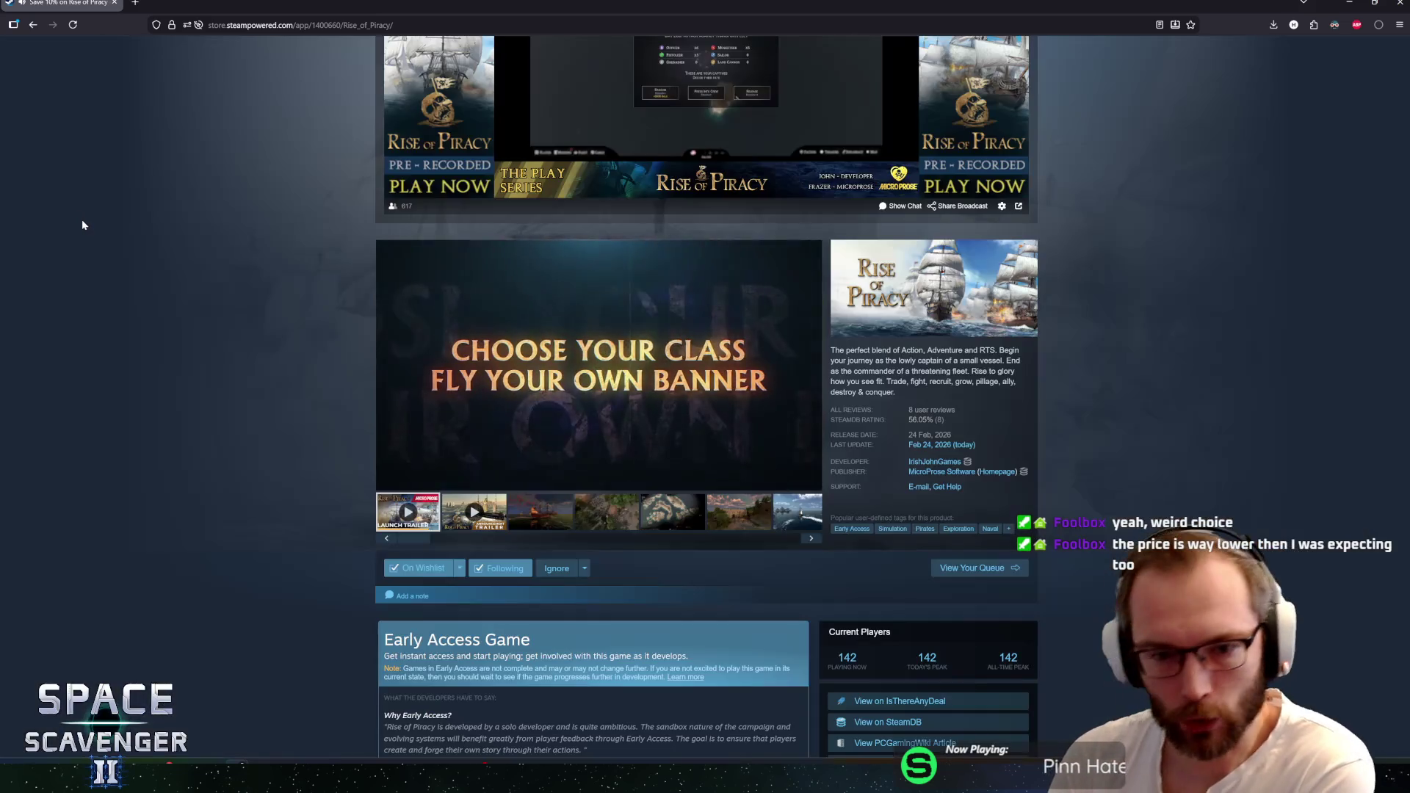
# Expand the full Early Access description with READ MORE, then return to the top of the page
pyautogui.scroll(-5, 253, 378)
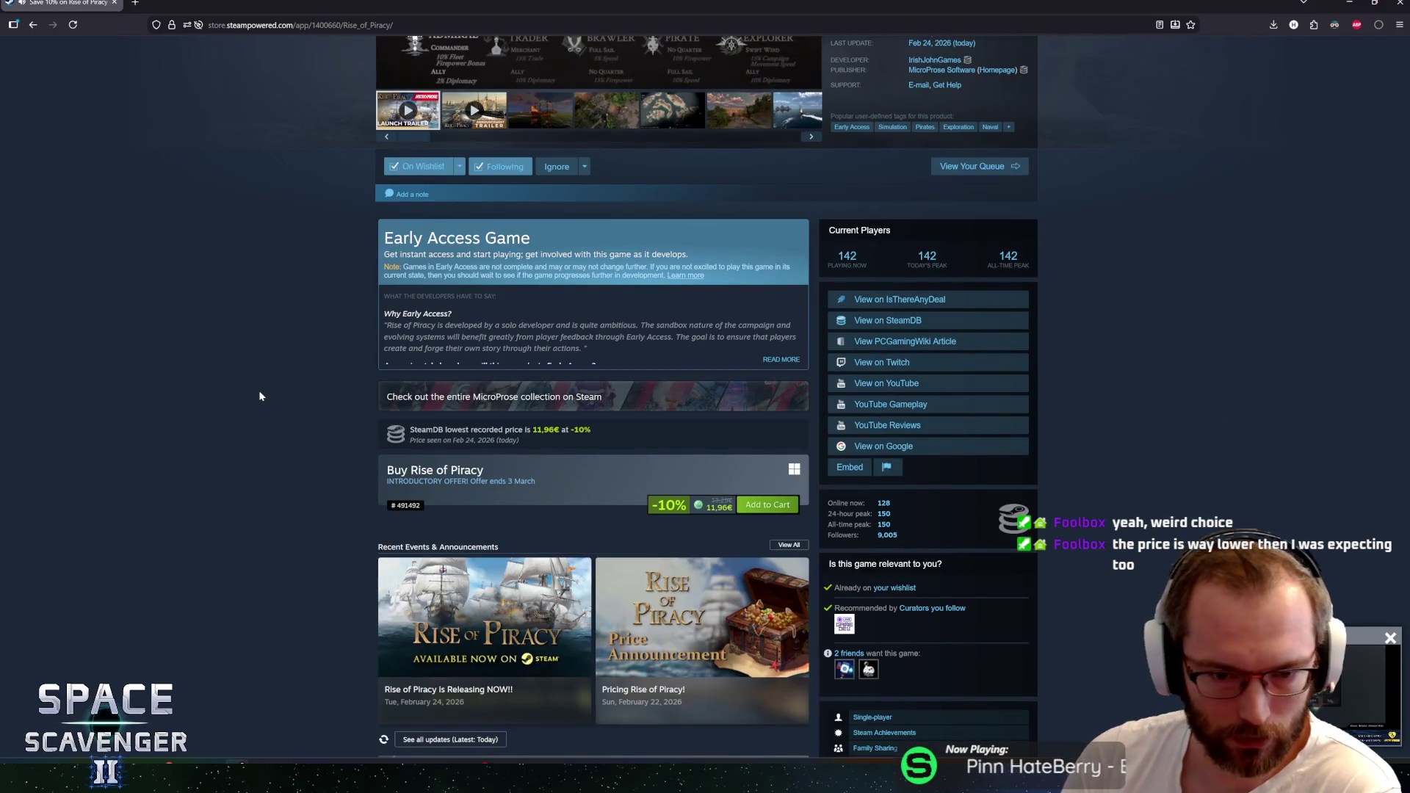
pyautogui.moveTo(717, 505)
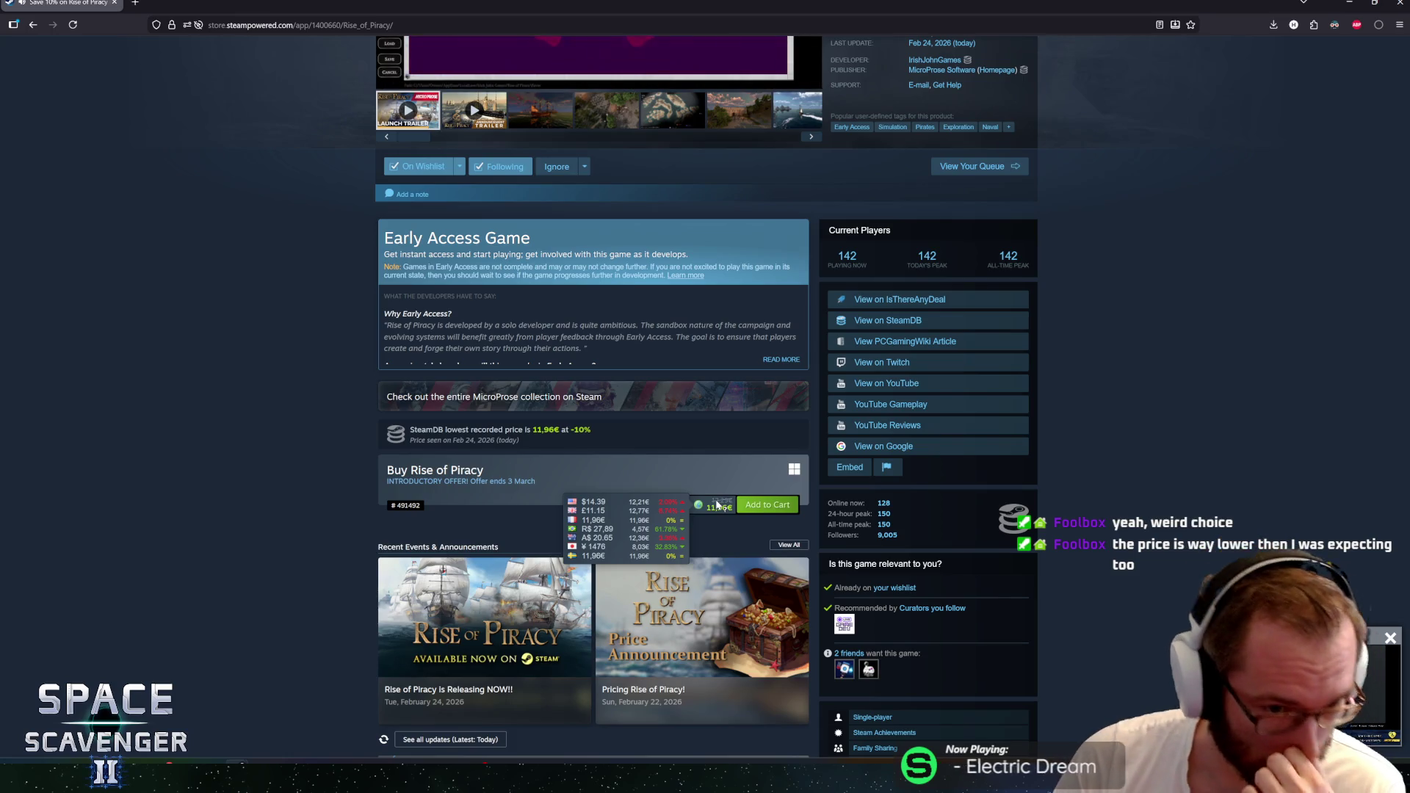
pyautogui.click(781, 359)
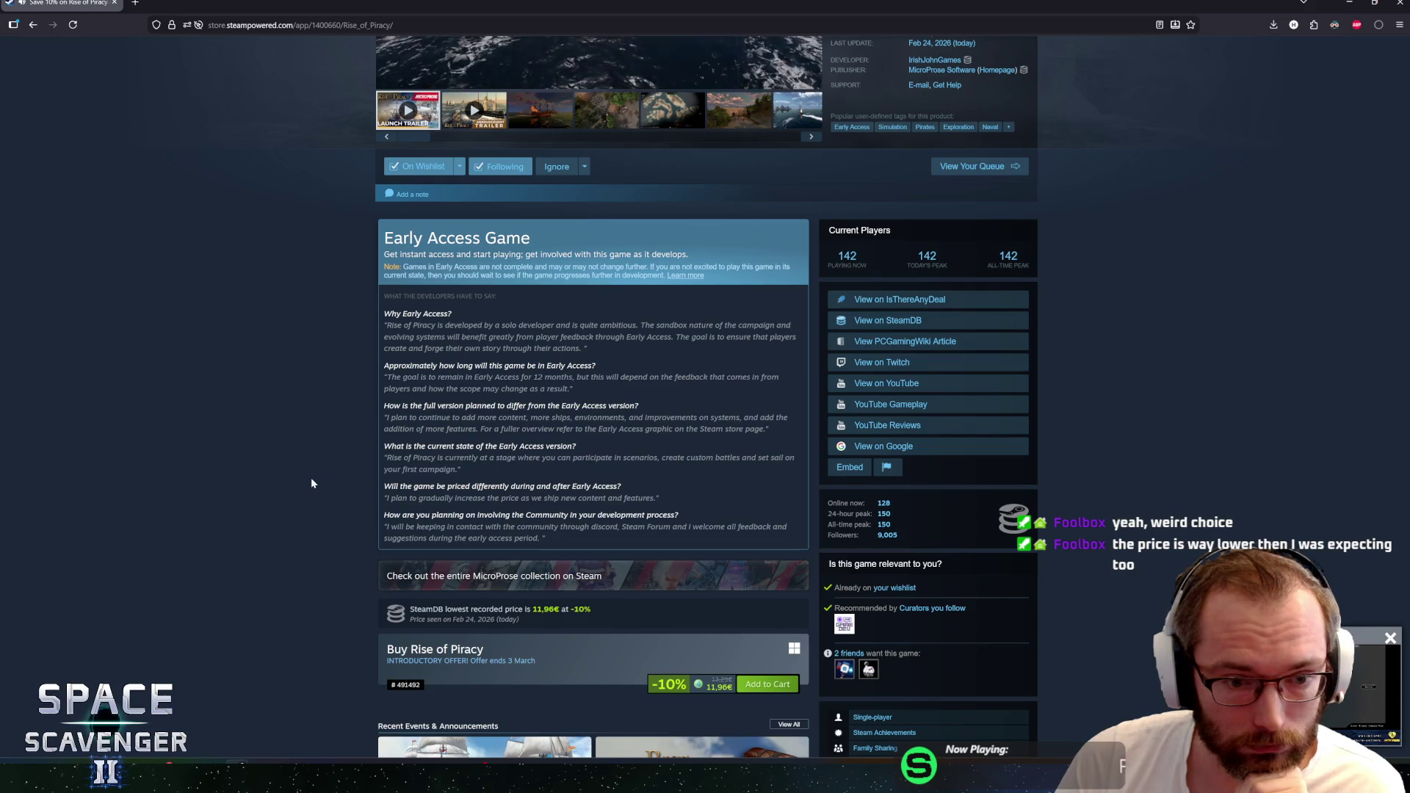
pyautogui.scroll(2, 305, 480)
pyautogui.scroll(2, 355, 579)
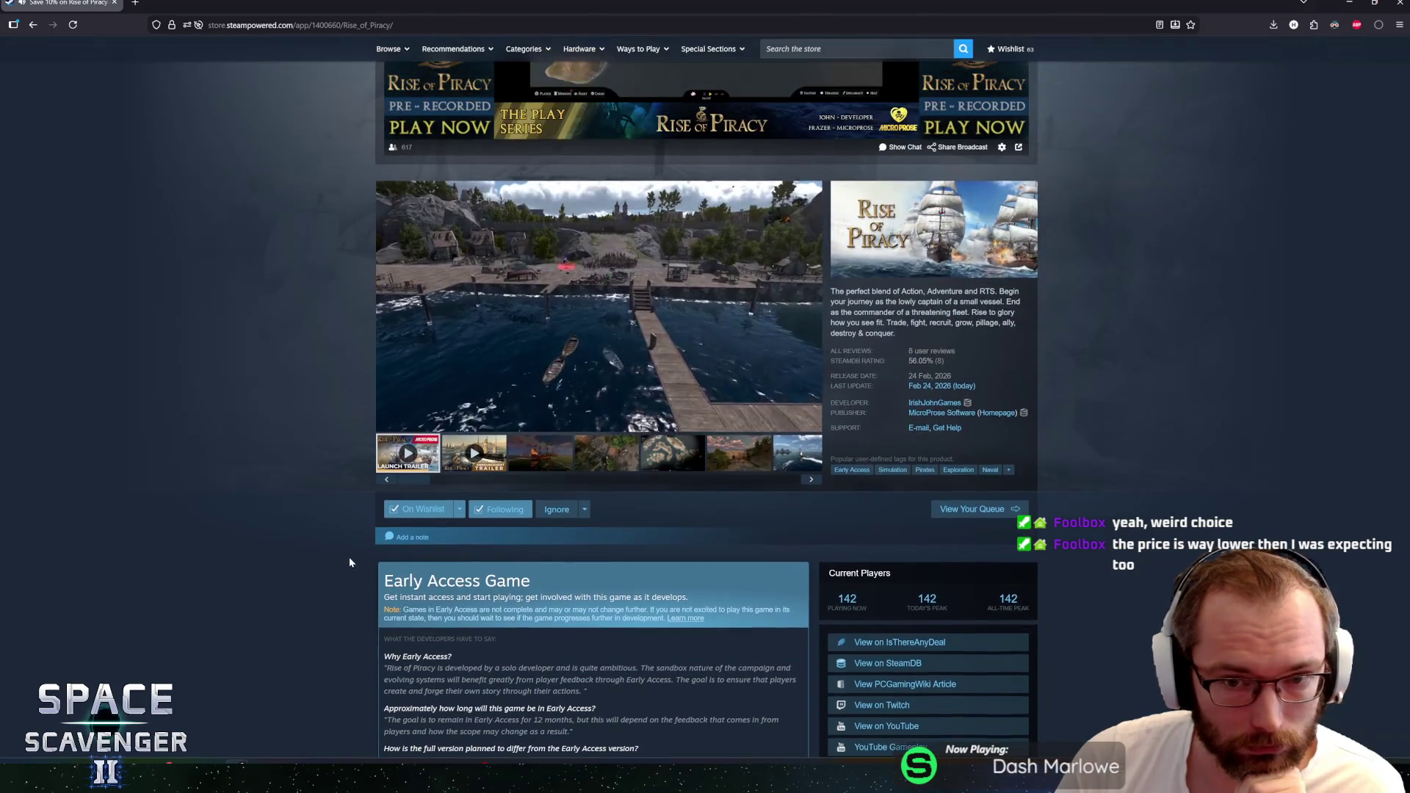
pyautogui.scroll(2, 271, 530)
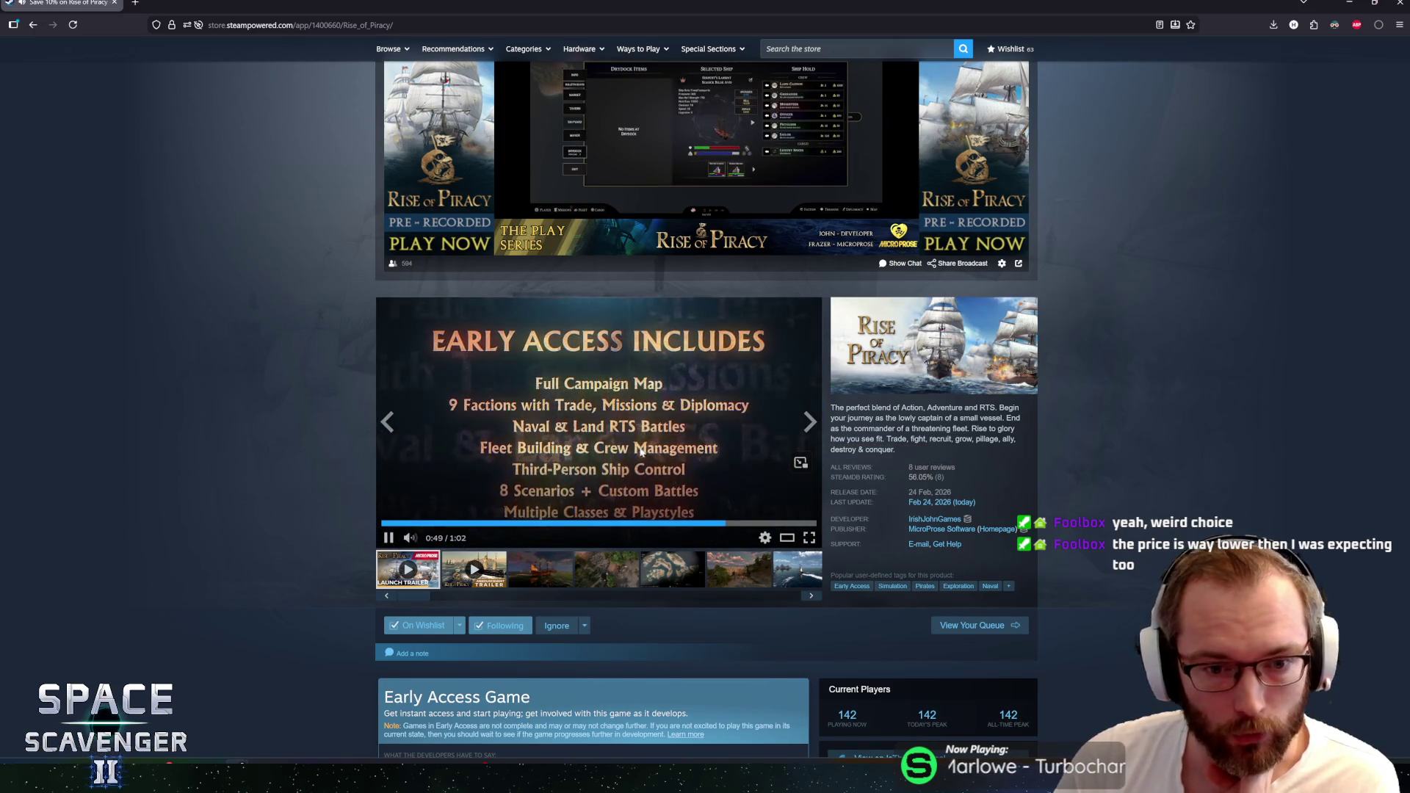
pyautogui.click(933, 466)
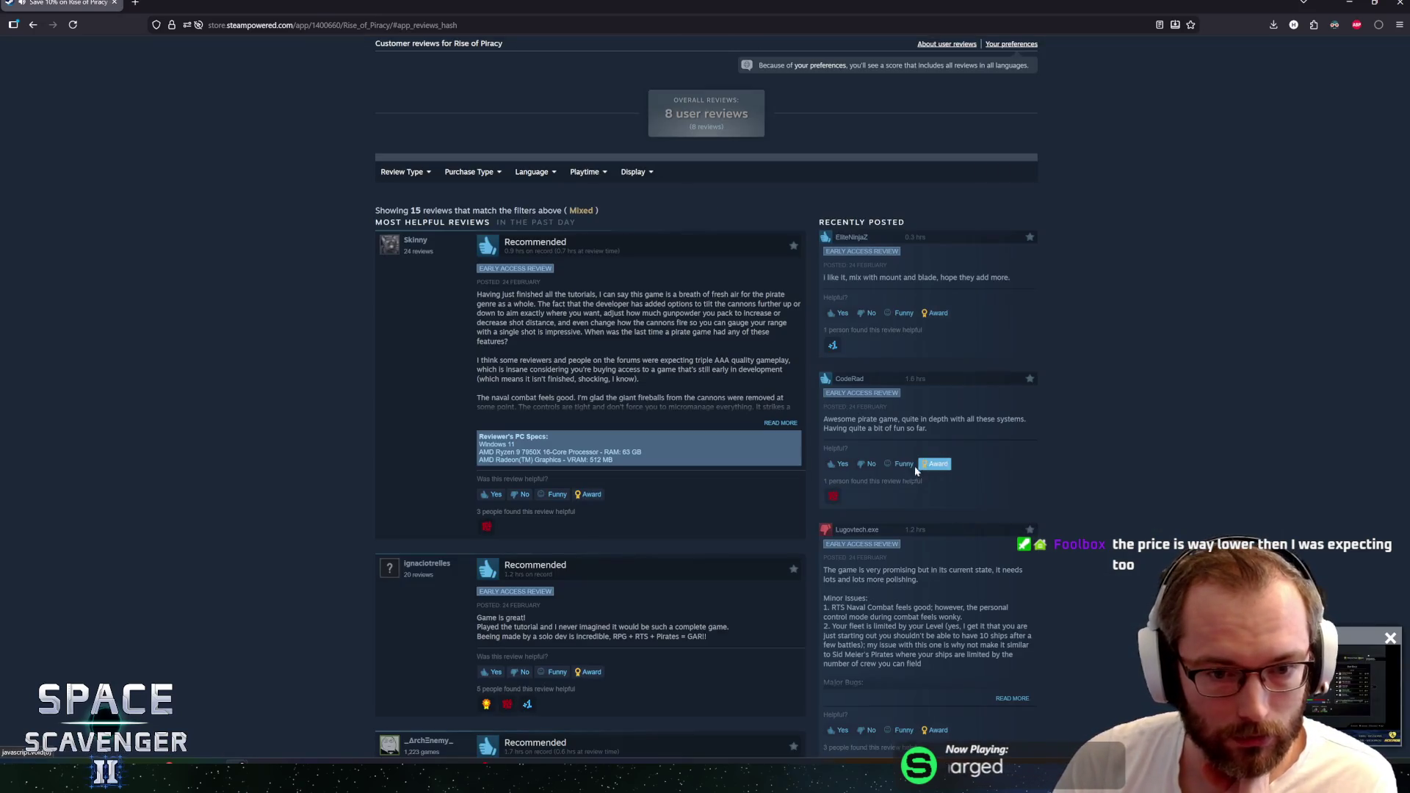
pyautogui.scroll(-5, 411, 487)
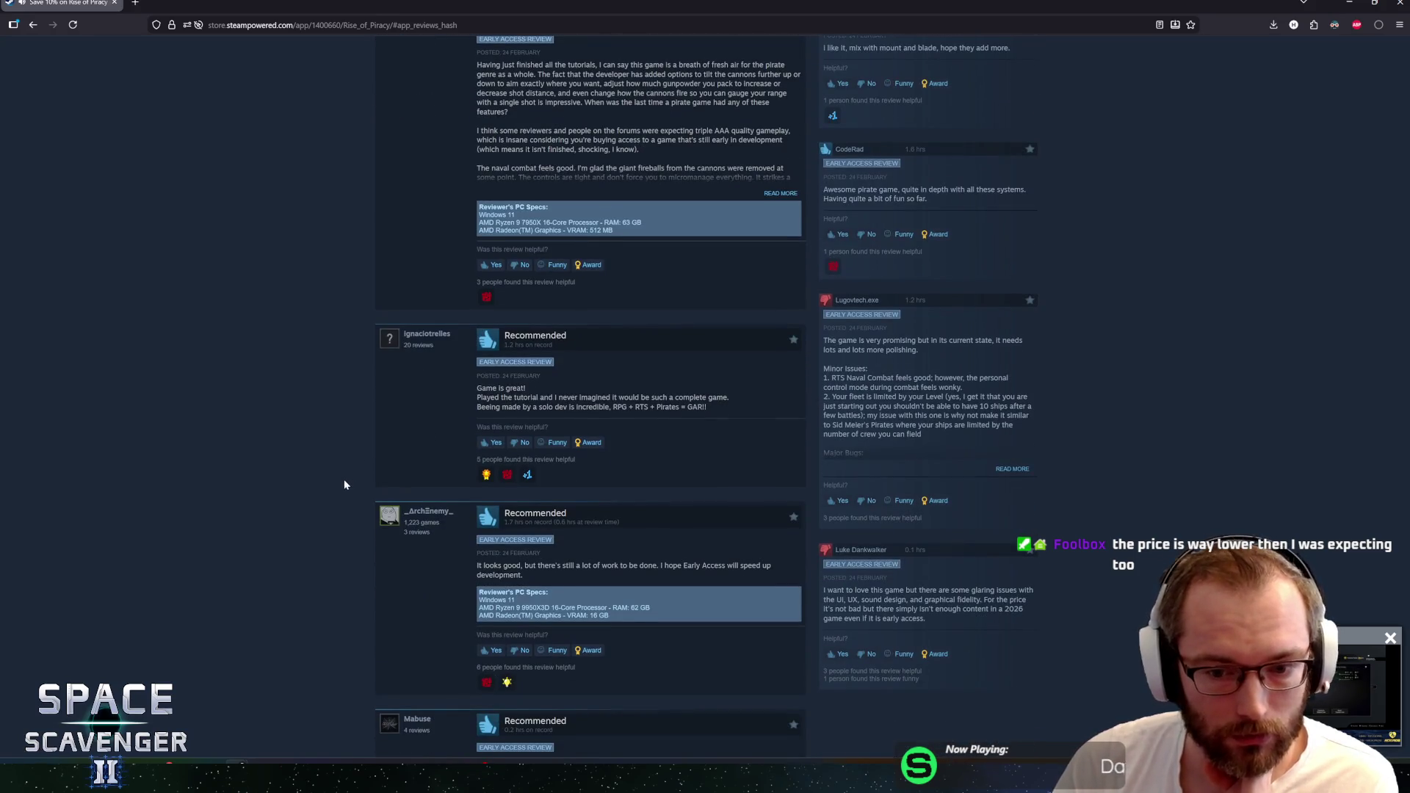
pyautogui.scroll(-9, 345, 478)
pyautogui.scroll(-7, 339, 481)
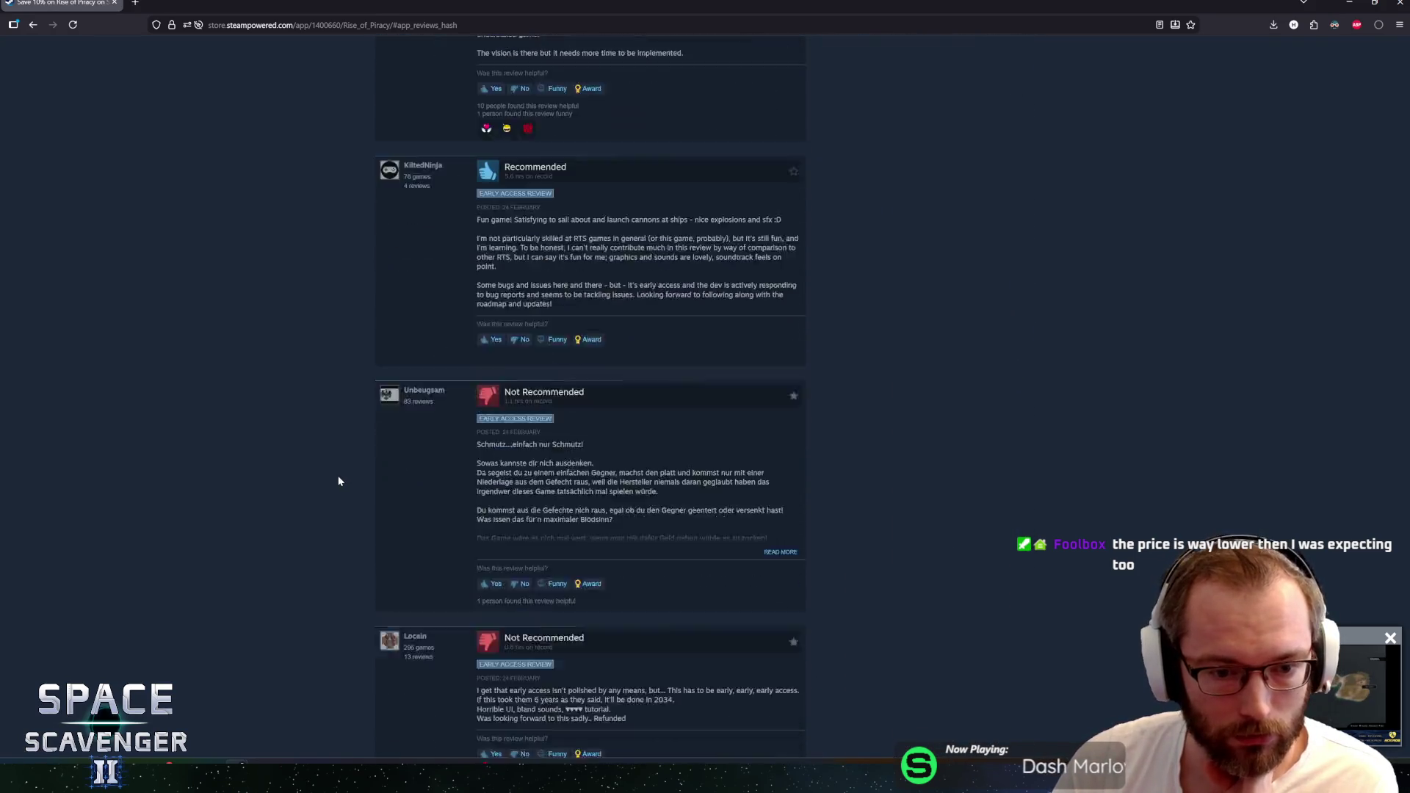
pyautogui.scroll(5, 364, 507)
pyautogui.scroll(11, 321, 502)
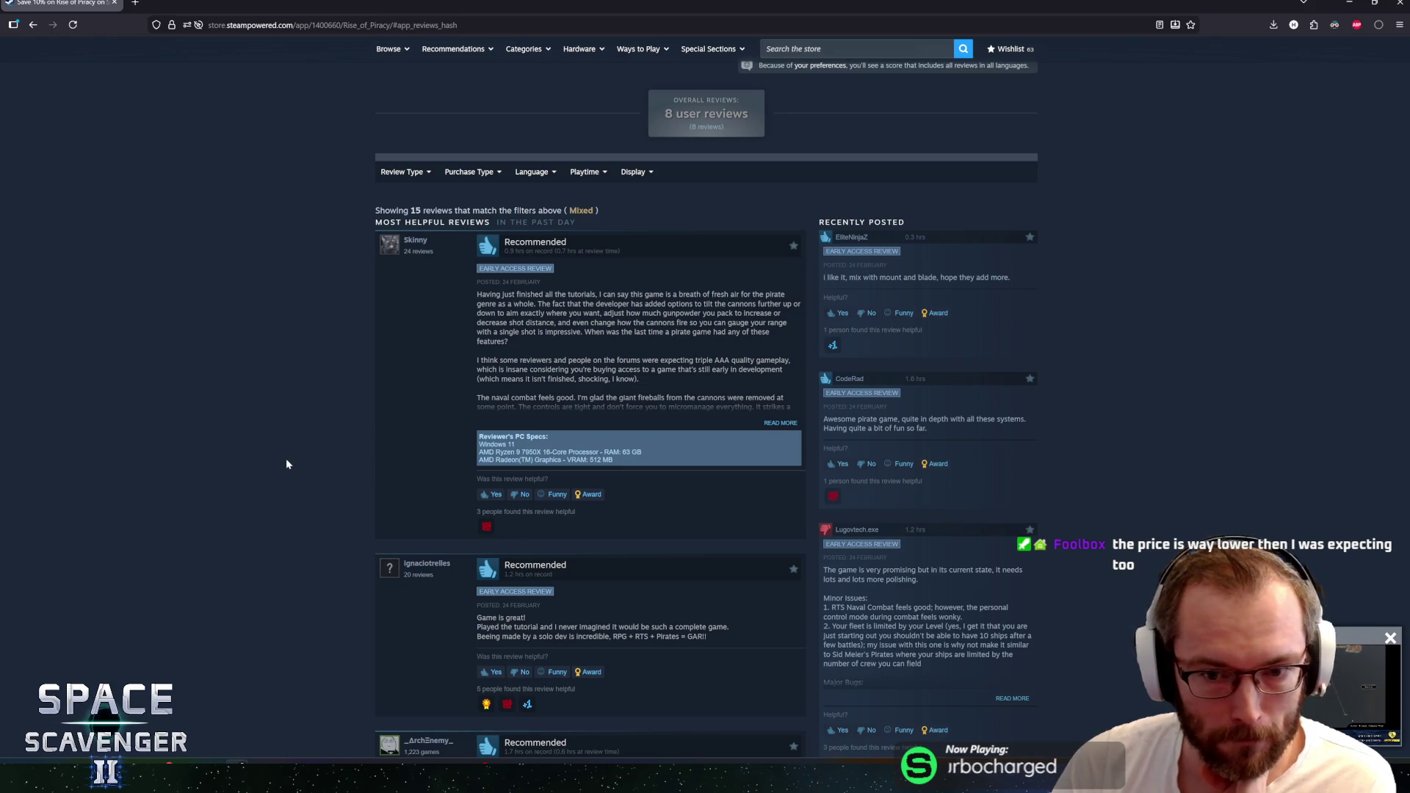
pyautogui.scroll(-1, 289, 458)
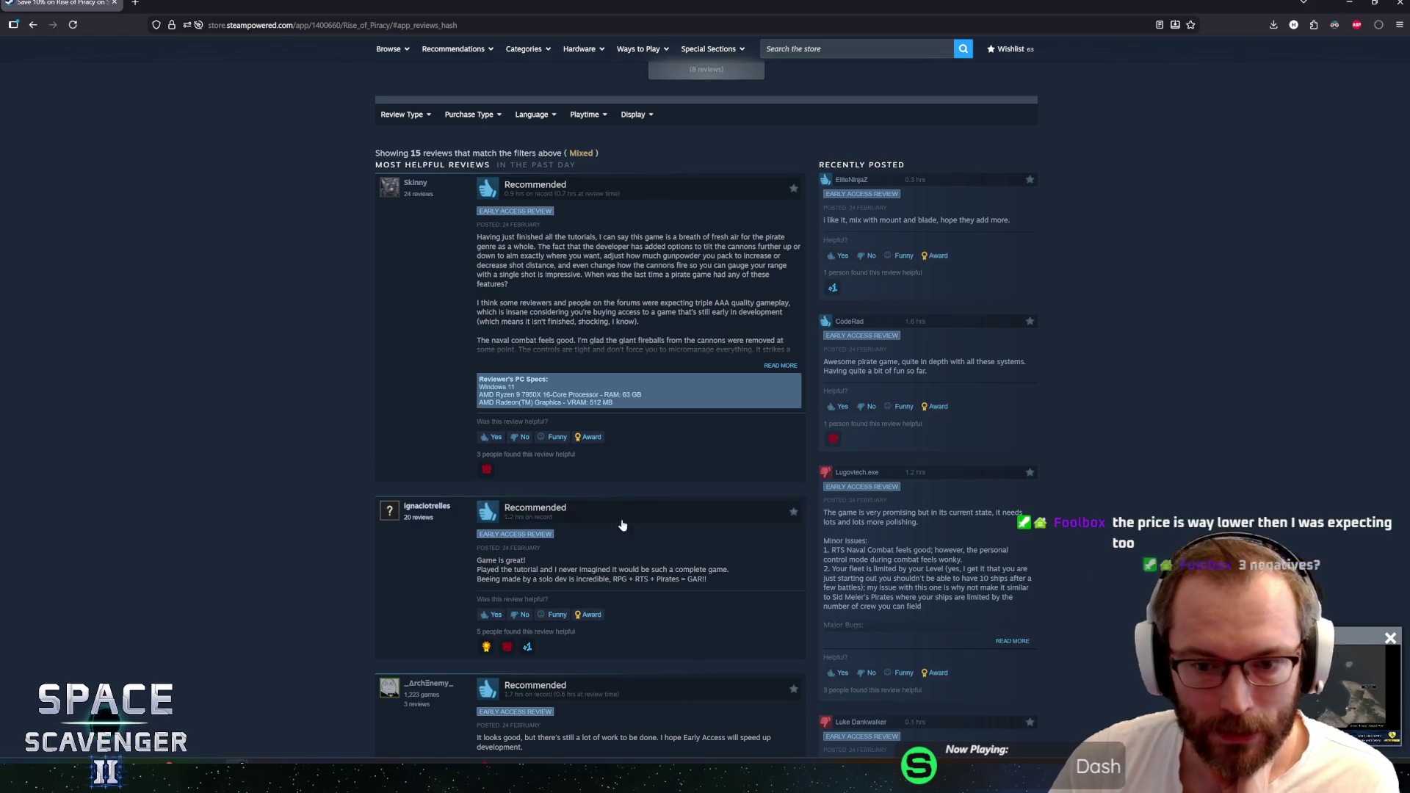
pyautogui.moveTo(846, 560); pyautogui.dragTo(899, 578)
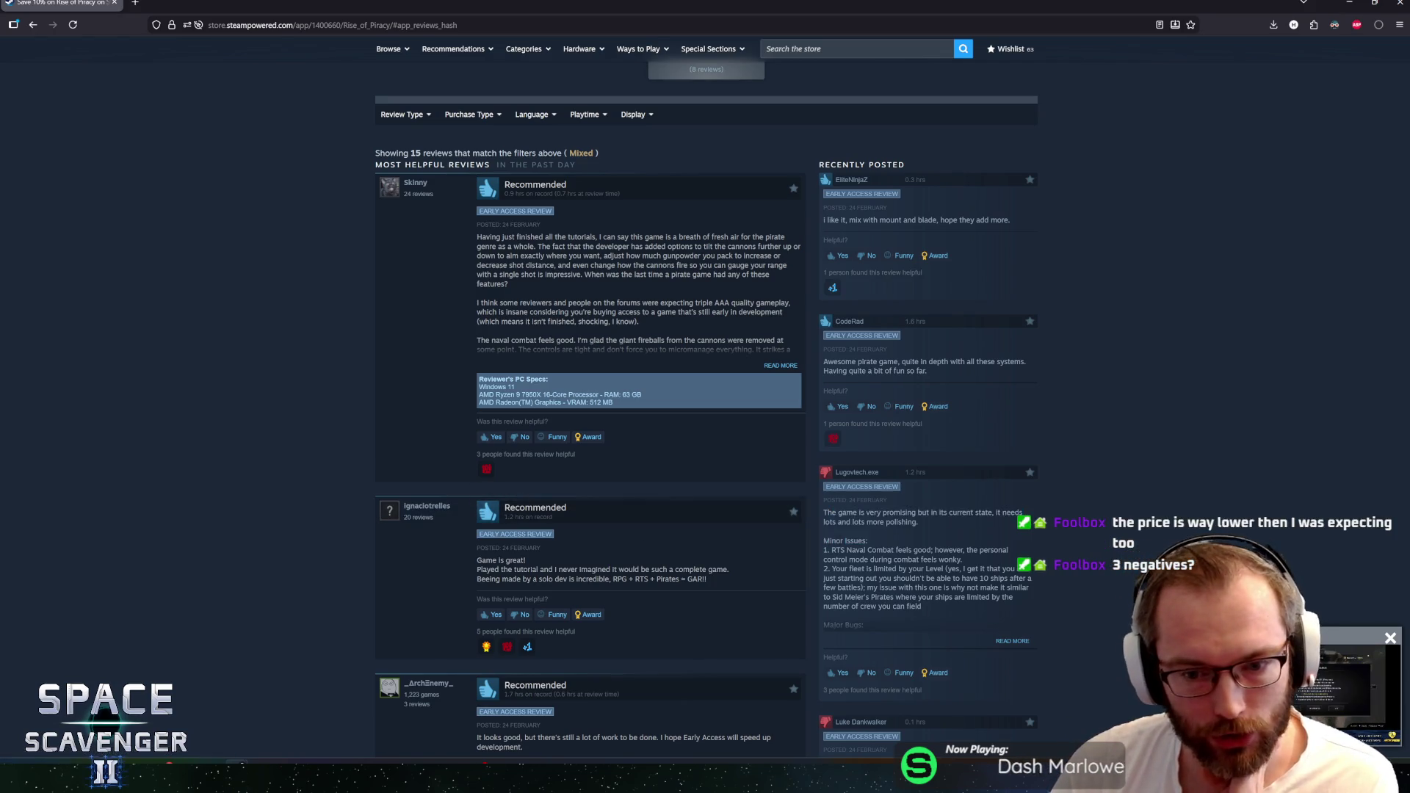
pyautogui.click(900, 578)
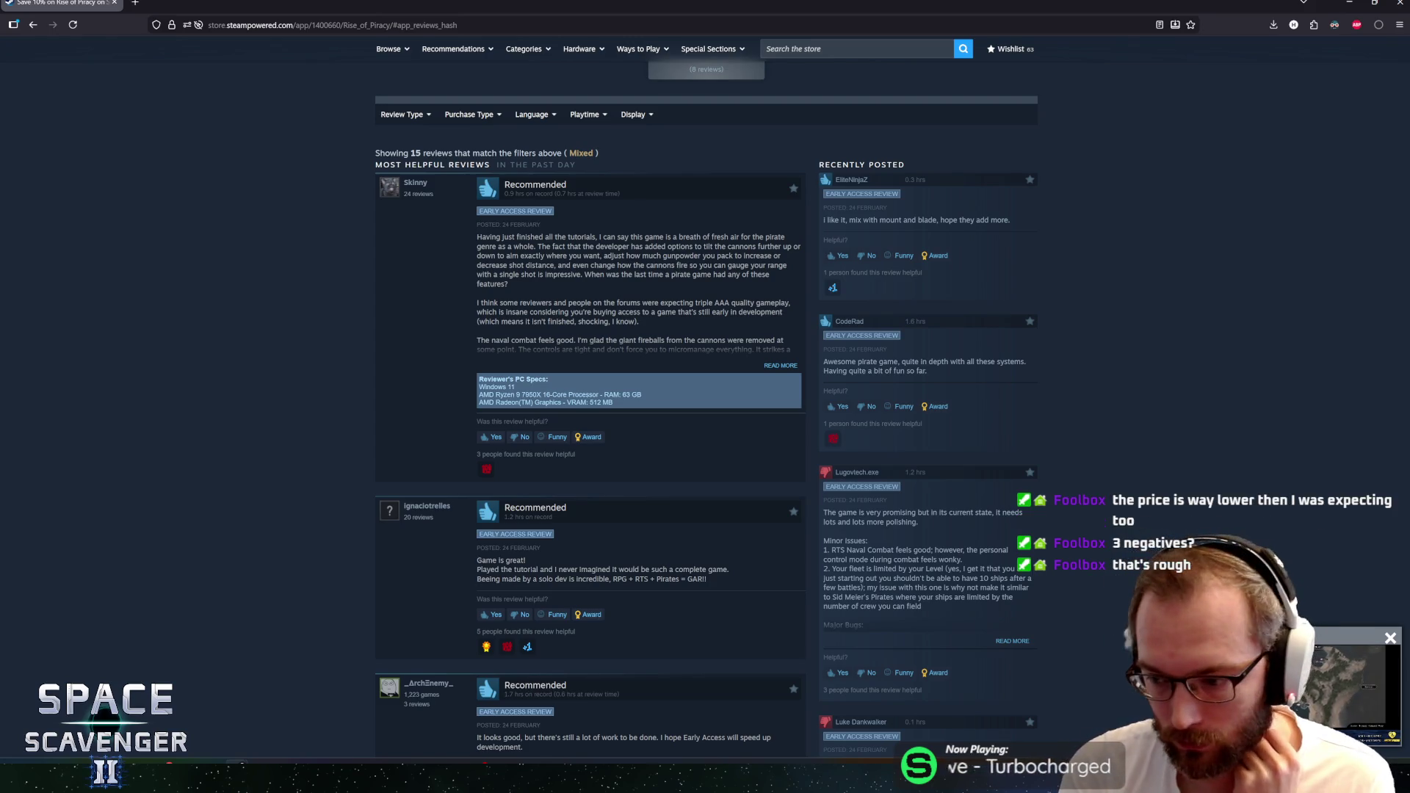
pyautogui.scroll(-15, 903, 541)
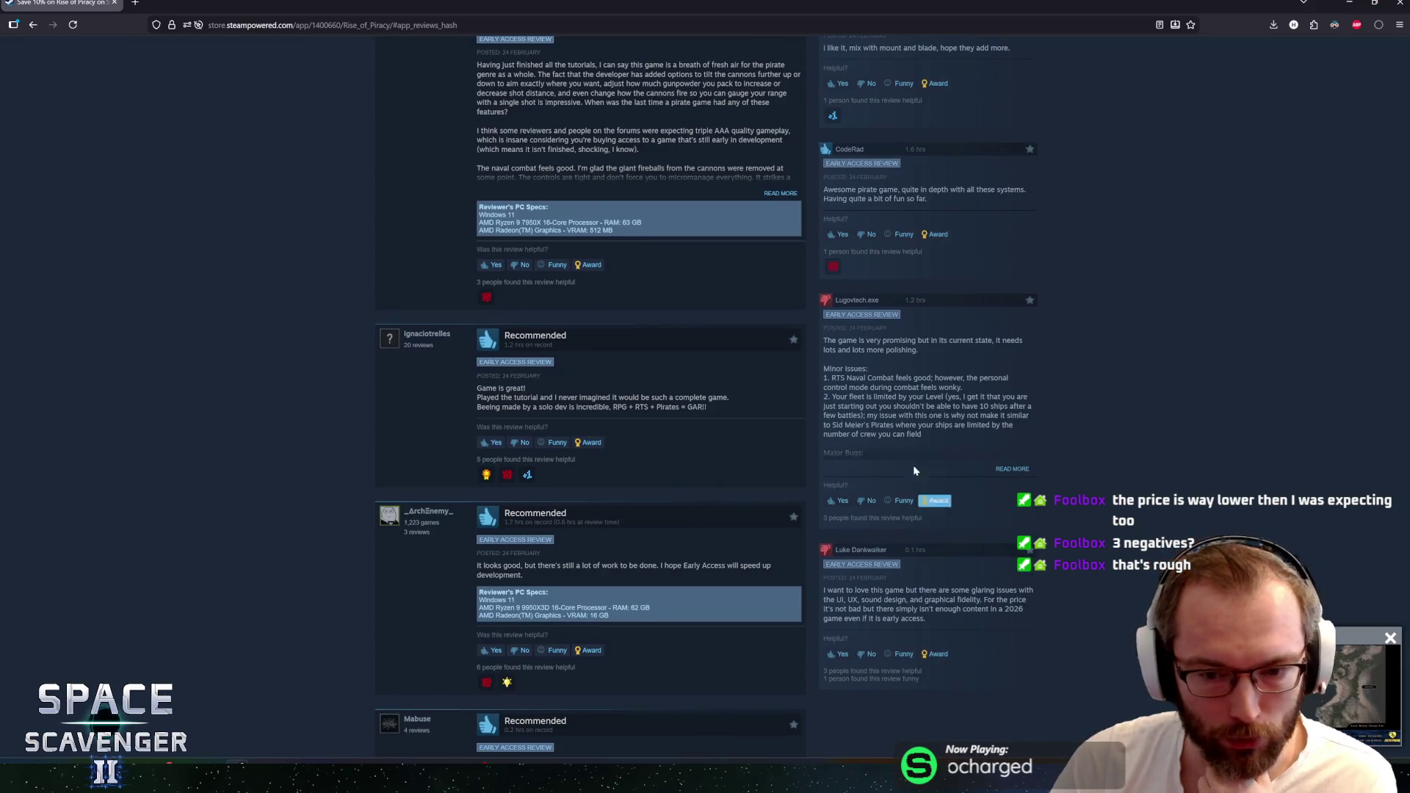
pyautogui.scroll(-12, 781, 465)
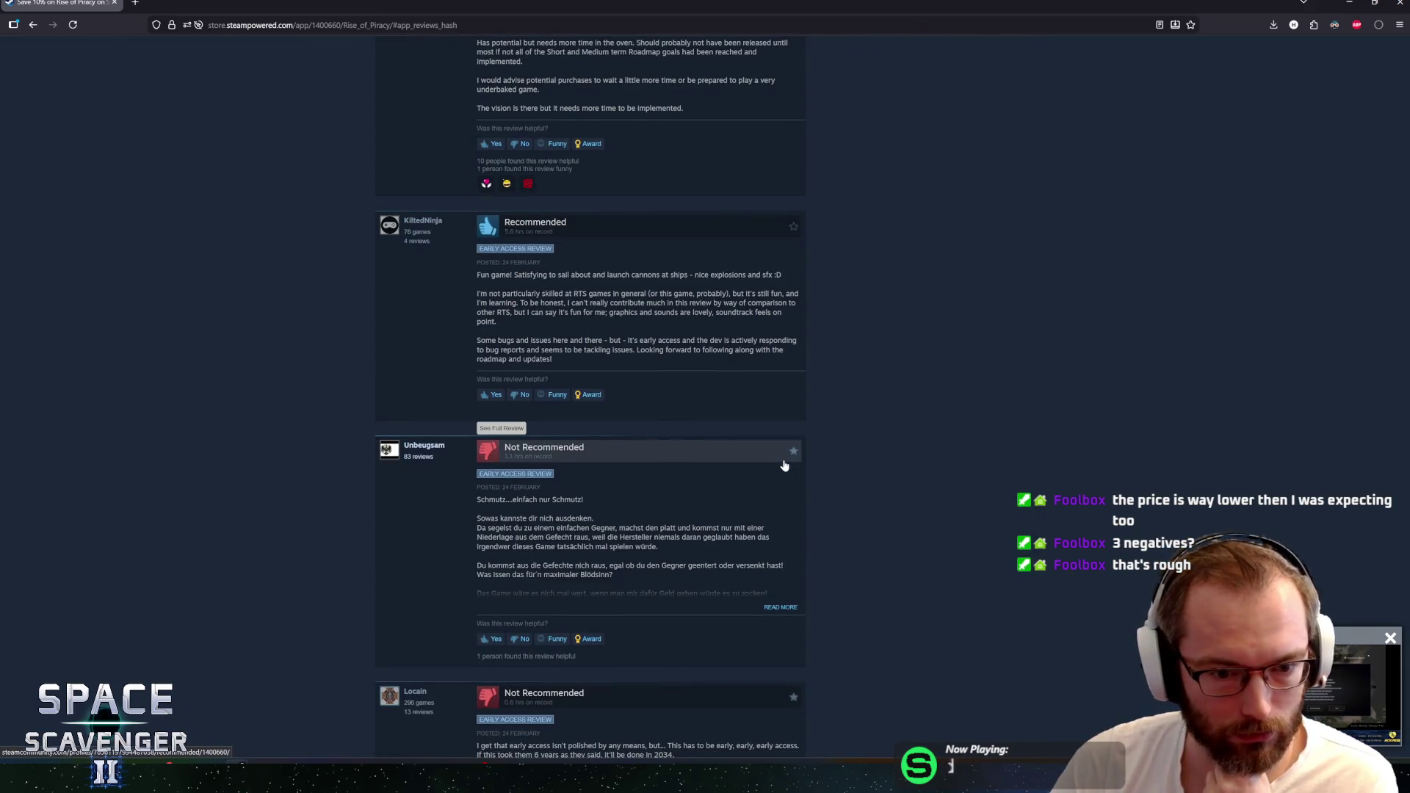
pyautogui.scroll(-1, 572, 406)
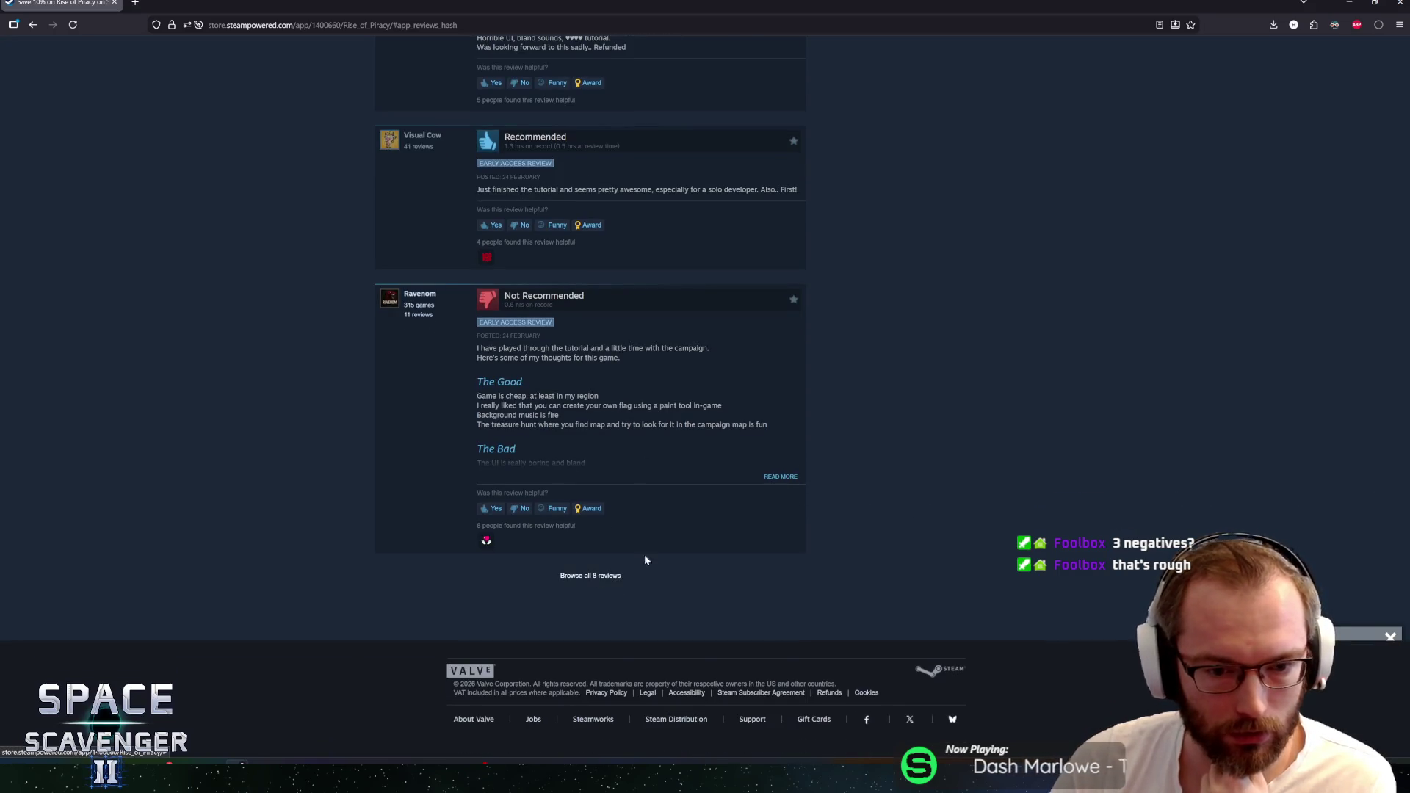
pyautogui.click(588, 576)
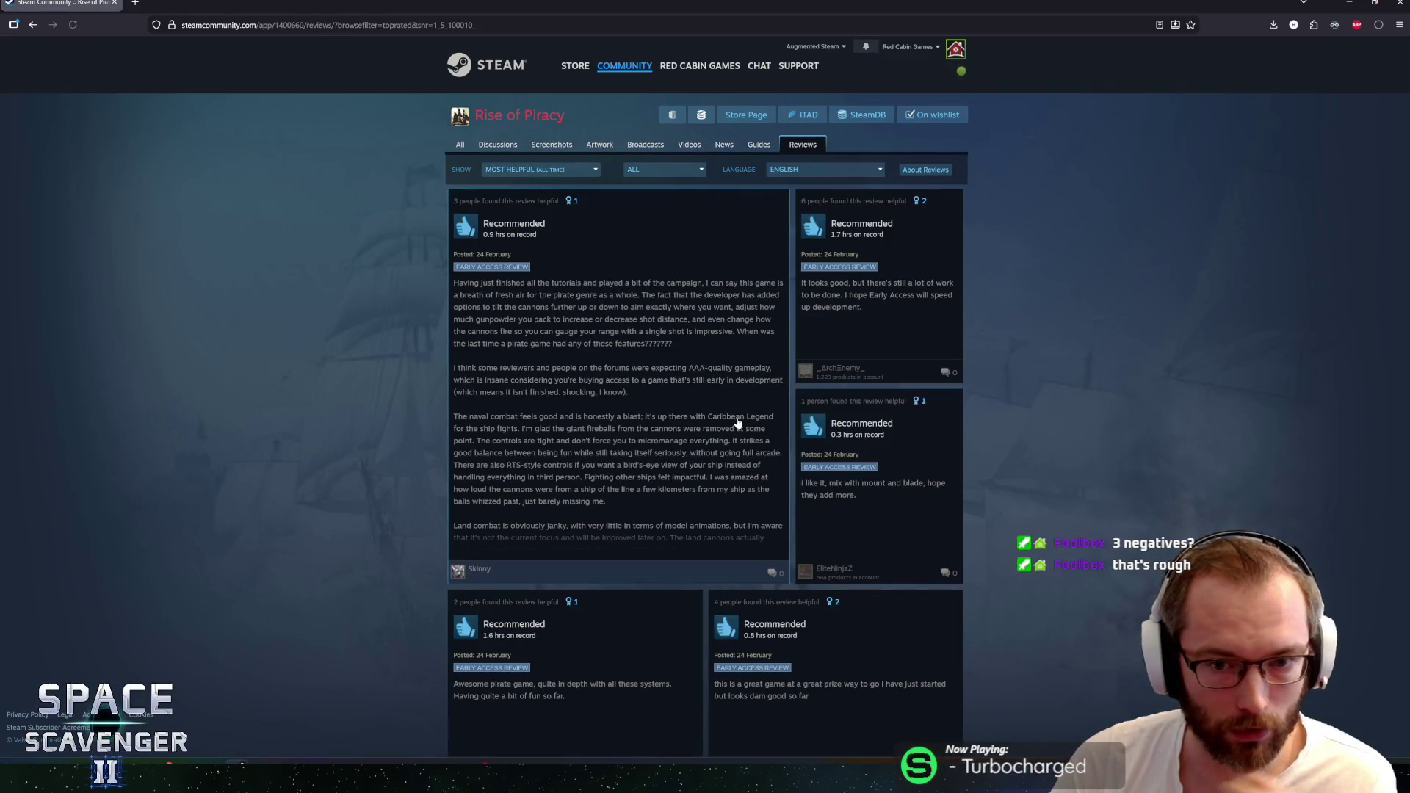
pyautogui.scroll(-2, 432, 406)
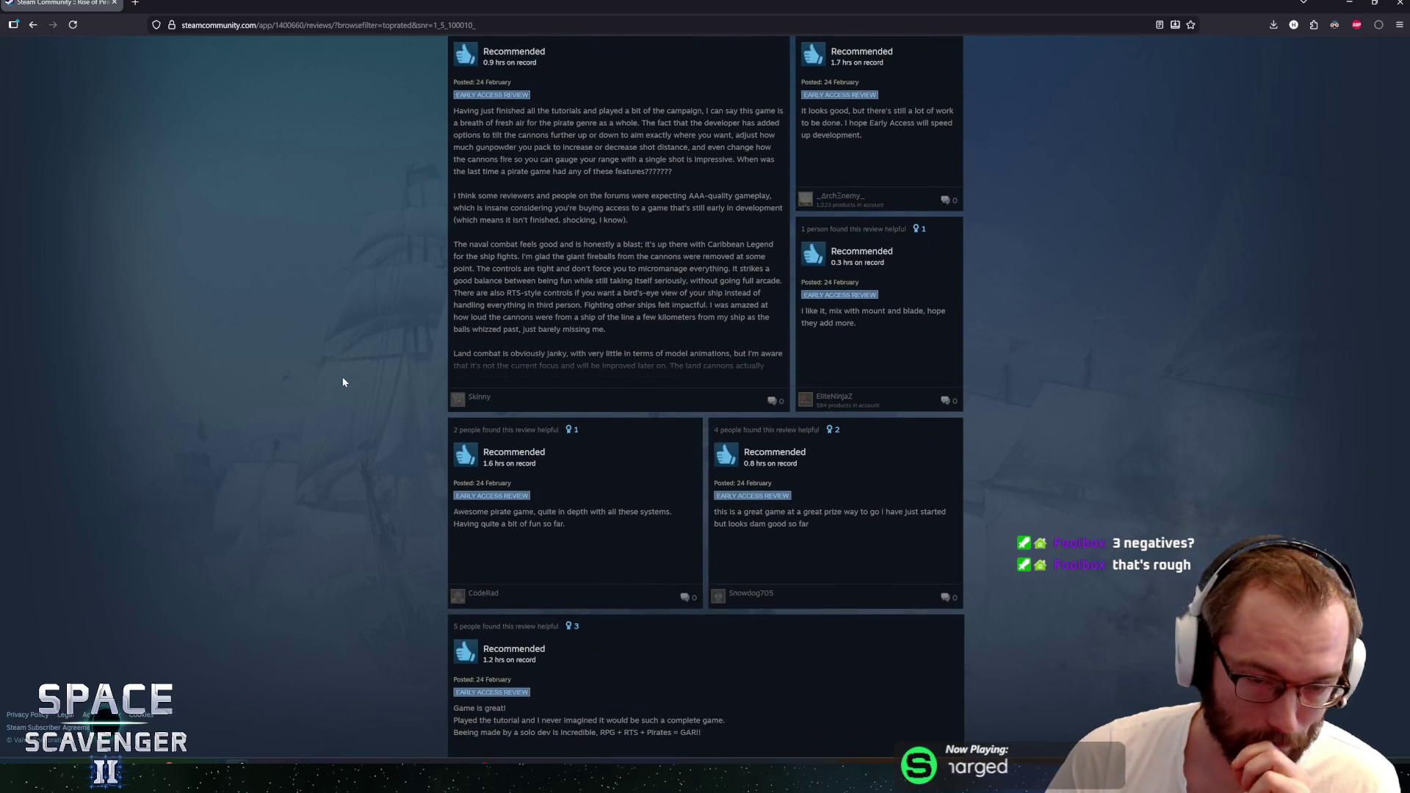
pyautogui.scroll(2, 399, 337)
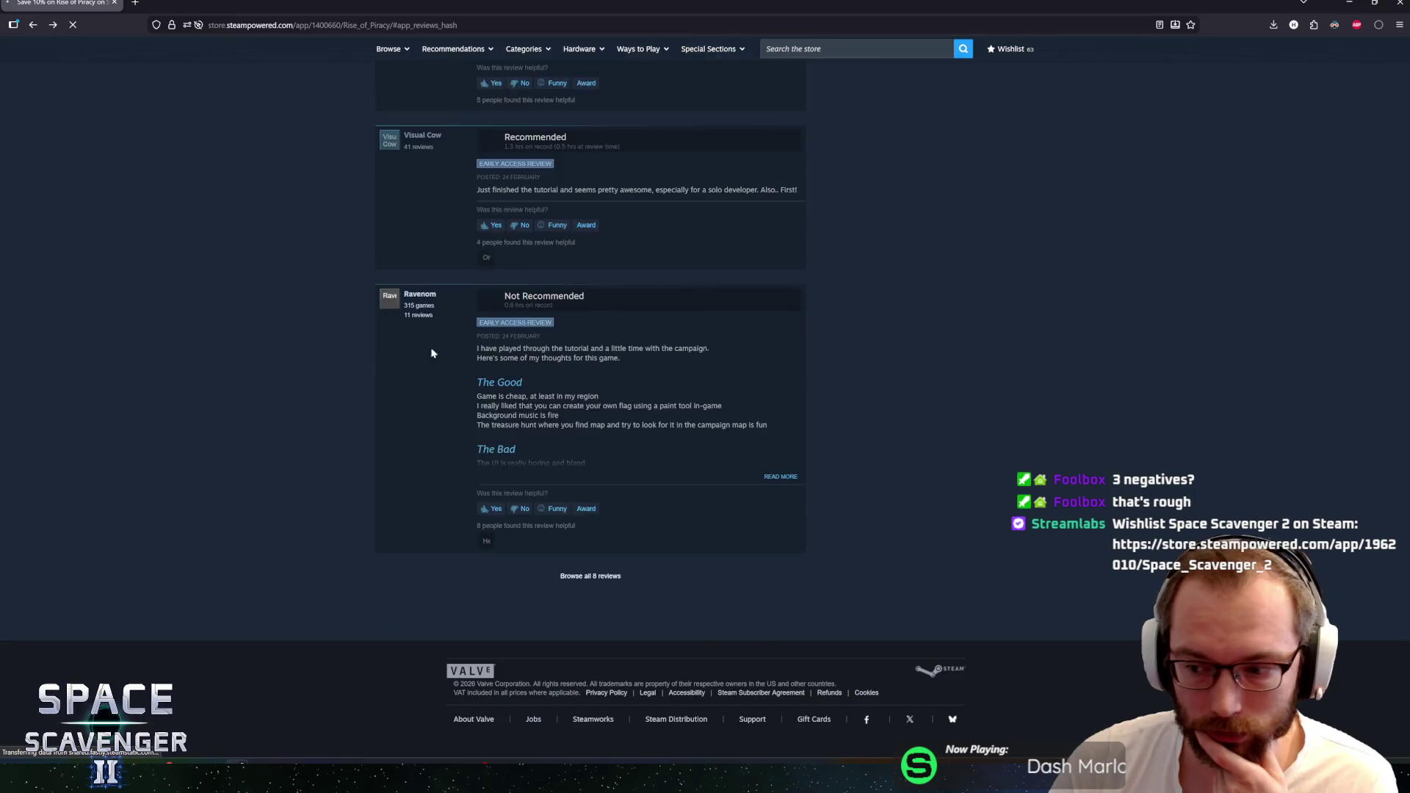
pyautogui.middleClick(283, 428)
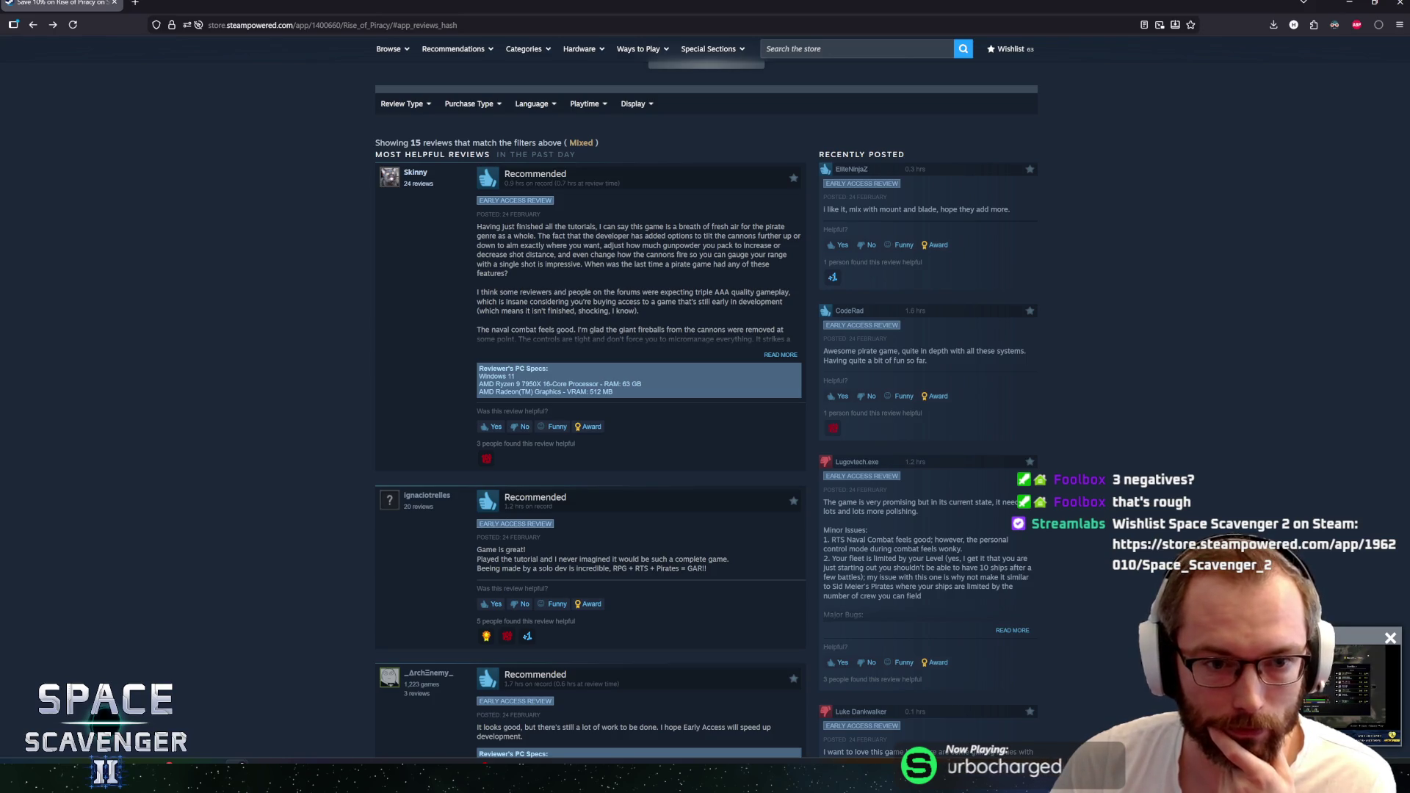
pyautogui.moveTo(523, 236)
pyautogui.mouseDown()
pyautogui.moveTo(693, 254)
pyautogui.moveTo(523, 236)
pyautogui.moveTo(555, 254)
pyautogui.moveTo(726, 254)
pyautogui.moveTo(742, 301)
pyautogui.mouseUp()
# Highlight a passage of the top most-helpful review, then expand it to its full text
pyautogui.click(523, 235)
pyautogui.moveTo(498, 235)
pyautogui.mouseDown()
pyautogui.moveTo(661, 264)
pyautogui.moveTo(587, 264)
pyautogui.moveTo(619, 264)
pyautogui.moveTo(644, 318)
pyautogui.mouseUp()
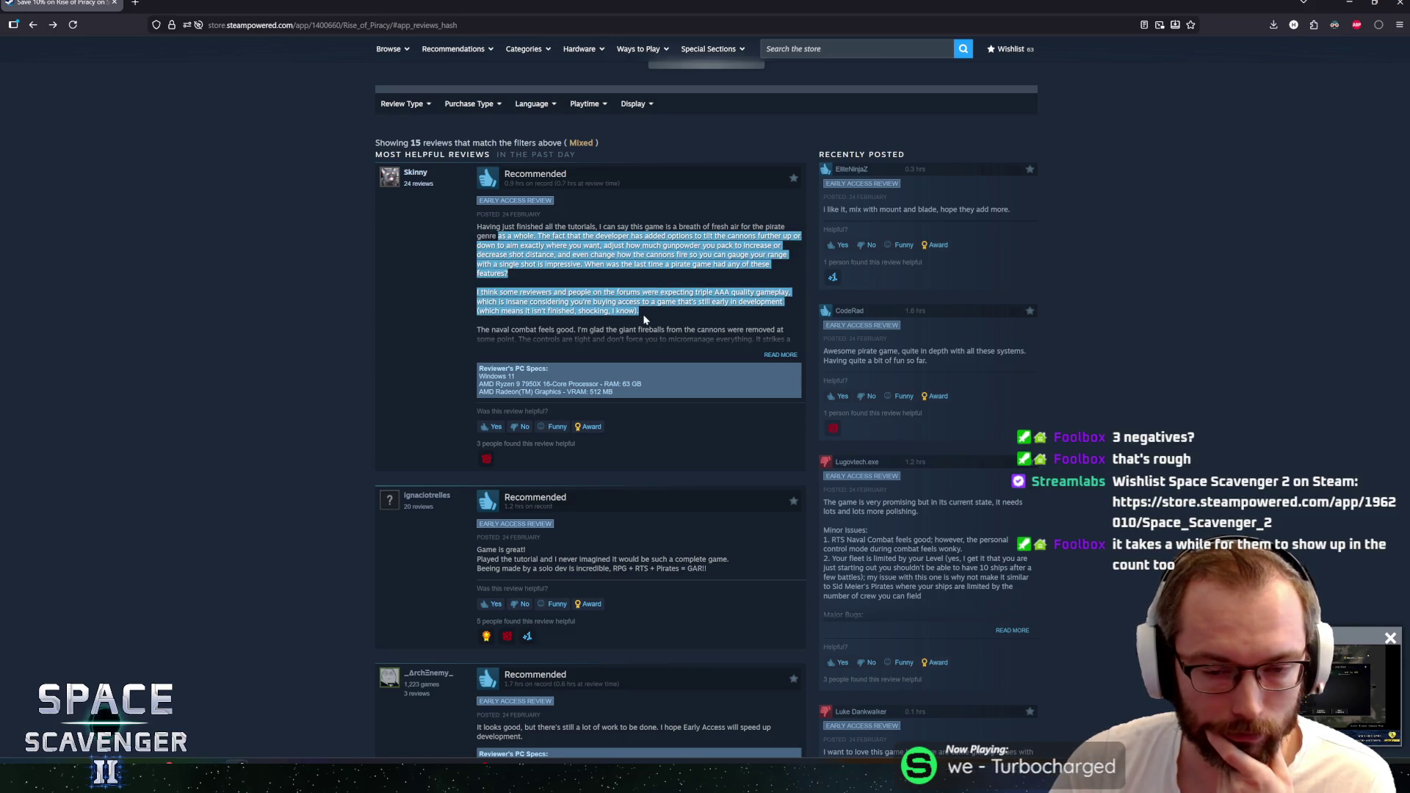
pyautogui.click(720, 344)
pyautogui.click(783, 355)
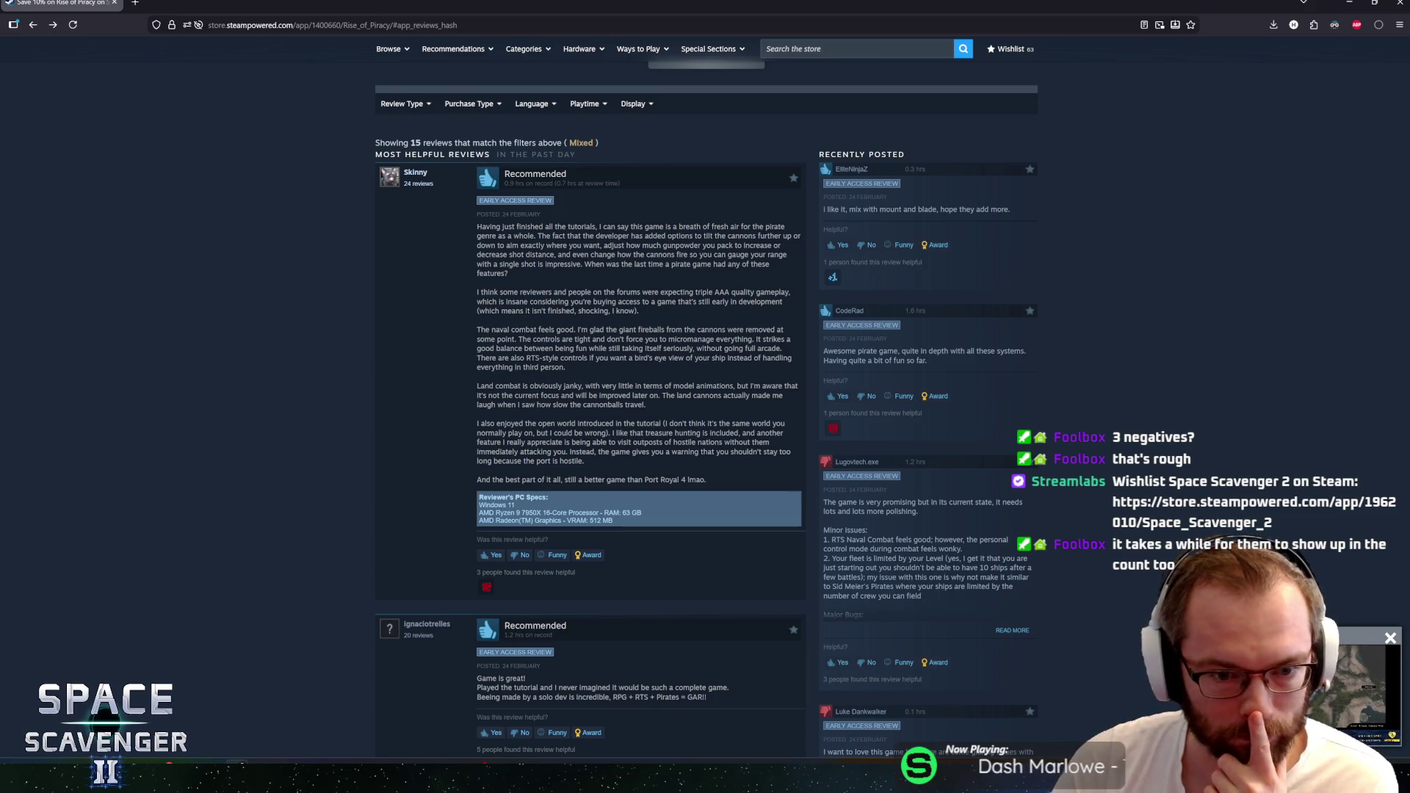
# Scroll down through the reviews and highlight the opening lines of the German review
pyautogui.scroll(-3, 360, 365)
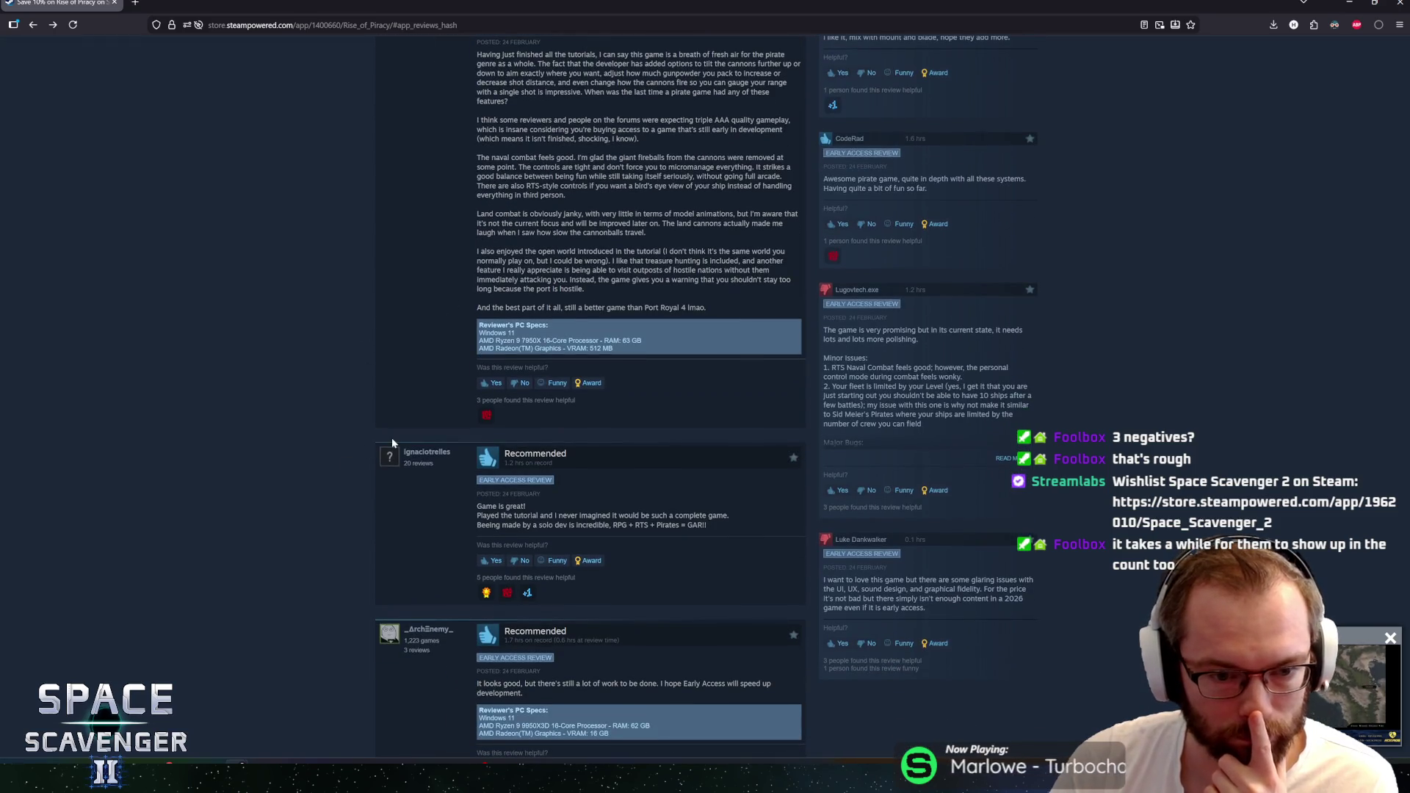
pyautogui.scroll(-2, 364, 444)
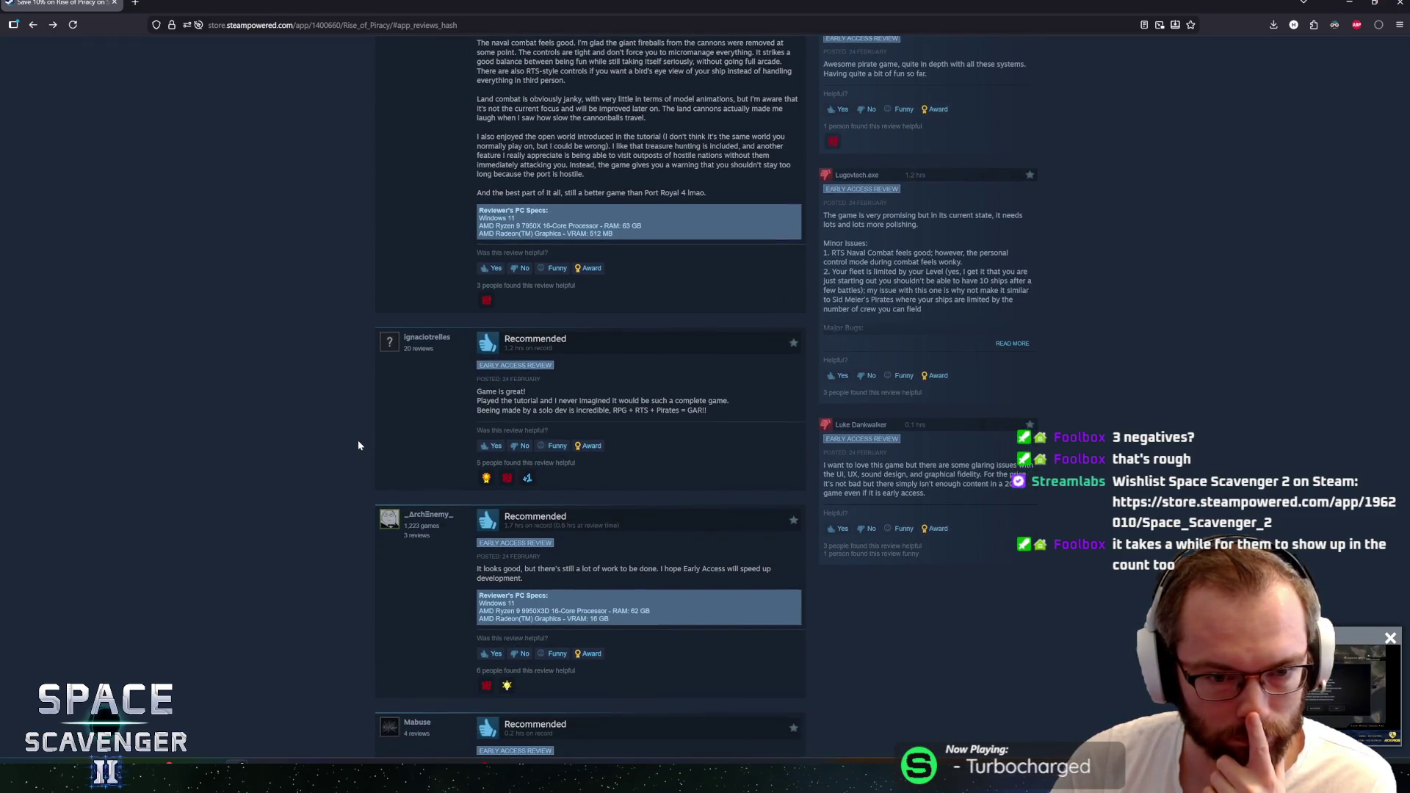
pyautogui.scroll(4, 358, 443)
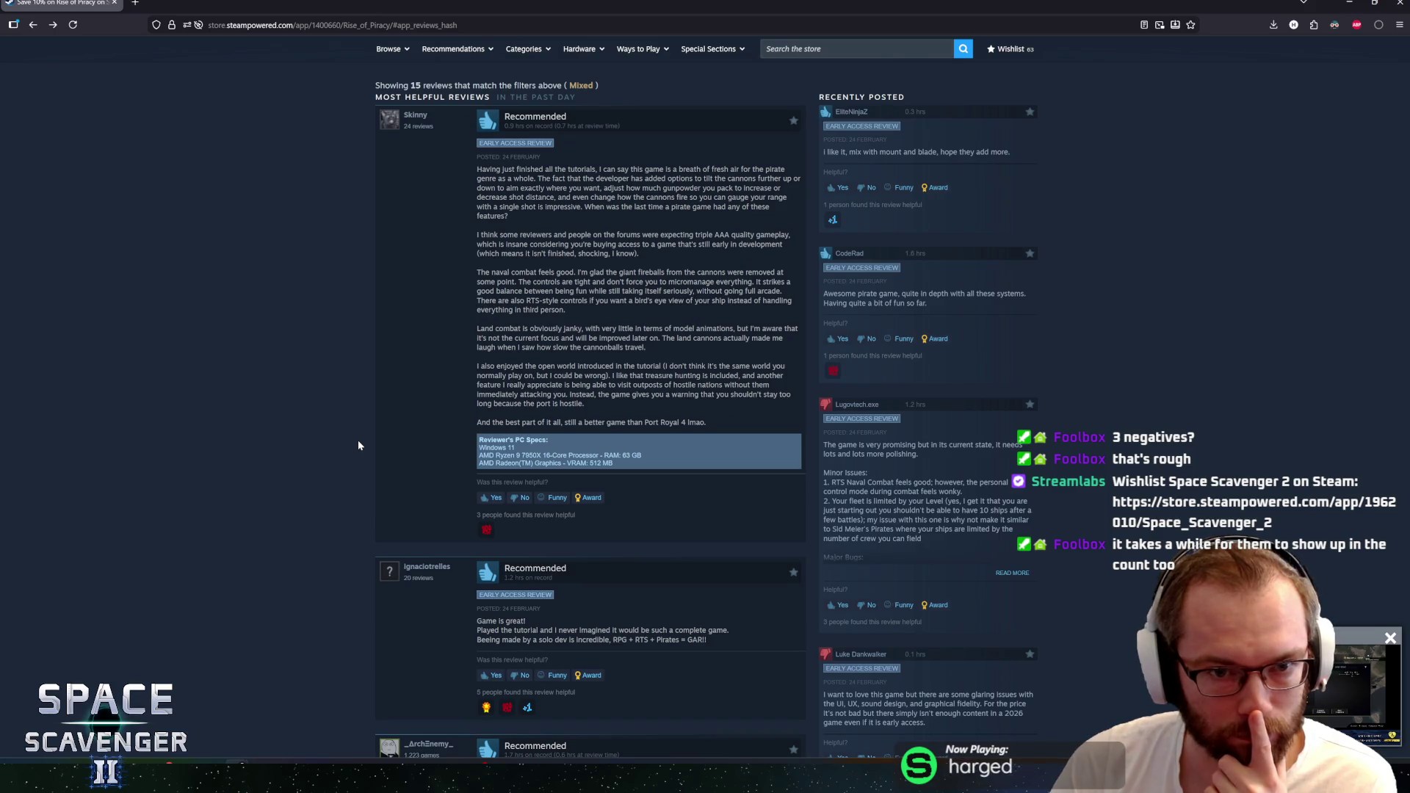
pyautogui.scroll(-6, 358, 439)
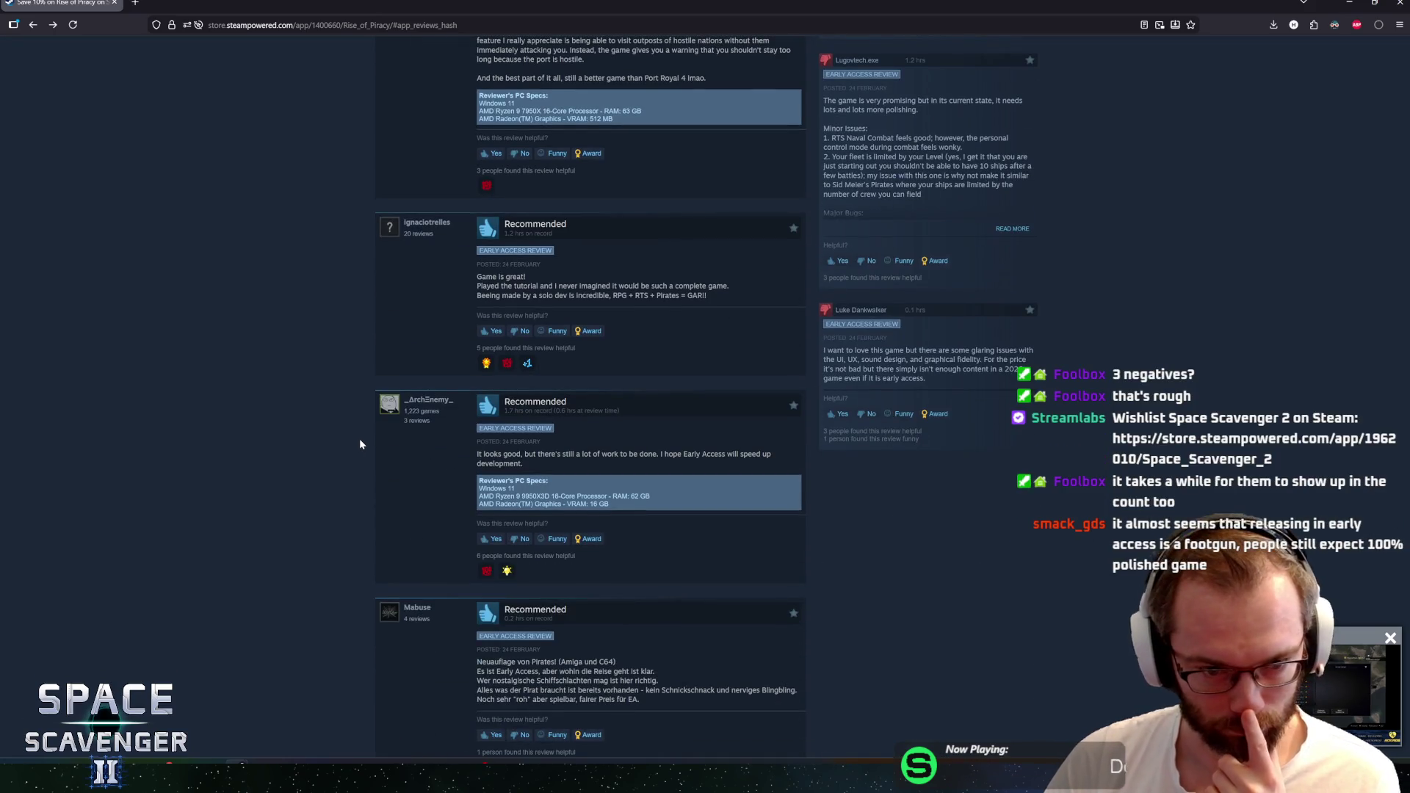
pyautogui.scroll(-3, 358, 443)
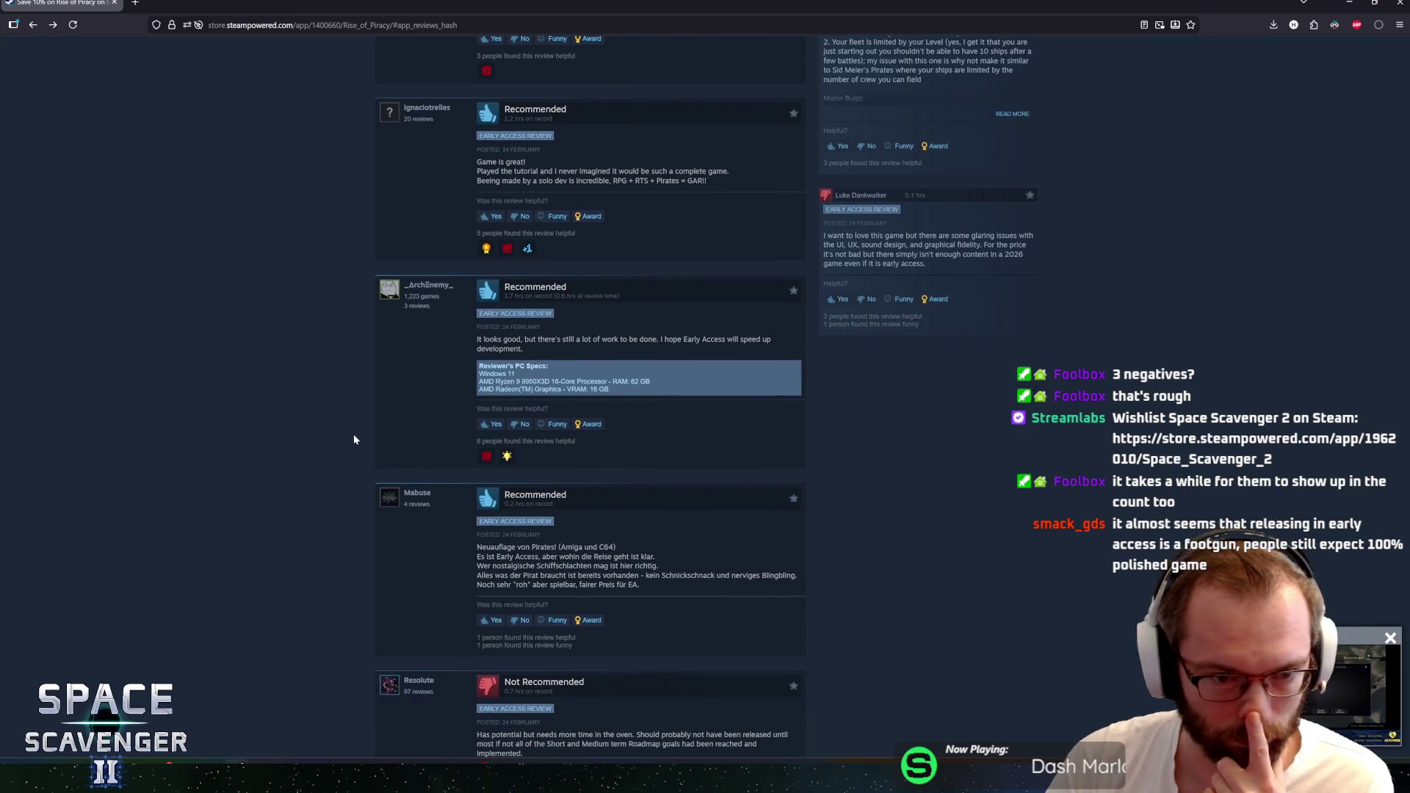
pyautogui.scroll(-3, 369, 413)
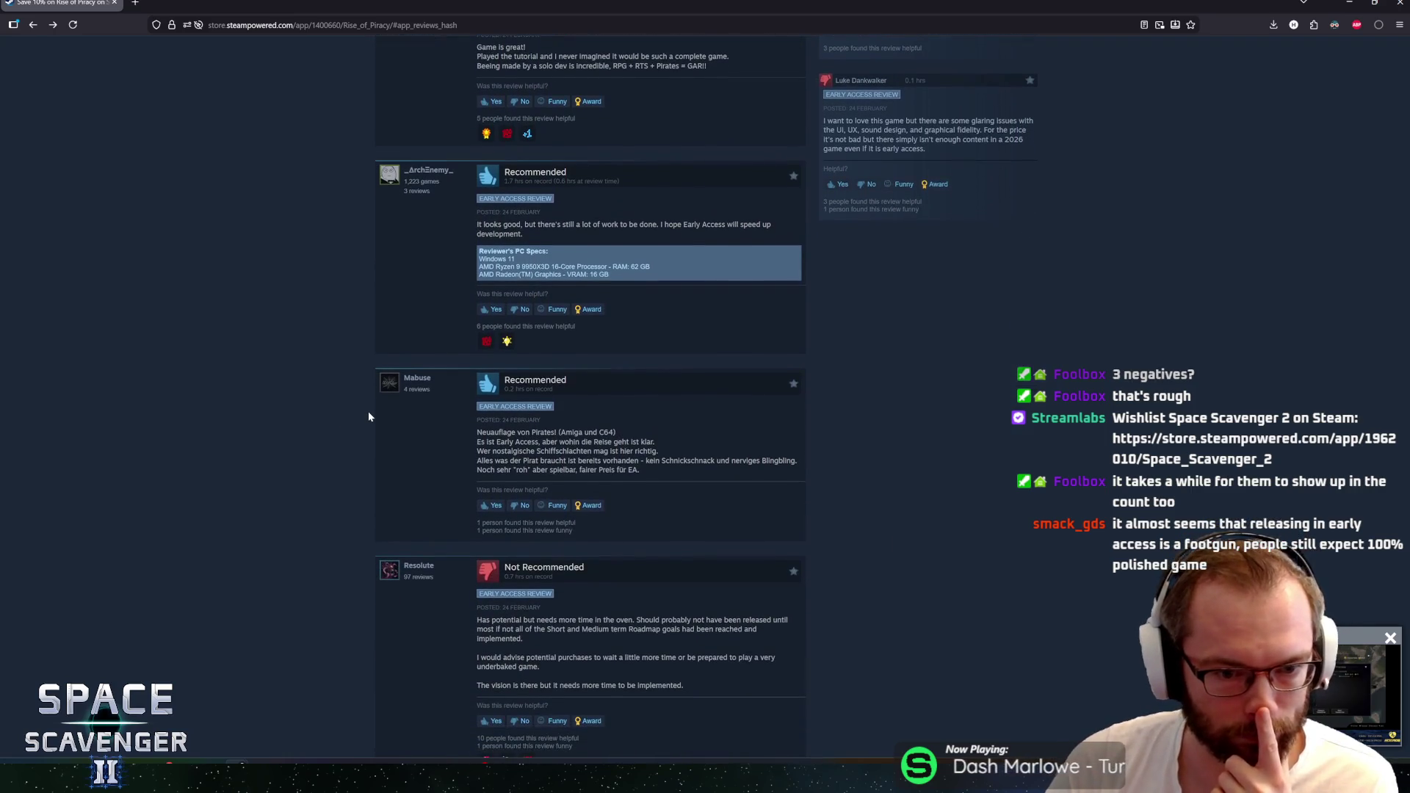
pyautogui.moveTo(491, 318)
pyautogui.mouseDown()
pyautogui.moveTo(617, 328)
pyautogui.moveTo(600, 346)
pyautogui.mouseUp()
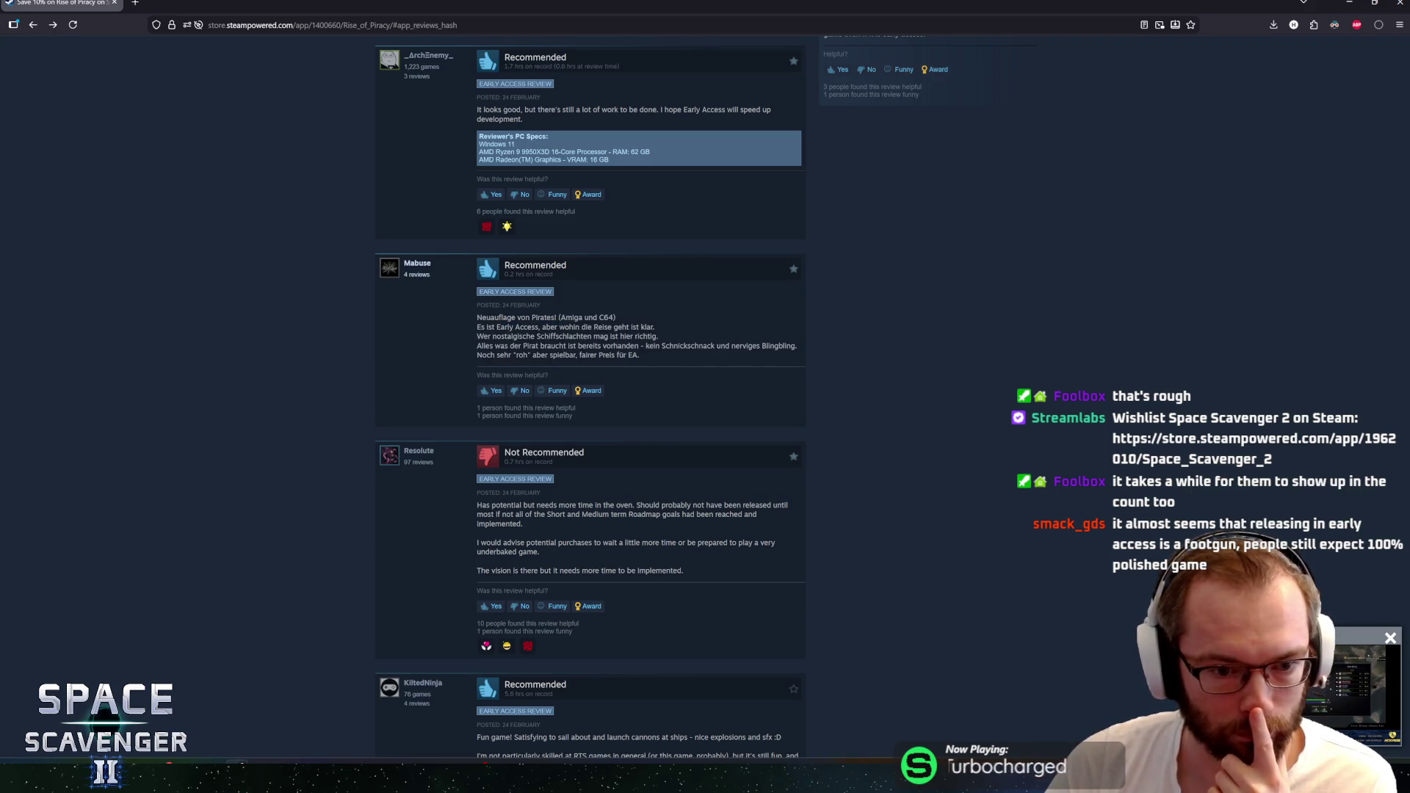
# Scroll further down the reviews to the refunded negative review
pyautogui.click(614, 354)
pyautogui.scroll(-2, 614, 354)
pyautogui.scroll(-1, 614, 354)
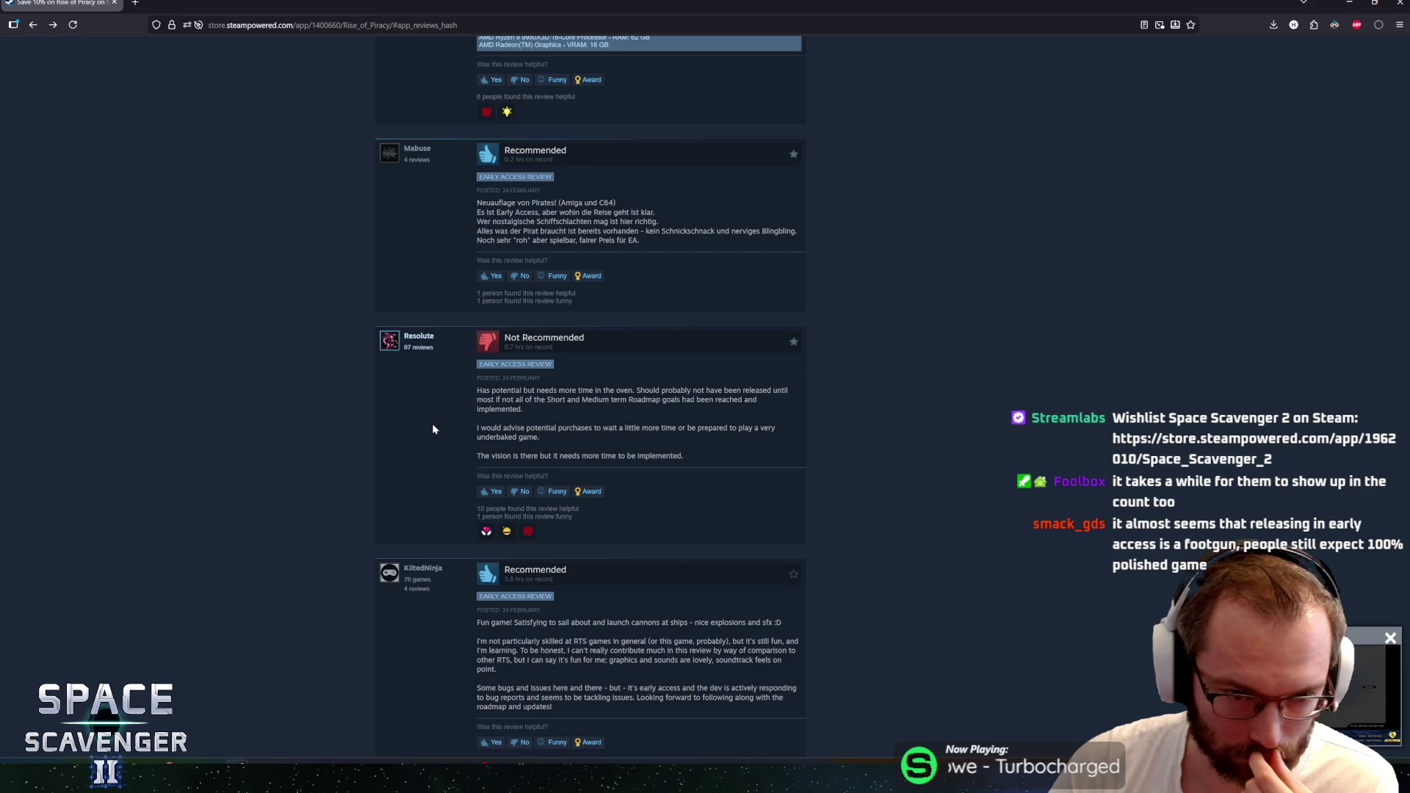
pyautogui.scroll(-3, 358, 448)
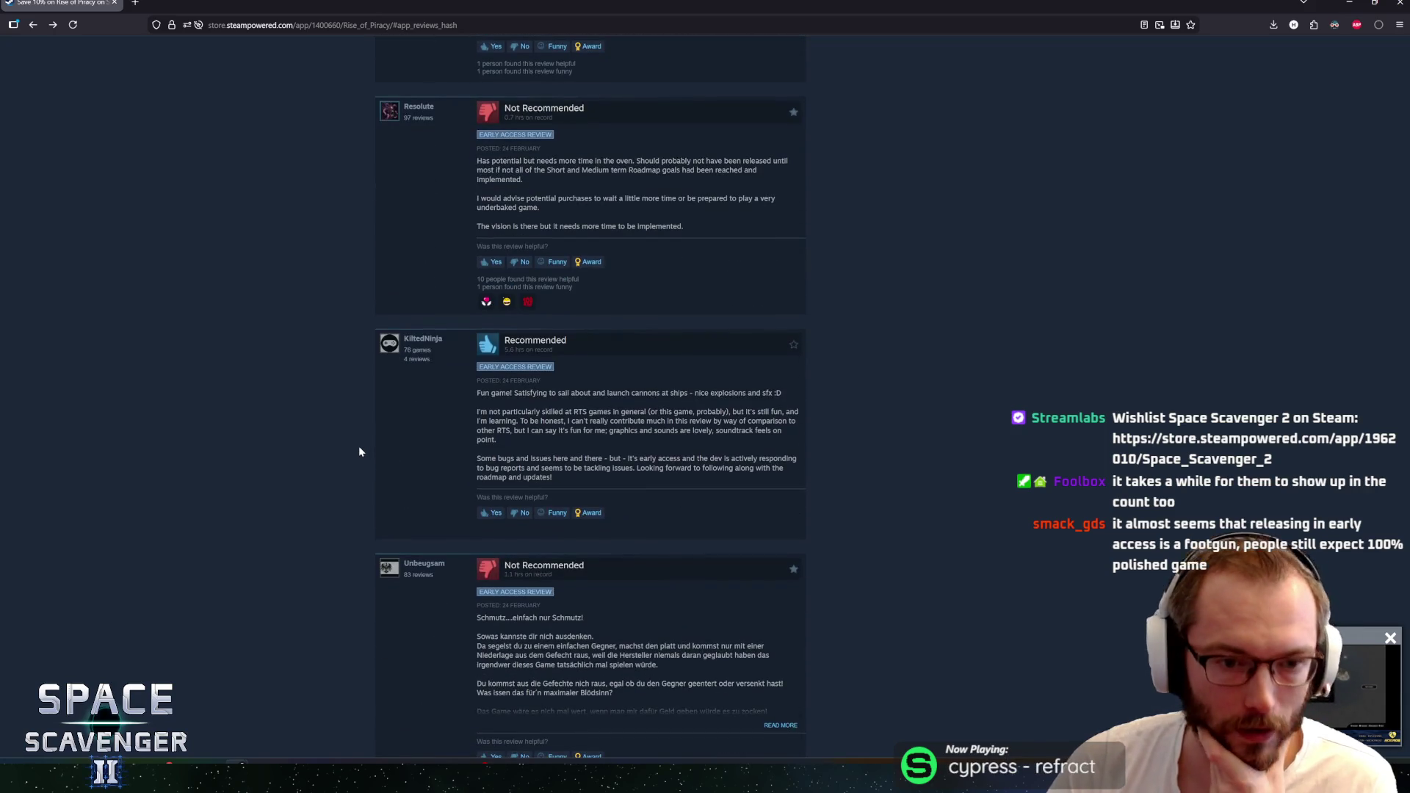
pyautogui.scroll(-1, 354, 440)
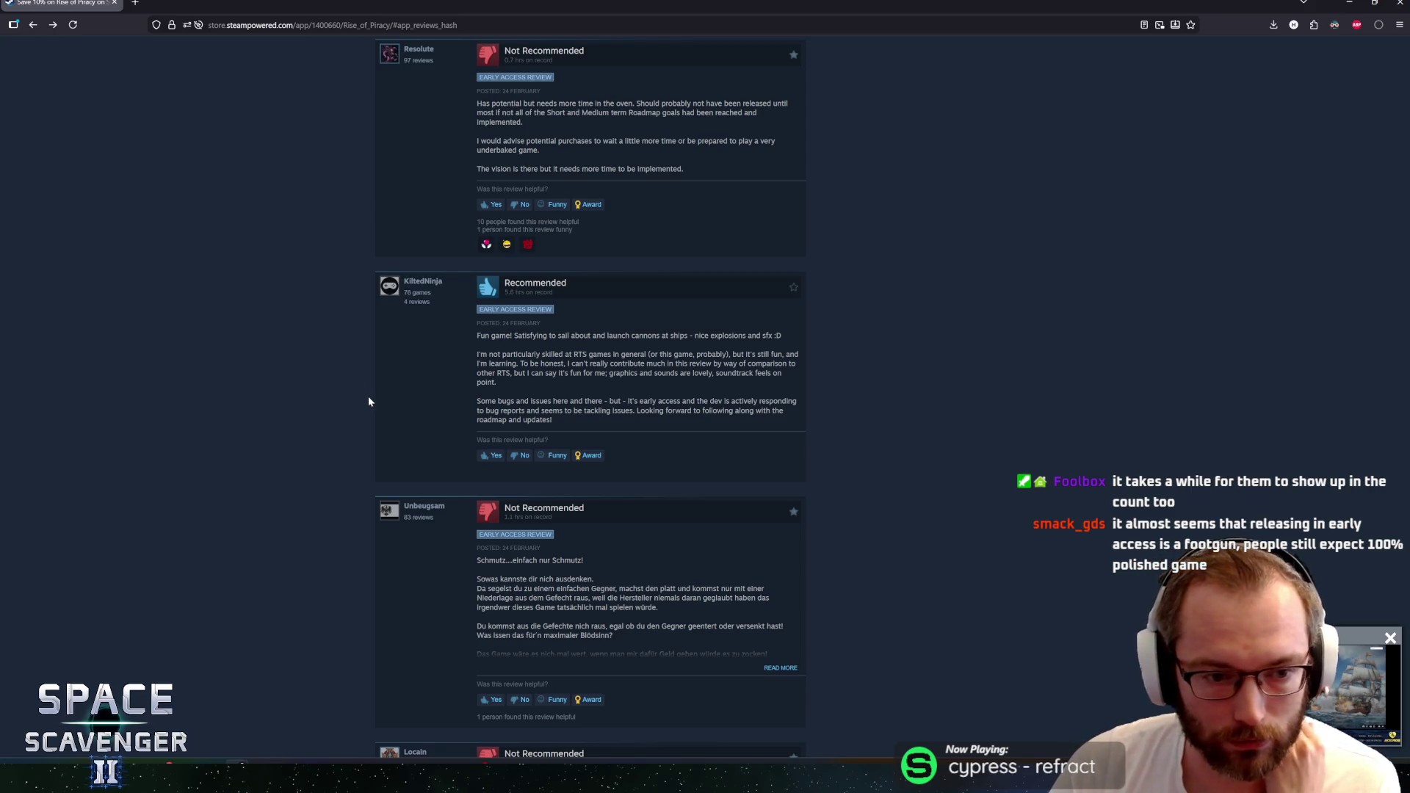
pyautogui.scroll(-1, 369, 401)
pyautogui.scroll(-1, 359, 401)
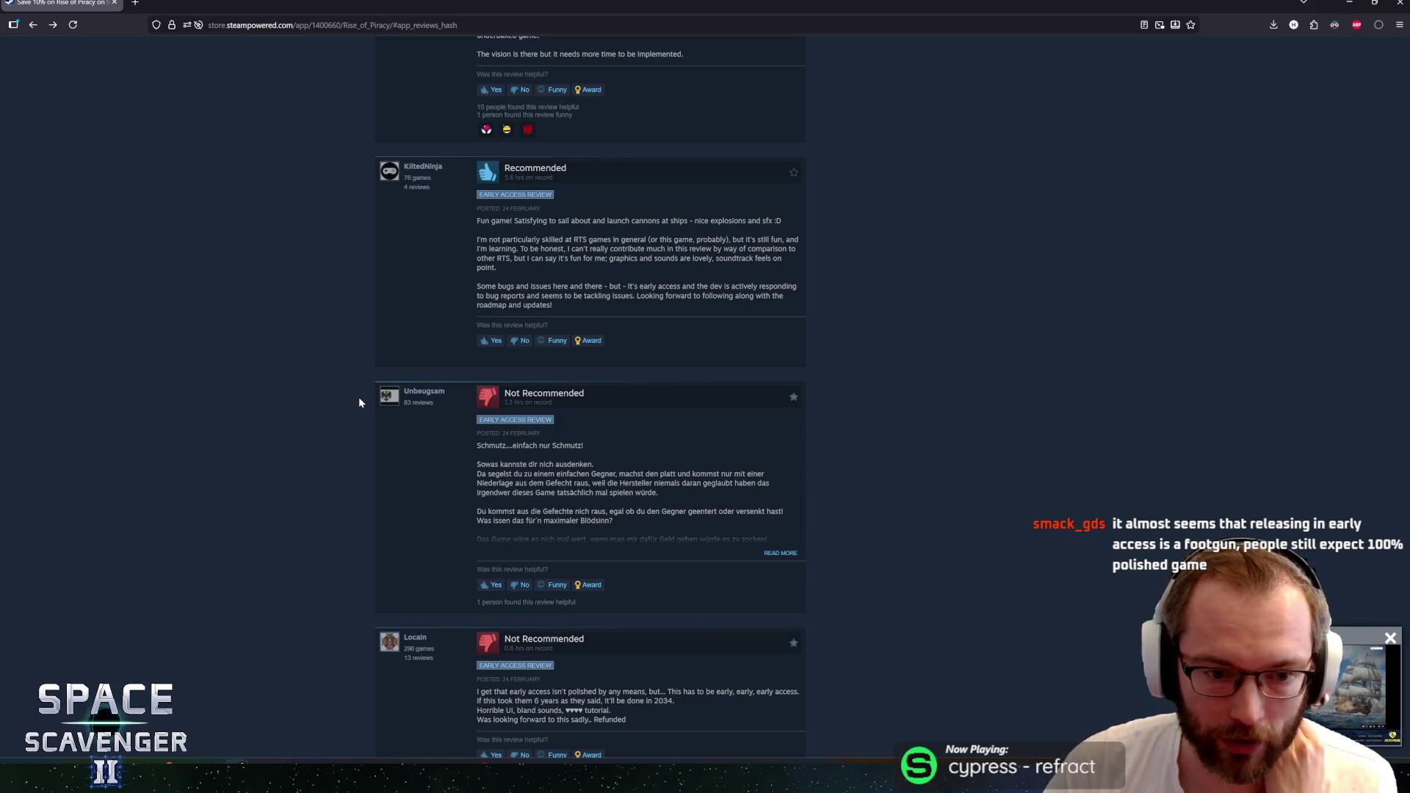
pyautogui.scroll(-4, 358, 397)
# Highlight passages of the refunded review, from its opening sentence through the 6 years remark to its last line
pyautogui.moveTo(477, 462); pyautogui.dragTo(658, 462)
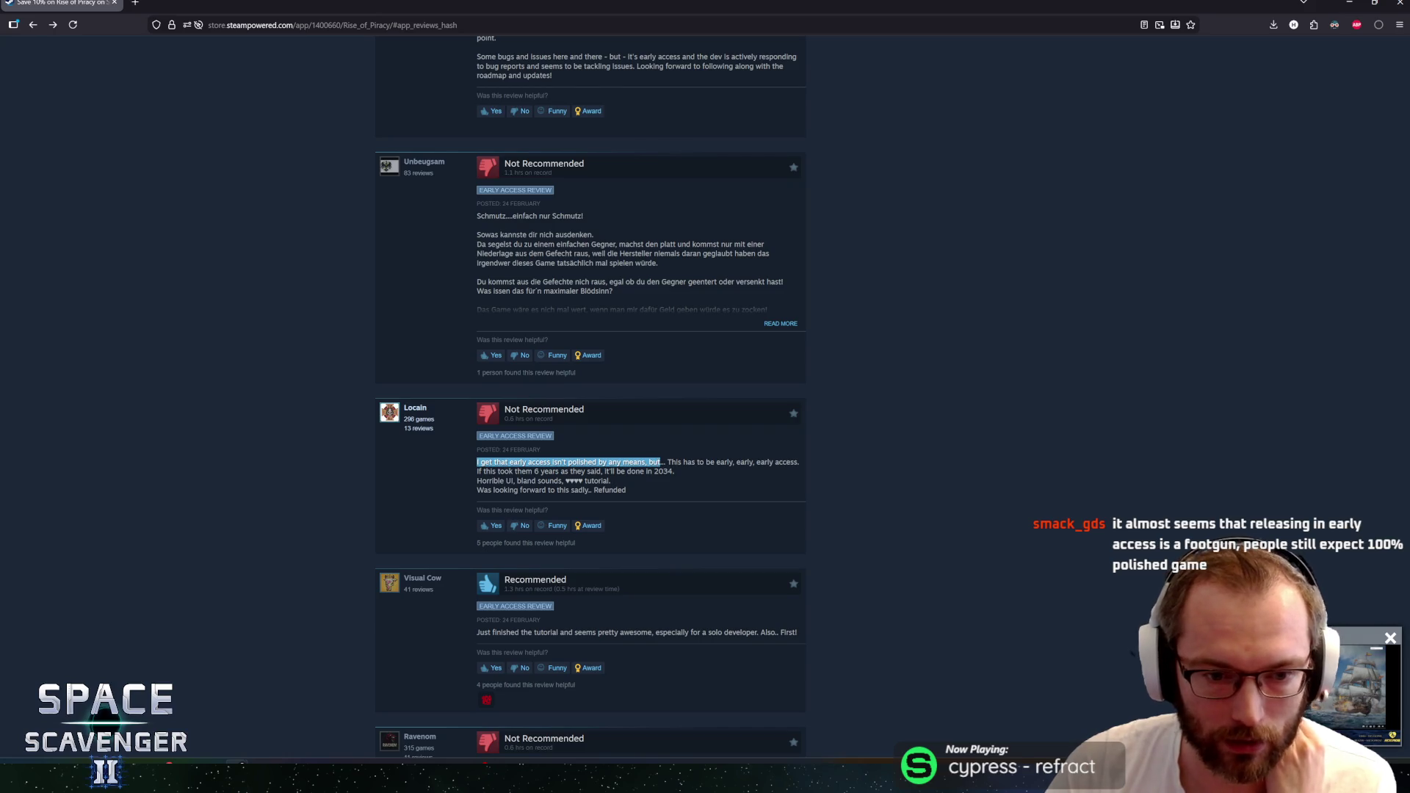
pyautogui.moveTo(683, 462)
pyautogui.mouseDown()
pyautogui.moveTo(550, 470)
pyautogui.moveTo(797, 462)
pyautogui.moveTo(550, 470)
pyautogui.moveTo(586, 471)
pyautogui.mouseUp()
pyautogui.click(595, 462)
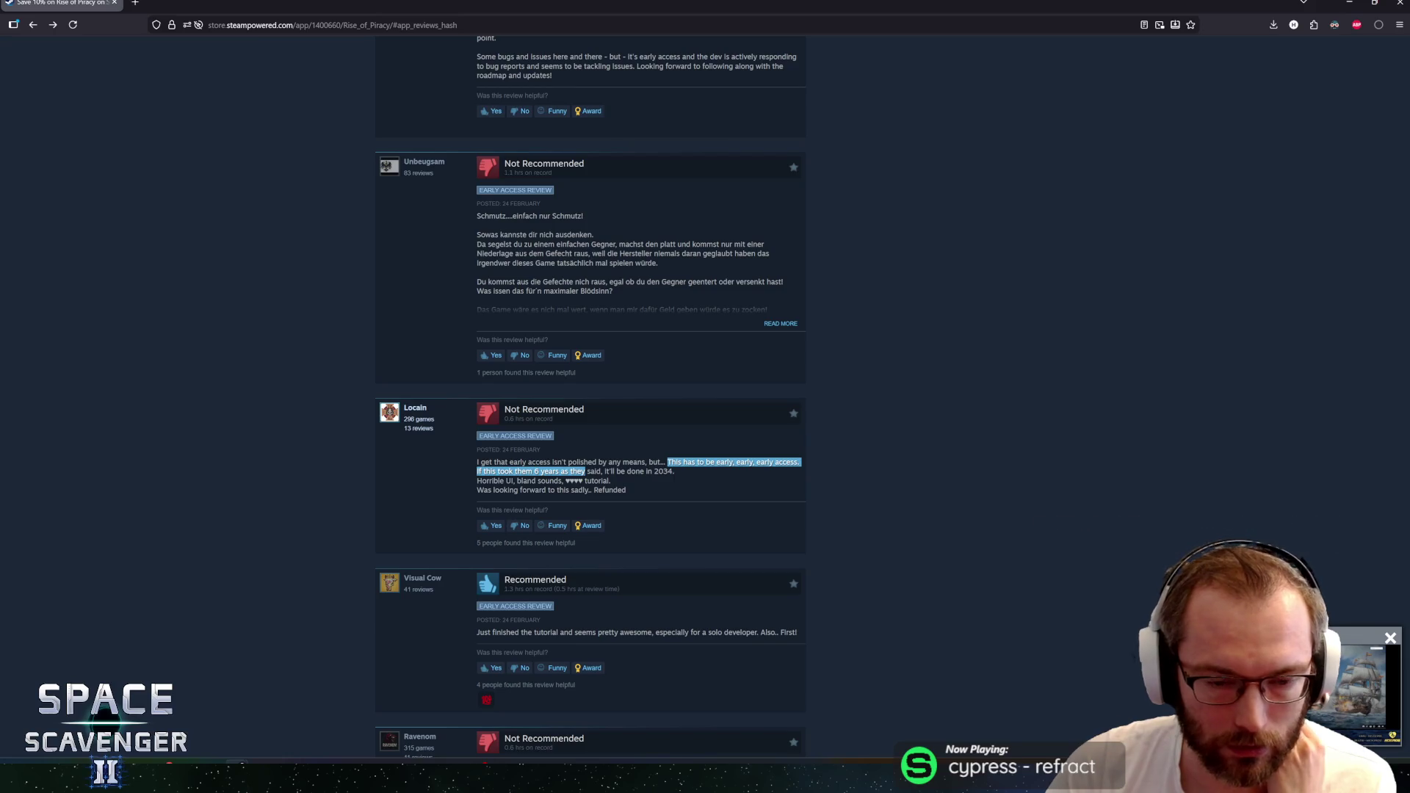
pyautogui.click(476, 471)
pyautogui.moveTo(476, 471); pyautogui.dragTo(609, 480)
pyautogui.click(609, 480)
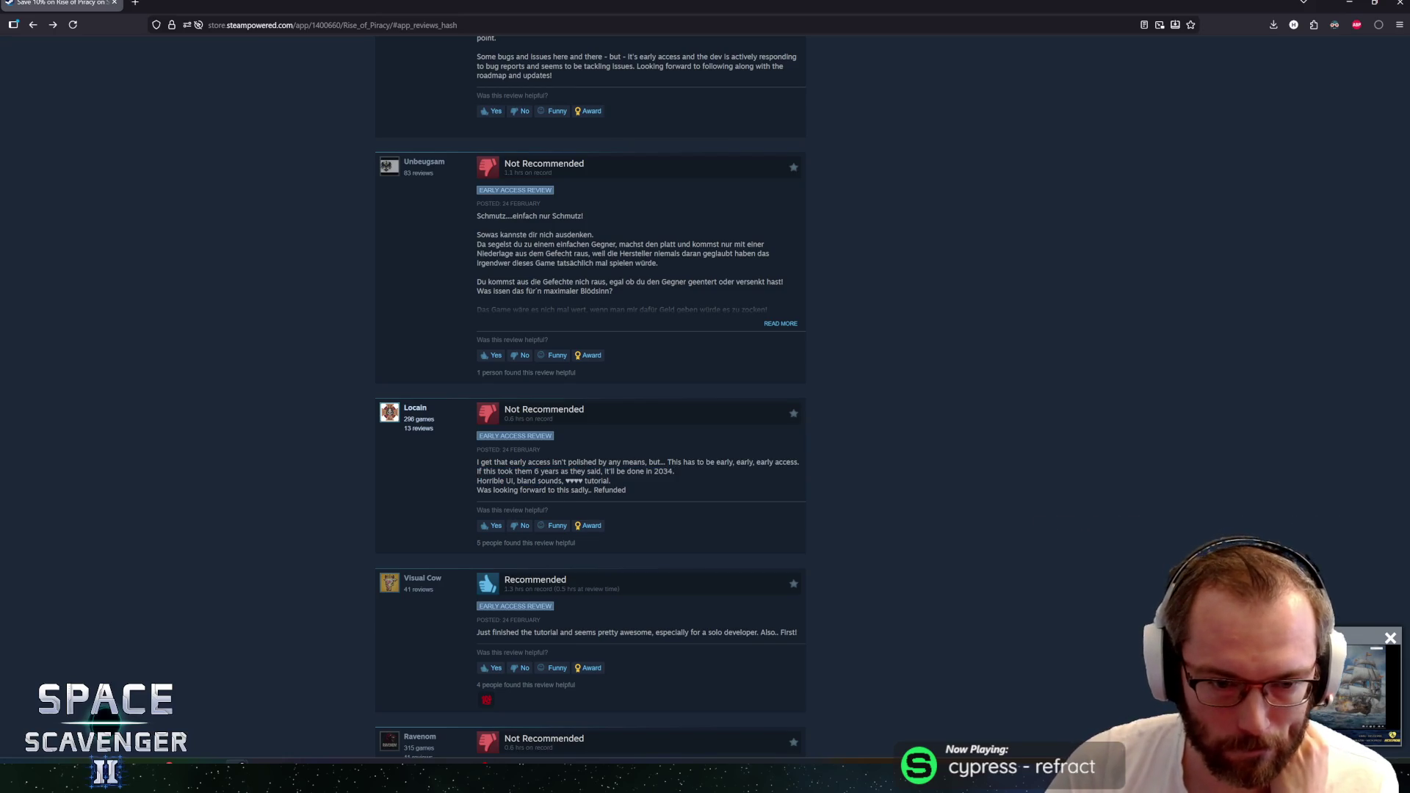
pyautogui.moveTo(496, 471); pyautogui.dragTo(598, 490)
pyautogui.moveTo(509, 470); pyautogui.dragTo(608, 490)
pyautogui.click(608, 490)
pyautogui.moveTo(509, 471); pyautogui.dragTo(608, 490)
pyautogui.click(608, 490)
pyautogui.scroll(-2, 289, 474)
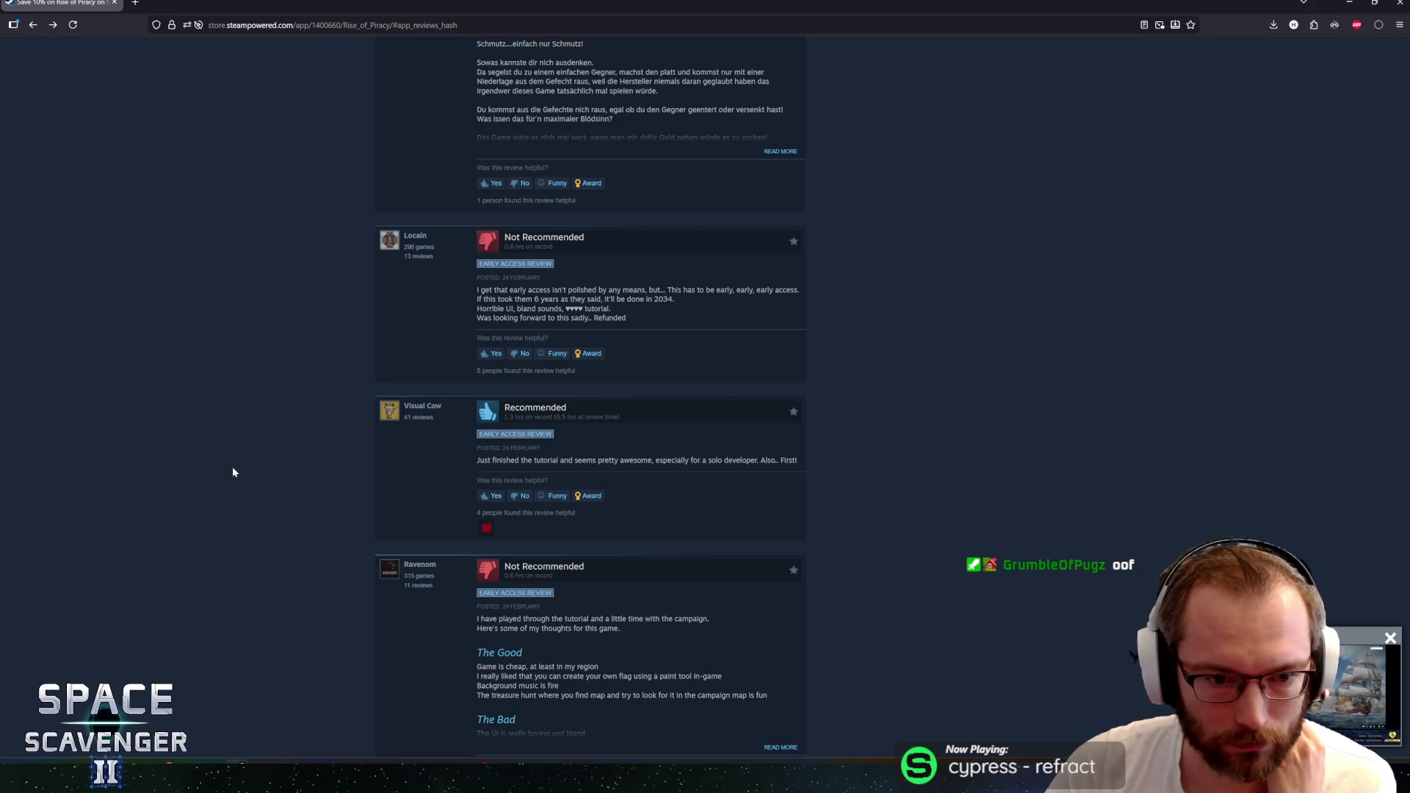
pyautogui.scroll(-2, 360, 485)
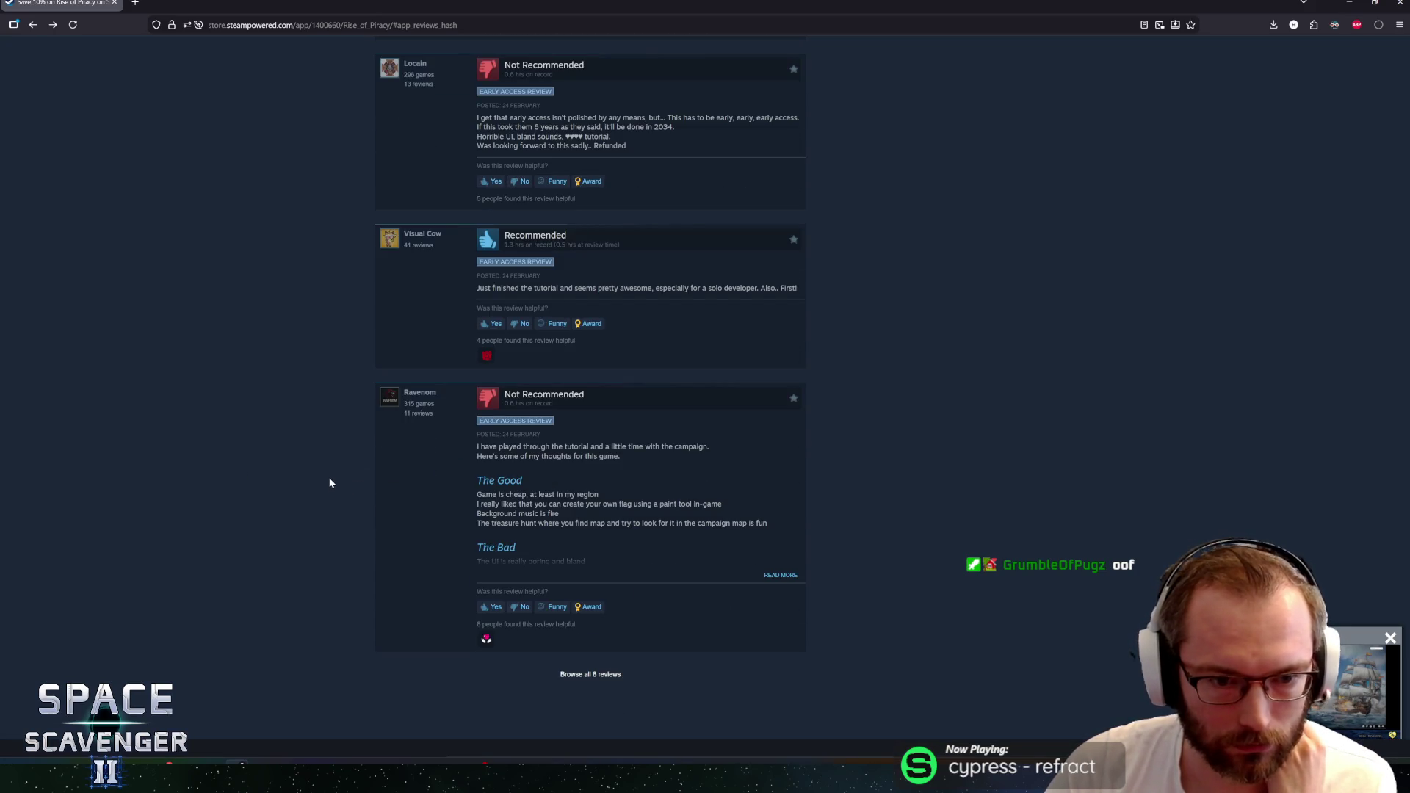
# Expand the last negative review and copy its Good, Bad and Ugly points, then autoscroll back up
pyautogui.click(769, 573)
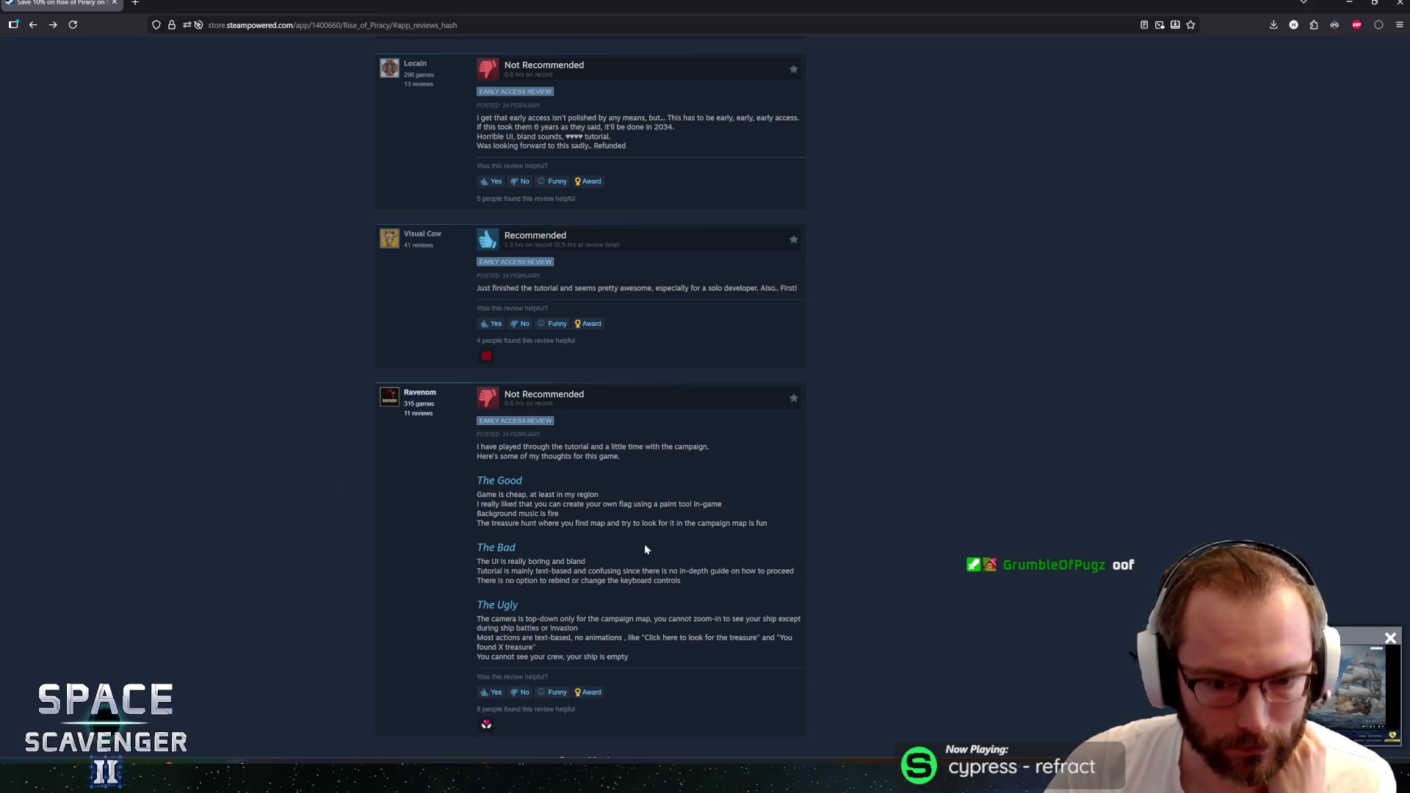
pyautogui.scroll(-2, 679, 558)
pyautogui.scroll(1, 495, 485)
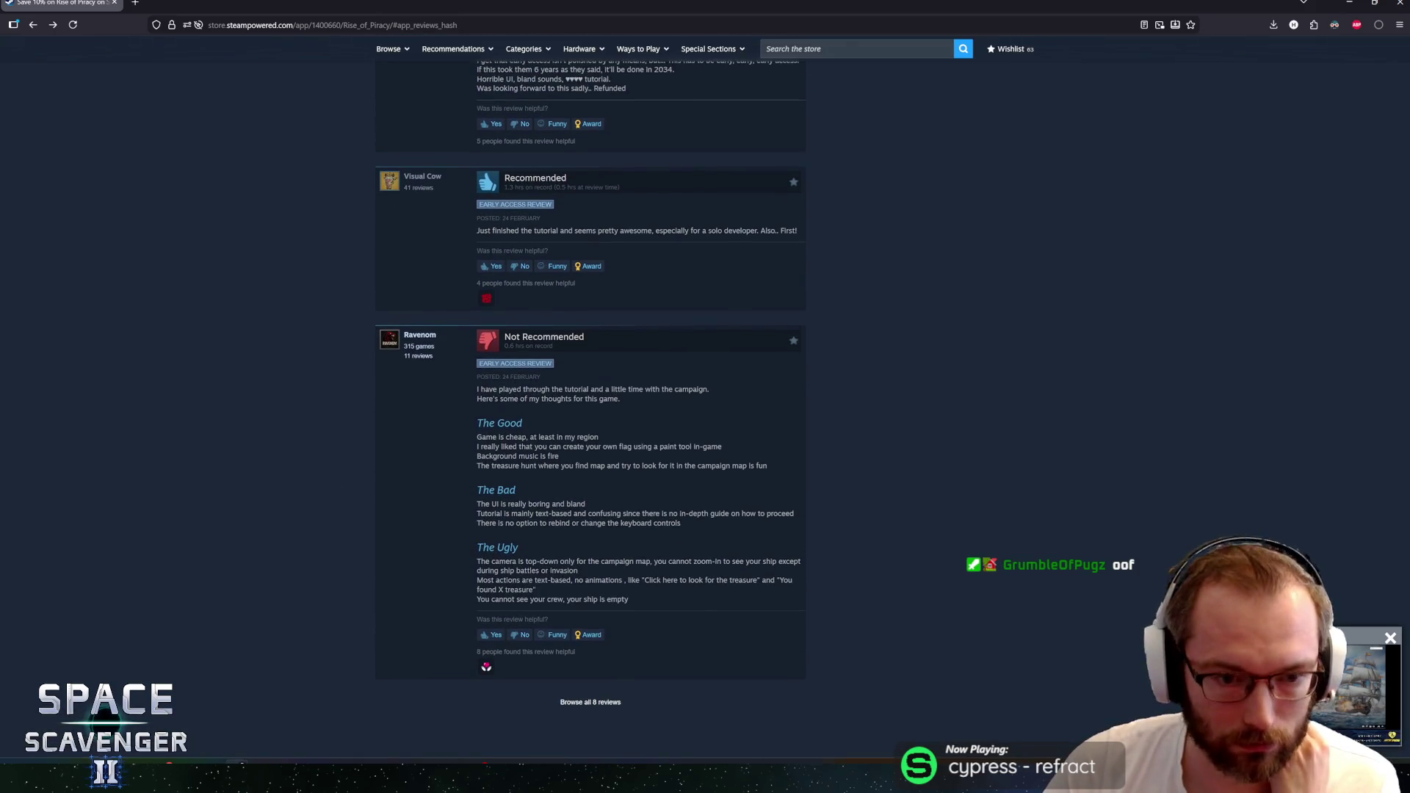
pyautogui.moveTo(481, 438)
pyautogui.mouseDown()
pyautogui.moveTo(653, 432)
pyautogui.moveTo(712, 457)
pyautogui.moveTo(708, 513)
pyautogui.moveTo(680, 523)
pyautogui.moveTo(478, 490)
pyautogui.moveTo(559, 457)
pyautogui.moveTo(684, 531)
pyautogui.mouseUp()
pyautogui.click(559, 457)
pyautogui.hotkey('ctrl', 'c')
pyautogui.moveTo(476, 433)
pyautogui.mouseDown()
pyautogui.moveTo(716, 515)
pyautogui.moveTo(522, 551)
pyautogui.moveTo(801, 601)
pyautogui.mouseUp()
pyautogui.click(998, 528)
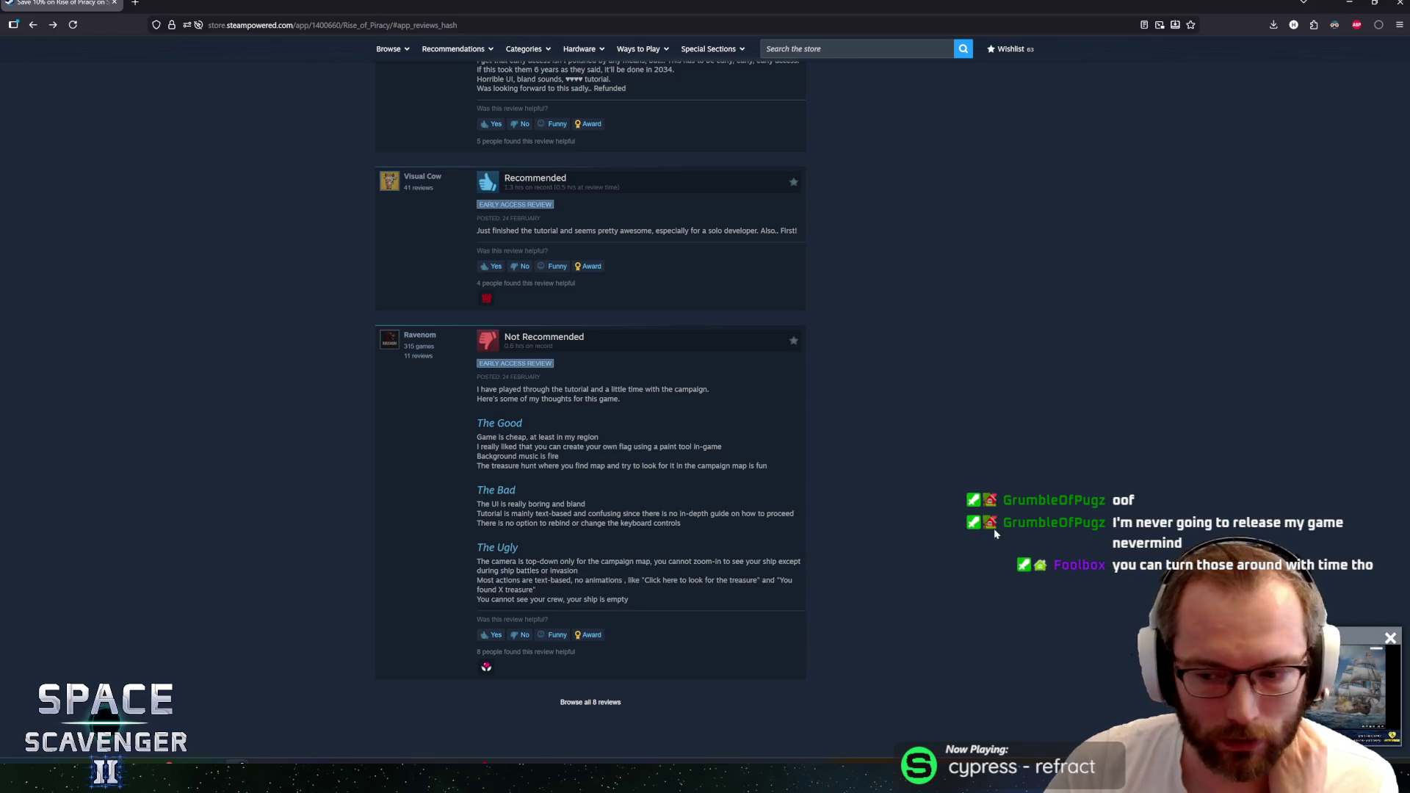
pyautogui.middleClick(334, 588)
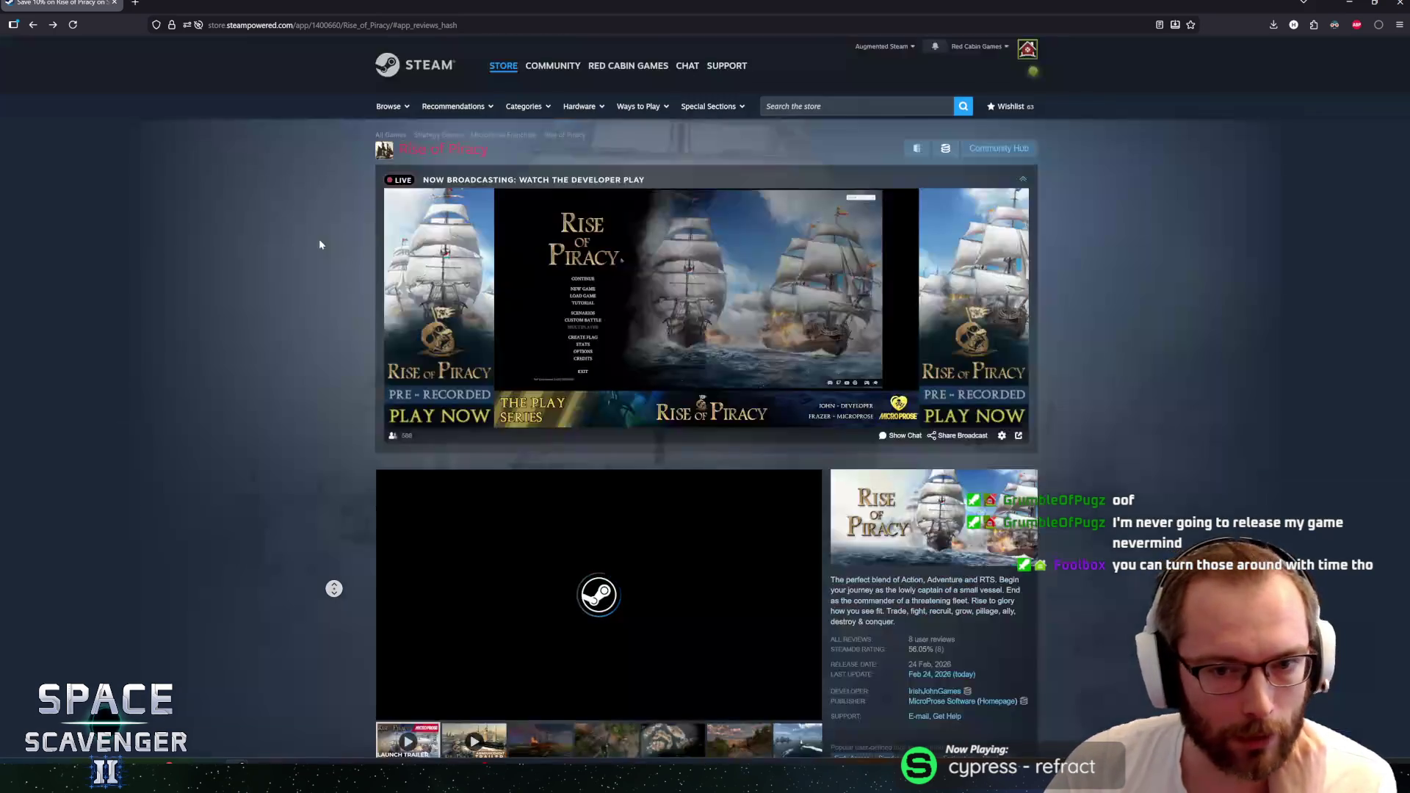
# Pause and resume the Rise of Piracy trailer, then close the floating mini video player
pyautogui.scroll(-5, 288, 401)
pyautogui.scroll(3, 288, 401)
pyautogui.scroll(-1, 288, 401)
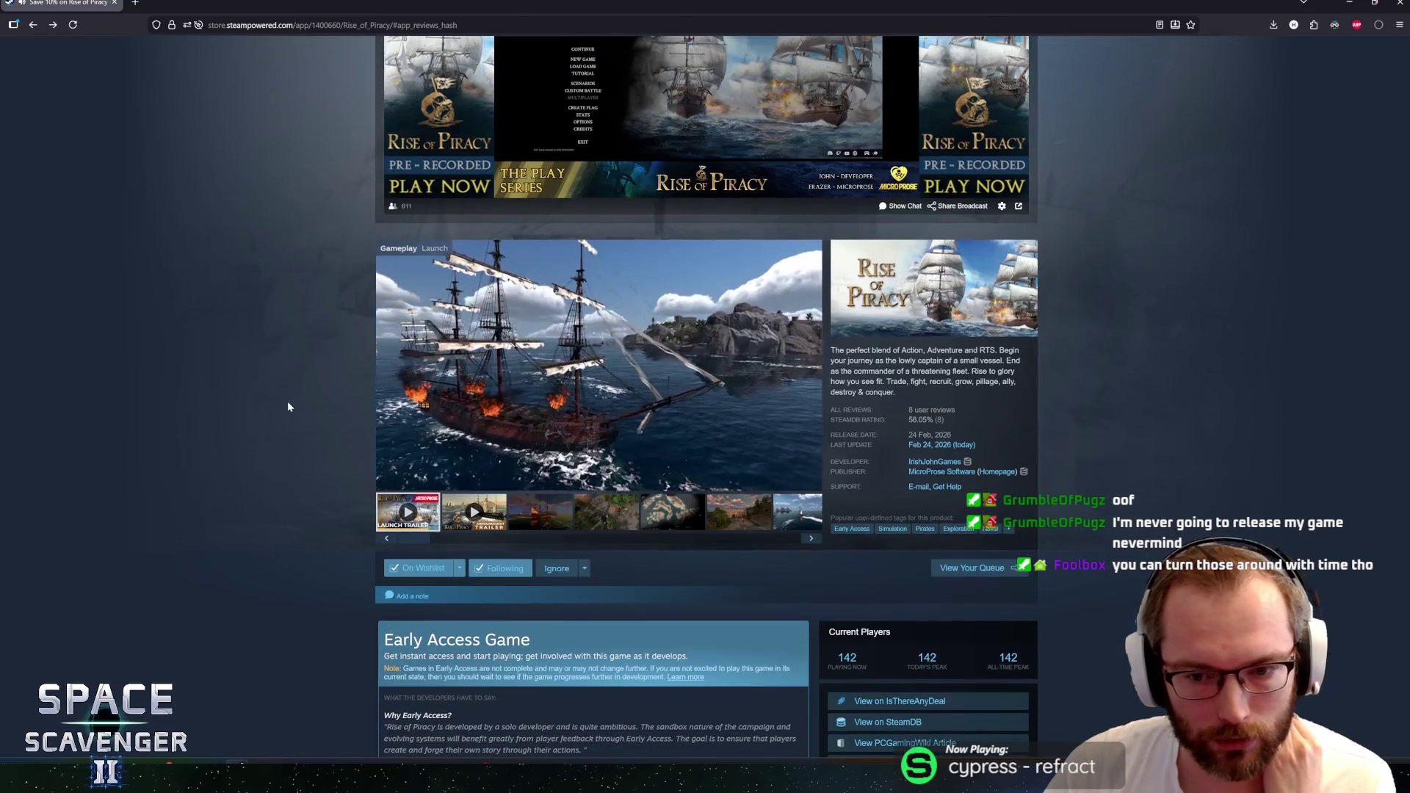
pyautogui.scroll(-1, 288, 400)
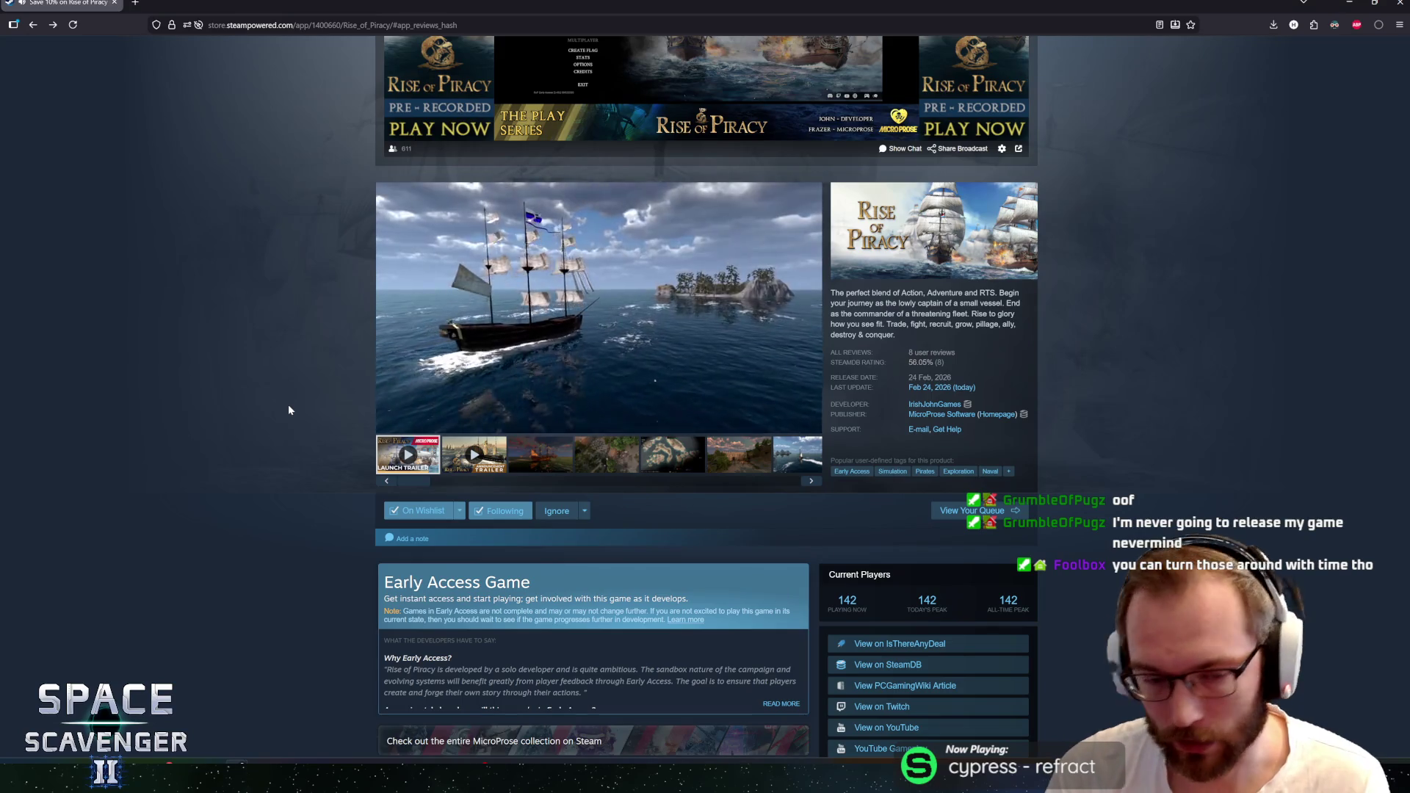
pyautogui.click(389, 423)
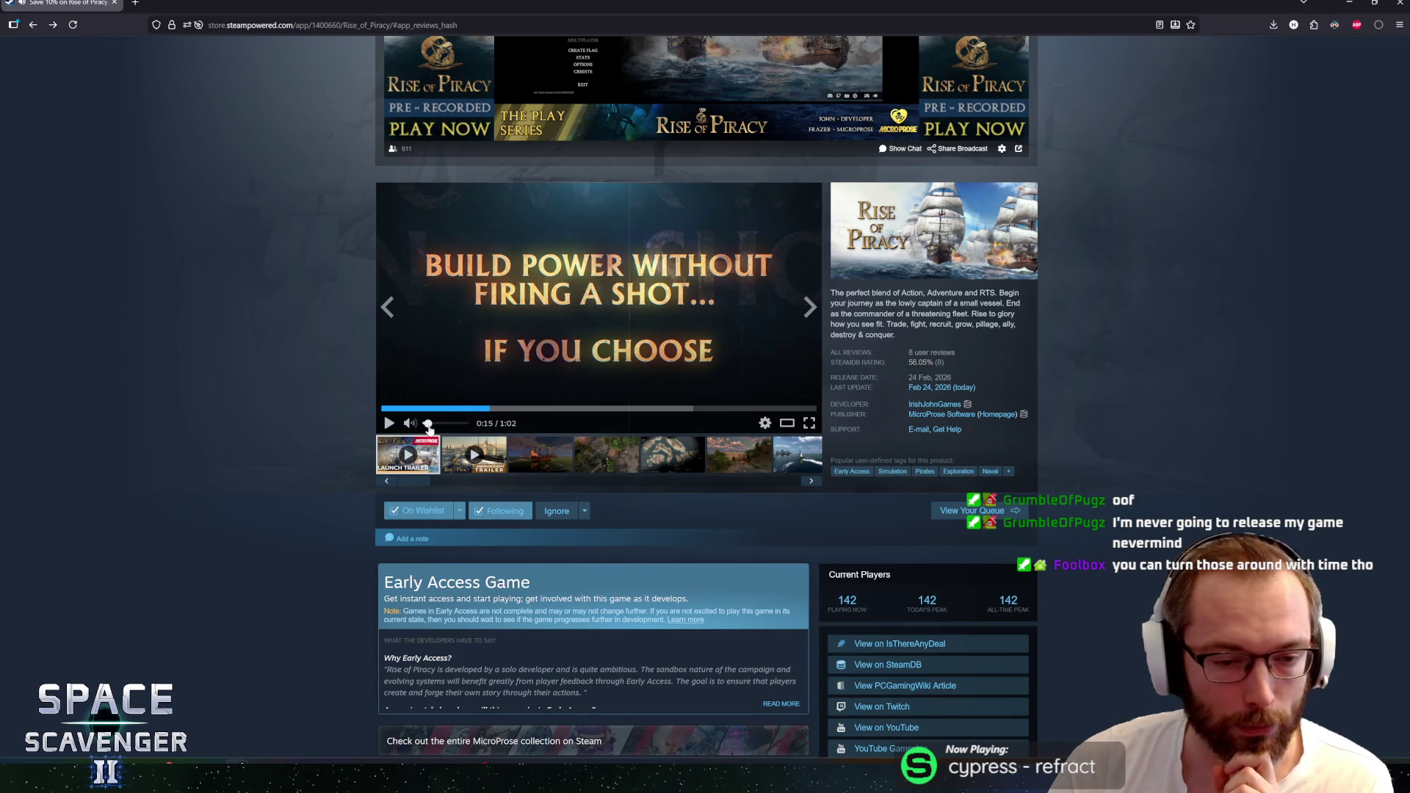
pyautogui.click(438, 318)
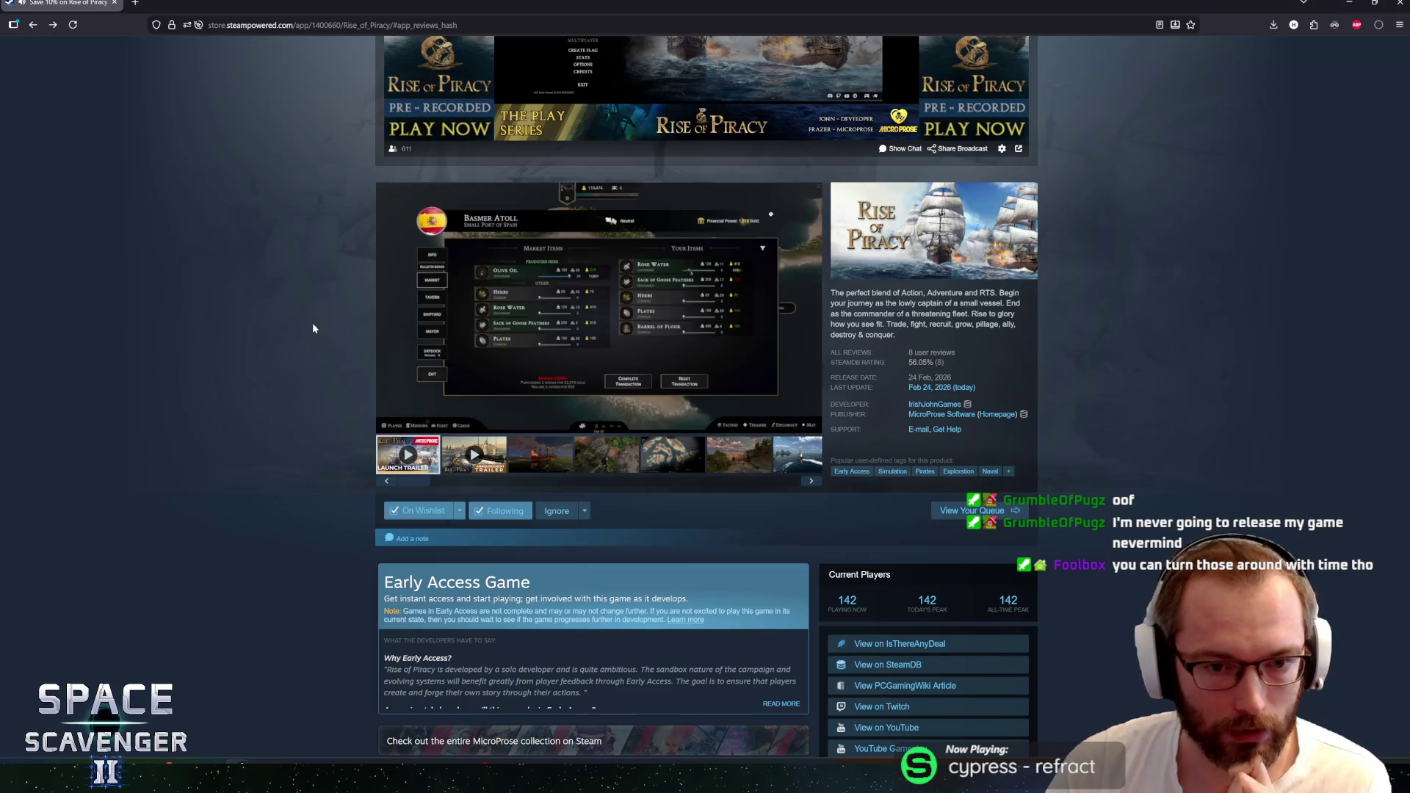
pyautogui.scroll(-2, 320, 344)
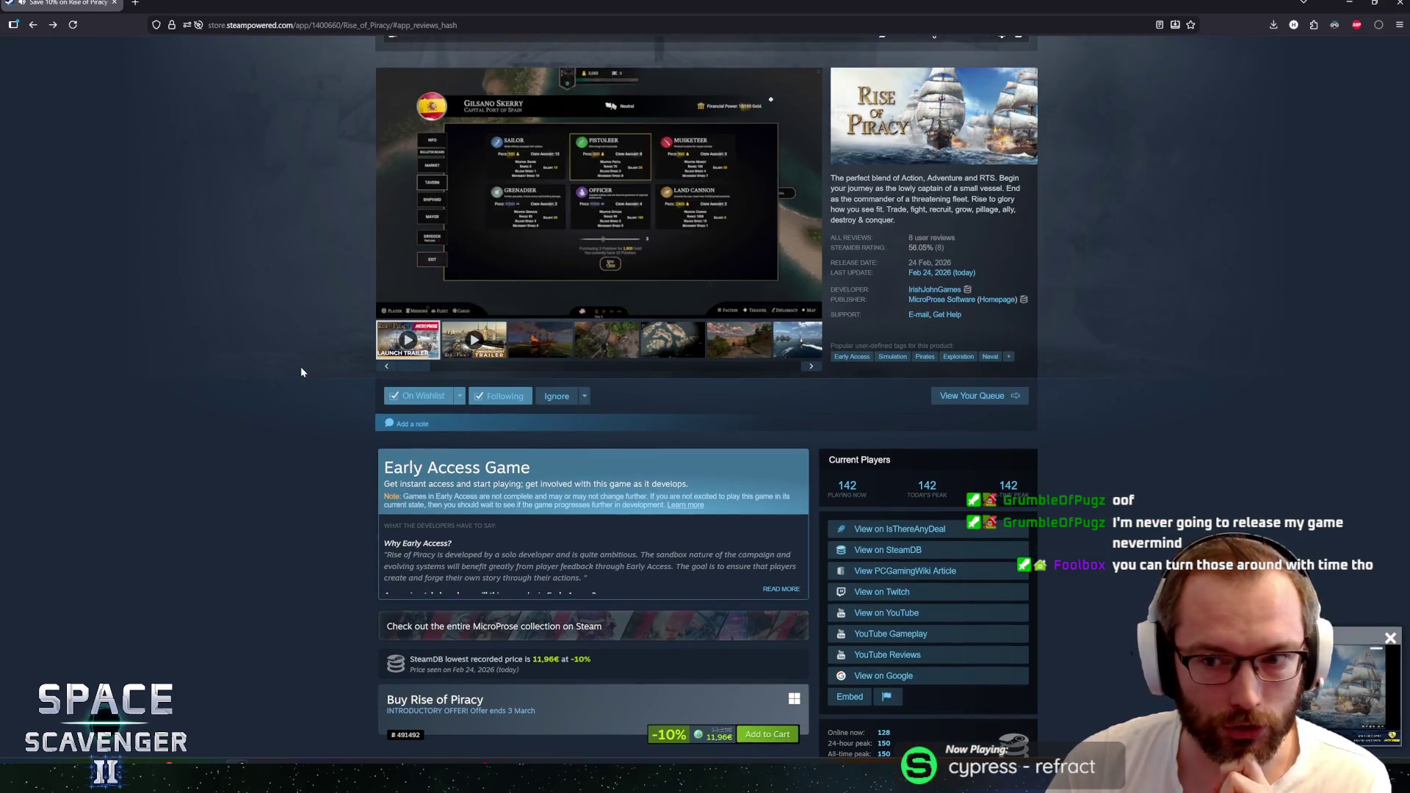
pyautogui.click(1390, 638)
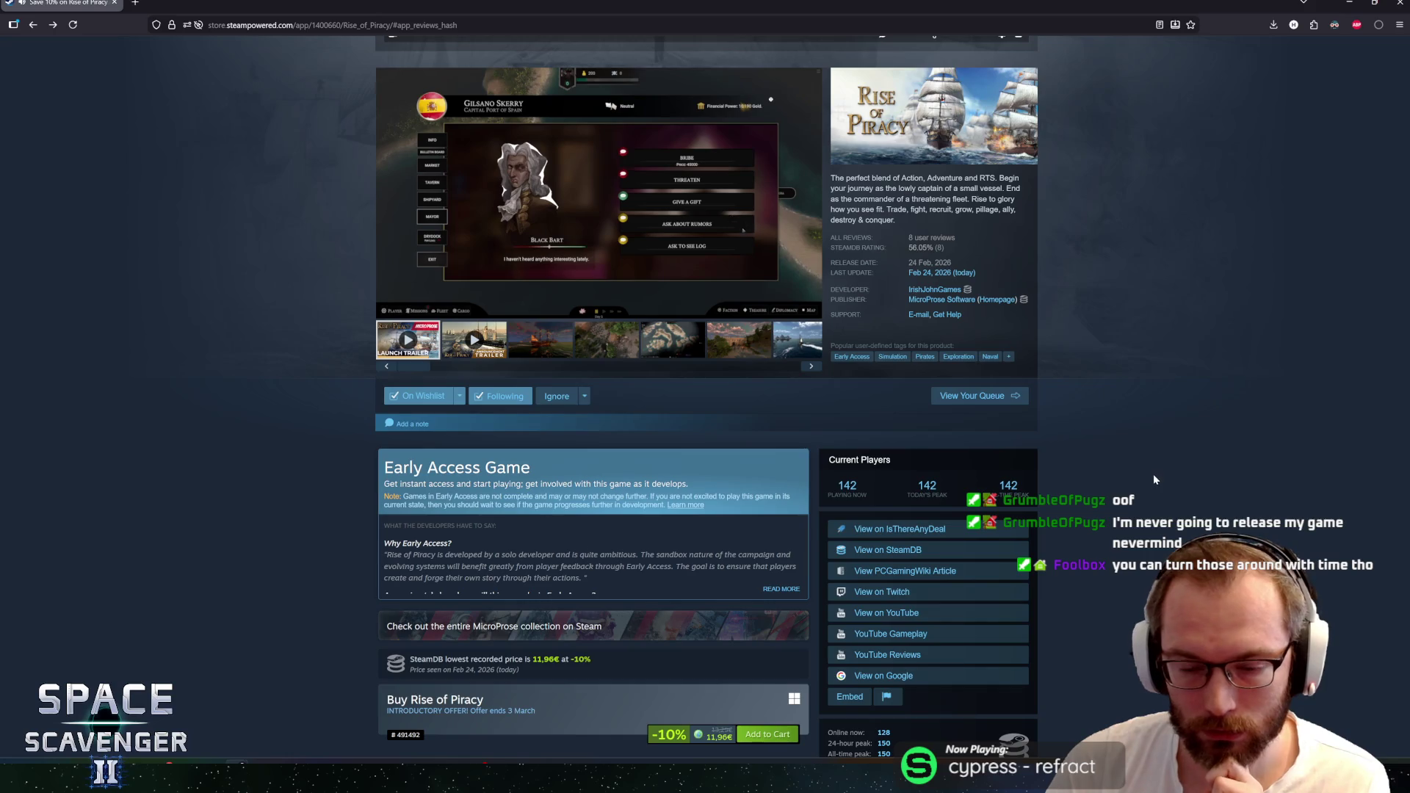
# Scroll to the SteamPeek suggestions and open Windward's store page in a background tab
pyautogui.scroll(-1, 306, 396)
pyautogui.scroll(3, 254, 361)
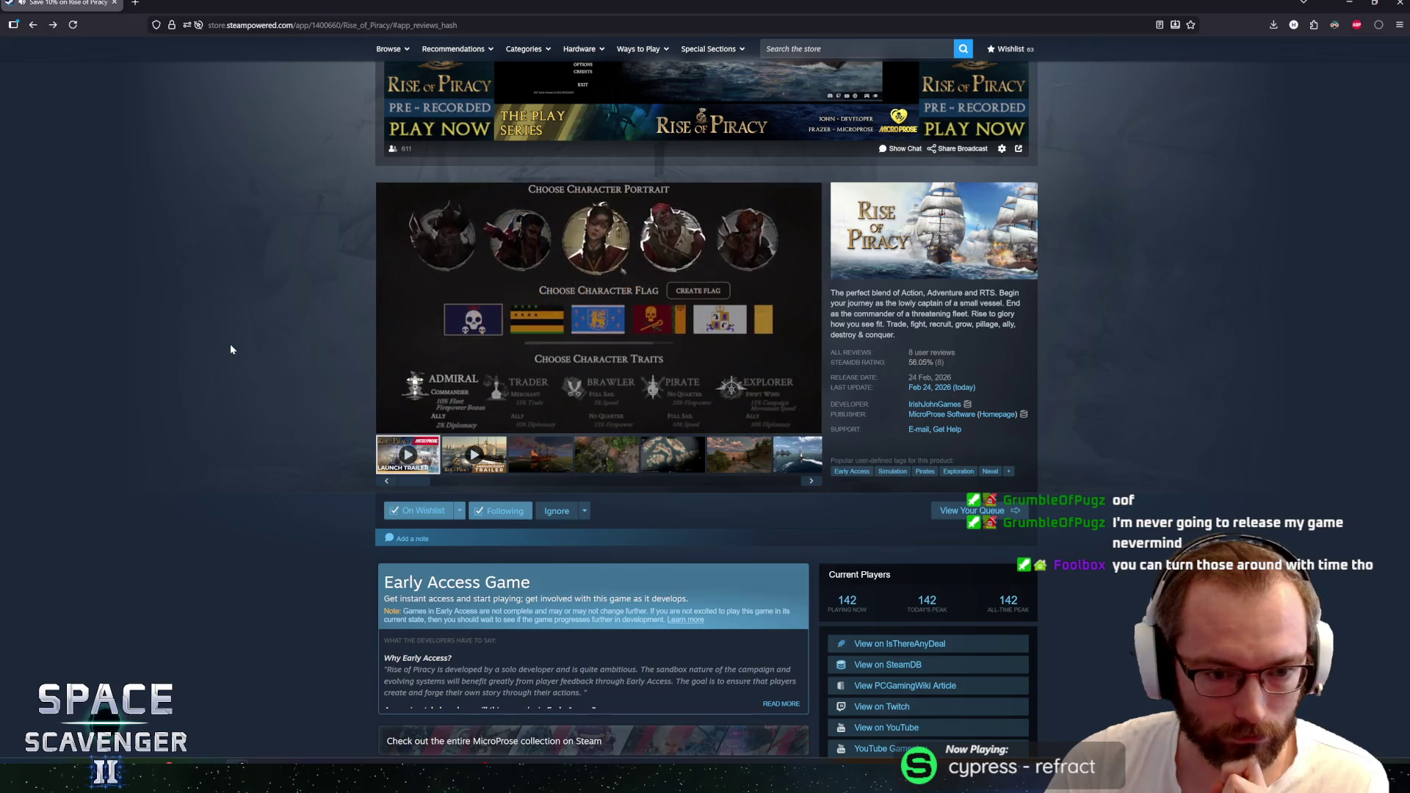
pyautogui.scroll(-15, 257, 397)
pyautogui.scroll(-8, 279, 429)
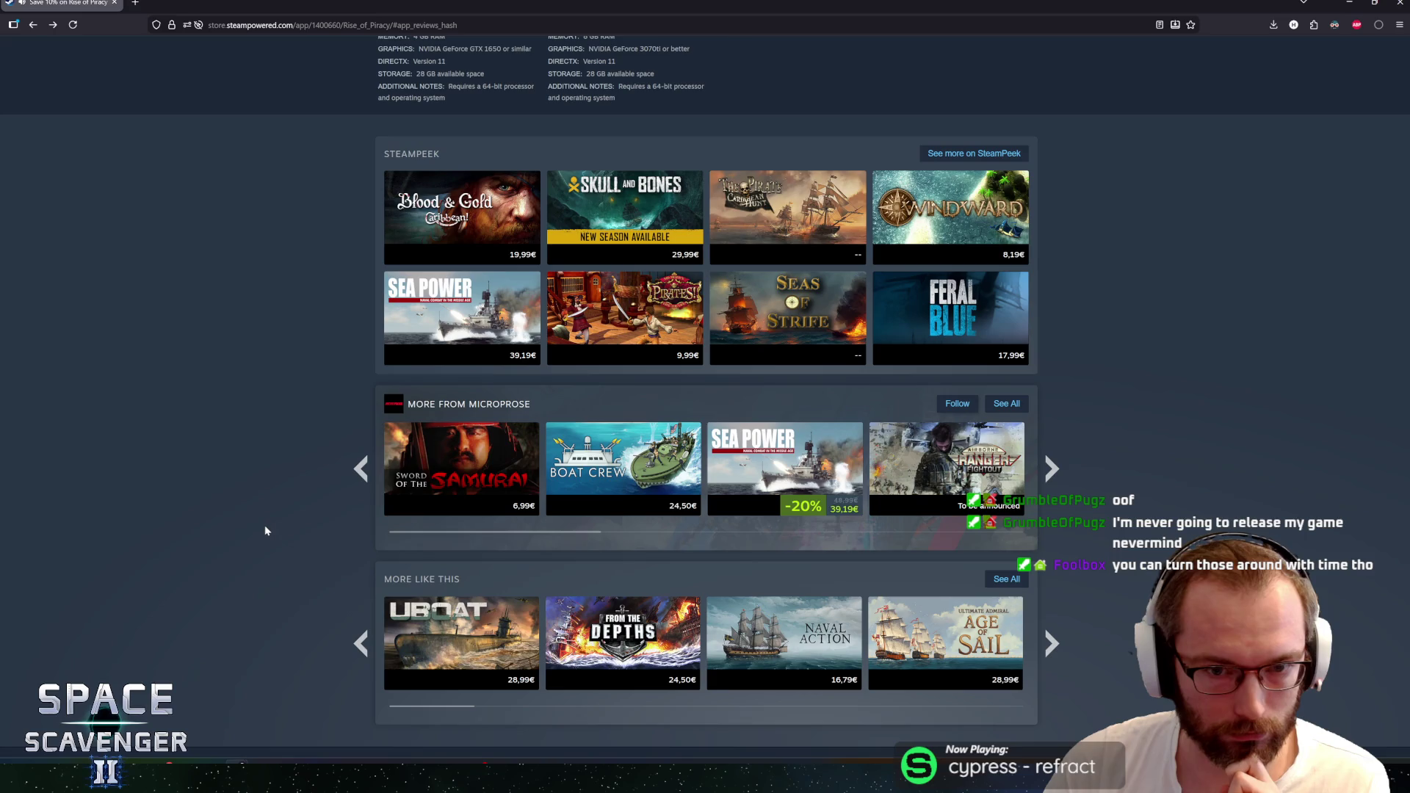
pyautogui.middleClick(267, 543)
pyautogui.scroll(4, 271, 519)
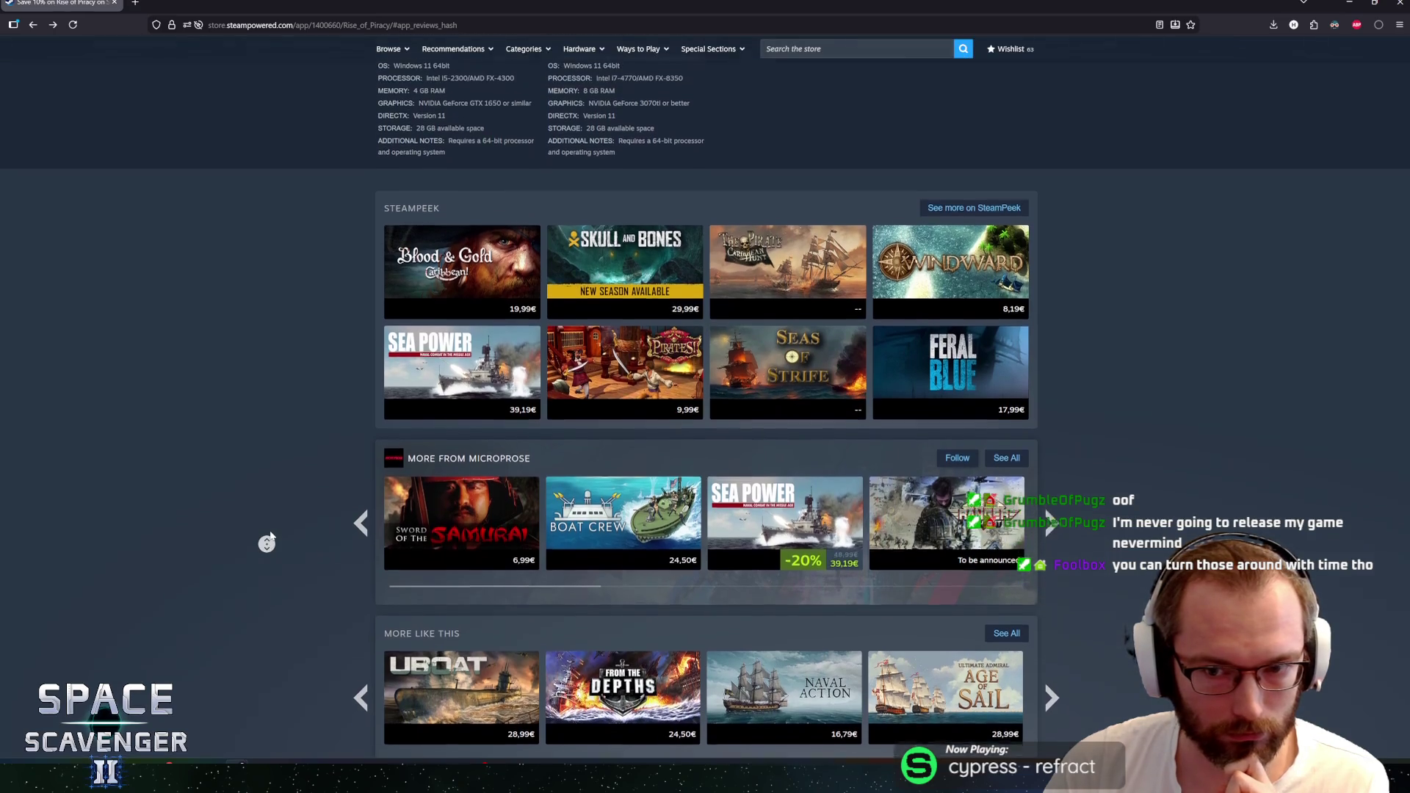
pyautogui.click(271, 518)
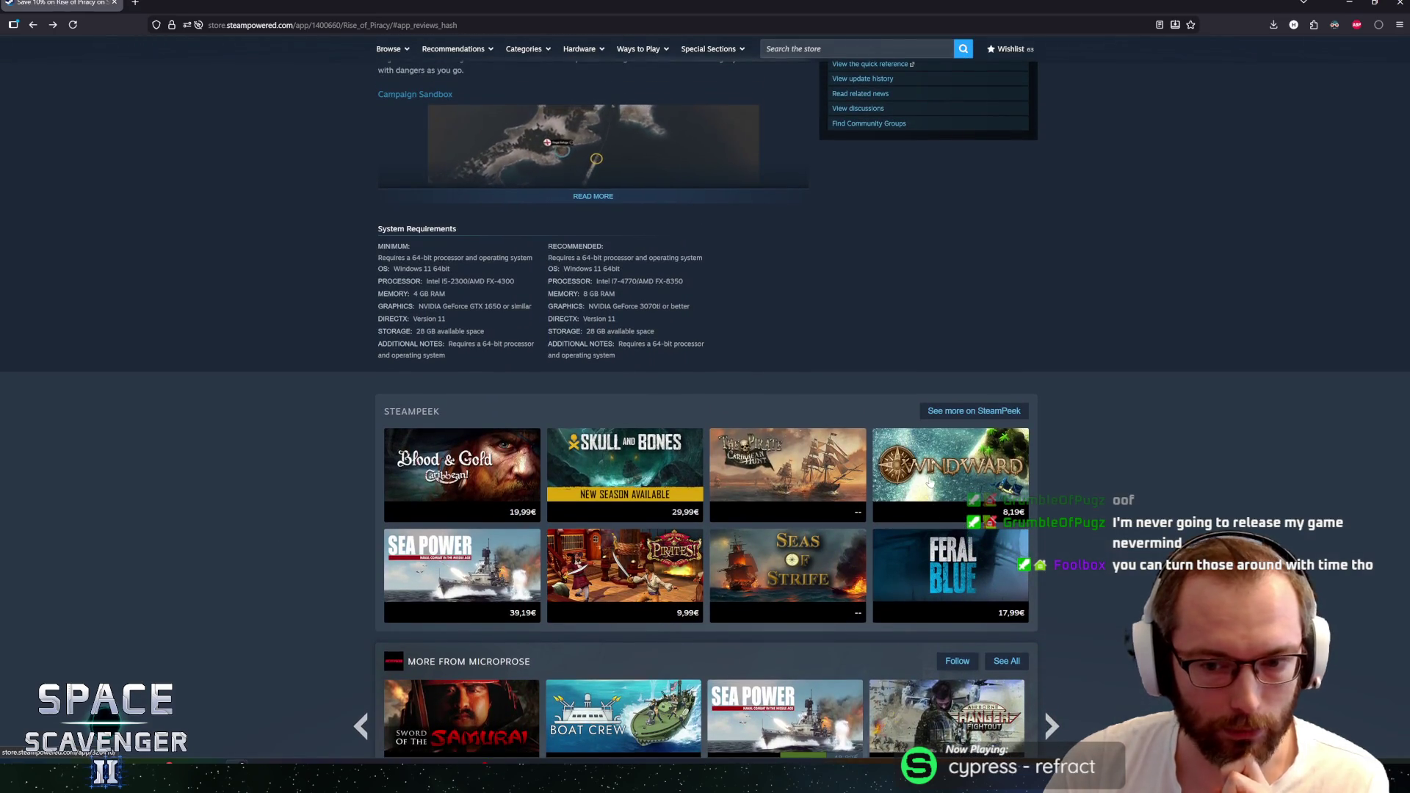
pyautogui.middleClick(771, 494)
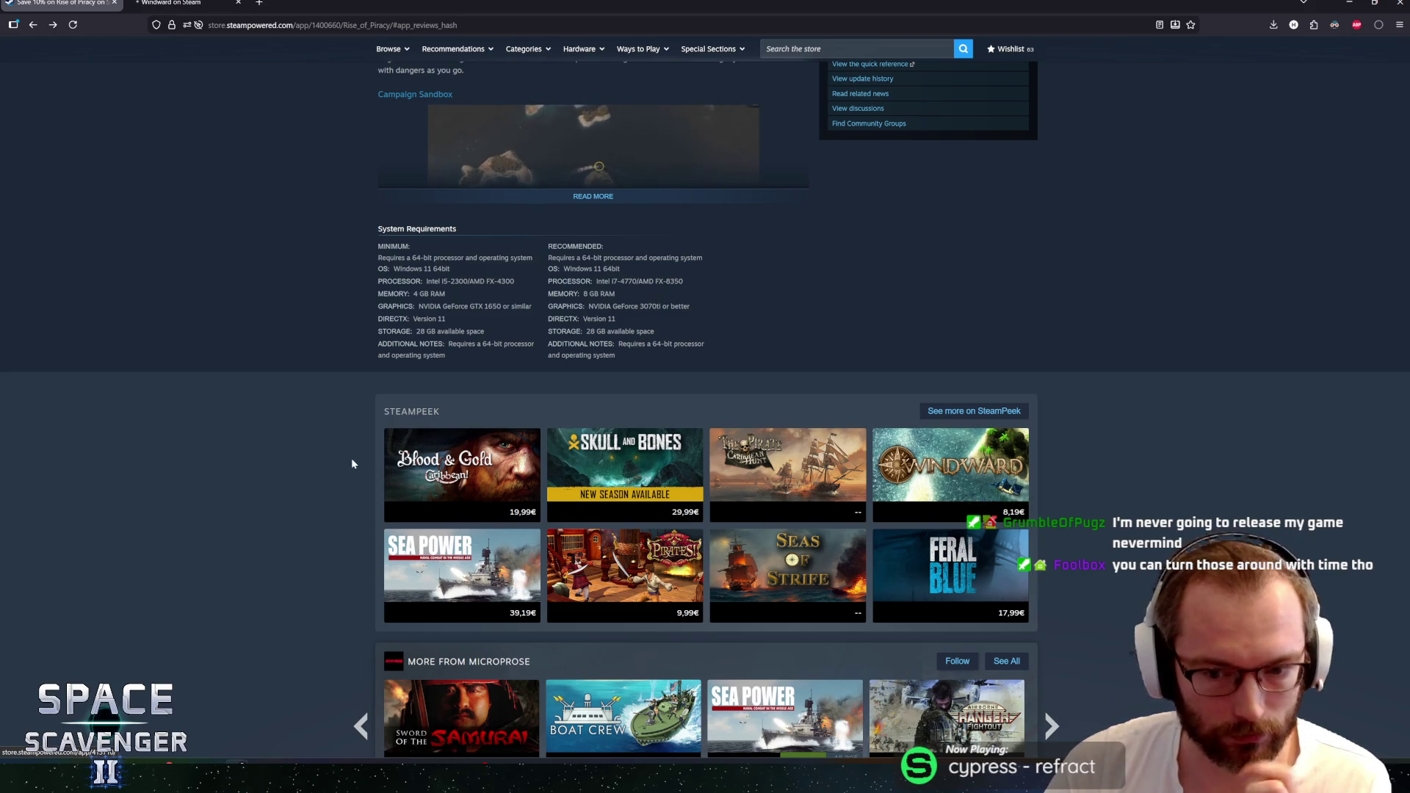
# Watch the Windward trailer in the large viewer, skipping ahead to the fight and near the end, then close the Windward tab
pyautogui.scroll(-2, 290, 456)
pyautogui.press('Home')
pyautogui.hotkey('ctrl', 'Tab')
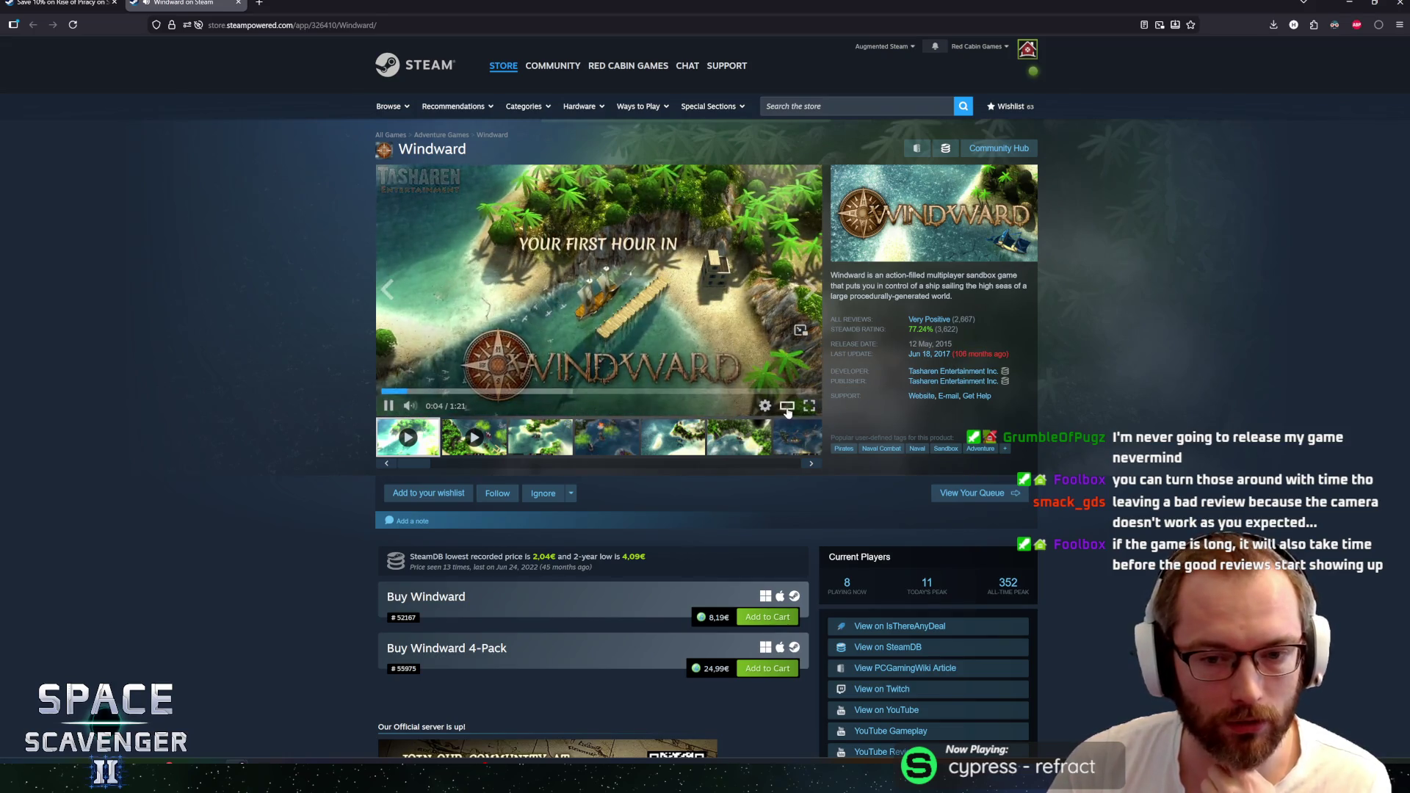
pyautogui.click(762, 404)
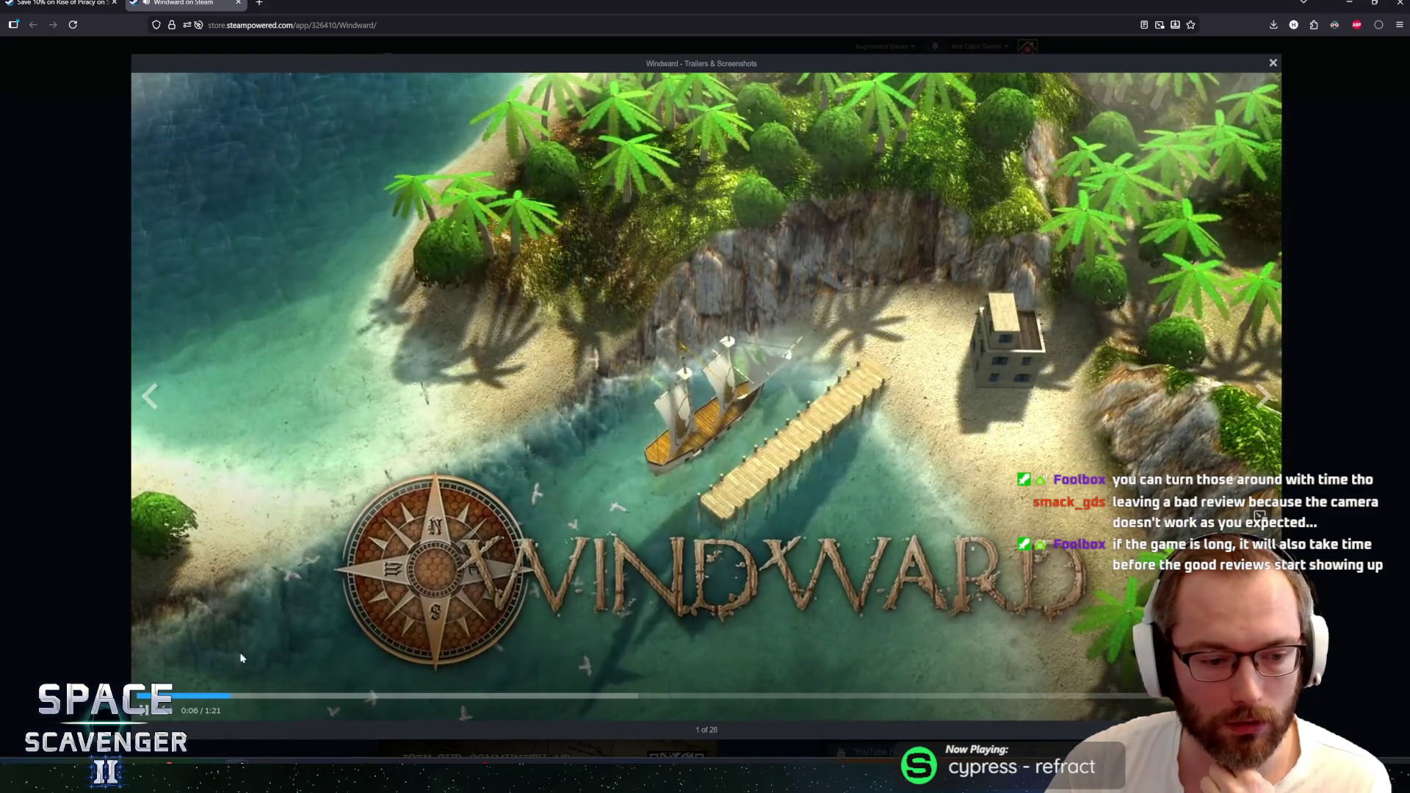
pyautogui.click(471, 699)
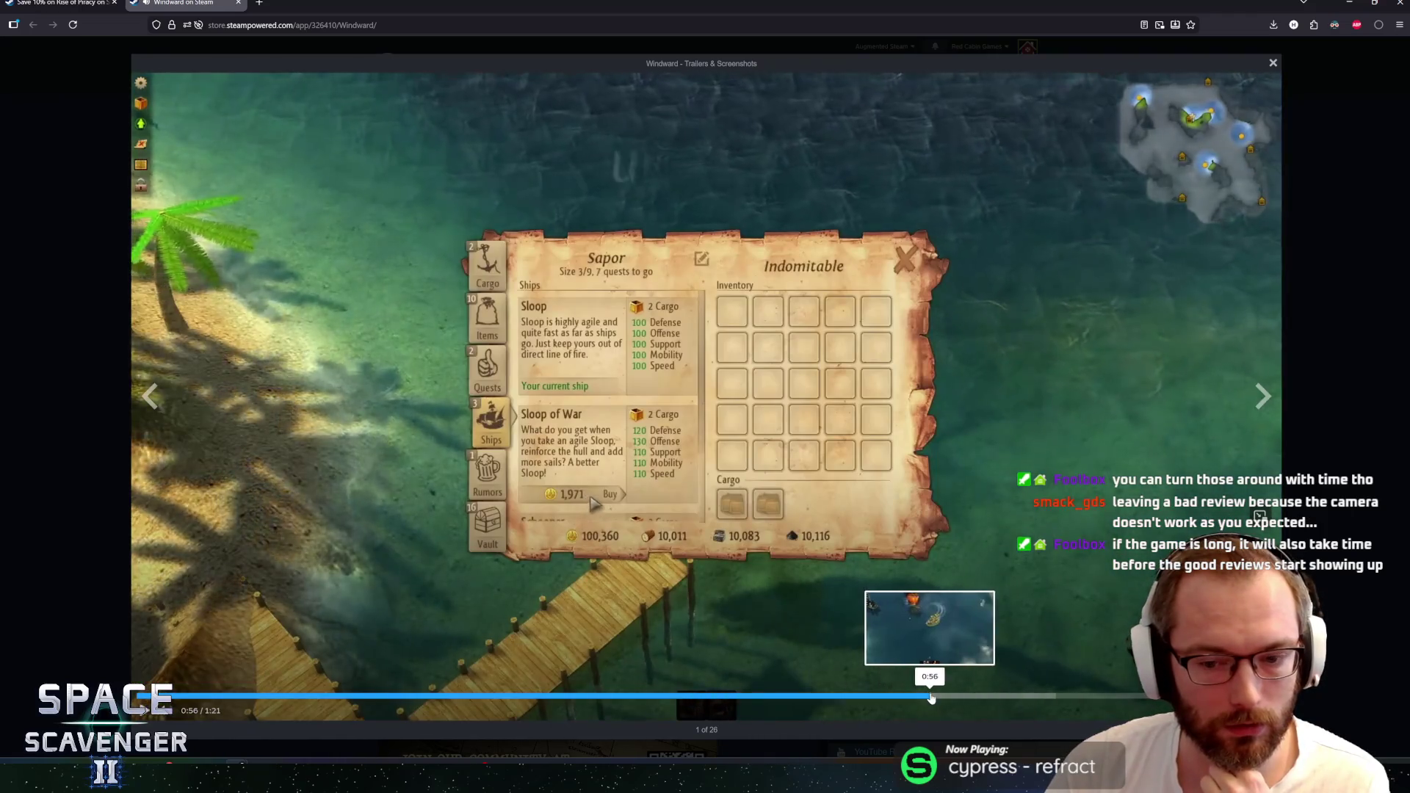
pyautogui.click(933, 696)
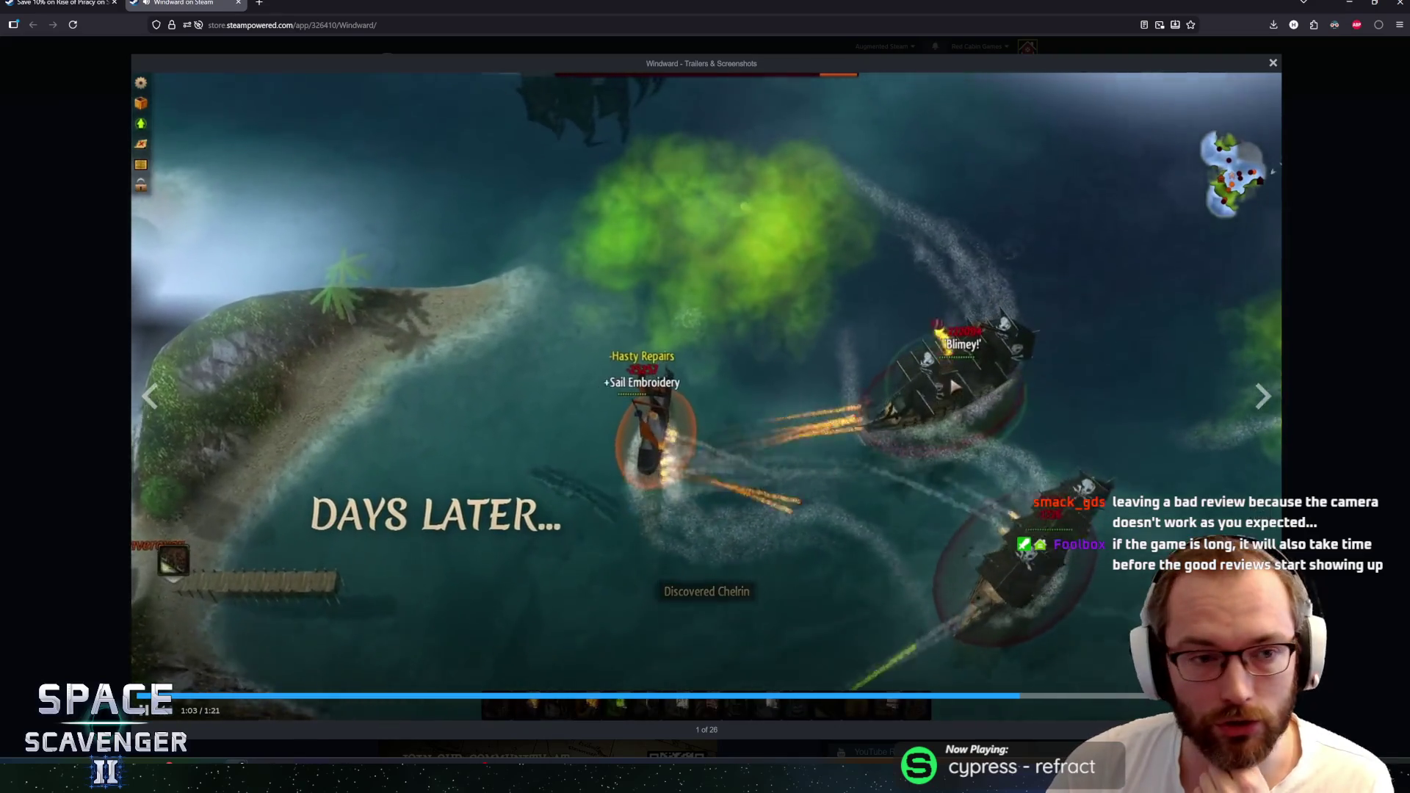
pyautogui.click(59, 119)
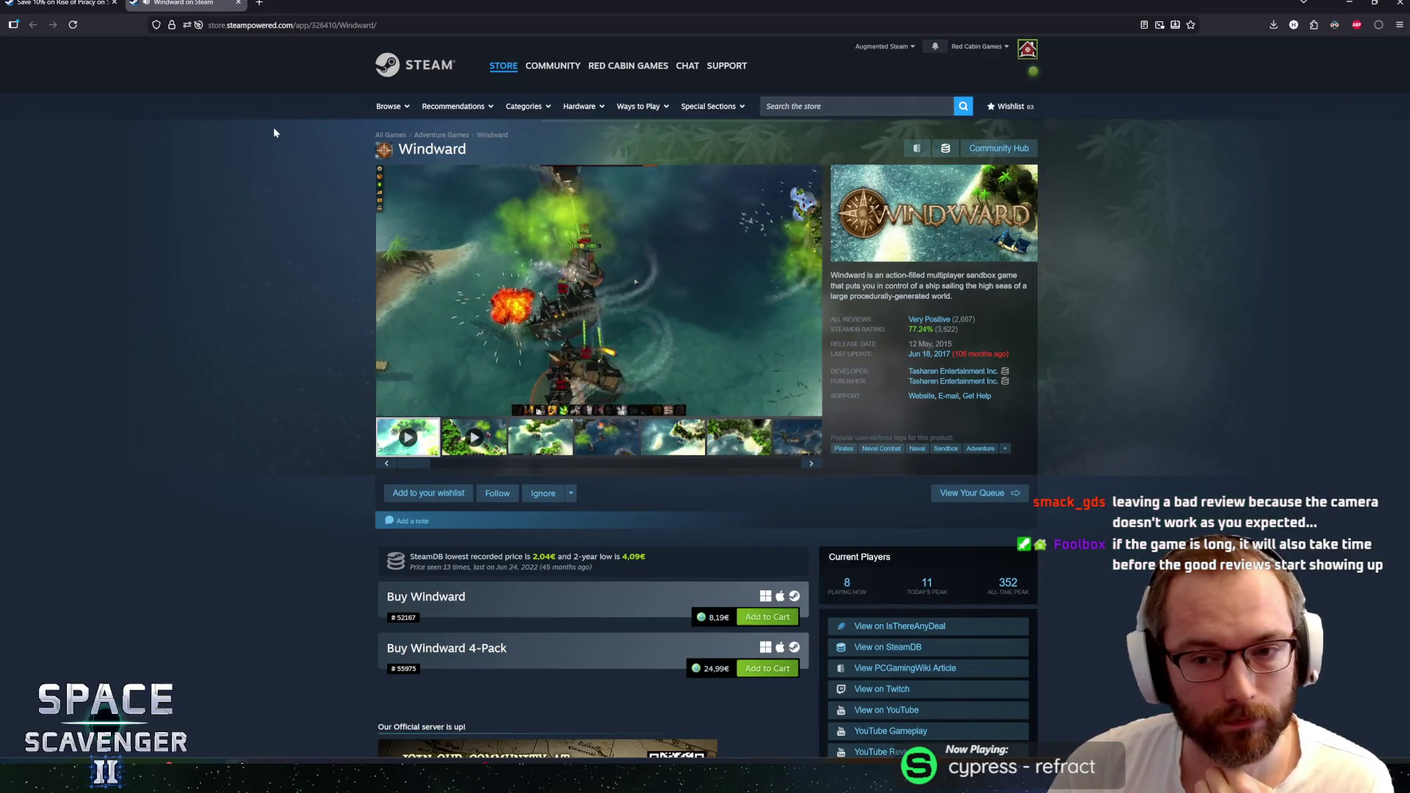
pyautogui.middleClick(166, 2)
pyautogui.hotkey('alt', 'Tab')
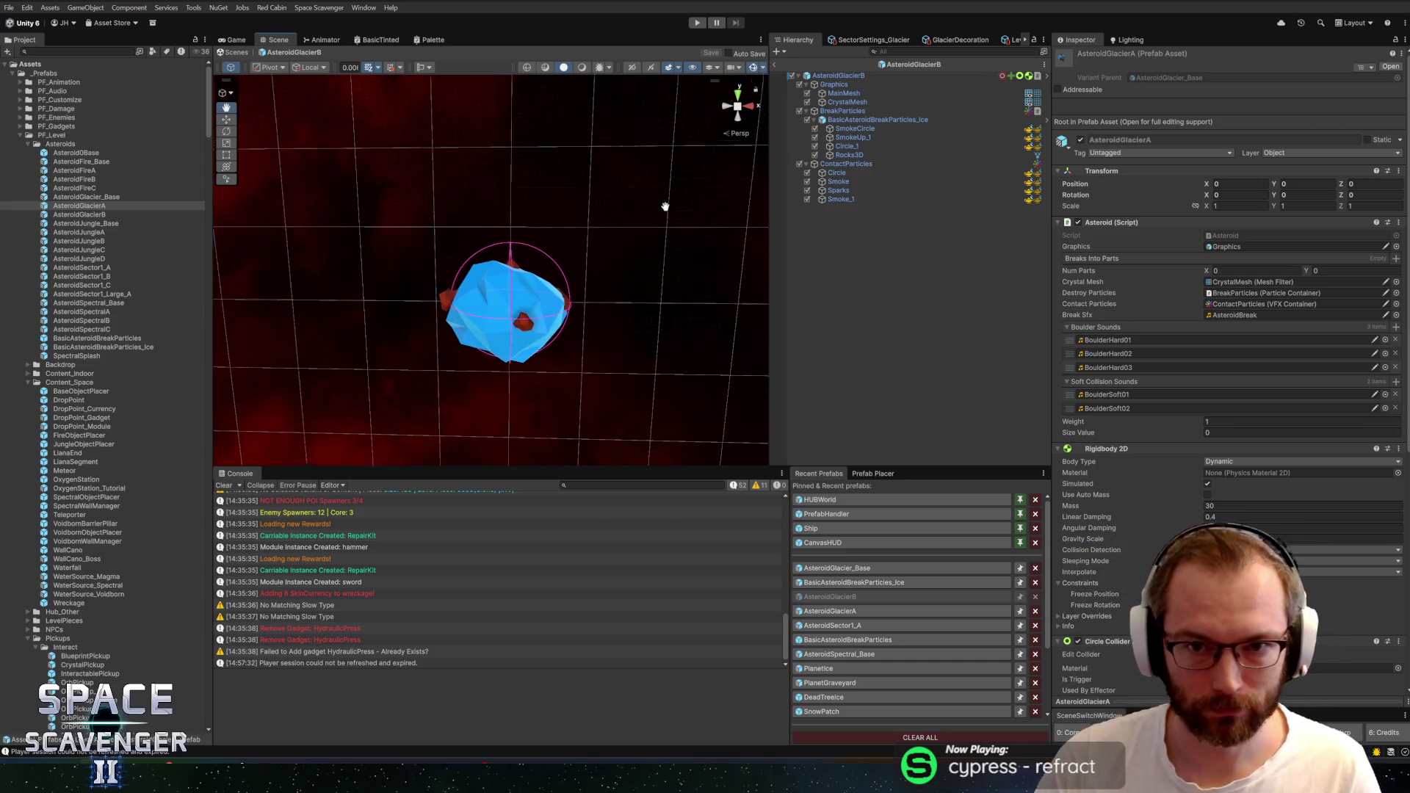
# Pan, frame with F and slightly orbit the AsteroidGlacierA asteroid in the Scene view
pyautogui.scroll(-3, 624, 197)
pyautogui.scroll(2, 617, 245)
pyautogui.scroll(3, 617, 245)
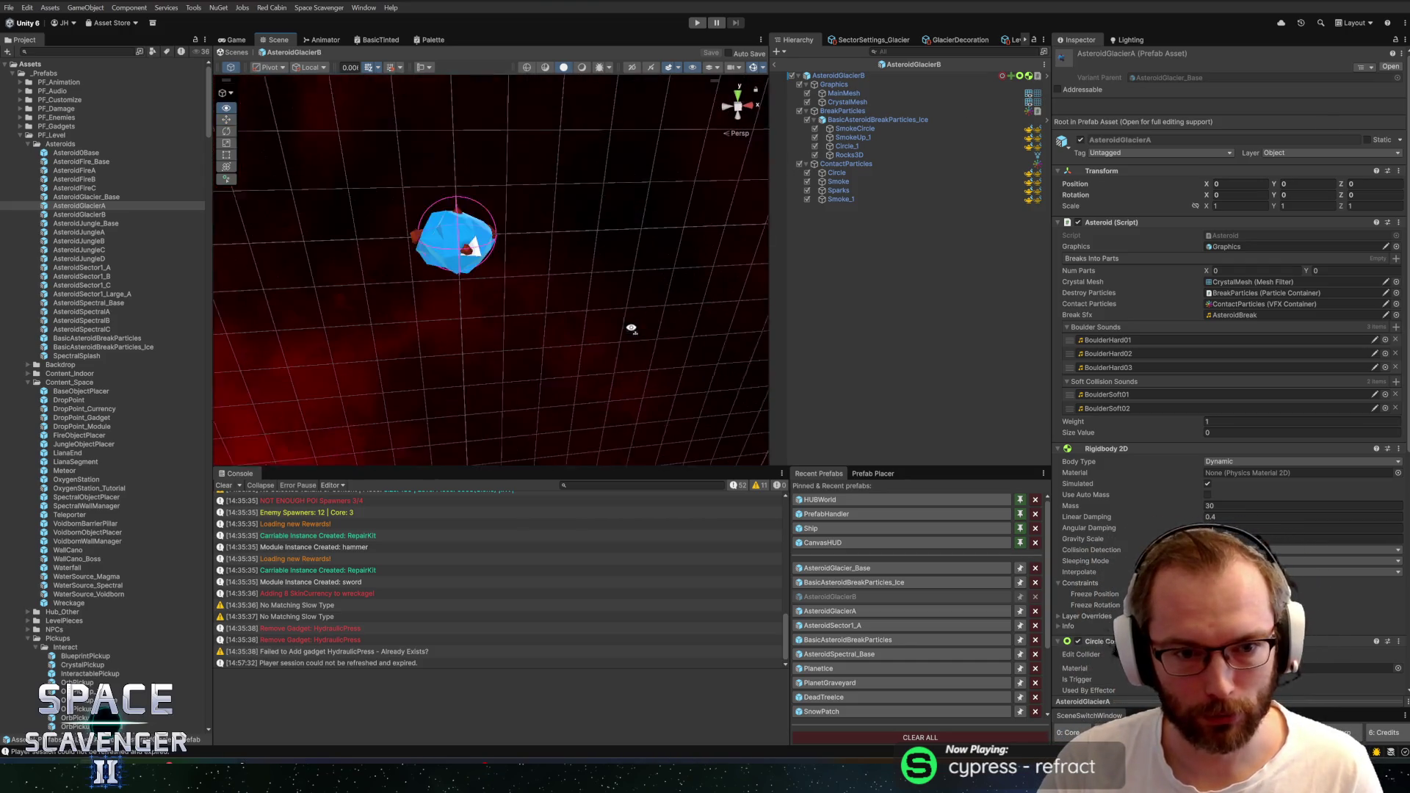
pyautogui.scroll(-2, 646, 209)
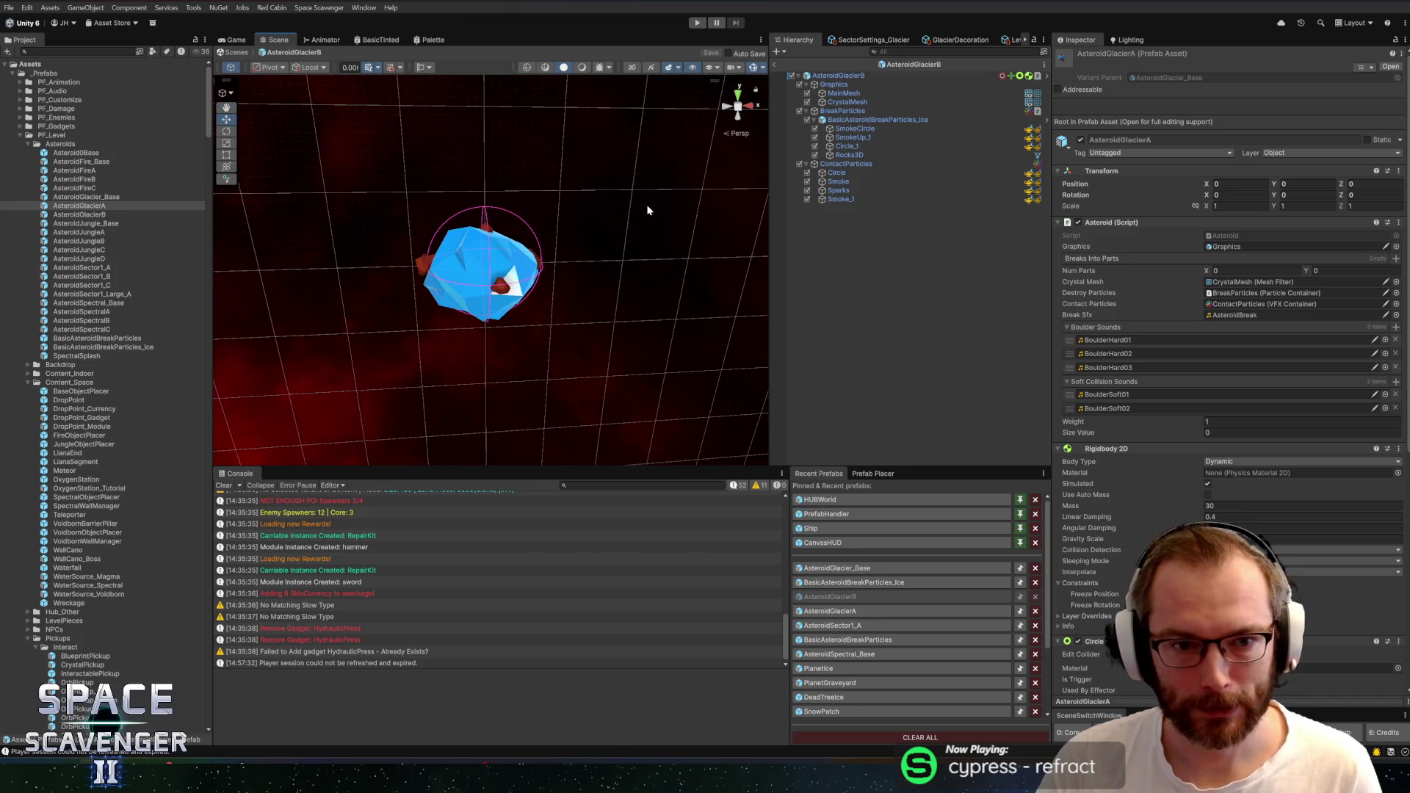
pyautogui.moveTo(617, 221); pyautogui.dragTo(455, 210)
pyautogui.press('f')
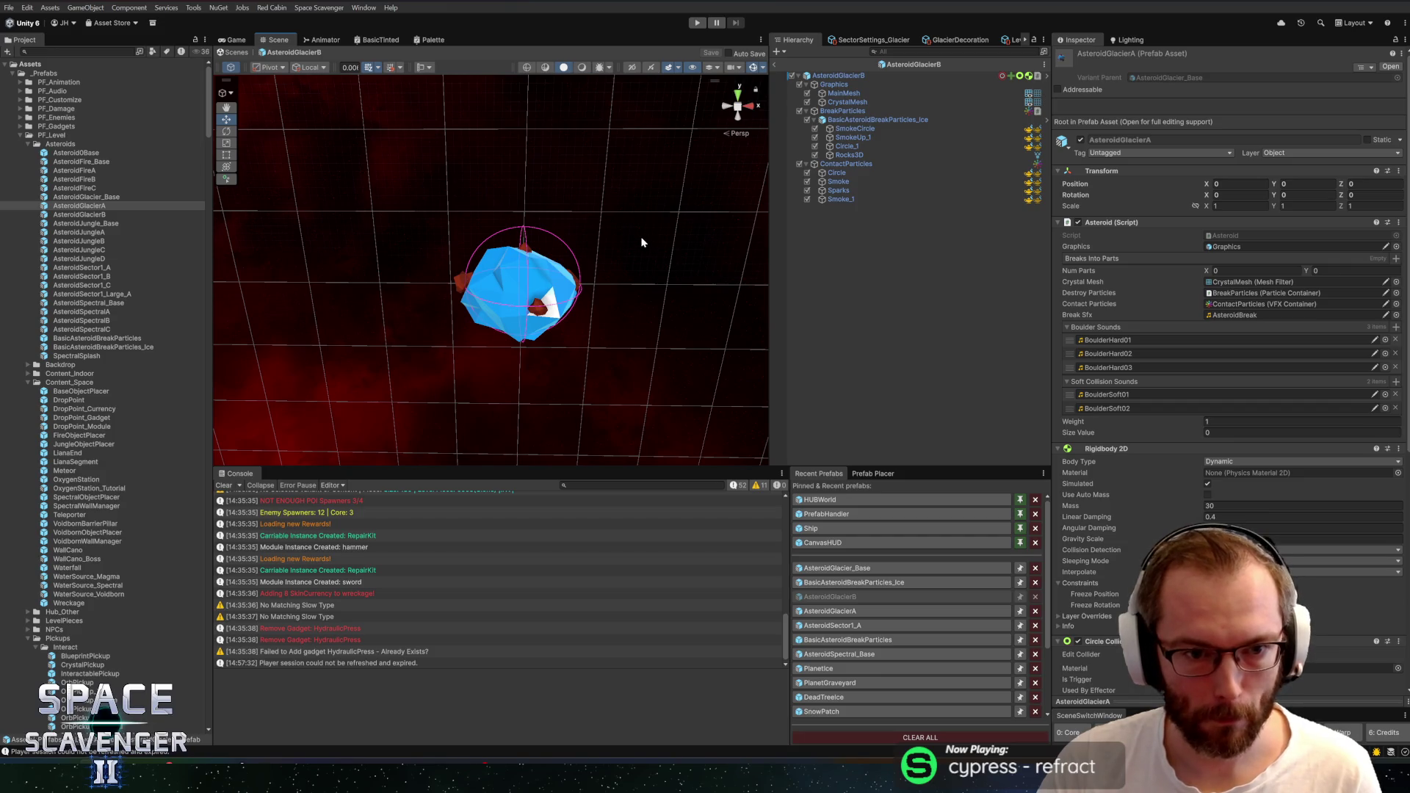
pyautogui.moveTo(613, 222); pyautogui.dragTo(632, 229)
pyautogui.hotkey('alt', 'Tab')
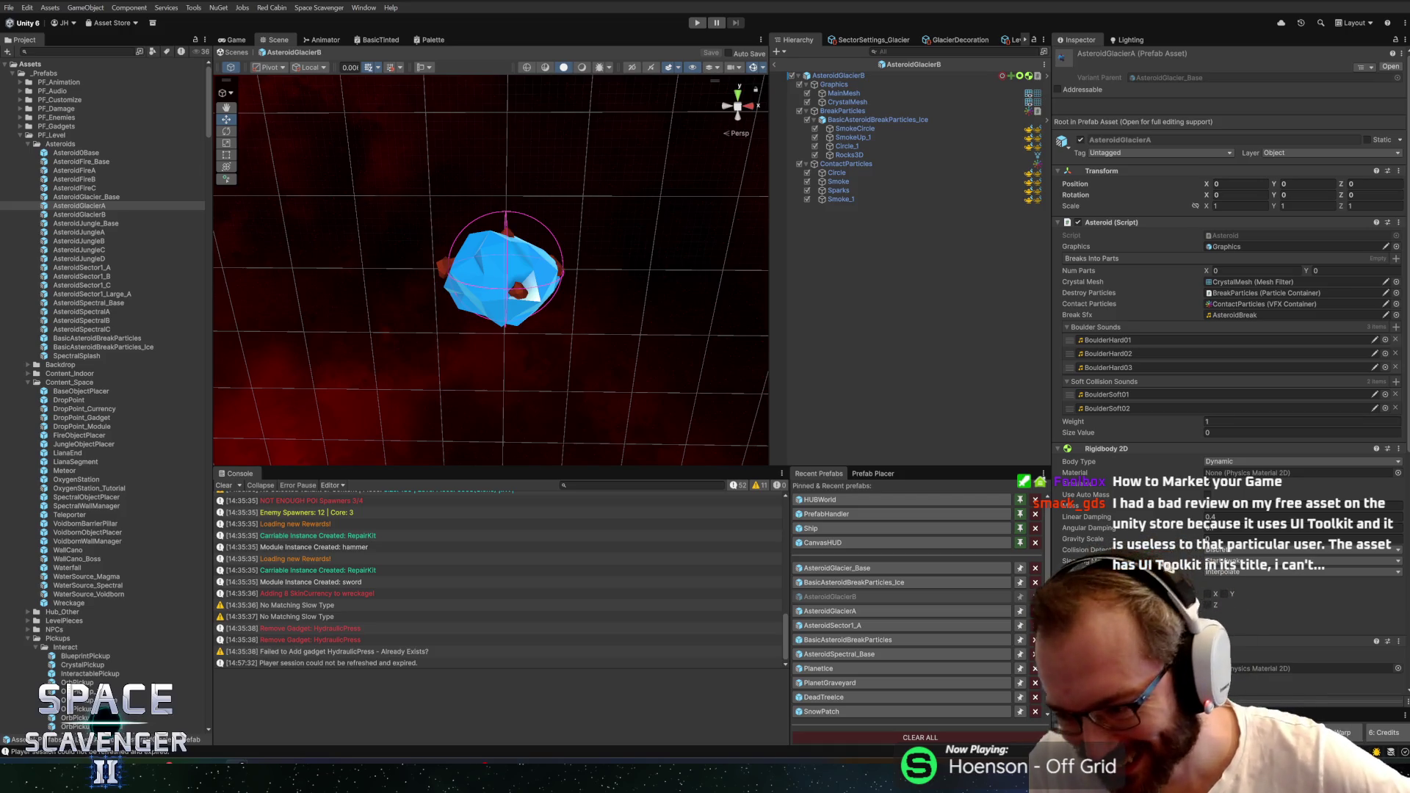
pyautogui.moveTo(689, 294)
pyautogui.mouseDown()
pyautogui.moveTo(681, 247)
pyautogui.moveTo(658, 233)
pyautogui.moveTo(604, 307)
pyautogui.moveTo(605, 385)
pyautogui.moveTo(689, 294)
pyautogui.moveTo(698, 142)
pyautogui.mouseUp()
# Snap the Scene view to an orthographic back view of AsteroidGlacierB and zoom in
pyautogui.click(740, 117)
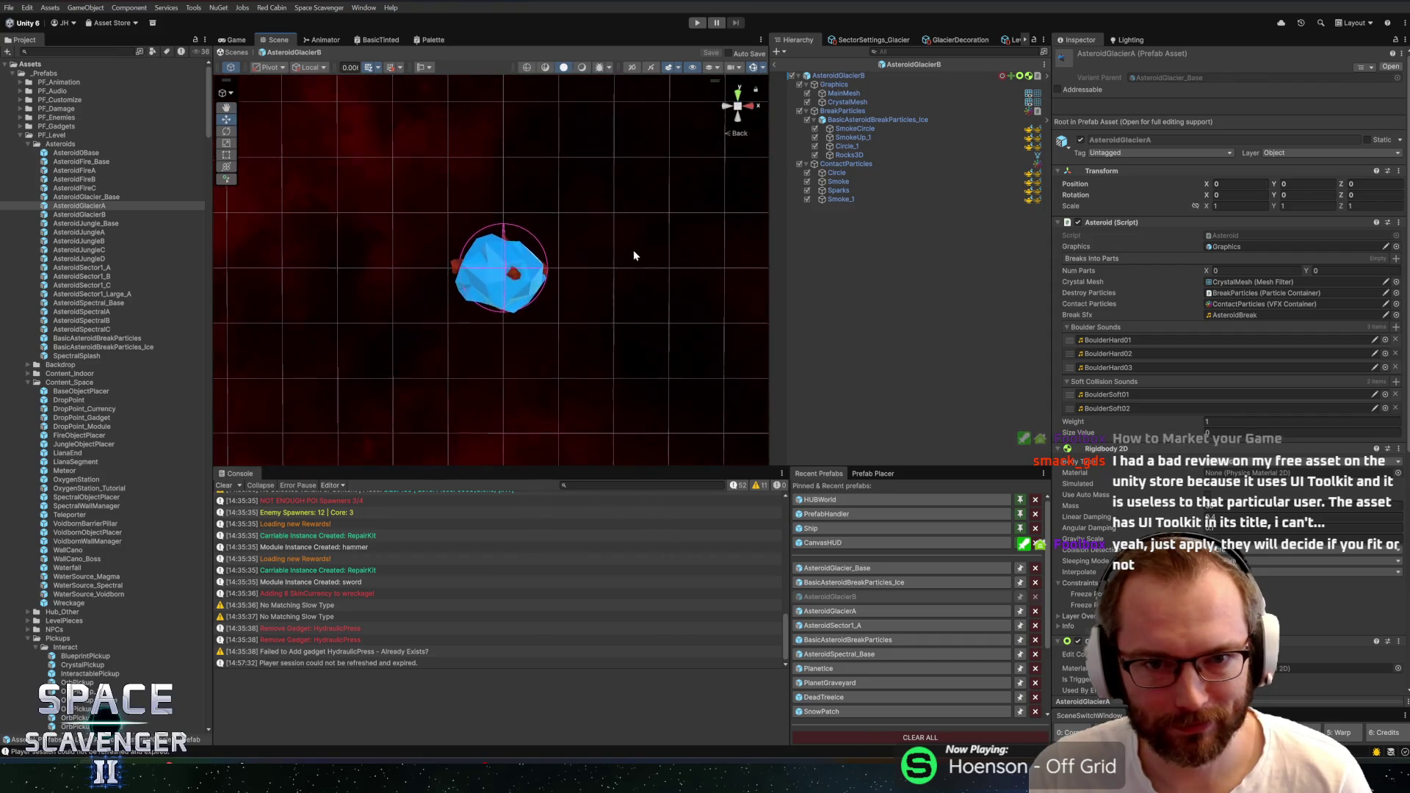
pyautogui.scroll(3, 639, 213)
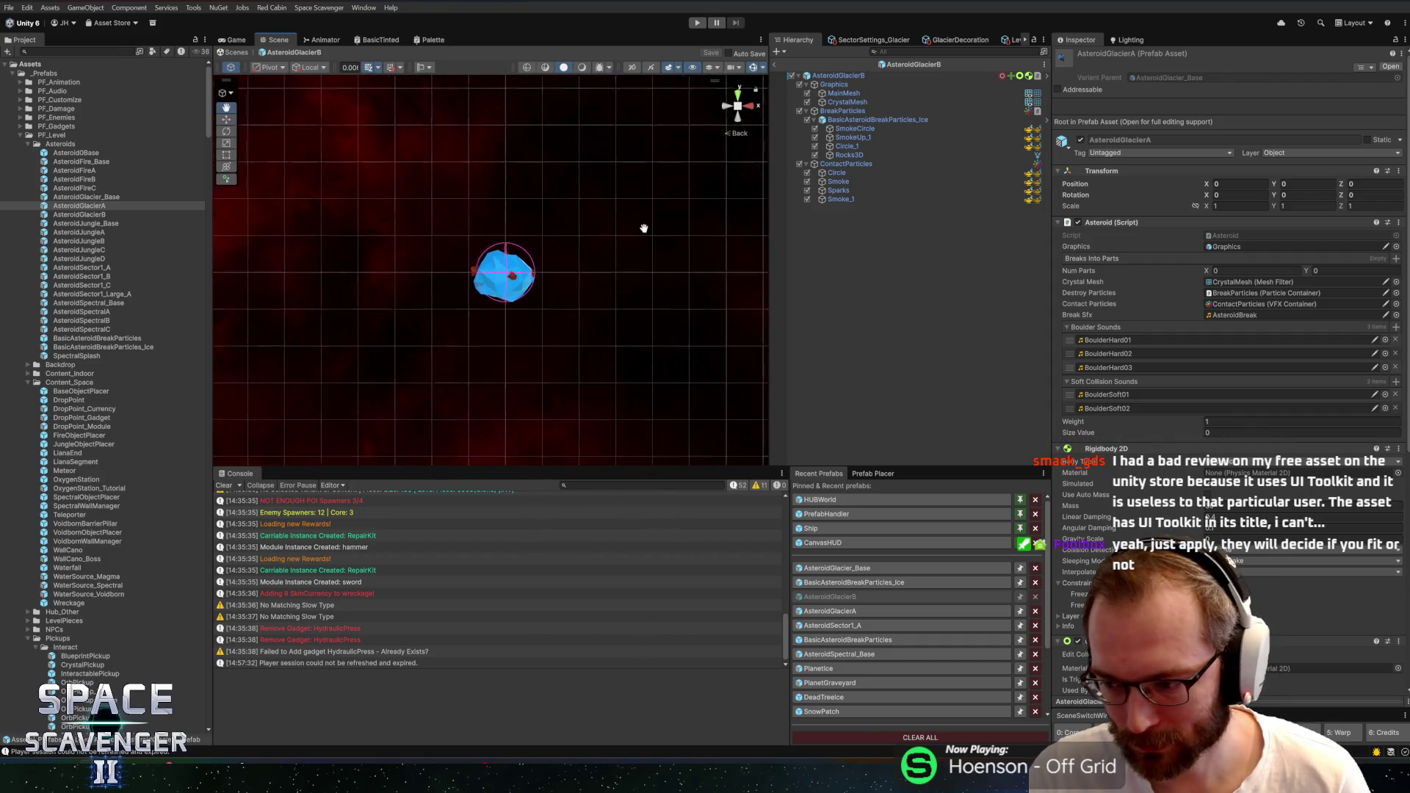
pyautogui.scroll(2, 630, 295)
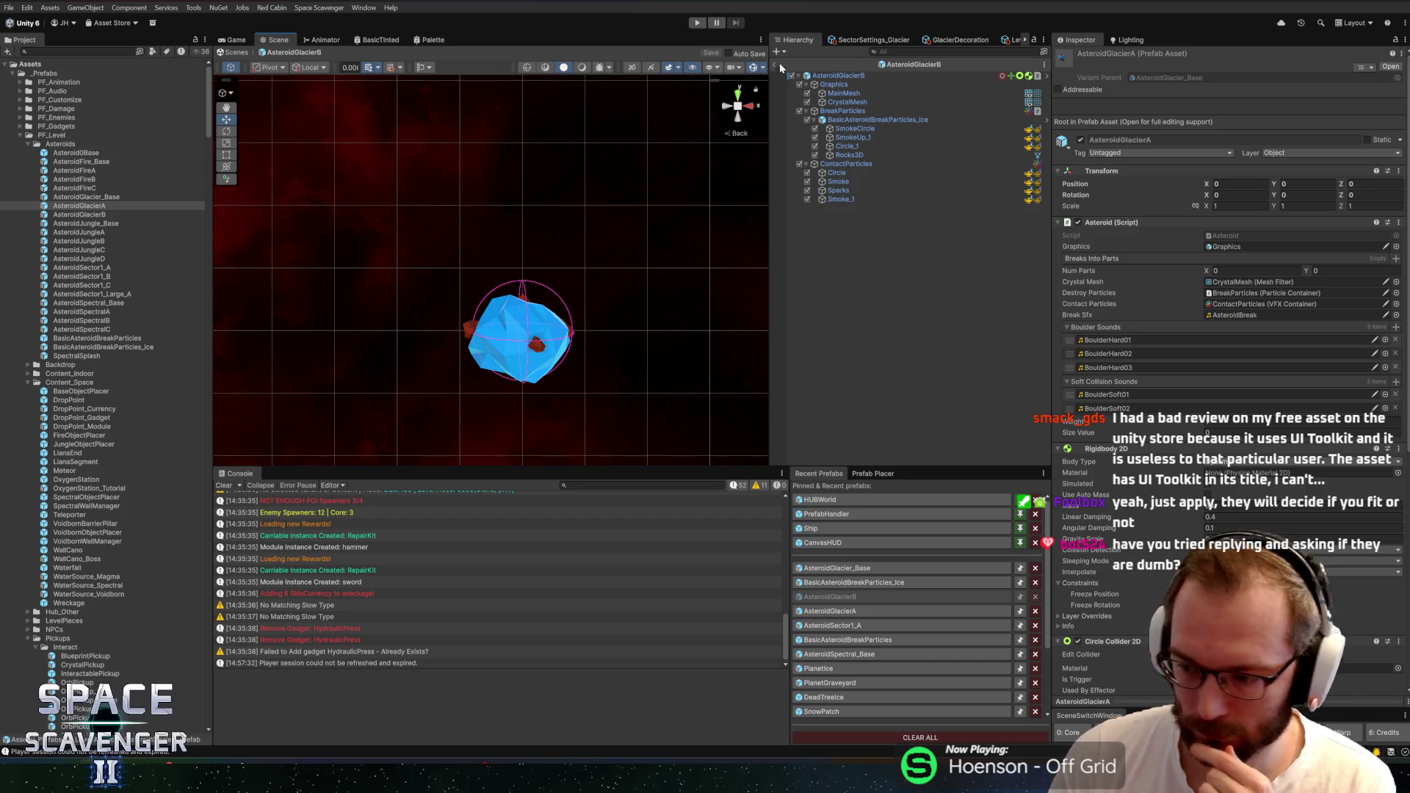
# Inspect the Sparks, Circle and Smoke_1 contact particle effects, then exit to the Core scene
pyautogui.click(838, 173)
pyautogui.keyDown('shift'); pyautogui.click(837, 200); pyautogui.keyUp('shift')
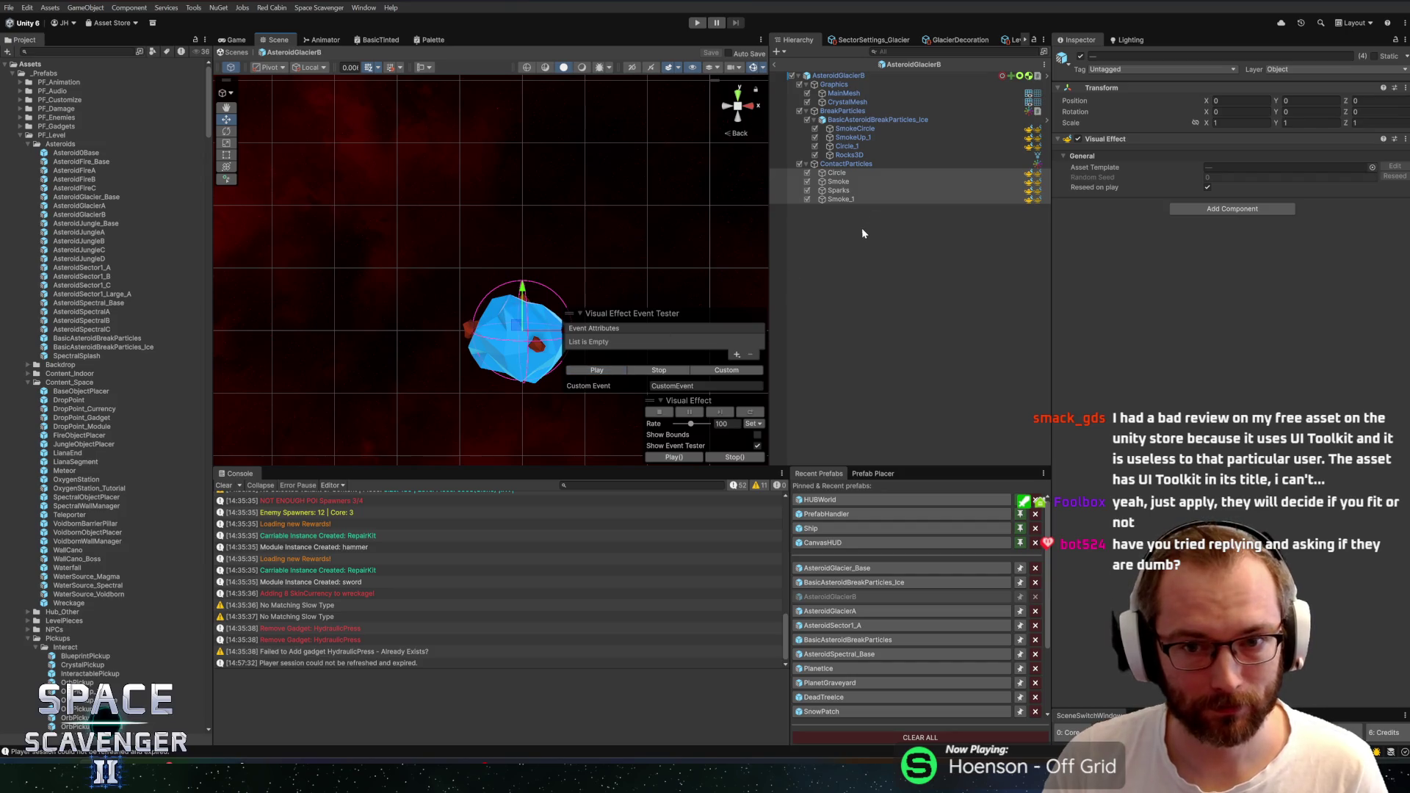
pyautogui.click(845, 183)
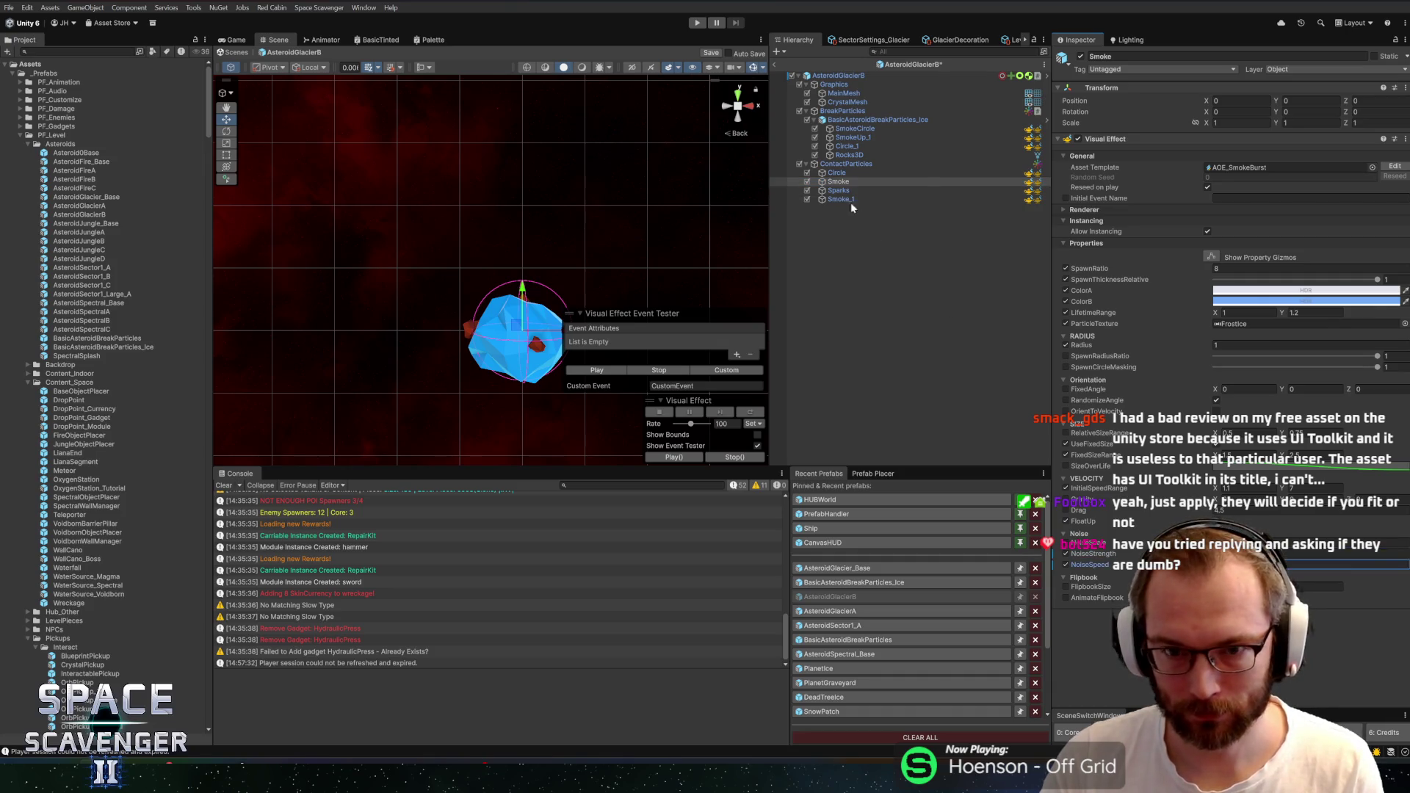
pyautogui.press('Down')
pyautogui.click(841, 182)
pyautogui.click(854, 171)
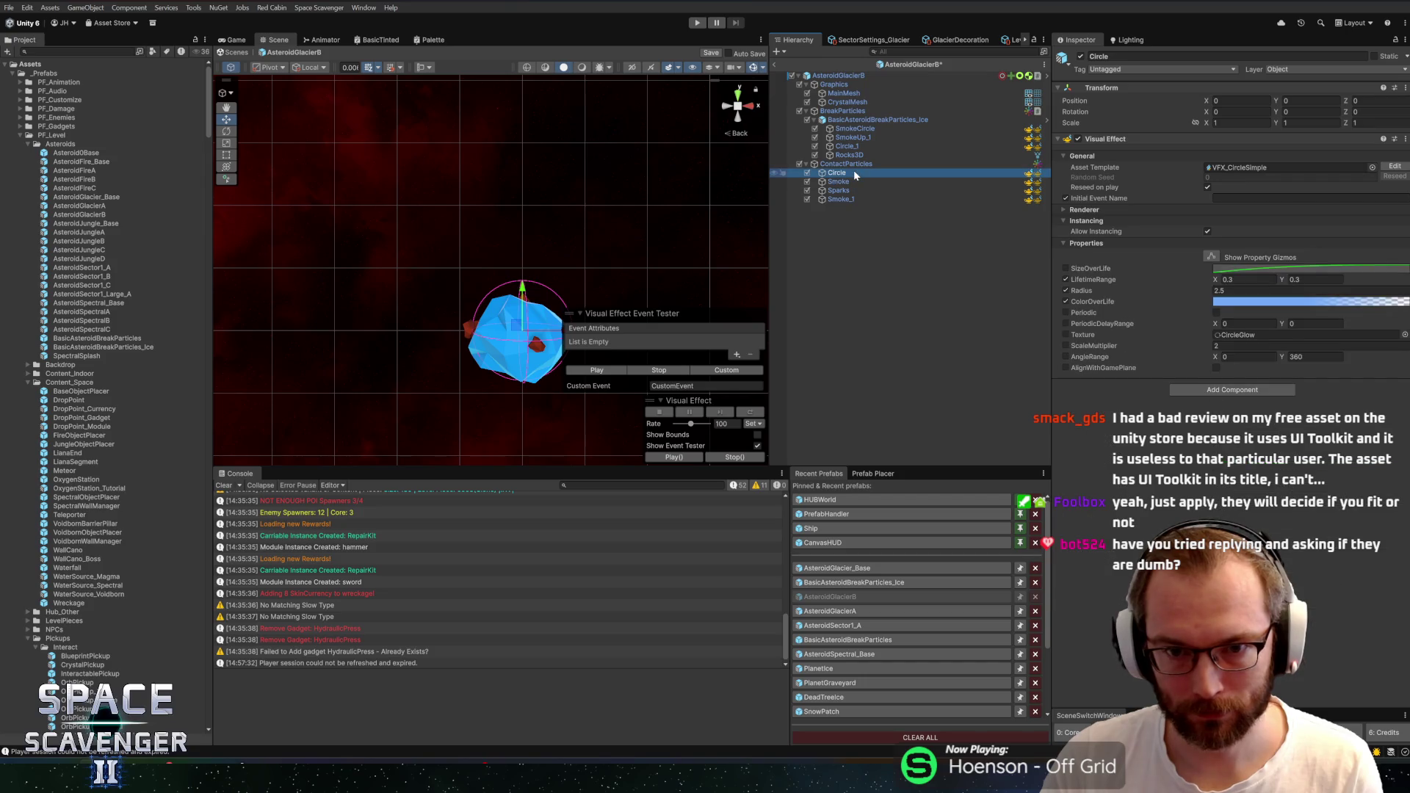
pyautogui.click(846, 199)
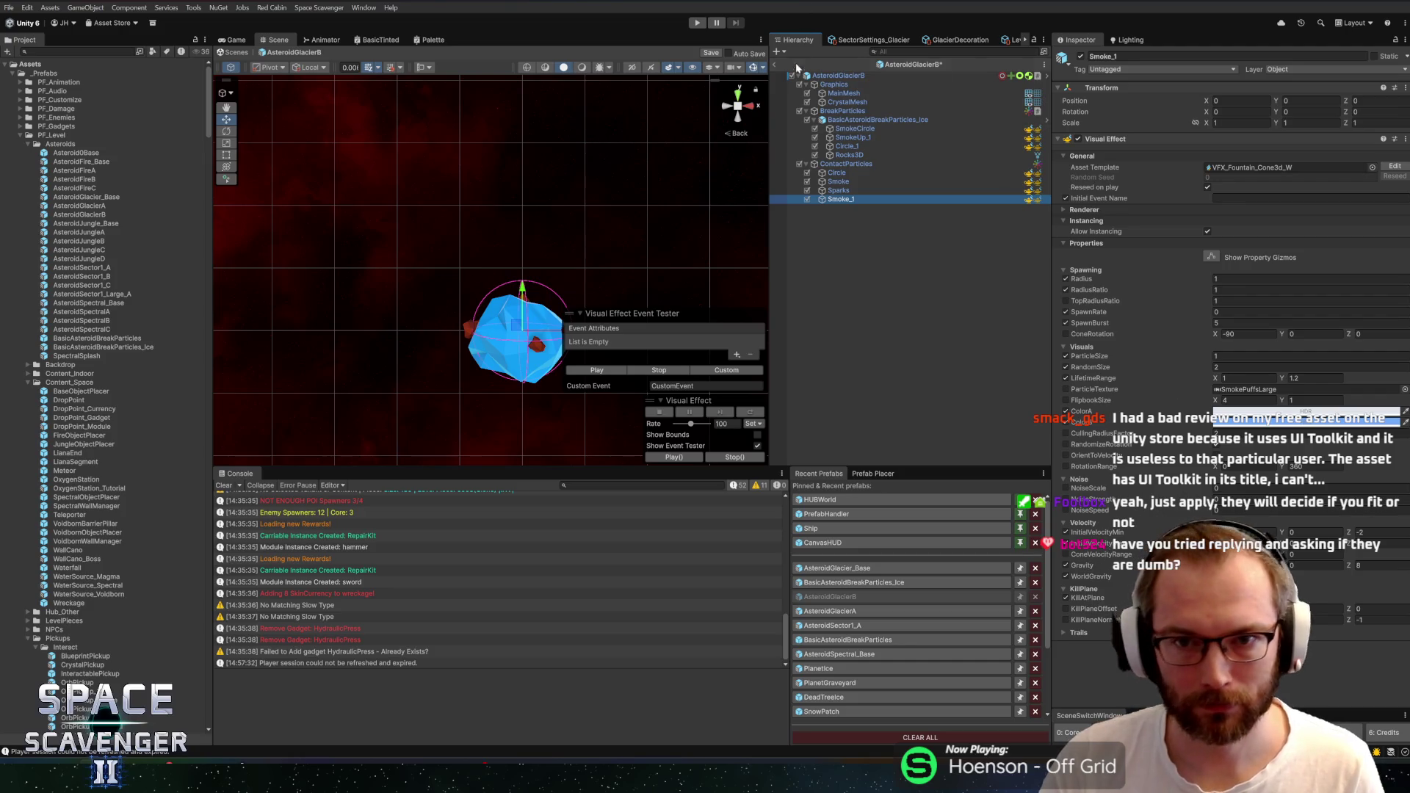
pyautogui.click(775, 66)
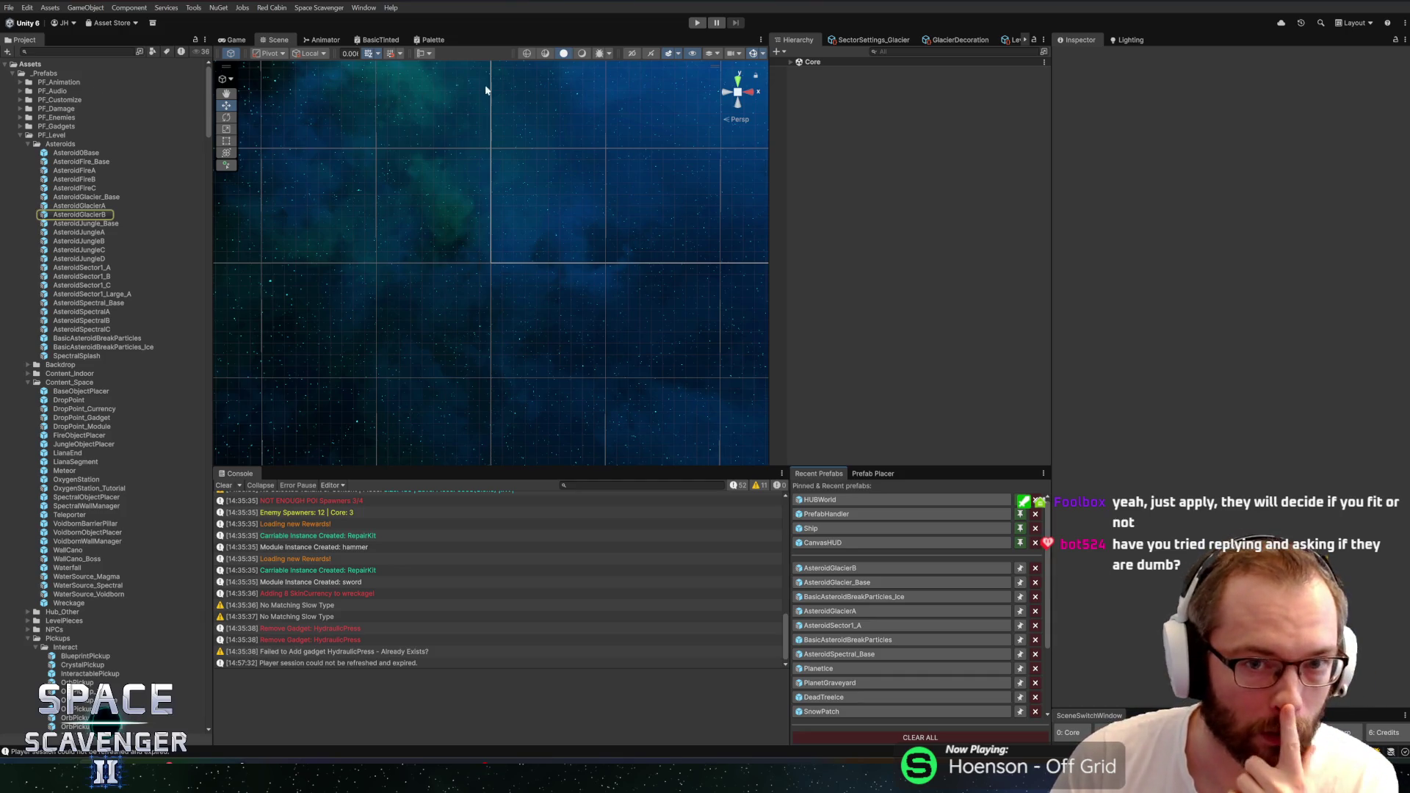
# Start Play mode maximized and fire at the left ice wall and nearby enemies
pyautogui.click(698, 23)
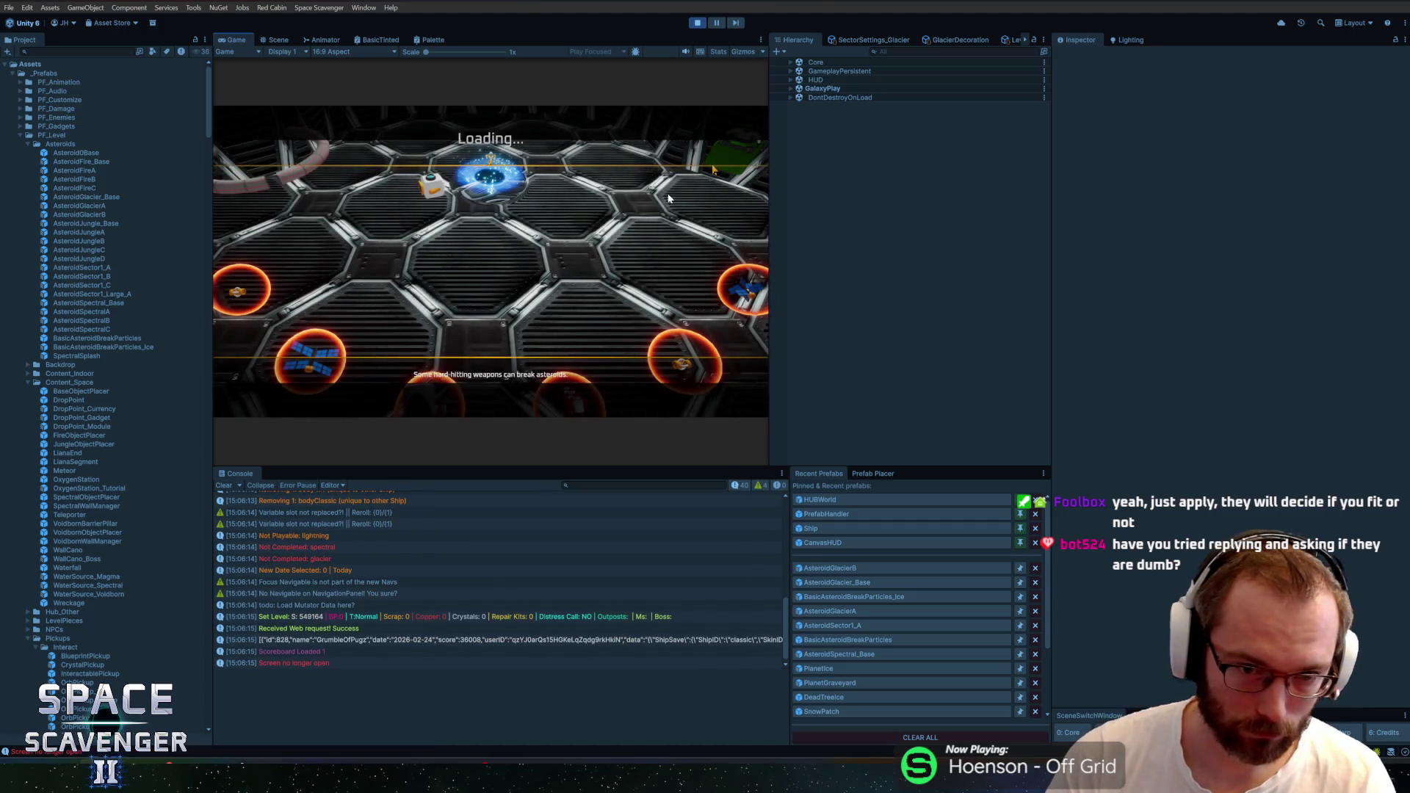
pyautogui.doubleClick(236, 41)
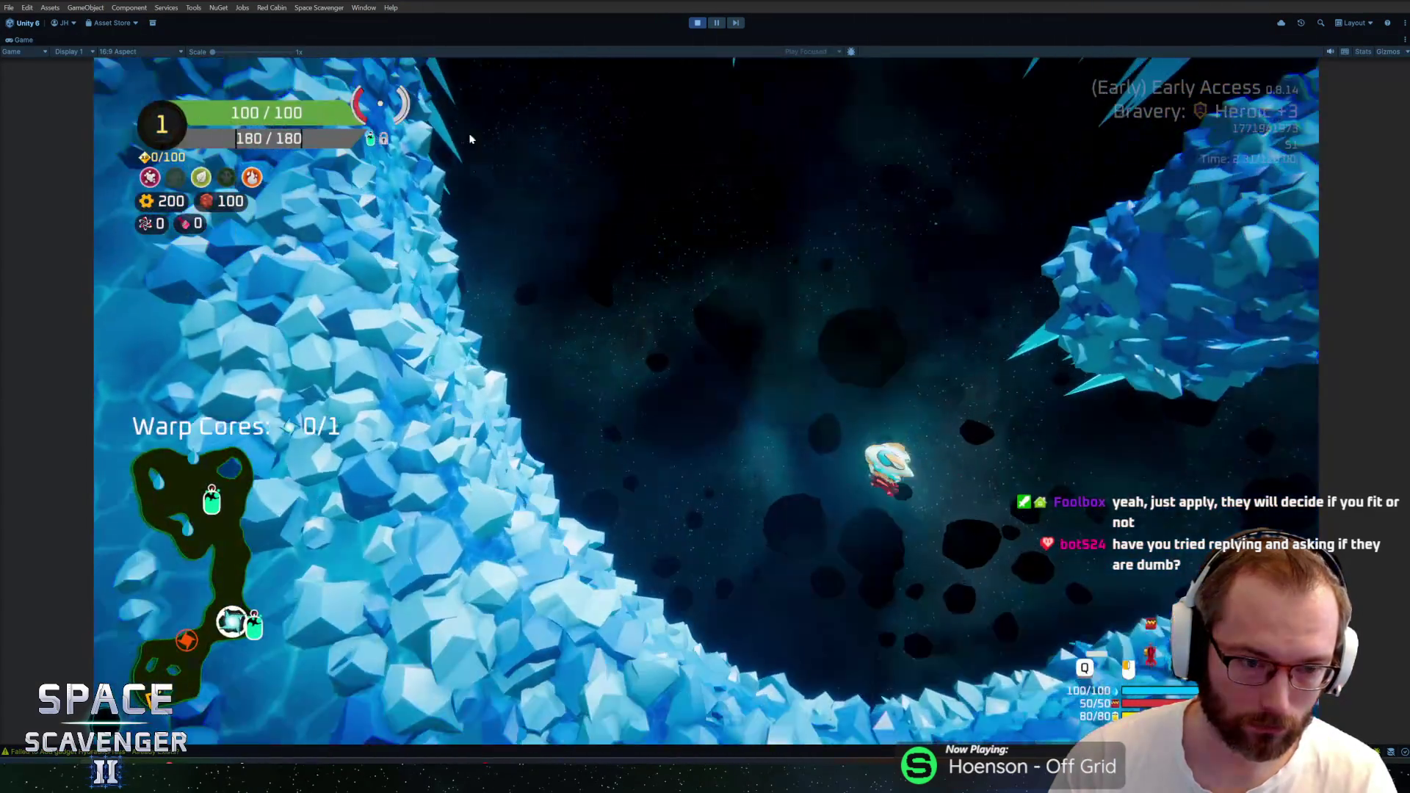
pyautogui.press('w')
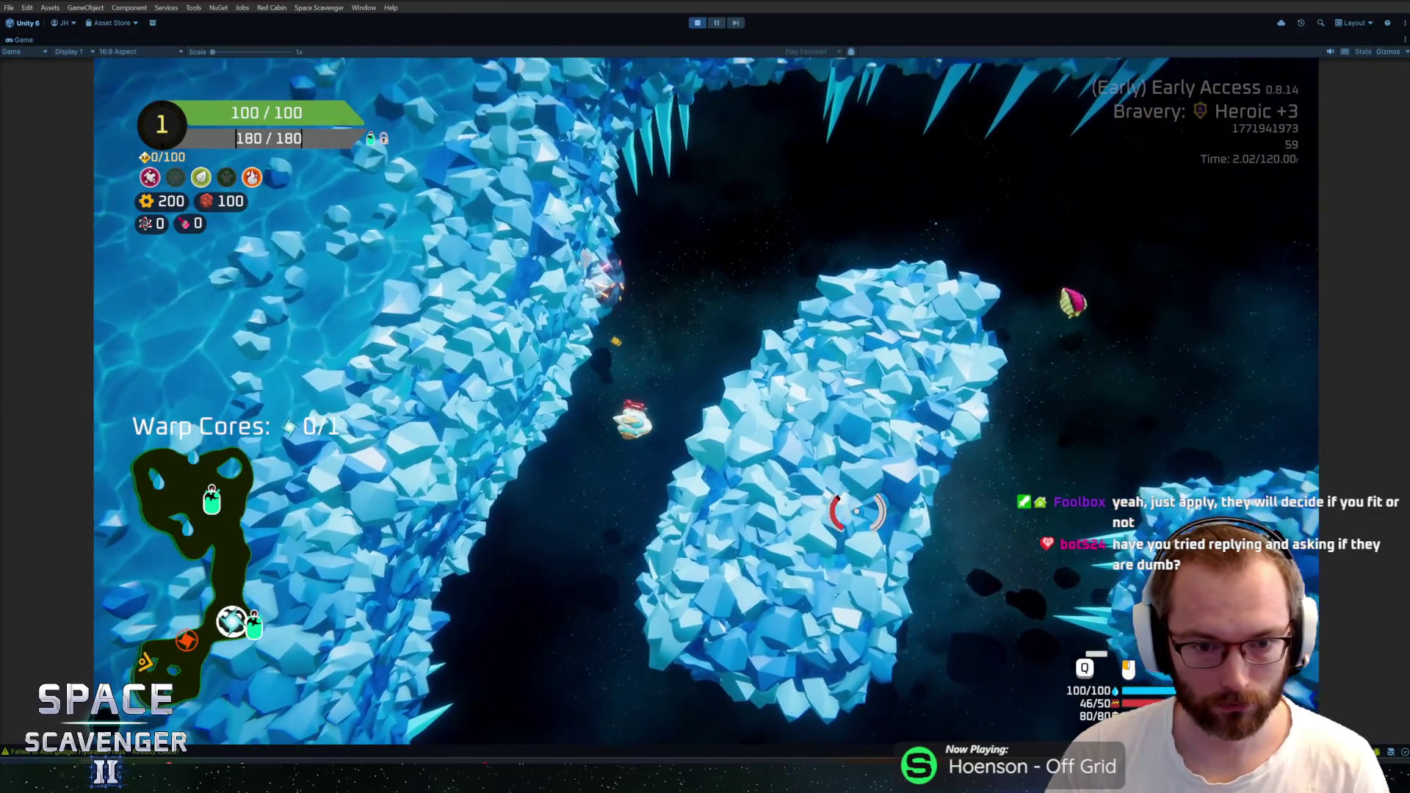
pyautogui.click(843, 503)
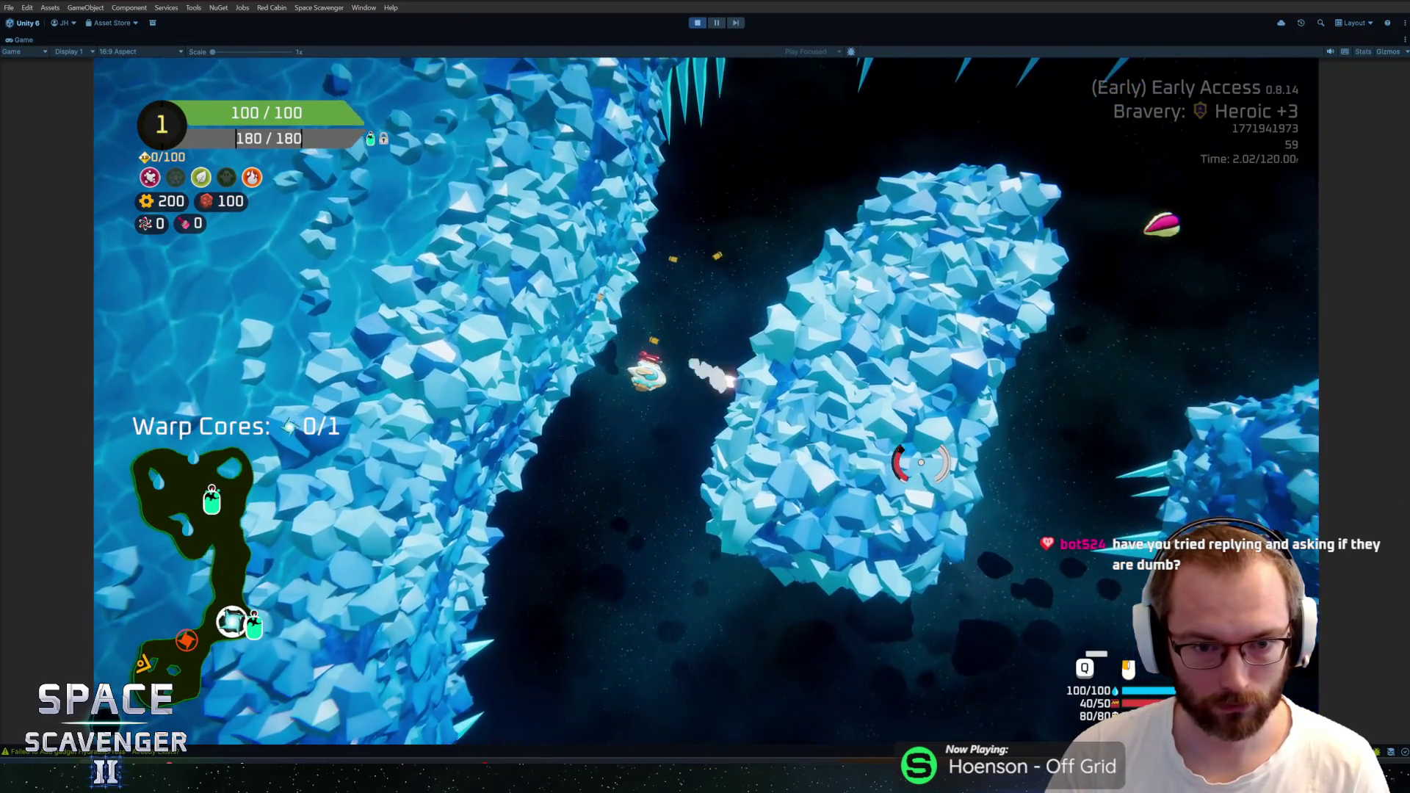
pyautogui.click(900, 485)
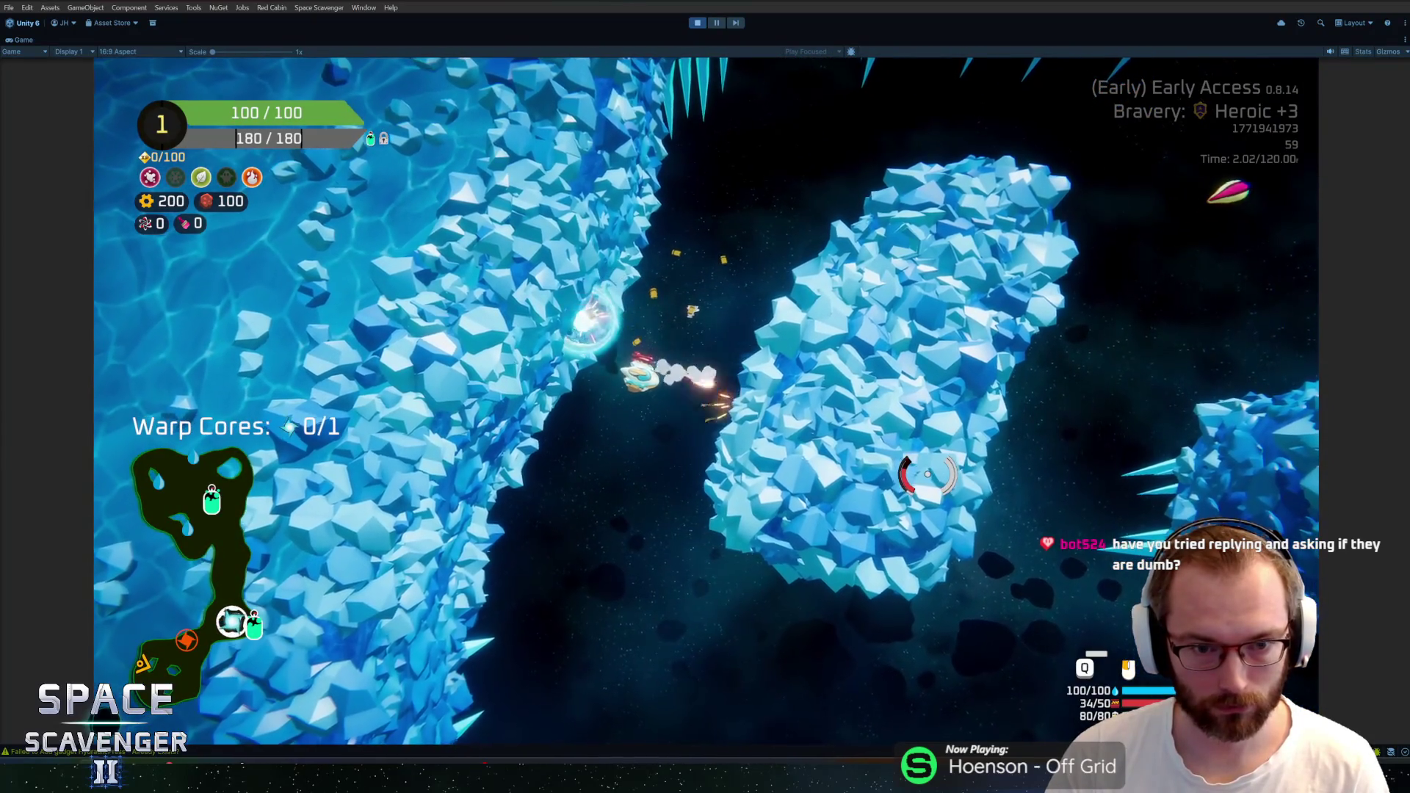
pyautogui.click(915, 470)
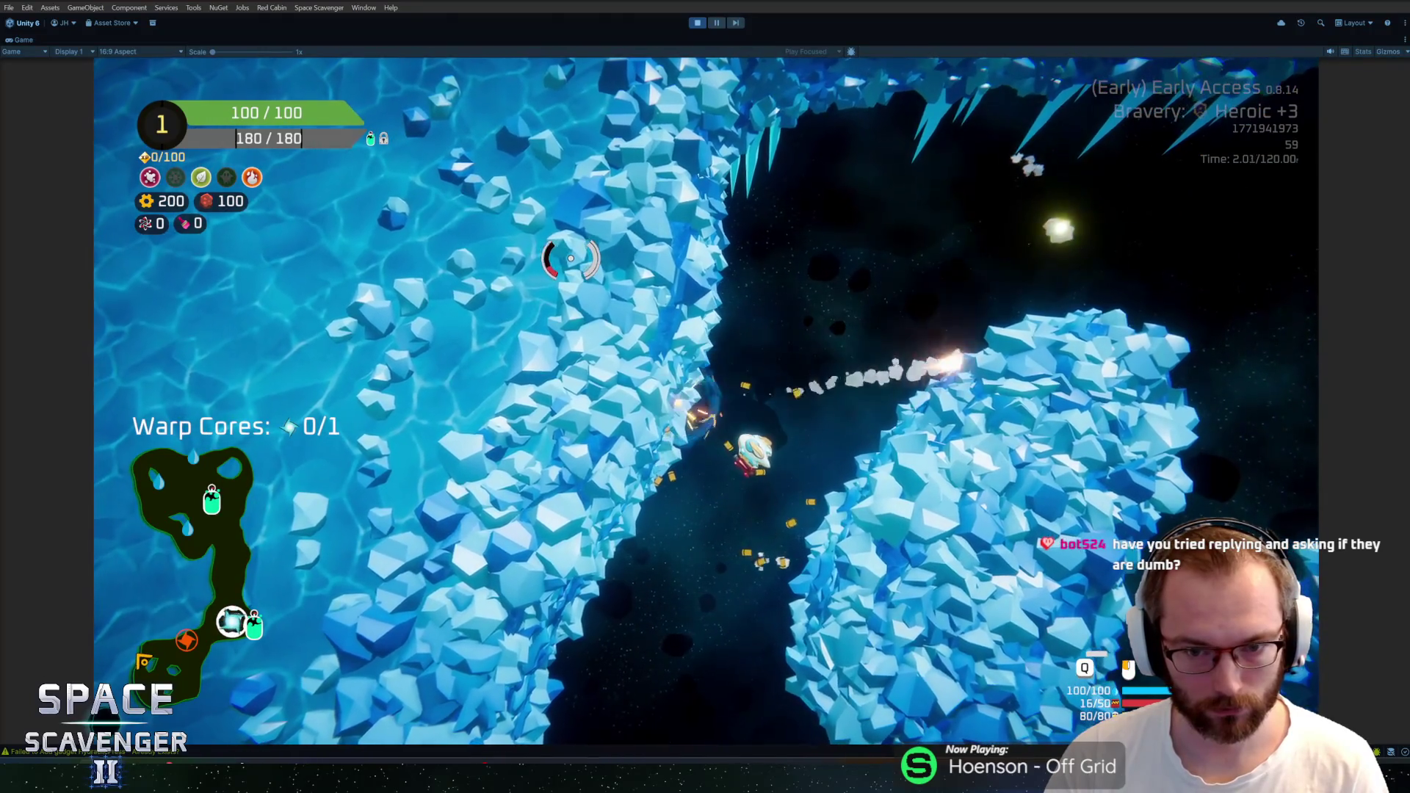
pyautogui.click(835, 497)
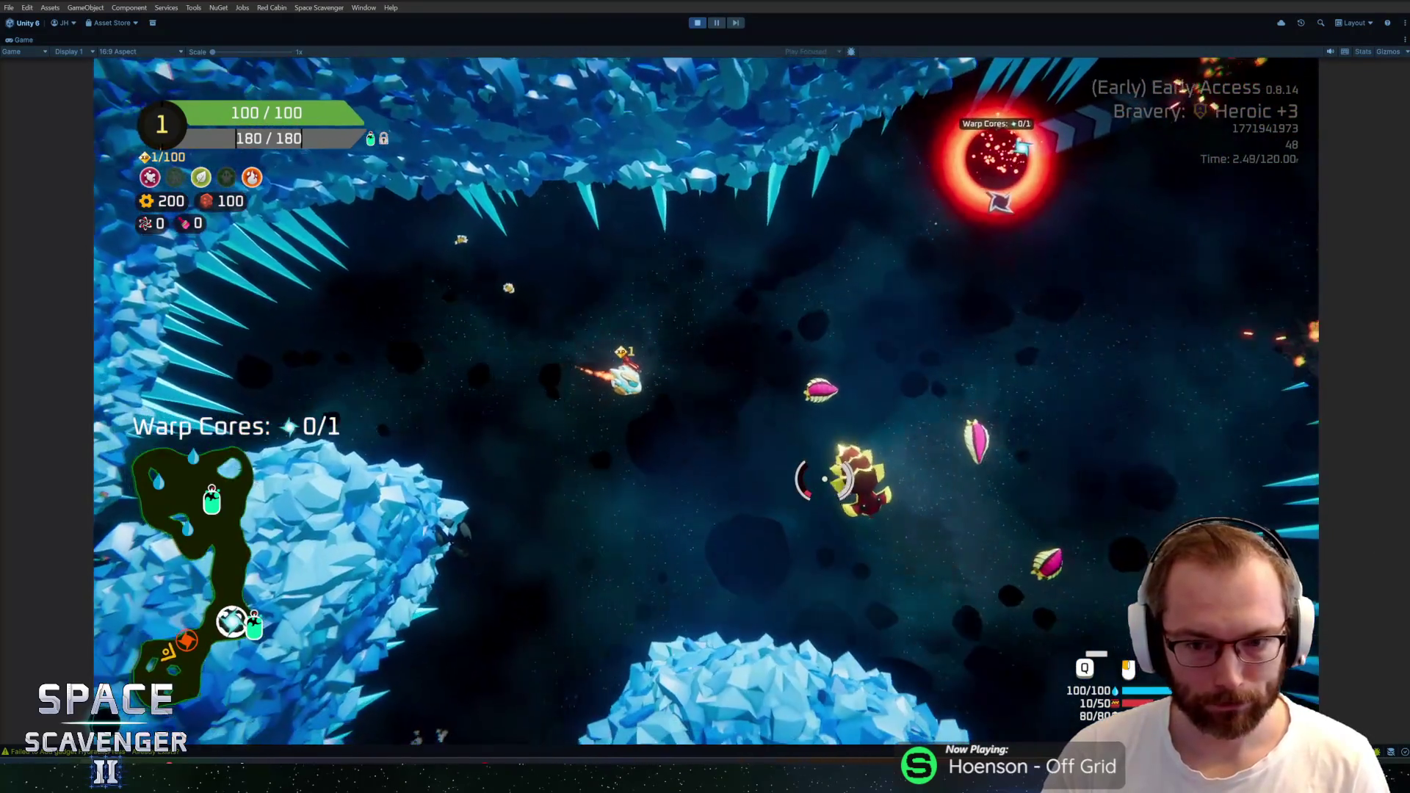
pyautogui.click(824, 479)
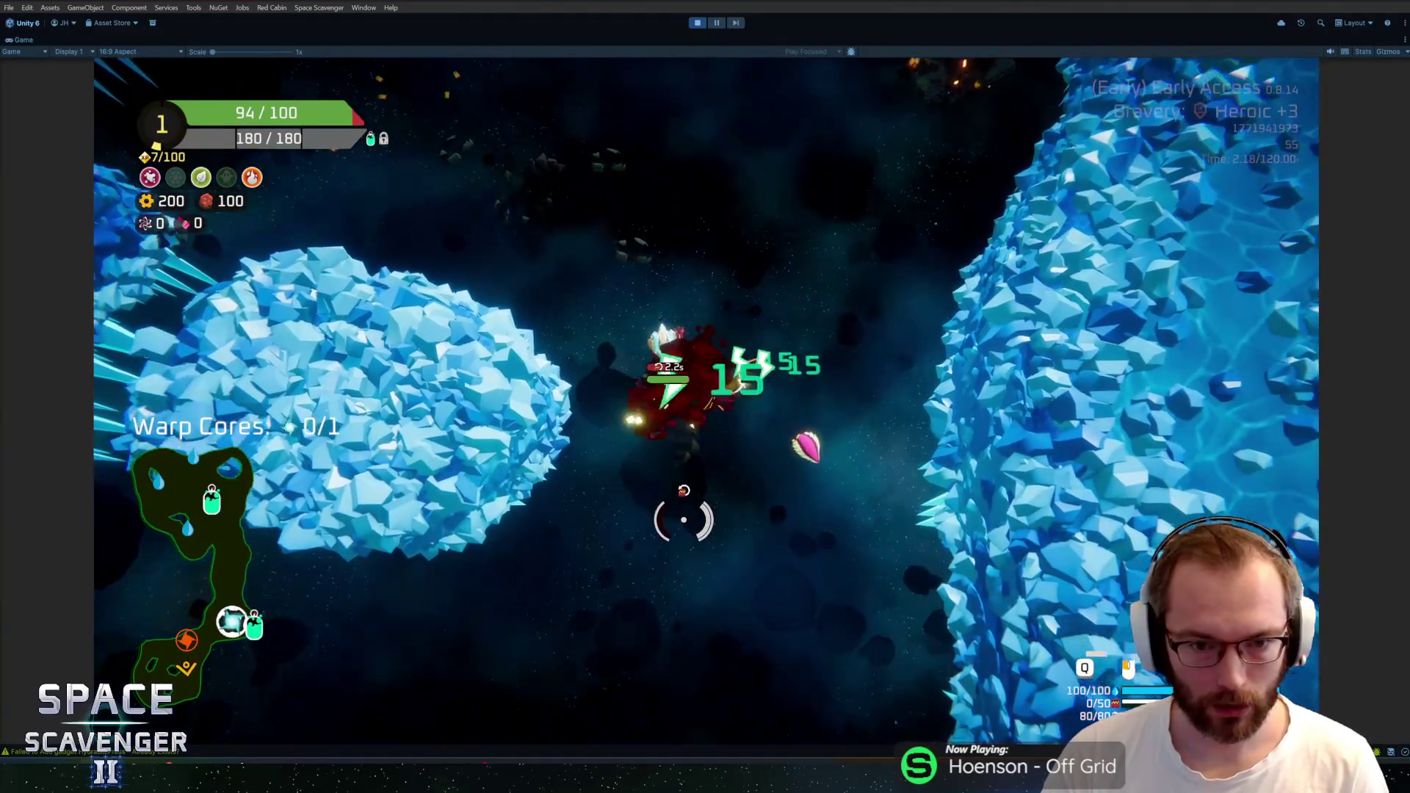
# Fly up the ice channel past the warp core, shooting enemies along the way
pyautogui.press('w')
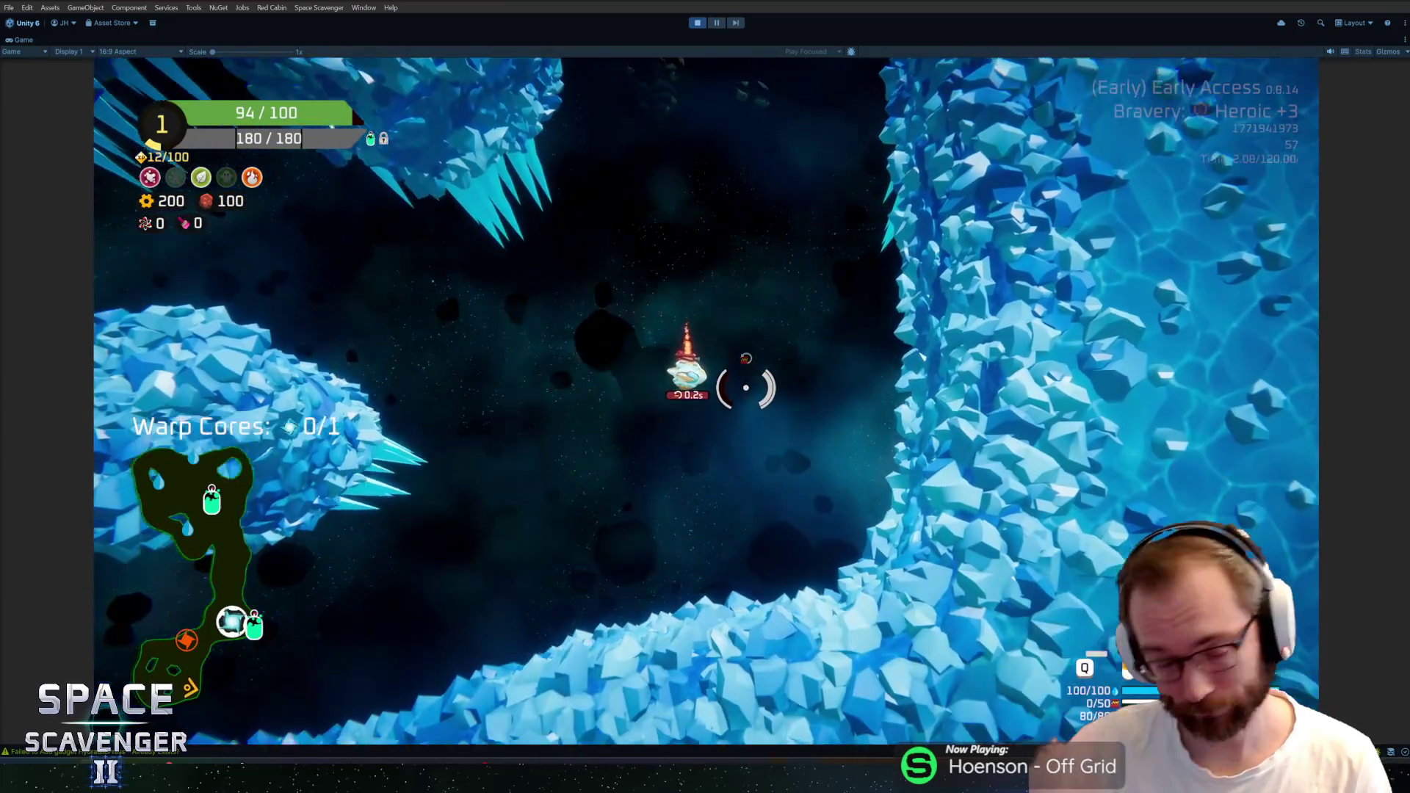
pyautogui.click(739, 157)
pyautogui.press('w')
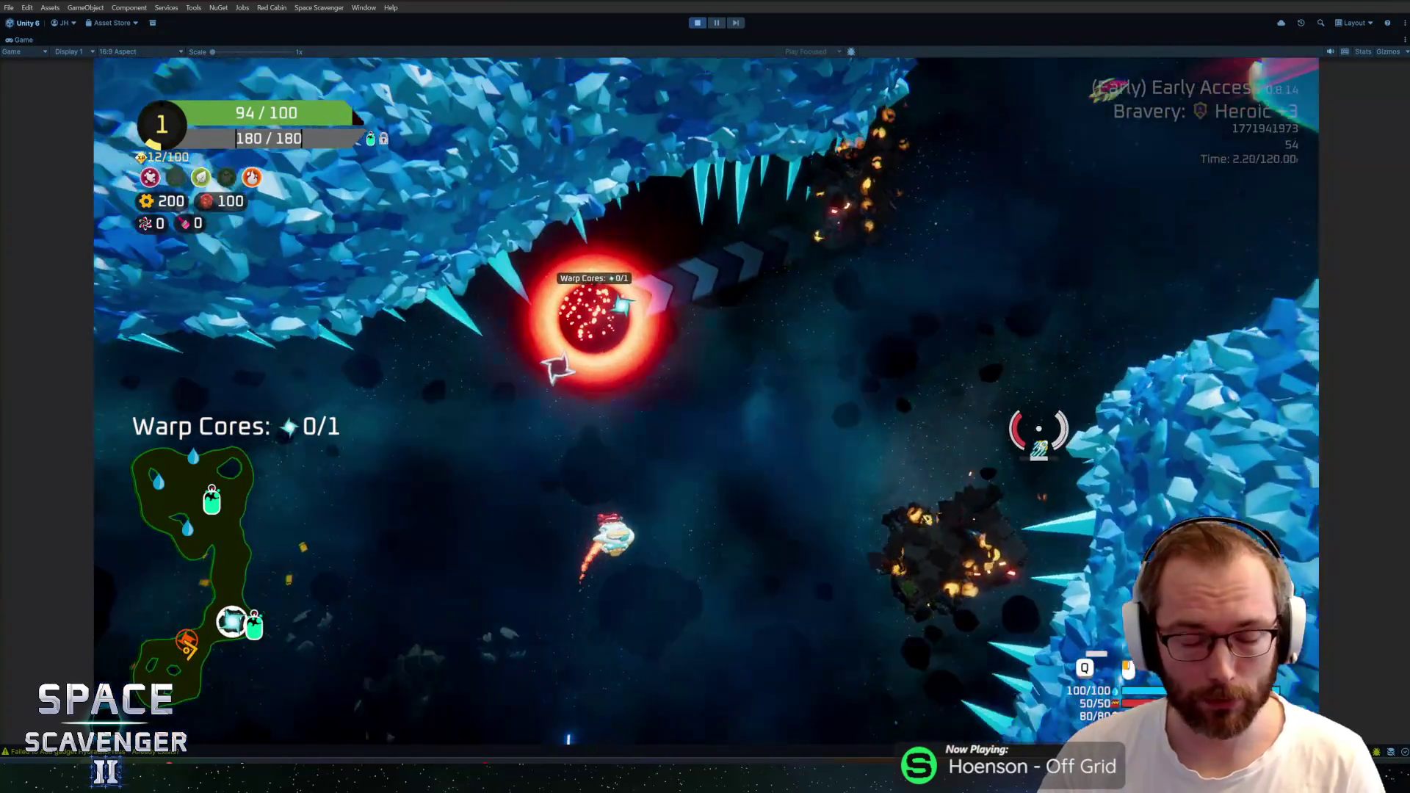
pyautogui.click(954, 440)
pyautogui.press('w')
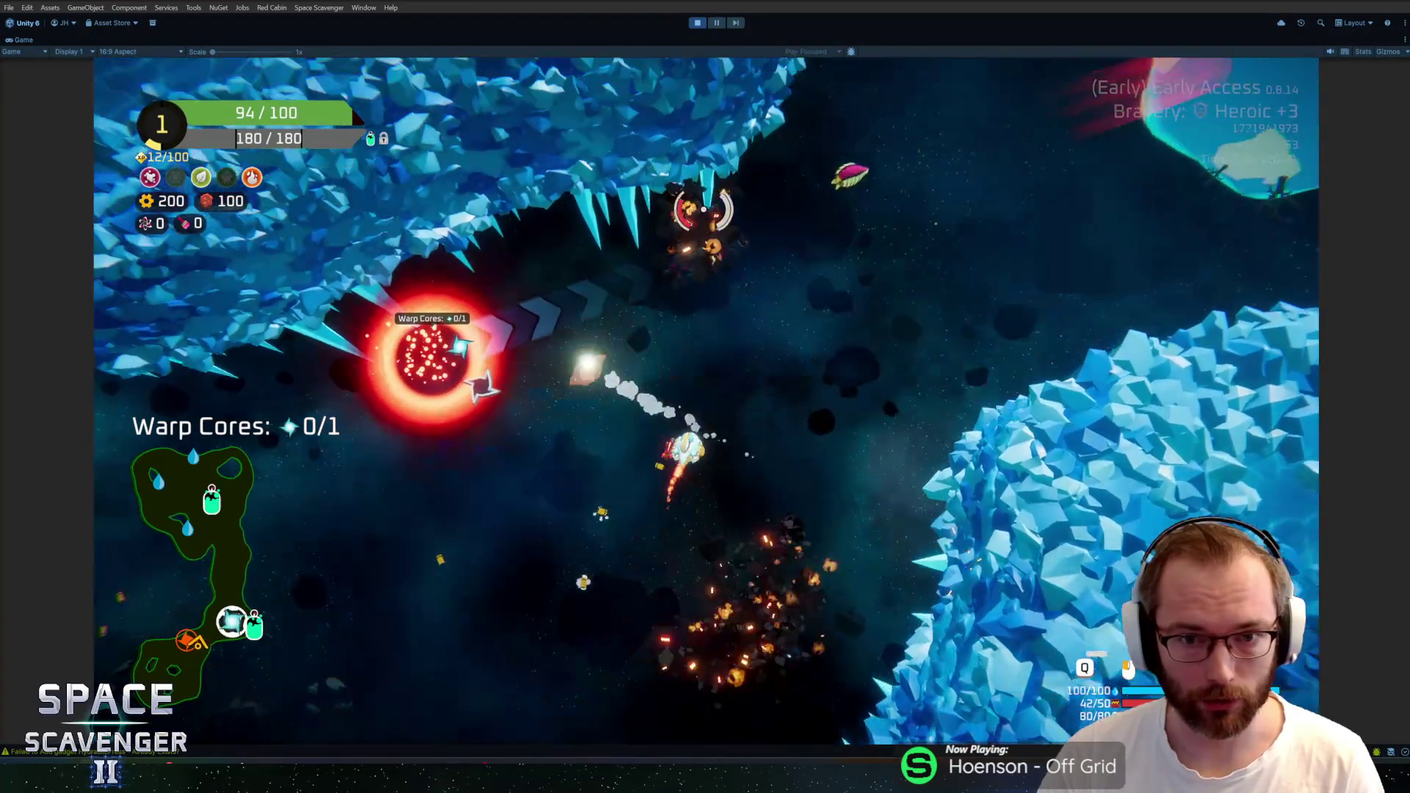
pyautogui.click(747, 256)
pyautogui.press('w')
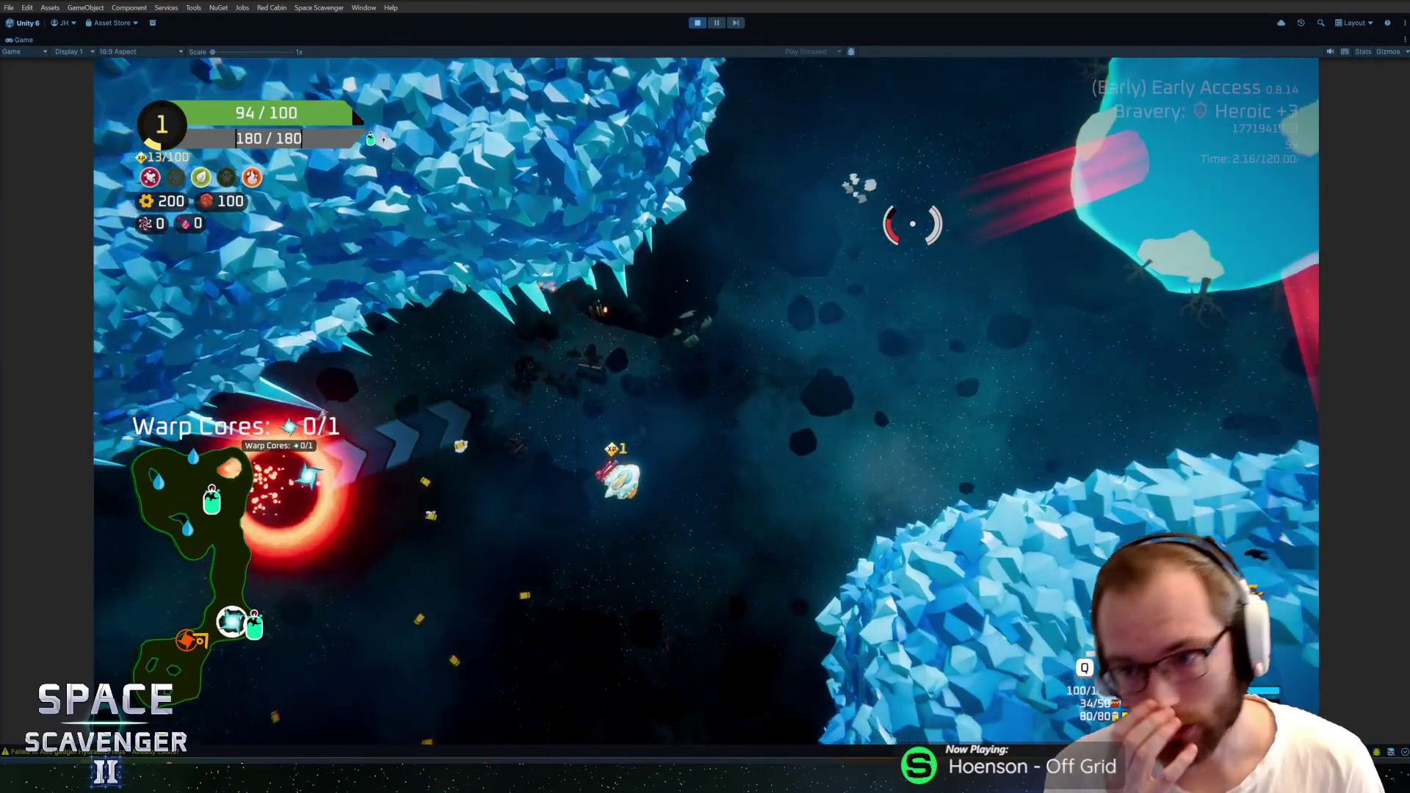
pyautogui.press('w')
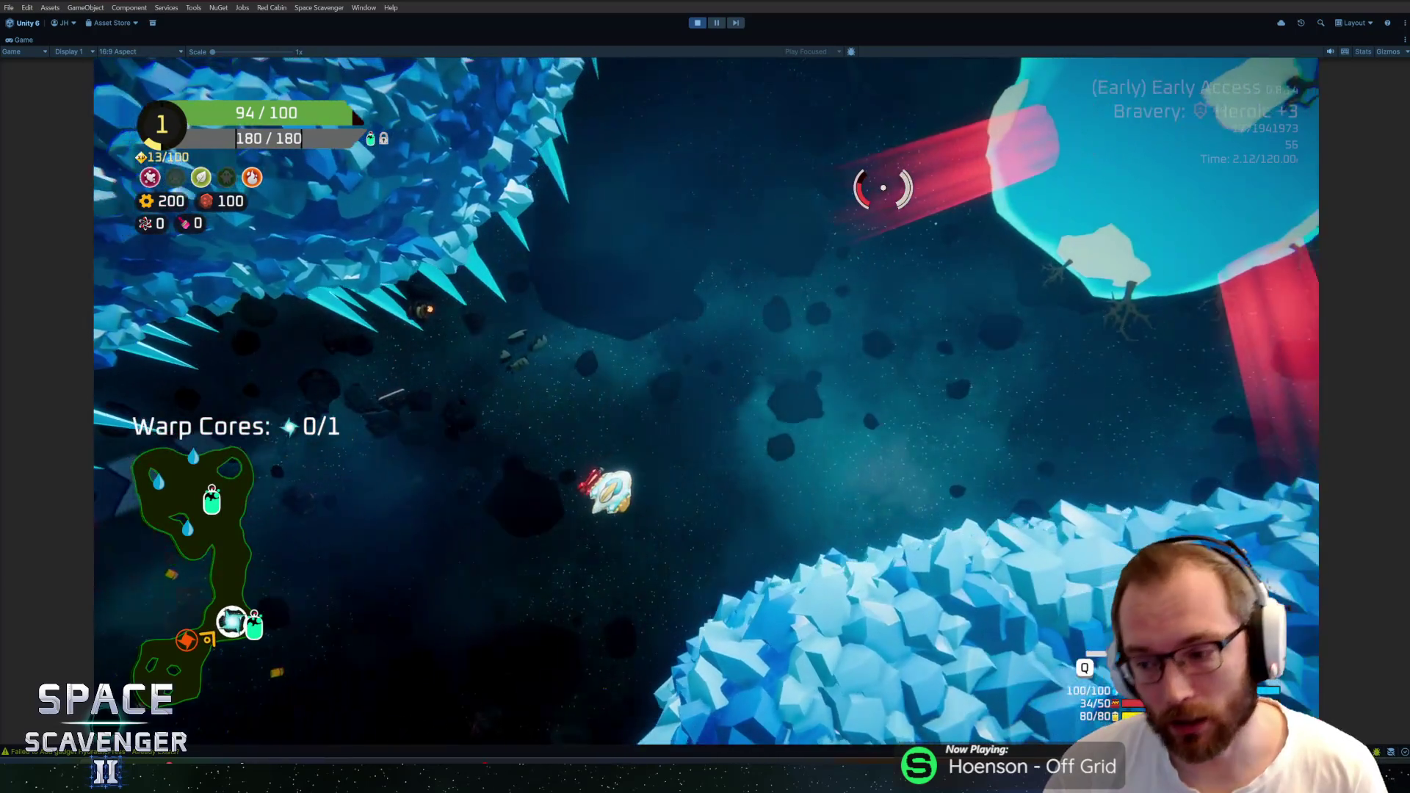
pyautogui.press('w')
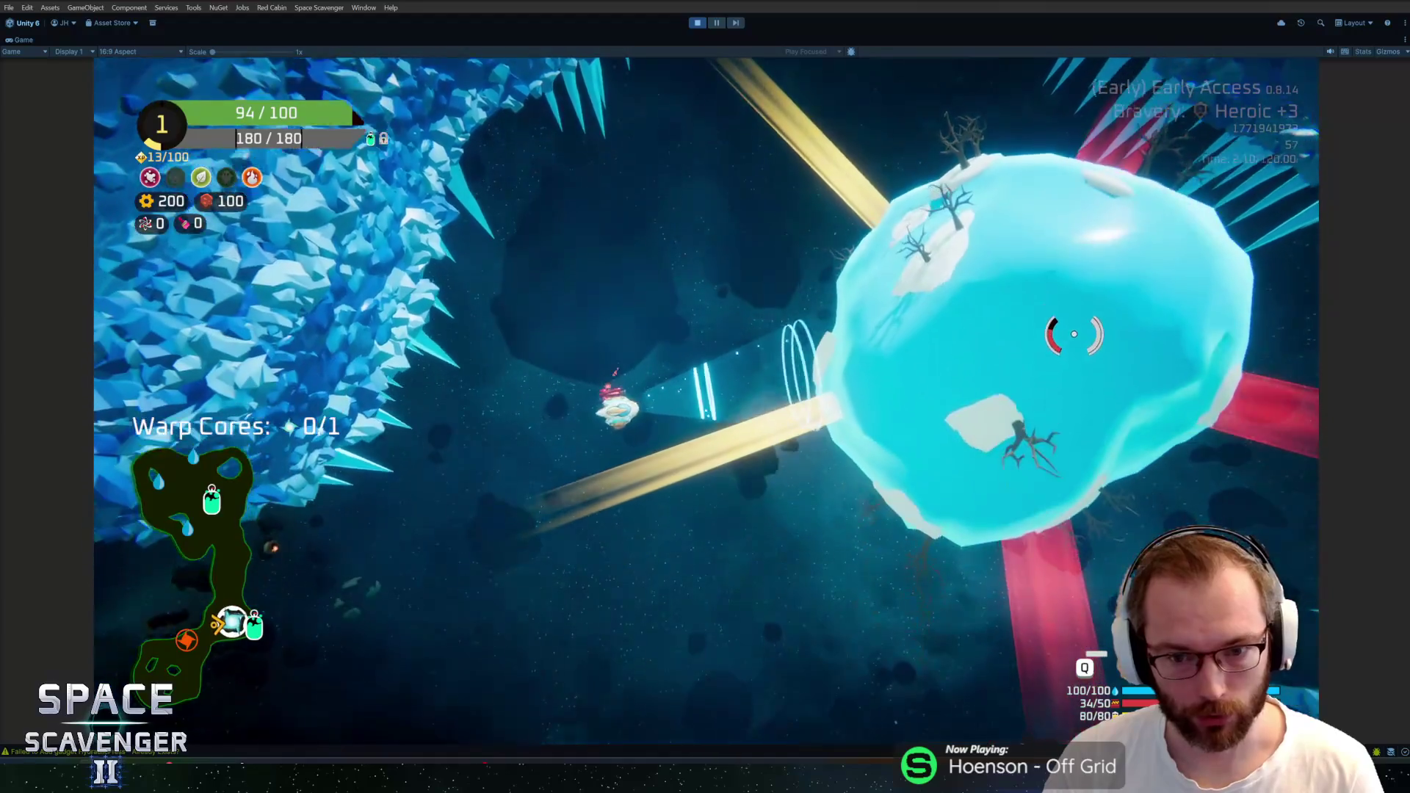
# Circle the big ice planet to the oxygen station and claim the middle reward
pyautogui.press('w')
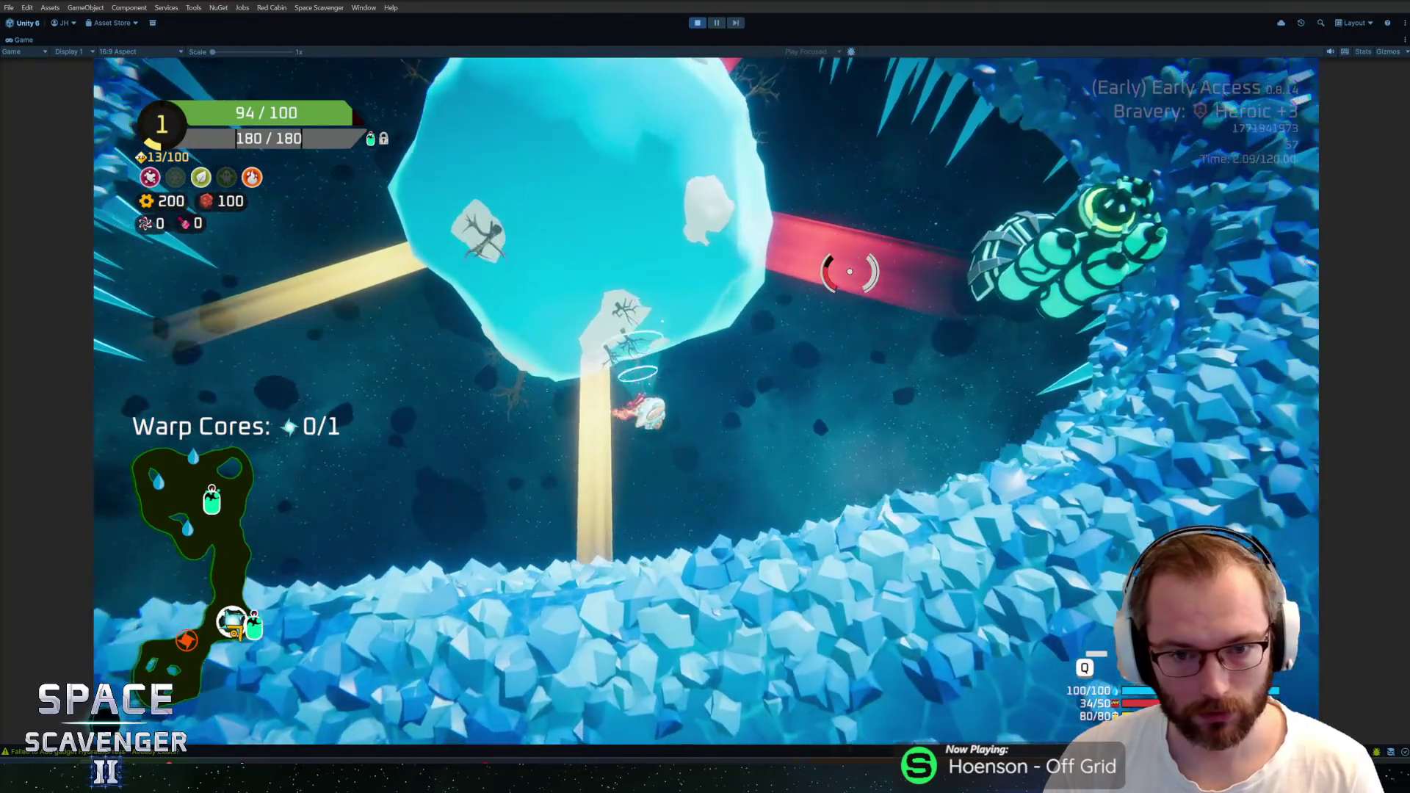
pyautogui.press('w')
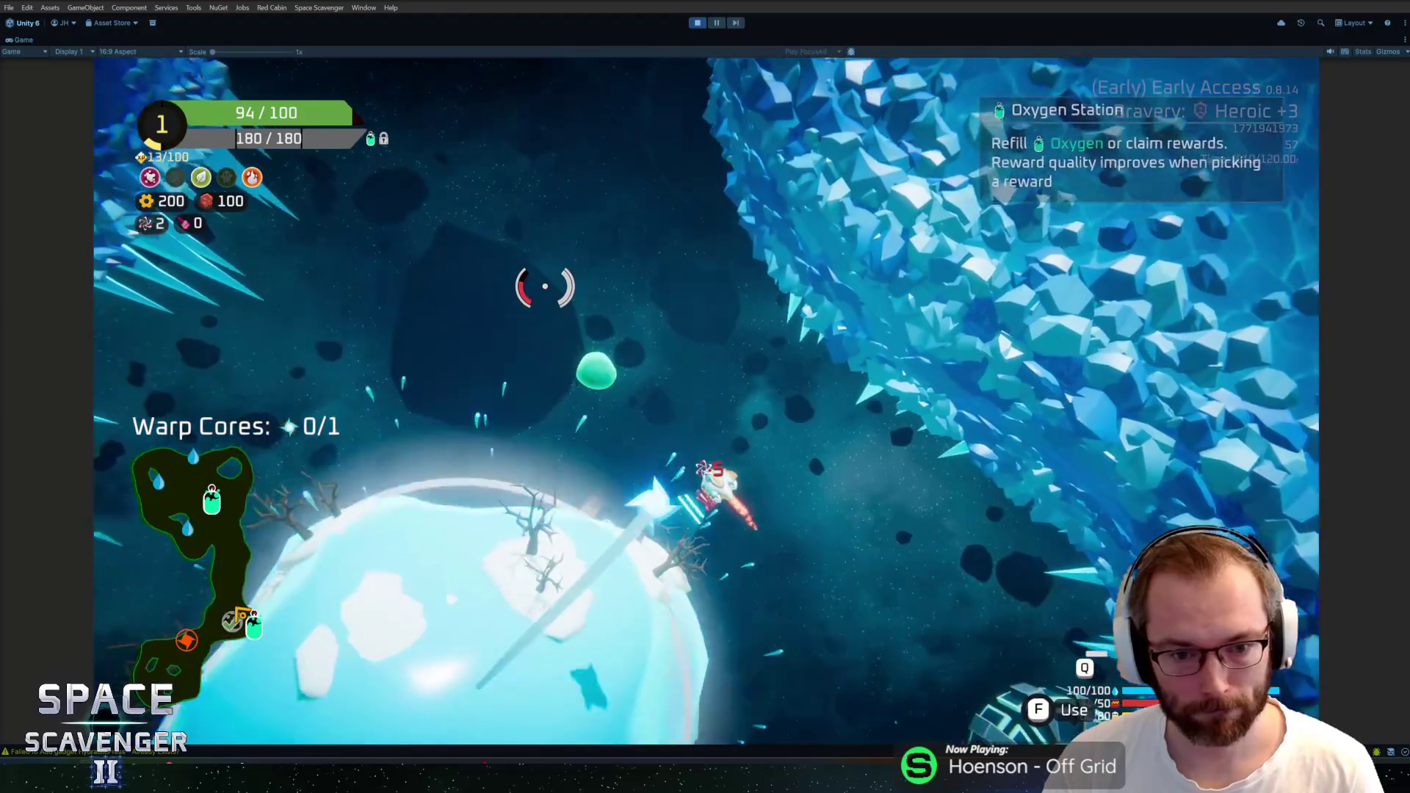
pyautogui.press('w')
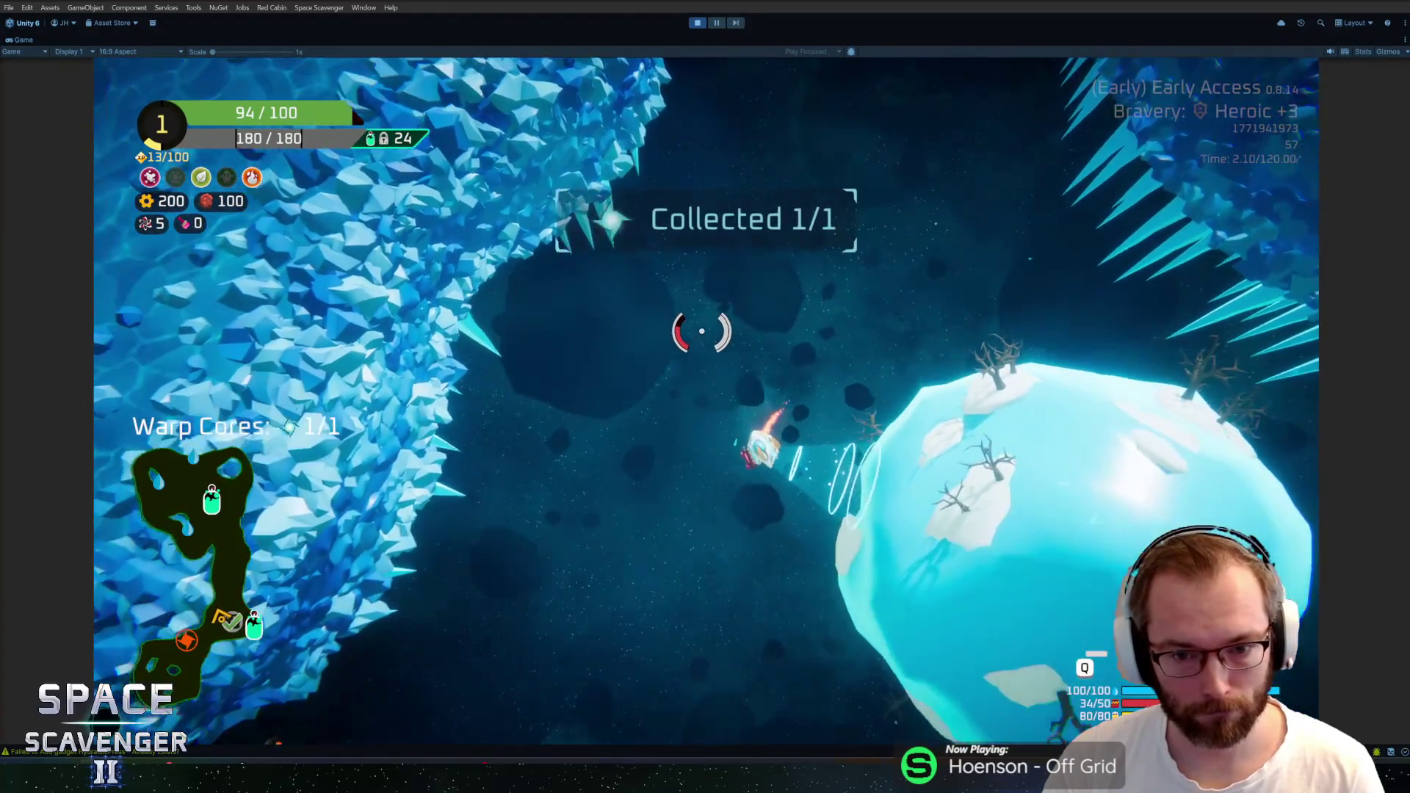
pyautogui.press('w')
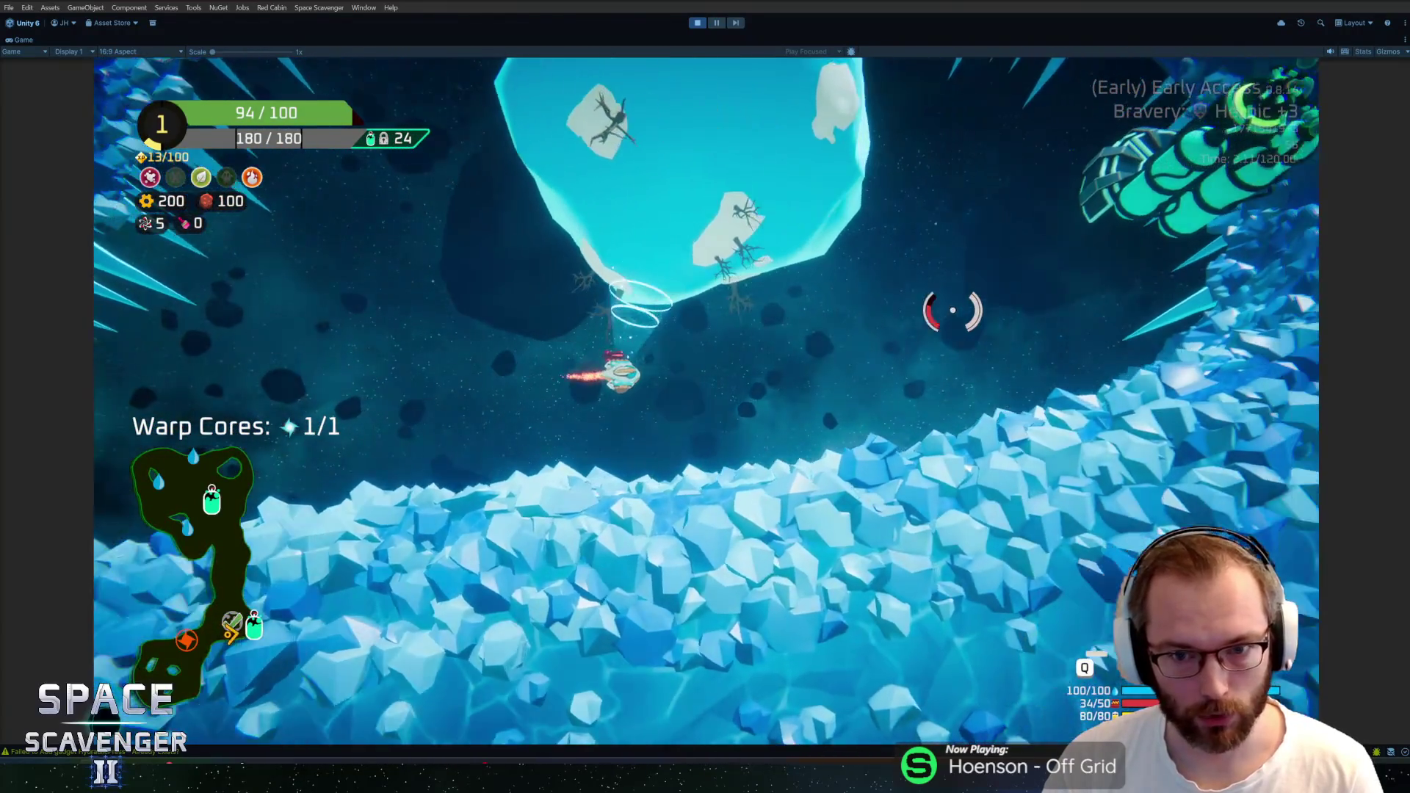
pyautogui.press('w')
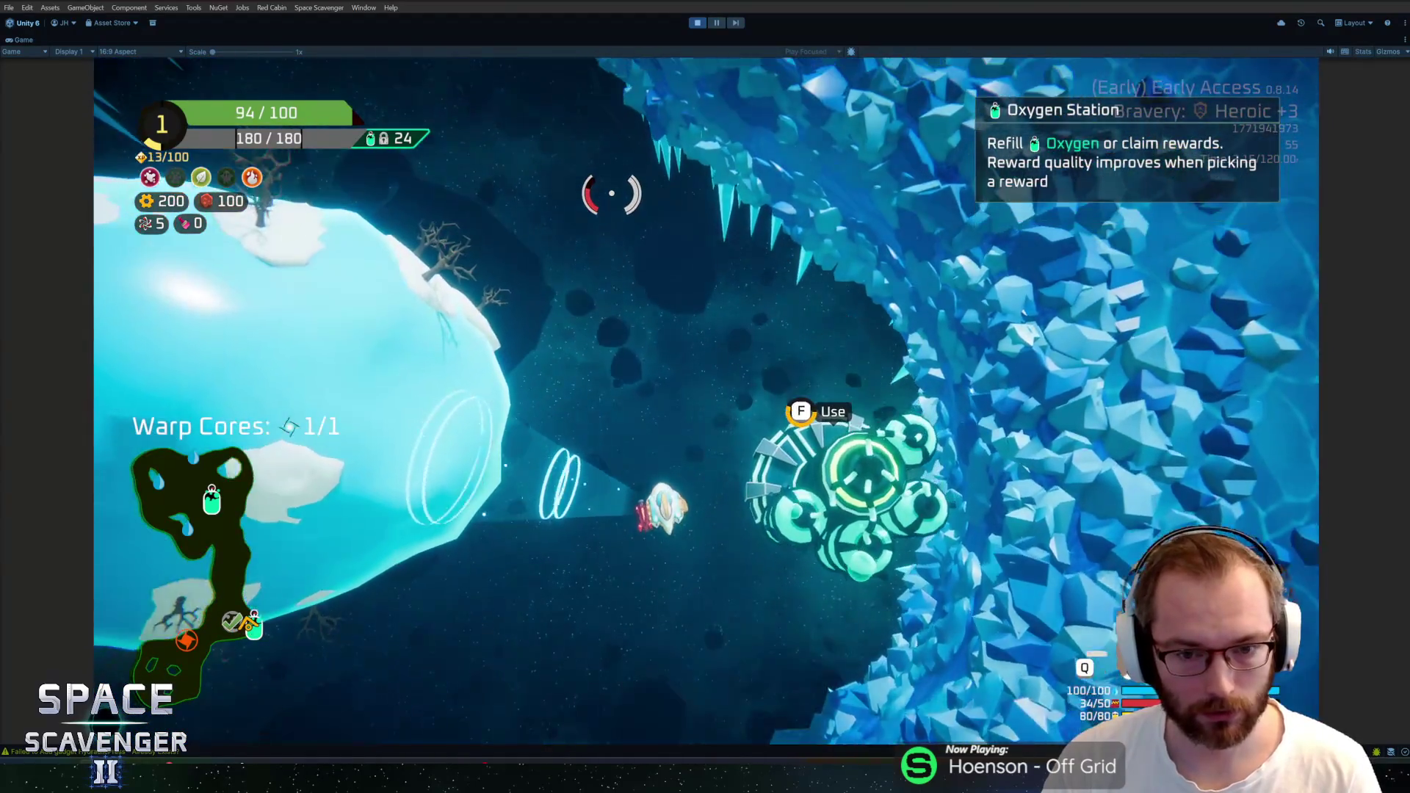
pyautogui.press('f')
pyautogui.click(798, 632)
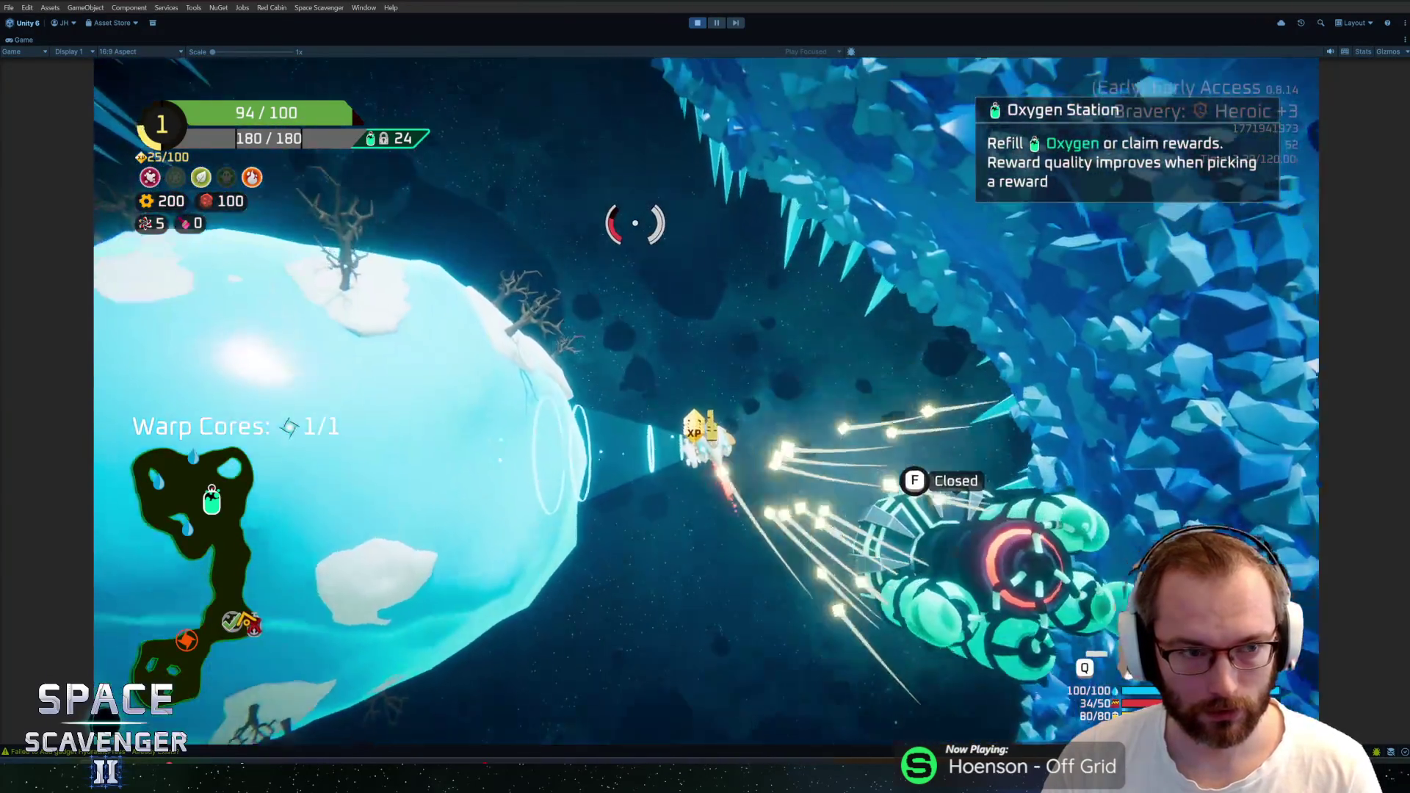
# Fly up the next ice corridor, shooting the floating ice crystals and approaching enemies
pyautogui.press('w')
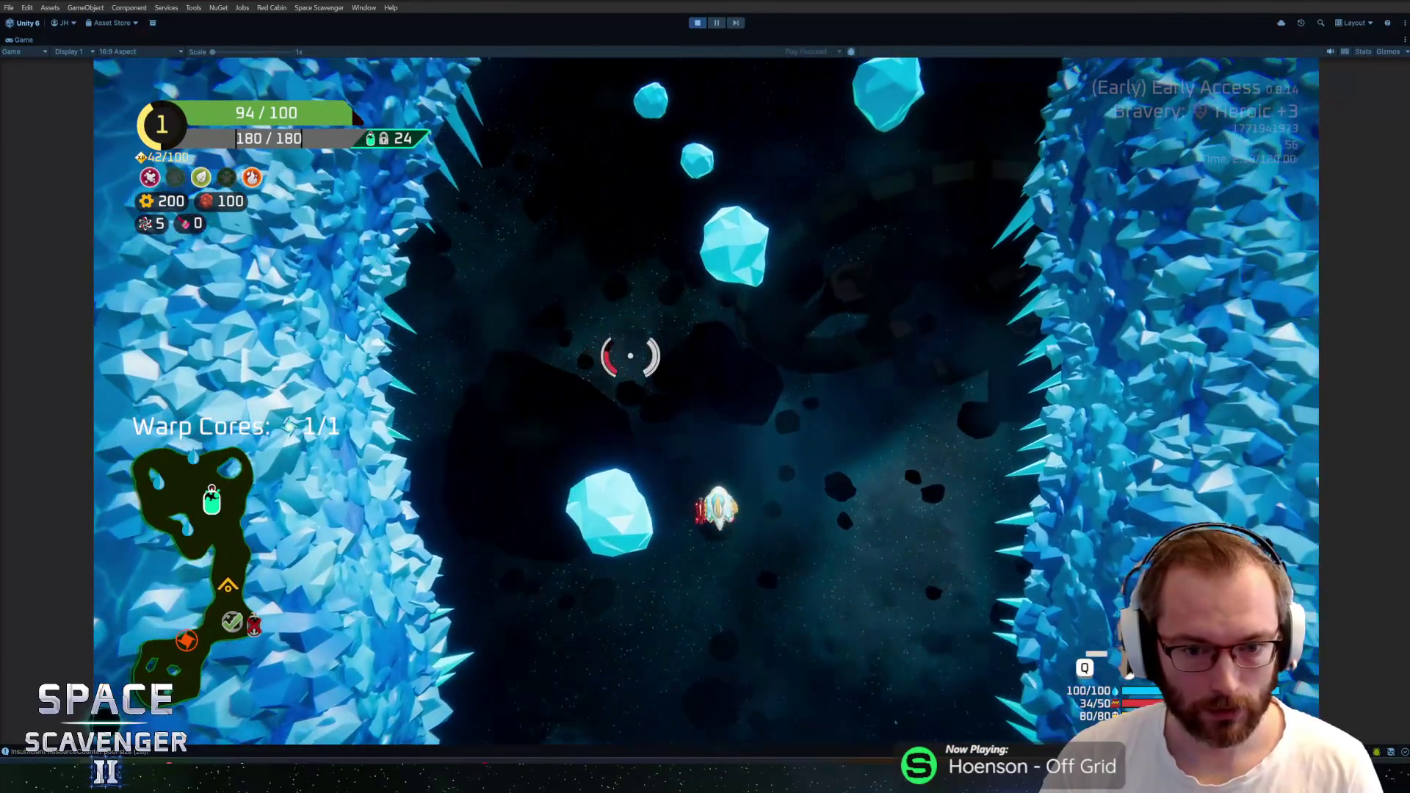
pyautogui.press('w')
pyautogui.click(687, 259)
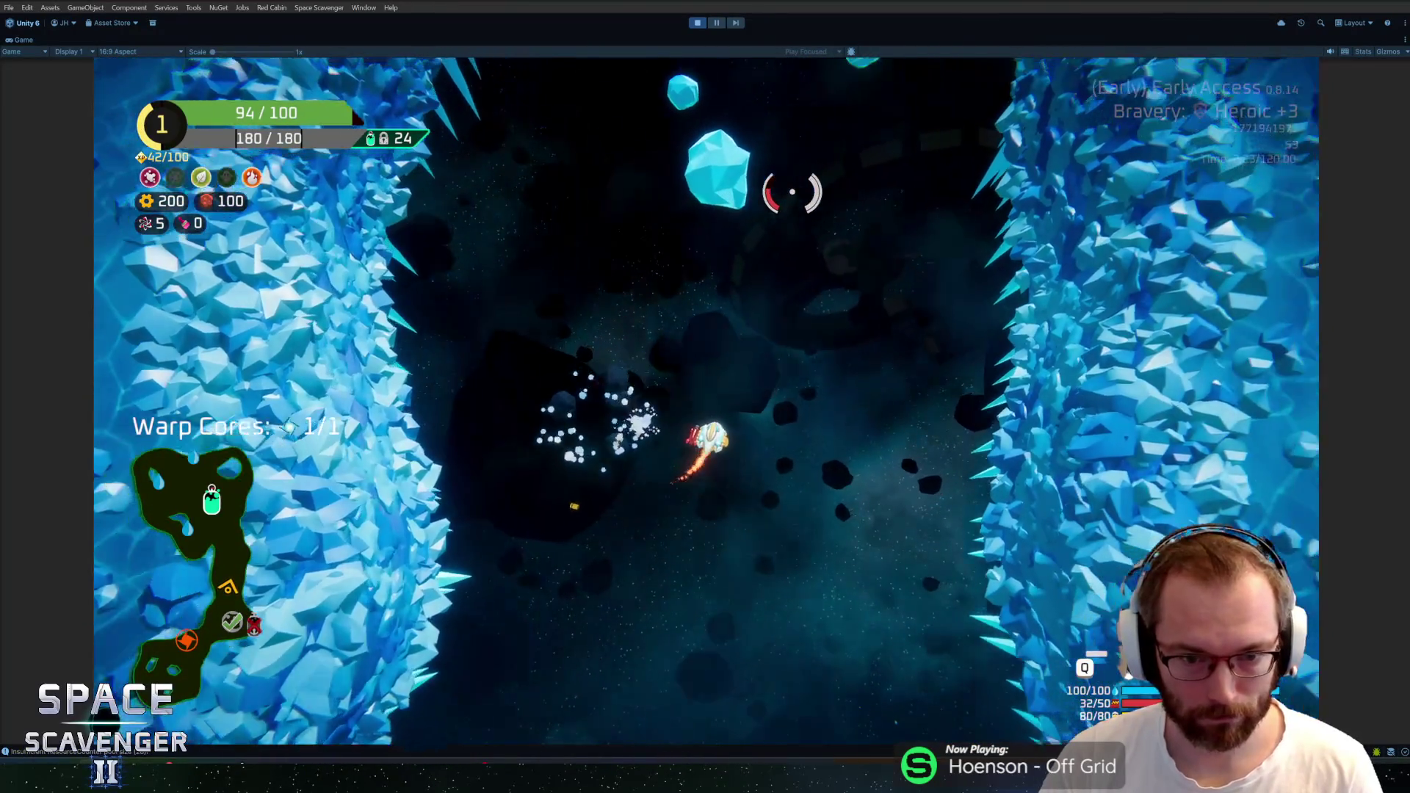
pyautogui.press('w')
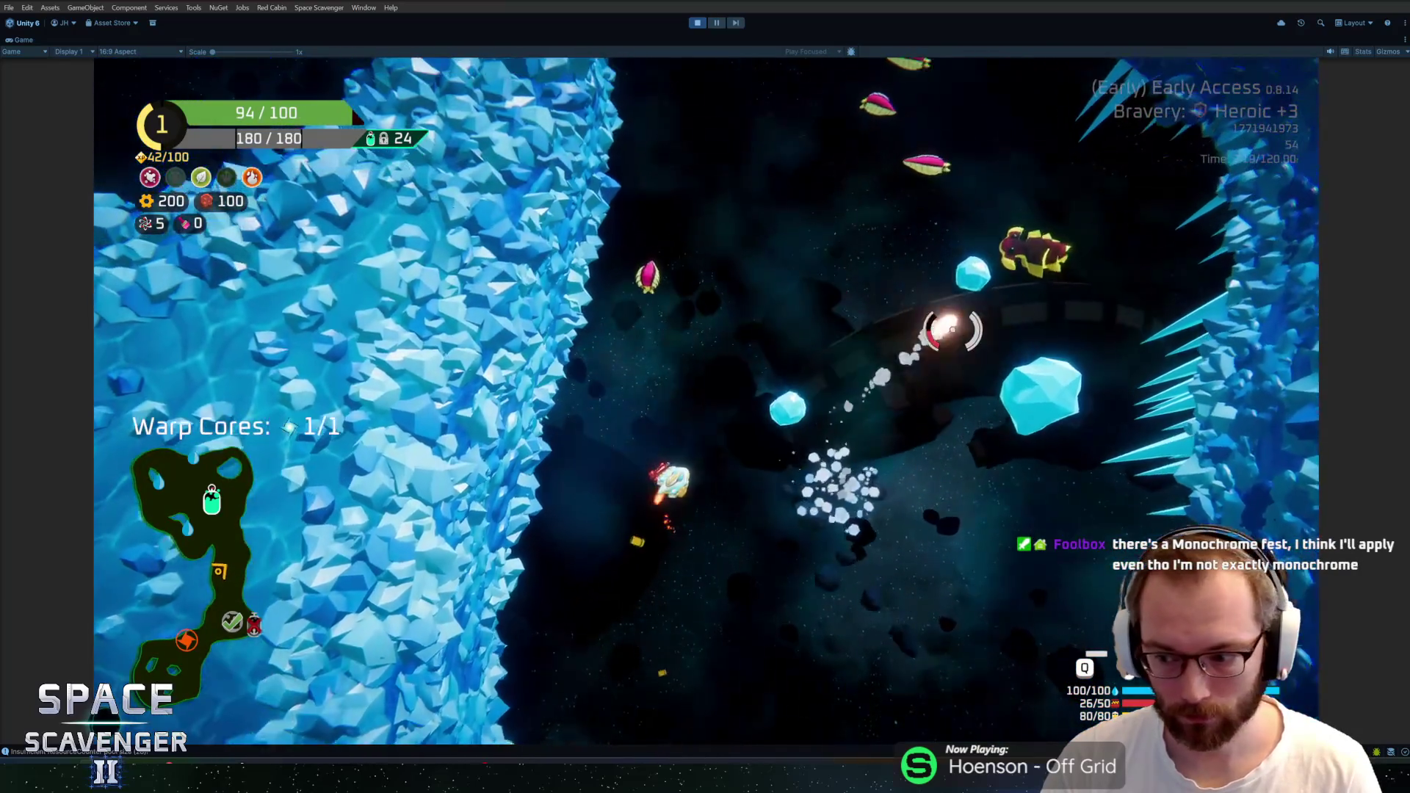
pyautogui.click(735, 279)
pyautogui.press('w')
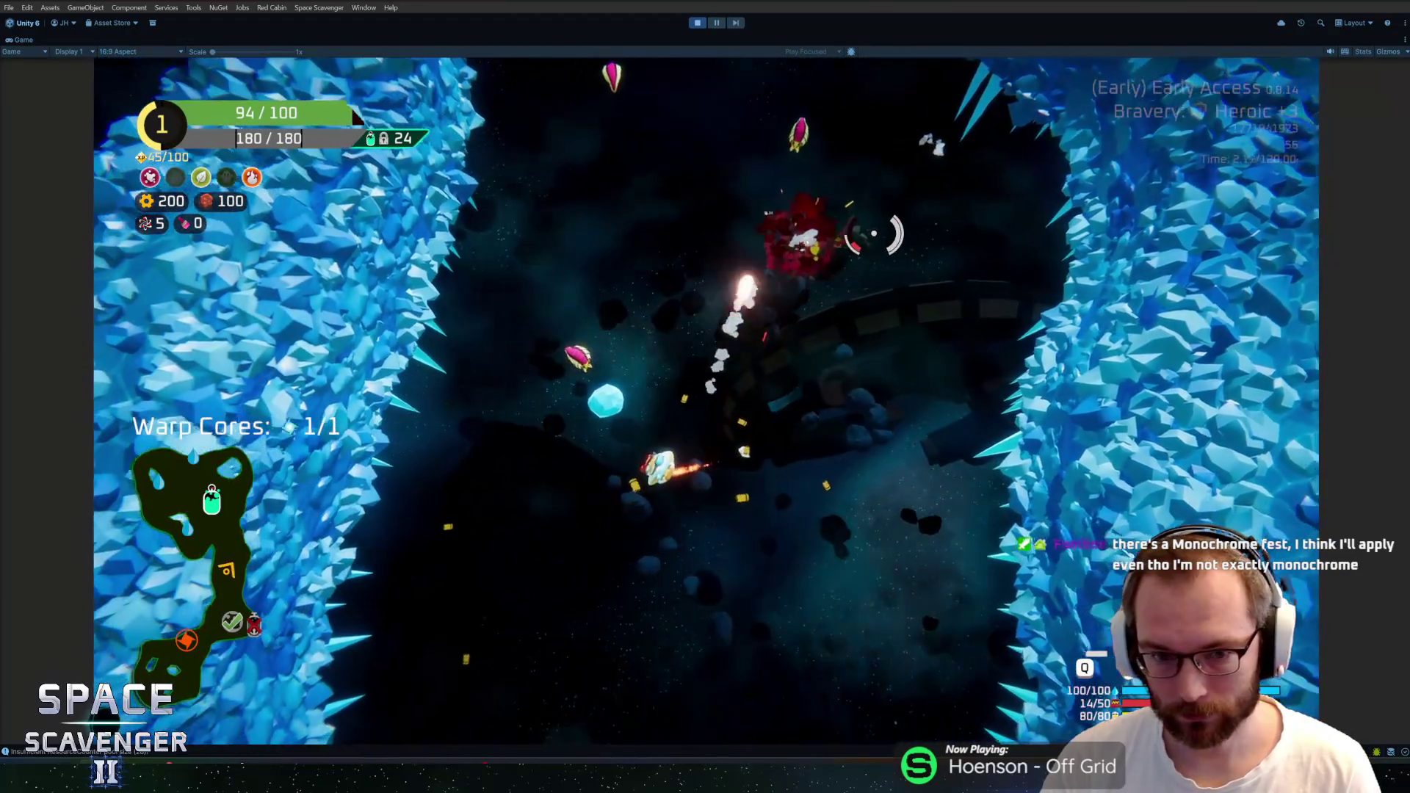
pyautogui.click(873, 235)
pyautogui.press('w')
pyautogui.click(874, 235)
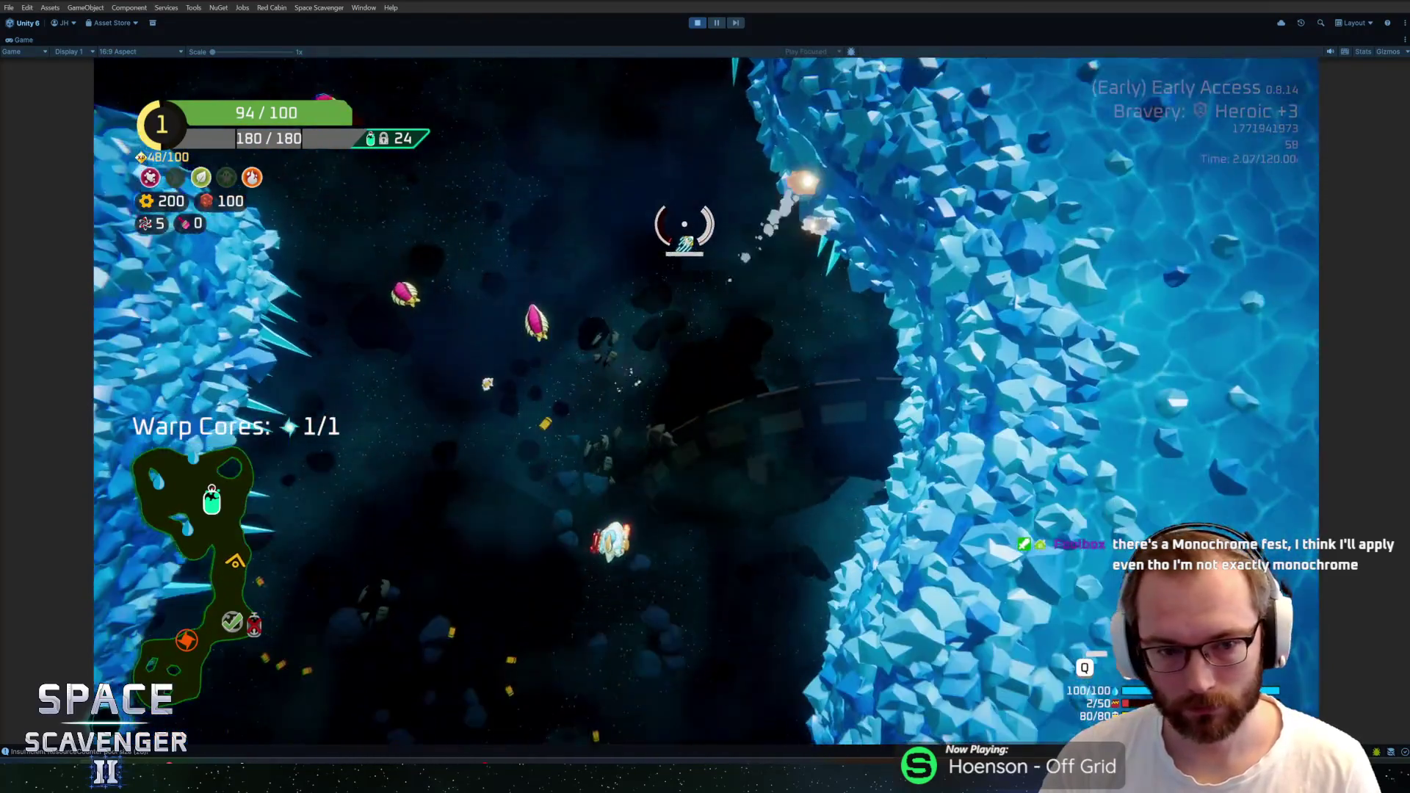
pyautogui.press('w')
pyautogui.click(684, 228)
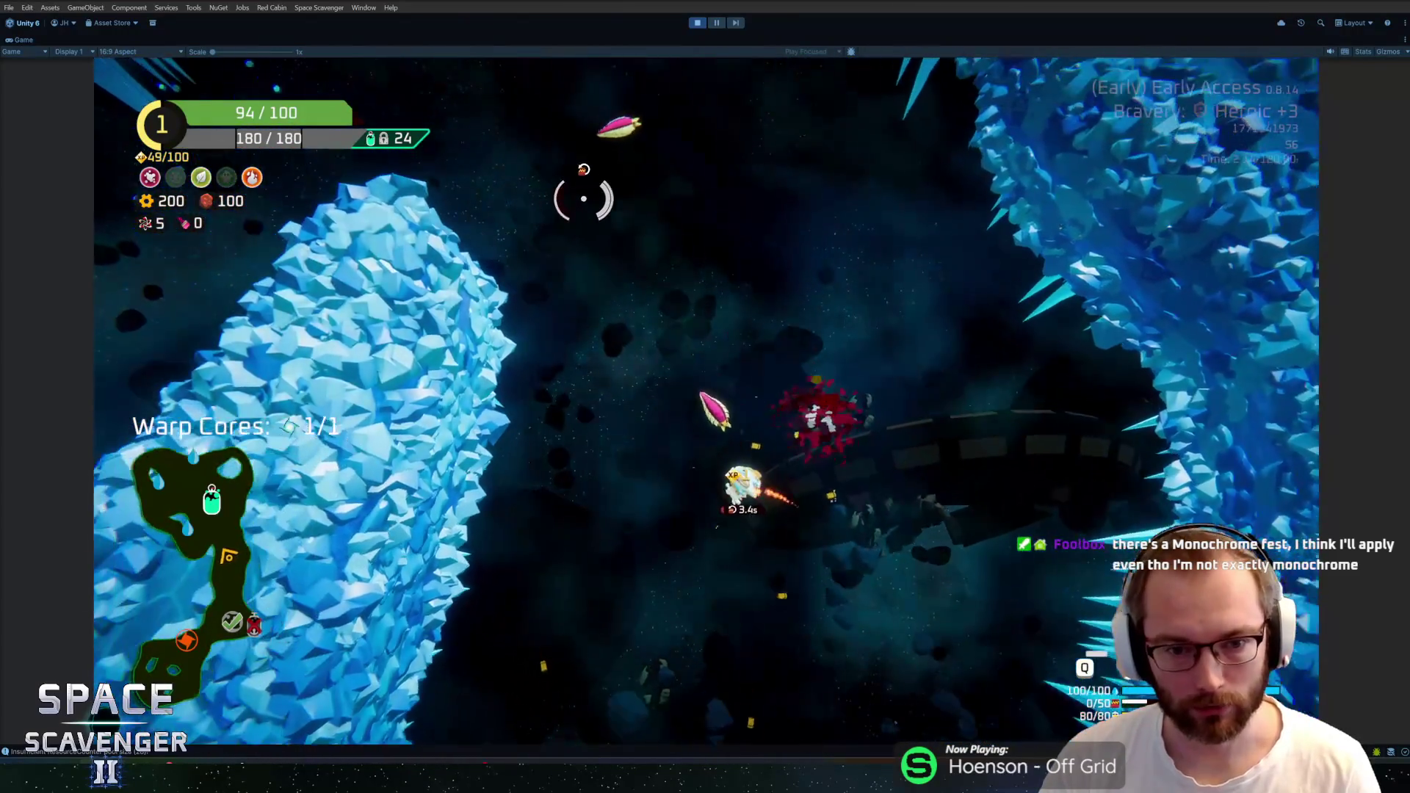
# Push on through further ice areas and open space attacking enemies, then close the ship module grid
pyautogui.press('w')
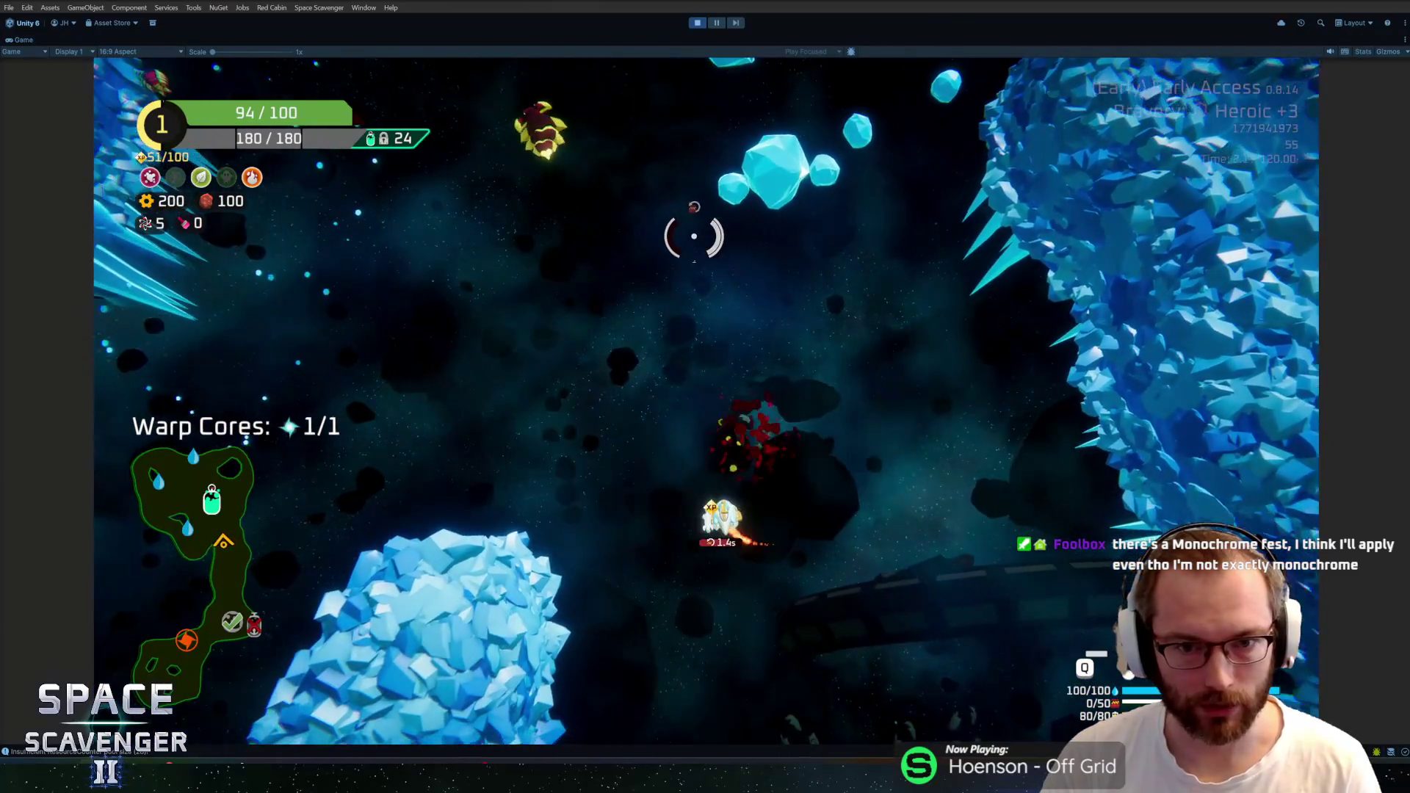
pyautogui.press('w')
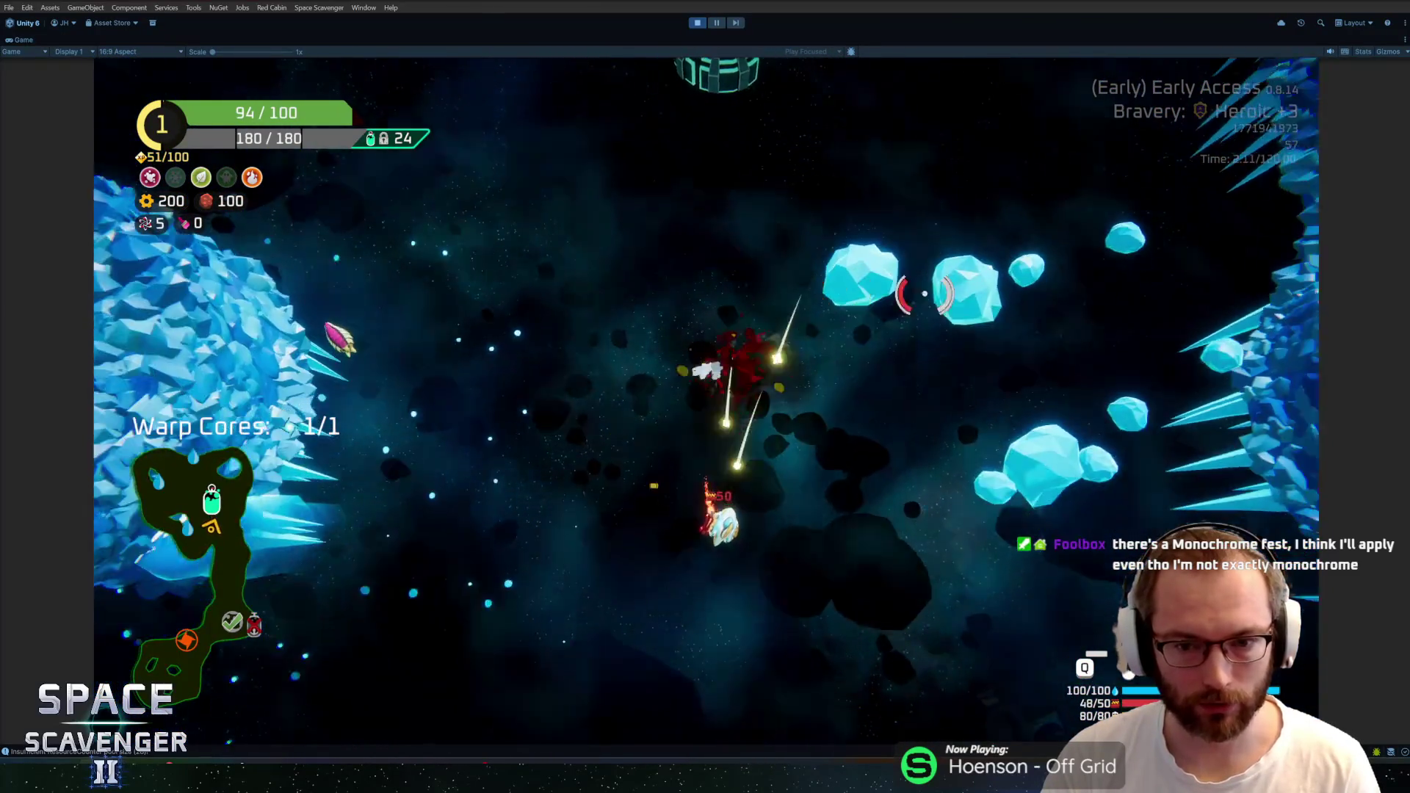
pyautogui.press('w')
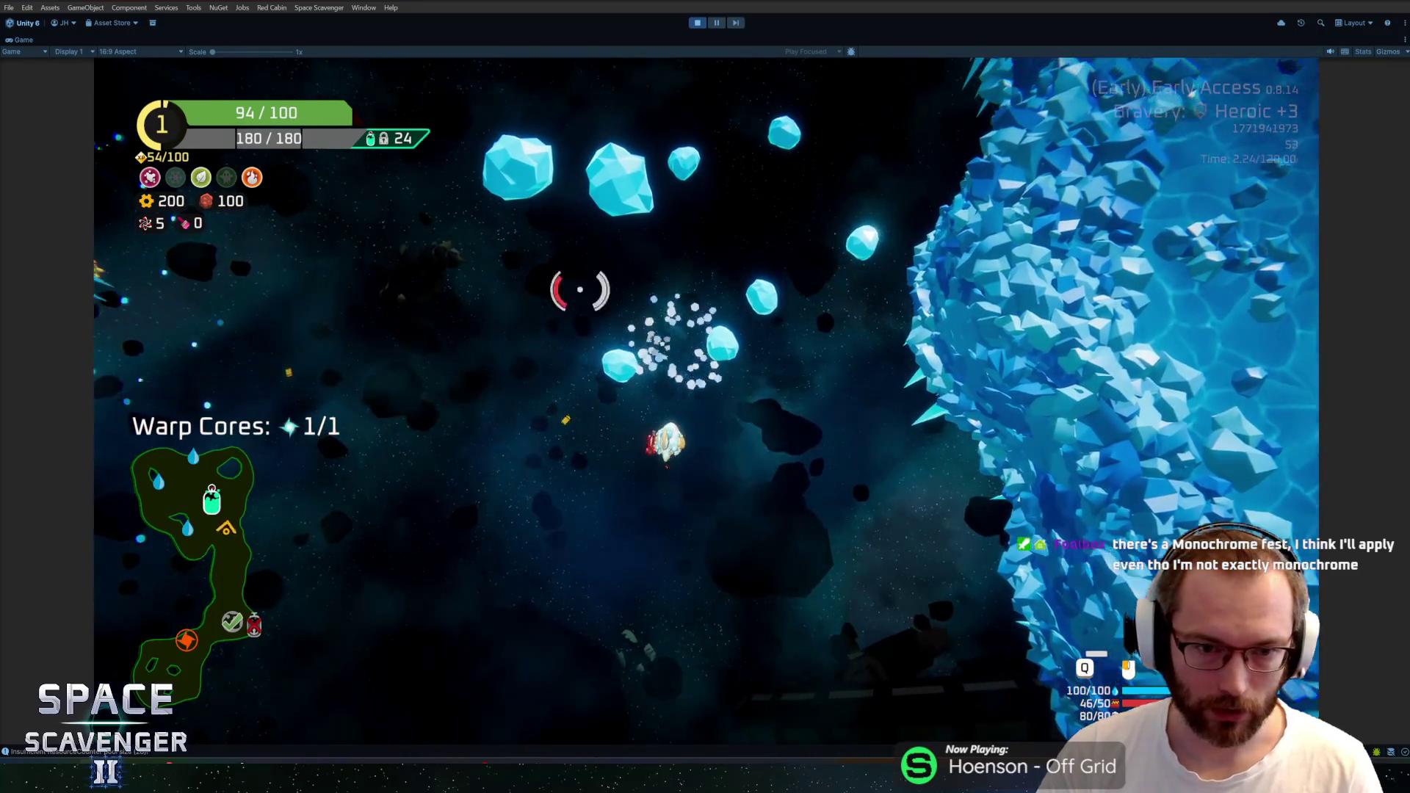
pyautogui.press('w')
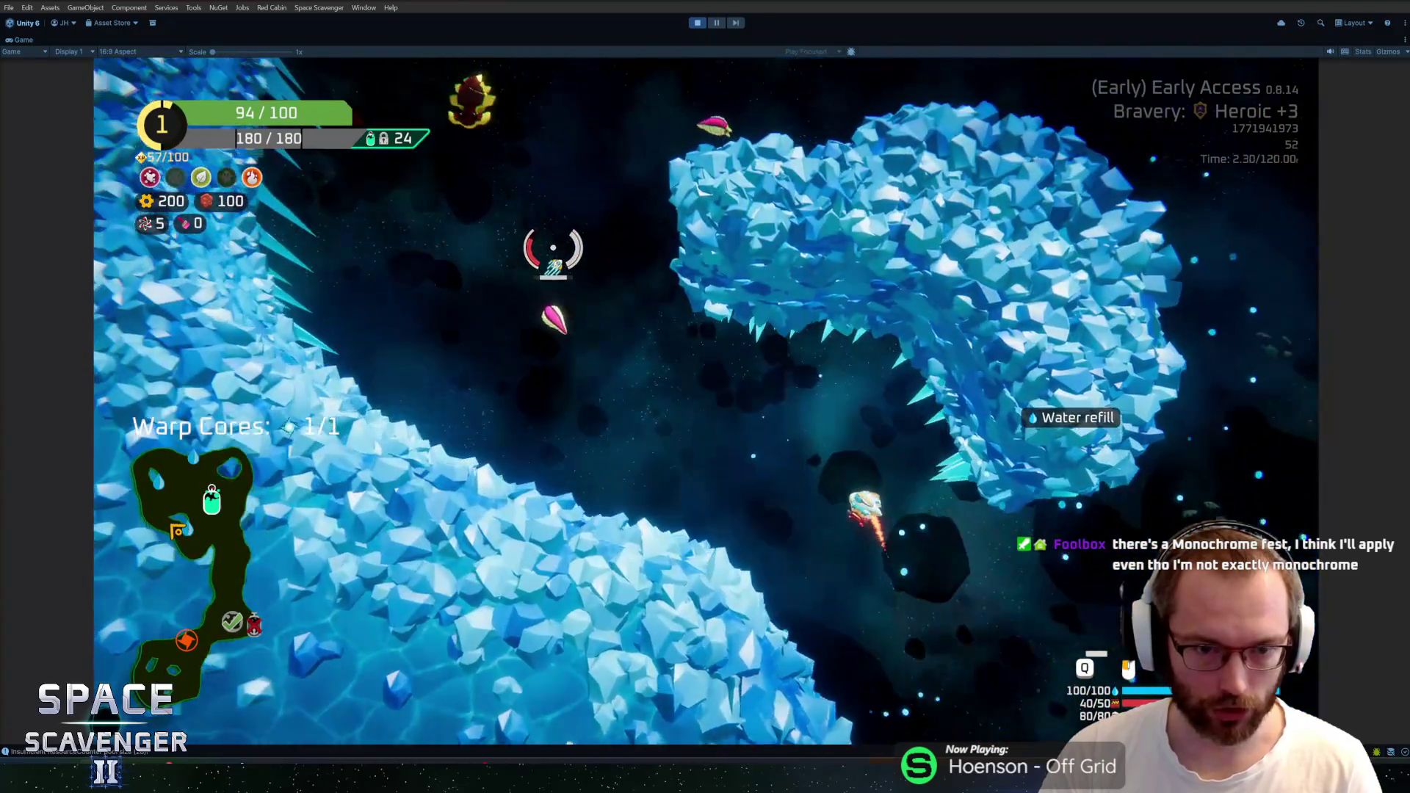
pyautogui.press('w')
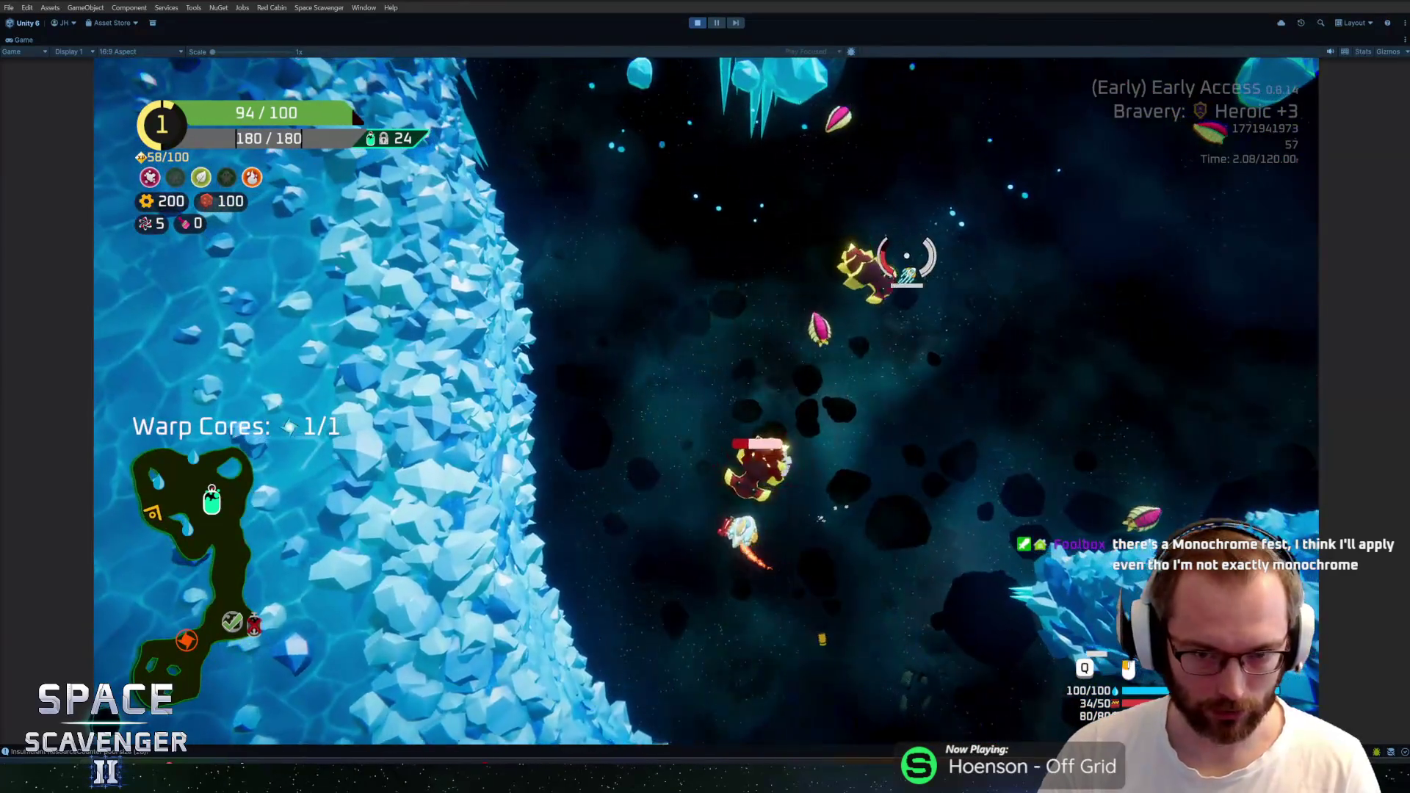
pyautogui.press('w')
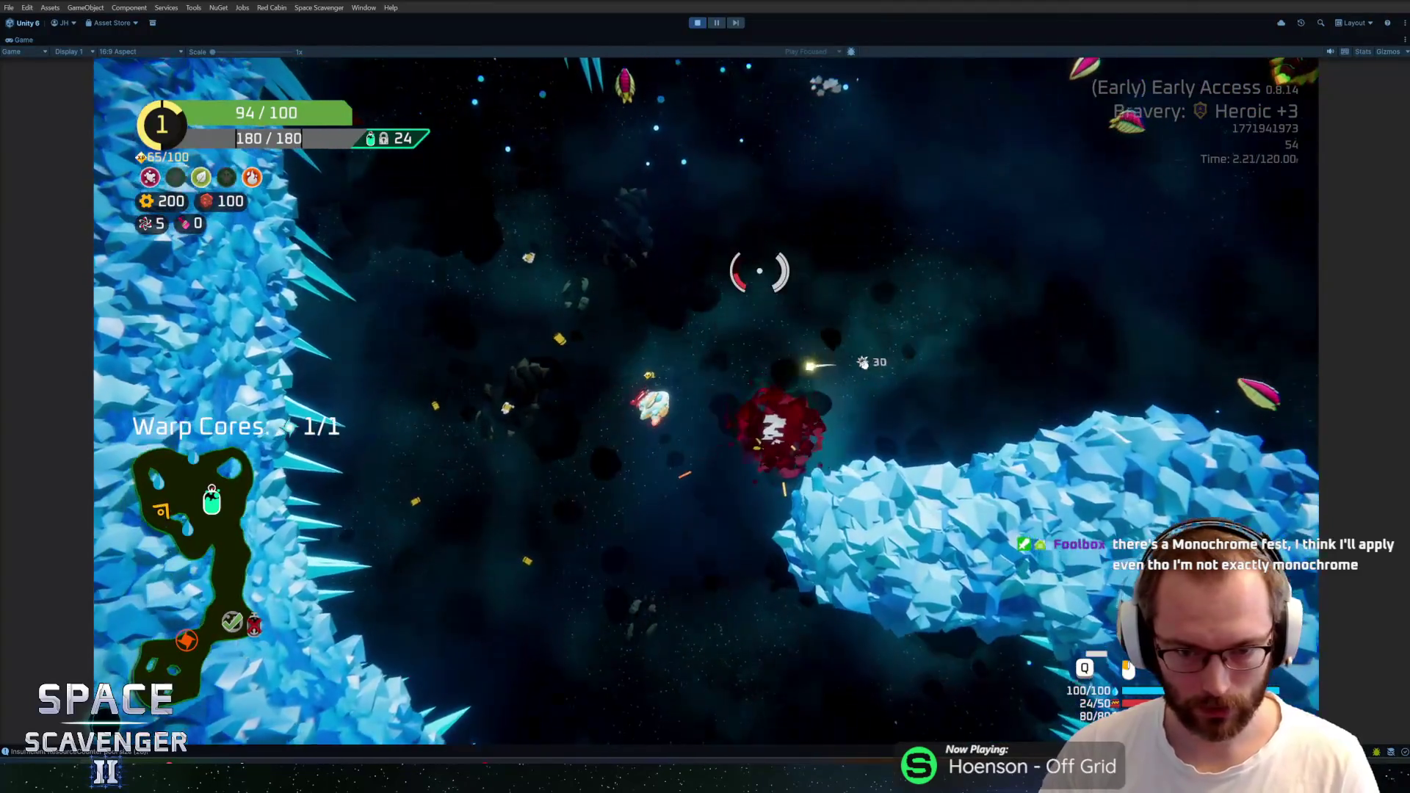
pyautogui.press('w')
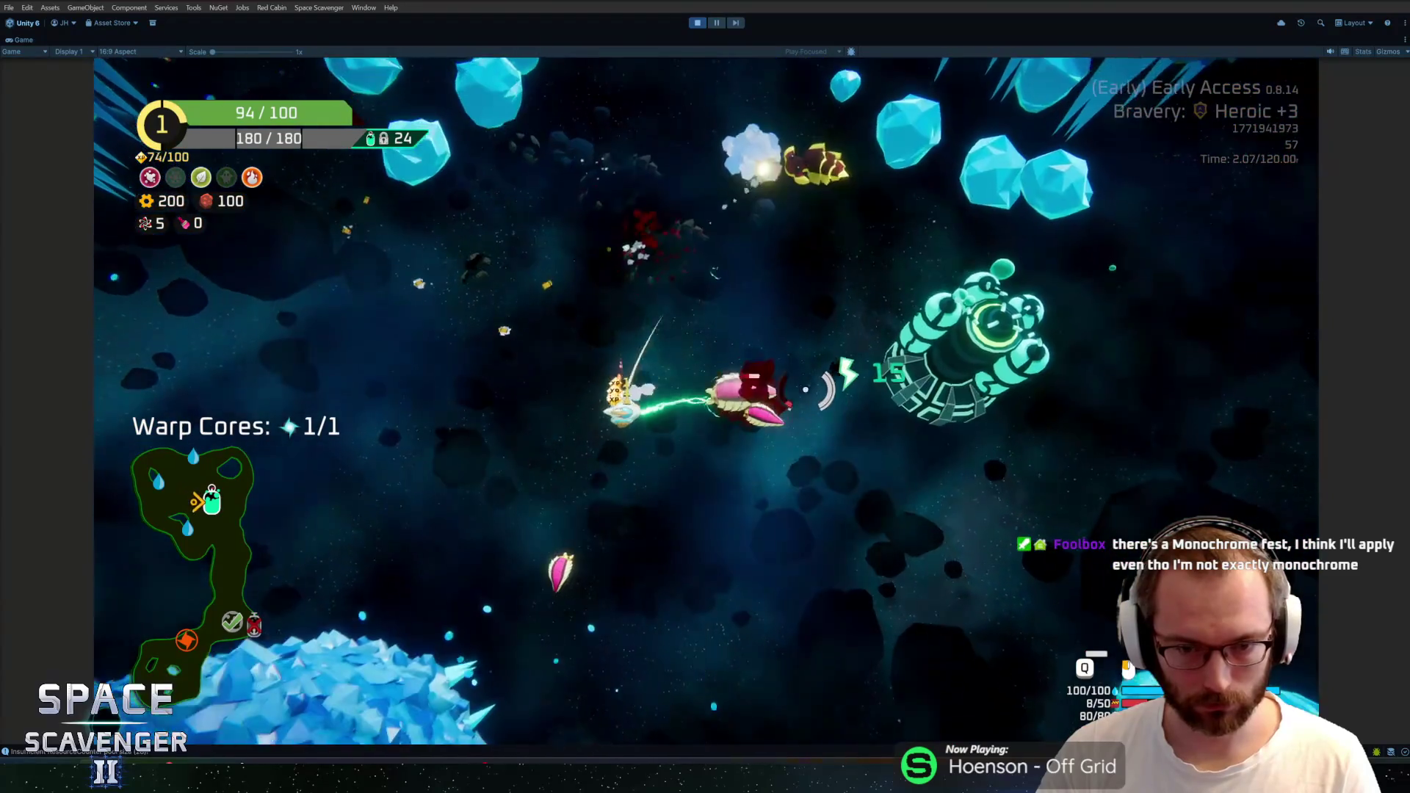
pyautogui.press('w')
pyautogui.press('w')
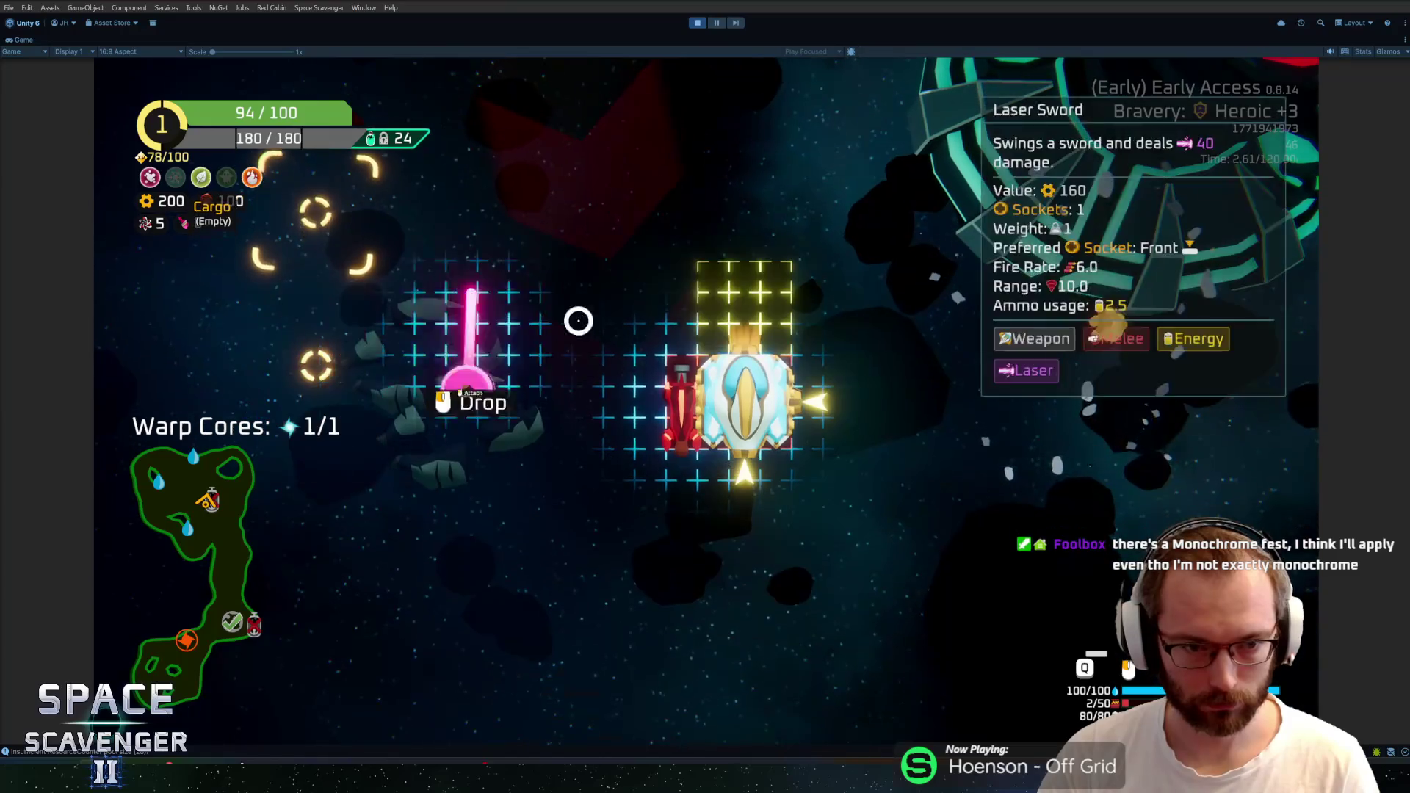
pyautogui.click(680, 289)
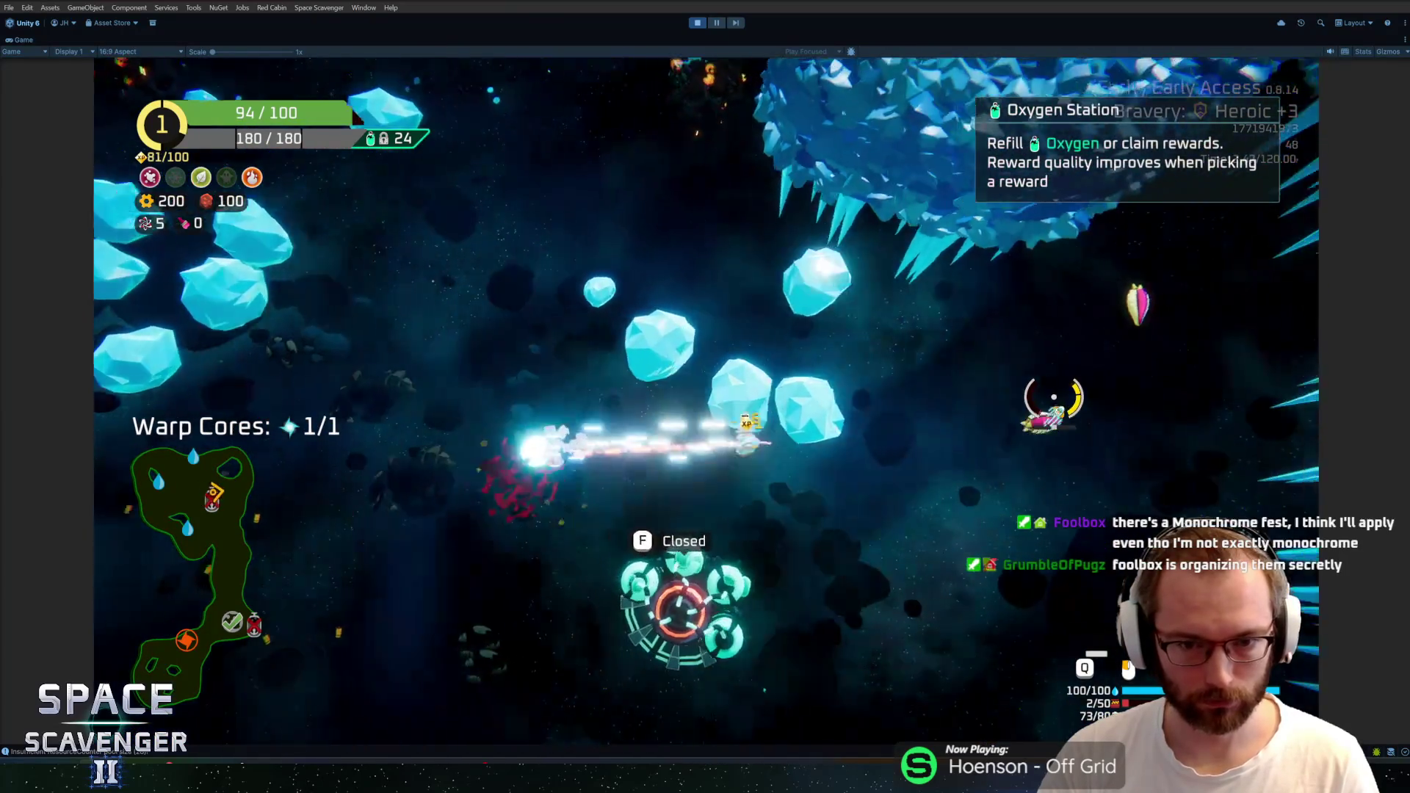
# Finish off an enemy, fly through the ice corridor, then up and right through the ice cavern
pyautogui.press('w')
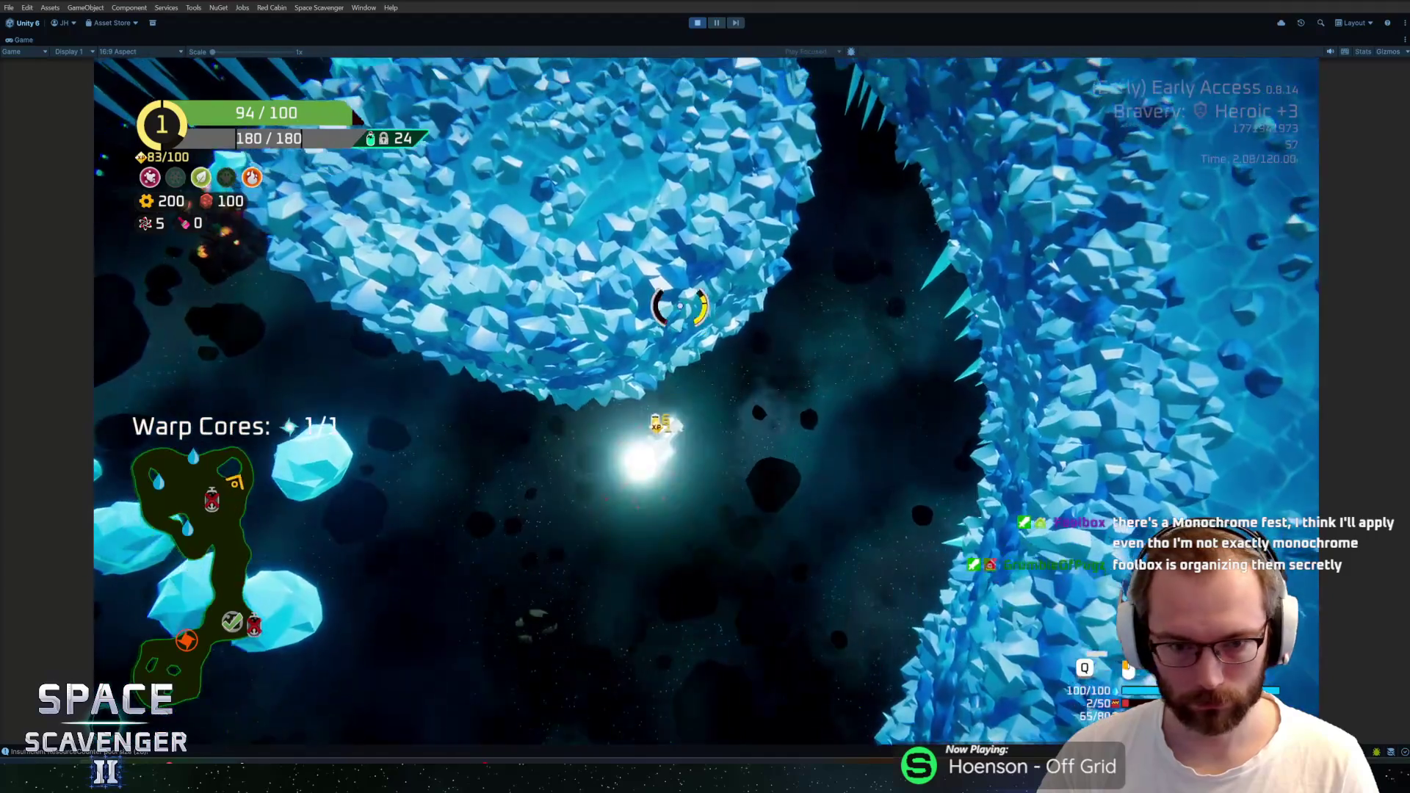
pyautogui.press('w')
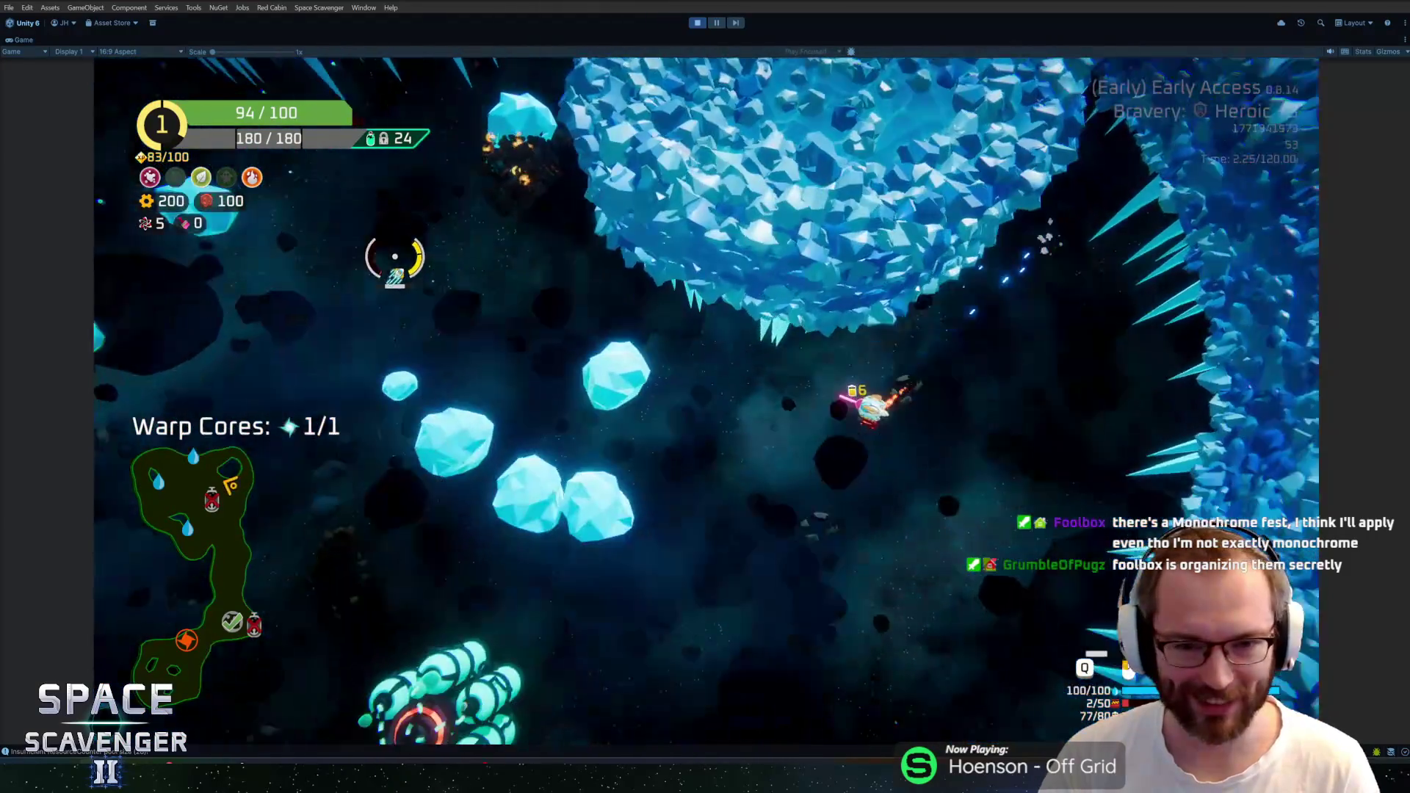
pyautogui.press('w')
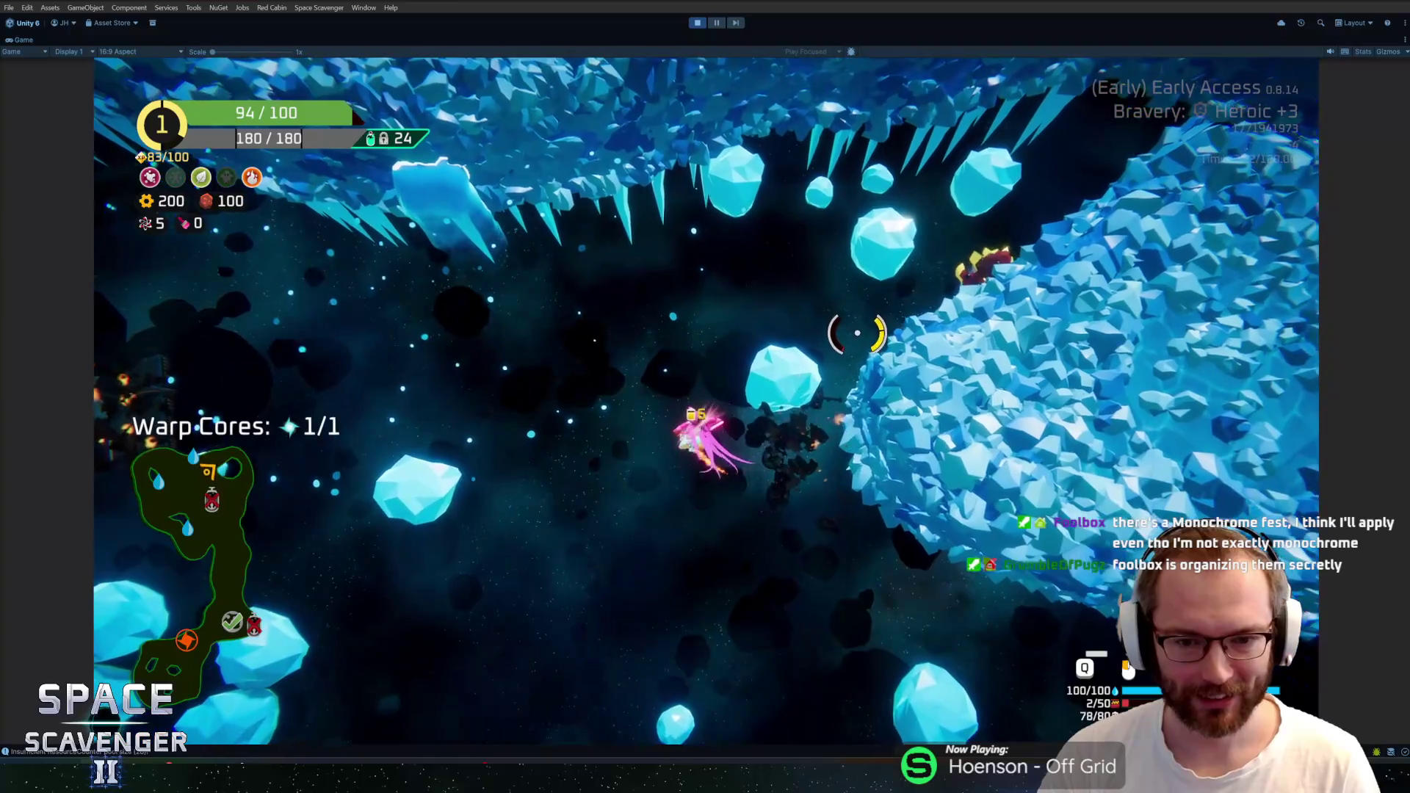
pyautogui.press('w')
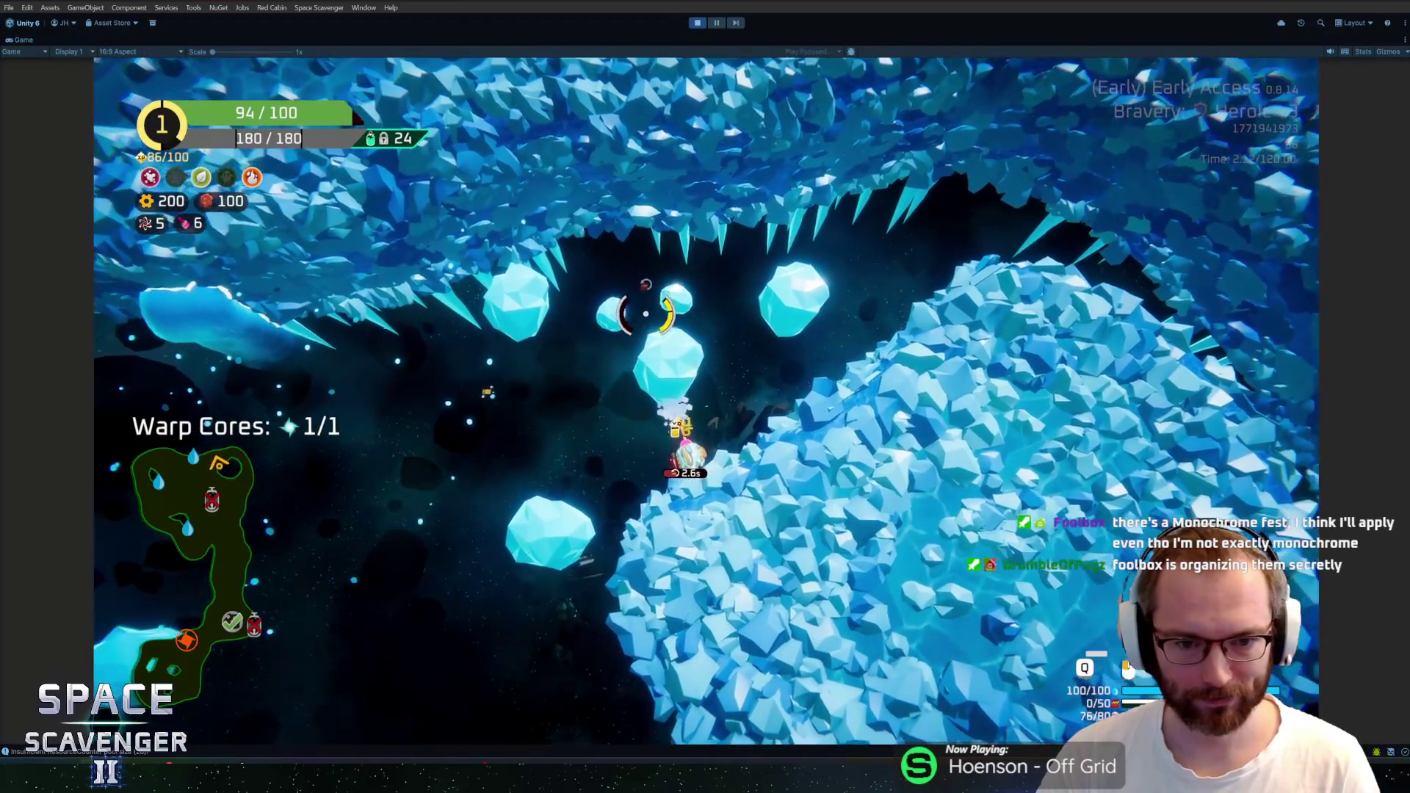
pyautogui.press('w')
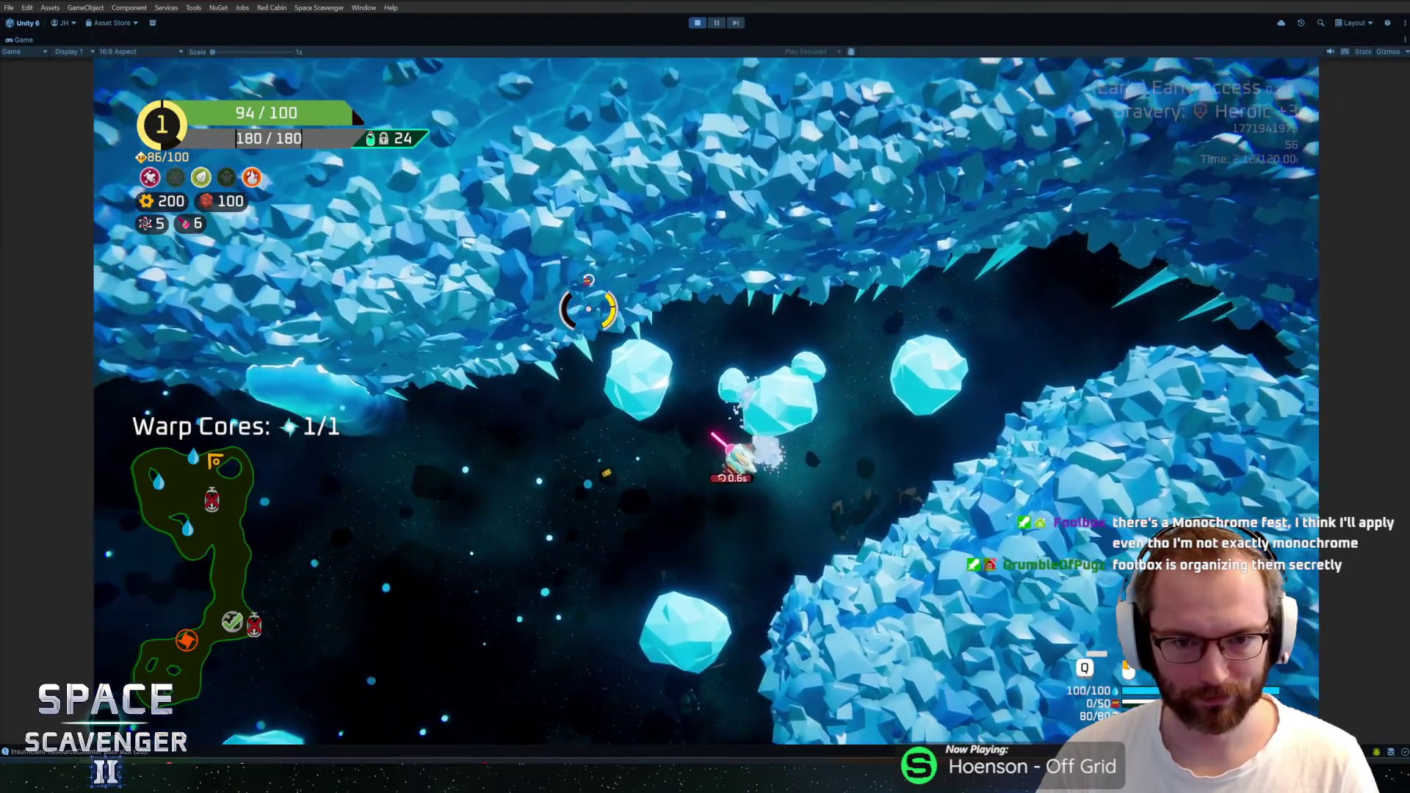
pyautogui.press('w')
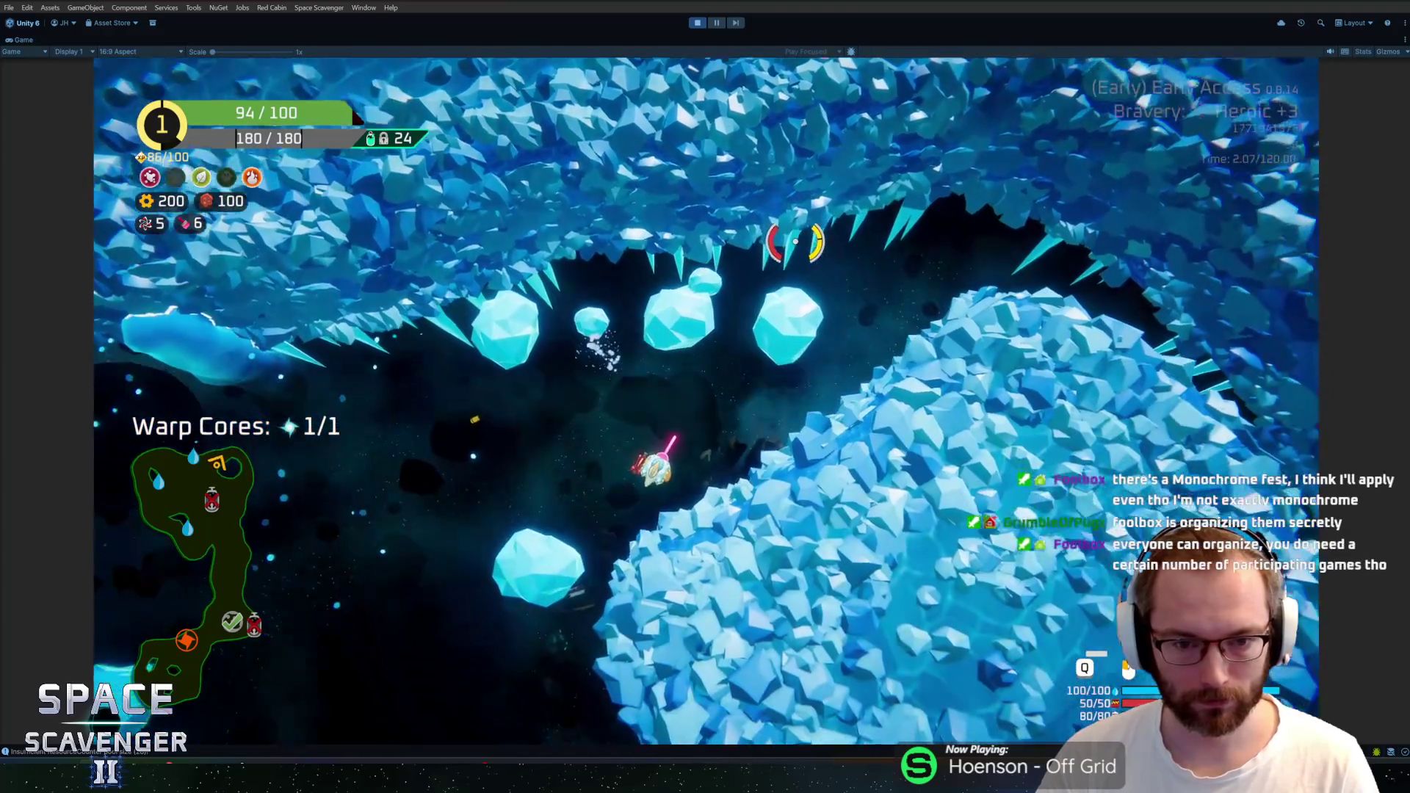
pyautogui.press('w')
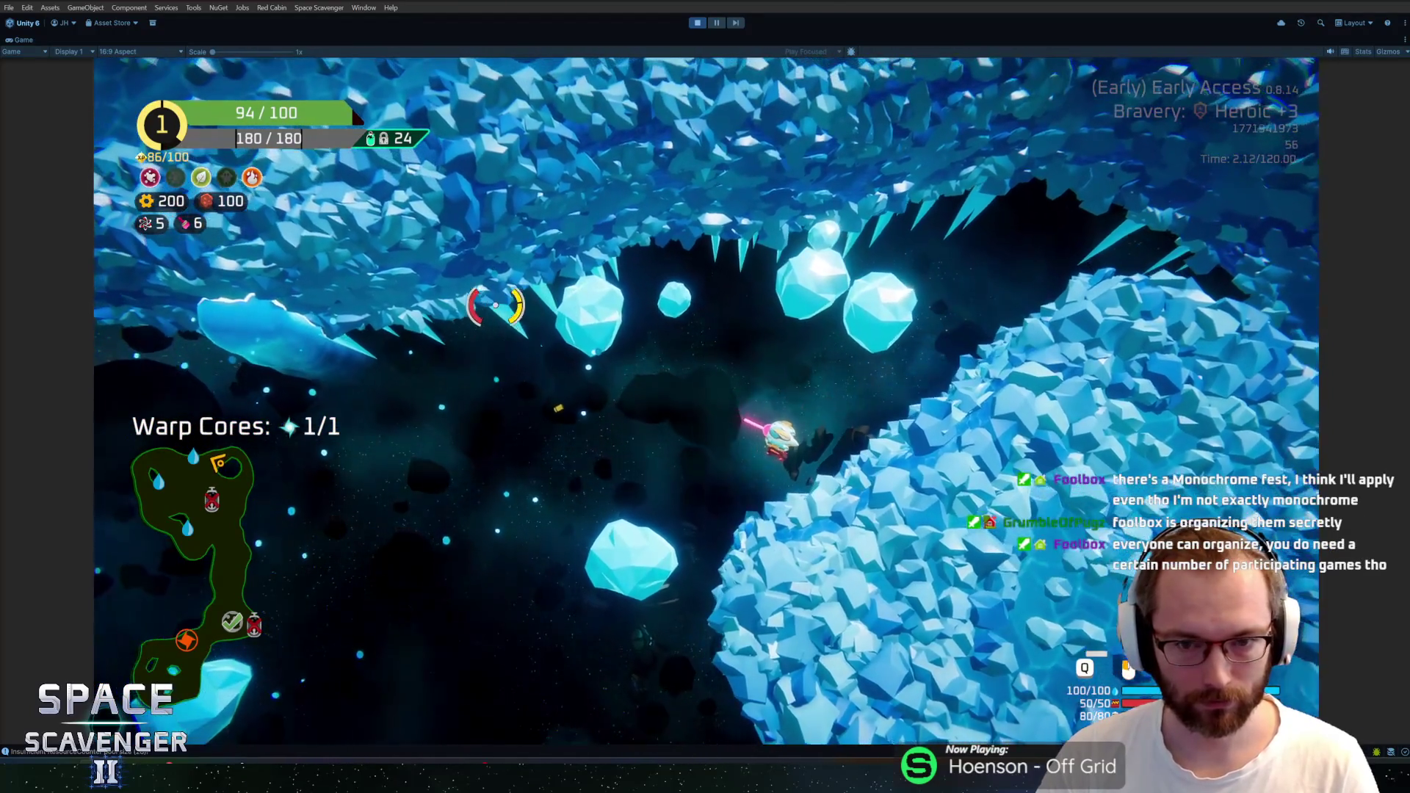
pyautogui.press('w')
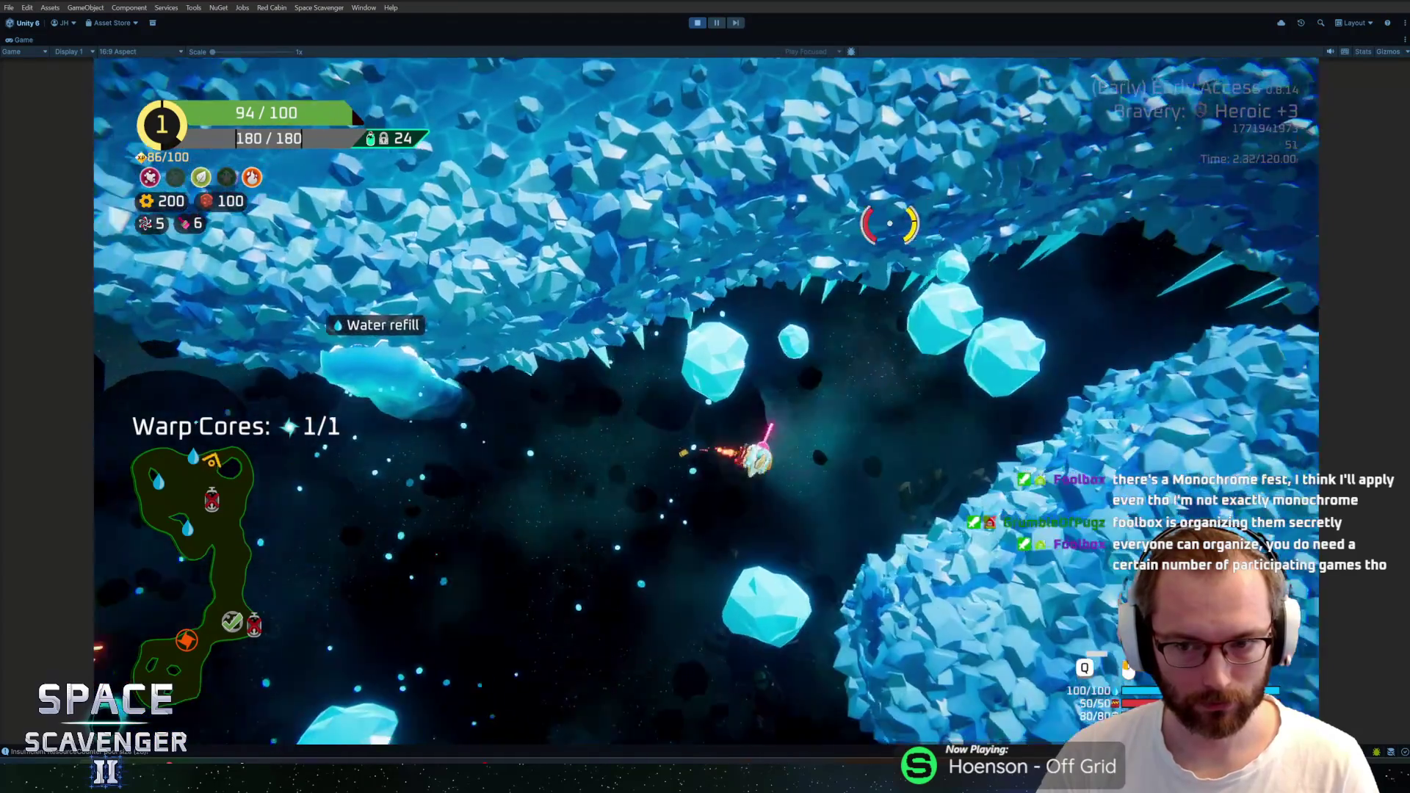
pyautogui.press('w')
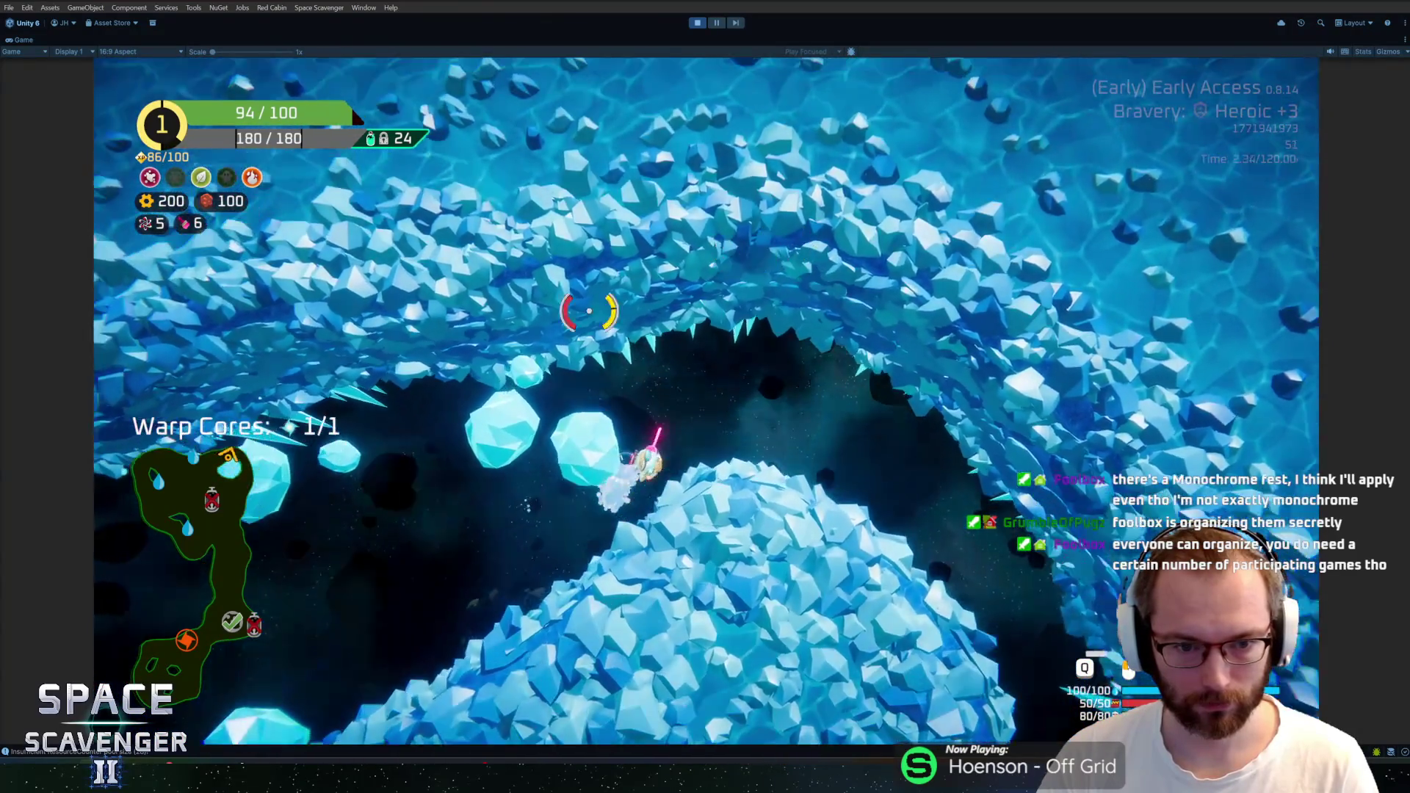
pyautogui.press('w')
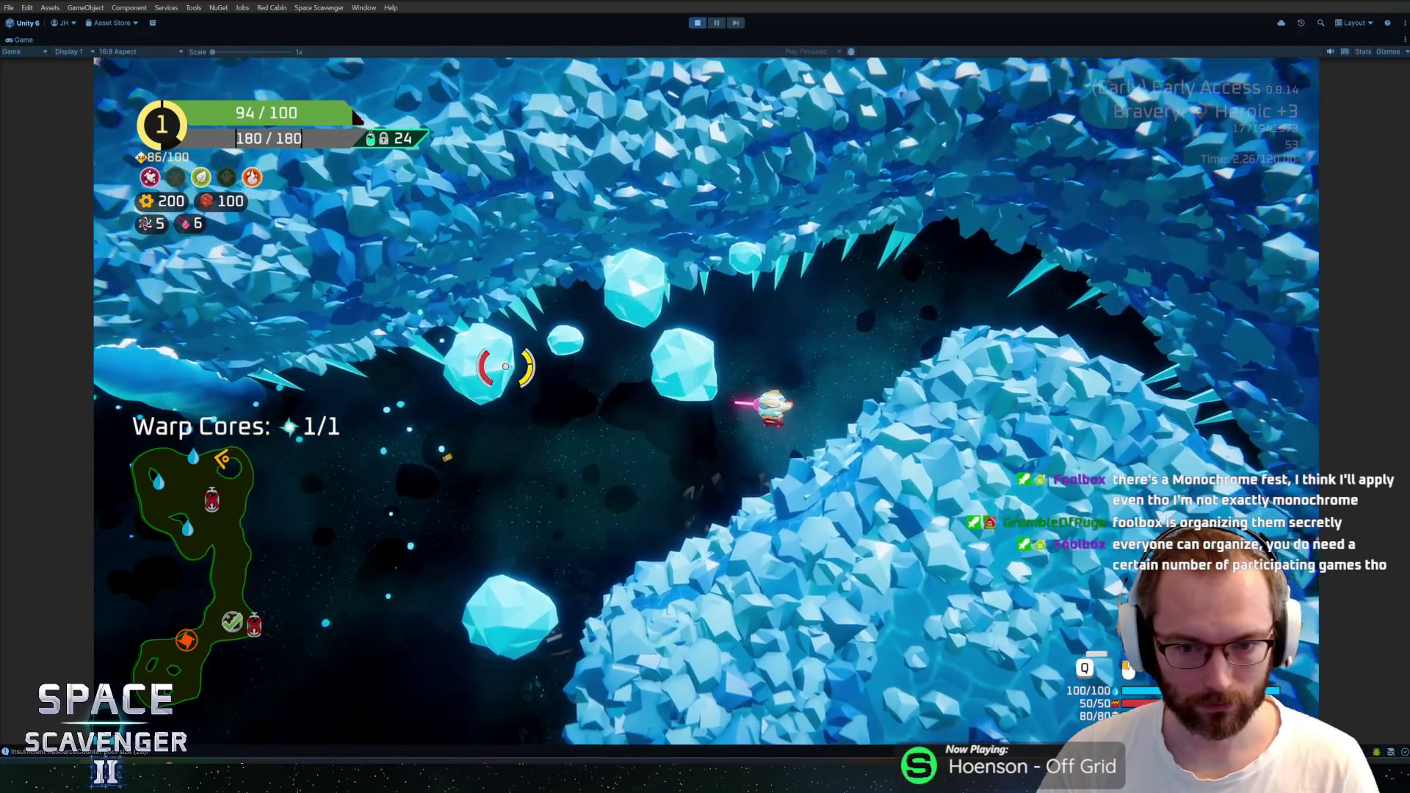
pyautogui.press('w')
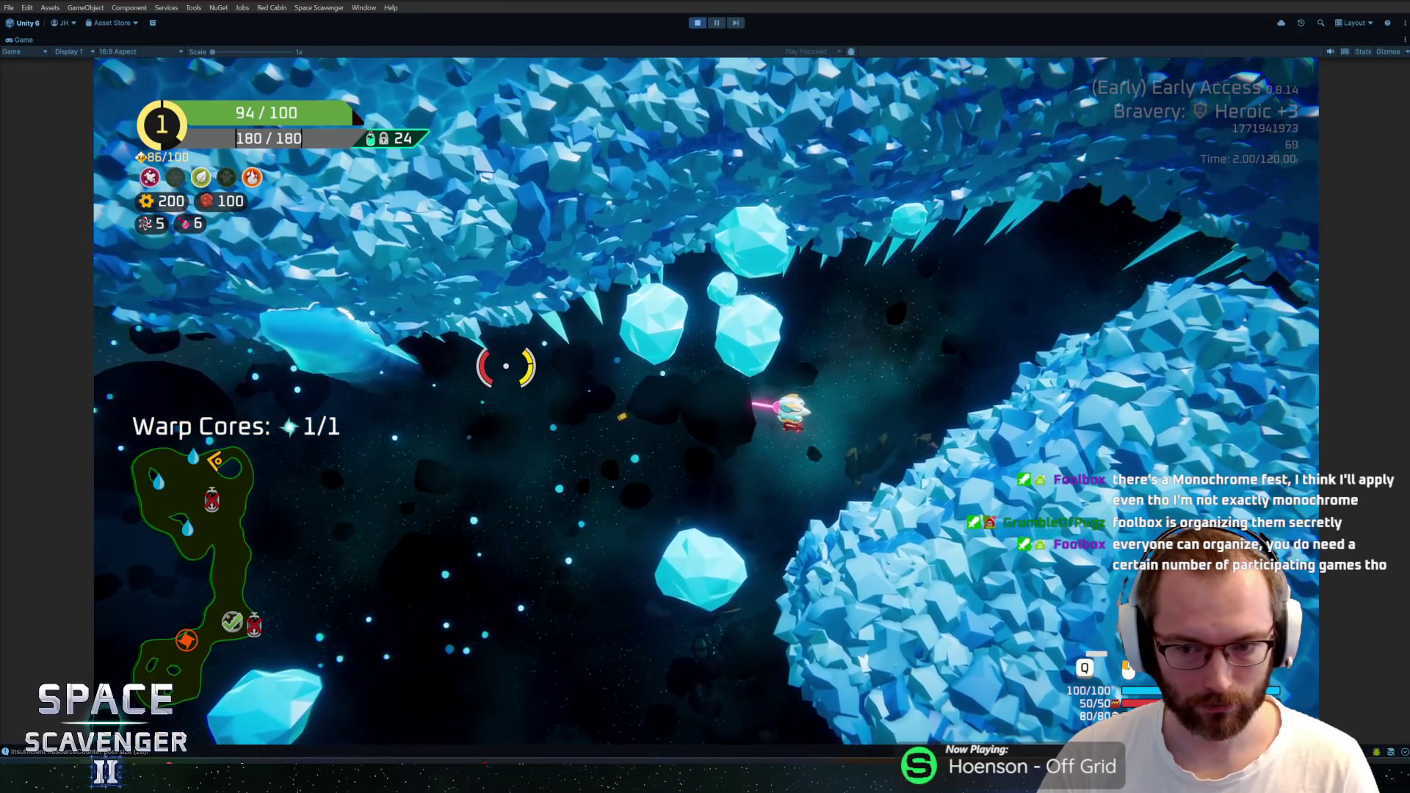
# Fly down toward the ice wall, then veer left, striking nearby enemies with melee swings
pyautogui.press('s')
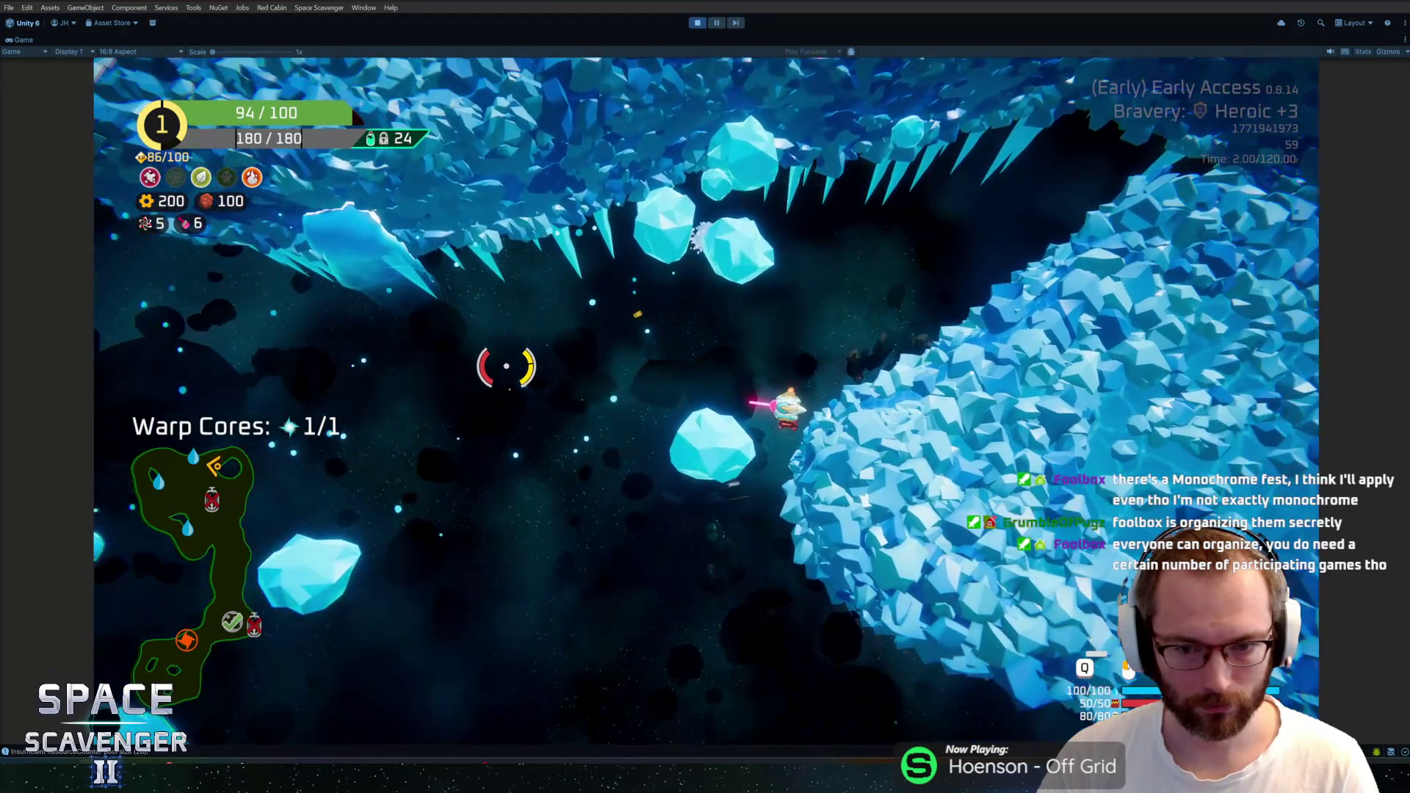
pyautogui.press('a')
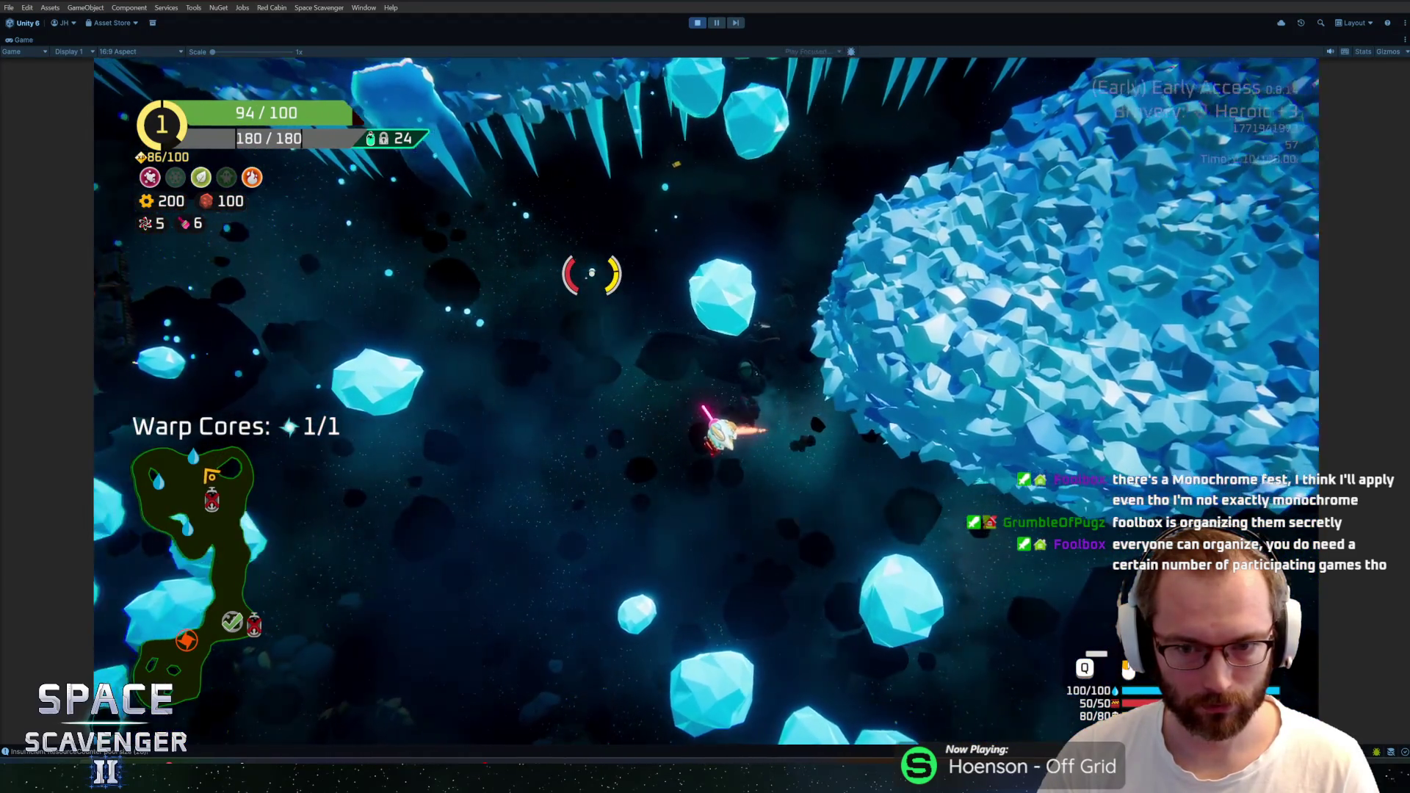
pyautogui.press('a')
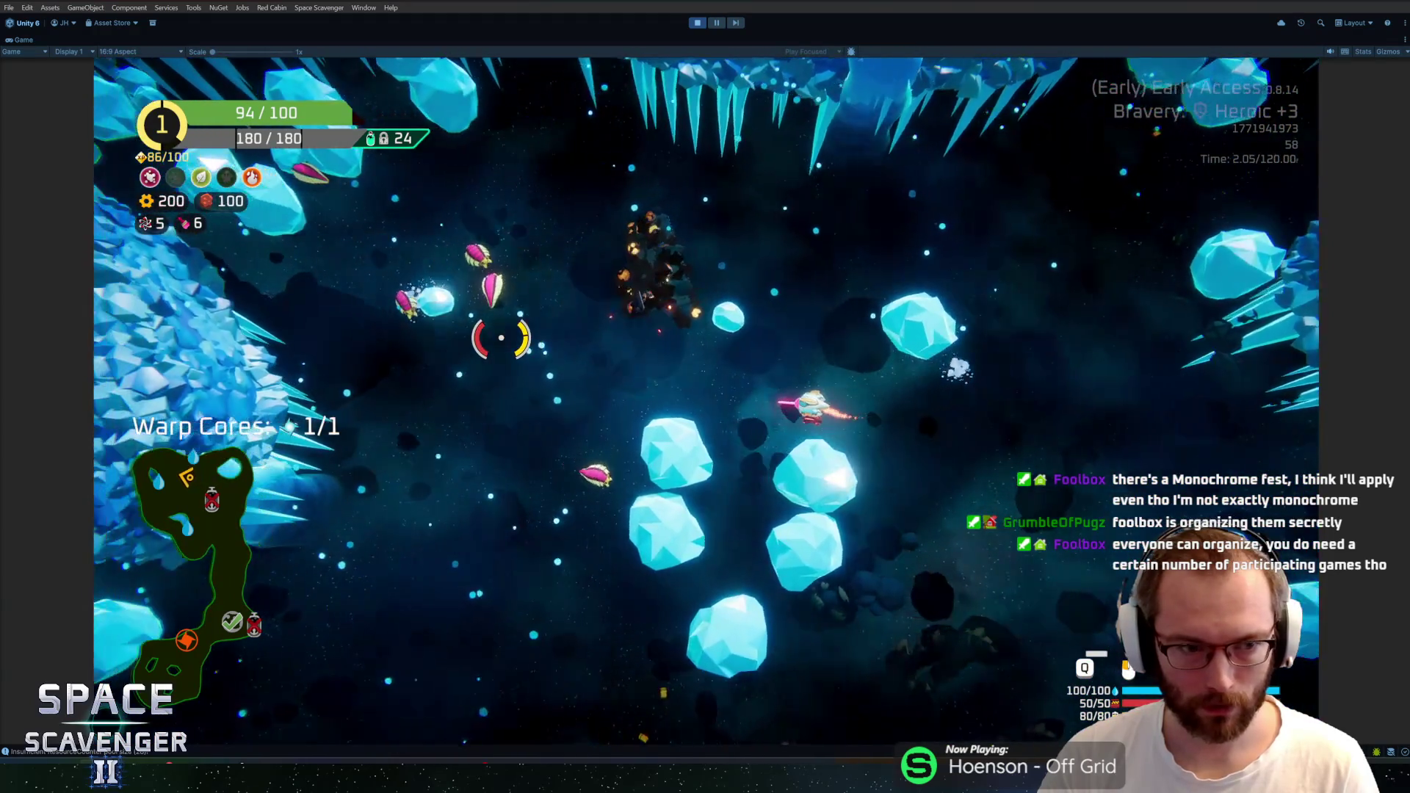
pyautogui.press('a')
pyautogui.press('s')
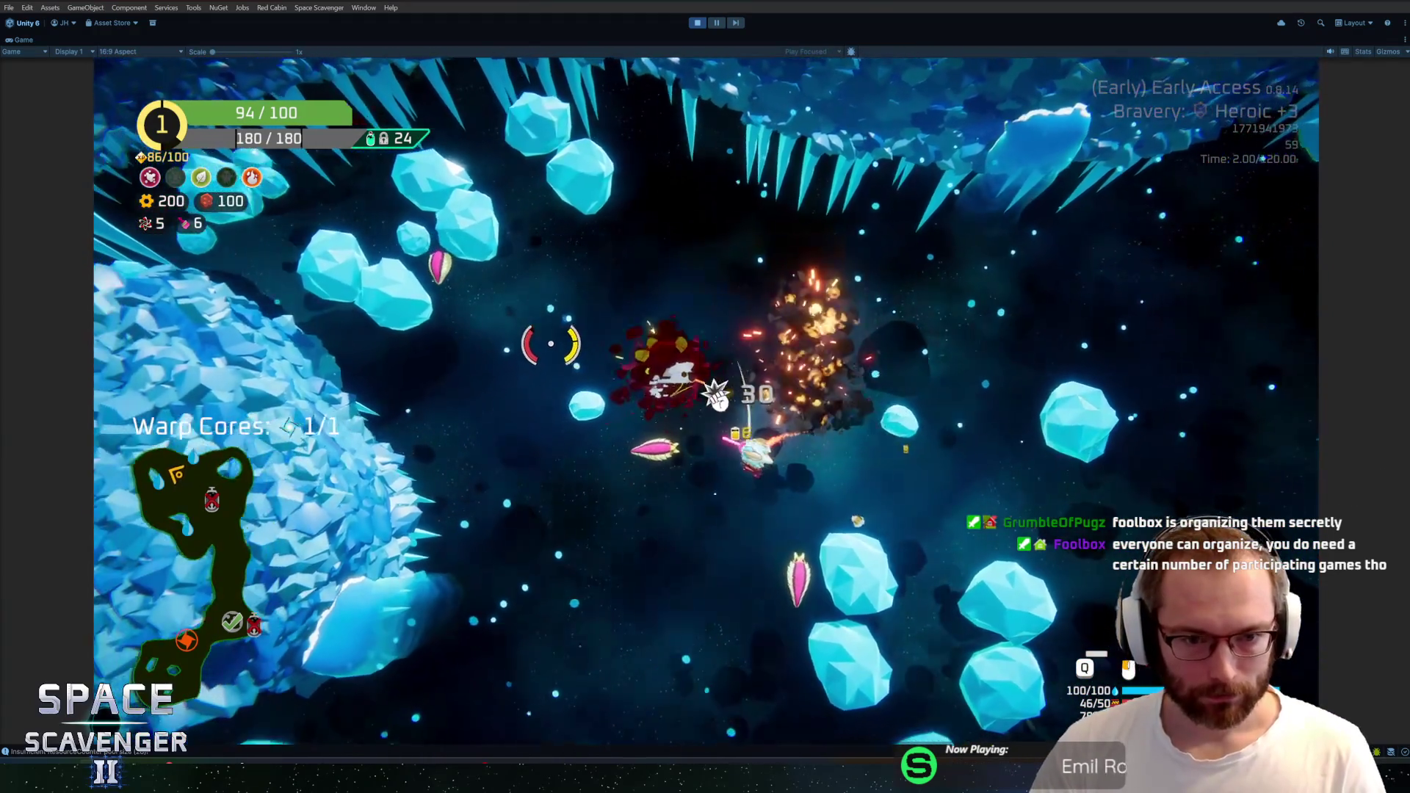
pyautogui.press('w')
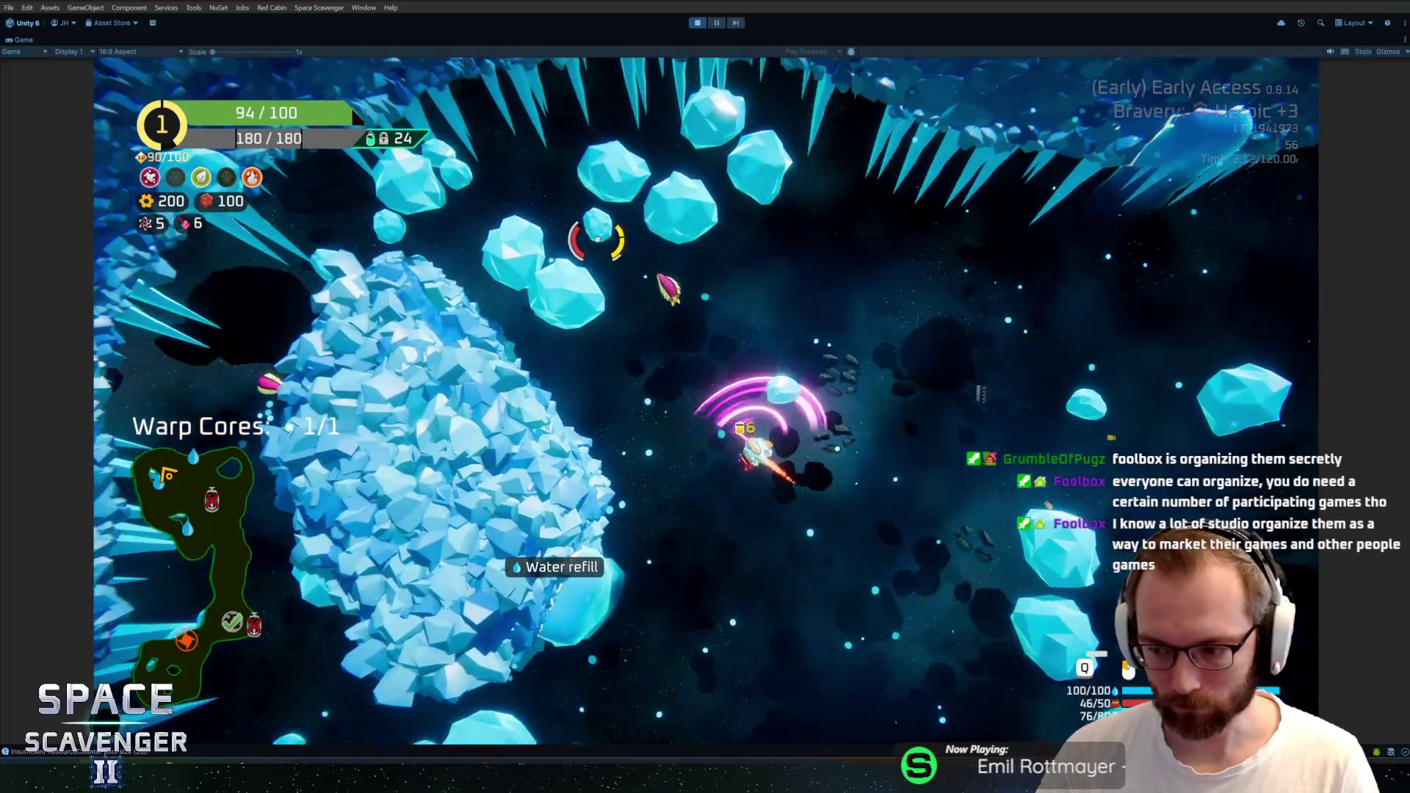
pyautogui.press('s')
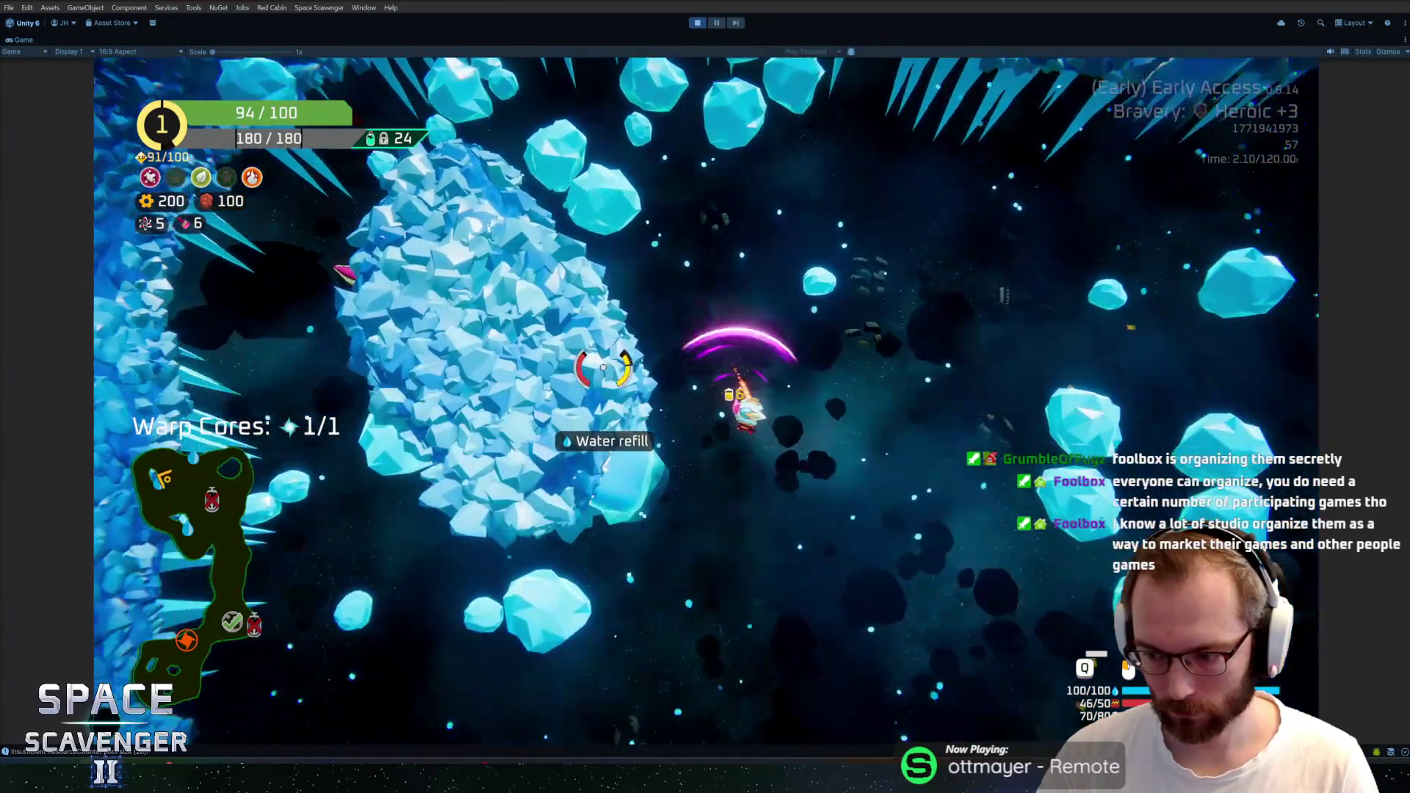
pyautogui.press('a')
# Fly past the water refill and across the ice field, shooting an asteroid
pyautogui.press('d')
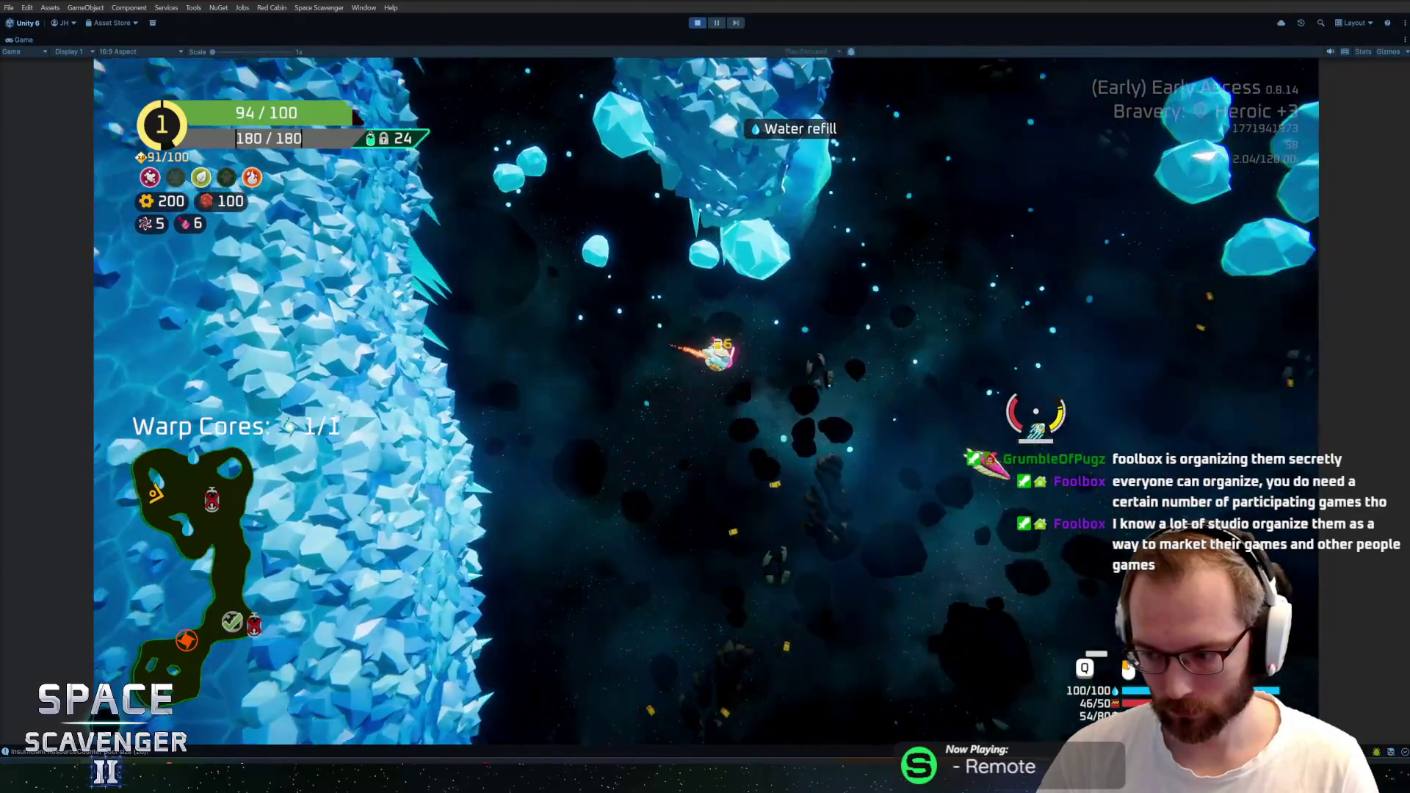
pyautogui.press('w')
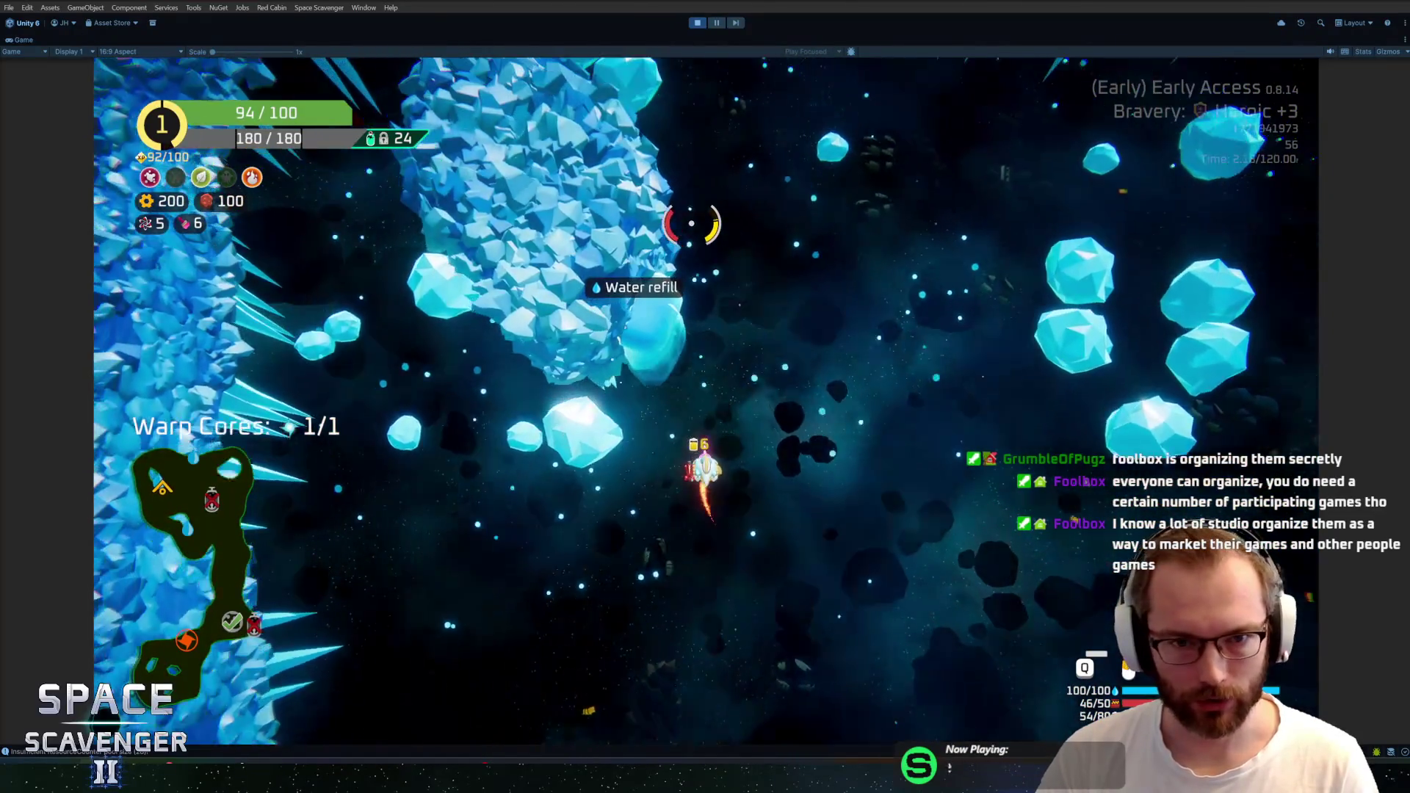
pyautogui.press('a')
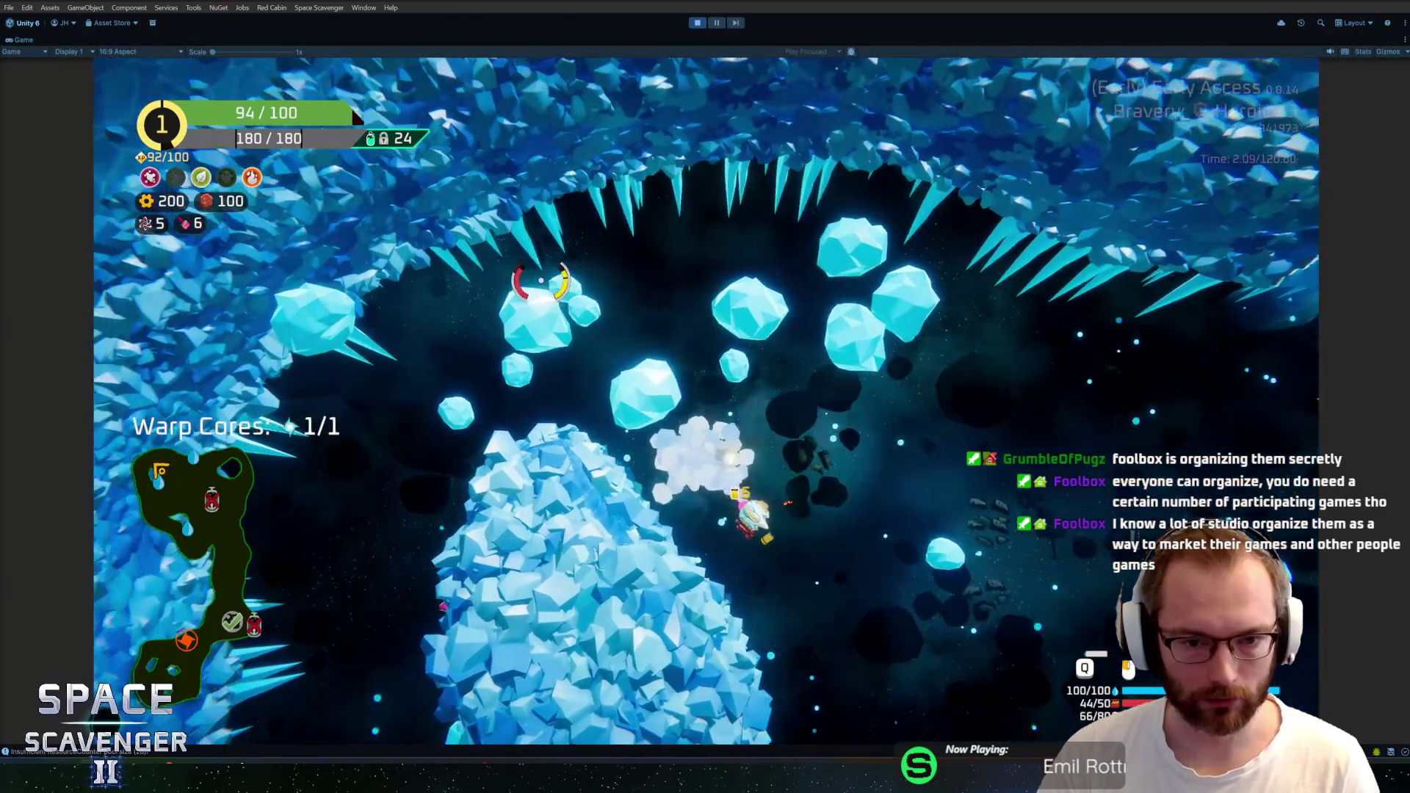
pyautogui.press('s')
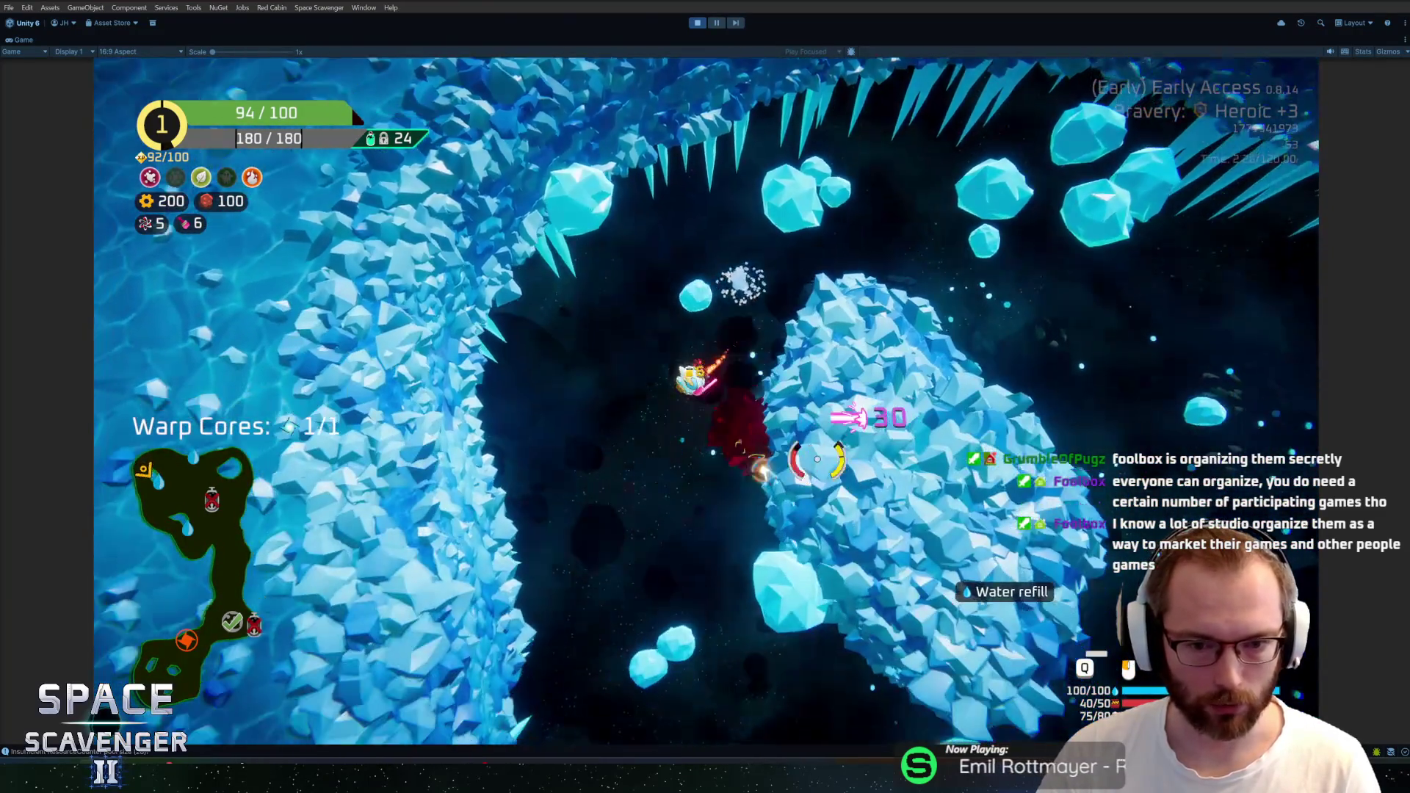
pyautogui.press('d')
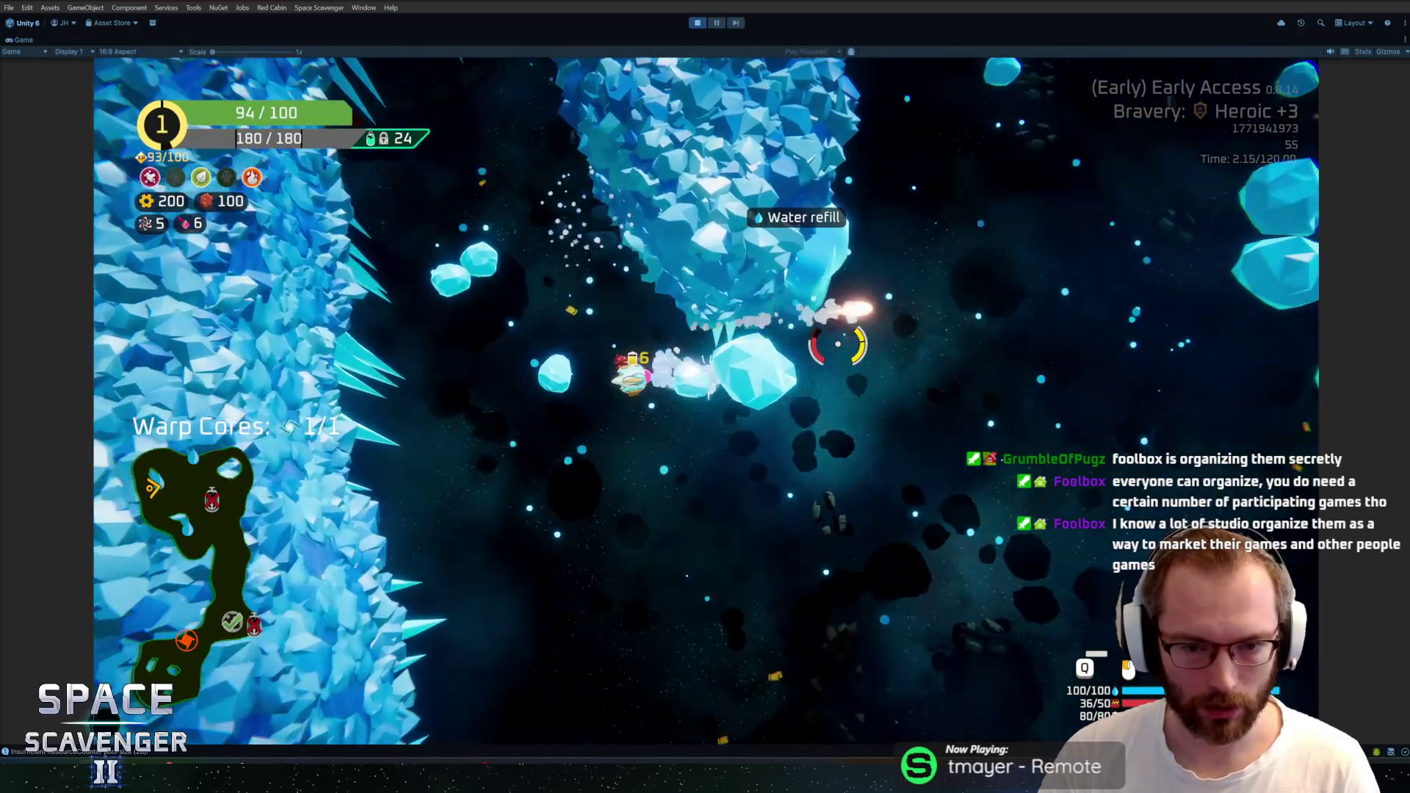
pyautogui.press('s')
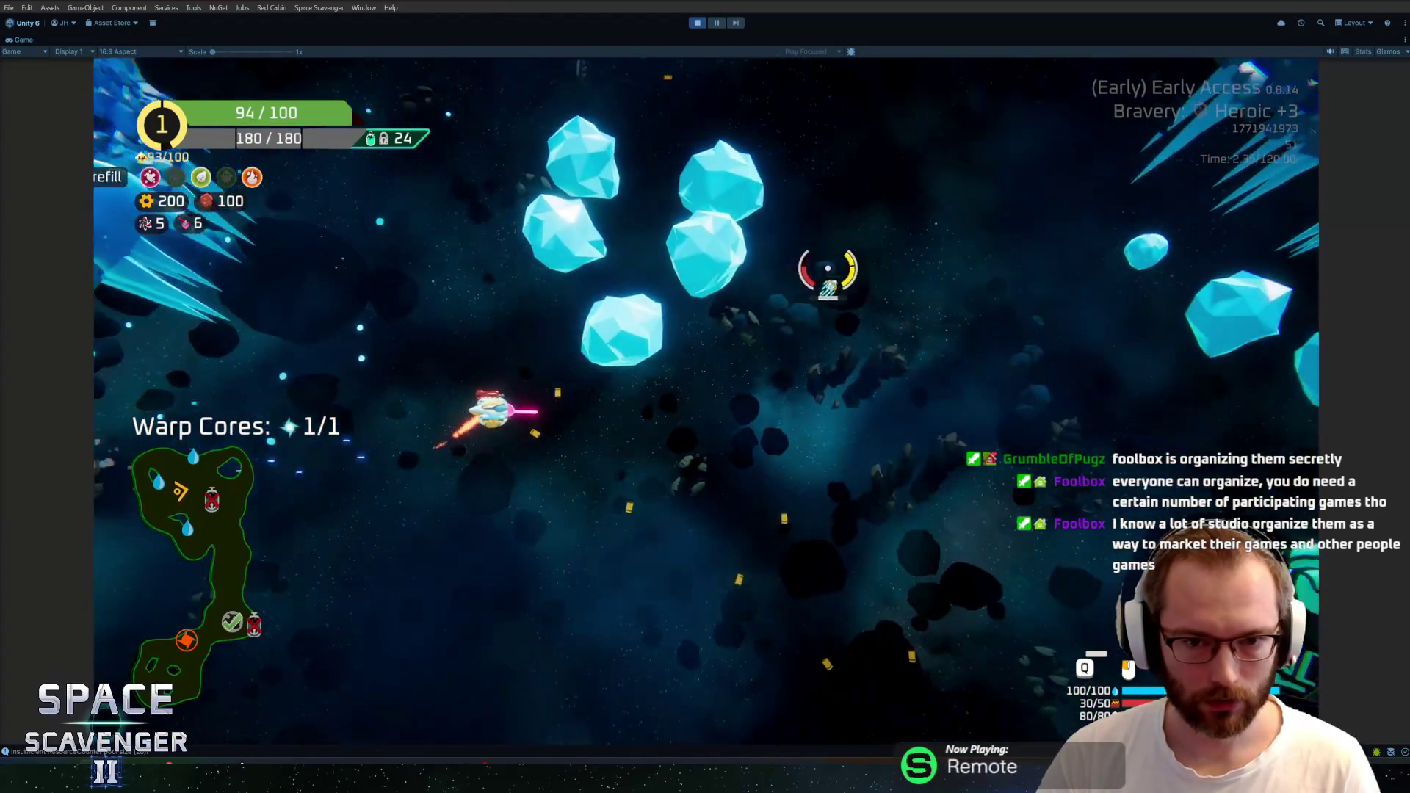
pyautogui.press('d')
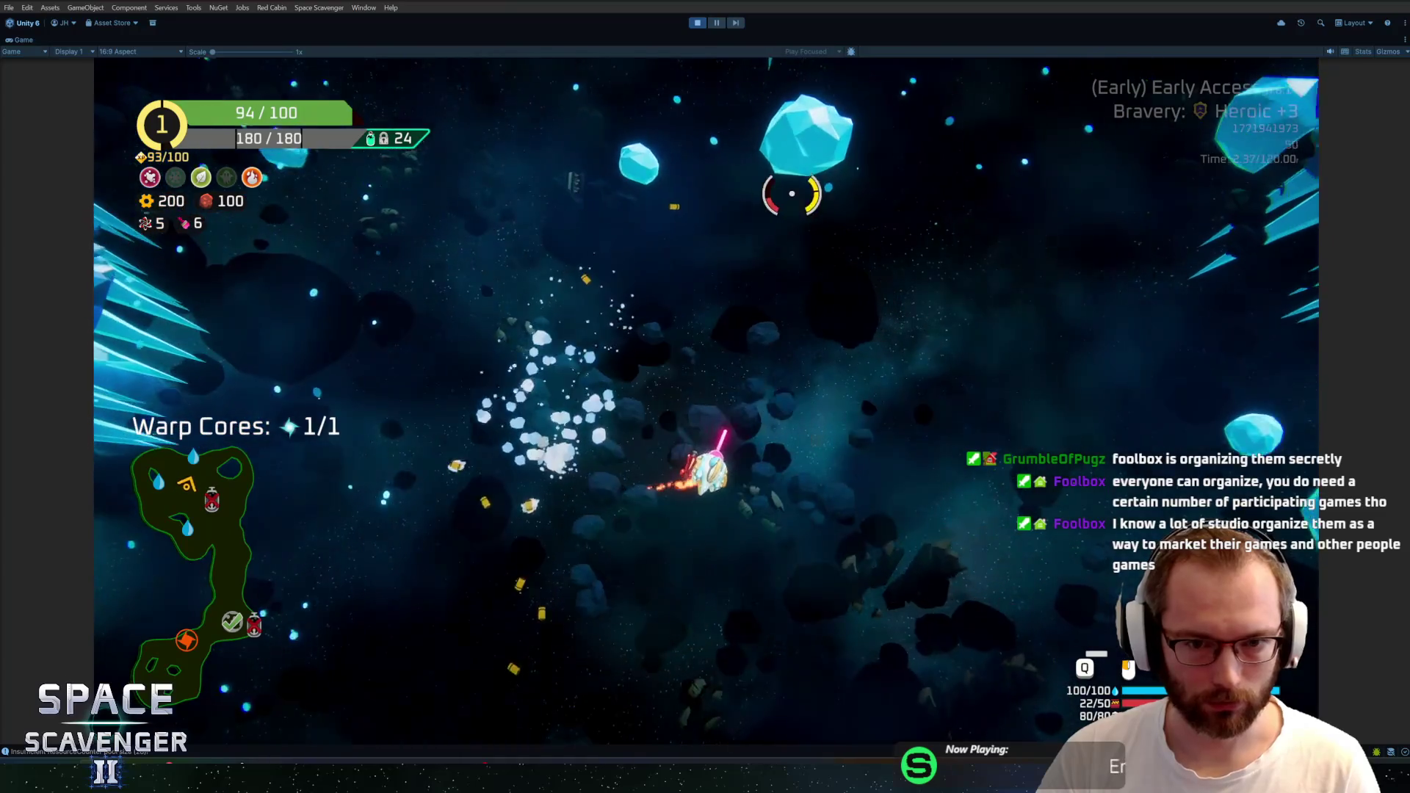
# Descend past the Oxygen Station to the ice wall, then boost up-right and fire the ring beam
pyautogui.press('s')
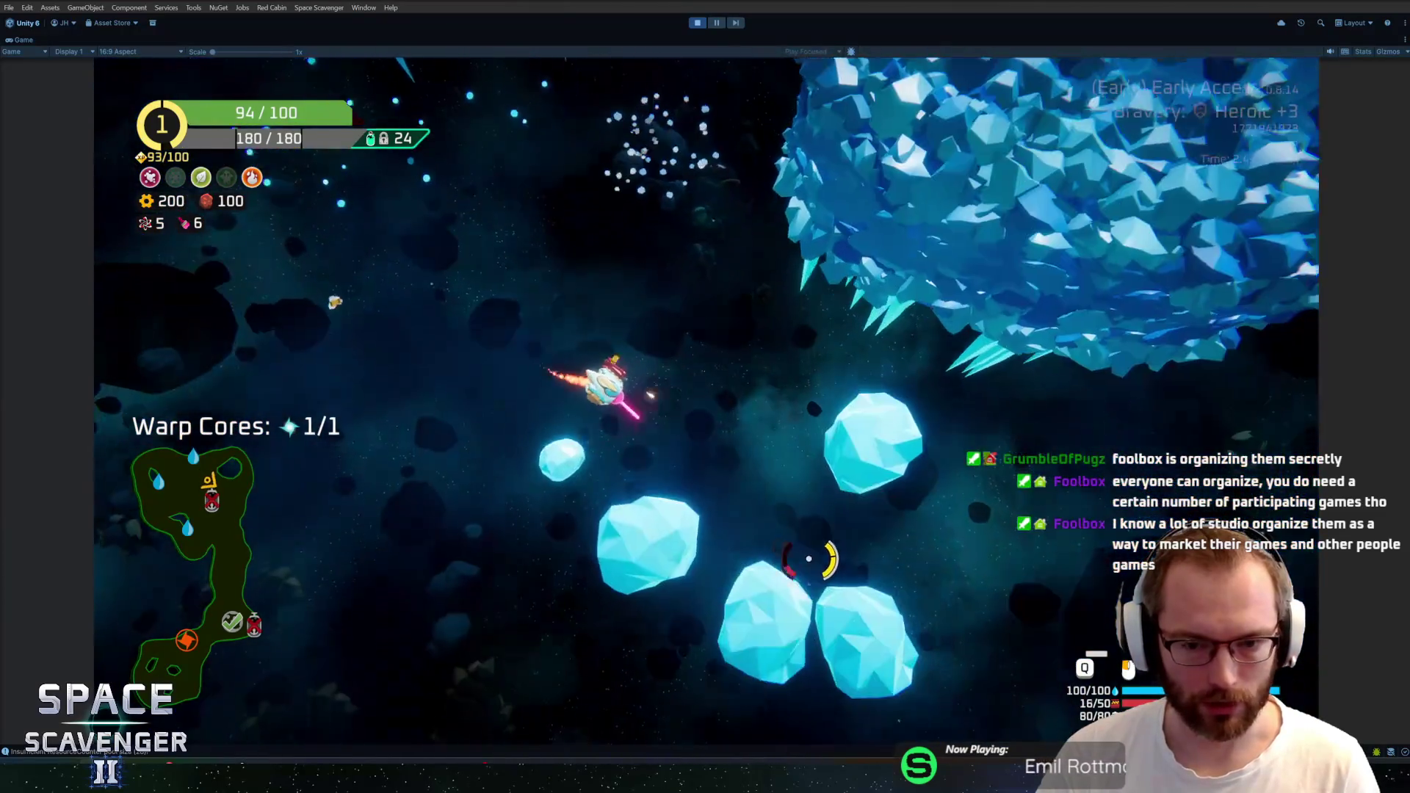
pyautogui.press('s')
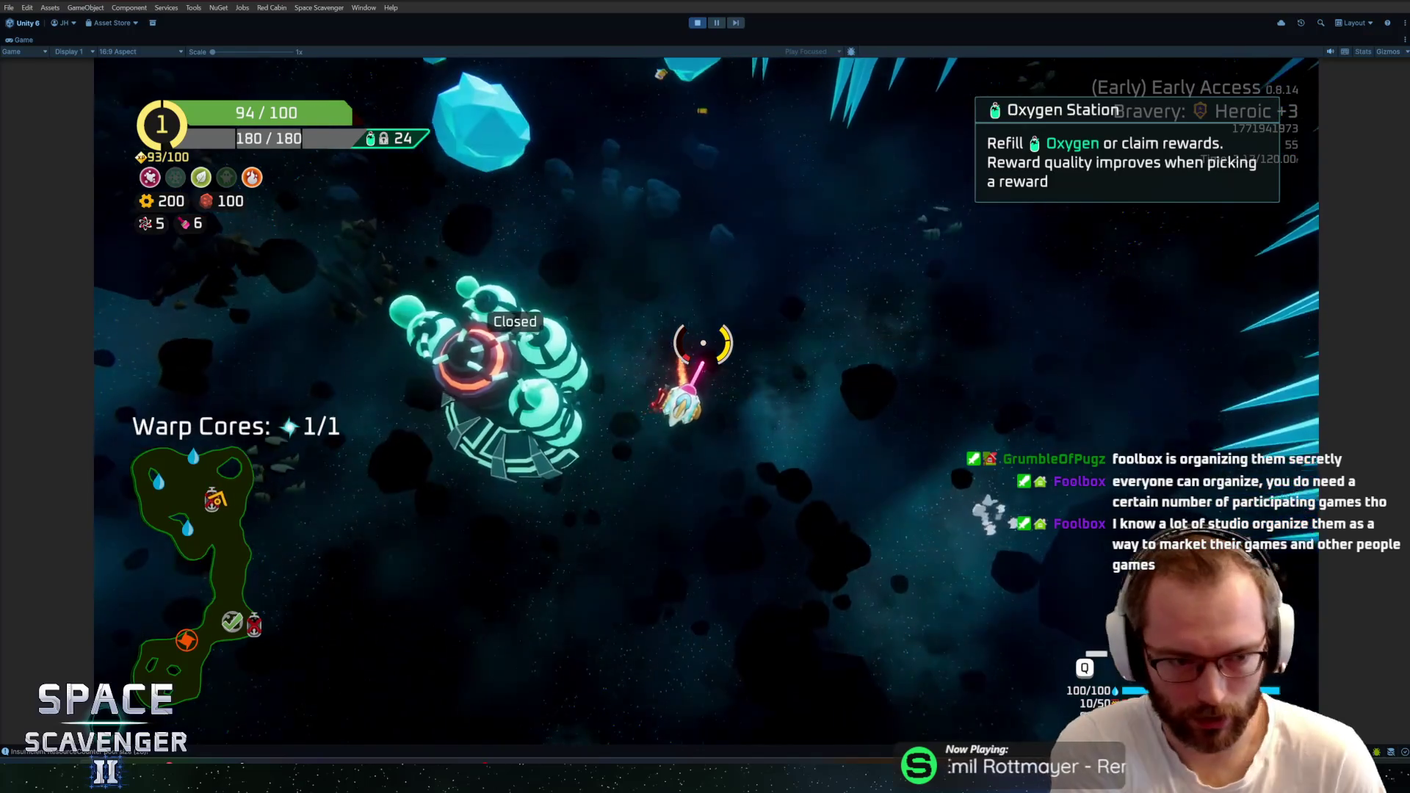
pyautogui.press('s')
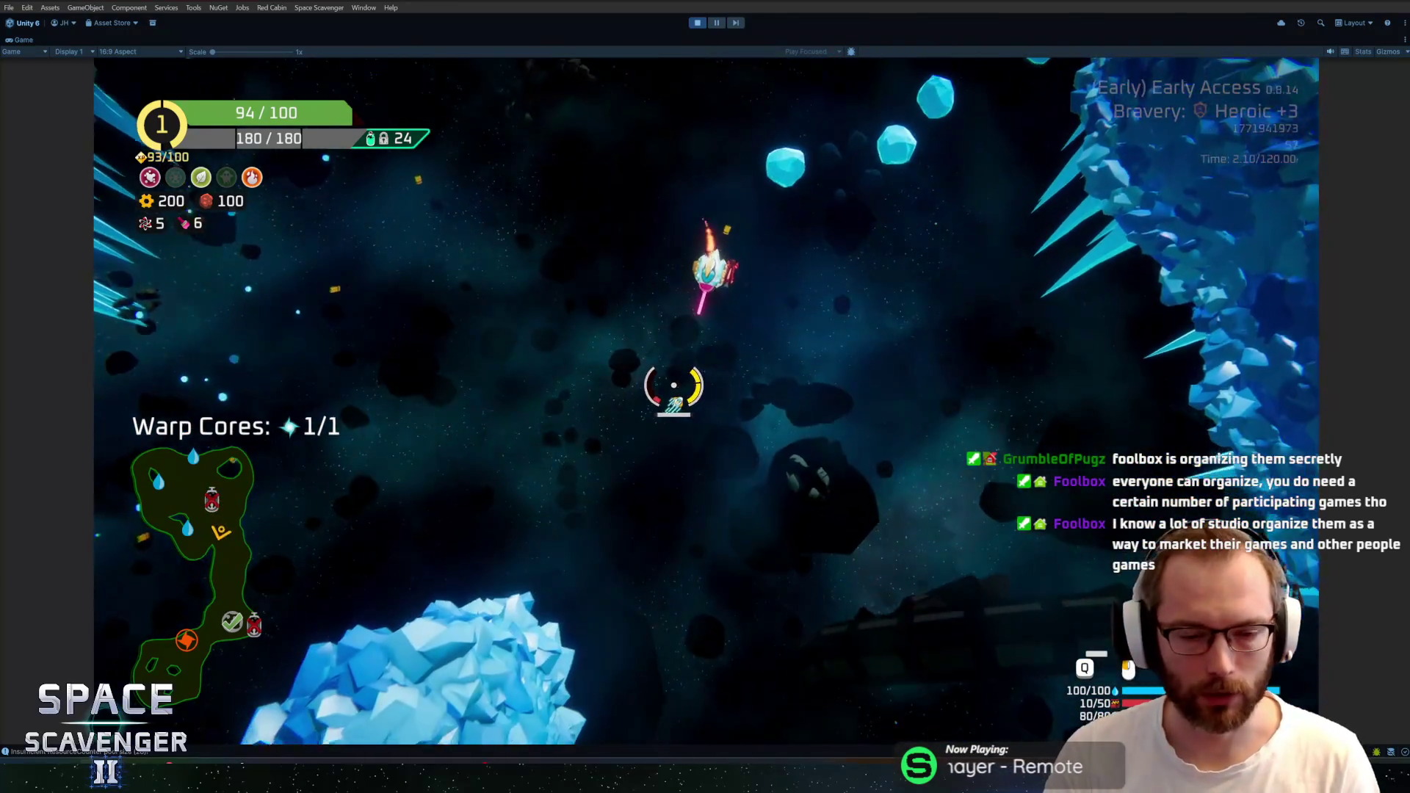
pyautogui.press('s')
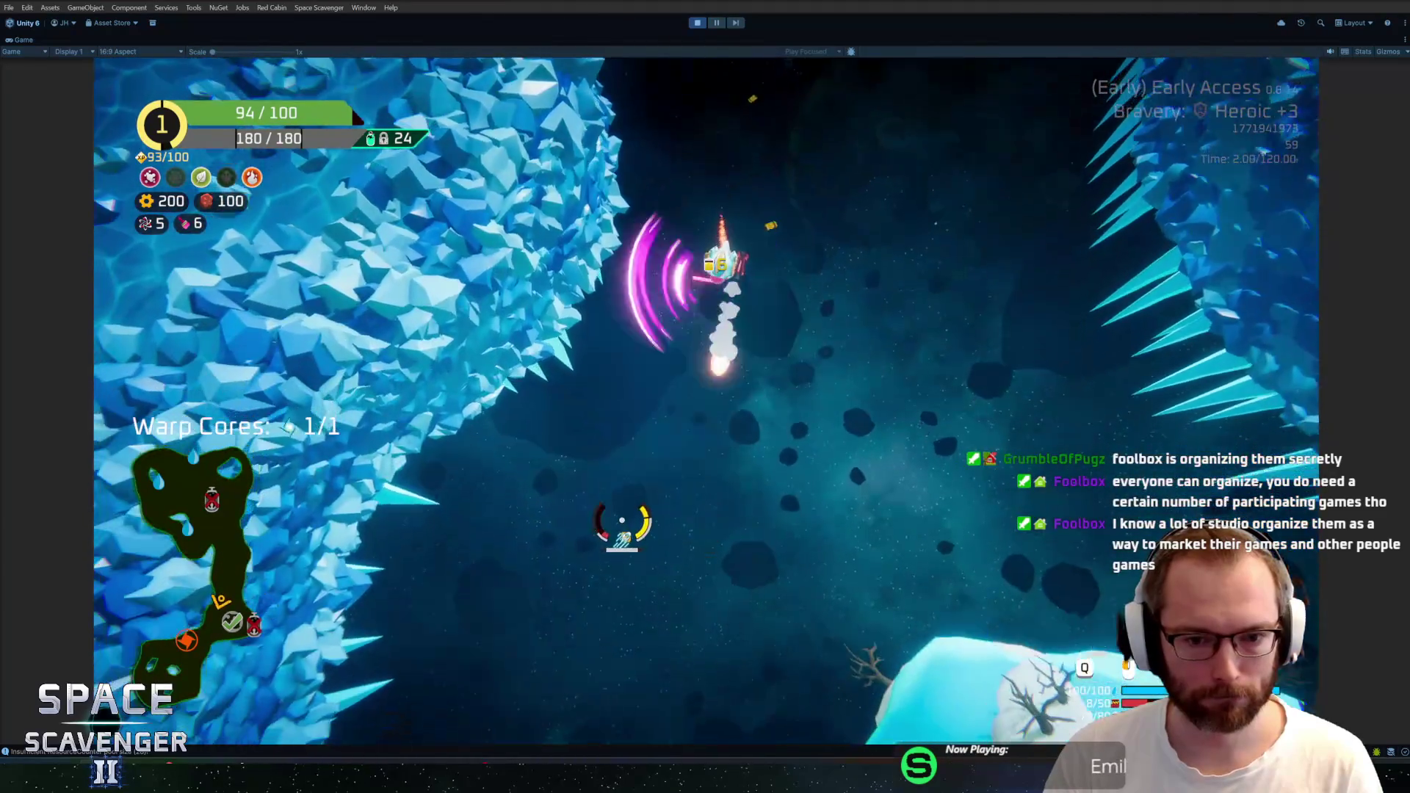
pyautogui.press('space')
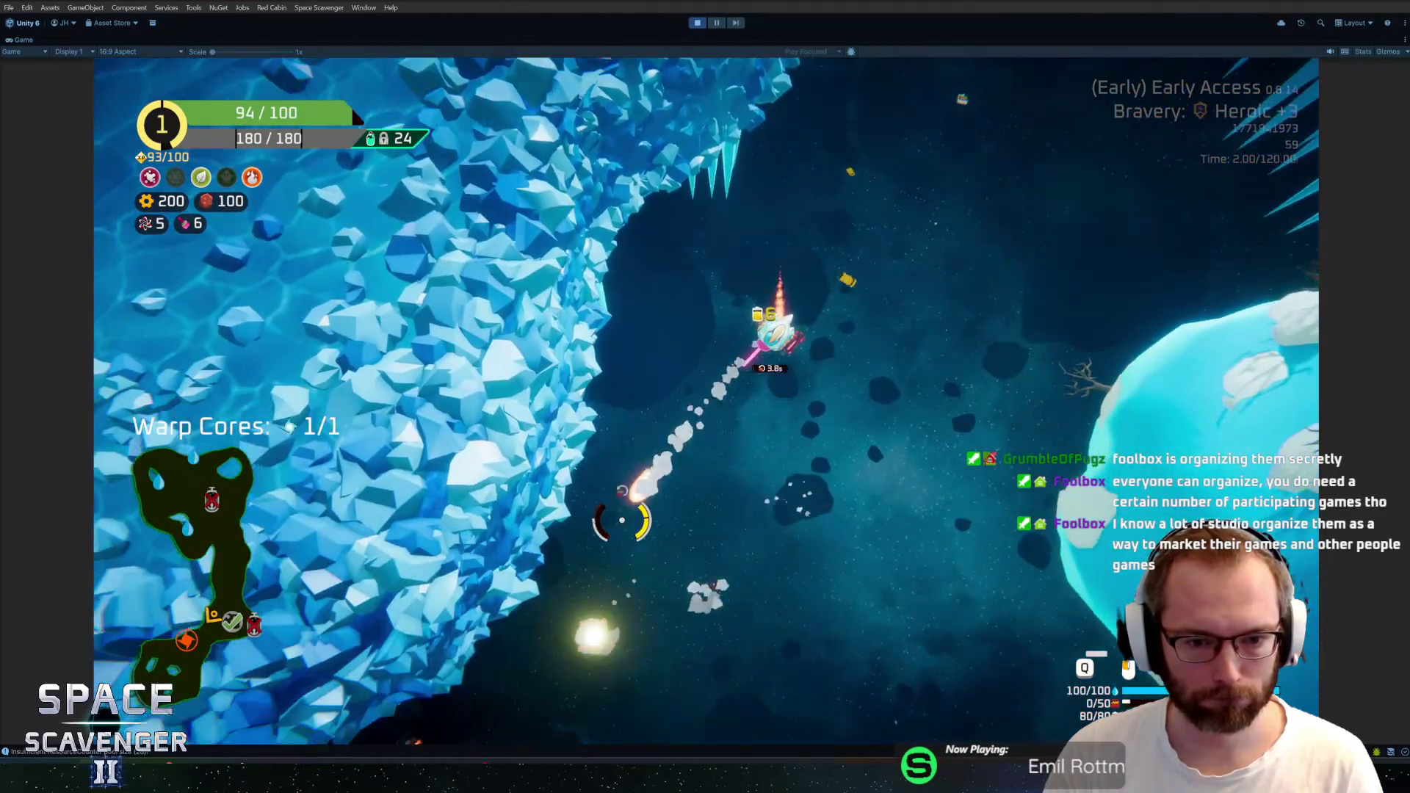
pyautogui.click(622, 520)
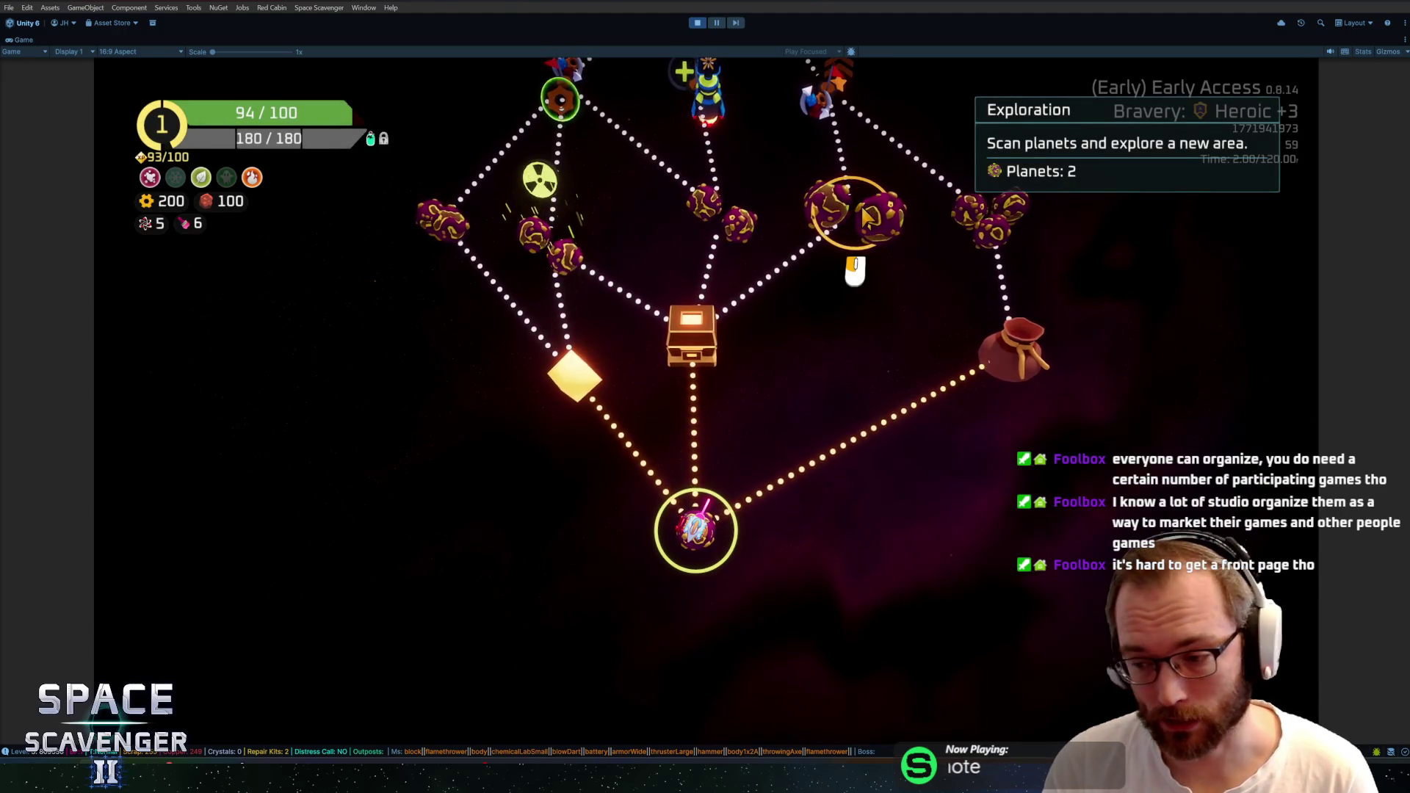
# Scroll the sector route map up and down to view the branching paths toward the boss
pyautogui.scroll(5, 765, 352)
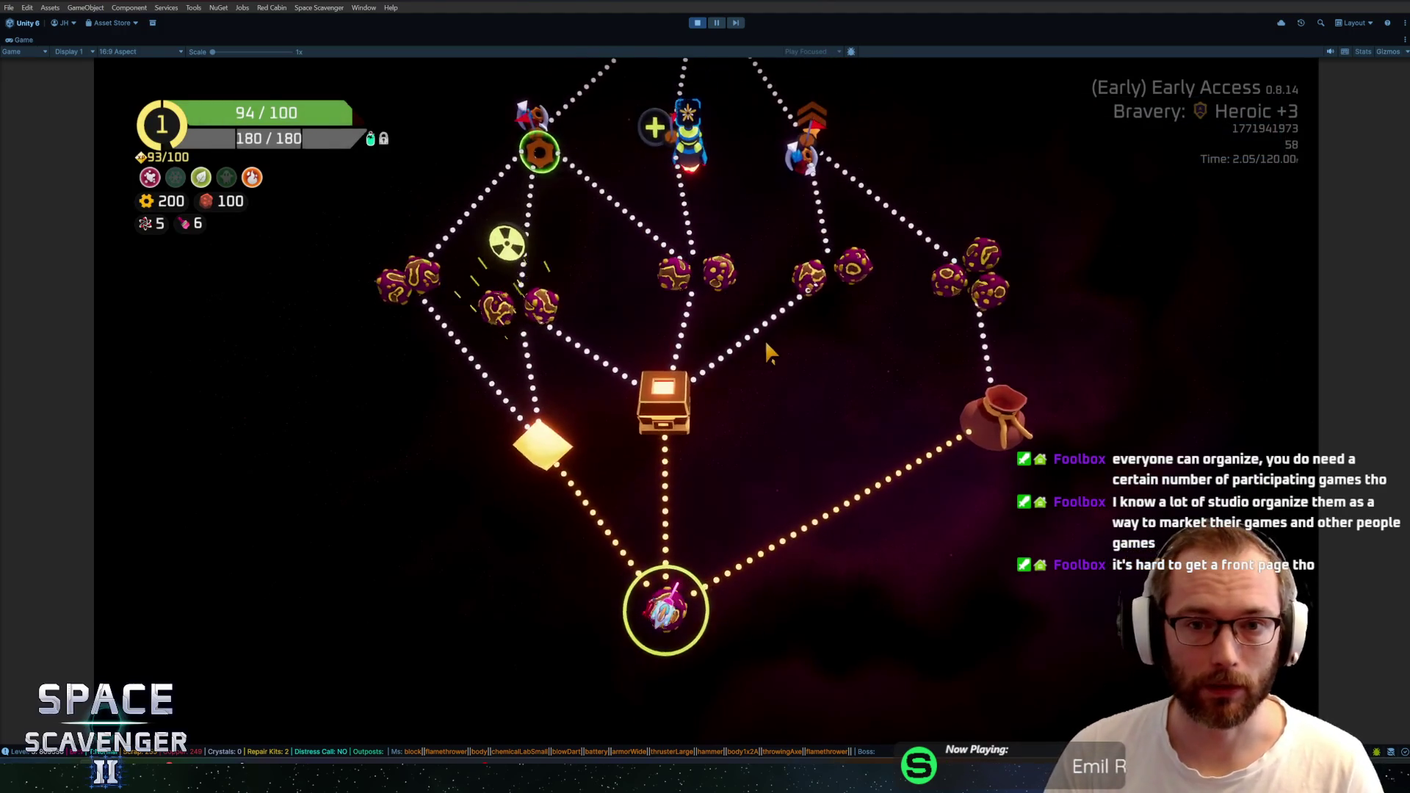
pyautogui.scroll(3, 765, 353)
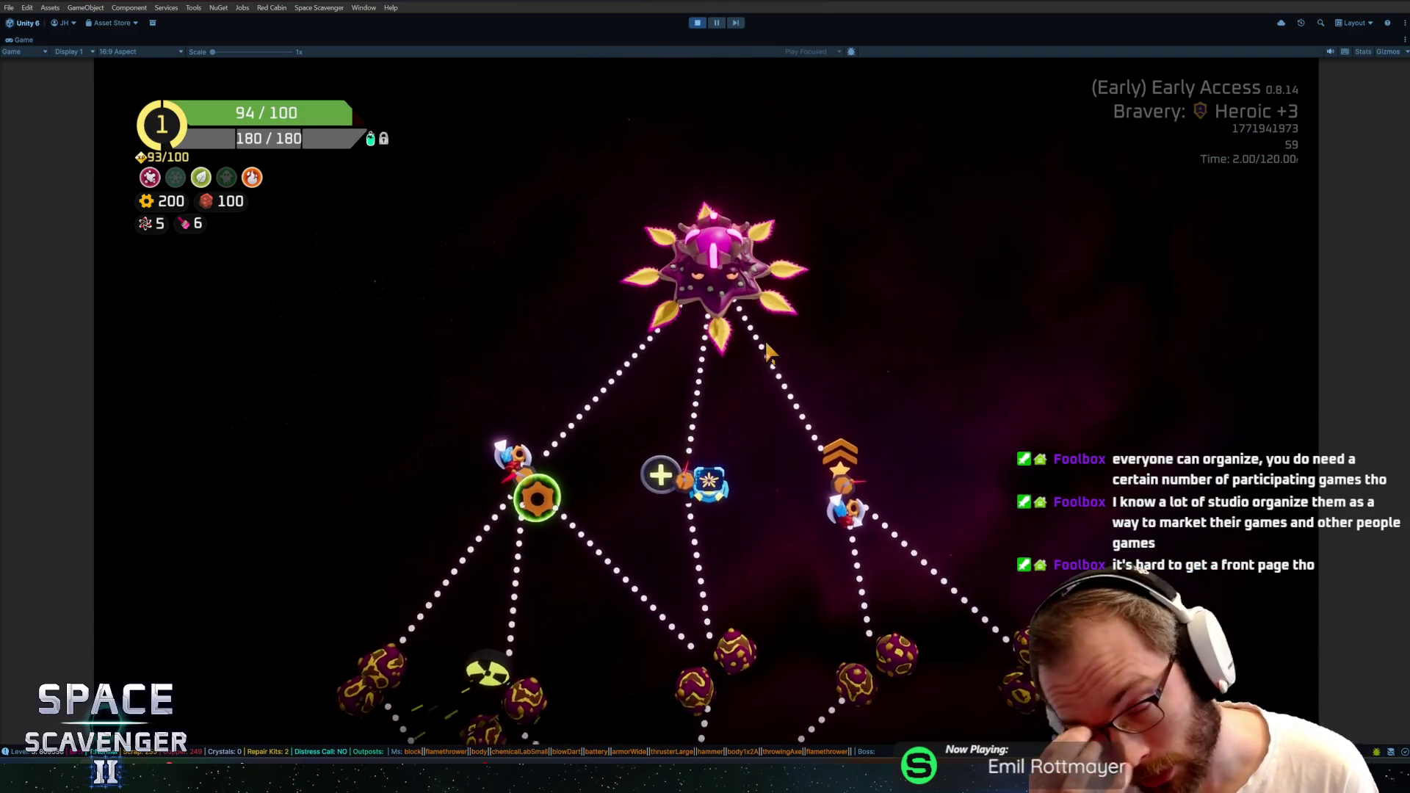
pyautogui.scroll(-2, 764, 342)
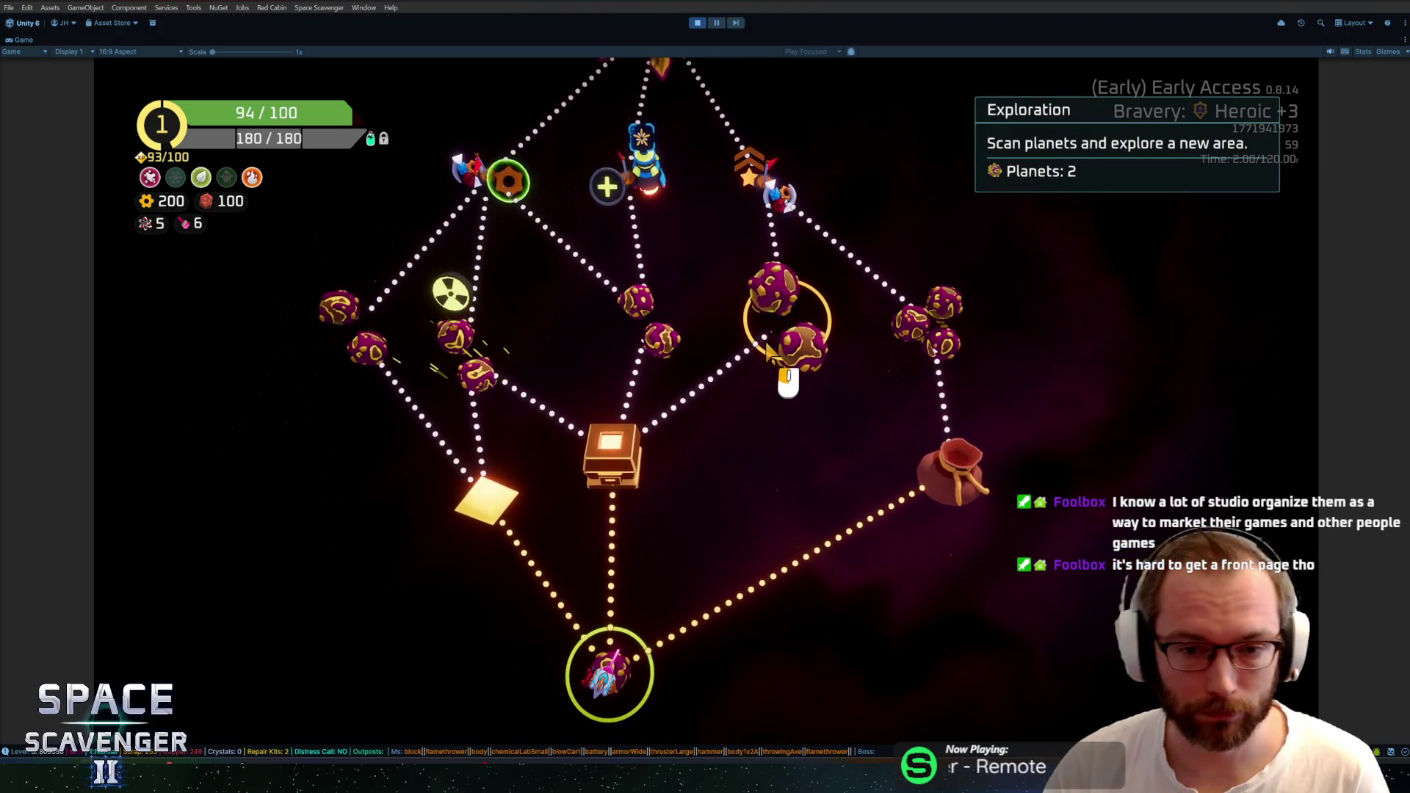
pyautogui.scroll(-2, 664, 322)
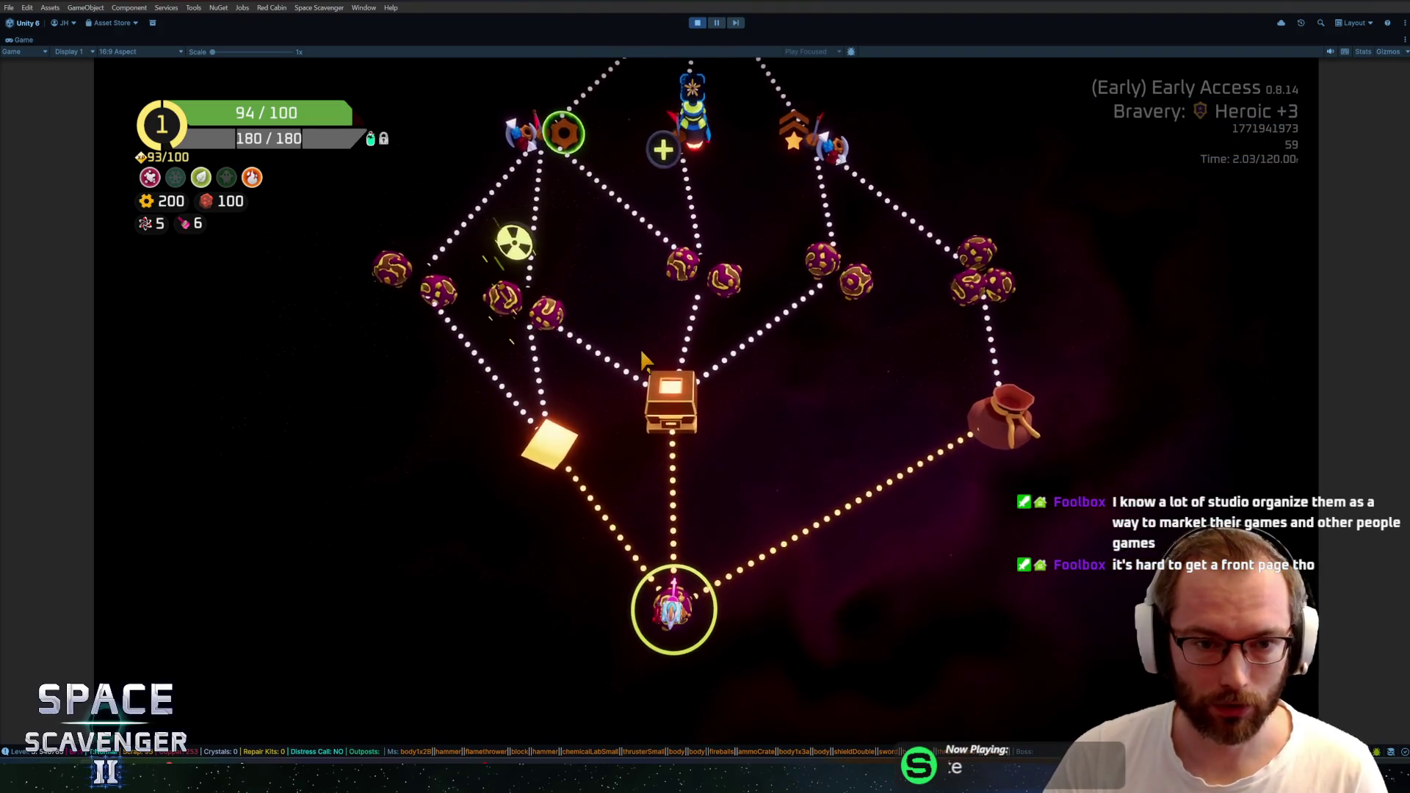
pyautogui.scroll(2, 641, 354)
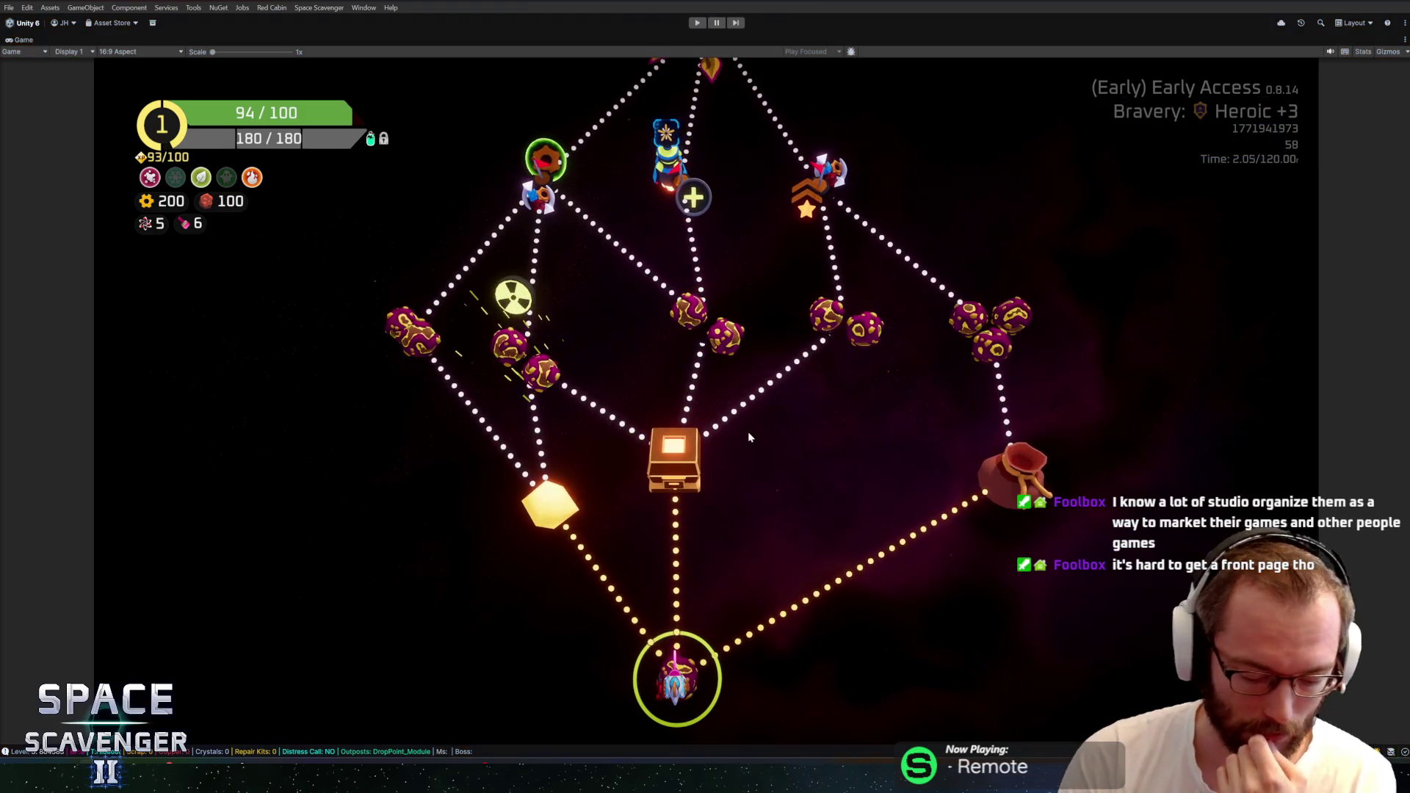
# Exit Play mode with Ctrl+P and switch to GitHub Desktop to review the 17 changed files
pyautogui.hotkey('ctrl', 'p')
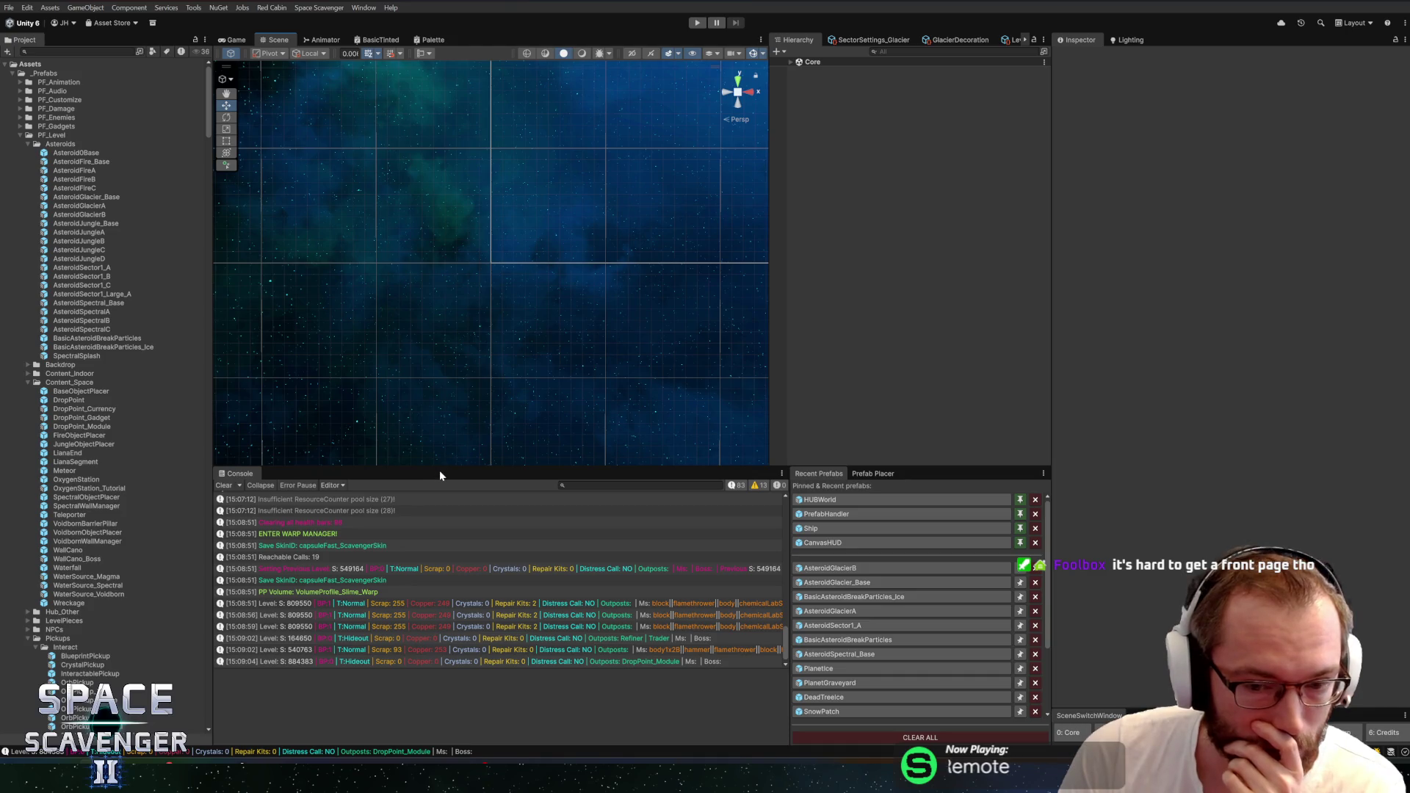
pyautogui.hotkey('alt', 'Tab')
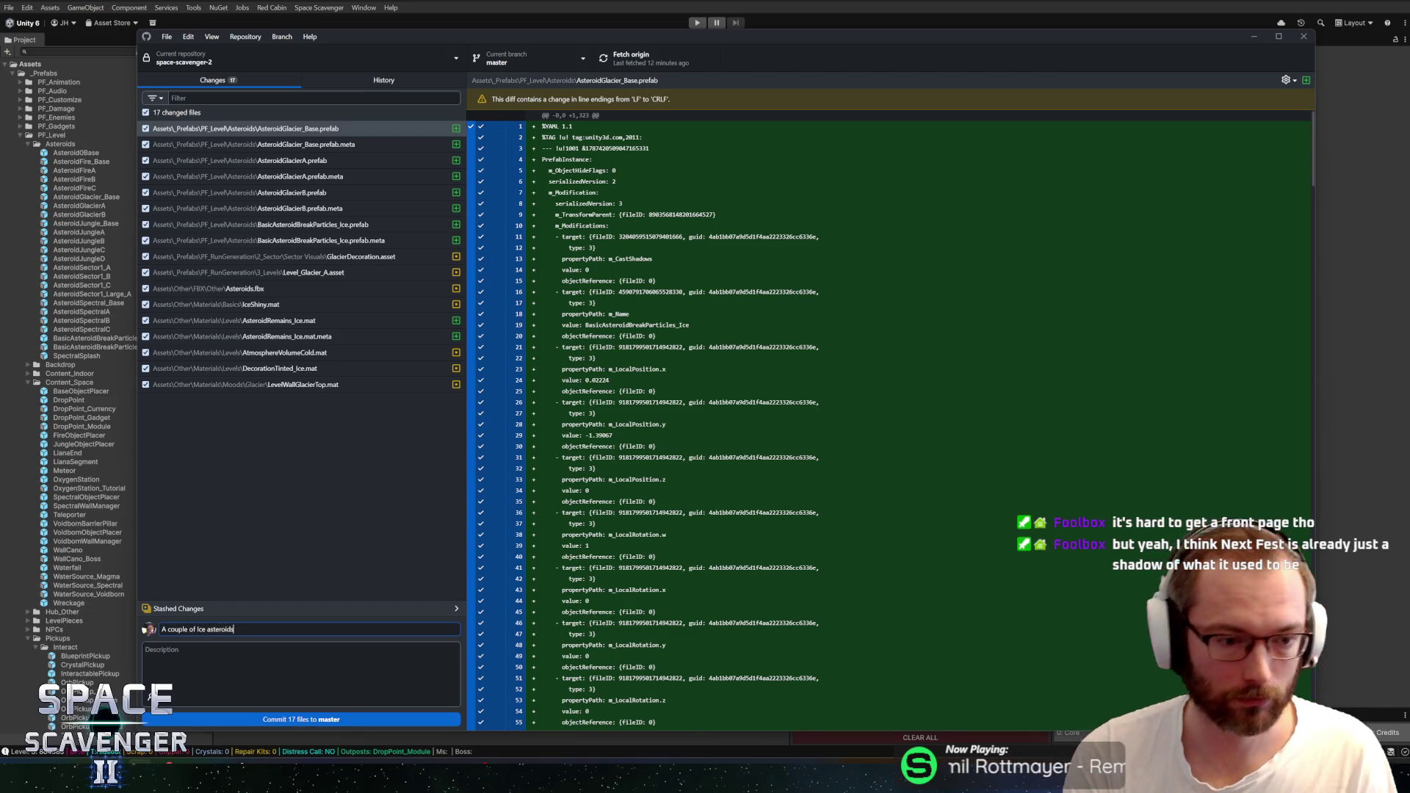
# Commit the 17 files to master as 'A couple of ice asteroids', push to origin, then restart Play mode
pyautogui.click(282, 720)
pyautogui.click(610, 60)
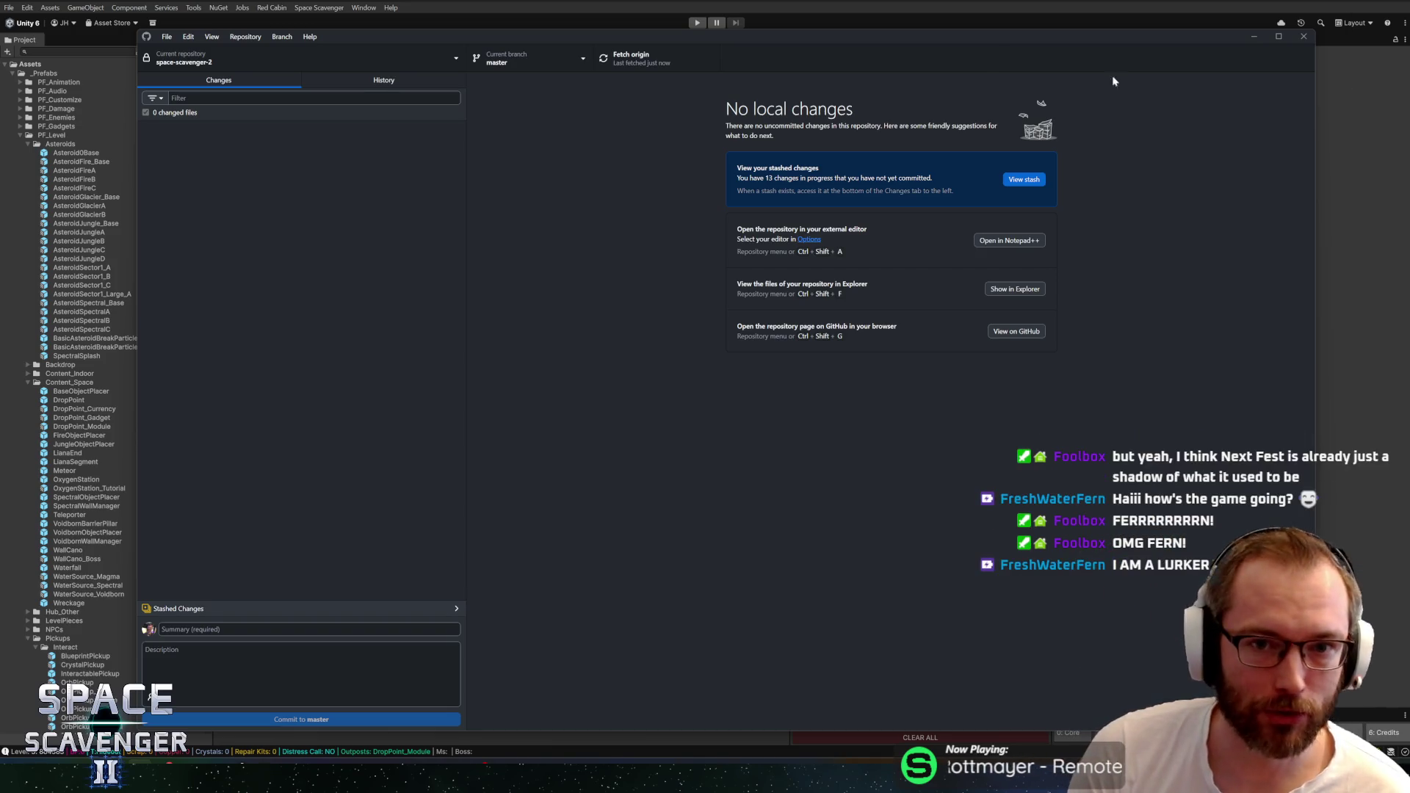
pyautogui.hotkey('alt', 'Tab')
pyautogui.click(699, 23)
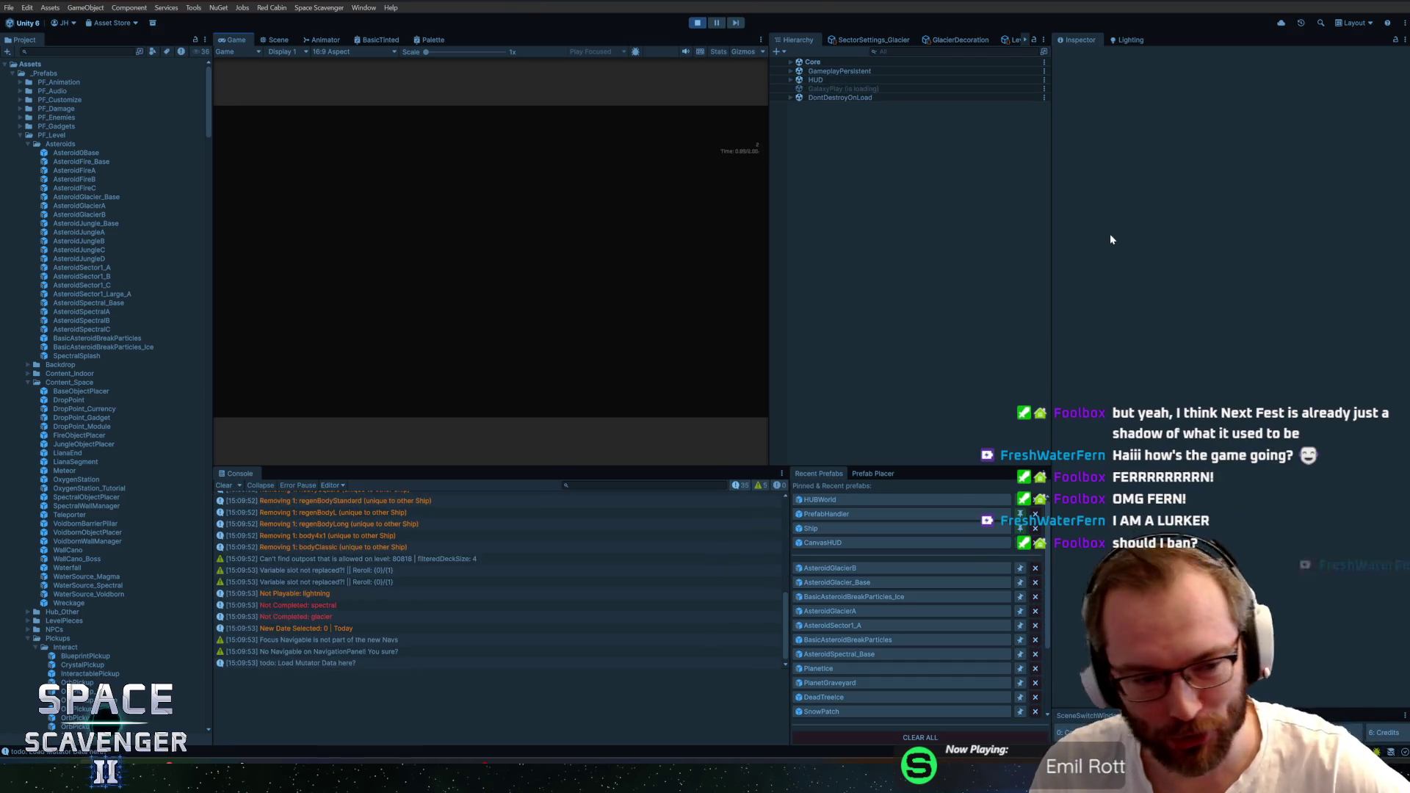
# Maximize the Game view and fly up-right through the asteroids past the ice asteroid and planet
pyautogui.doubleClick(232, 41)
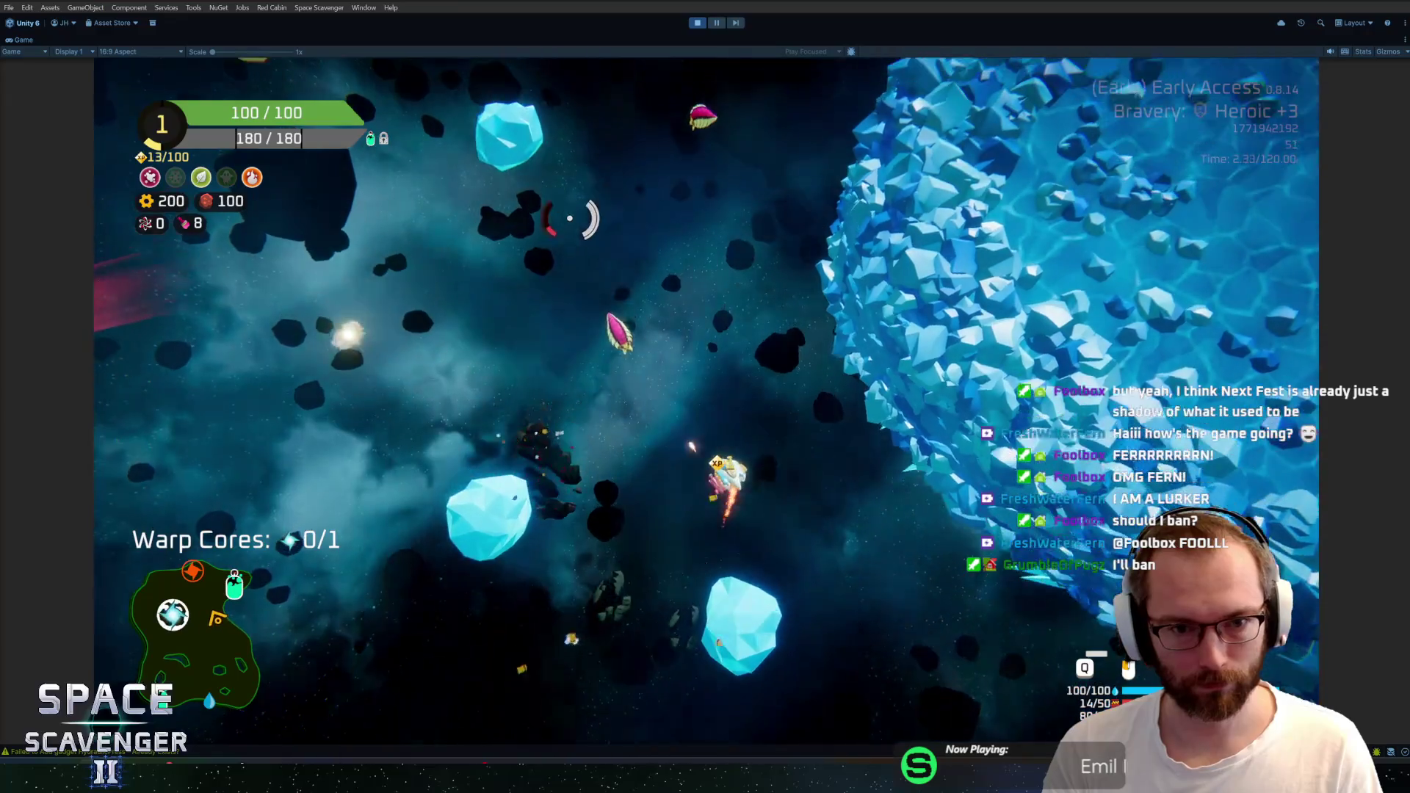
pyautogui.press('w')
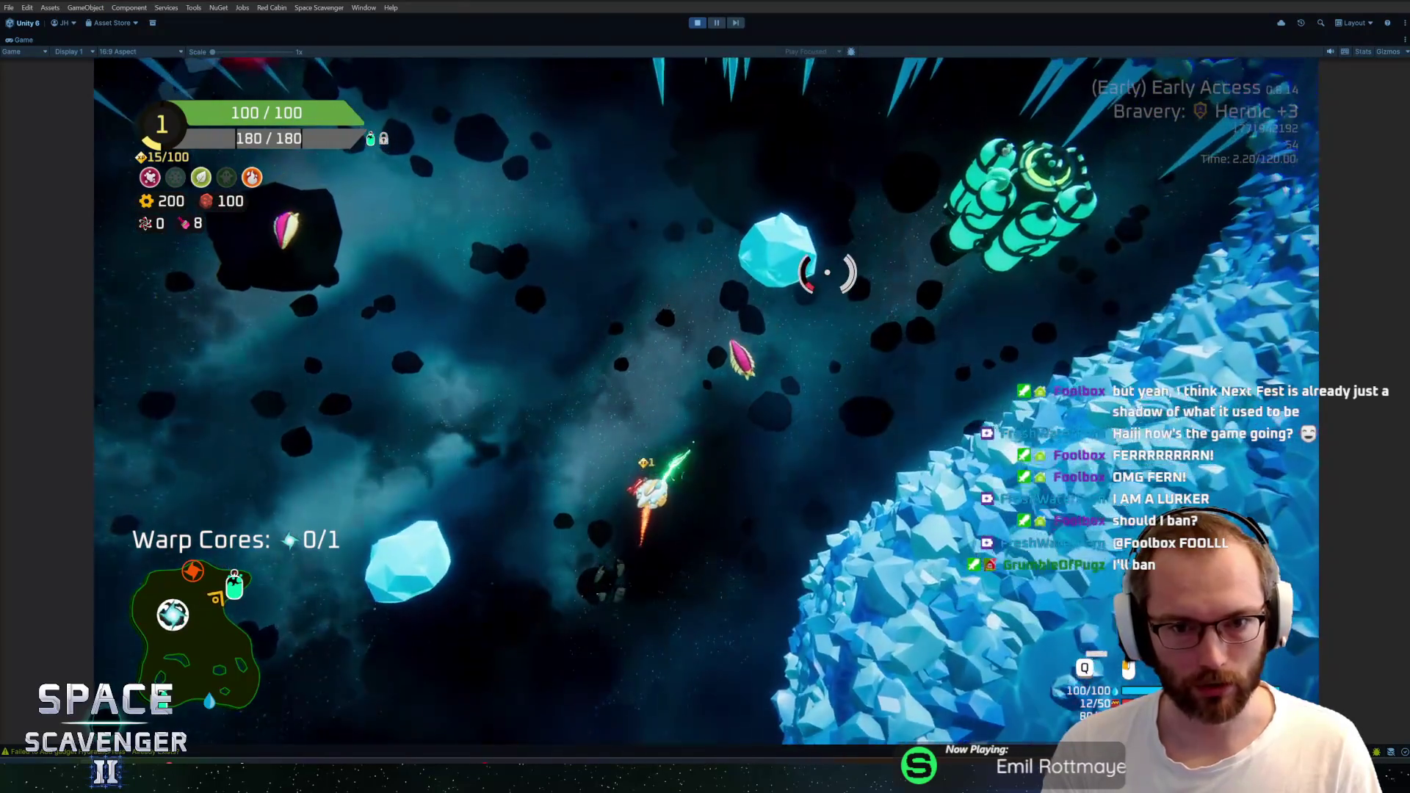
pyautogui.press('w')
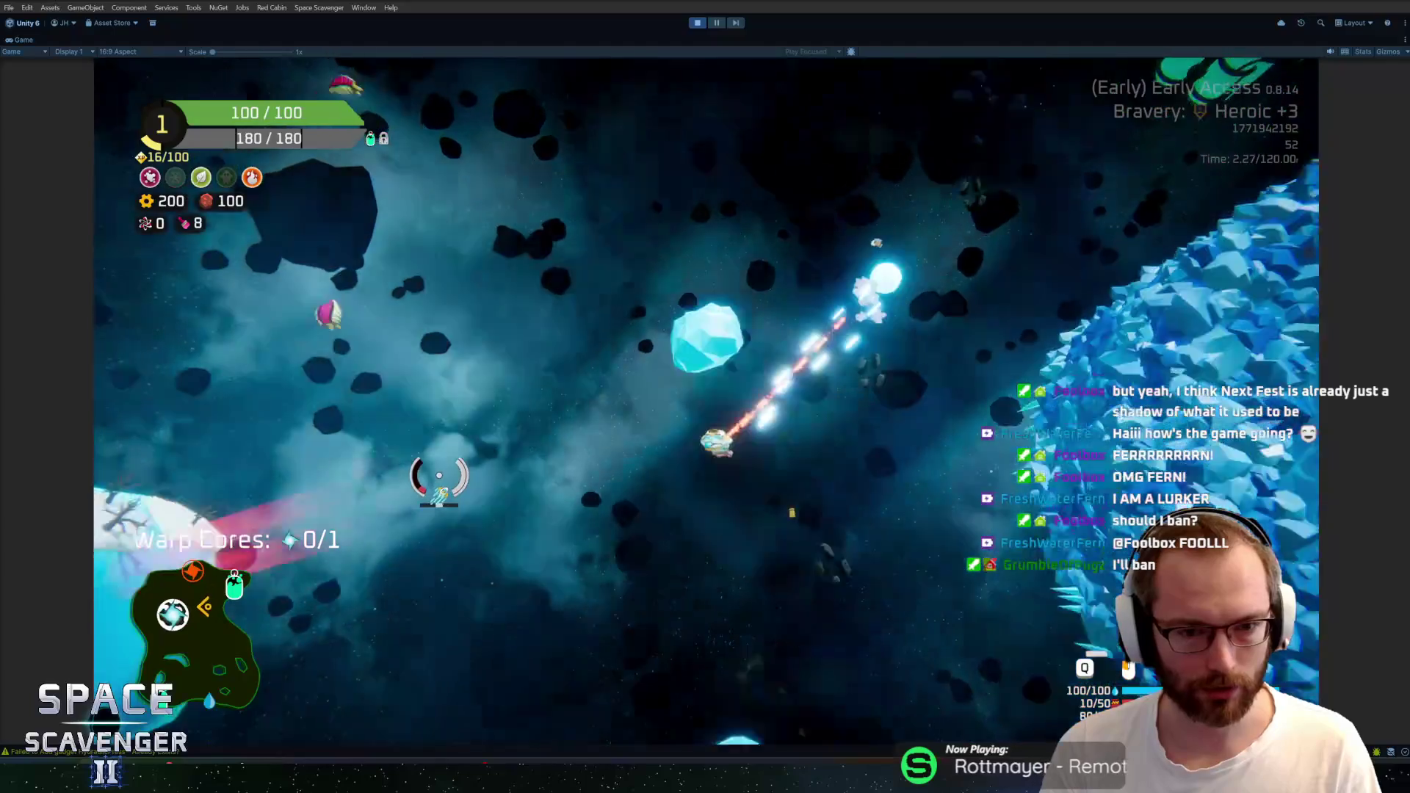
pyautogui.press('w')
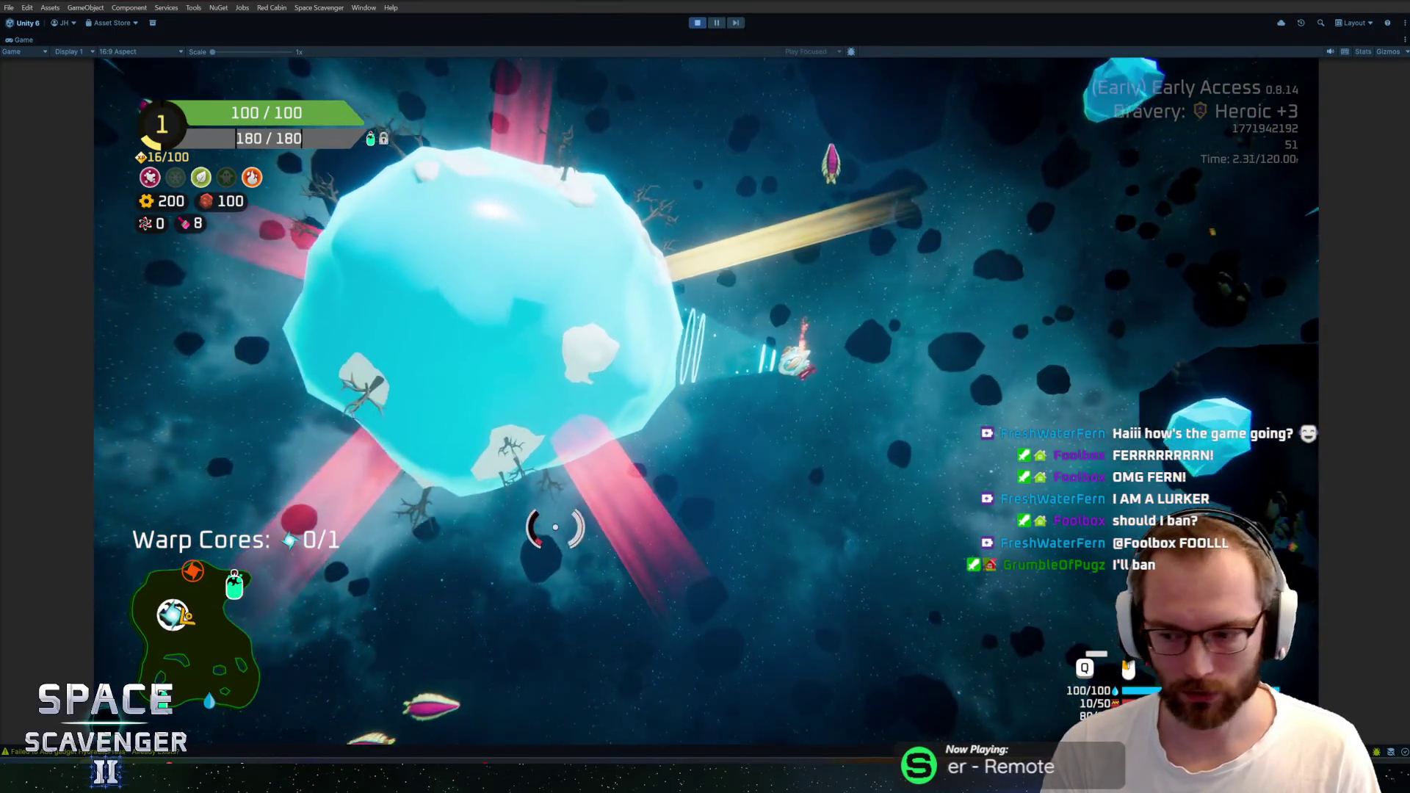
pyautogui.press('w')
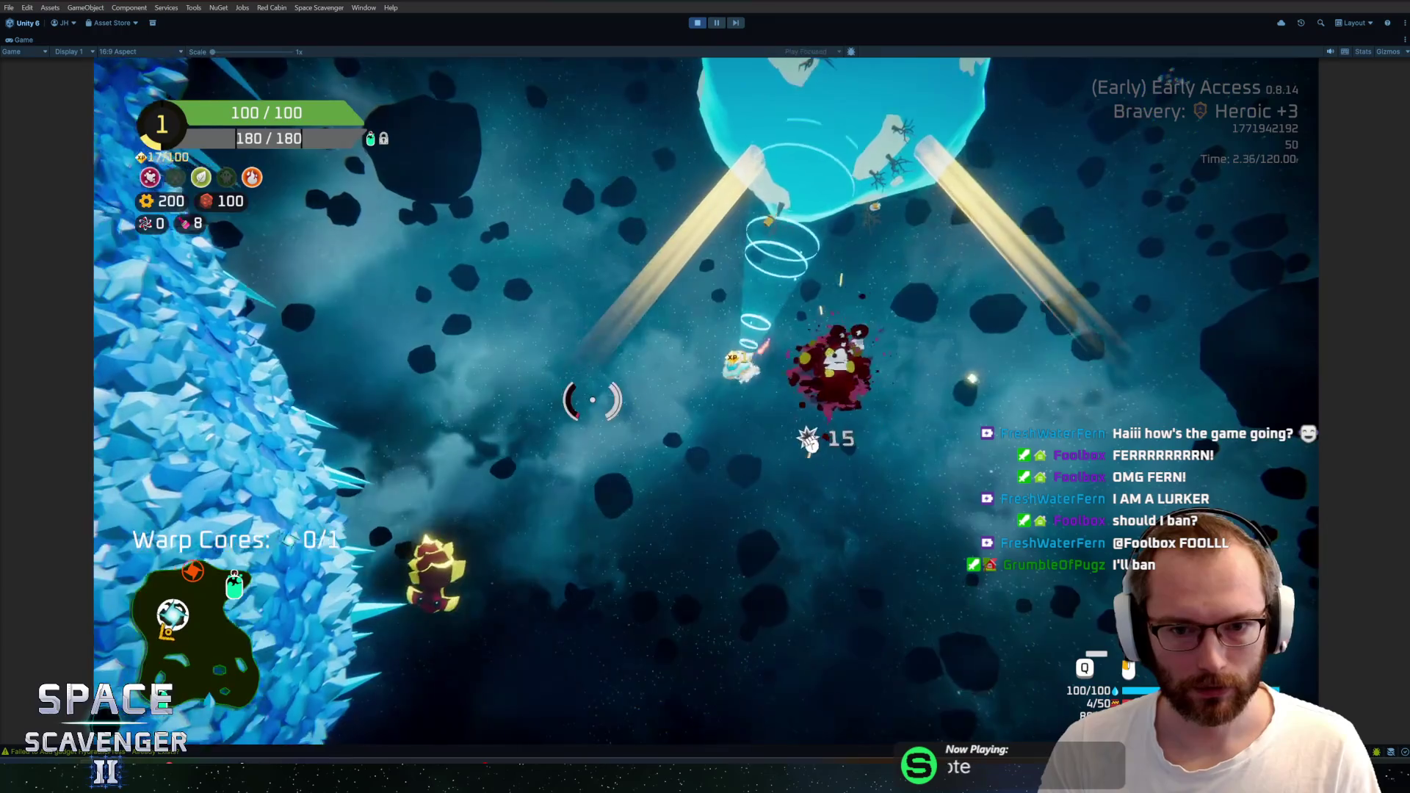
pyautogui.press('w')
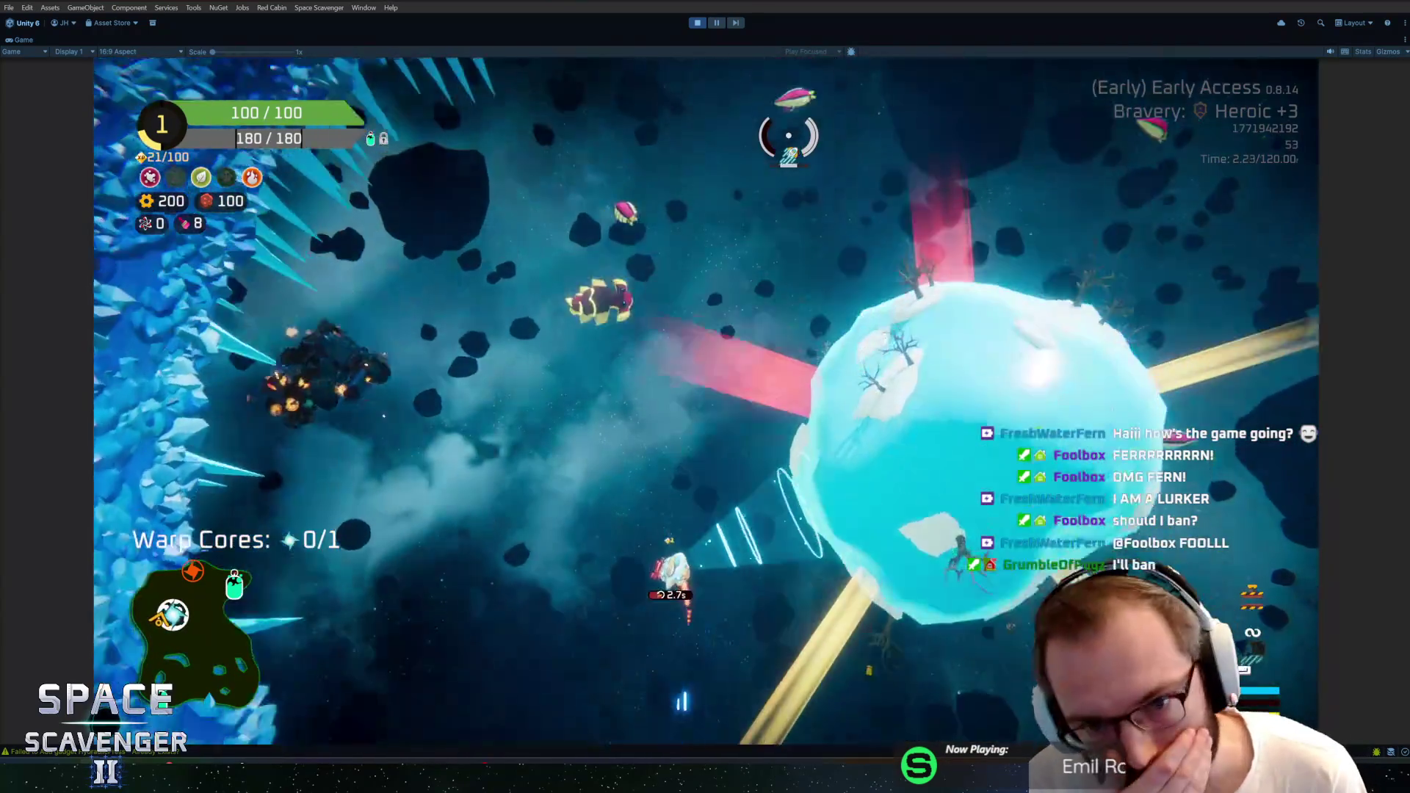
pyautogui.press('w')
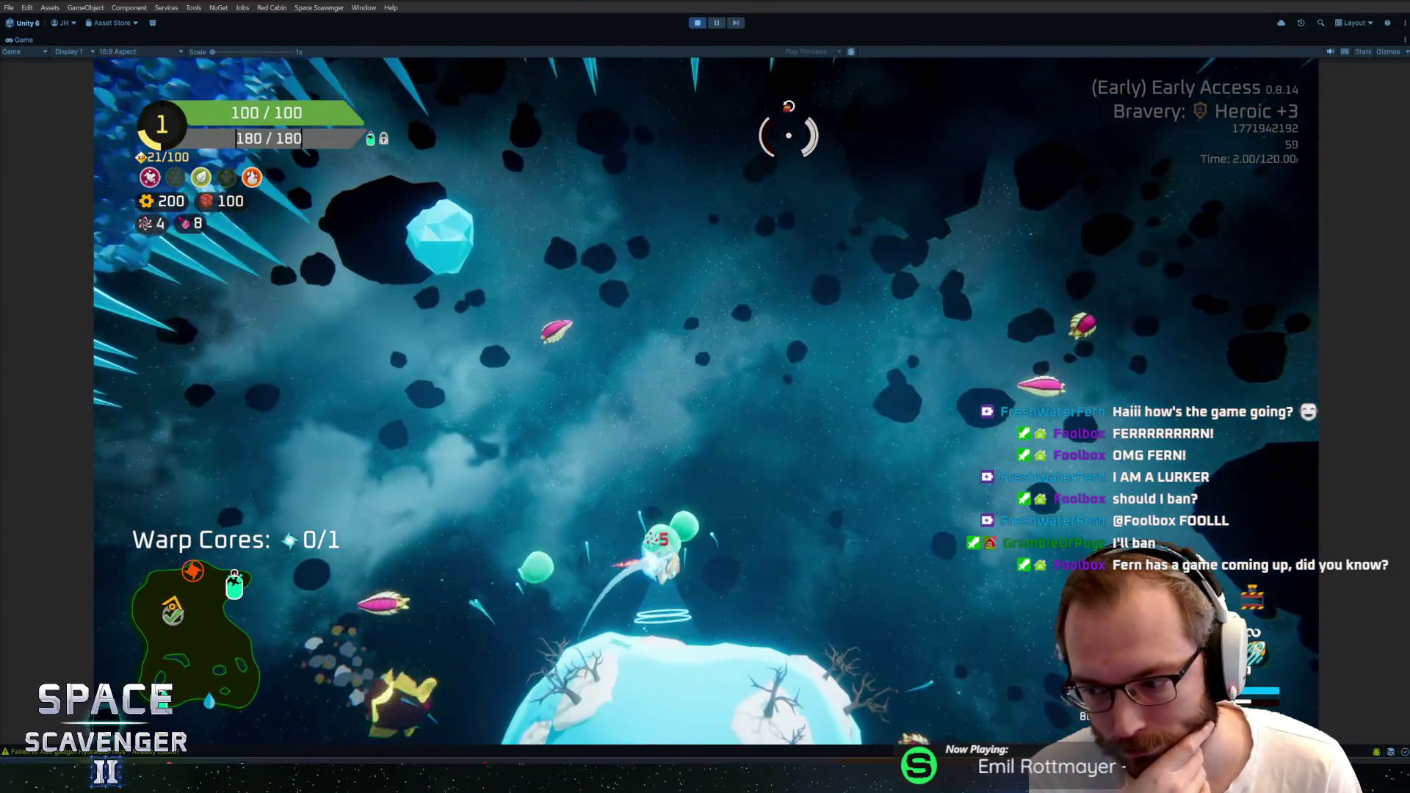
pyautogui.press('w')
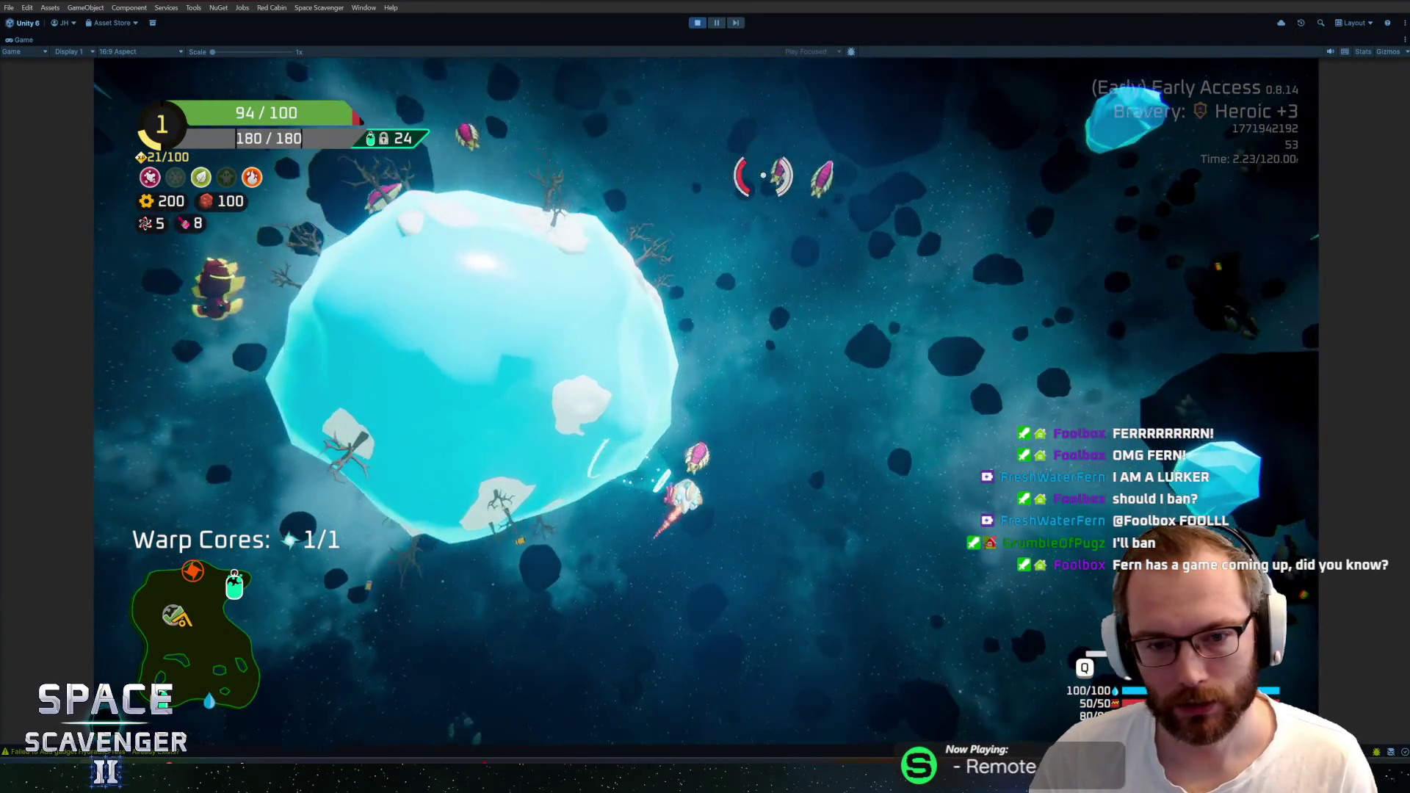
# Attack and destroy an enemy, then fly up into the ice field past the large ice asteroid
pyautogui.press('w')
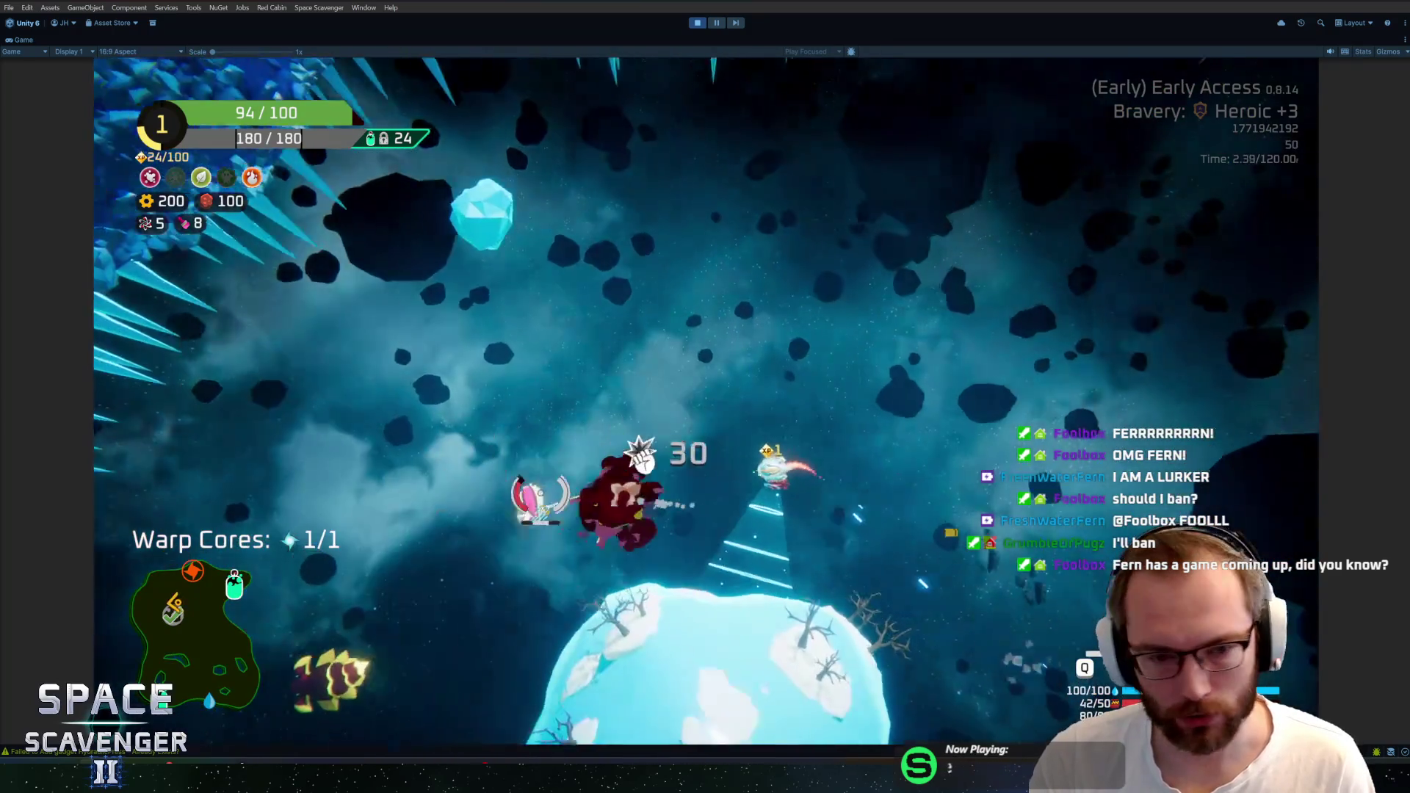
pyautogui.press('w')
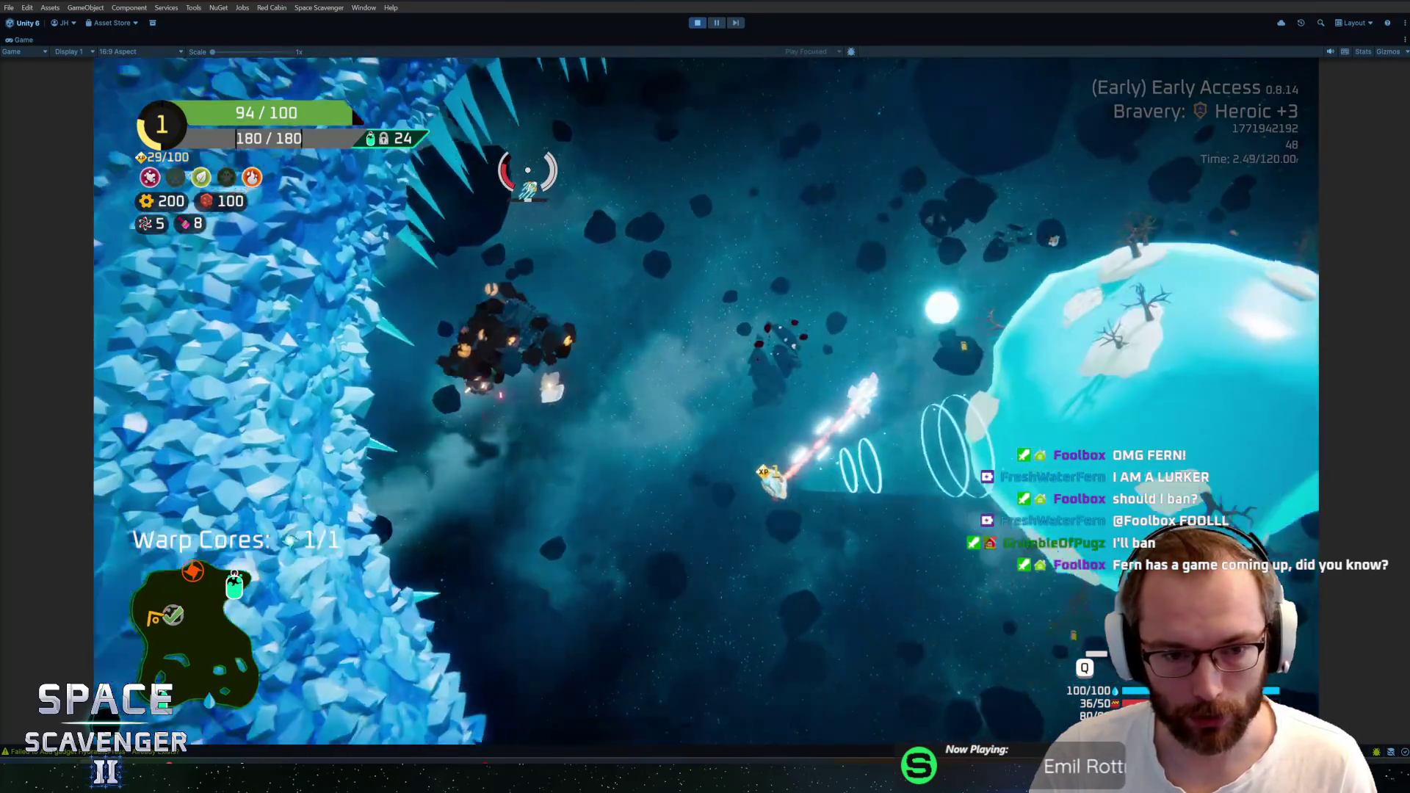
pyautogui.press('w')
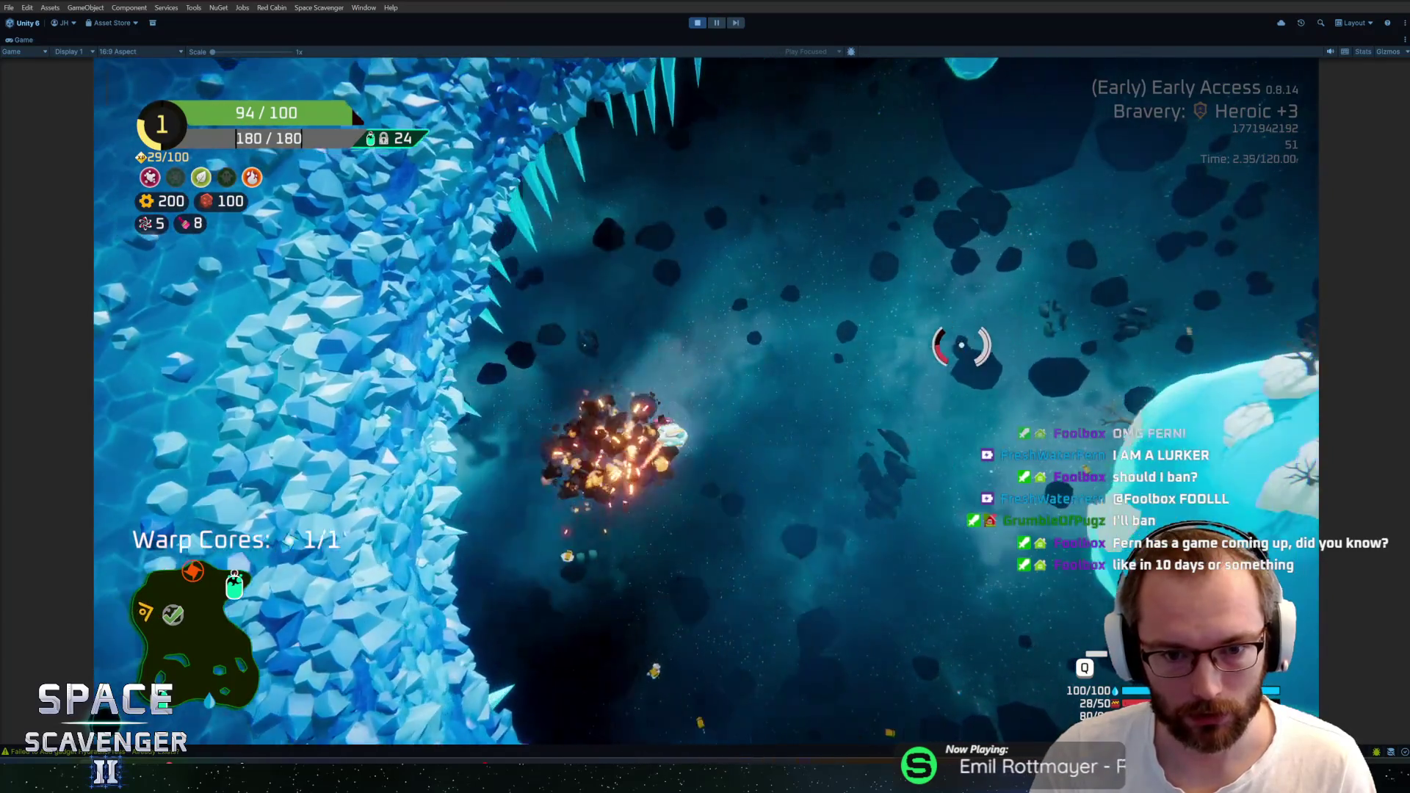
pyautogui.press('w')
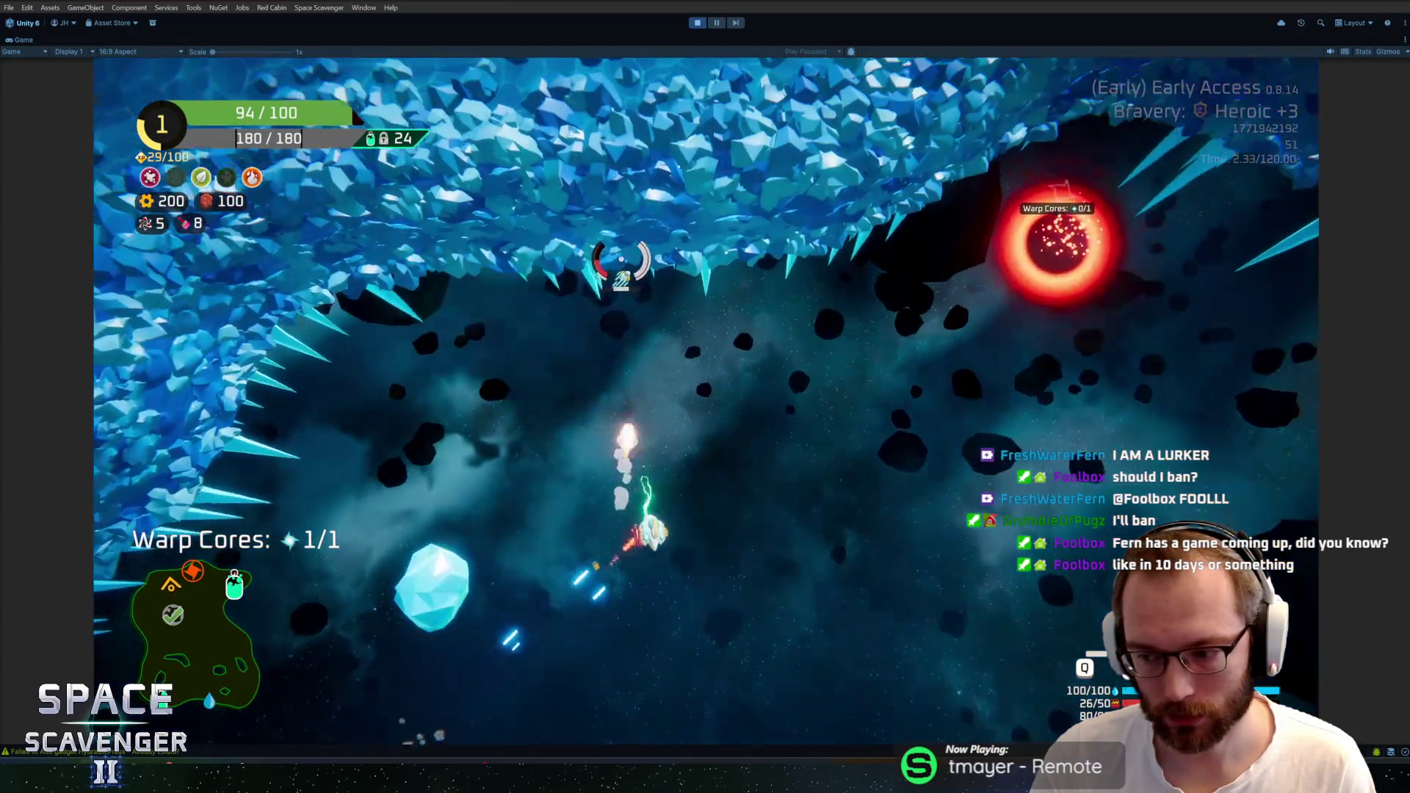
pyautogui.press('w')
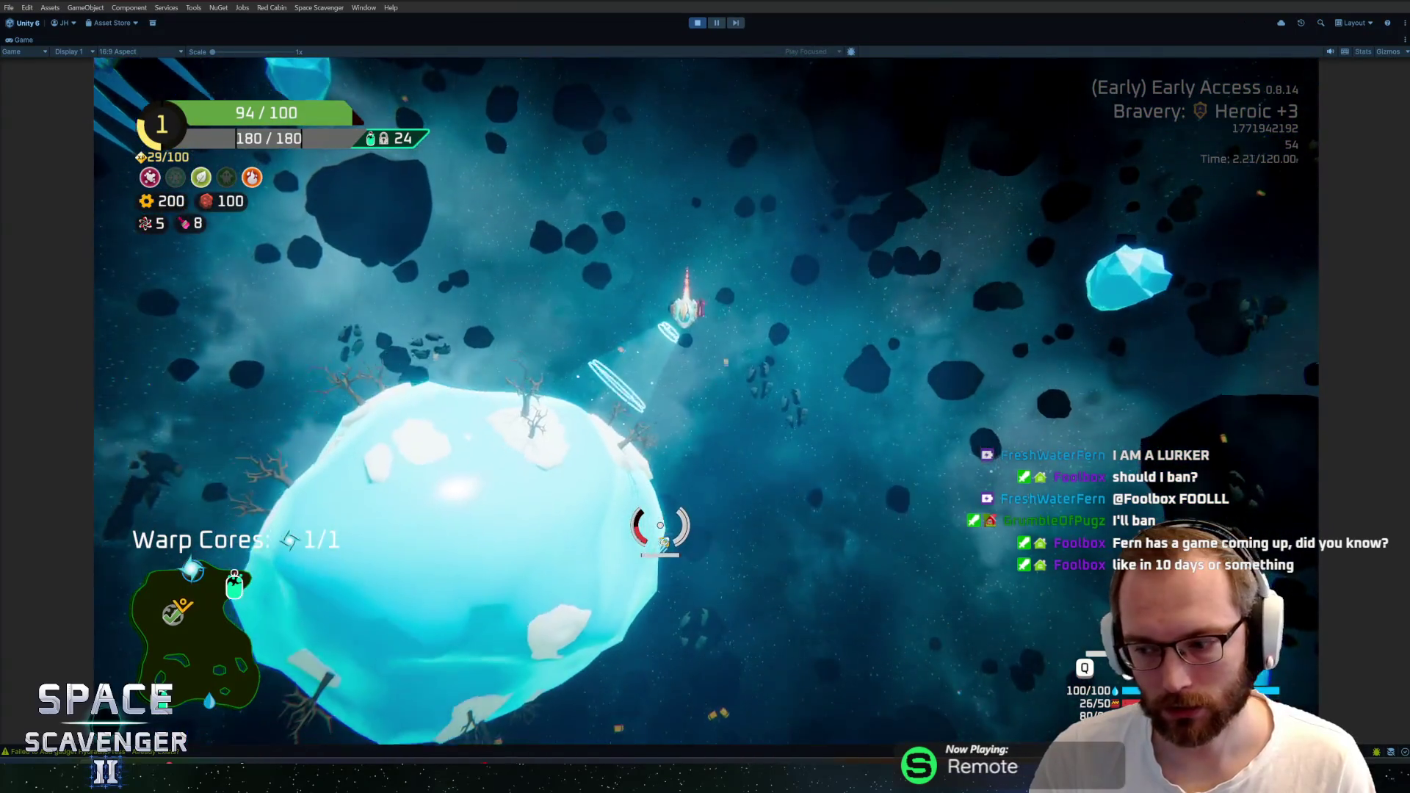
pyautogui.press('w')
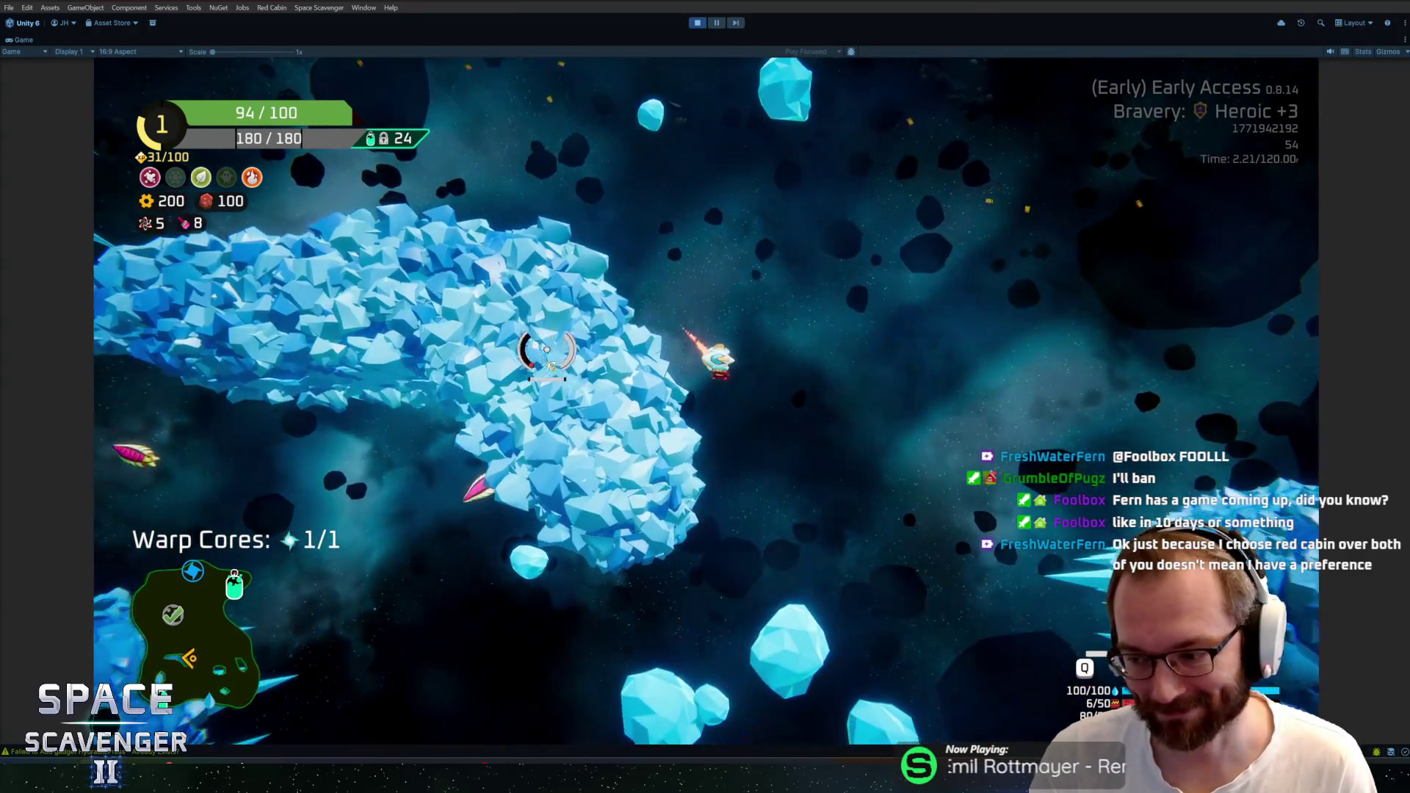
# Fly on through the ice field into a new area, firing at enemies
pyautogui.press('w')
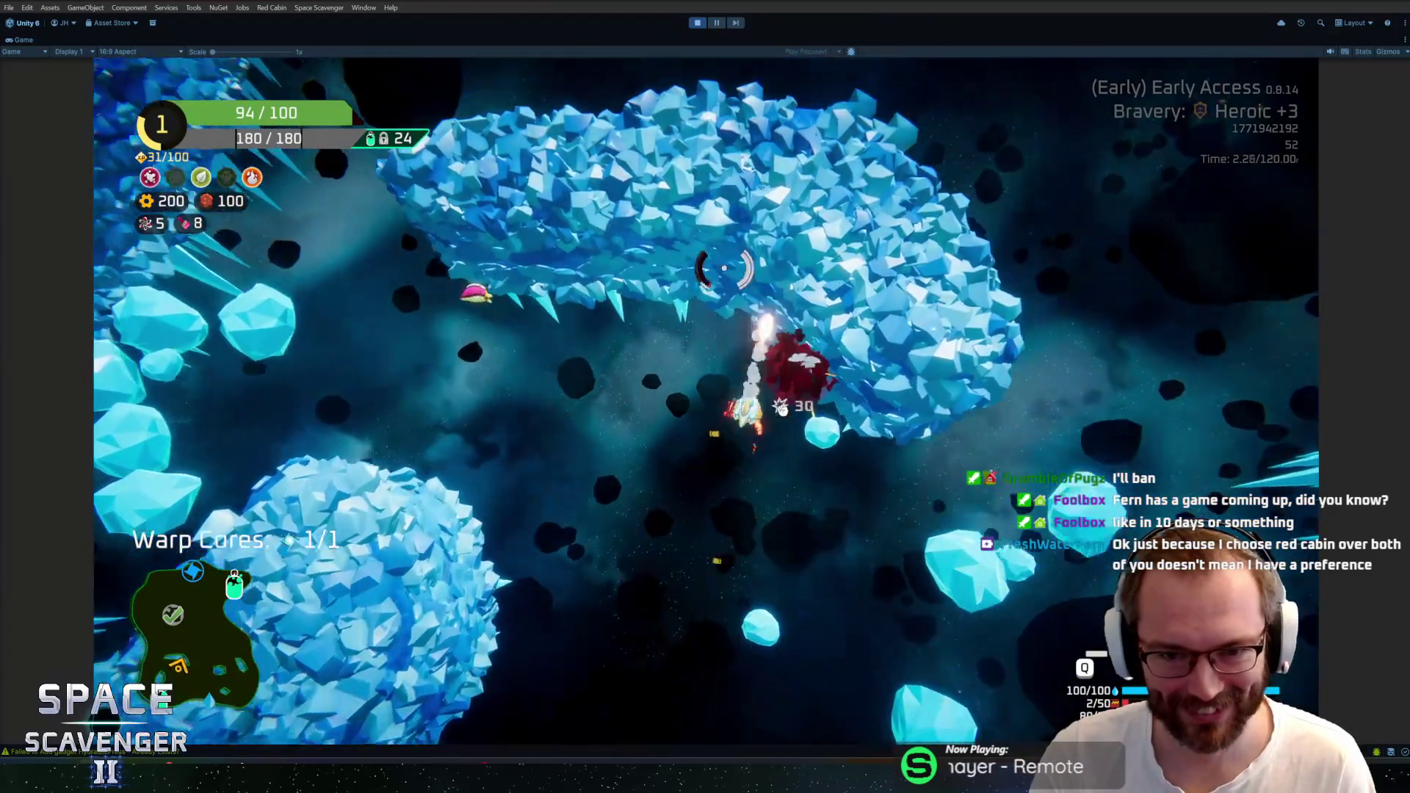
pyautogui.press('w')
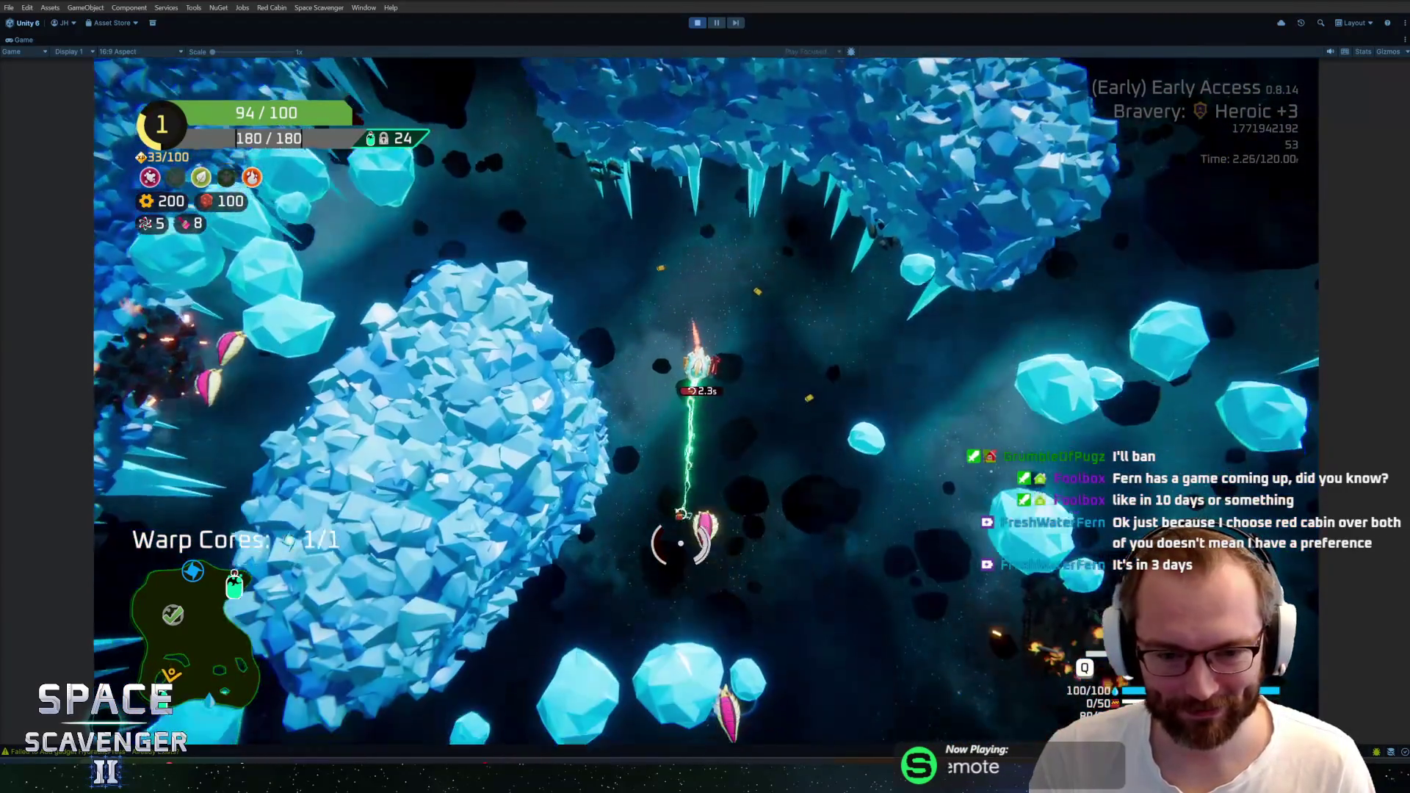
pyautogui.press('s')
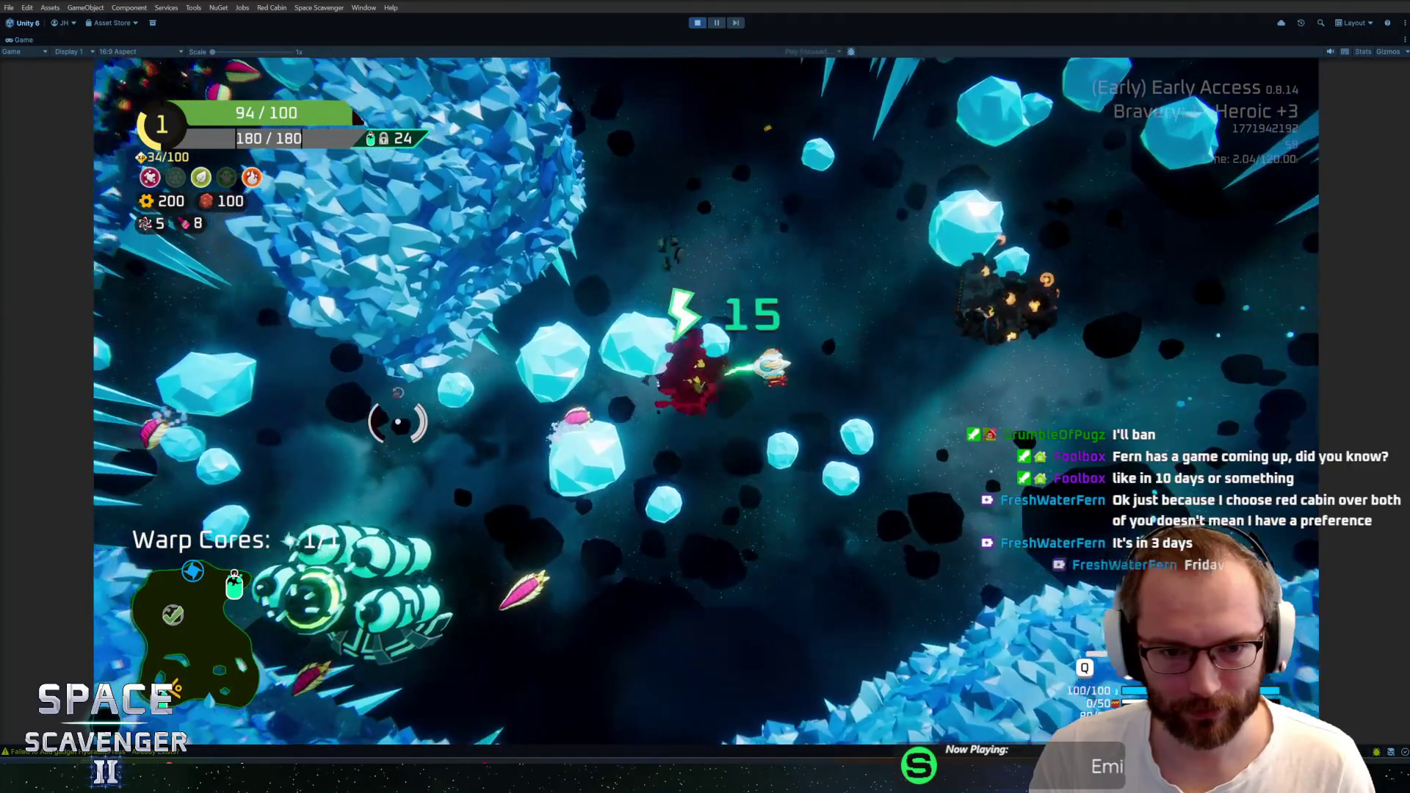
pyautogui.press('a')
pyautogui.press('d')
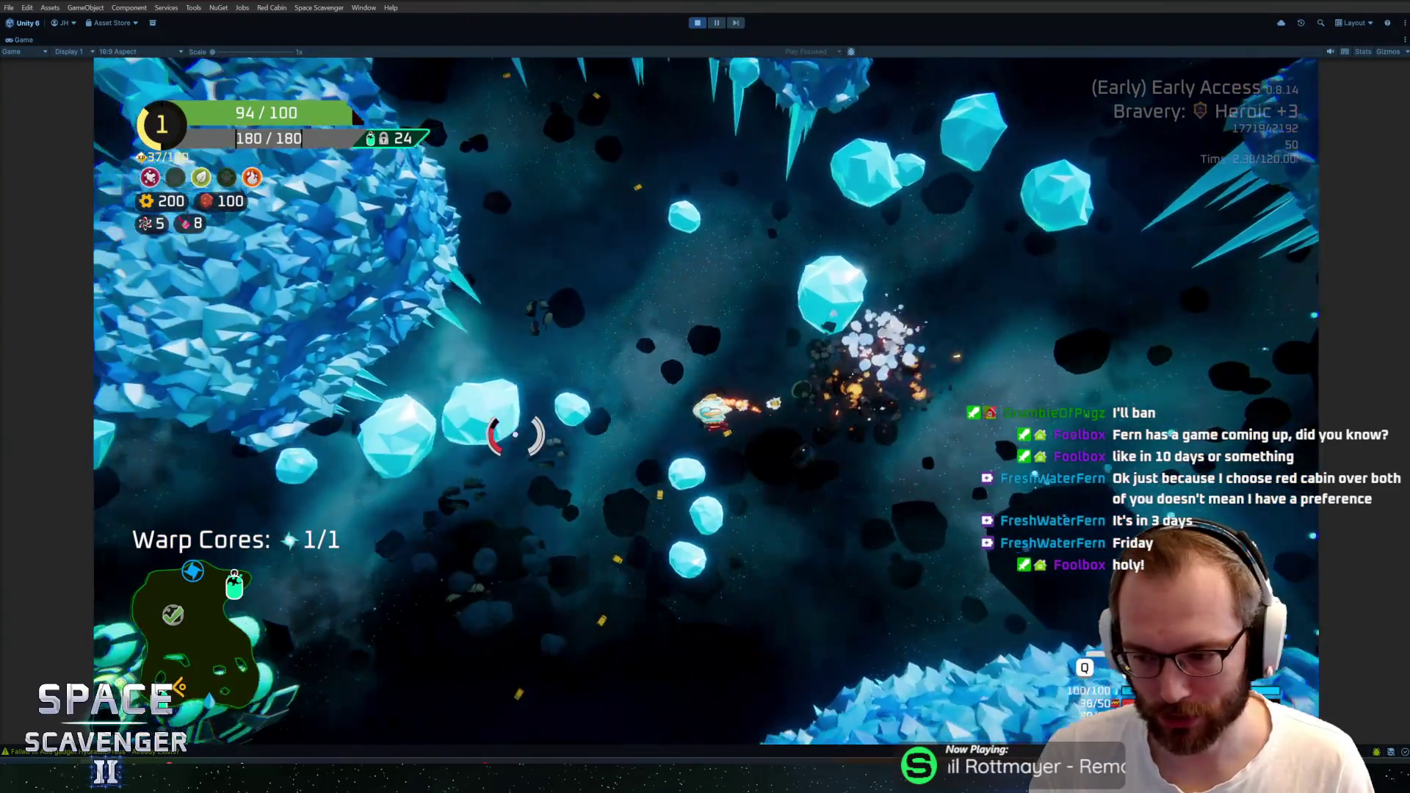
# Stop at the oxygen station and claim the 145 scrap reward
pyautogui.press('f')
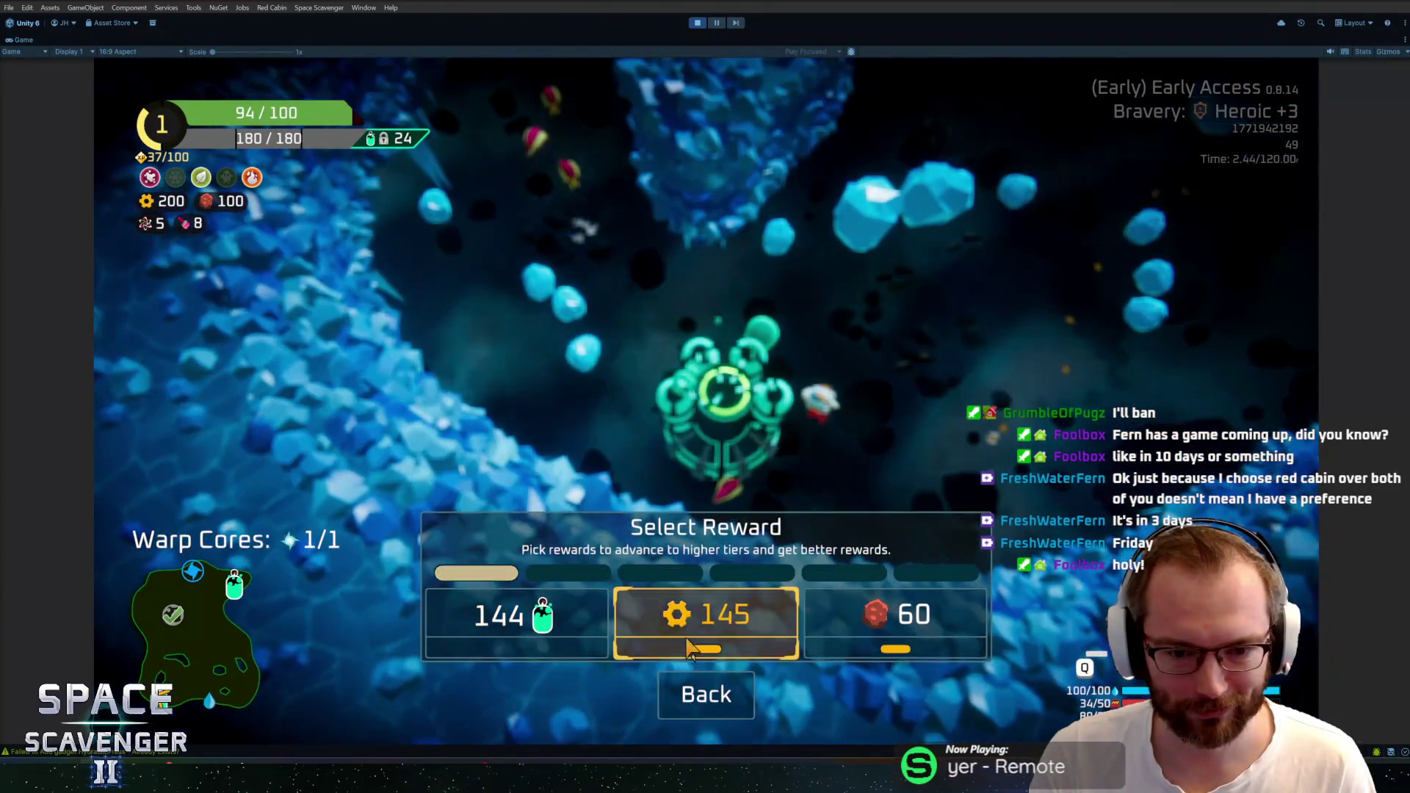
pyautogui.press('Escape')
pyautogui.press('w')
pyautogui.press('a')
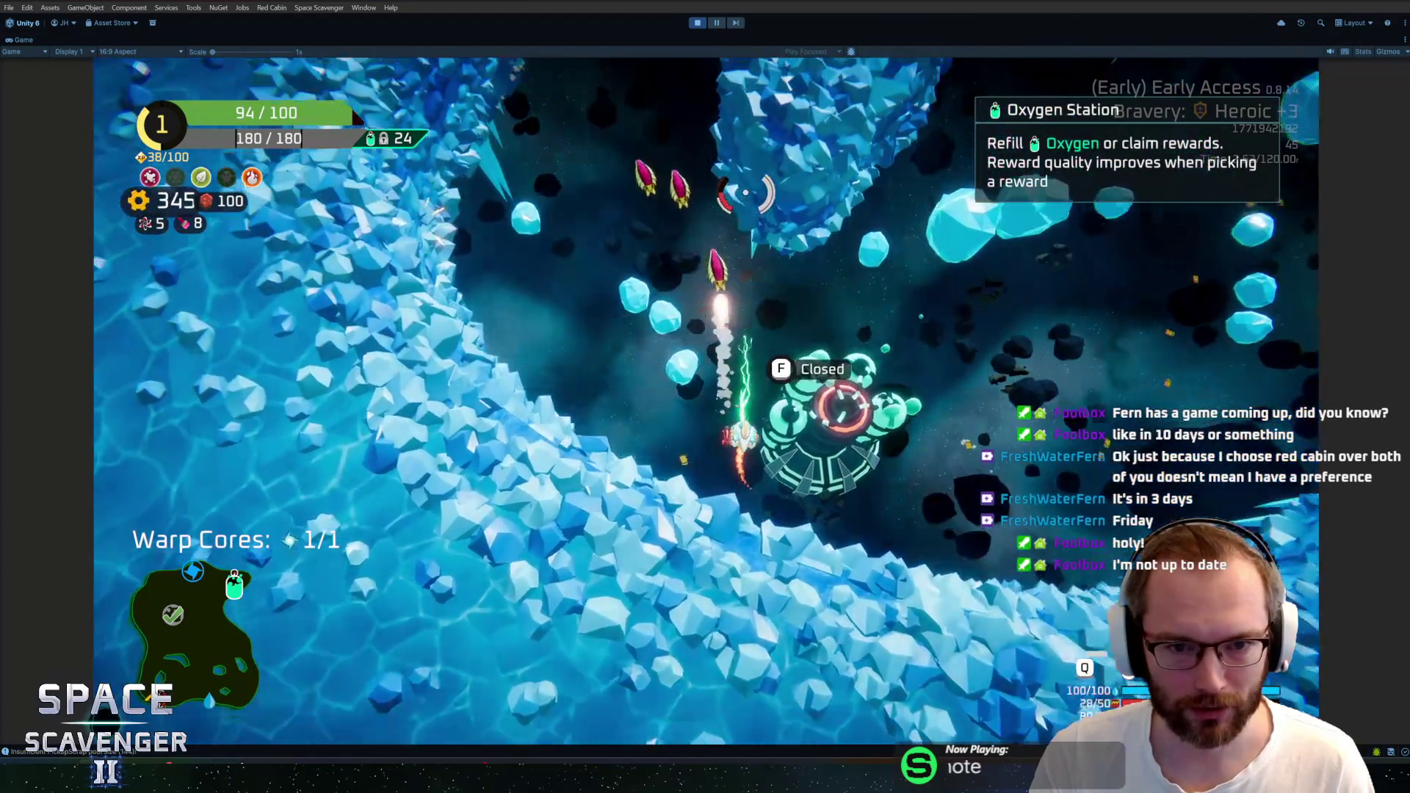
# Fly up the ice canyon, shooting boulders, past the ice planet to another oxygen station
pyautogui.press('w')
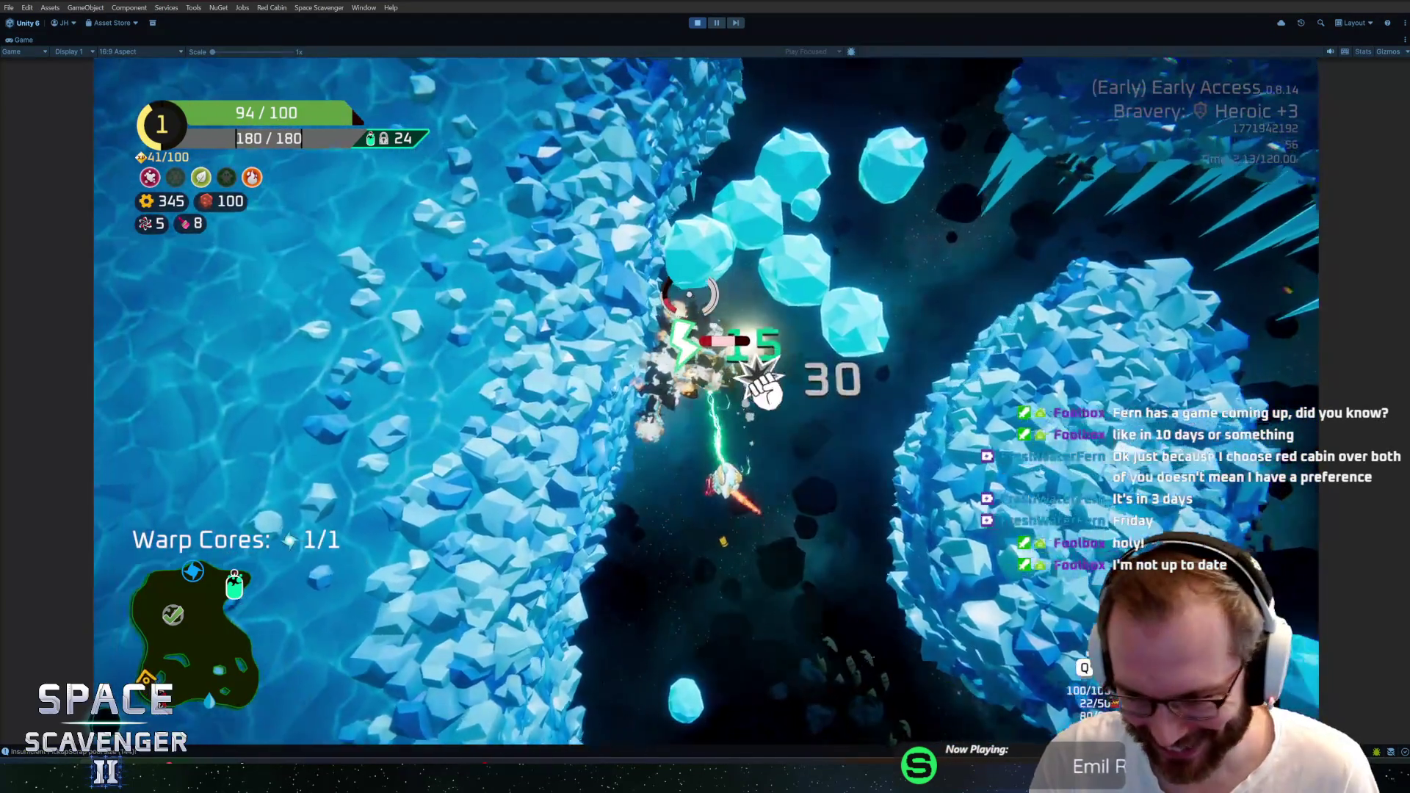
pyautogui.press('w')
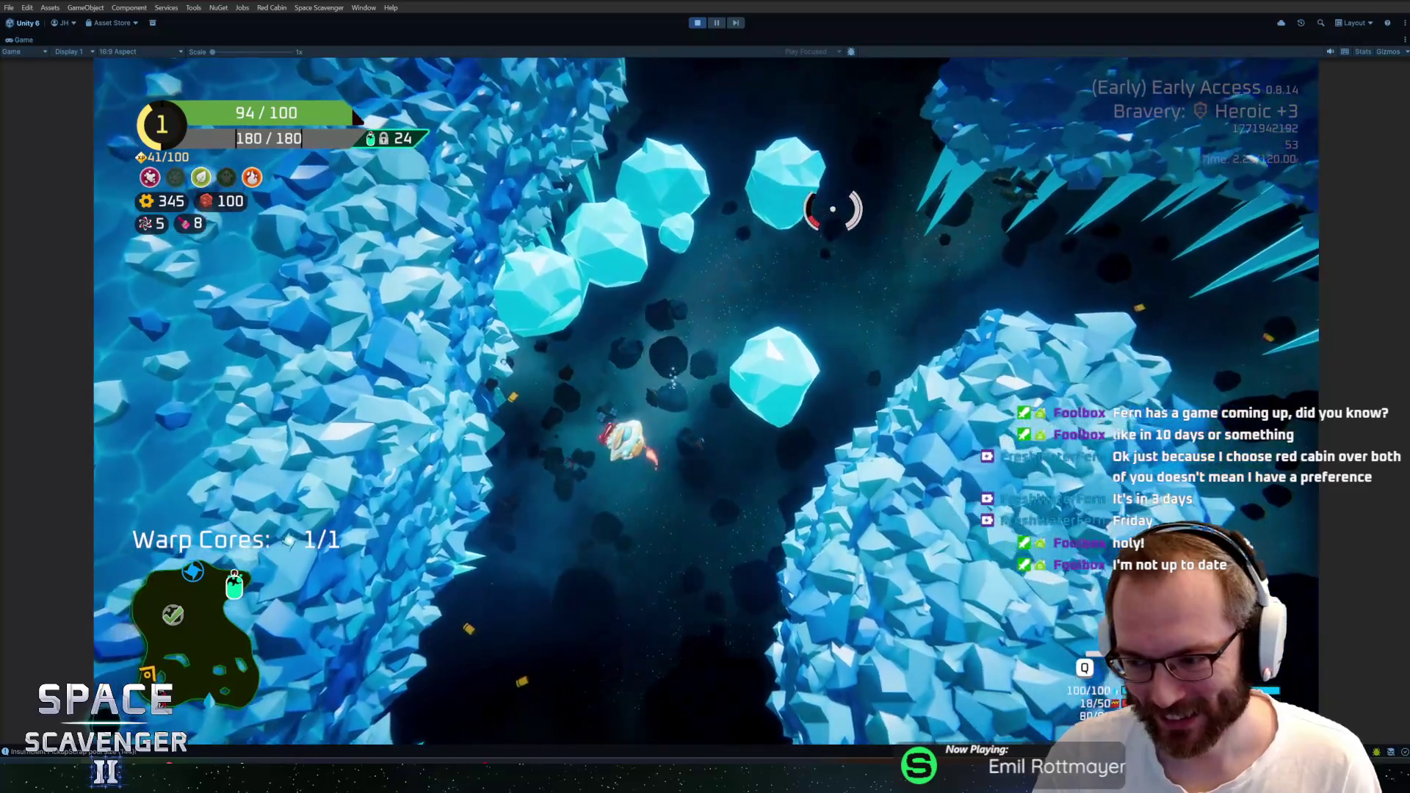
pyautogui.press('w')
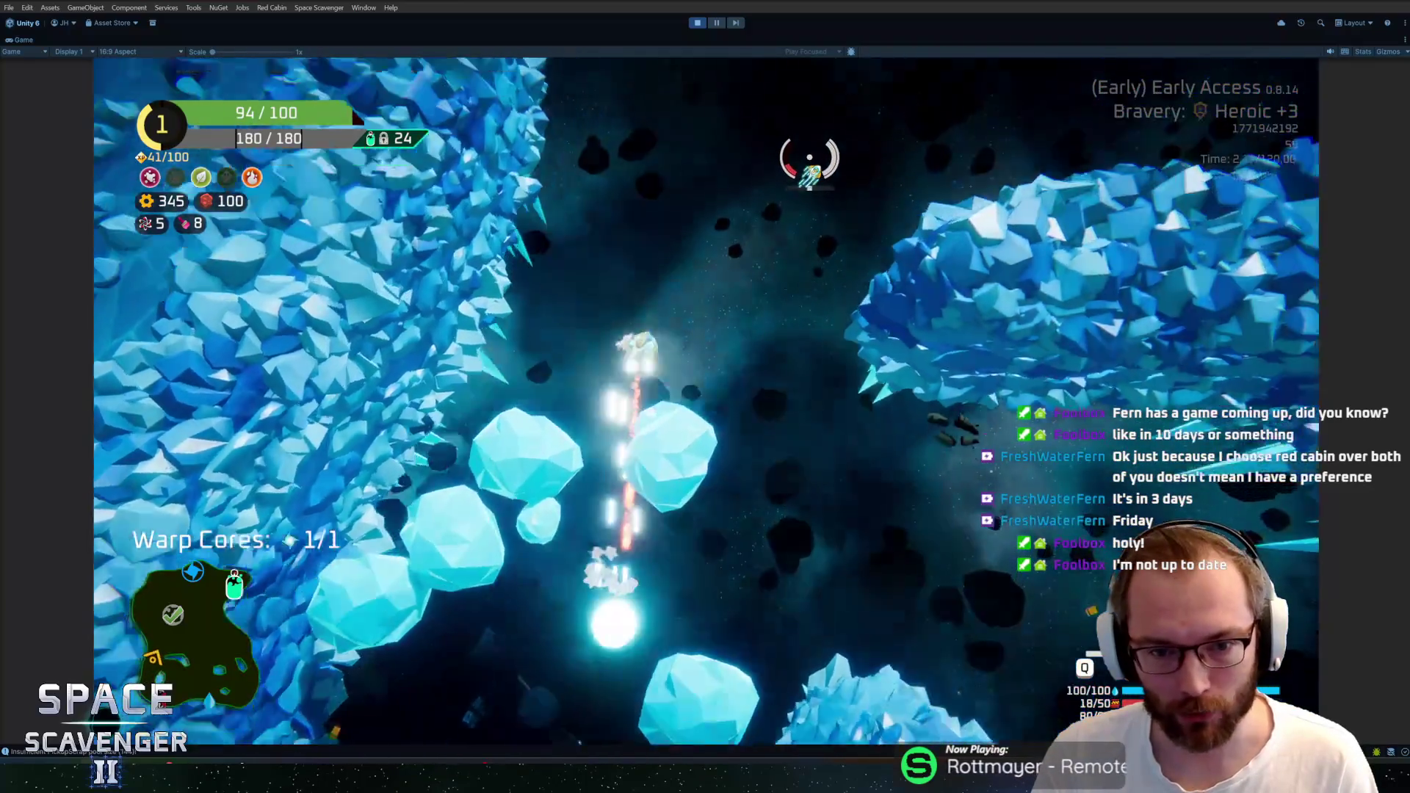
pyautogui.press('w')
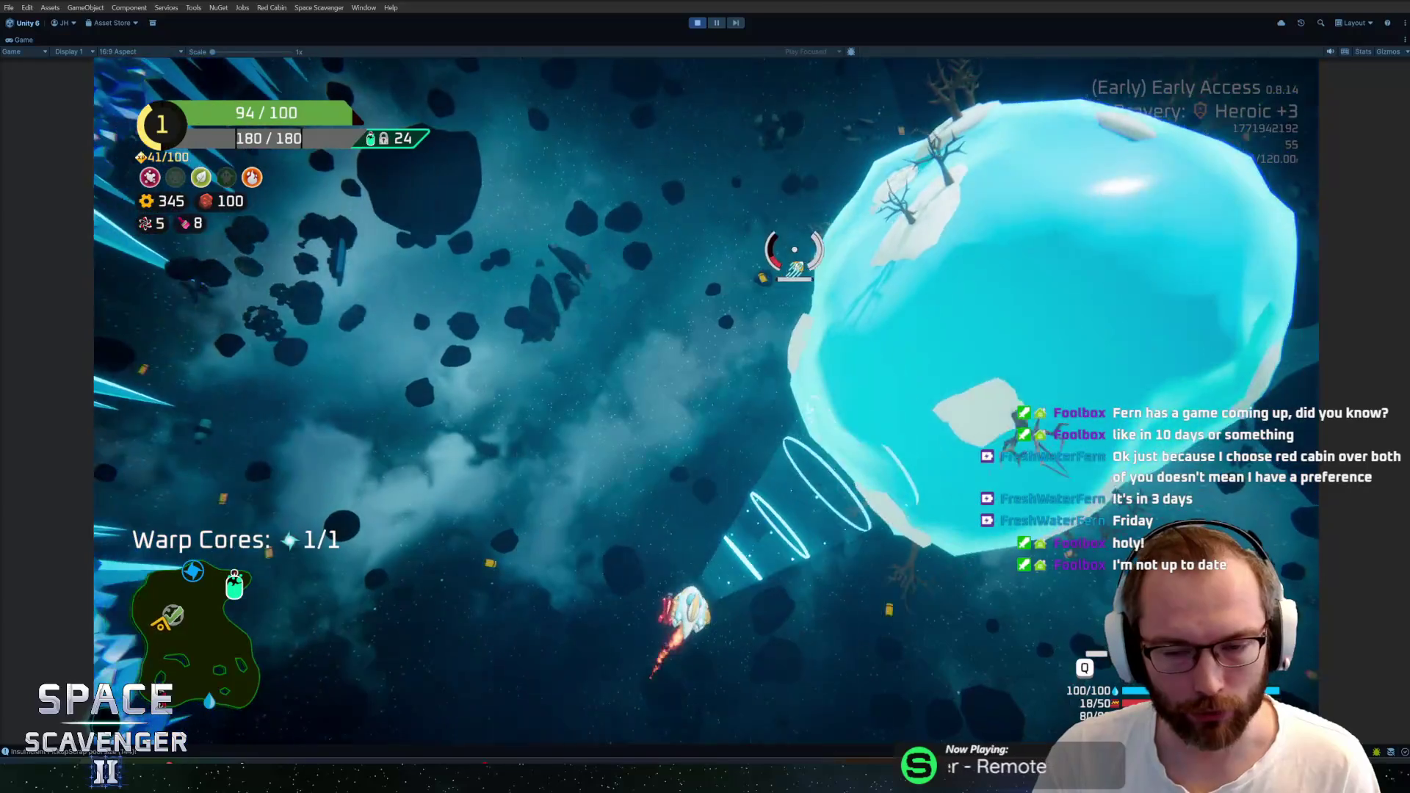
pyautogui.press('w')
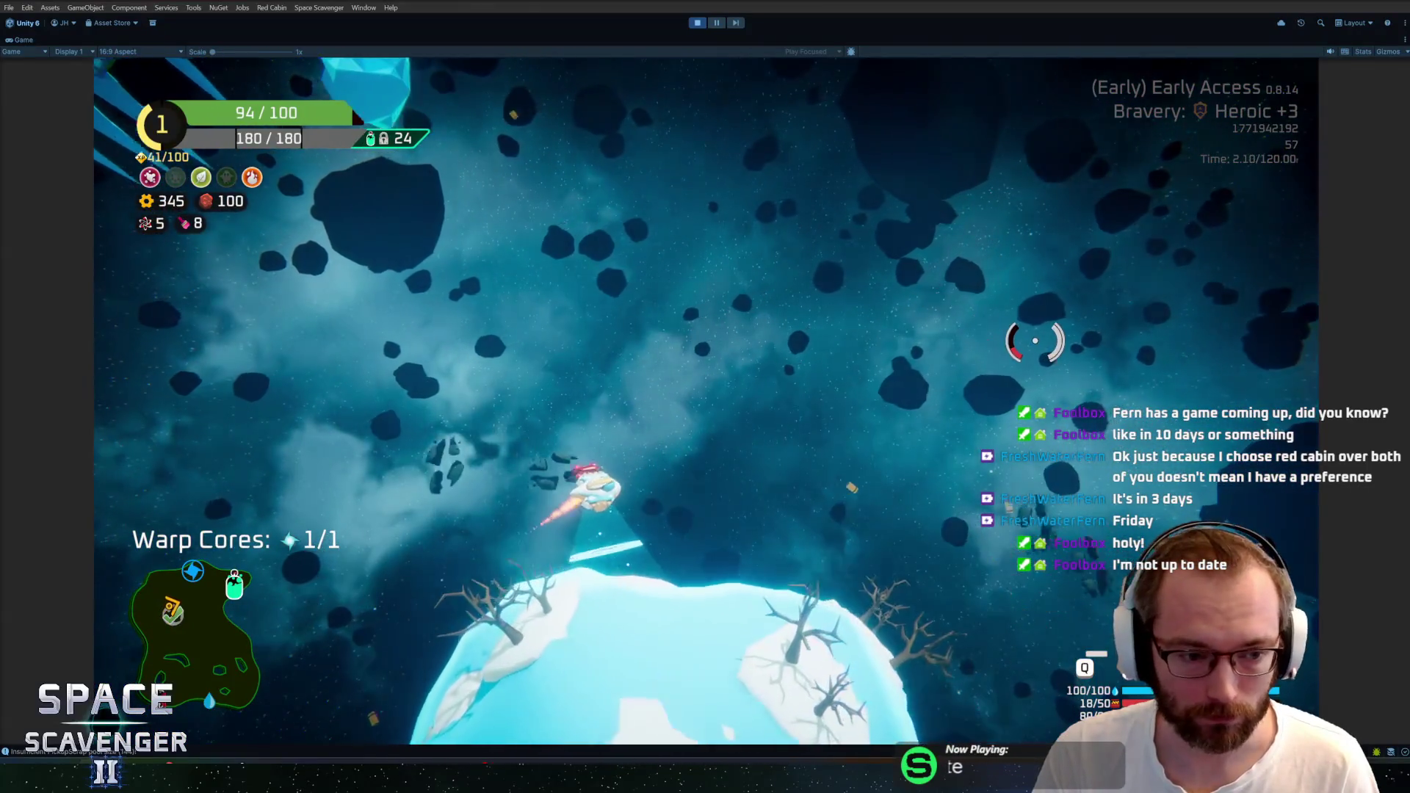
pyautogui.press('w')
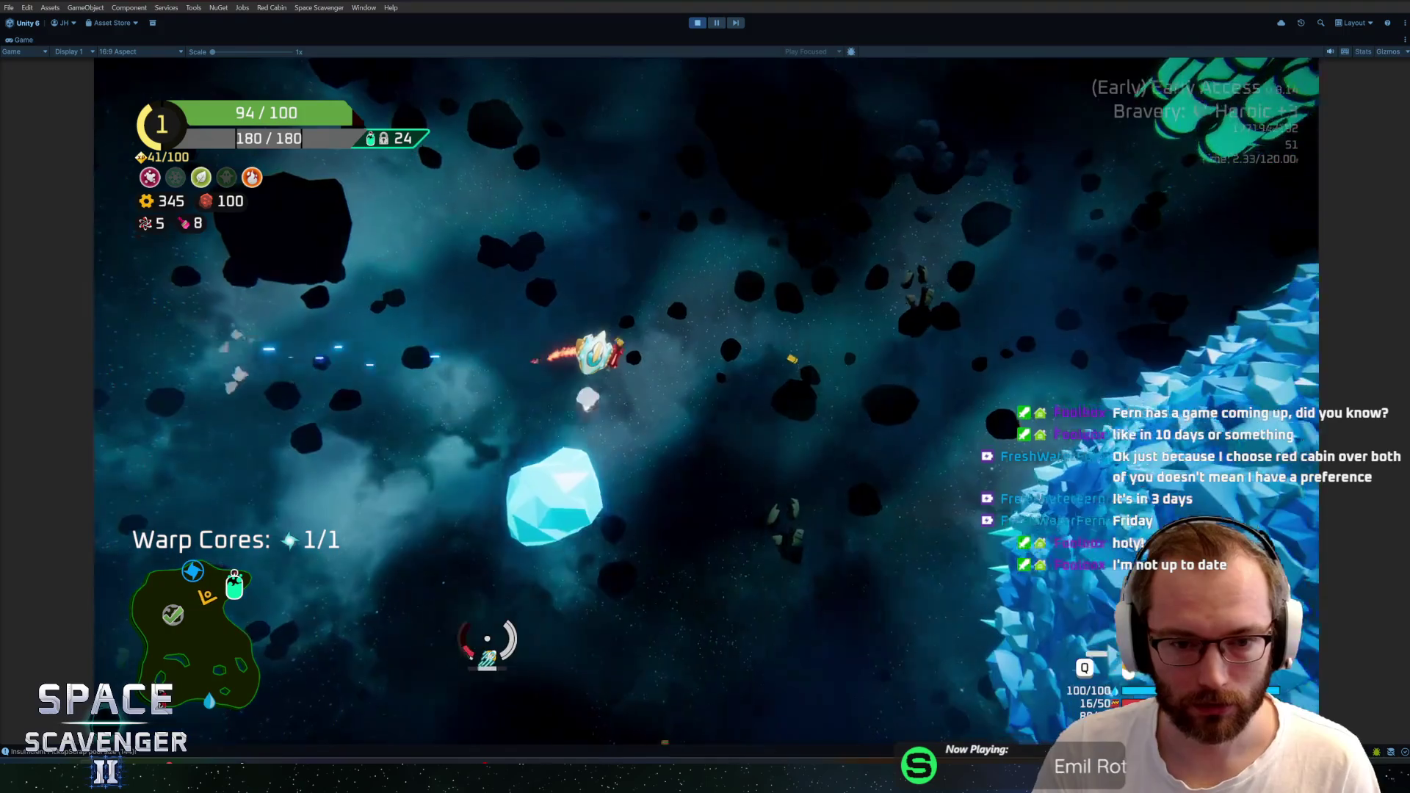
pyautogui.press('w')
# Skip that station's reward, grab the shield with the tractor beam, and warp out via the blue warp core
pyautogui.press('e')
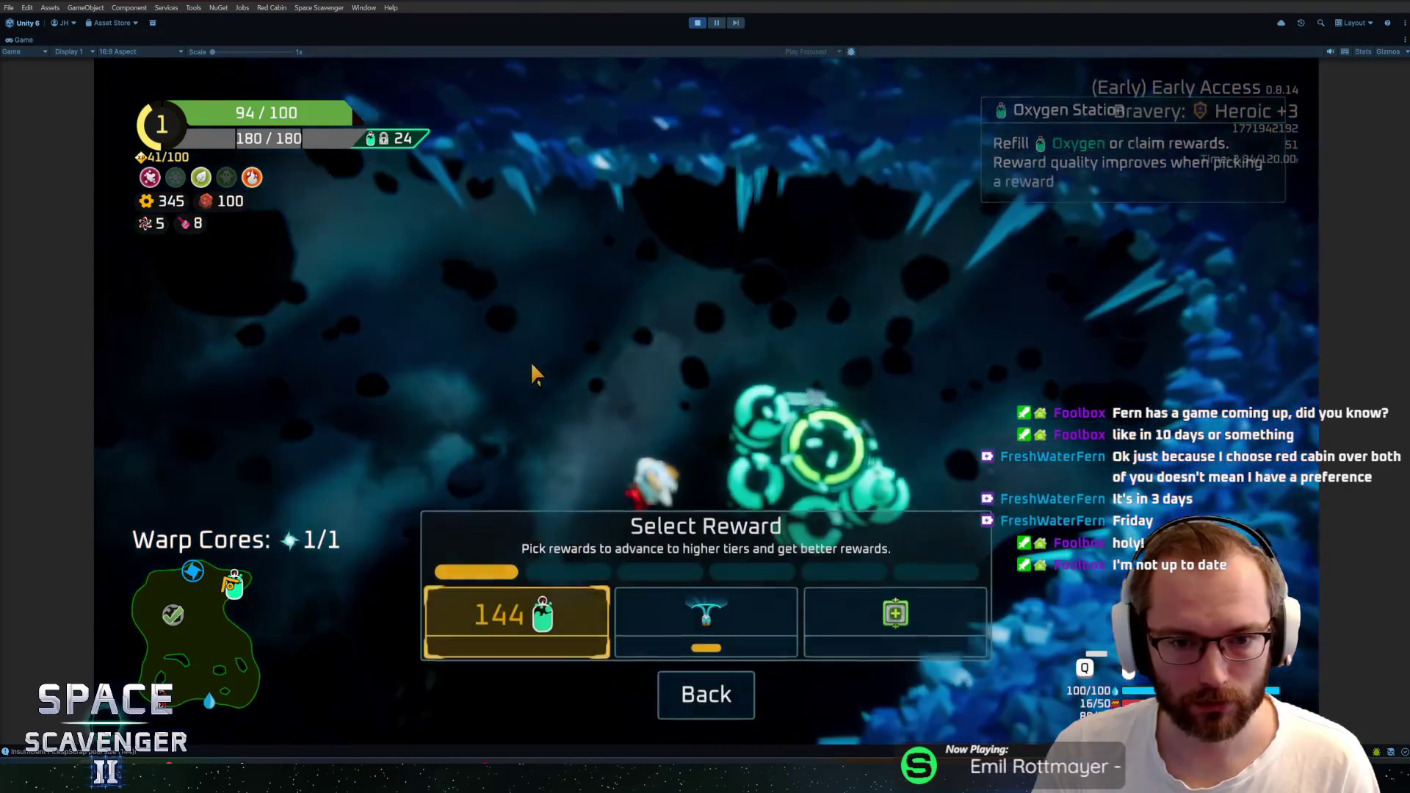
pyautogui.click(701, 674)
pyautogui.press('w')
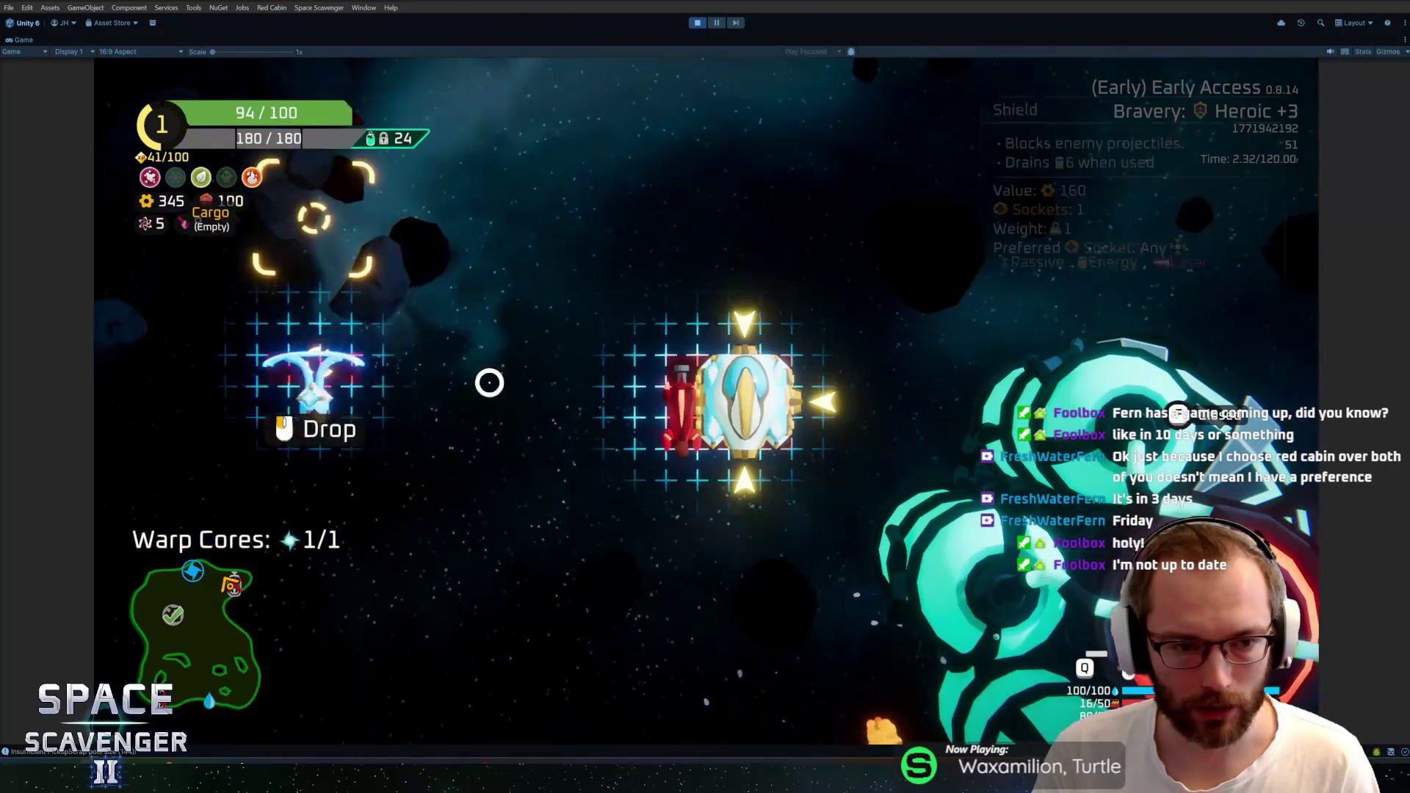
pyautogui.press('w')
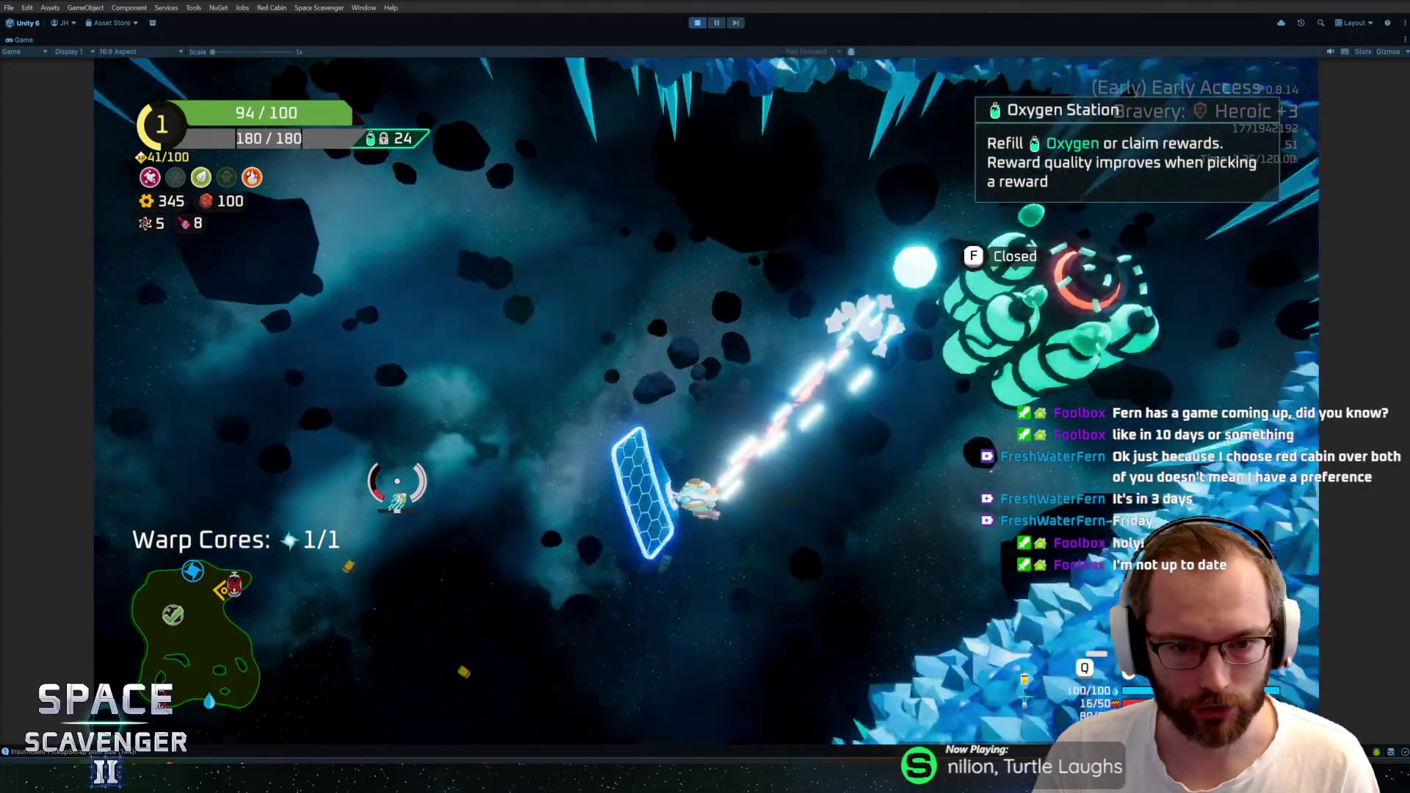
pyautogui.press('w')
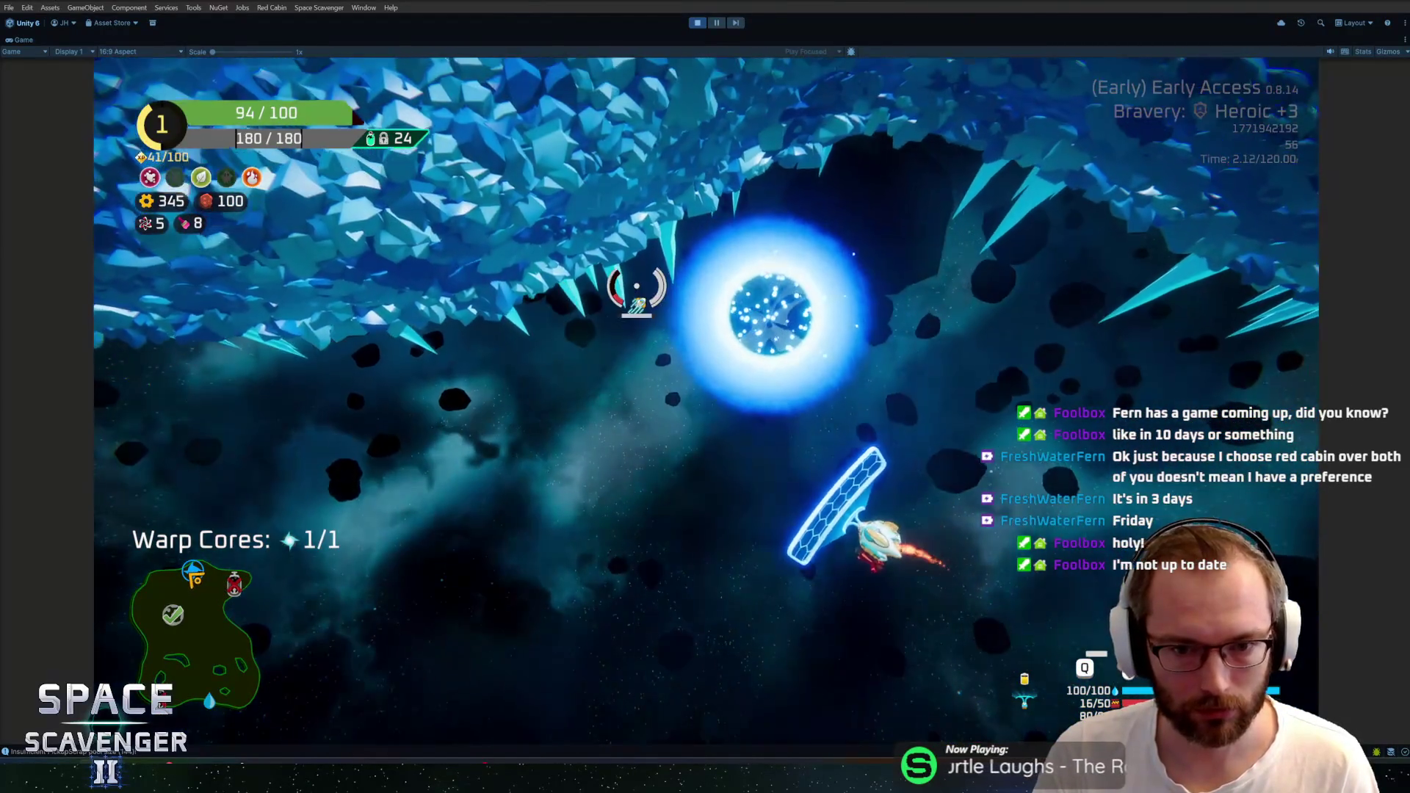
pyautogui.press('w')
pyautogui.press('e')
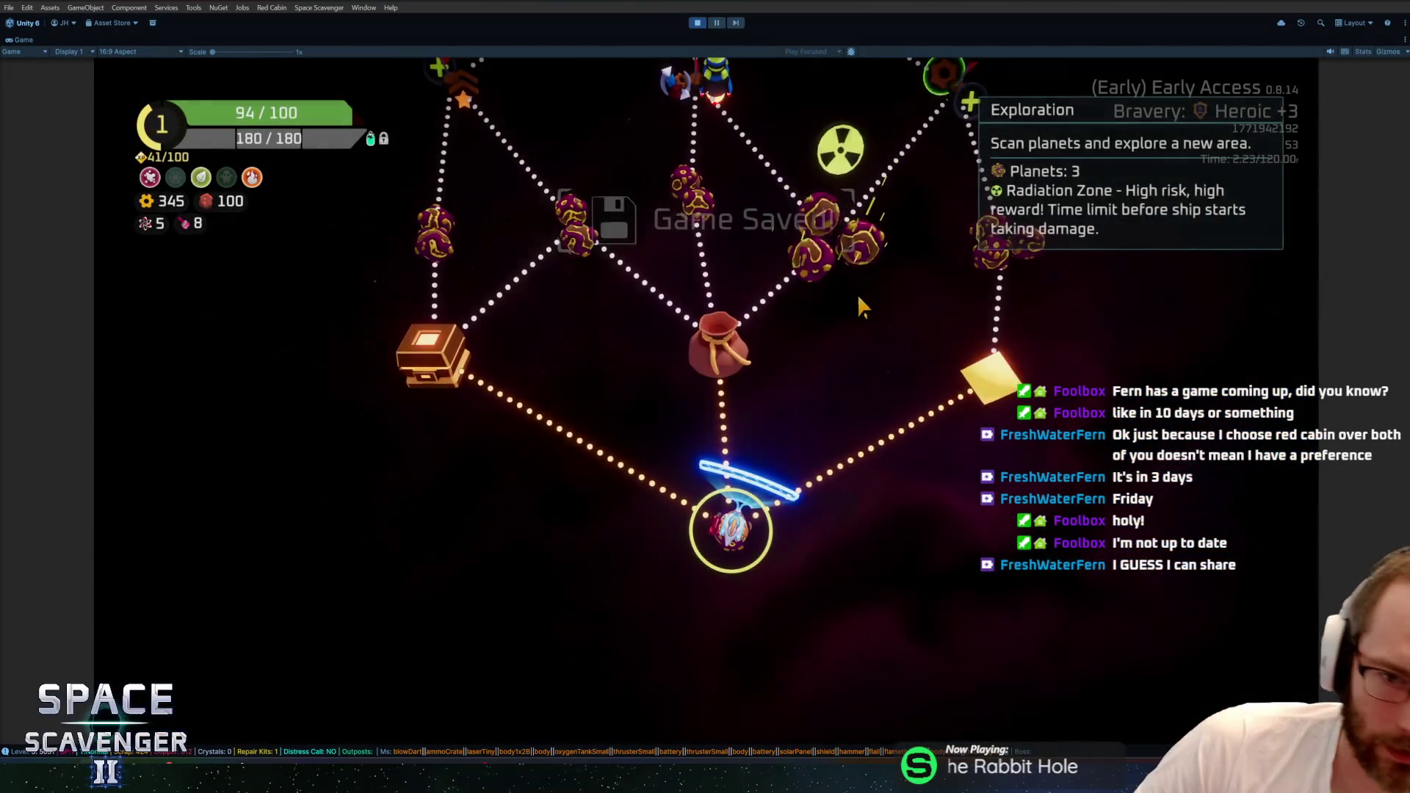
# Take the drop point's Scrap reward, stop Play mode, and switch to the Gum Squad Steam page
pyautogui.press('e')
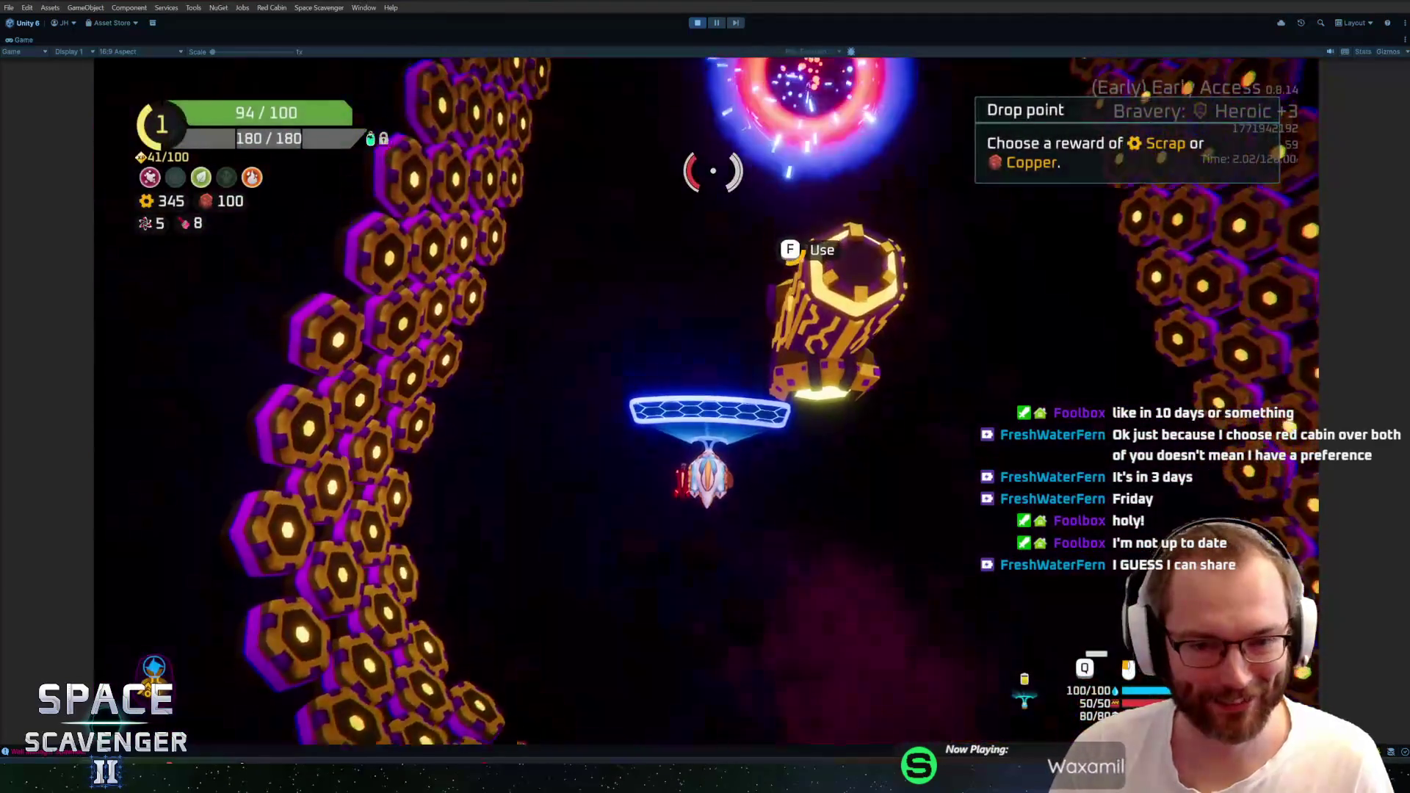
pyautogui.press('e')
pyautogui.click(647, 595)
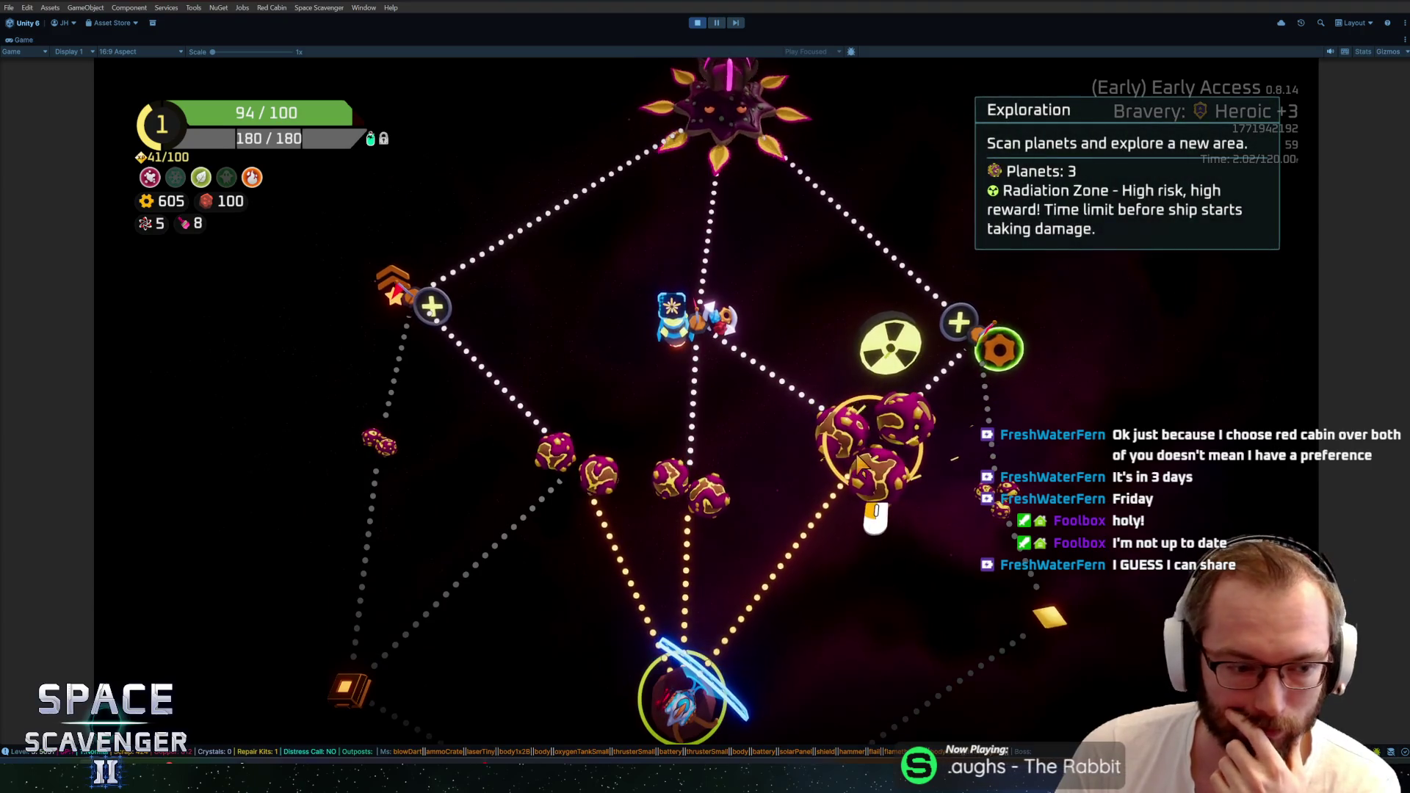
pyautogui.hotkey('ctrl', 'p')
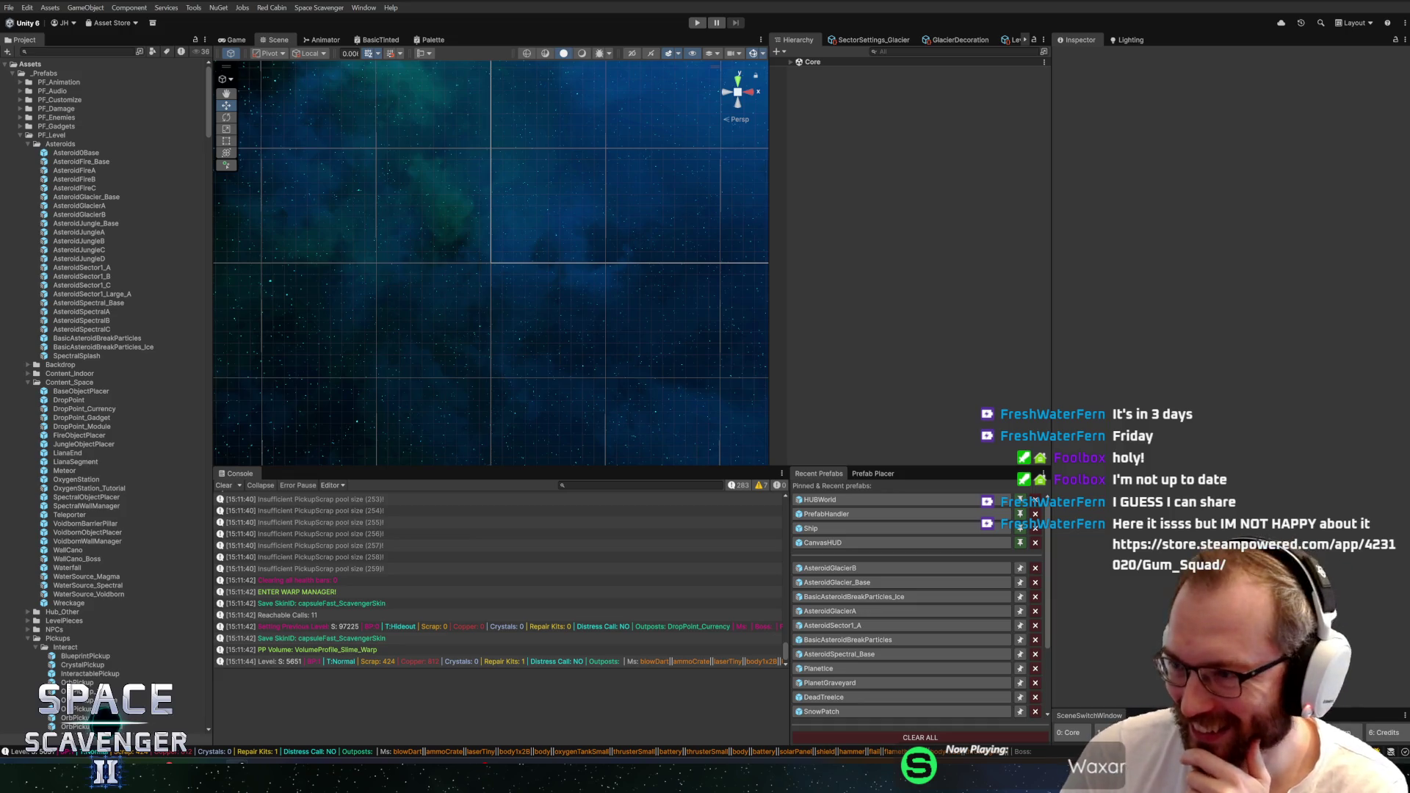
pyautogui.hotkey('alt', 'Tab')
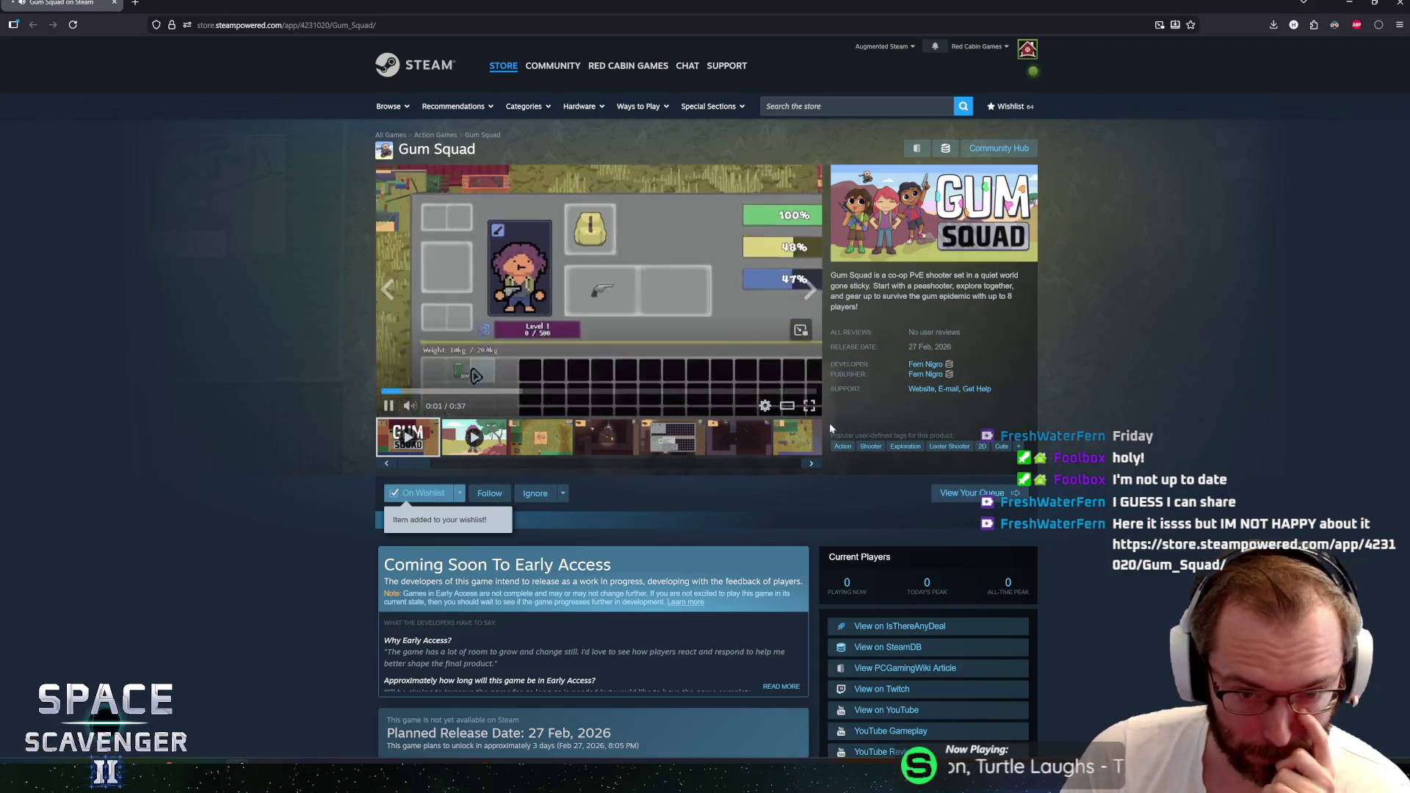
pyautogui.click(809, 405)
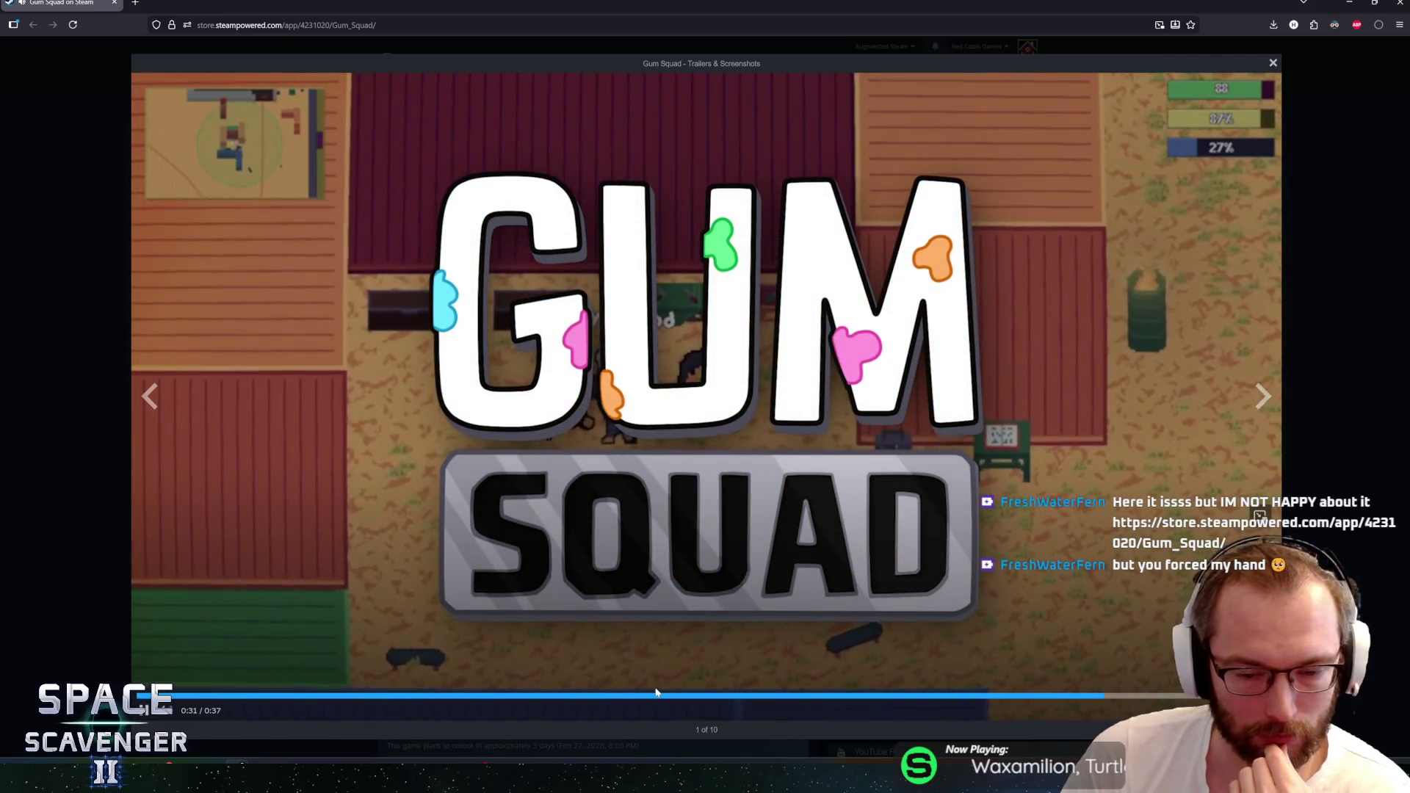
pyautogui.click(617, 696)
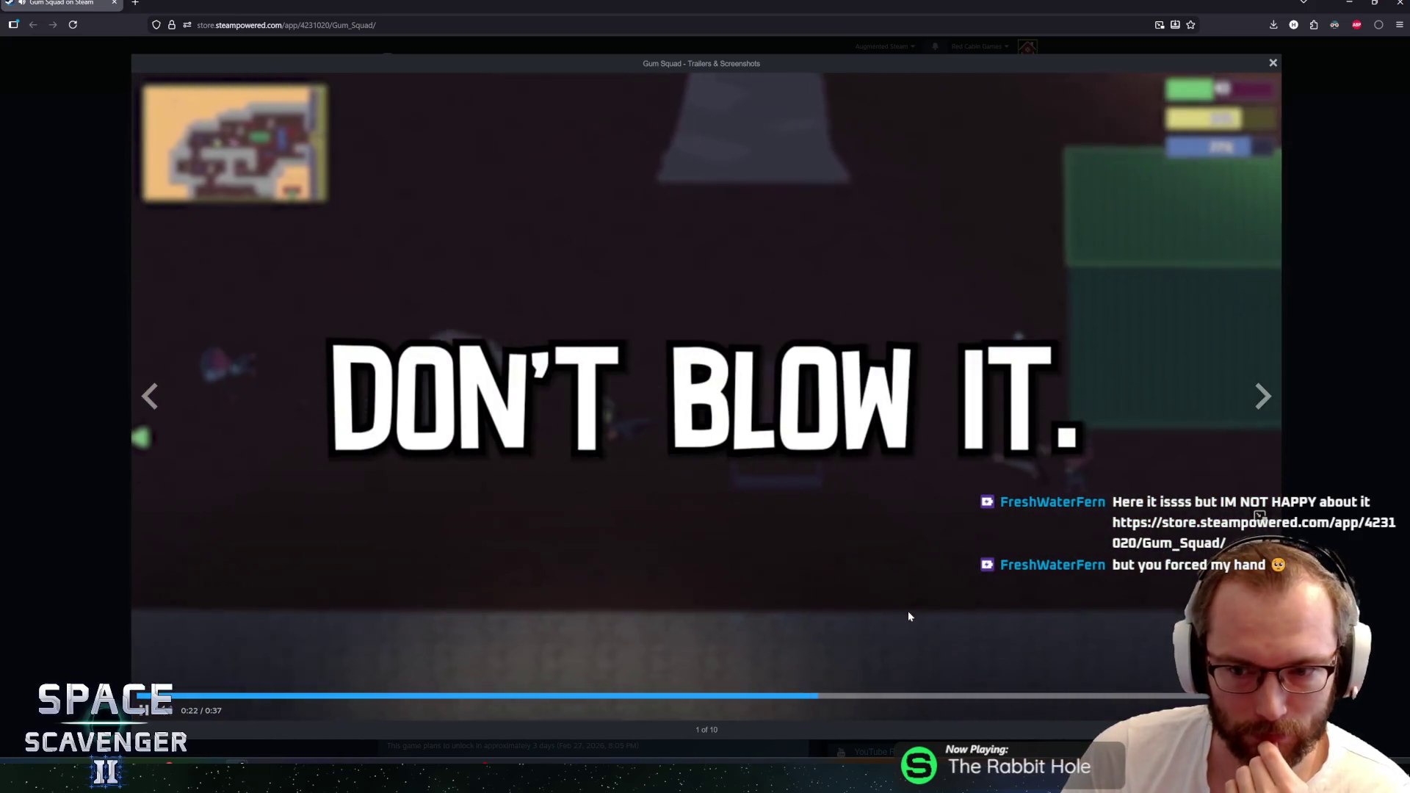
pyautogui.press('Escape')
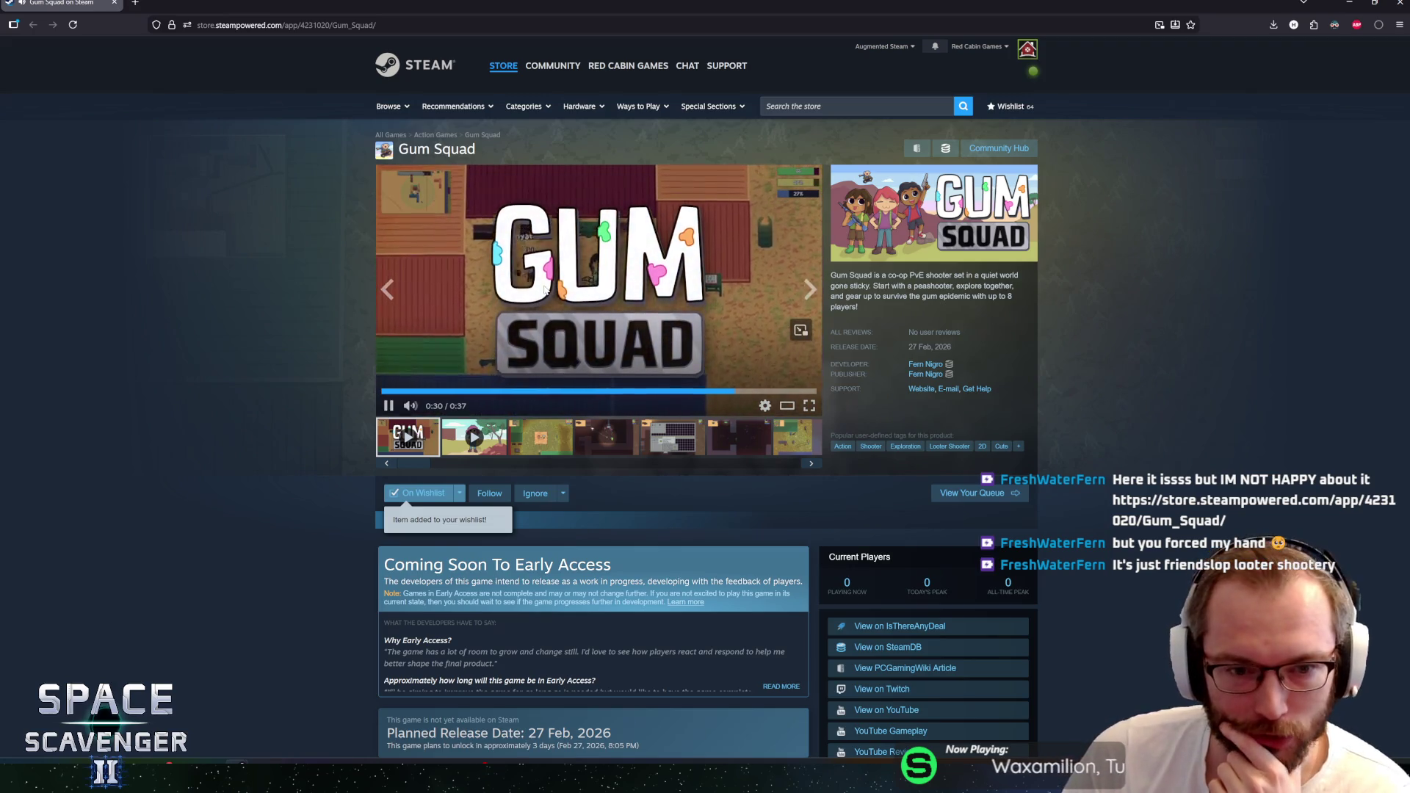
pyautogui.scroll(-2, 311, 462)
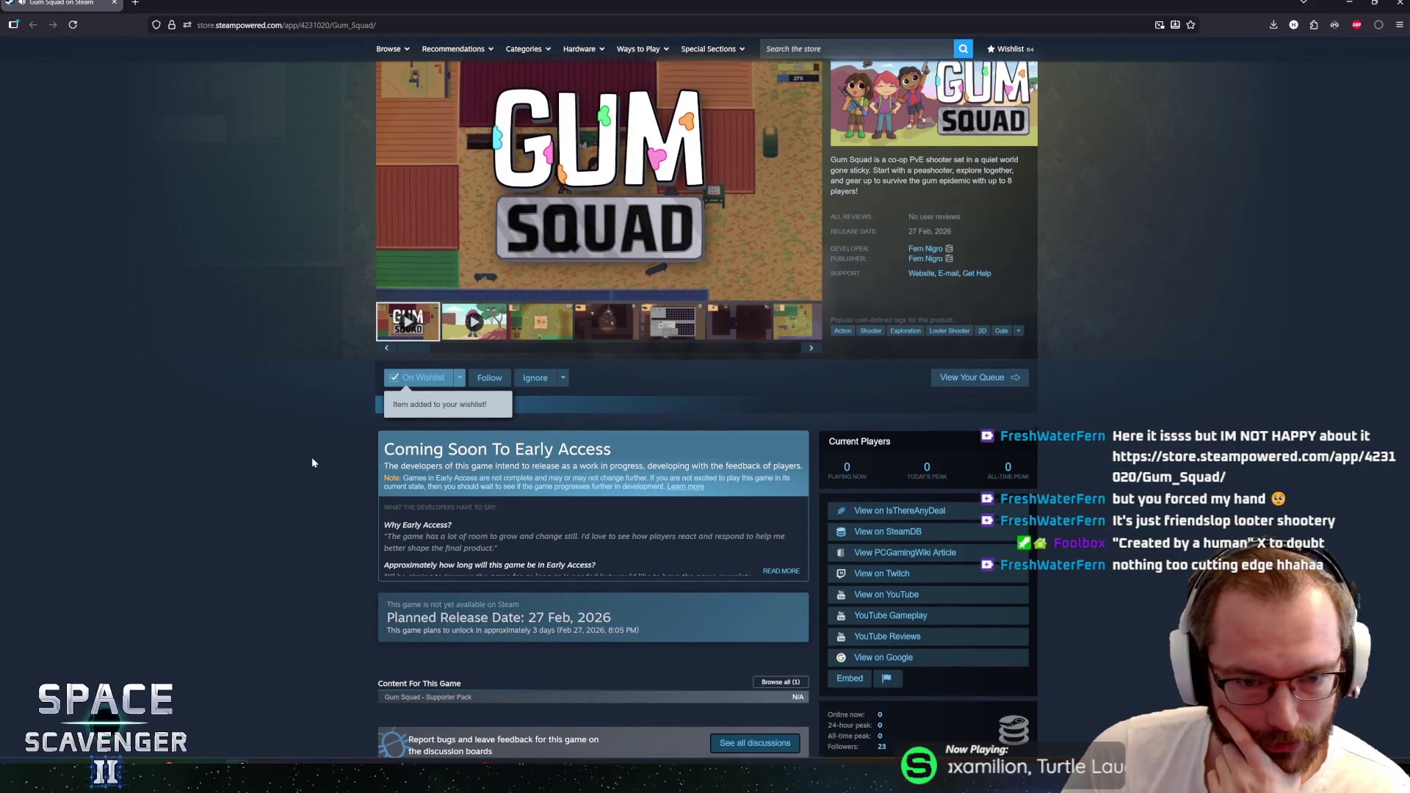
pyautogui.scroll(-5, 311, 457)
pyautogui.scroll(-4, 301, 440)
pyautogui.moveTo(580, 456)
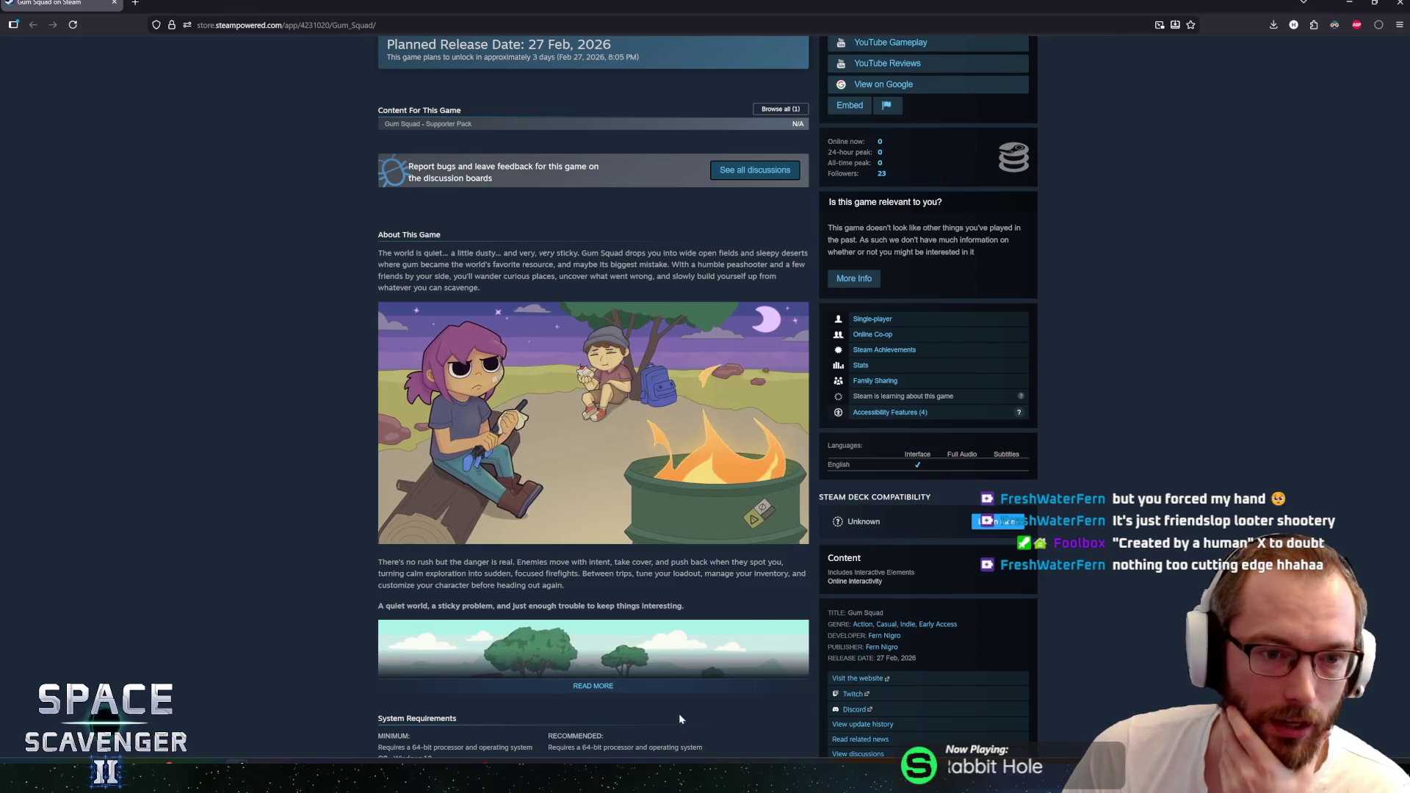
pyautogui.scroll(-5, 610, 679)
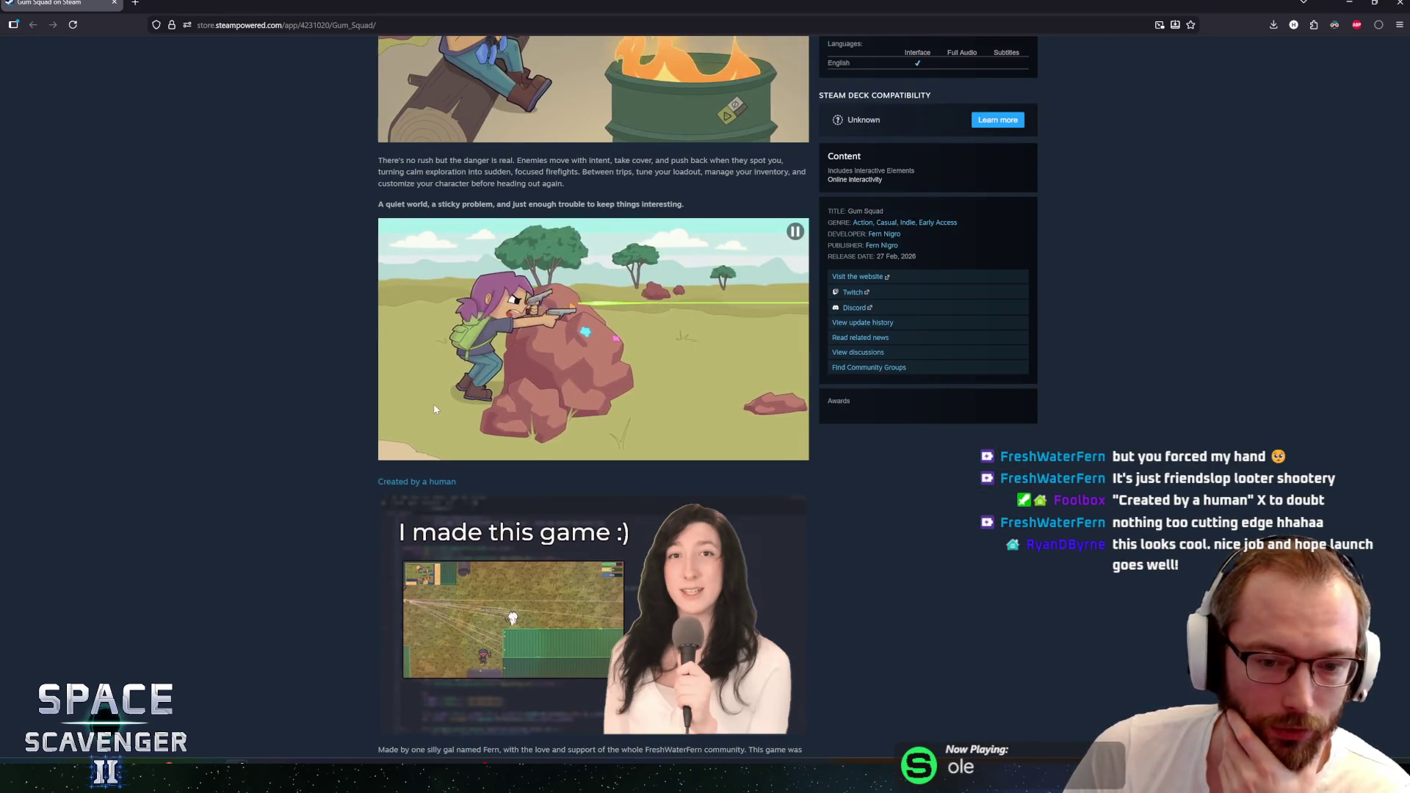
pyautogui.scroll(4, 294, 198)
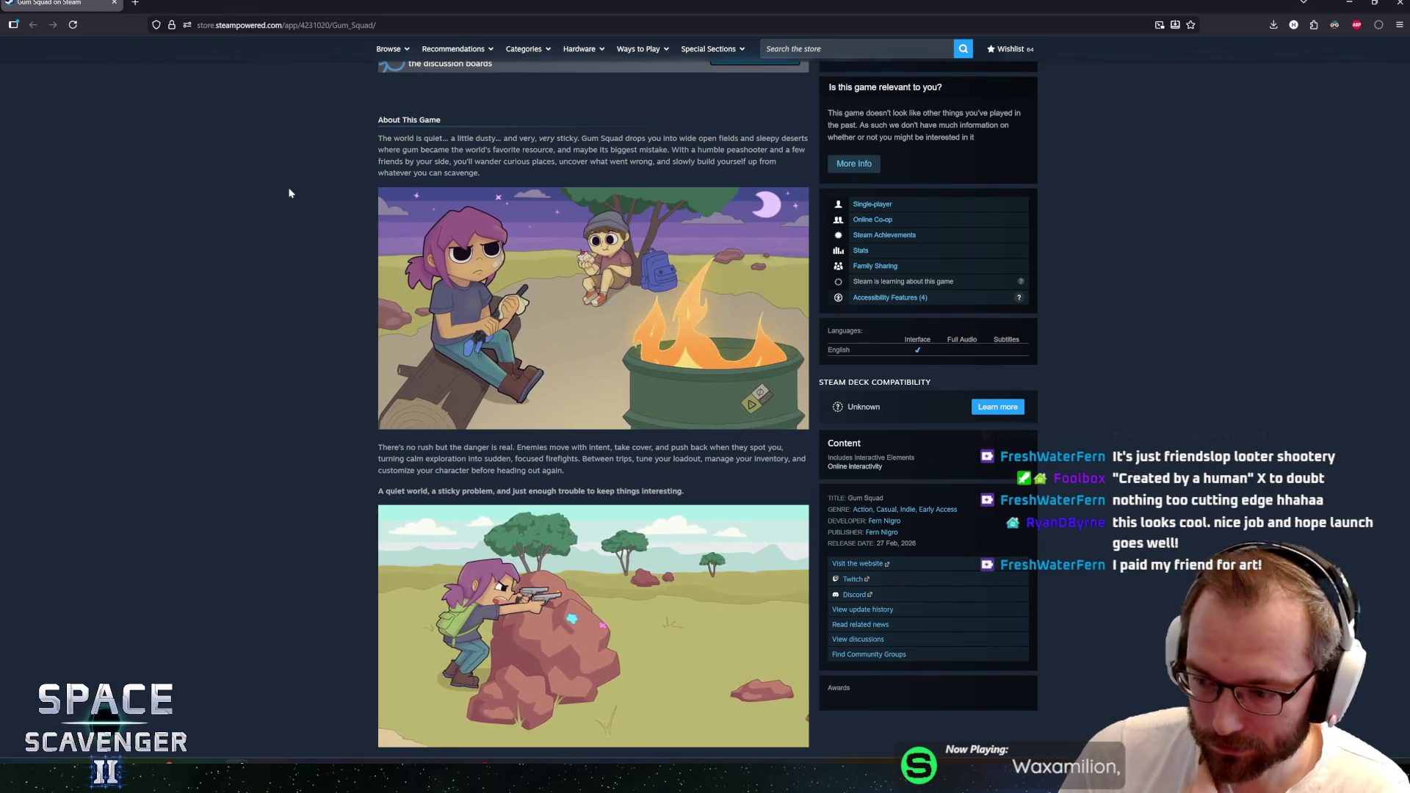
pyautogui.scroll(-3, 280, 199)
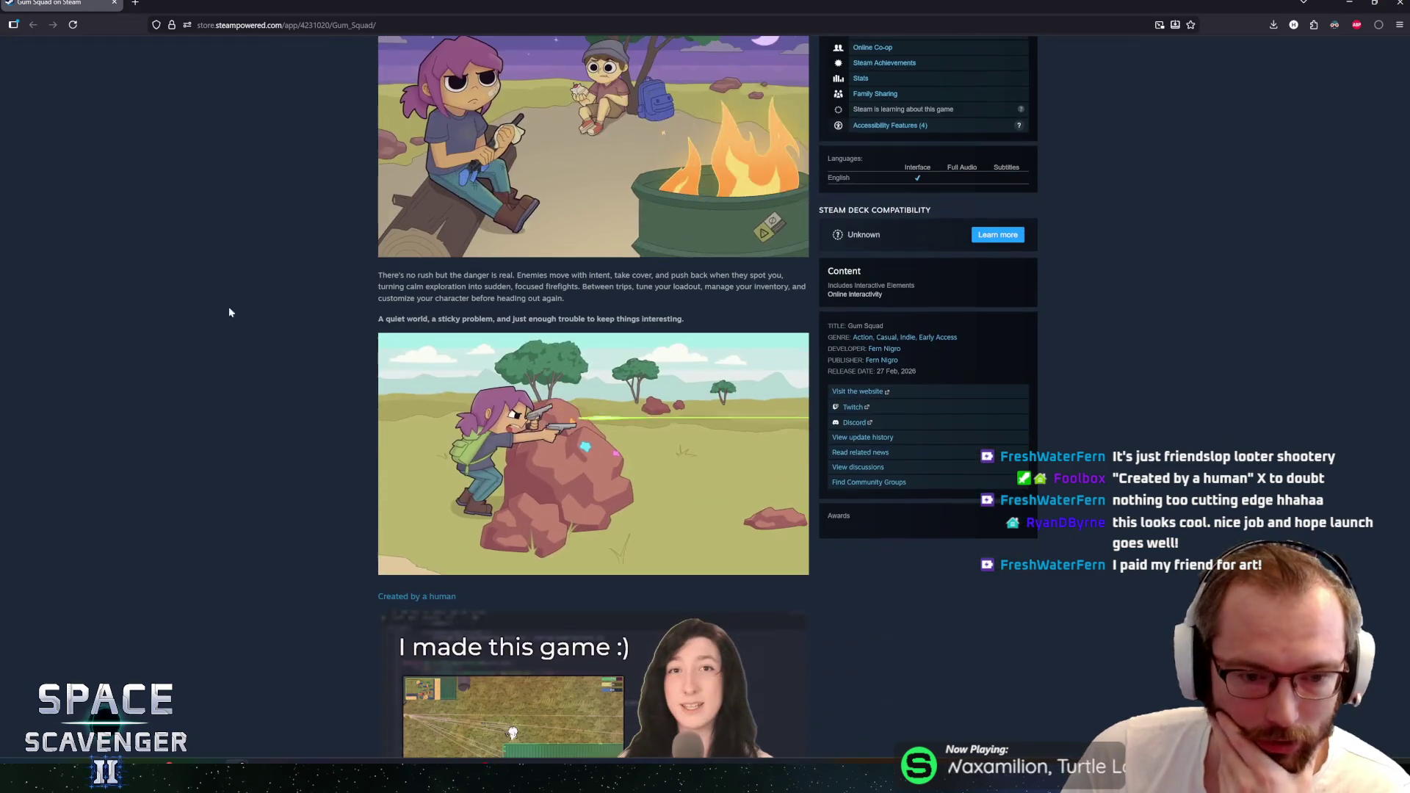
pyautogui.scroll(3, 253, 360)
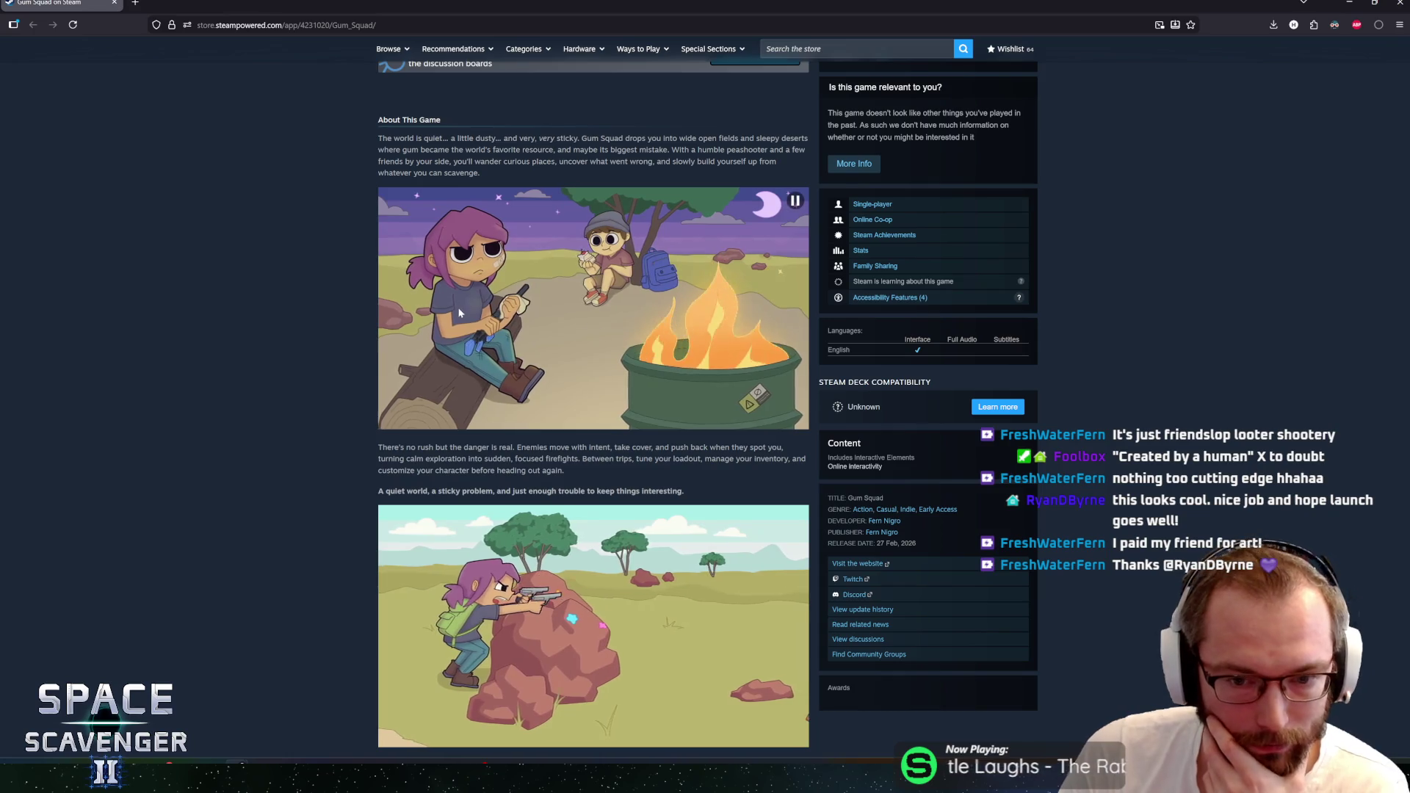
pyautogui.scroll(-1, 342, 336)
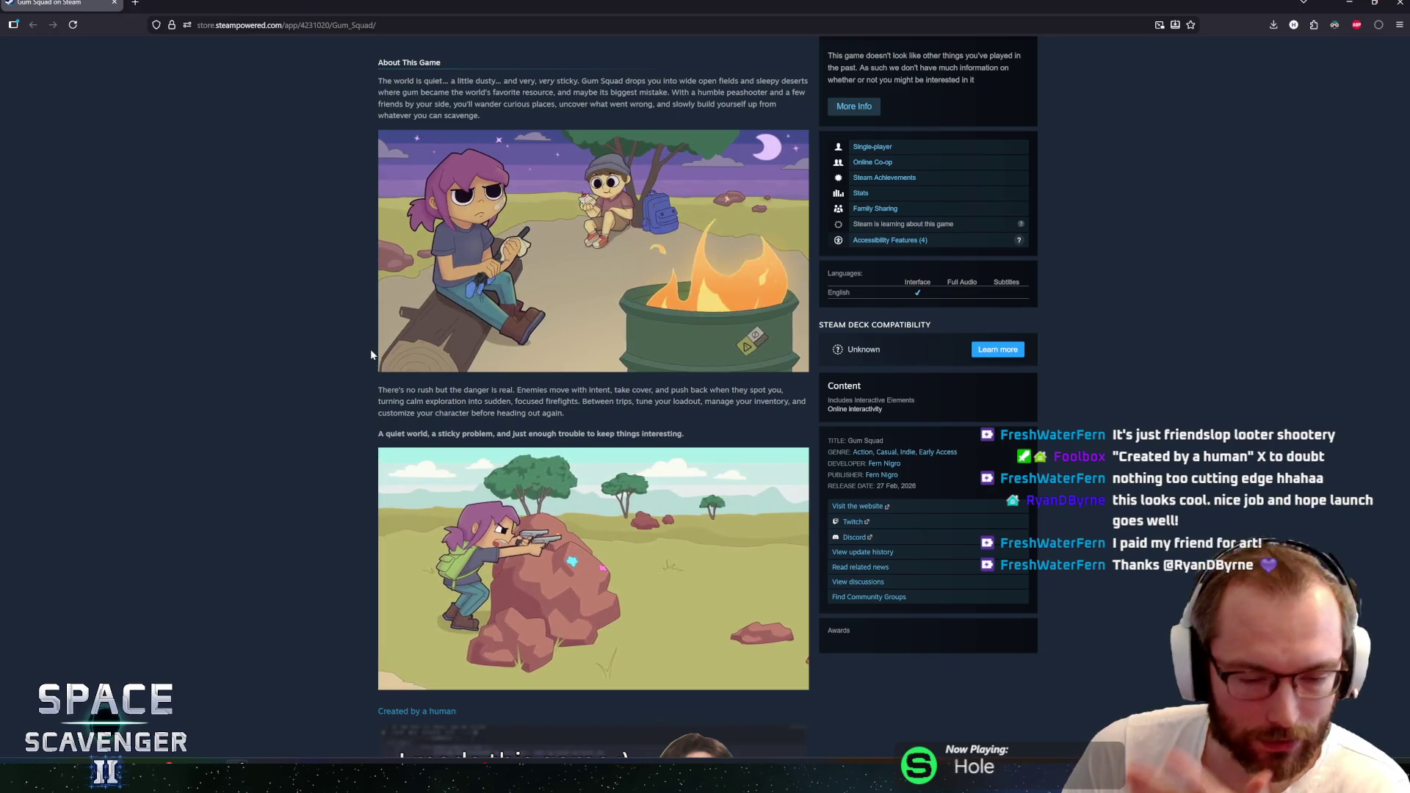
pyautogui.moveTo(384, 364)
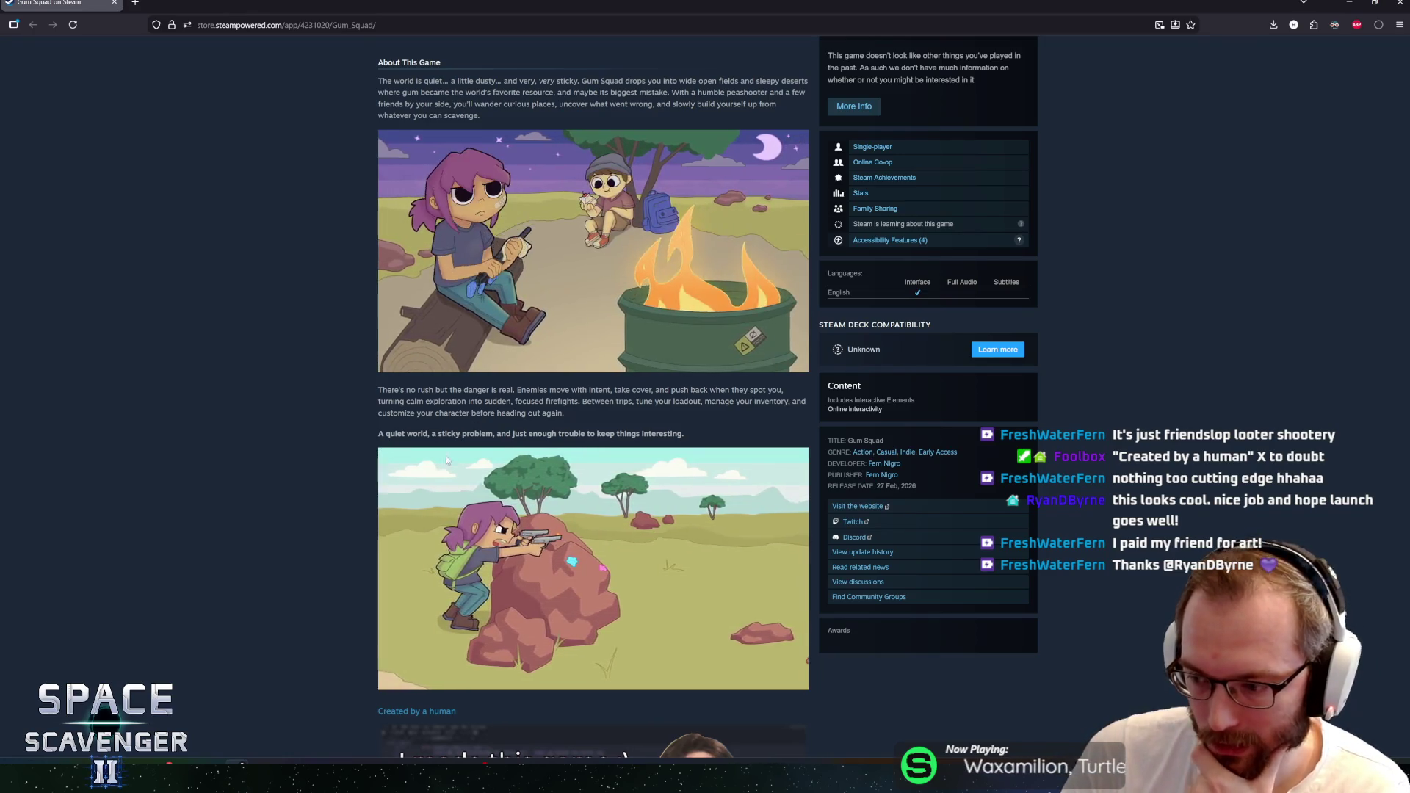
pyautogui.scroll(-5, 451, 347)
pyautogui.scroll(-6, 310, 441)
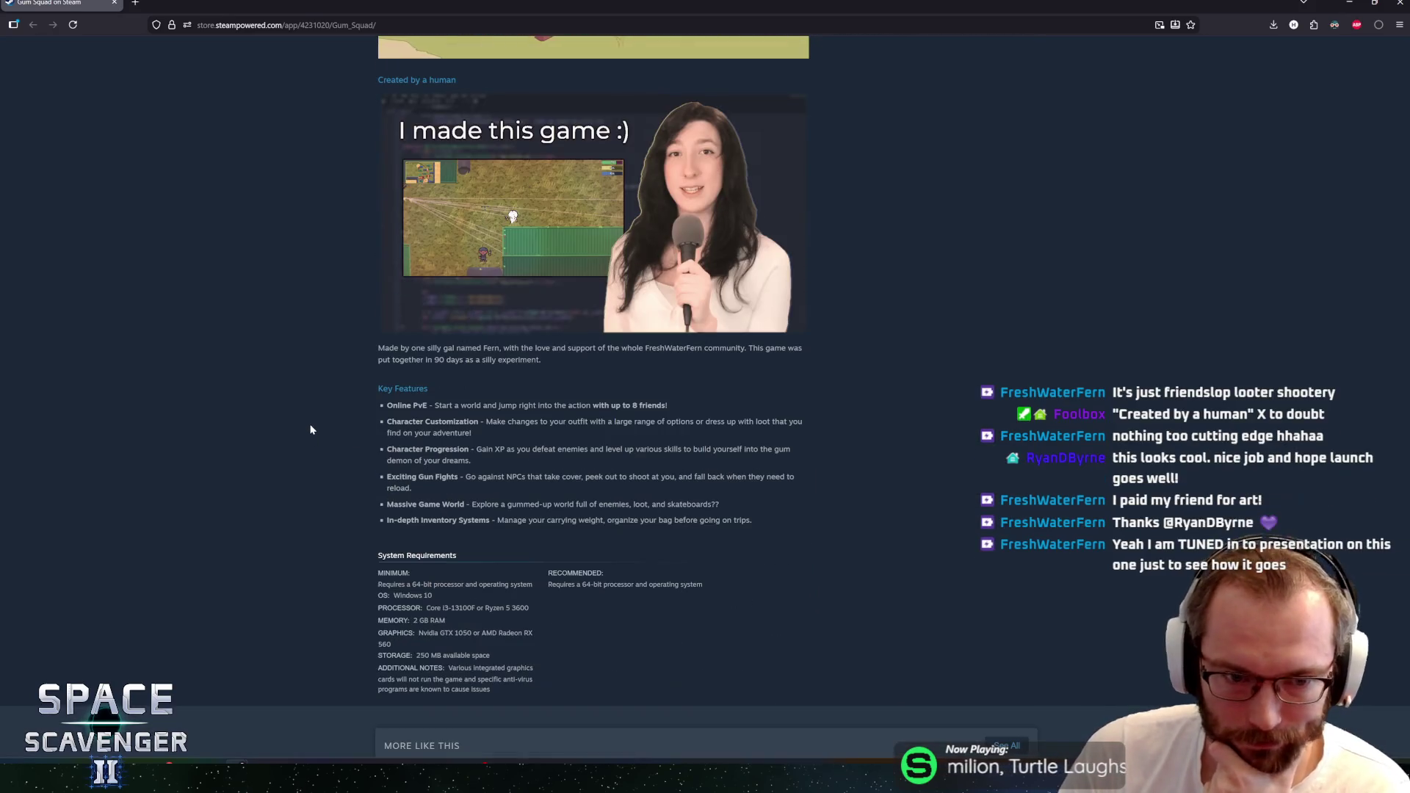
pyautogui.scroll(5, 314, 443)
pyautogui.scroll(15, 343, 440)
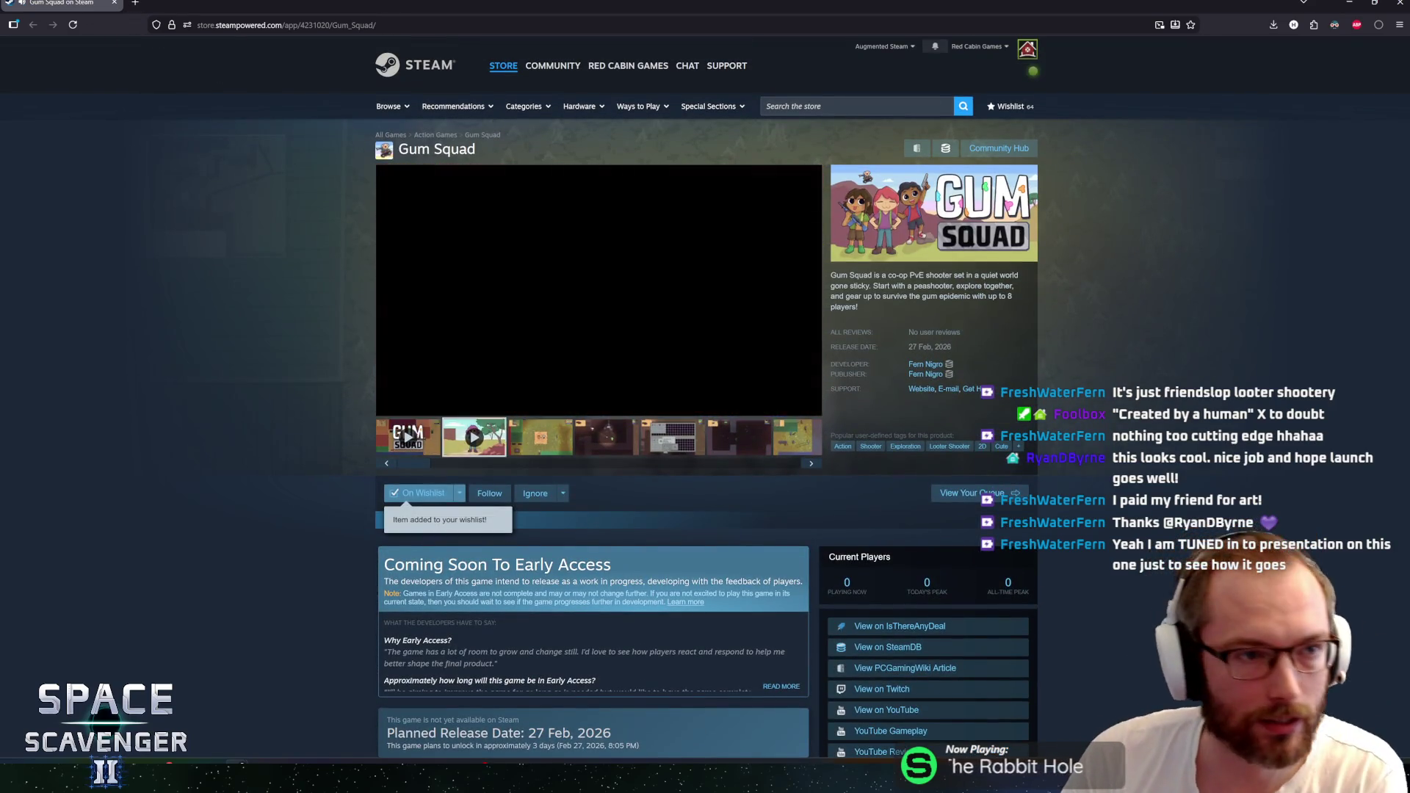
# Switch from the Firefox Steam page back to the Unity editor
pyautogui.hotkey('alt', 'Tab')
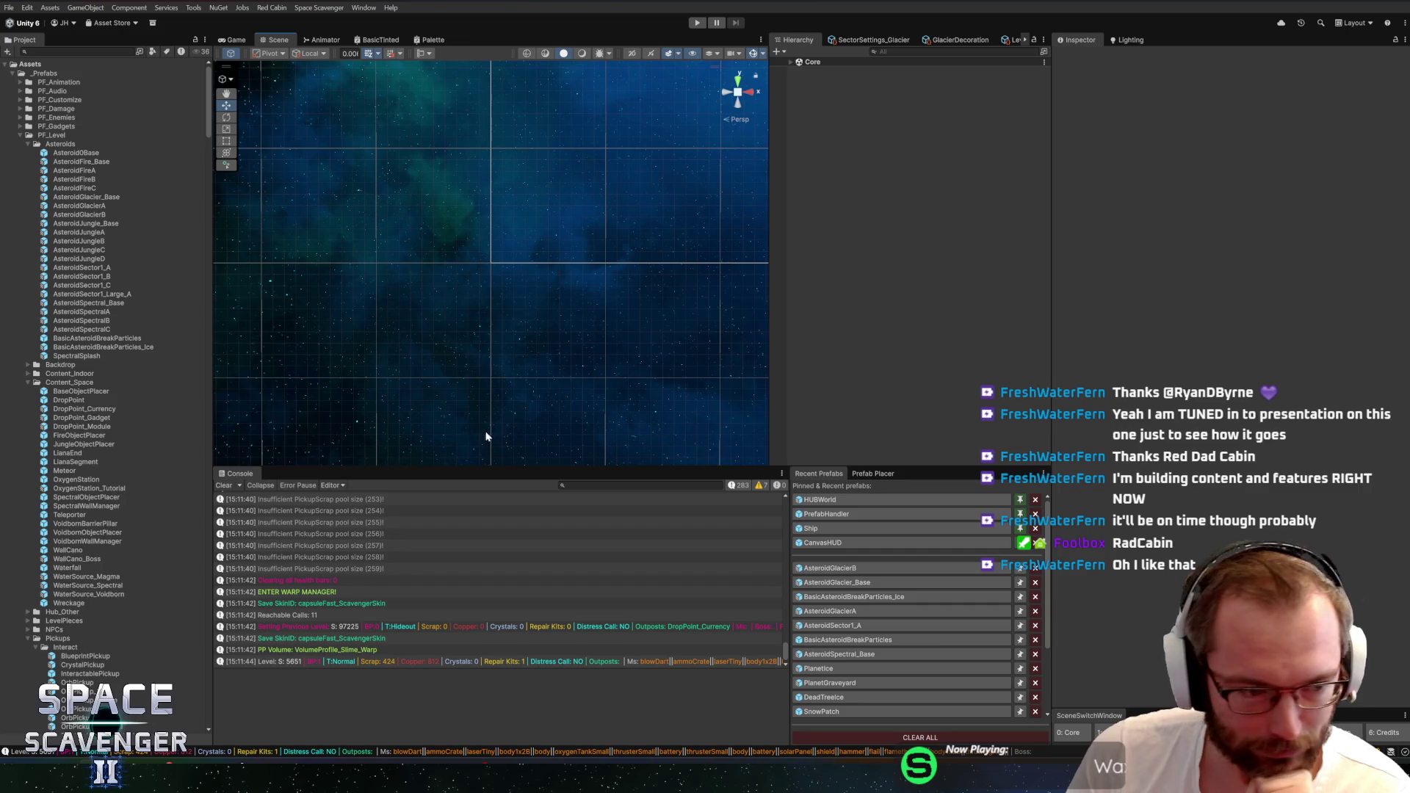
# Collapse the Asteroids, Content_Space and Pickups folders and search the Project for 'bounce'
pyautogui.click(59, 144)
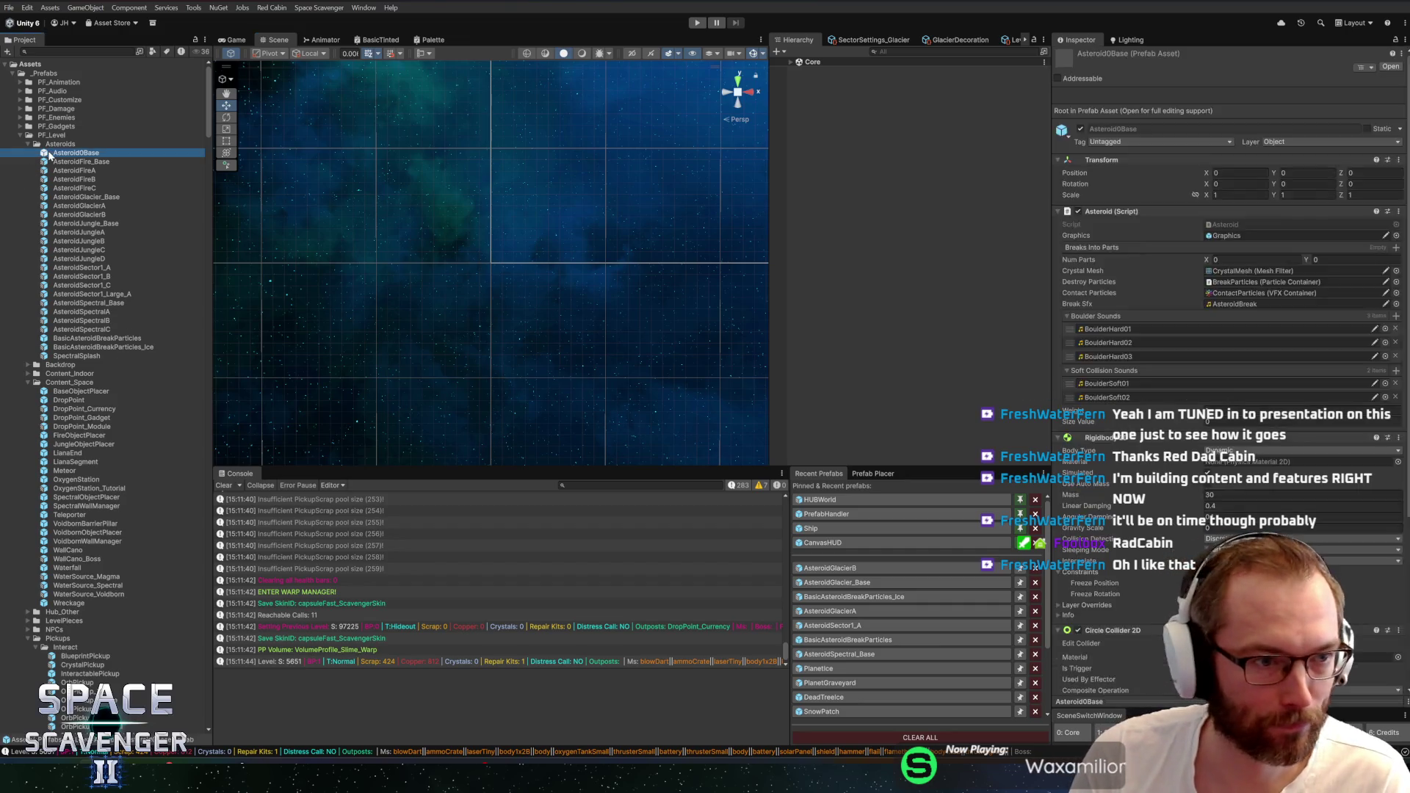
pyautogui.press('Left')
pyautogui.click(79, 171)
pyautogui.press('Left')
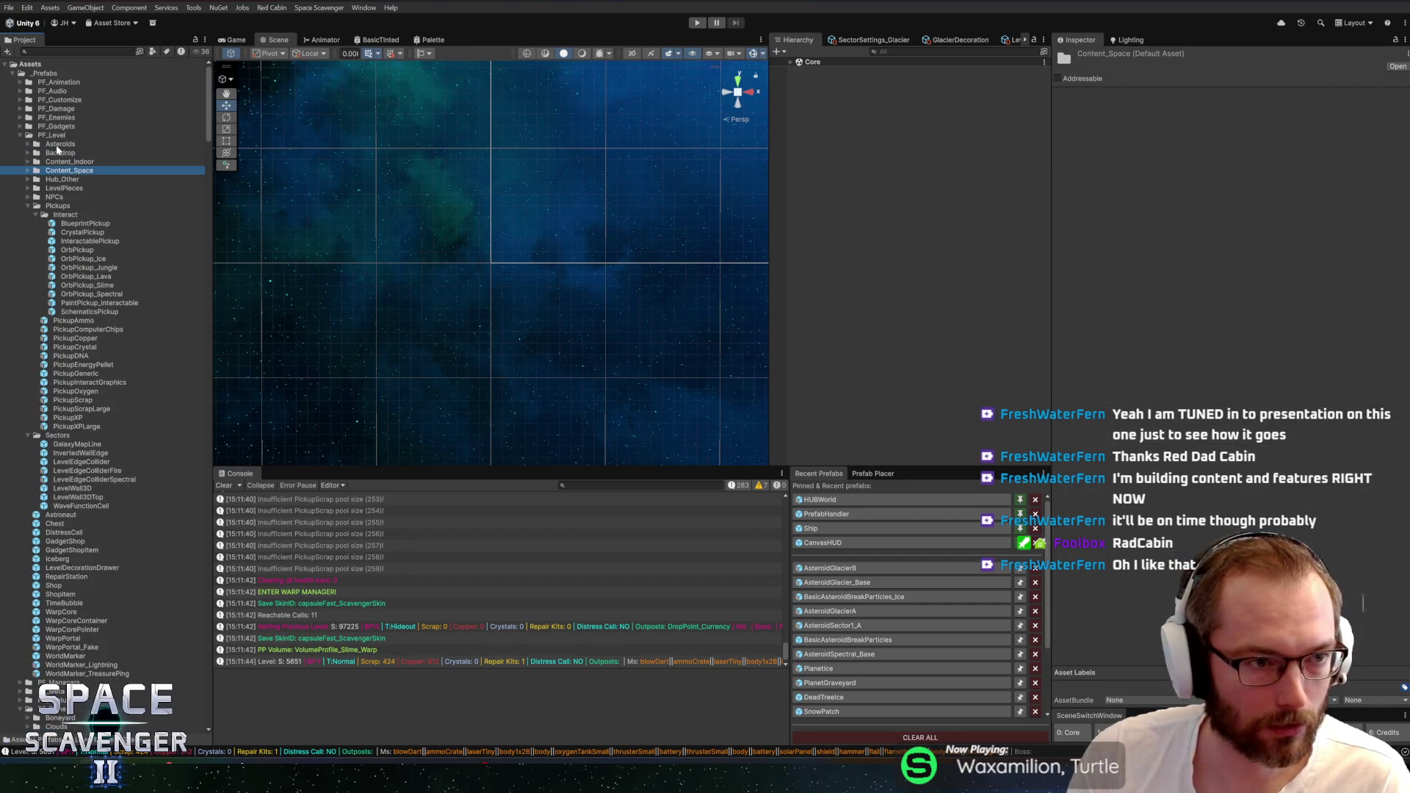
pyautogui.click(55, 205)
pyautogui.press('Left')
pyautogui.hotkey('ctrl', 'f')
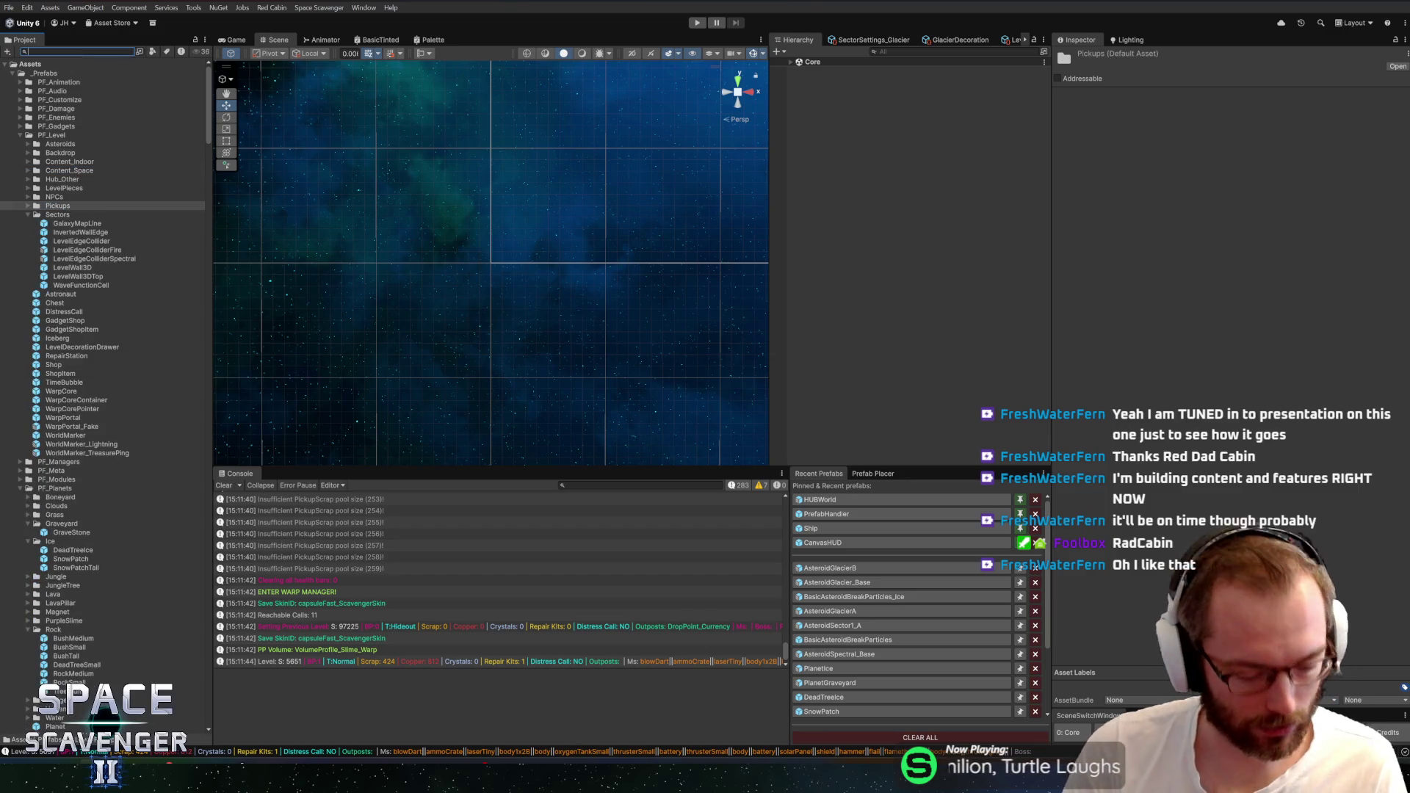
pyautogui.write('bounce')
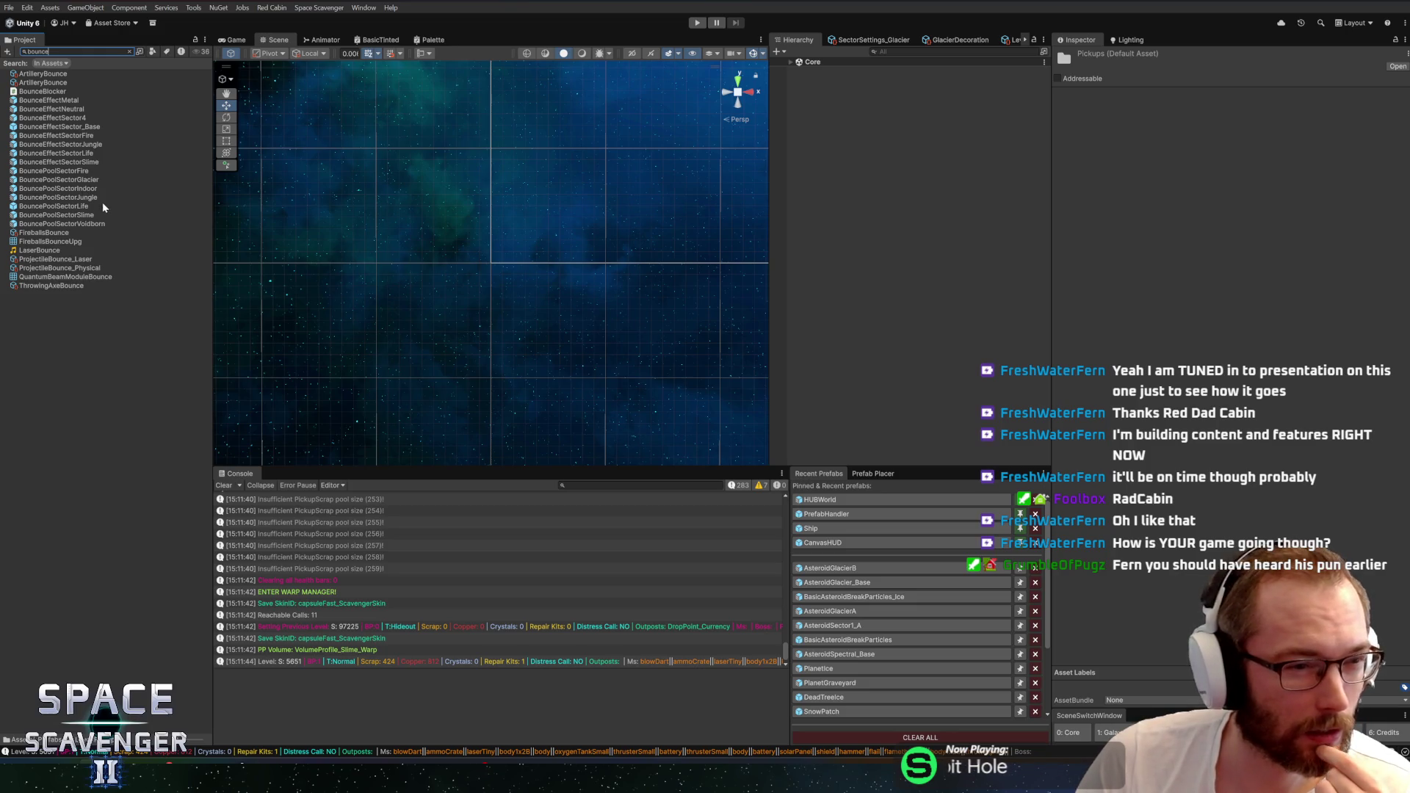
# After checking BouncePoolSectorGlacier, duplicate BounceEffectSectorSlime and rename the copy BounceEffectSectorGlacier
pyautogui.click(60, 181)
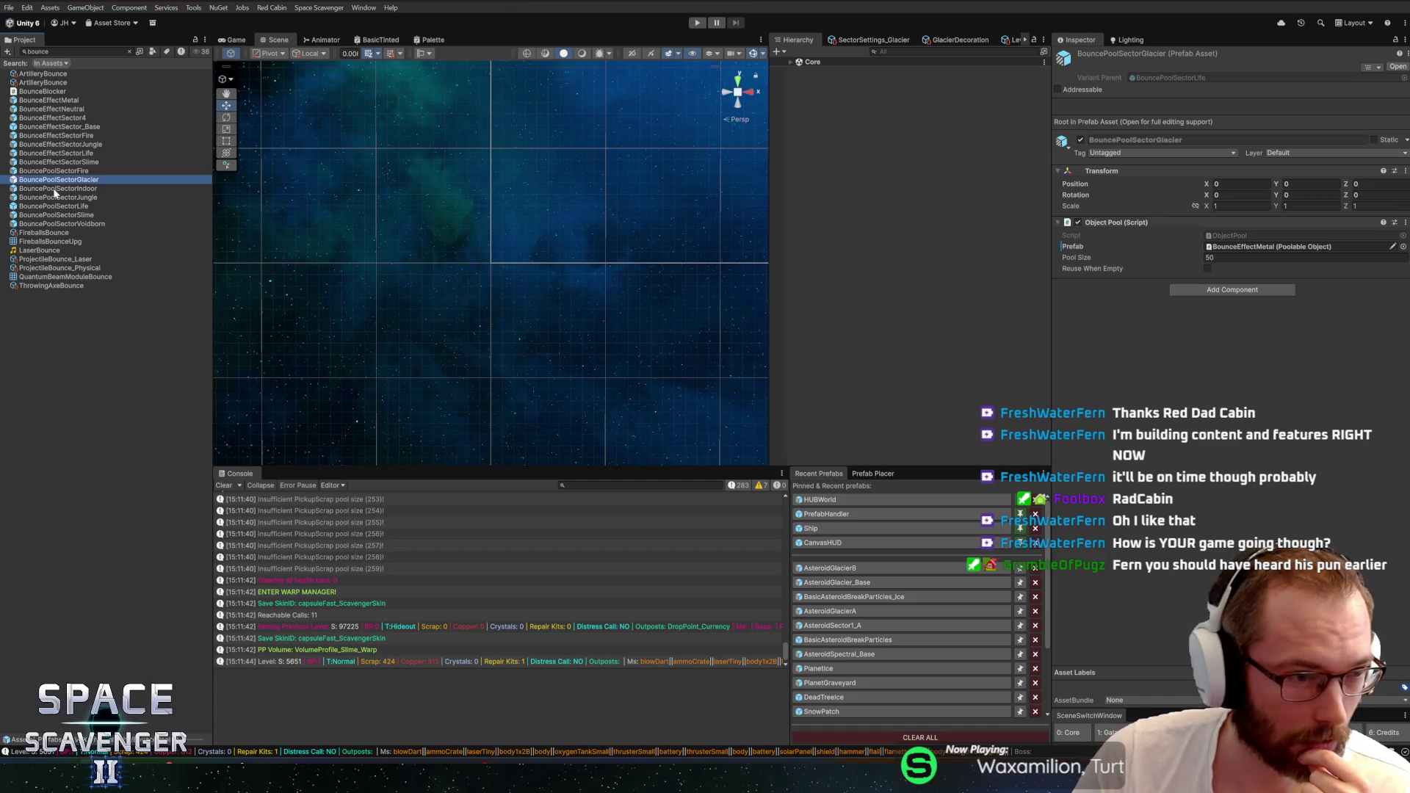
pyautogui.click(49, 162)
pyautogui.hotkey('ctrl', 'd')
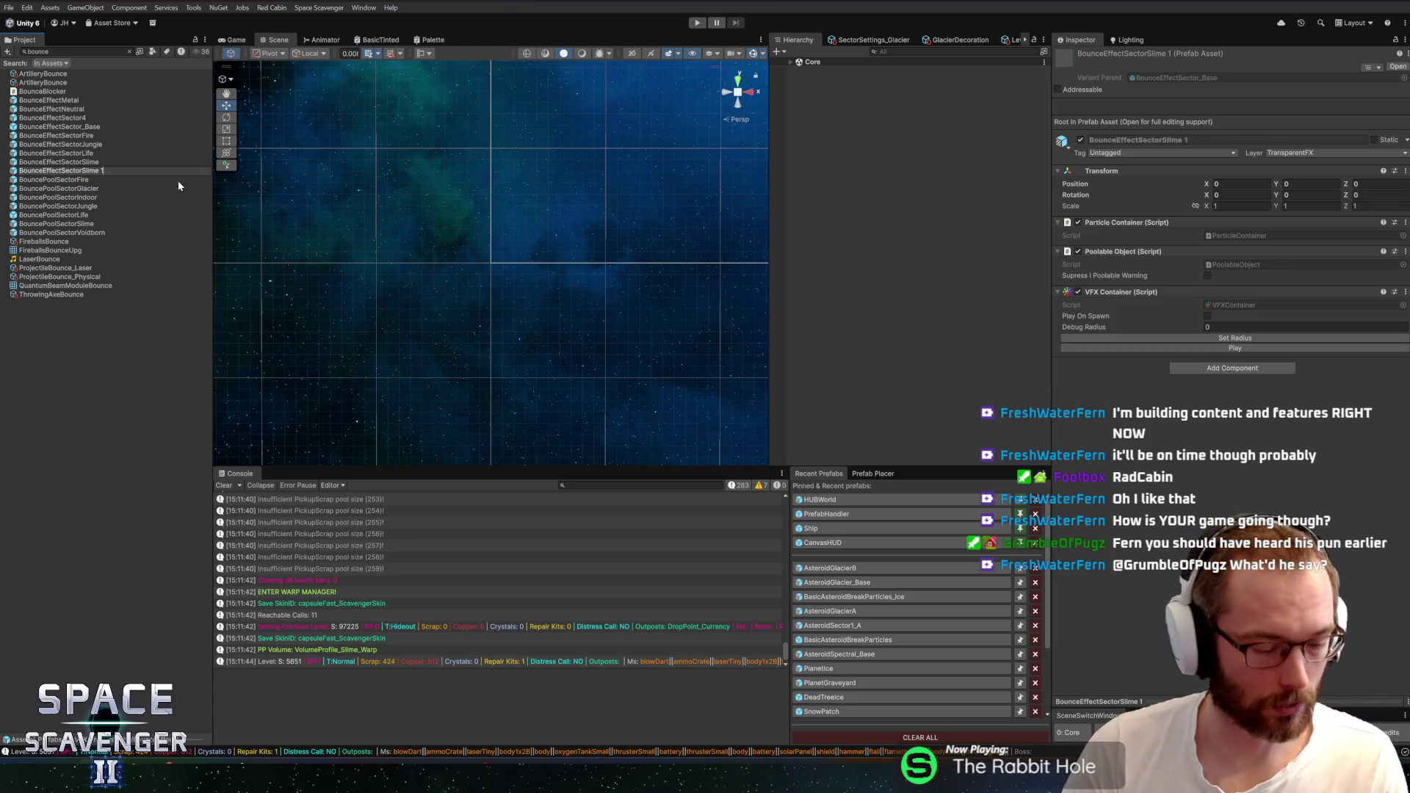
pyautogui.press('BackSpace')
pyautogui.press('BackSpace')
pyautogui.press('BackSpace')
pyautogui.write('Gka')
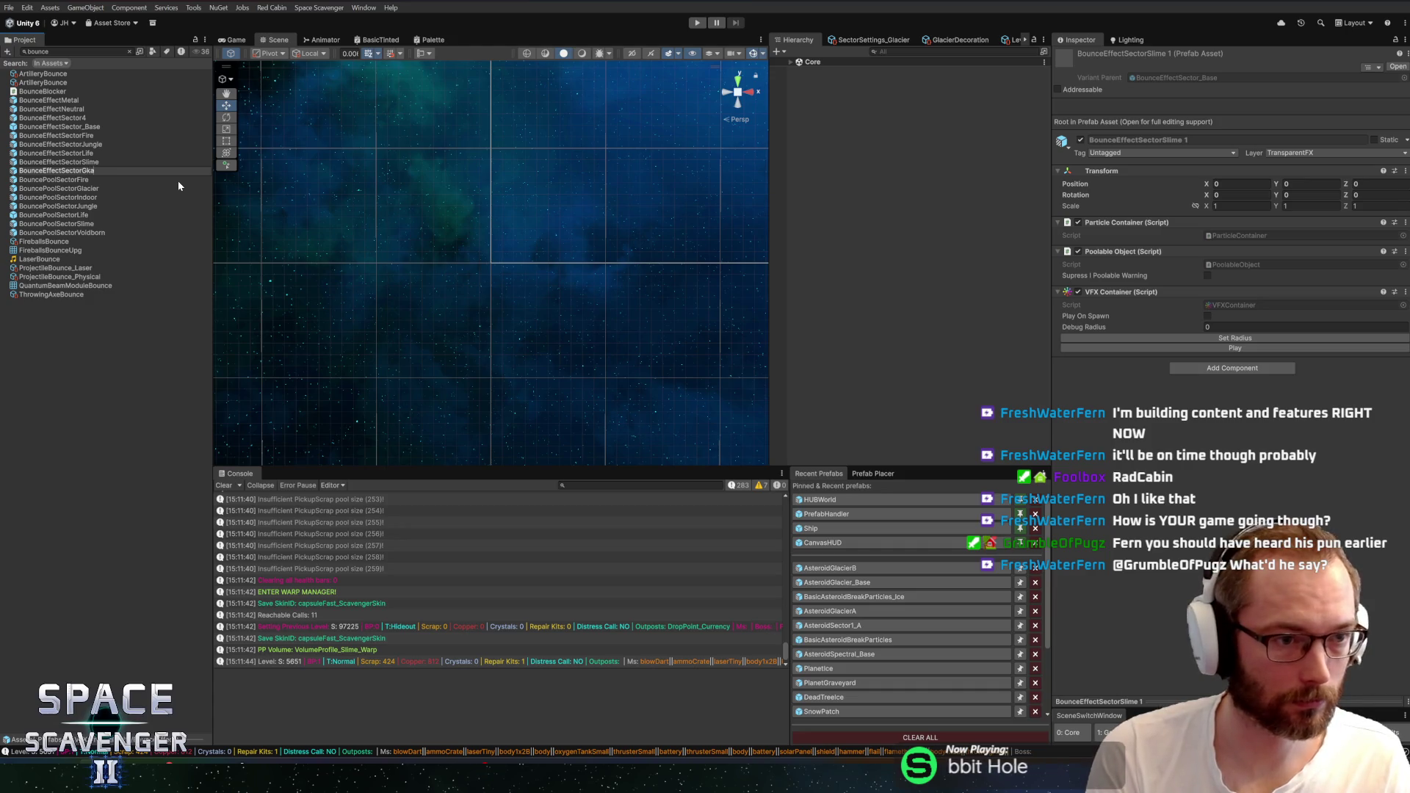
pyautogui.press('BackSpace')
pyautogui.press('BackSpace')
pyautogui.write('lacier')
pyautogui.press('Return')
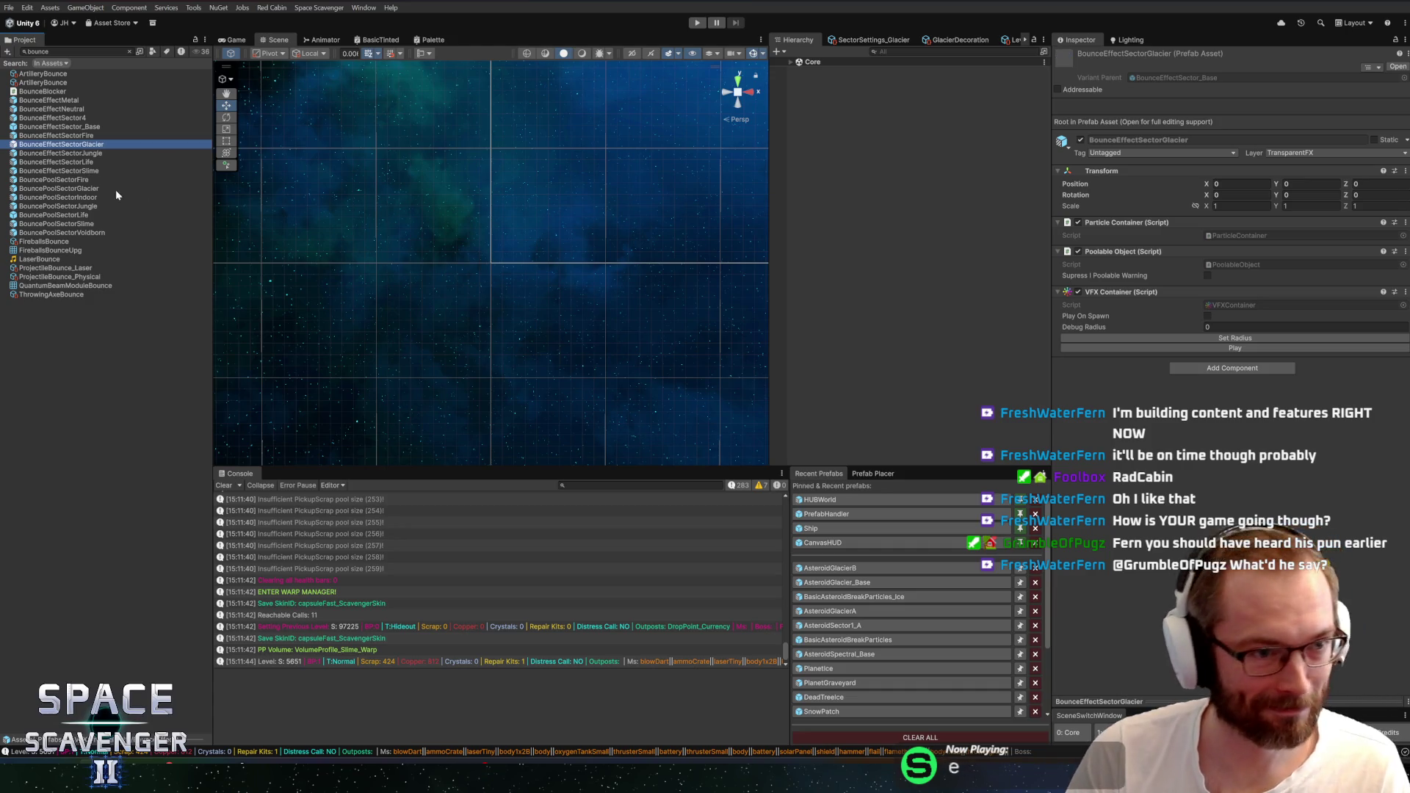
# Make the BouncePoolSectorGlacier prefab pool BounceEffectSectorGlacier instead of the metal effect, and save it
pyautogui.doubleClick(65, 189)
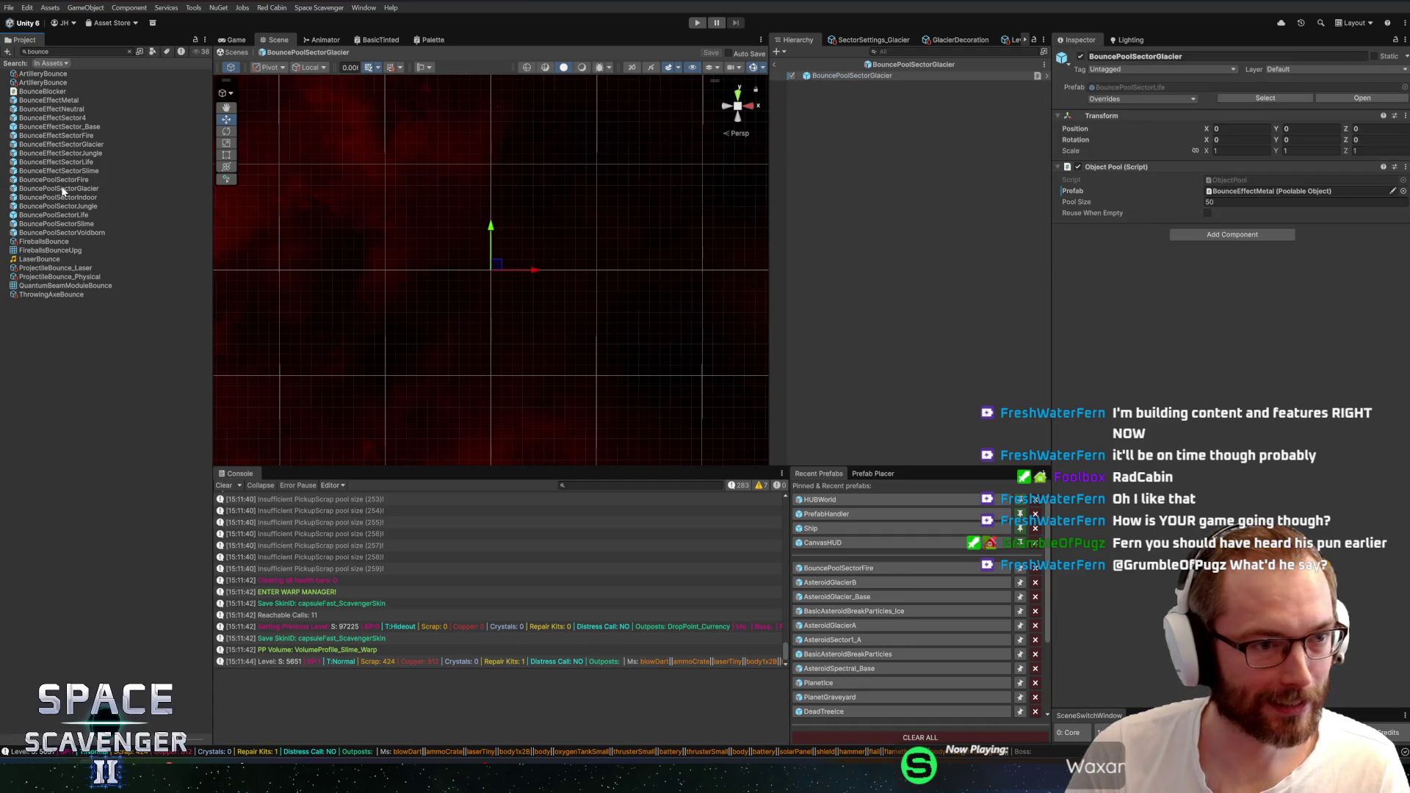
pyautogui.moveTo(81, 145); pyautogui.dragTo(1248, 194)
pyautogui.hotkey('ctrl', 's')
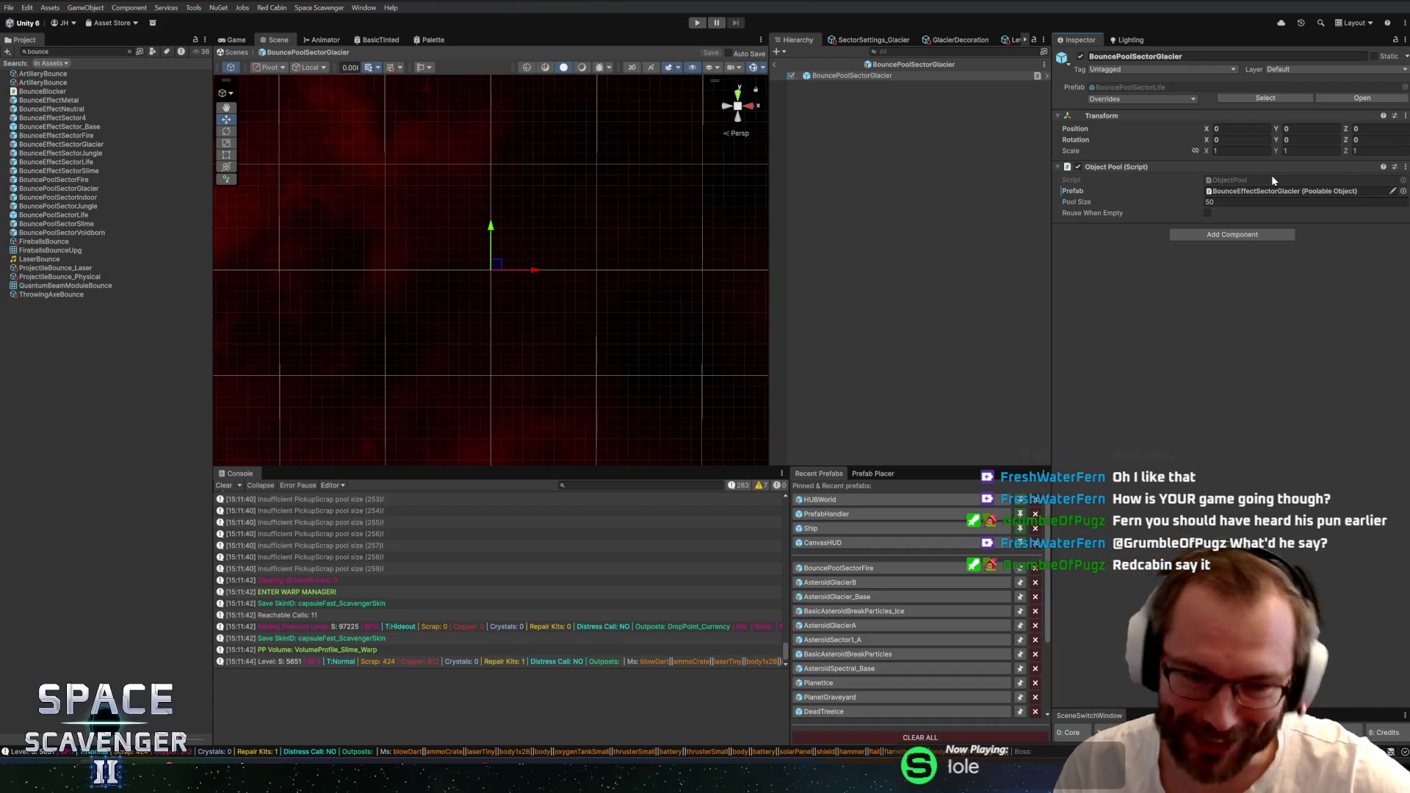
# Enlarge the scene view and Console panels, then clear all Console log messages
pyautogui.moveTo(770, 386); pyautogui.dragTo(807, 396)
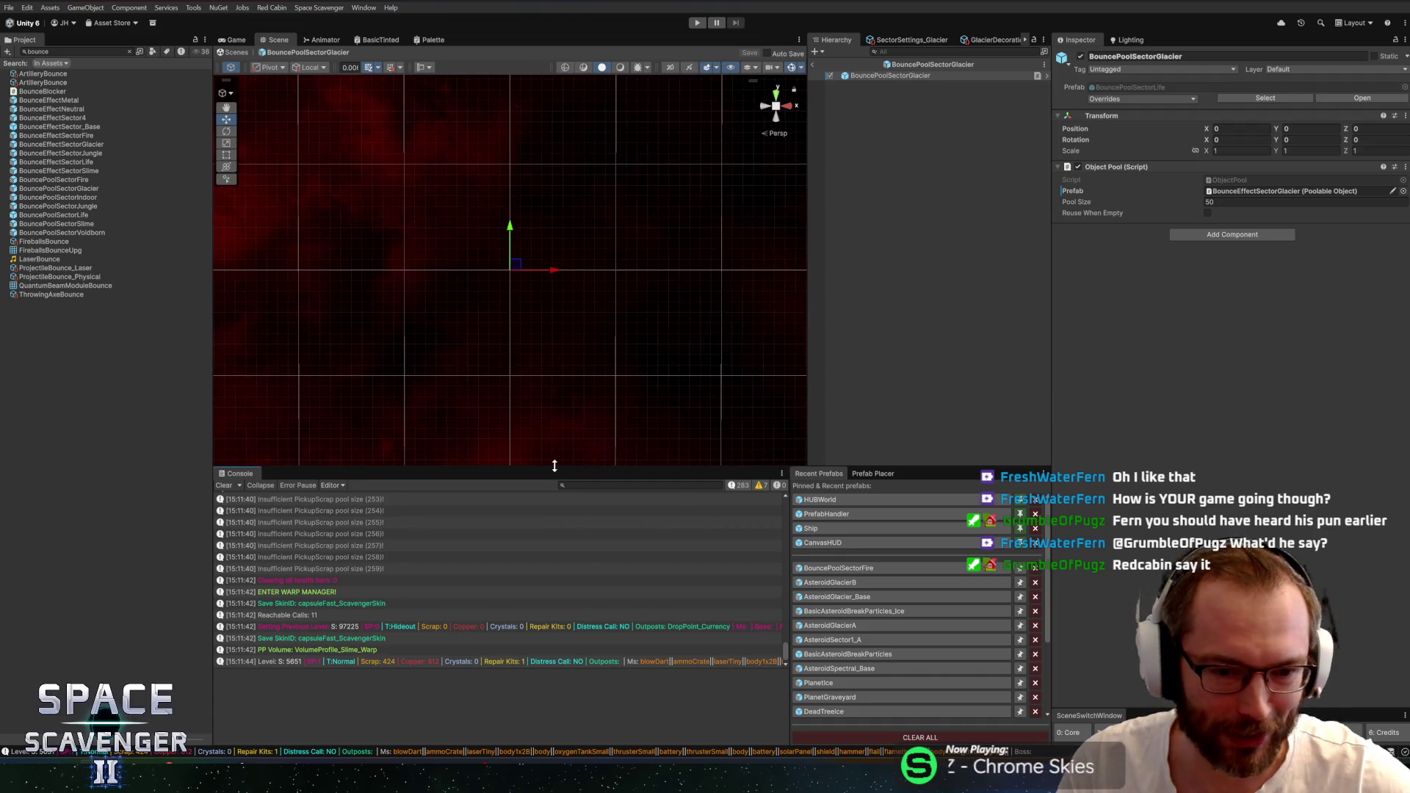
pyautogui.moveTo(558, 479); pyautogui.dragTo(557, 492)
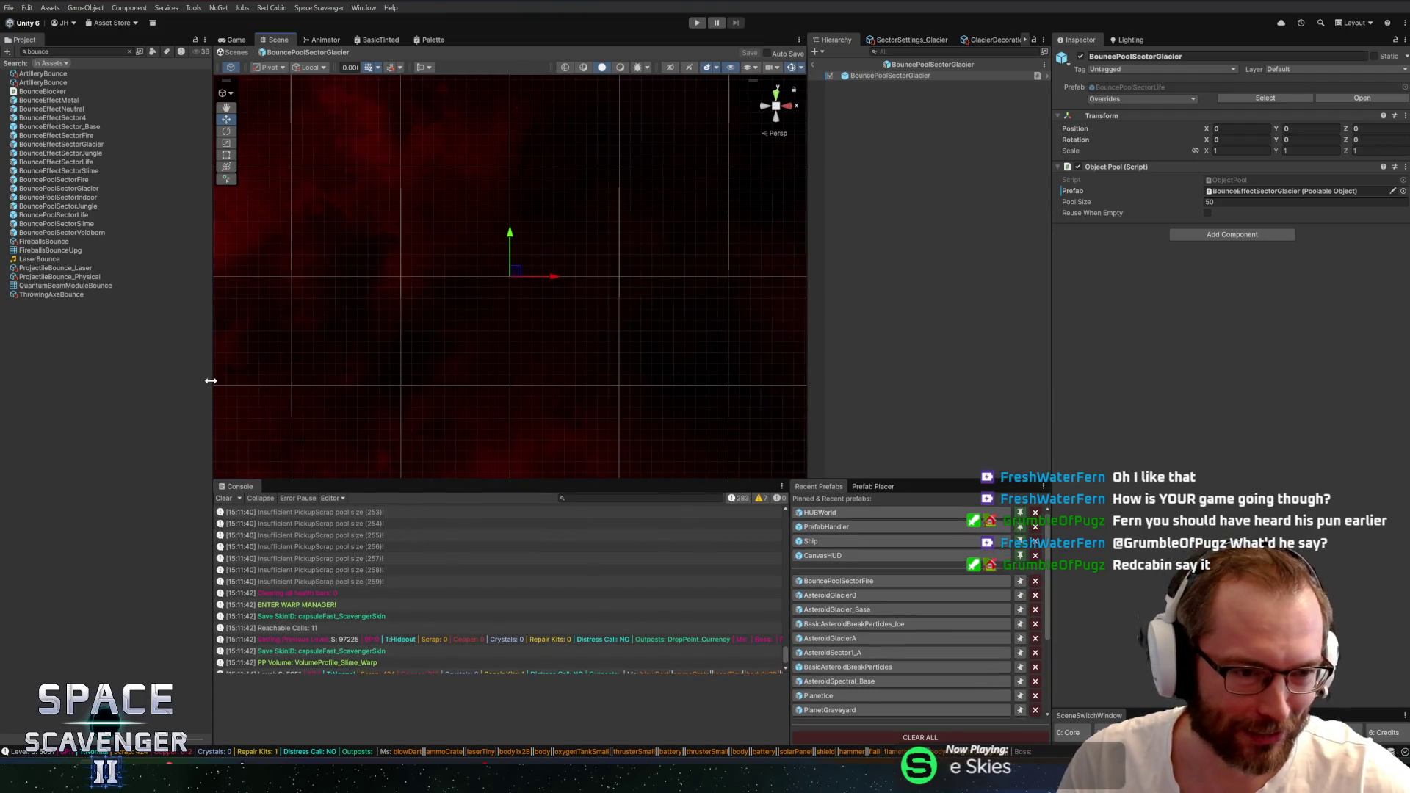
pyautogui.moveTo(210, 380)
pyautogui.mouseDown()
pyautogui.moveTo(149, 382)
pyautogui.moveTo(165, 387)
pyautogui.mouseUp()
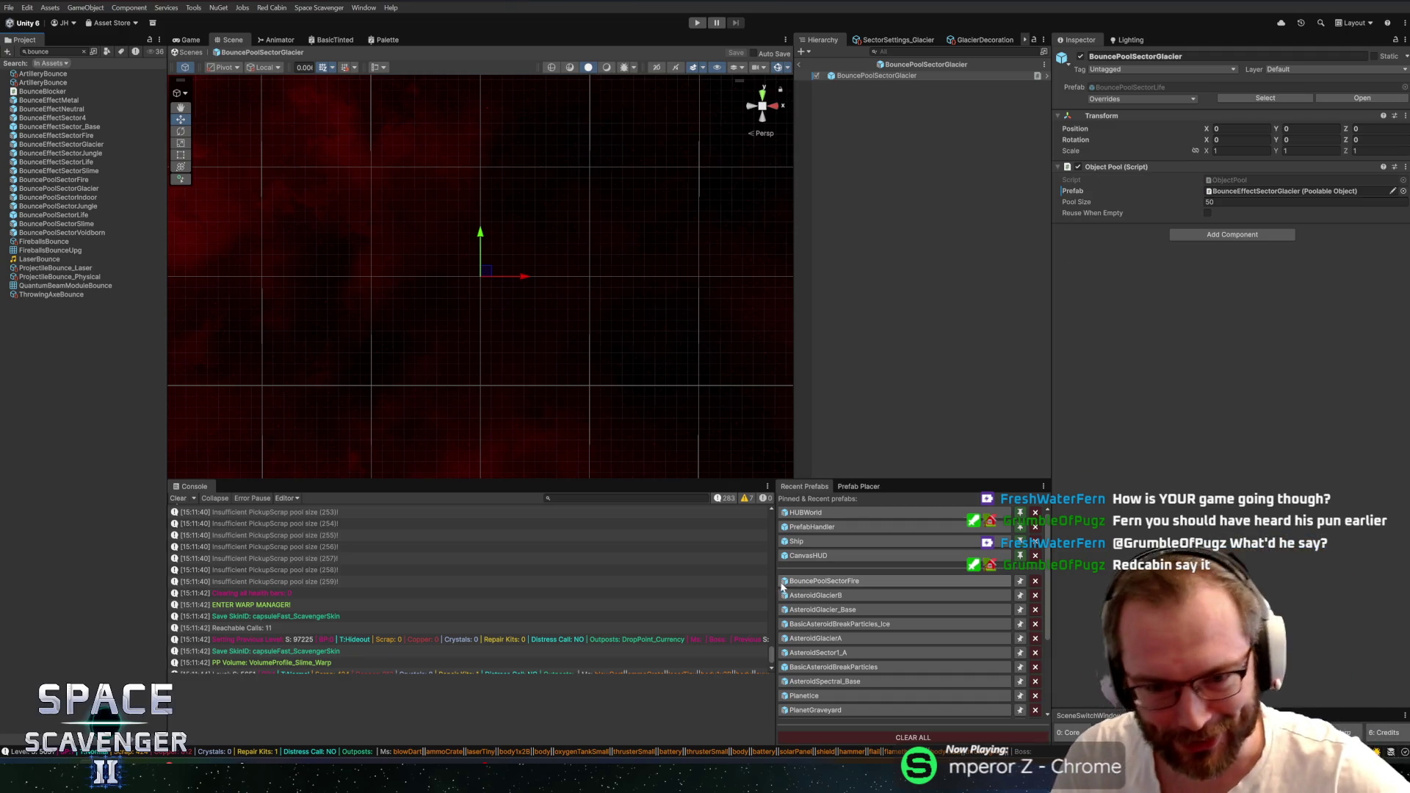
pyautogui.moveTo(776, 568)
pyautogui.mouseDown()
pyautogui.moveTo(796, 566)
pyautogui.moveTo(783, 566)
pyautogui.mouseUp()
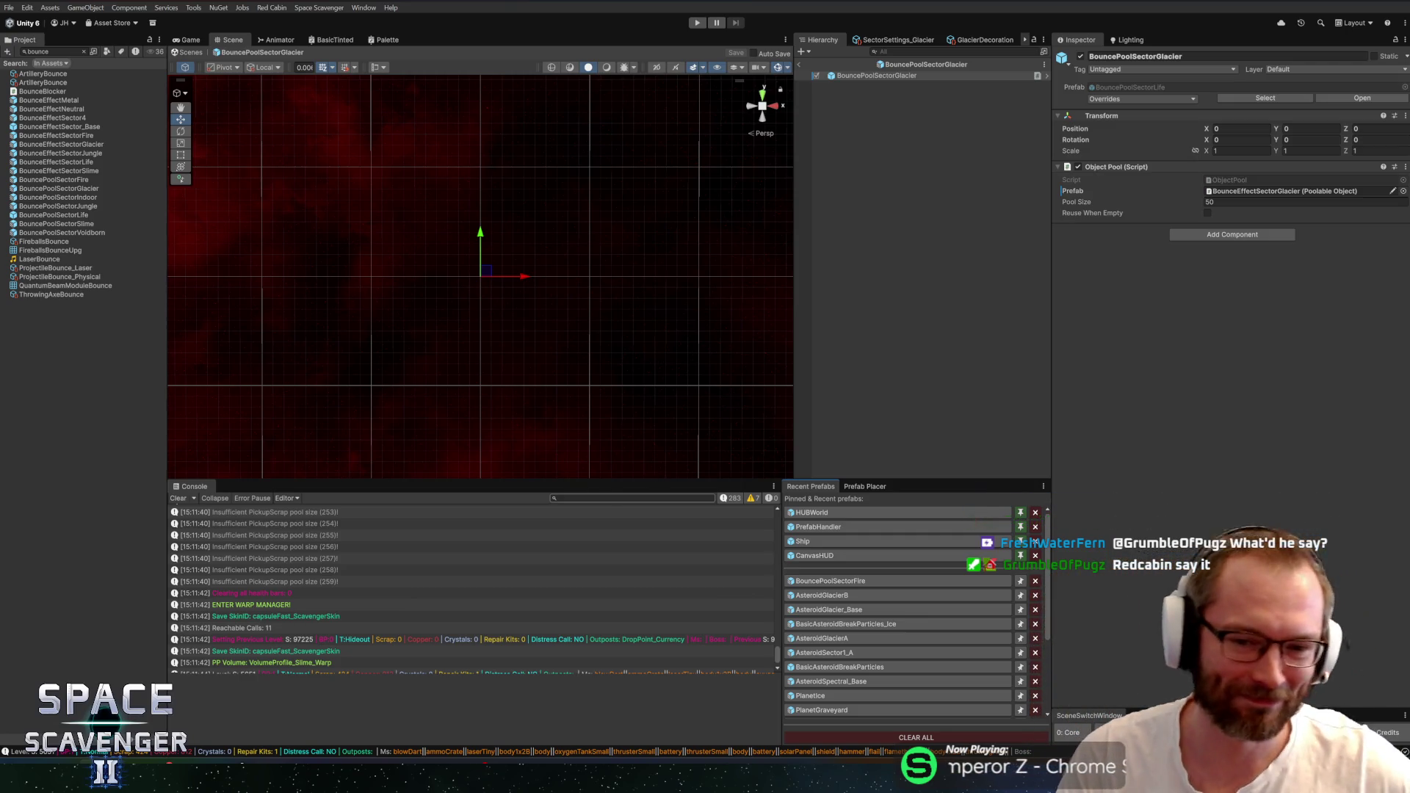
pyautogui.click(179, 498)
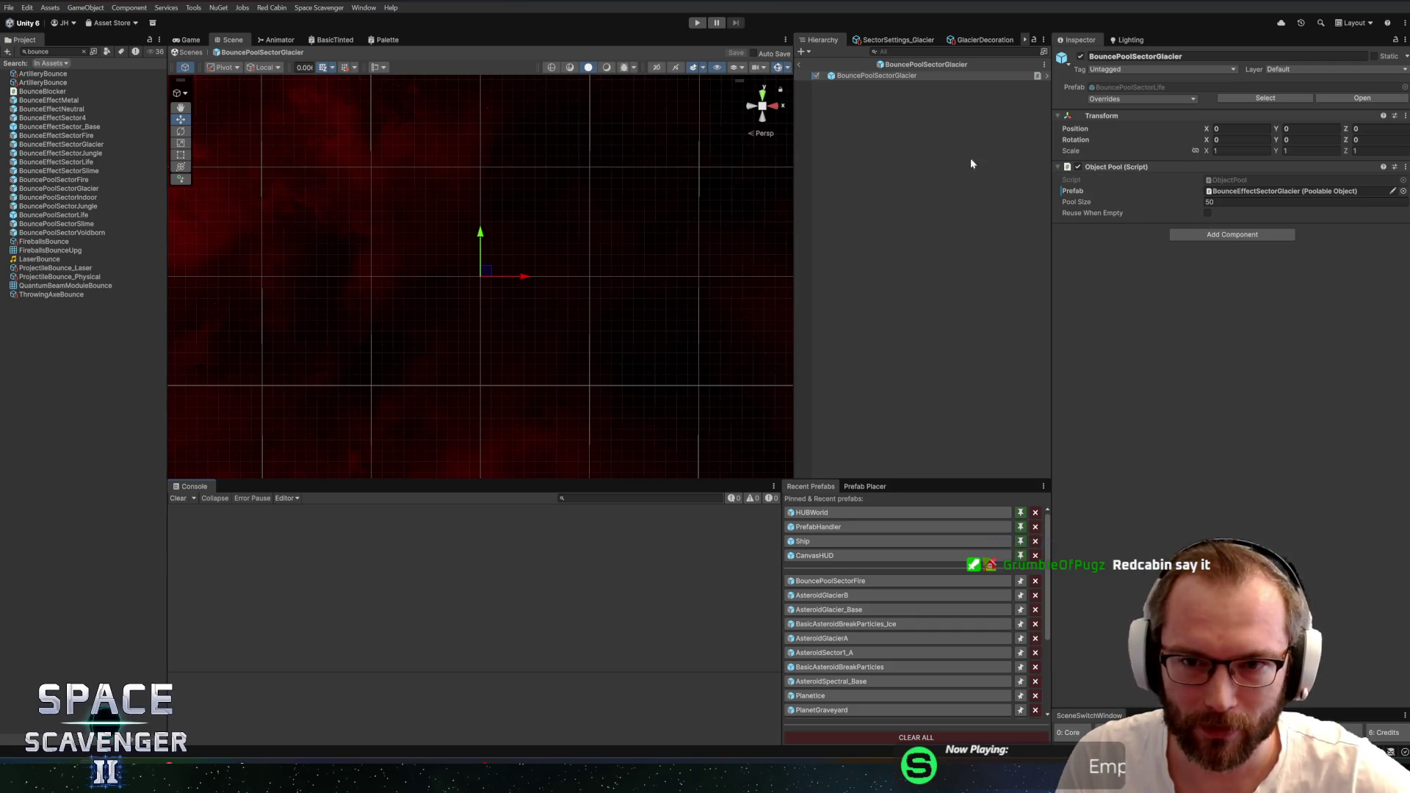
# Select the pool prefab's root and locate the referenced BounceEffectSectorGlacier asset in the Project window
pyautogui.click(854, 77)
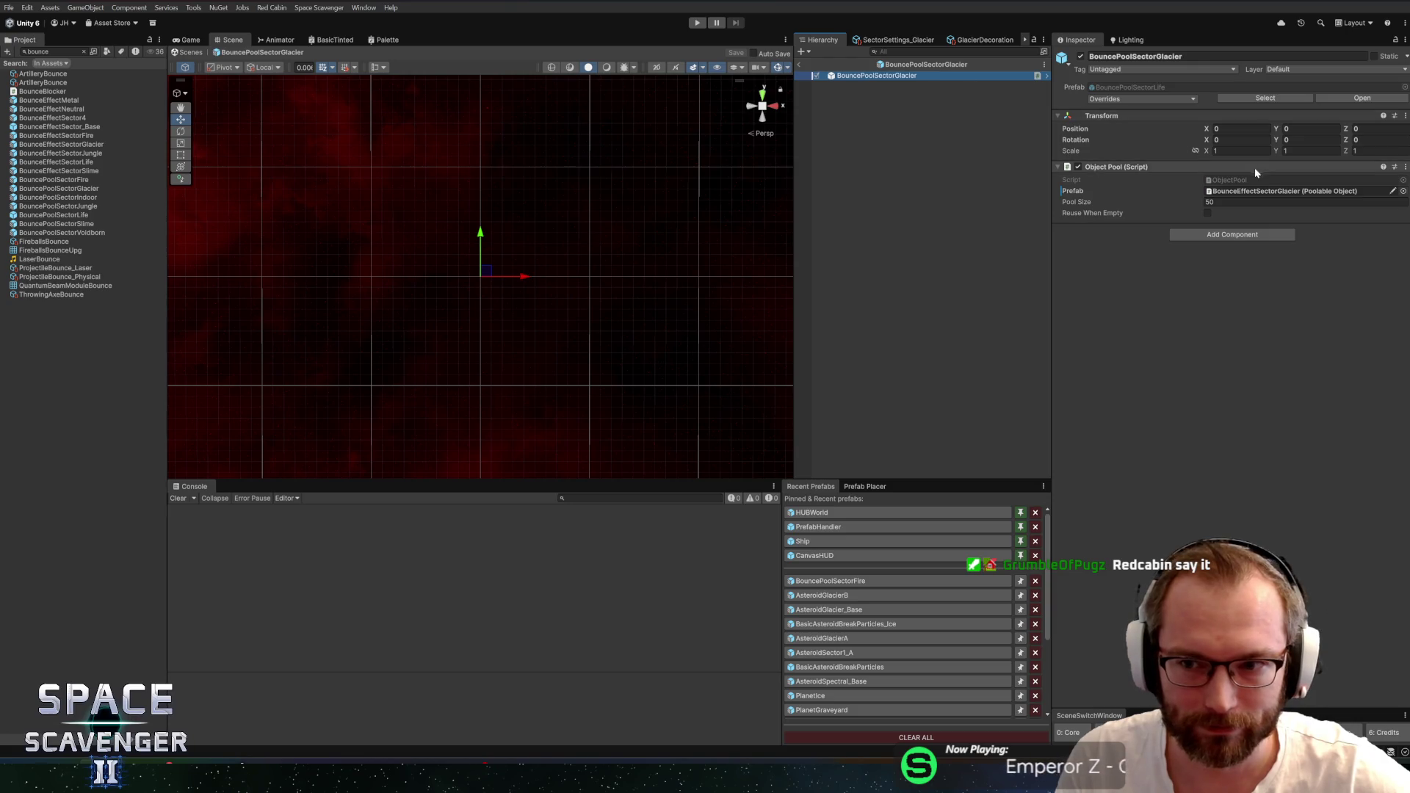
pyautogui.click(1236, 190)
pyautogui.scroll(-3, 110, 665)
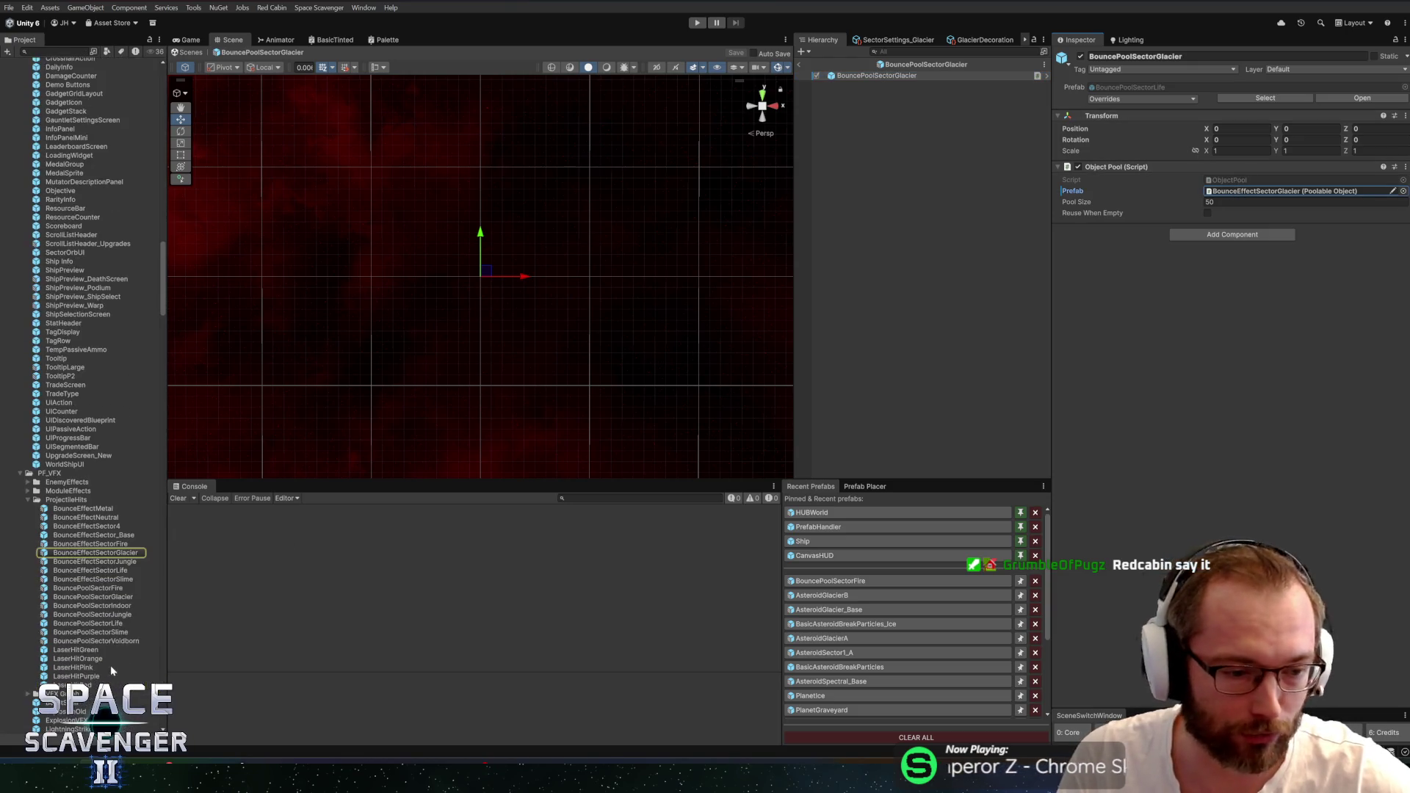
# Open BounceEffectSectorGlacier in prefab mode, showing its Rocks, GrassParticles, DirtParticles, Shockwave and Circle children, and collapse the Keywords folder
pyautogui.doubleClick(87, 556)
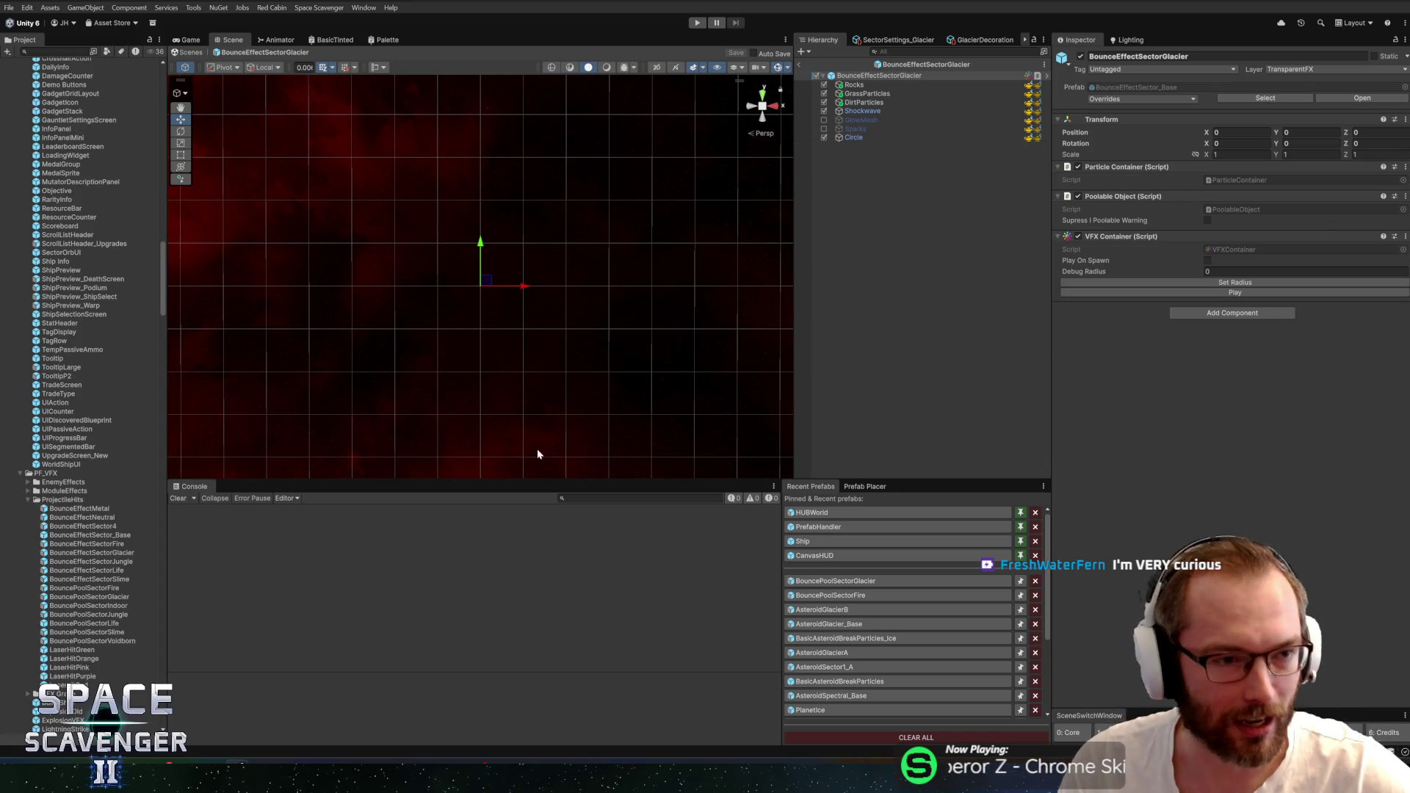
pyautogui.scroll(10, 83, 398)
pyautogui.scroll(15, 83, 399)
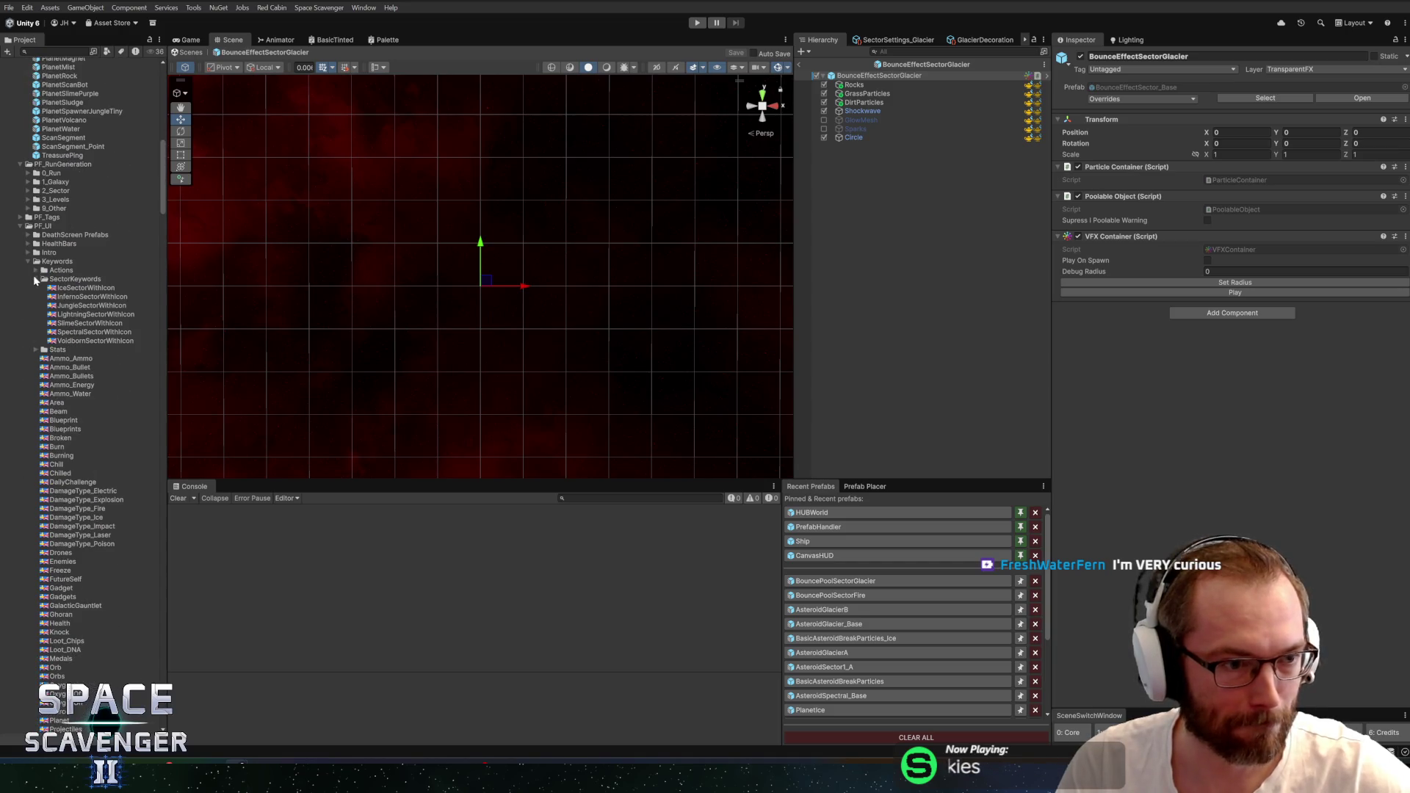
pyautogui.click(27, 261)
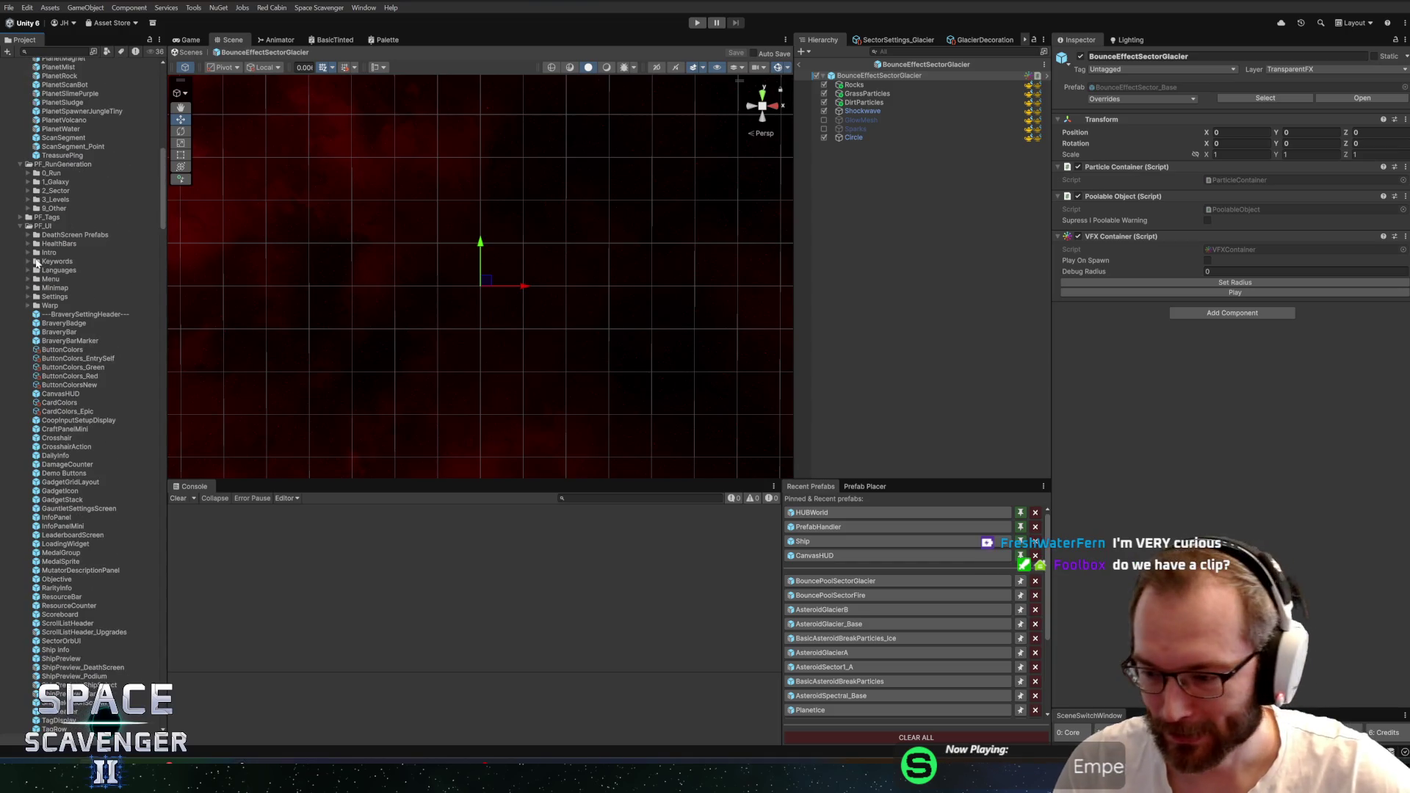
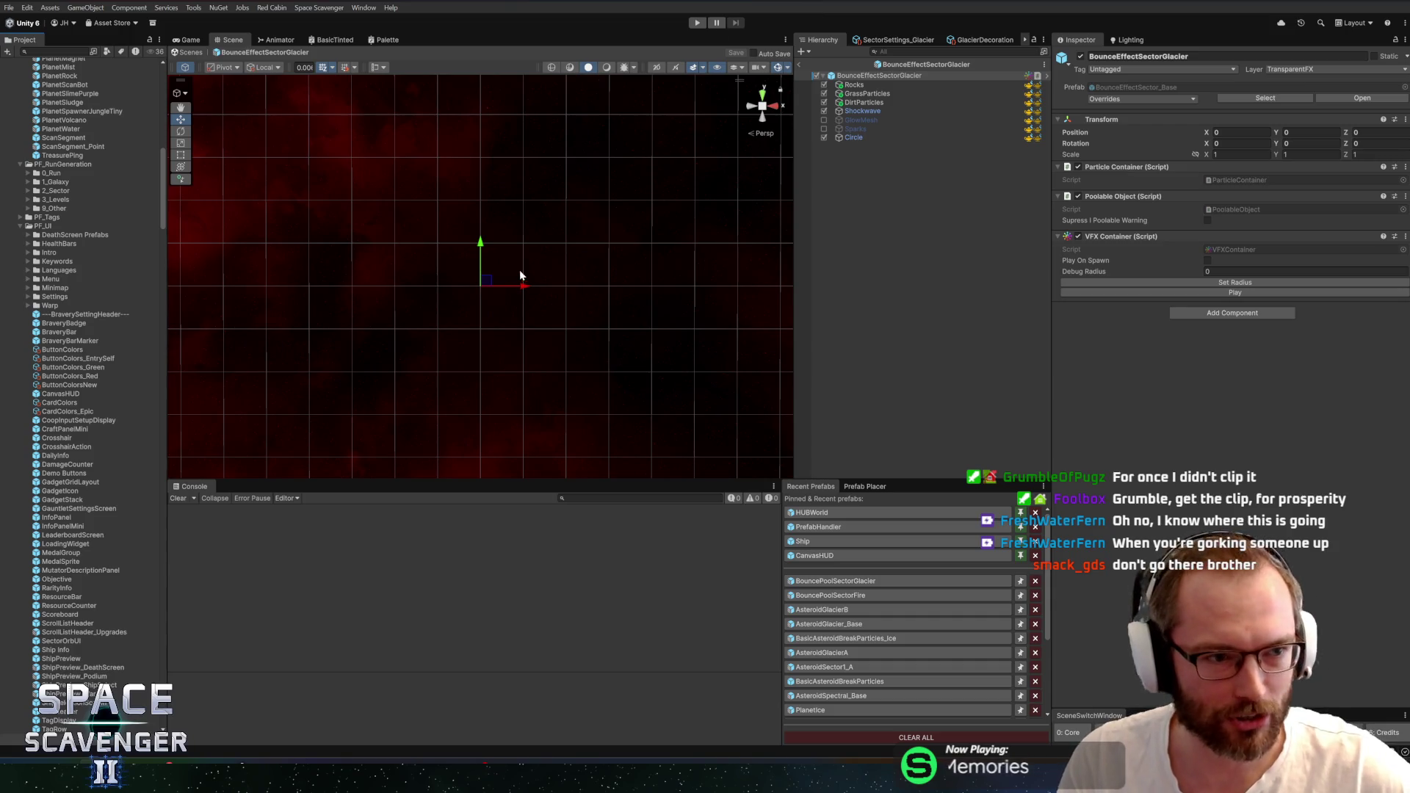
# Select all seven glacier child effects, Rocks through Circle, and preview-play them
pyautogui.scroll(-5, 593, 258)
pyautogui.scroll(-4, 622, 290)
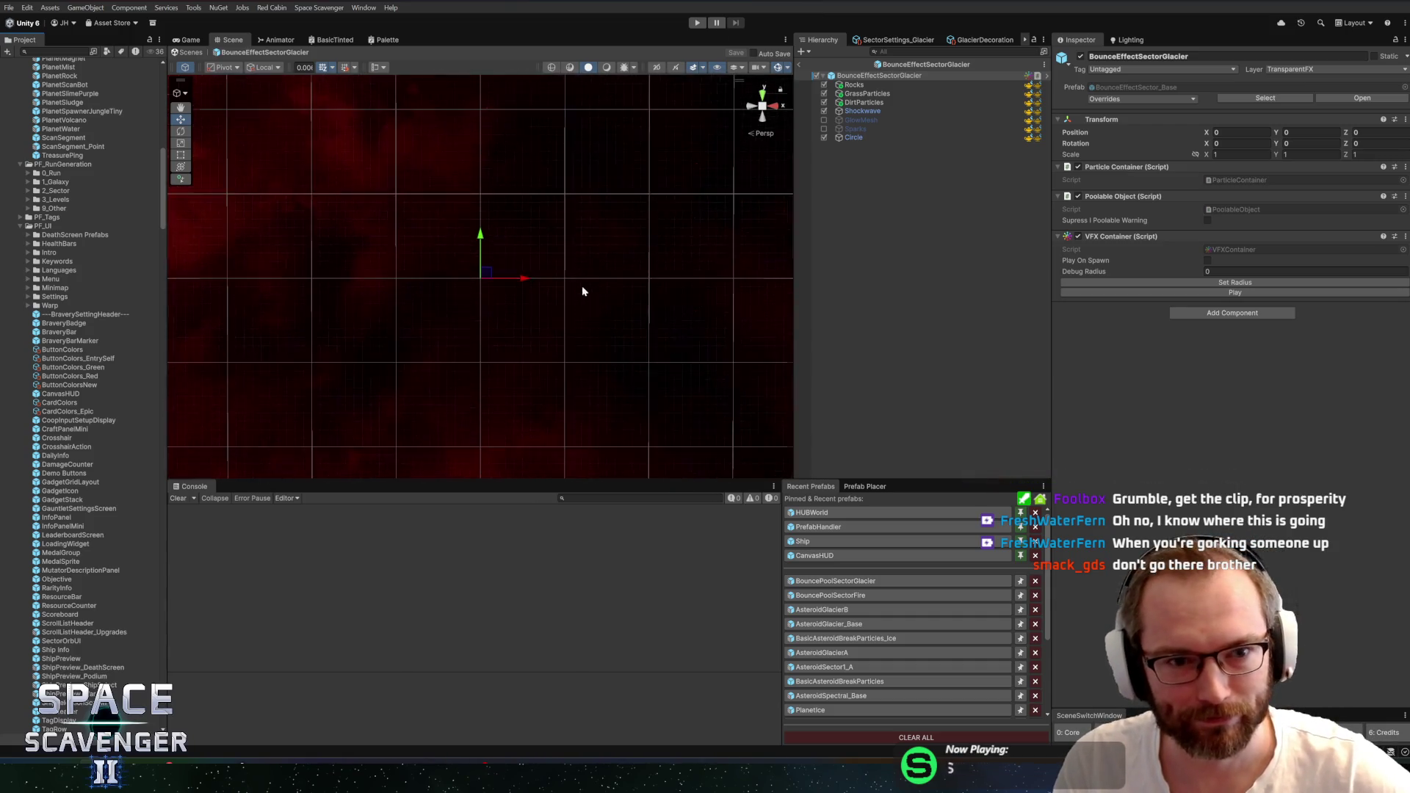
pyautogui.scroll(3, 610, 285)
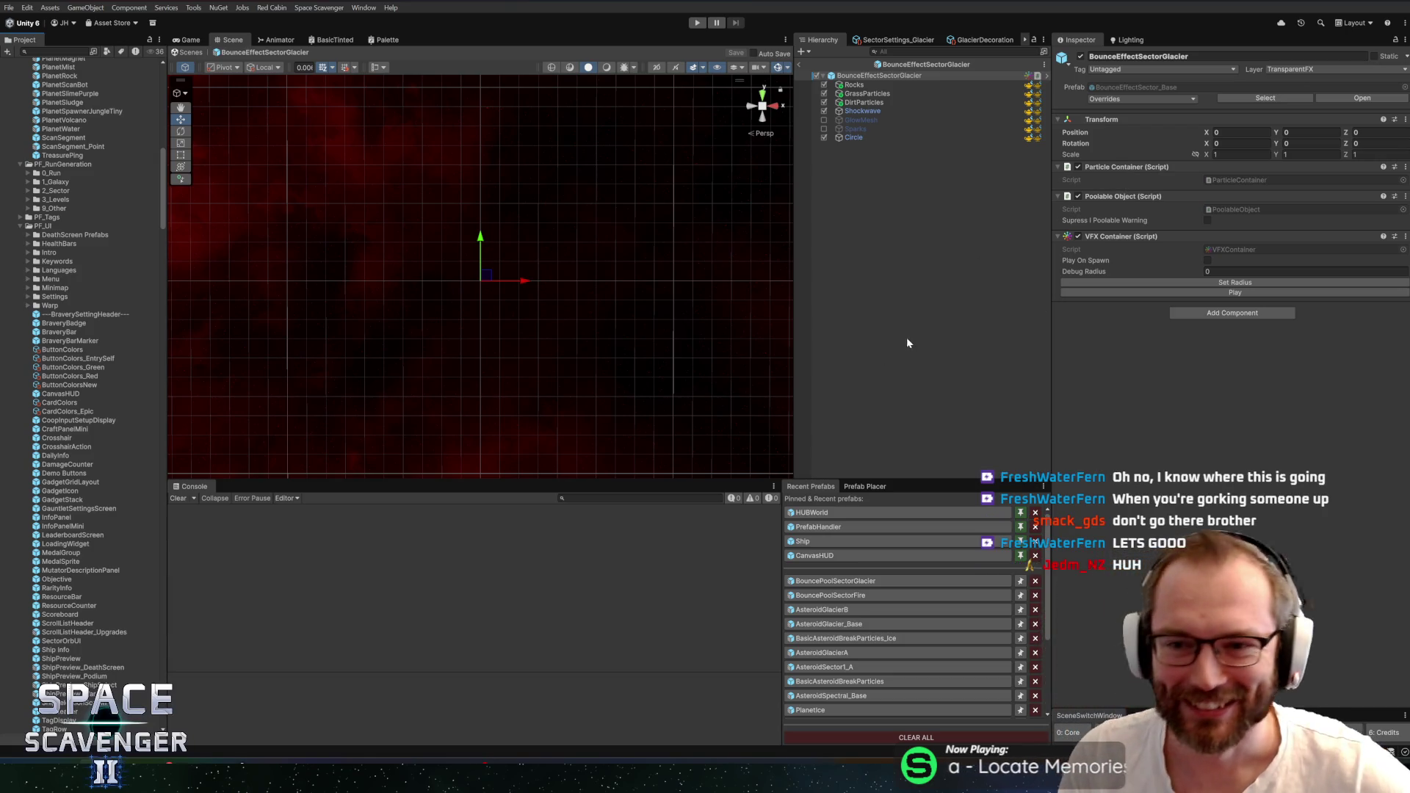
pyautogui.click(855, 85)
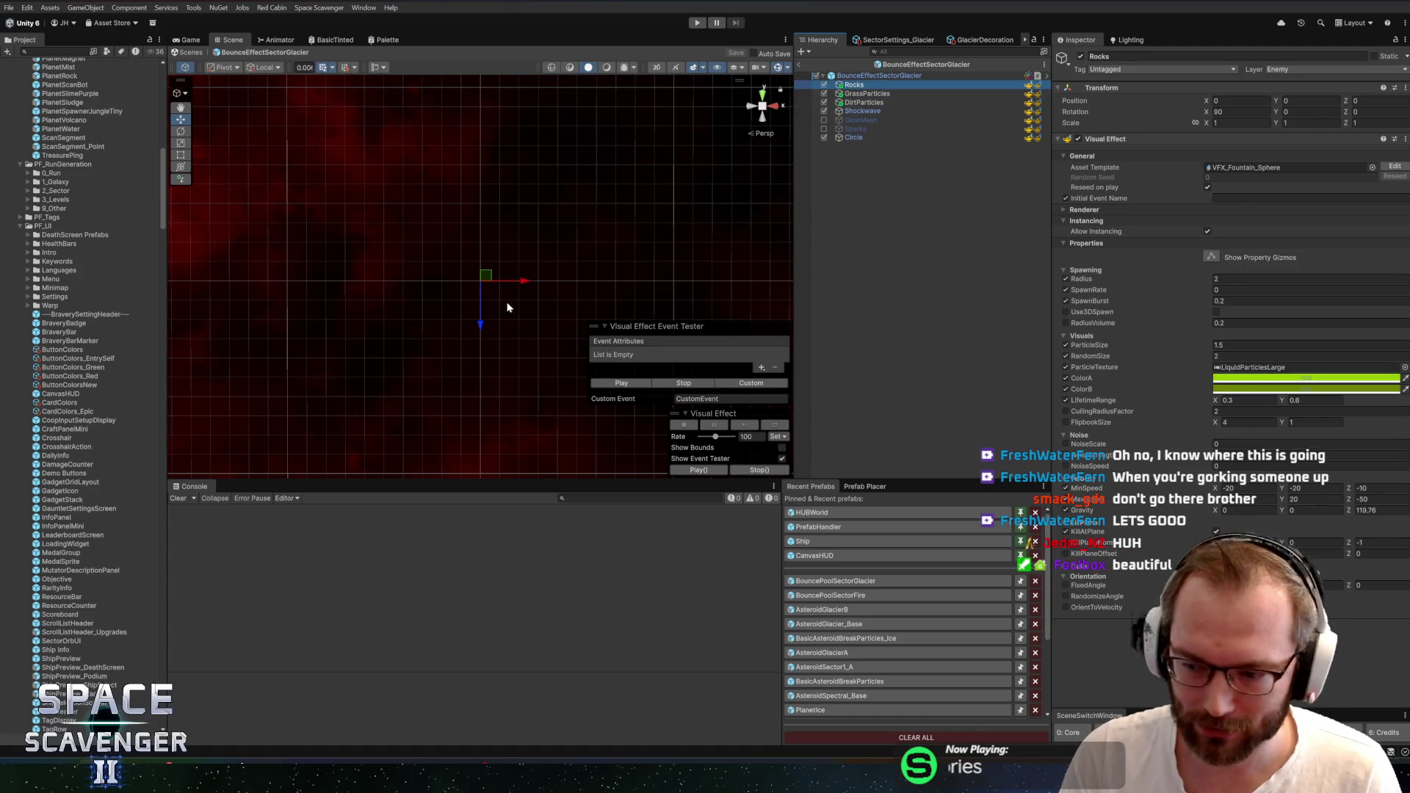
pyautogui.keyDown('shift'); pyautogui.click(861, 138); pyautogui.keyUp('shift')
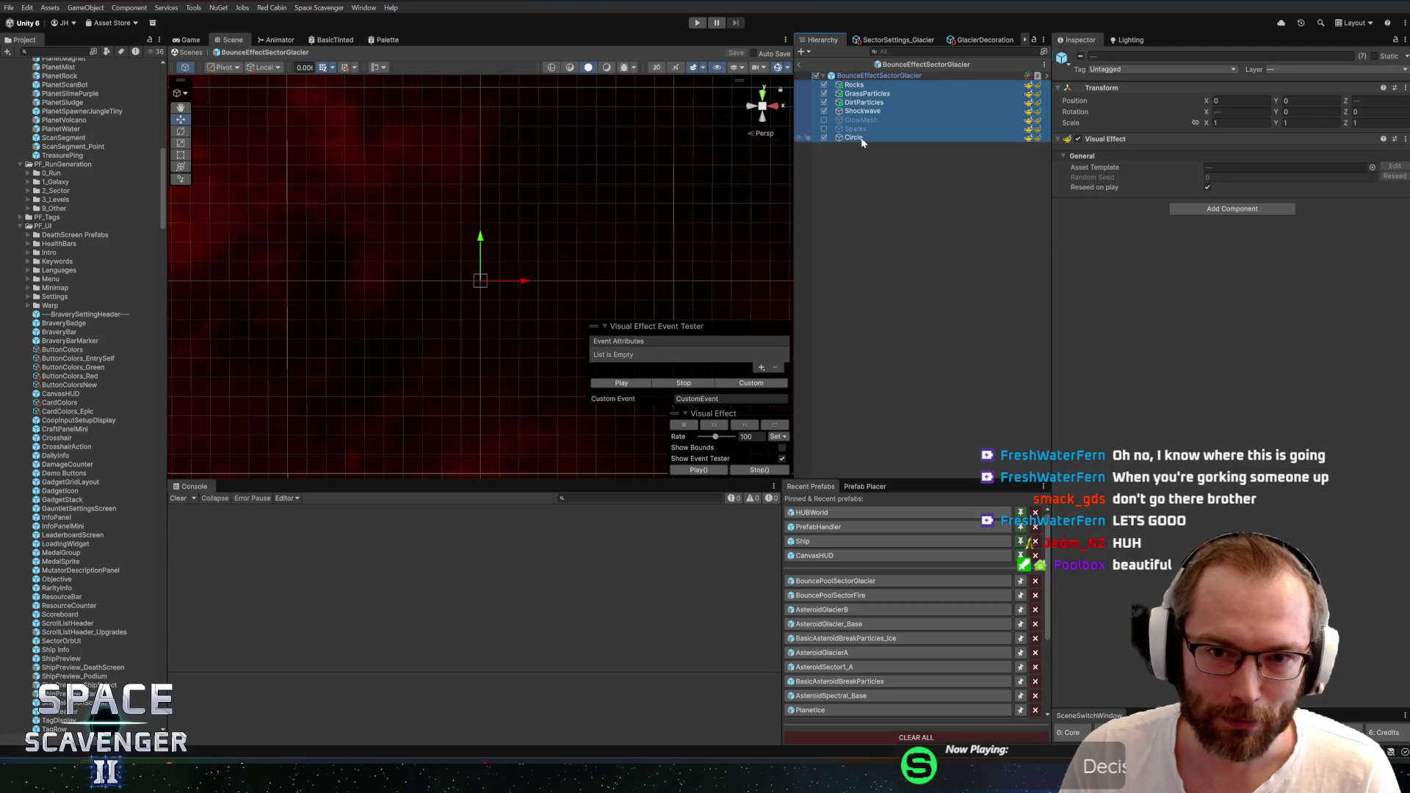
pyautogui.click(620, 384)
# Replay the burst, then clear Shockwave's OnPlay initial event name
pyautogui.scroll(3, 526, 276)
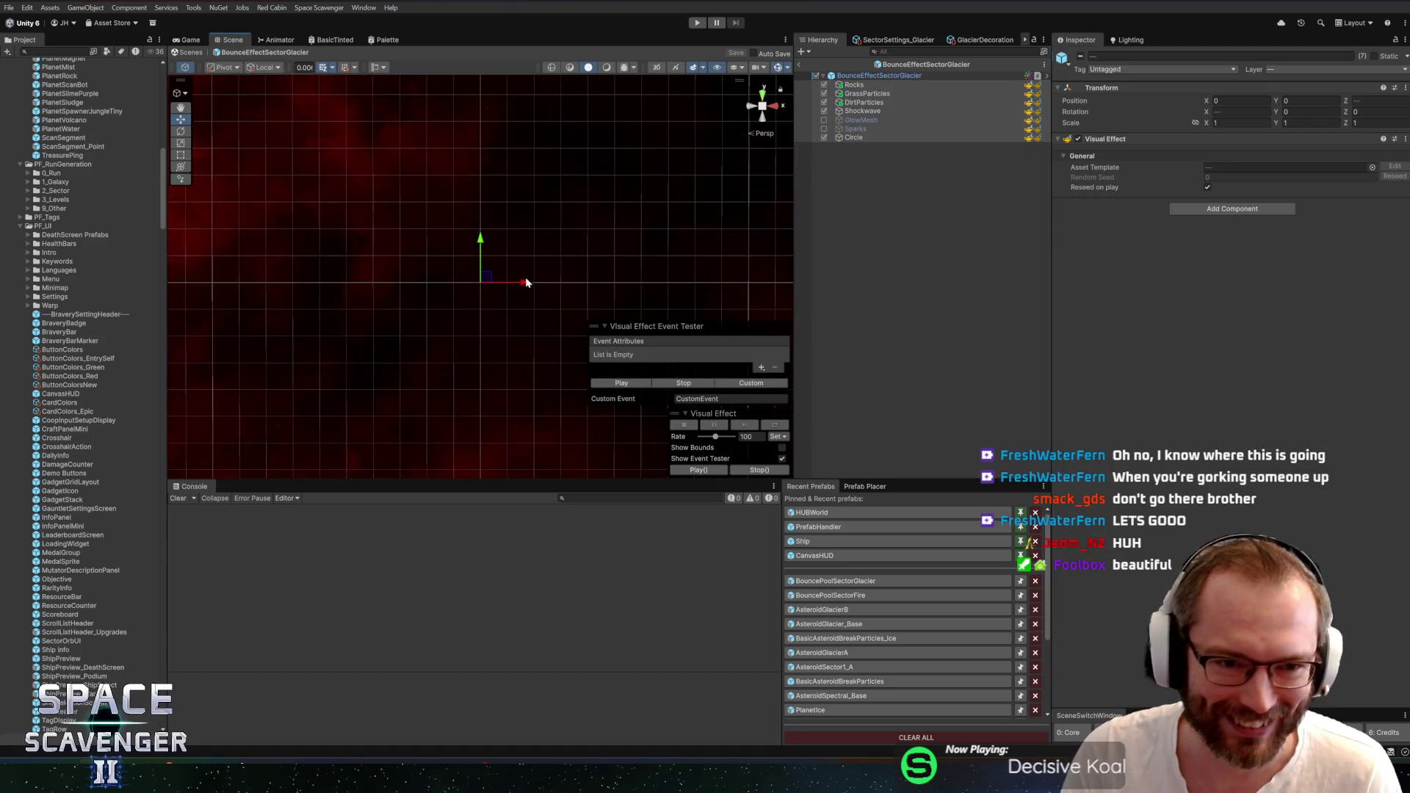
pyautogui.scroll(2, 554, 269)
pyautogui.click(599, 383)
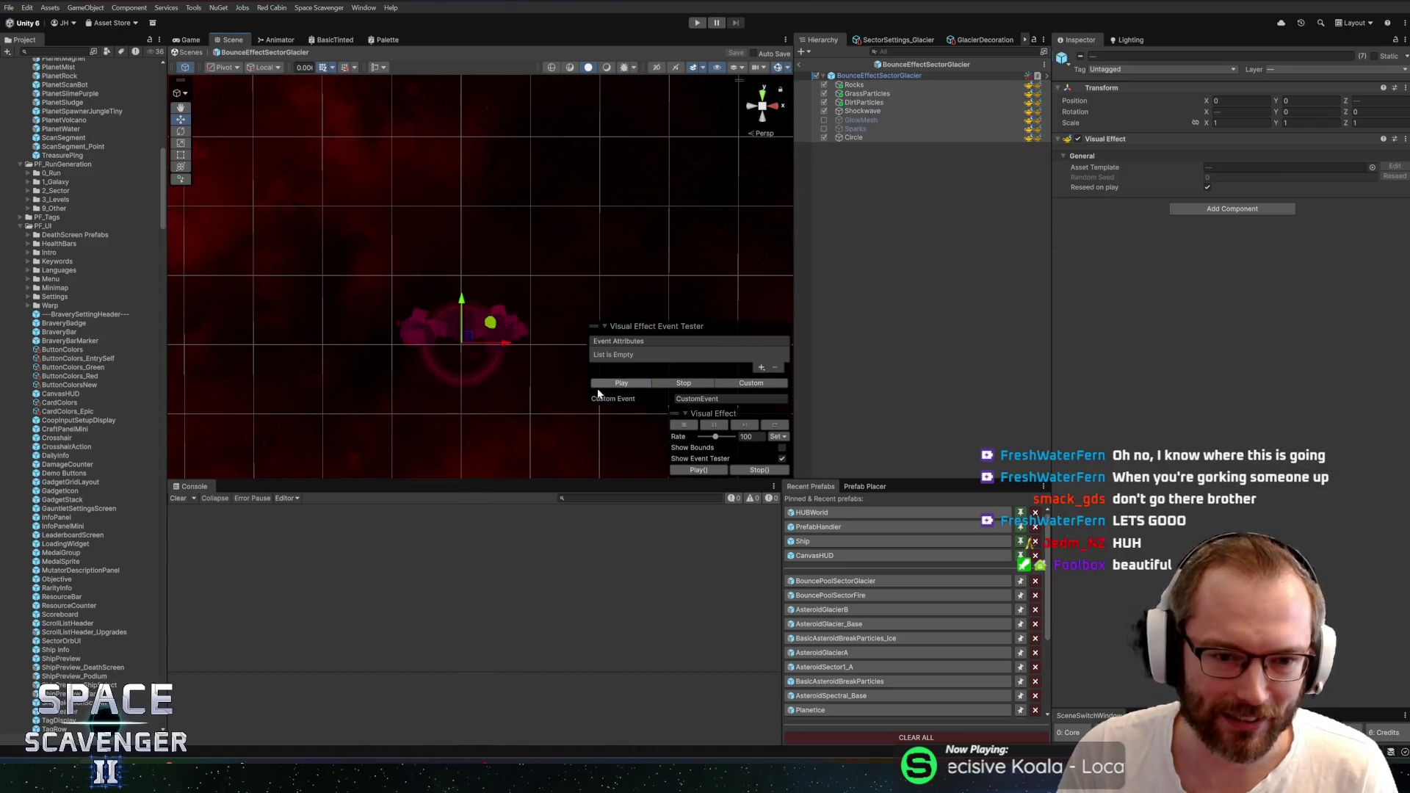
pyautogui.click(867, 112)
pyautogui.click(1237, 198)
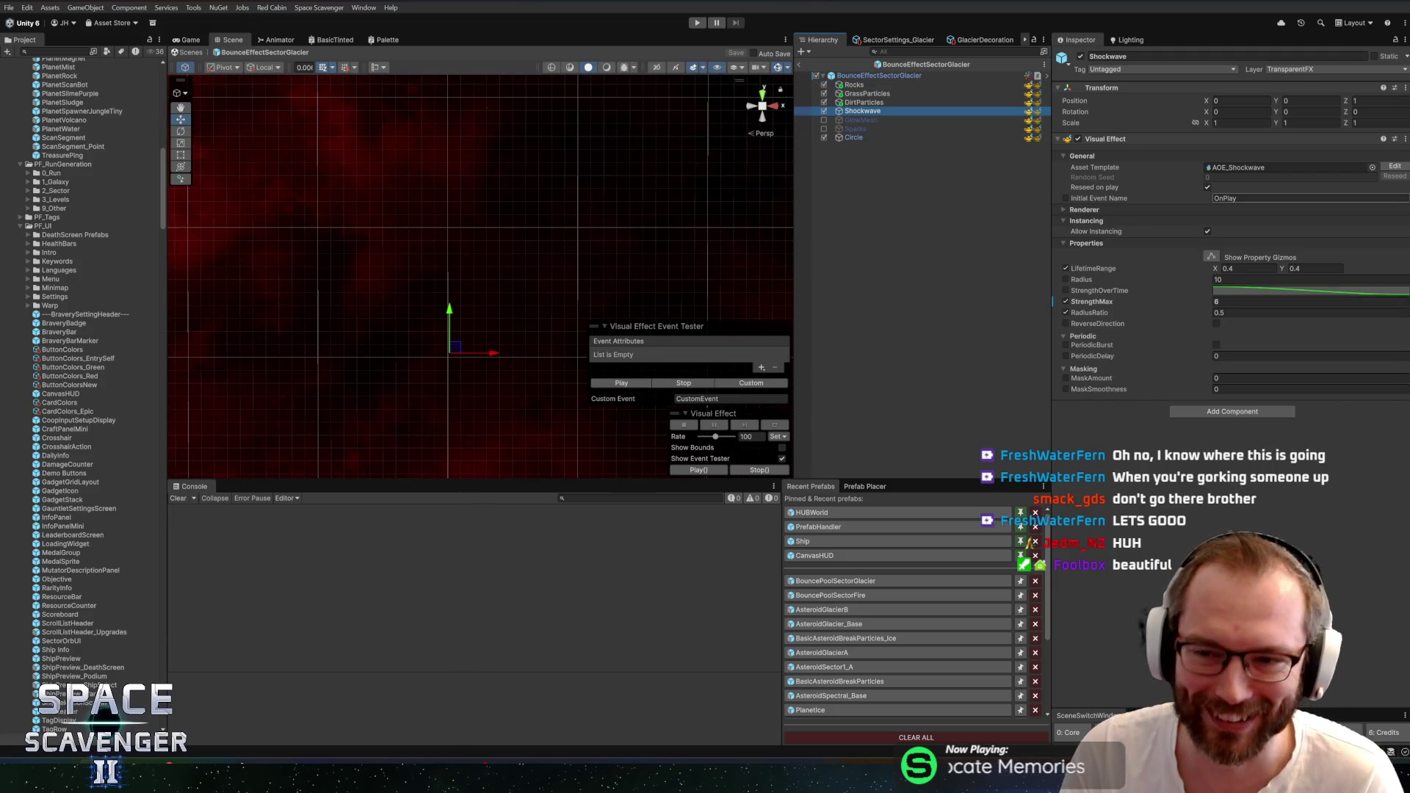
pyautogui.press('BackSpace')
# Save the scene with Ctrl+S while reviewing the DirtParticles and Shockwave settings
pyautogui.click(865, 103)
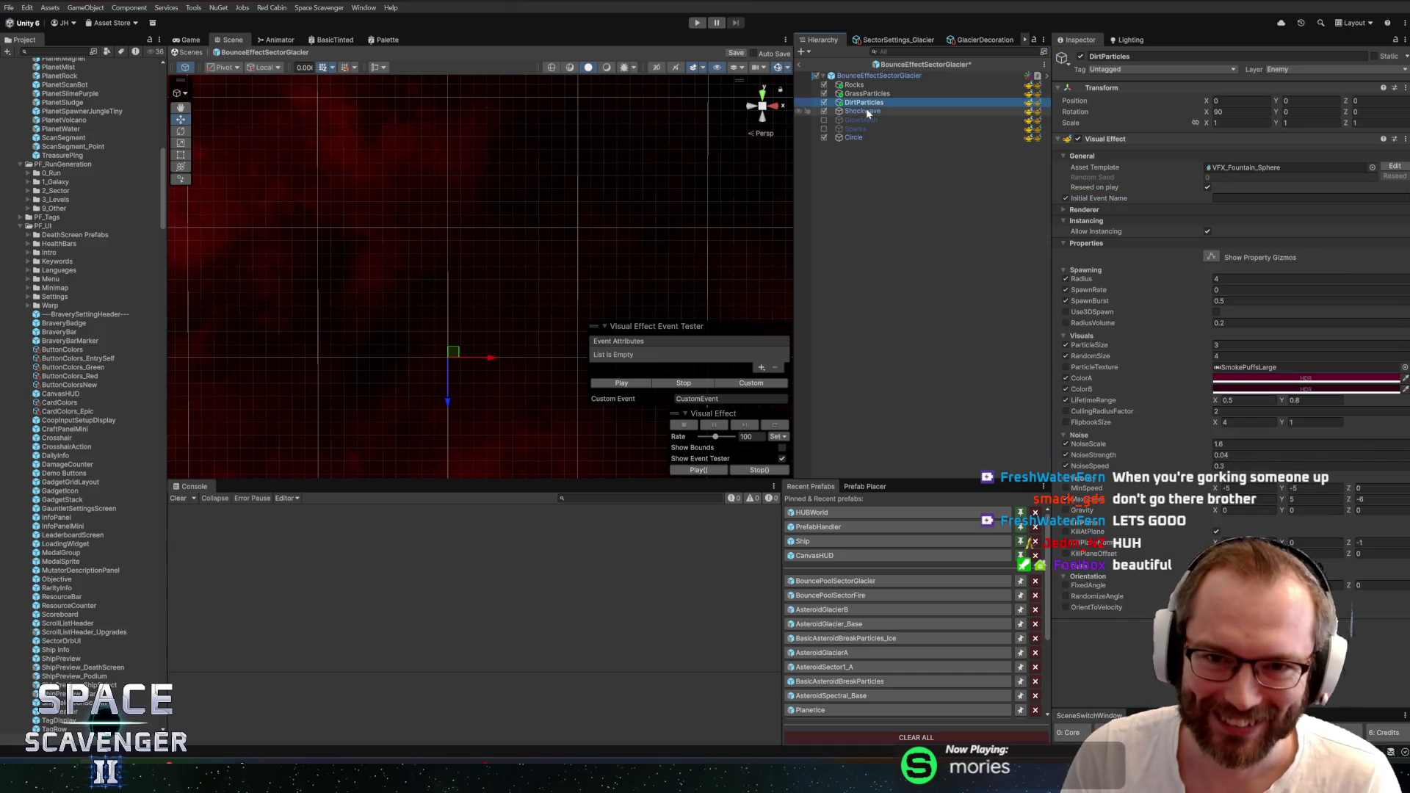
pyautogui.hotkey('ctrl', 's')
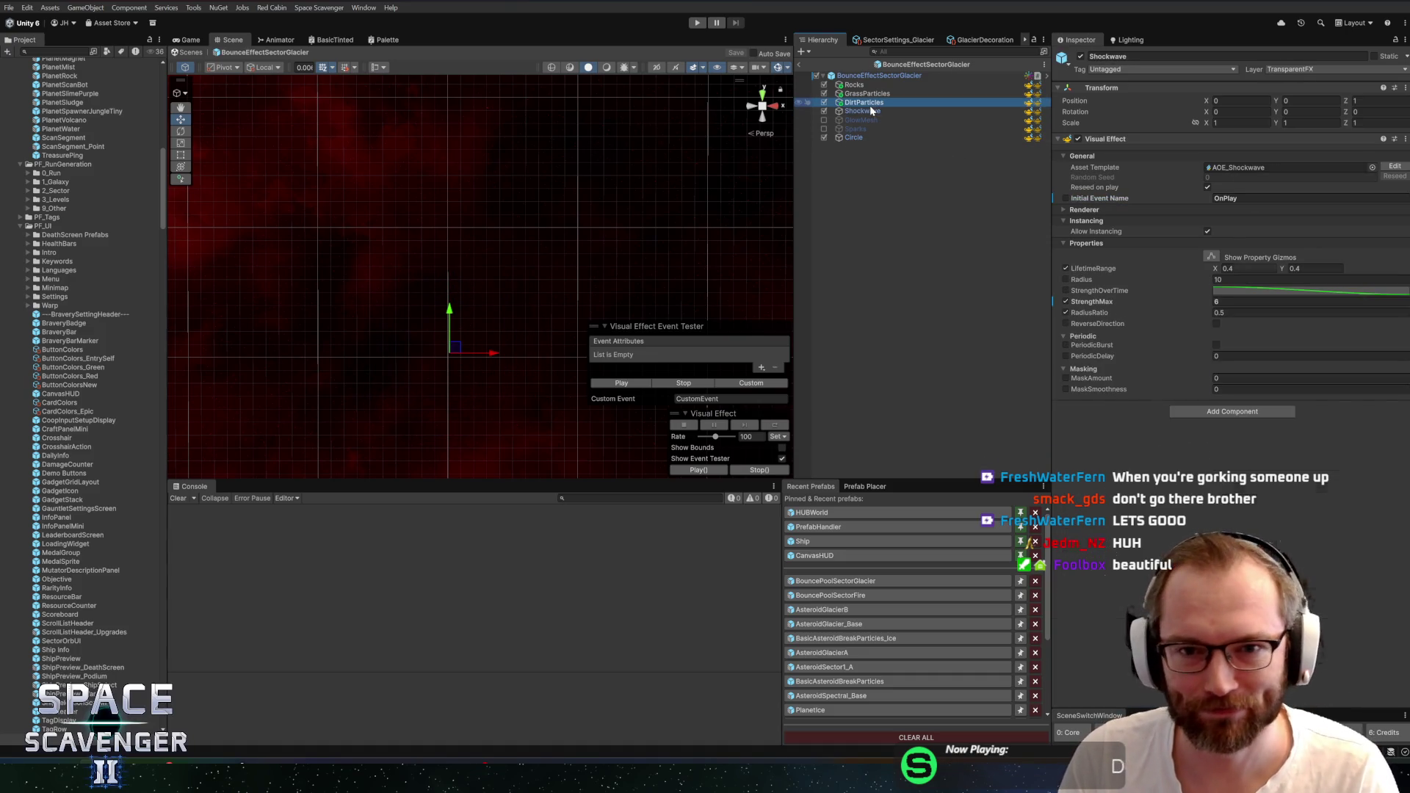
pyautogui.click(866, 111)
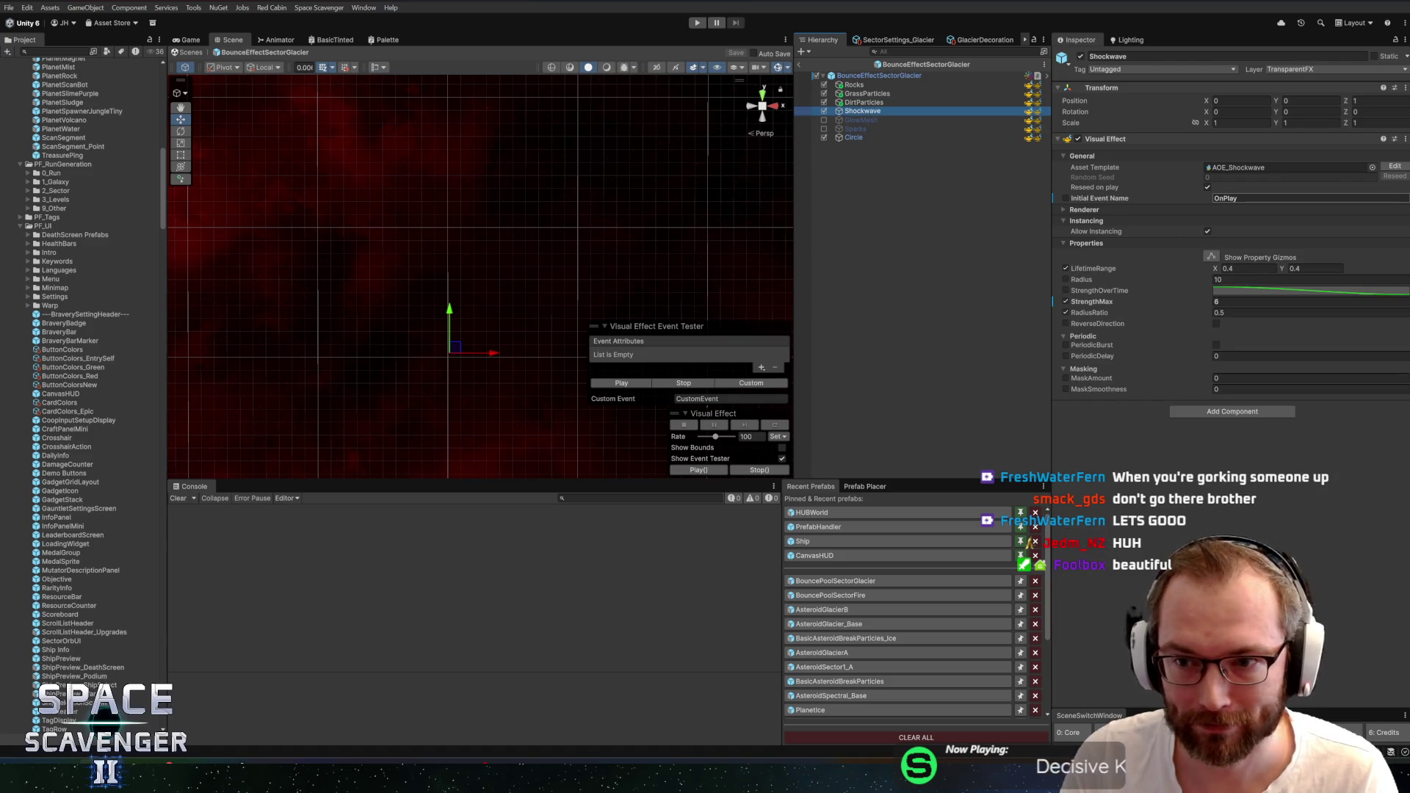
pyautogui.click(882, 102)
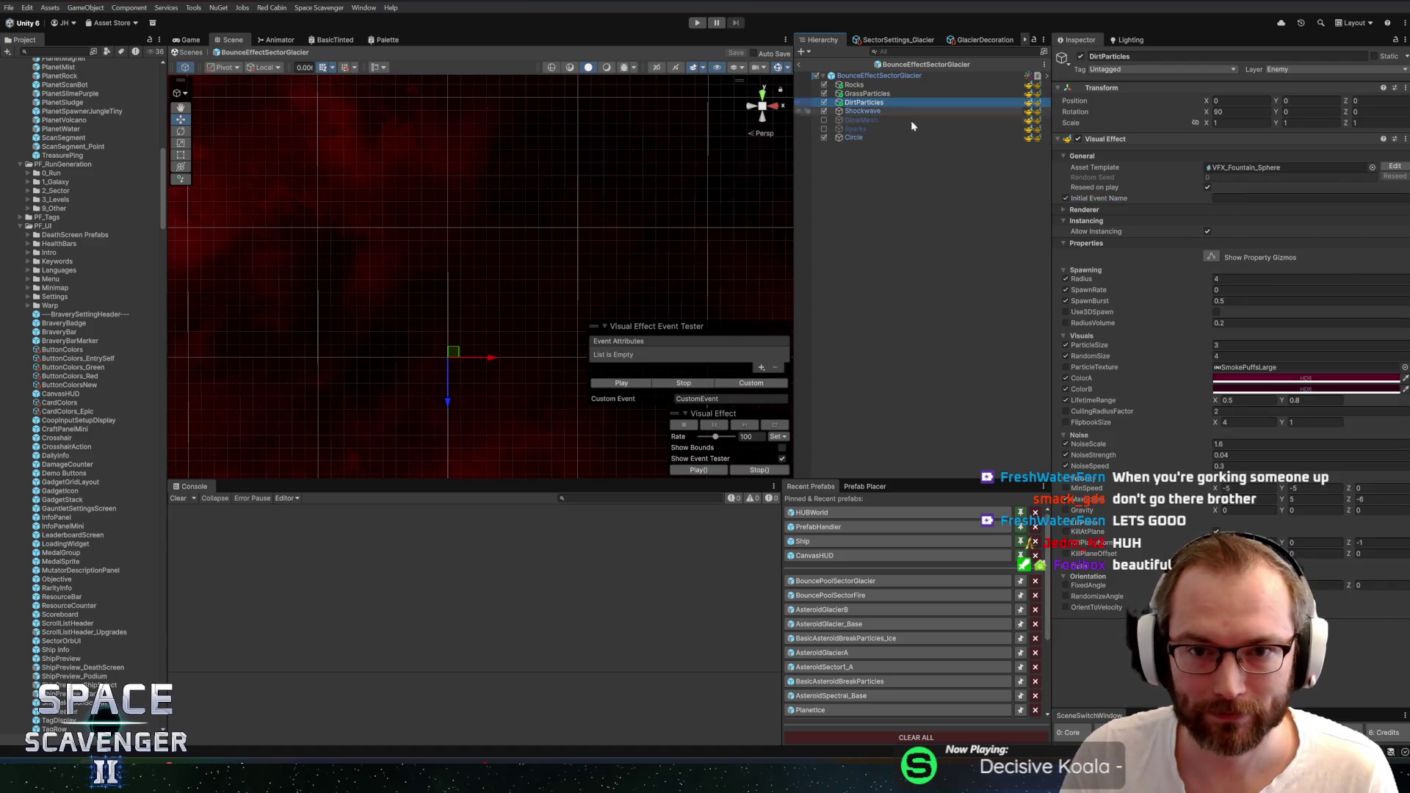
# Set DirtParticles' ColorA hue to 222 and preview the particles
pyautogui.click(1234, 380)
pyautogui.moveTo(1296, 359); pyautogui.dragTo(945, 264)
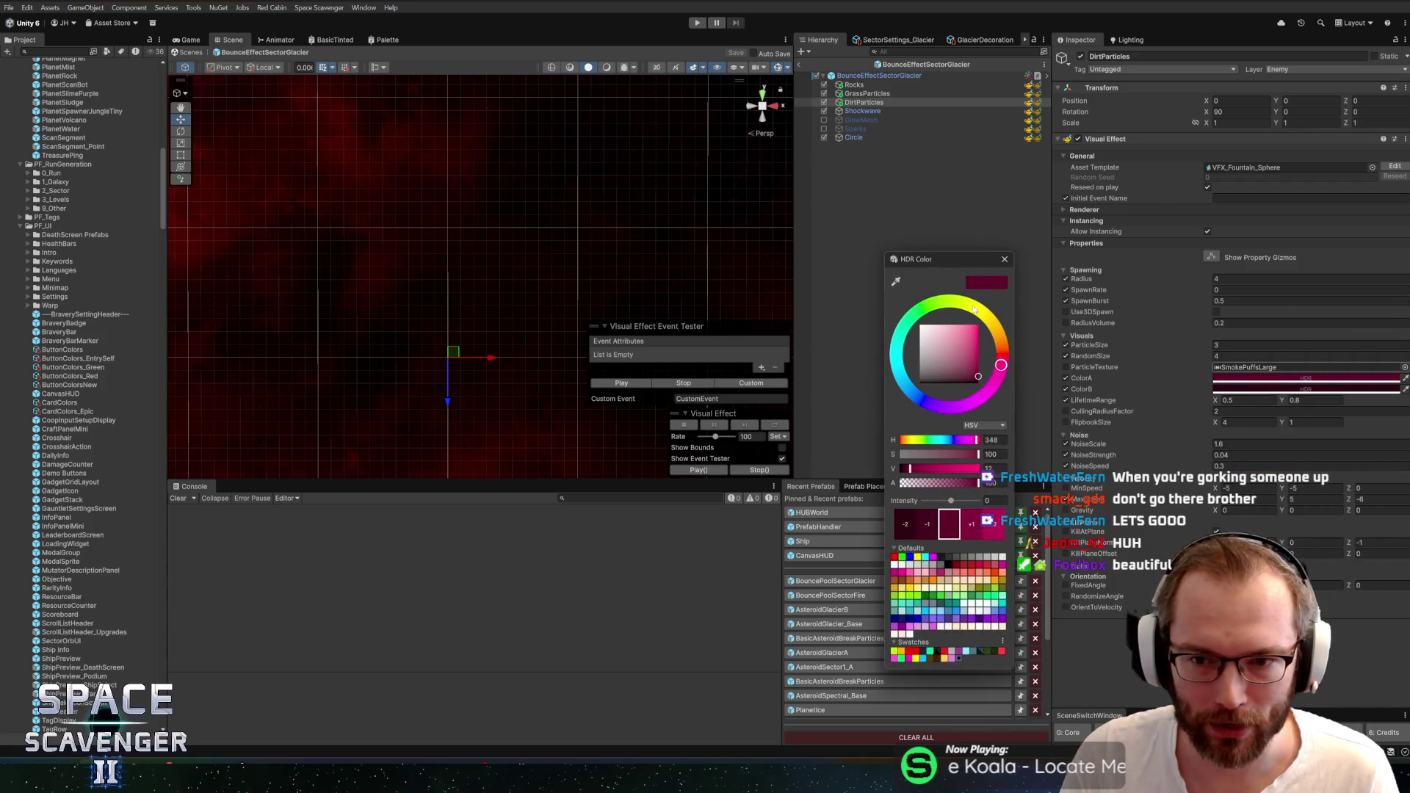
pyautogui.doubleClick(991, 440)
pyautogui.write('22')
pyautogui.press('Return')
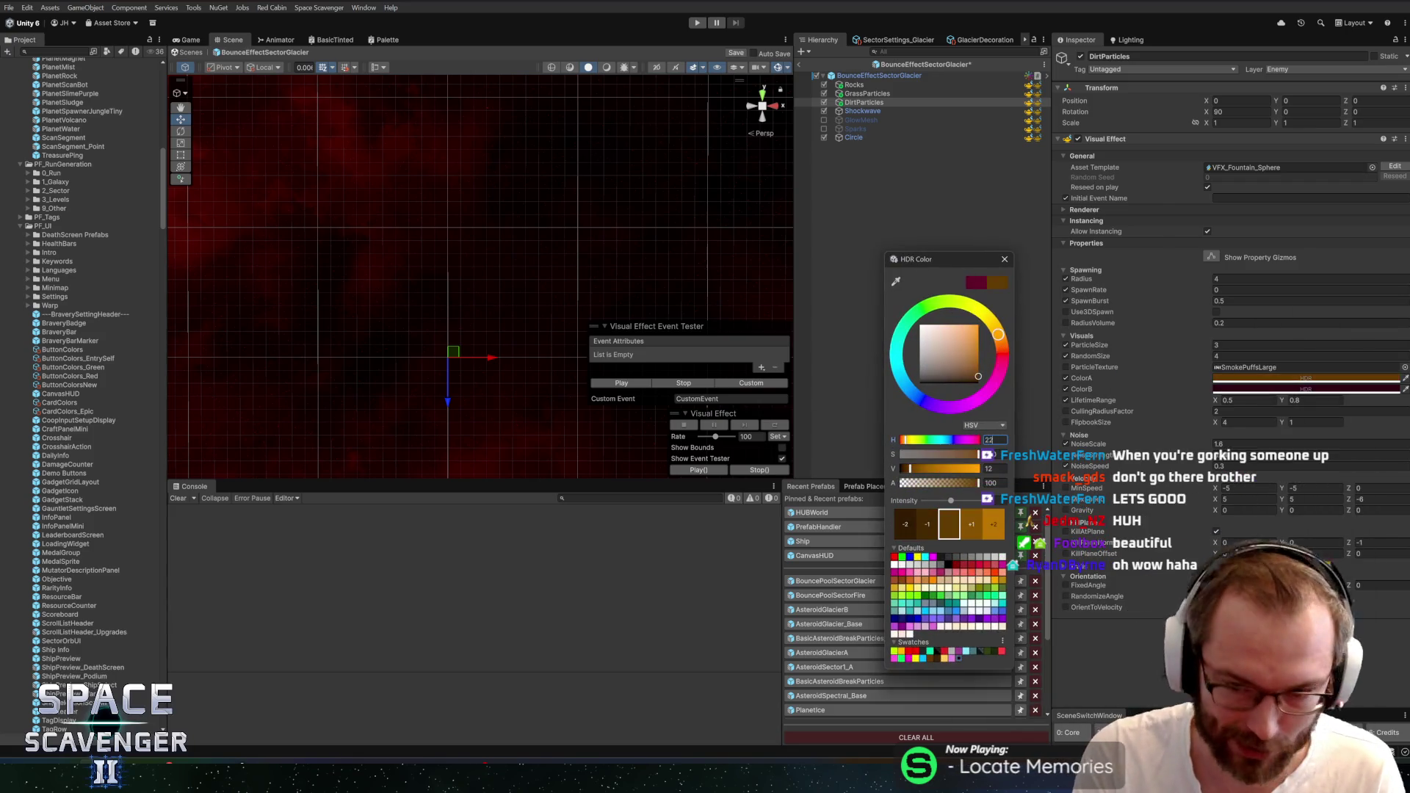
pyautogui.write('2')
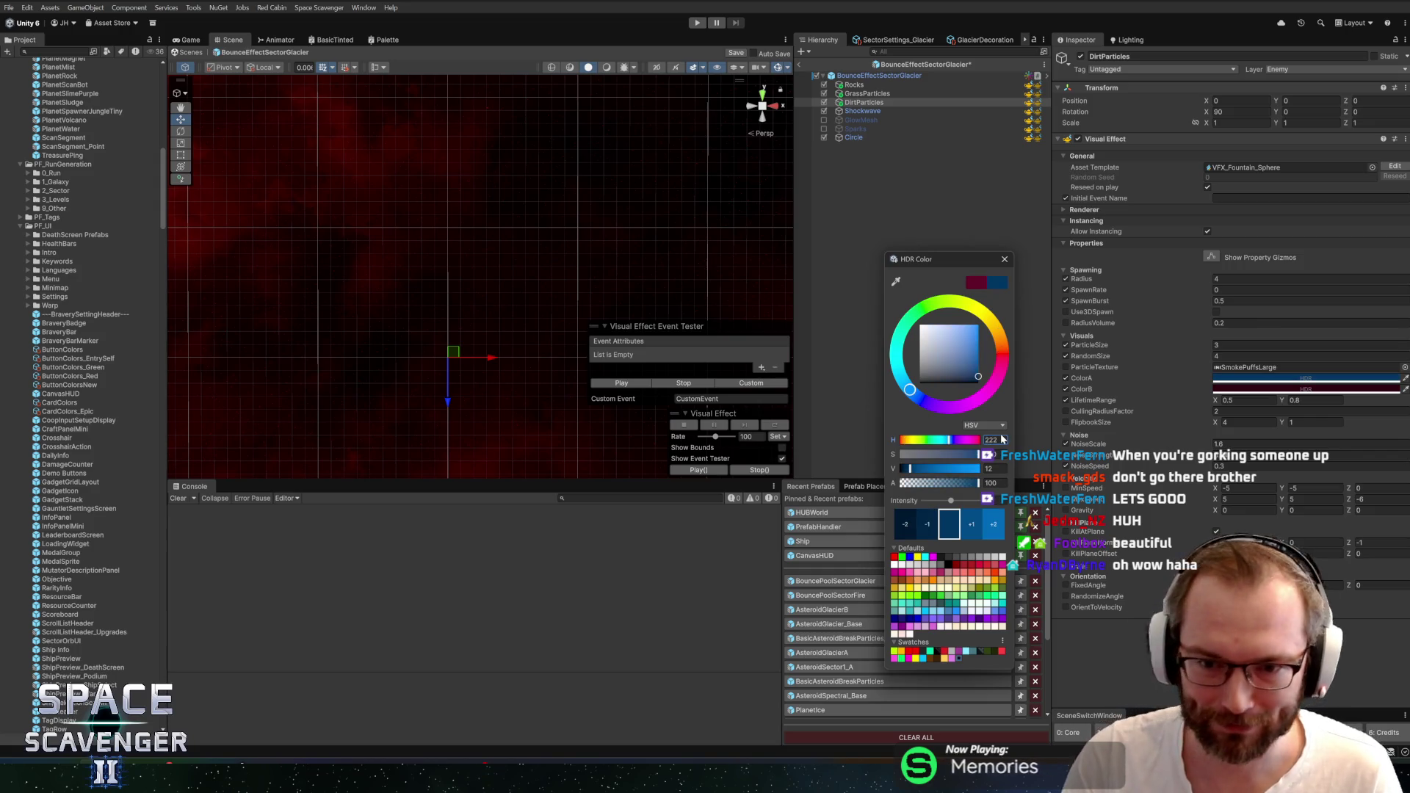
pyautogui.click(596, 385)
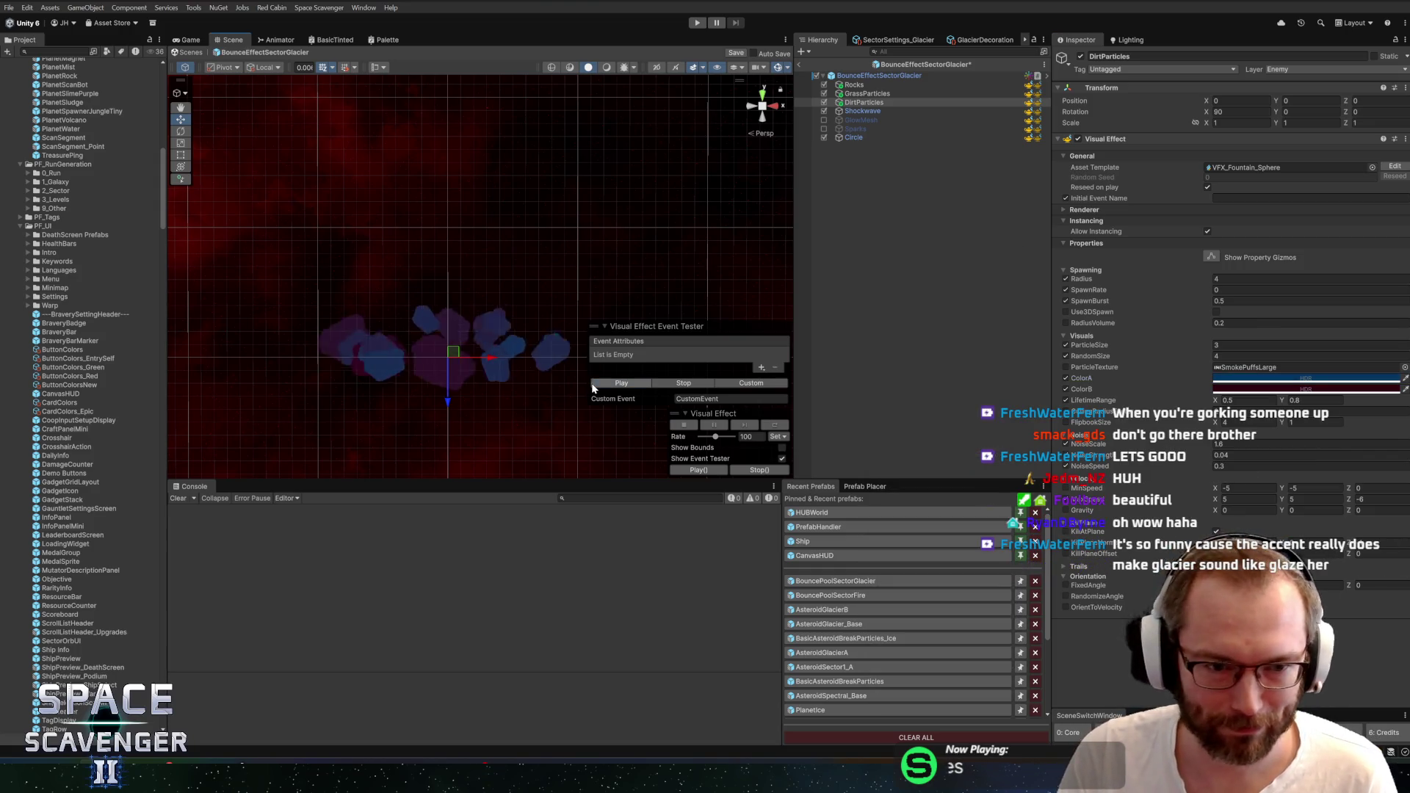
# Set ColorB's hue to 222, make it a brighter blue, and preview the burst
pyautogui.click(1278, 389)
pyautogui.doubleClick(1381, 527)
pyautogui.write('222')
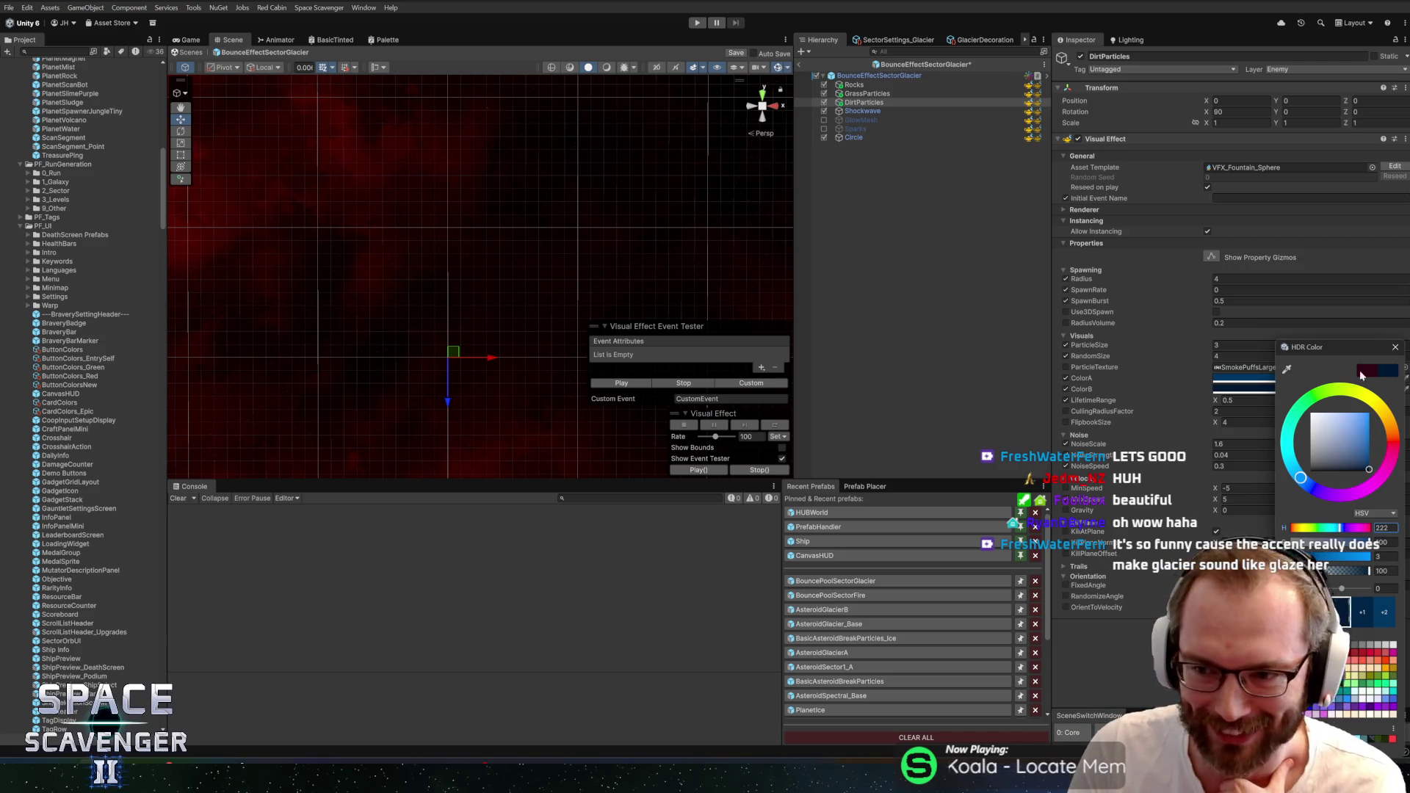
pyautogui.moveTo(1349, 453); pyautogui.dragTo(1384, 440)
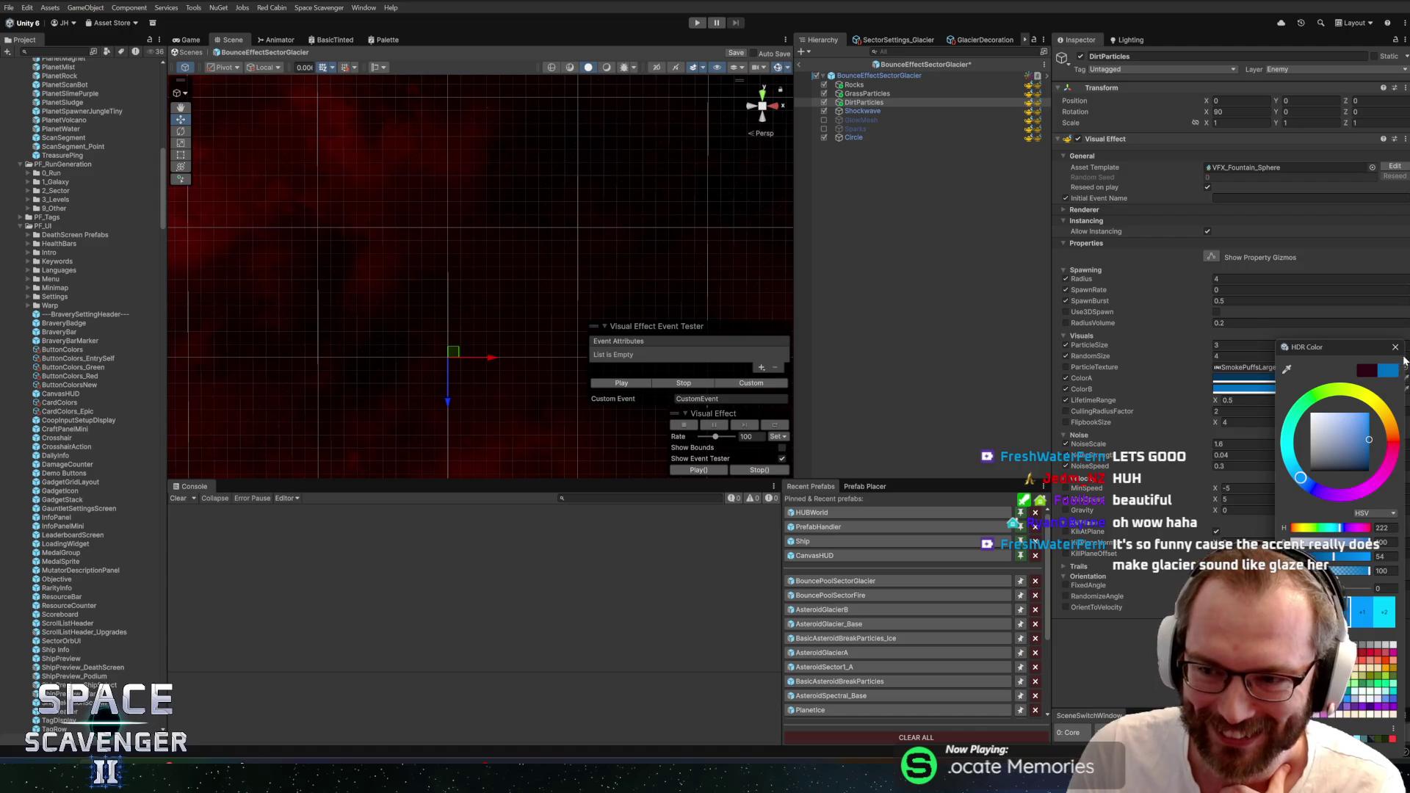
pyautogui.click(1396, 347)
pyautogui.click(610, 383)
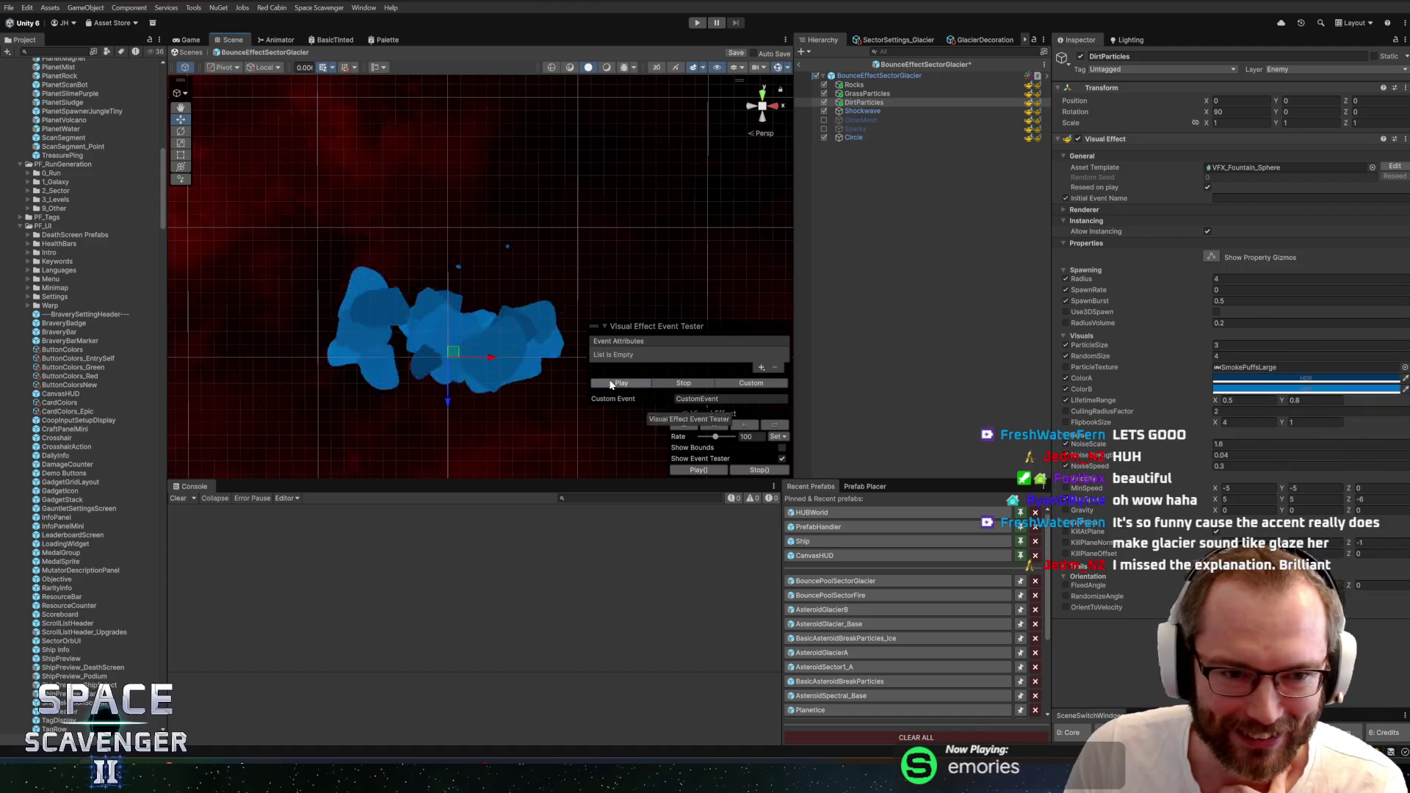
pyautogui.click(1238, 456)
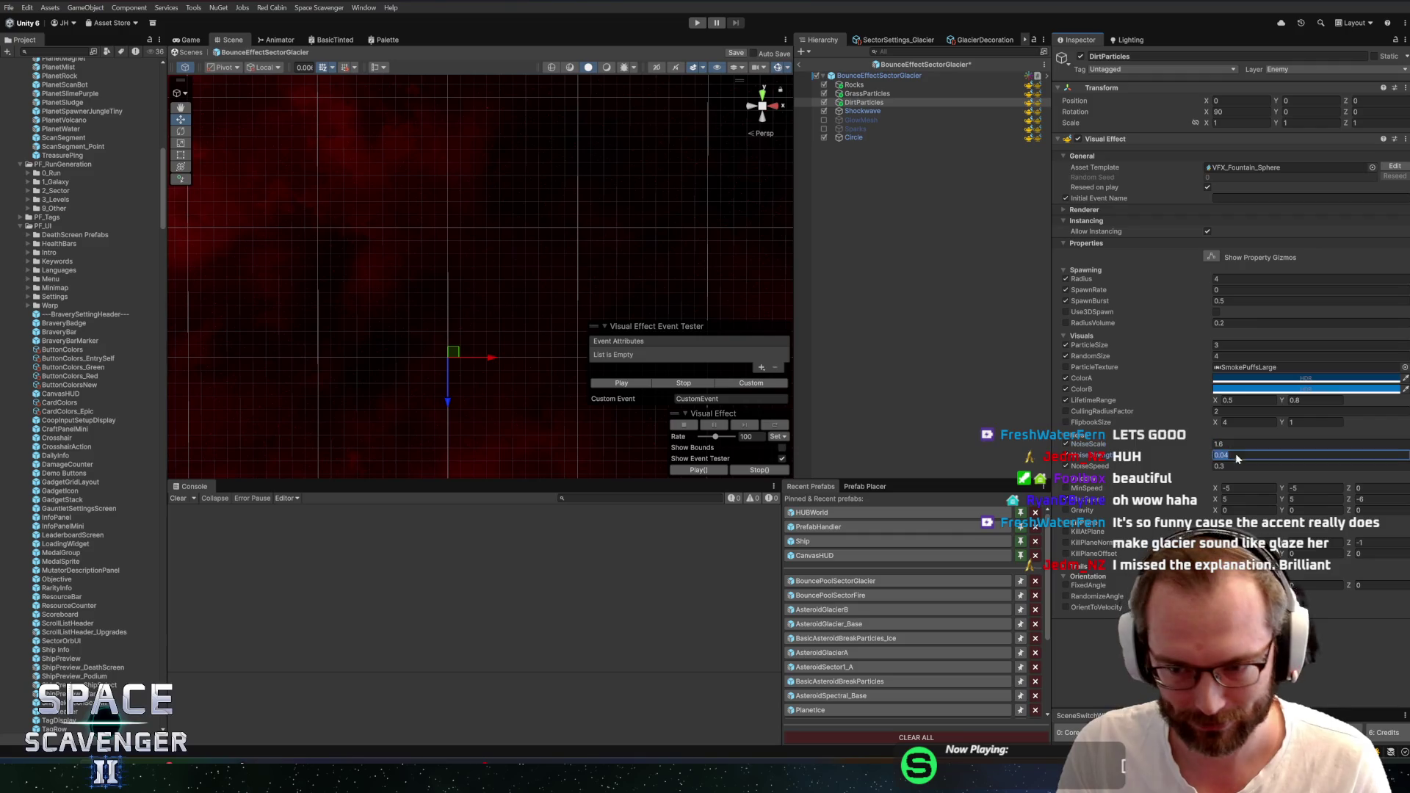
# Set NoiseIntensity to 0, clear NoiseSpeed, and switch the particle texture to FrostIce
pyautogui.write('0')
pyautogui.press('Tab')
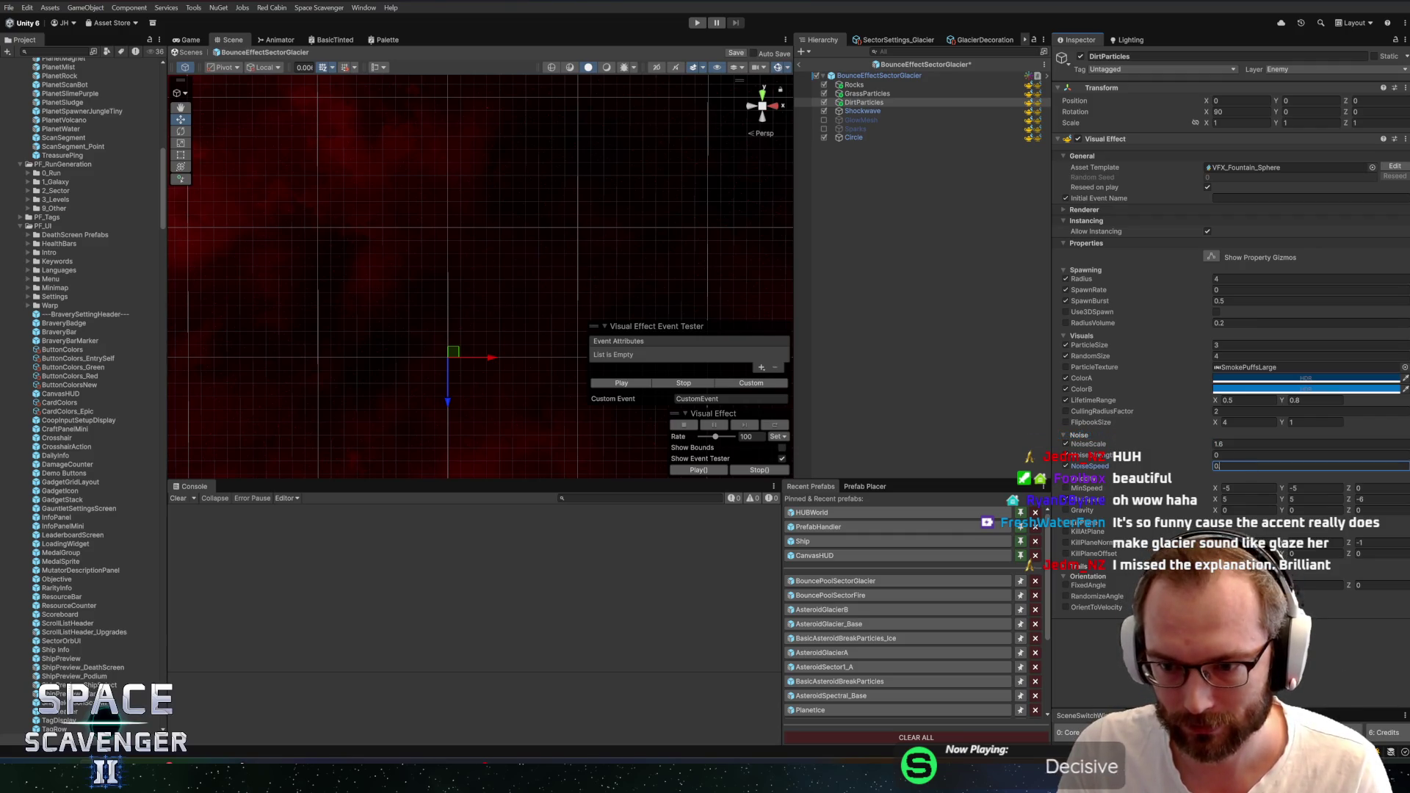
pyautogui.press('BackSpace')
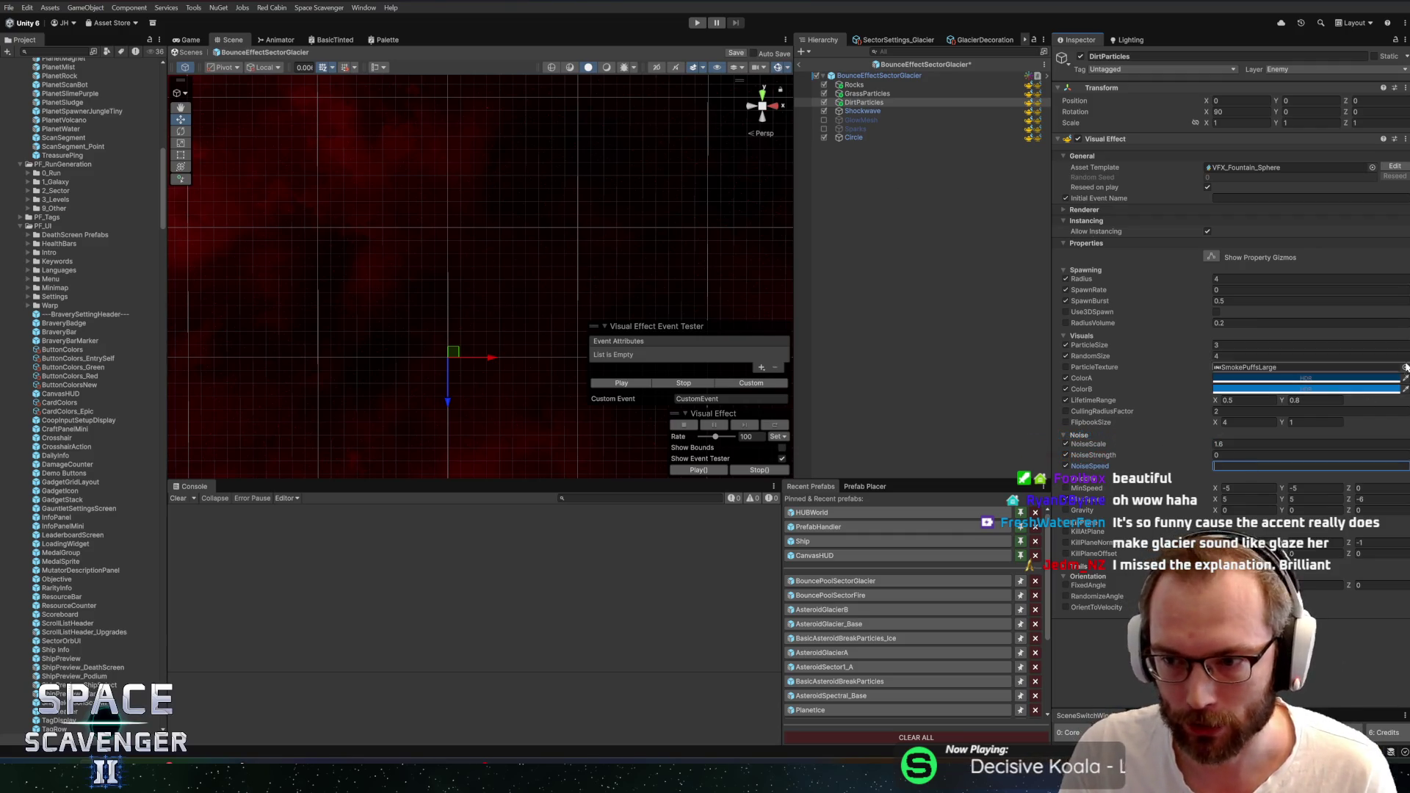
pyautogui.click(1404, 367)
pyautogui.write('rost')
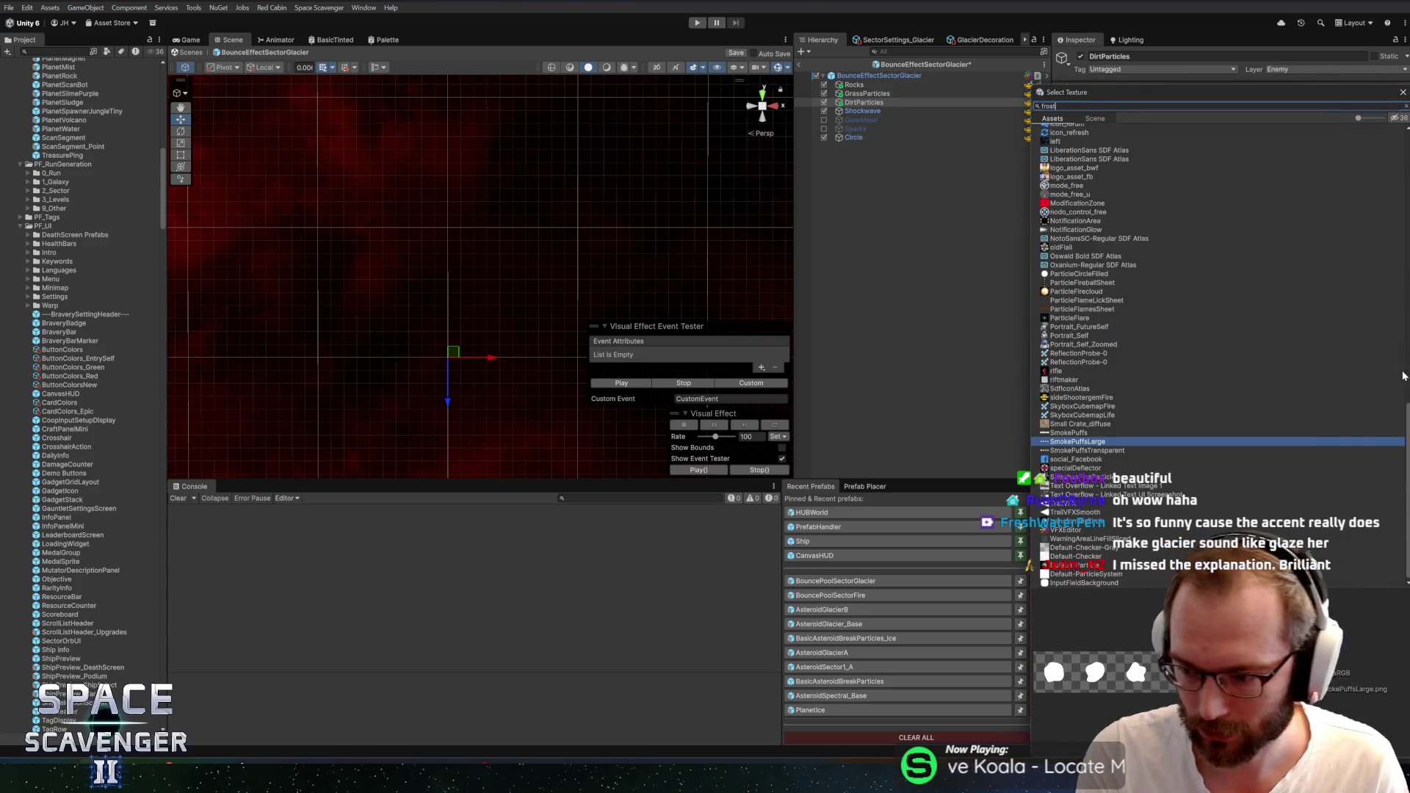
pyautogui.doubleClick(1061, 138)
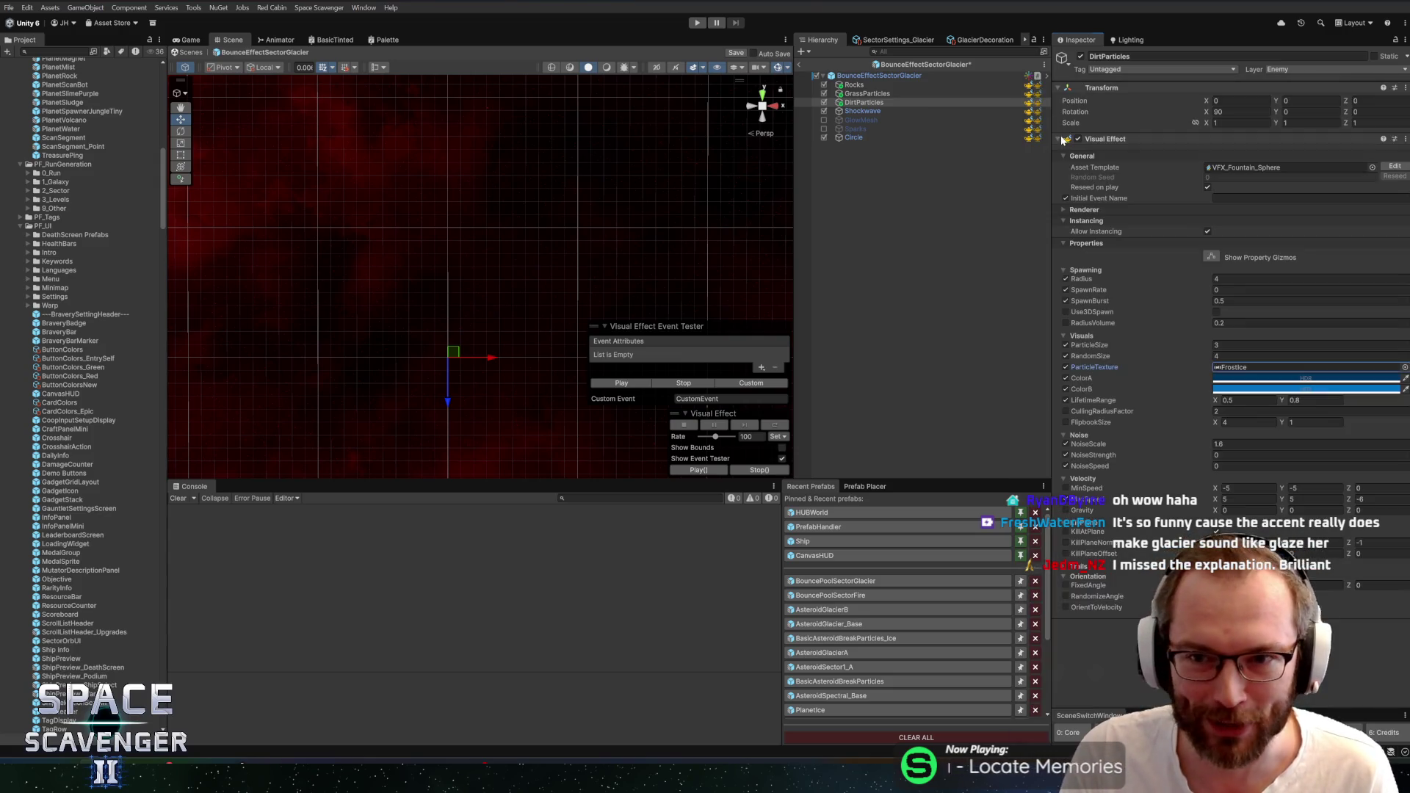
pyautogui.click(621, 384)
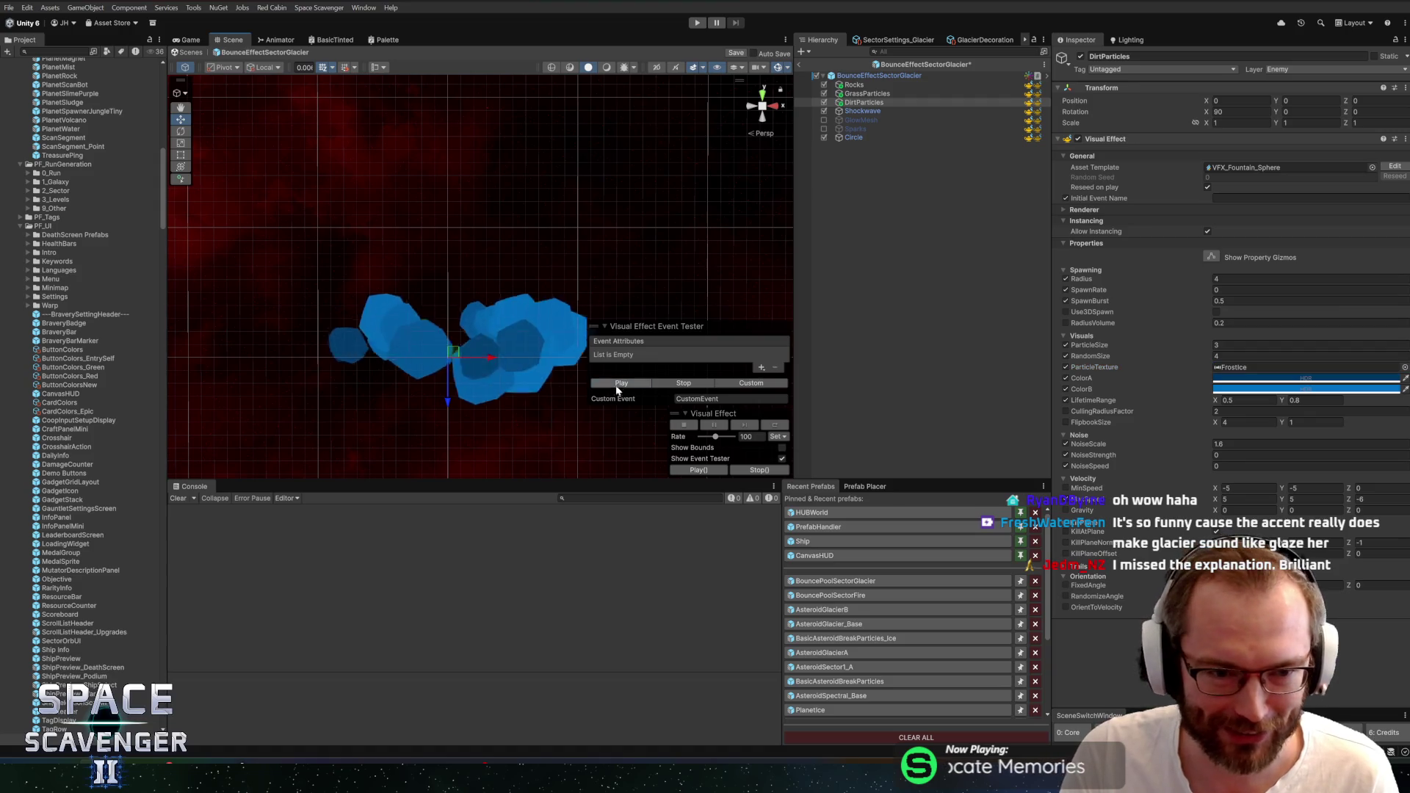
# Give ColorA a near-white tint and preview the pale blue dirt burst
pyautogui.click(1260, 379)
pyautogui.click(1380, 346)
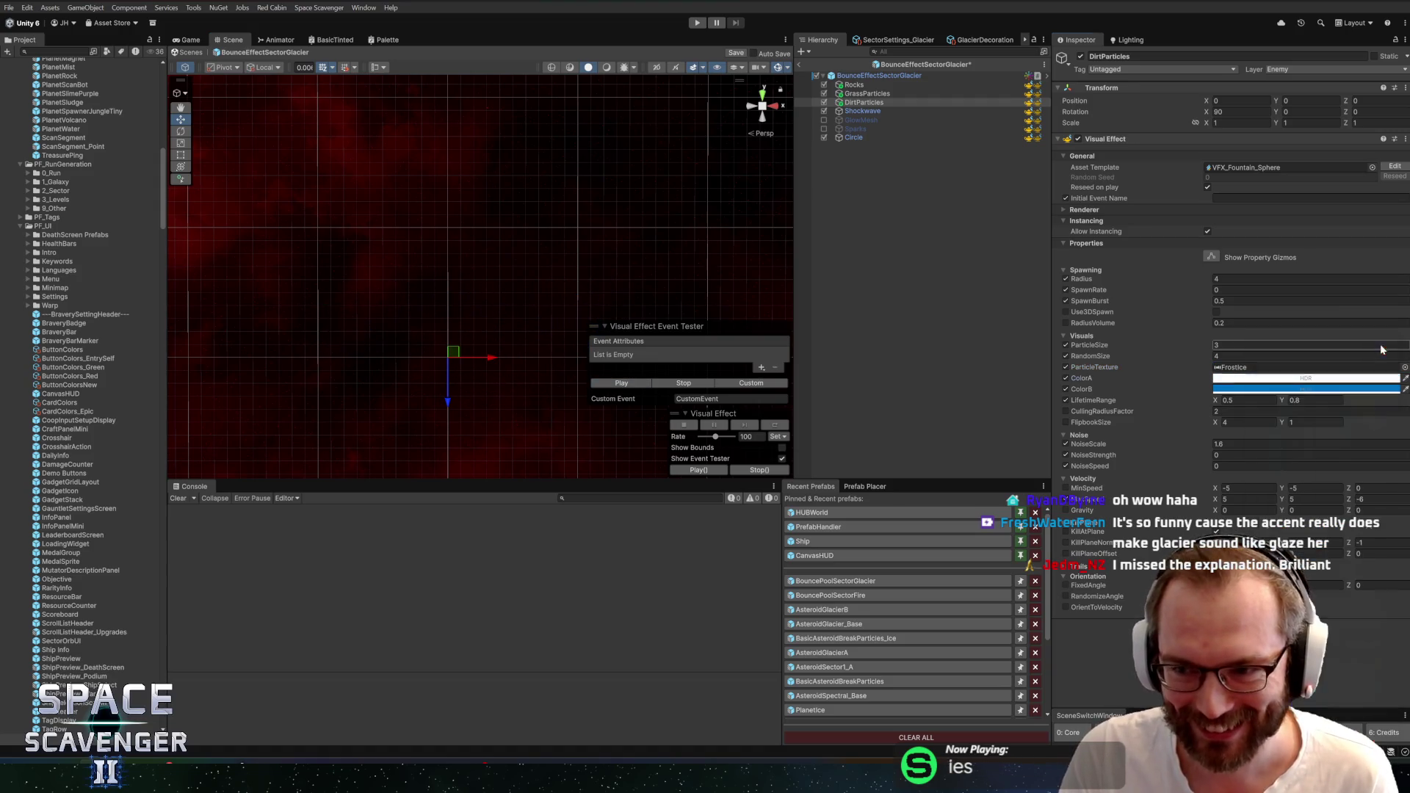
pyautogui.click(612, 388)
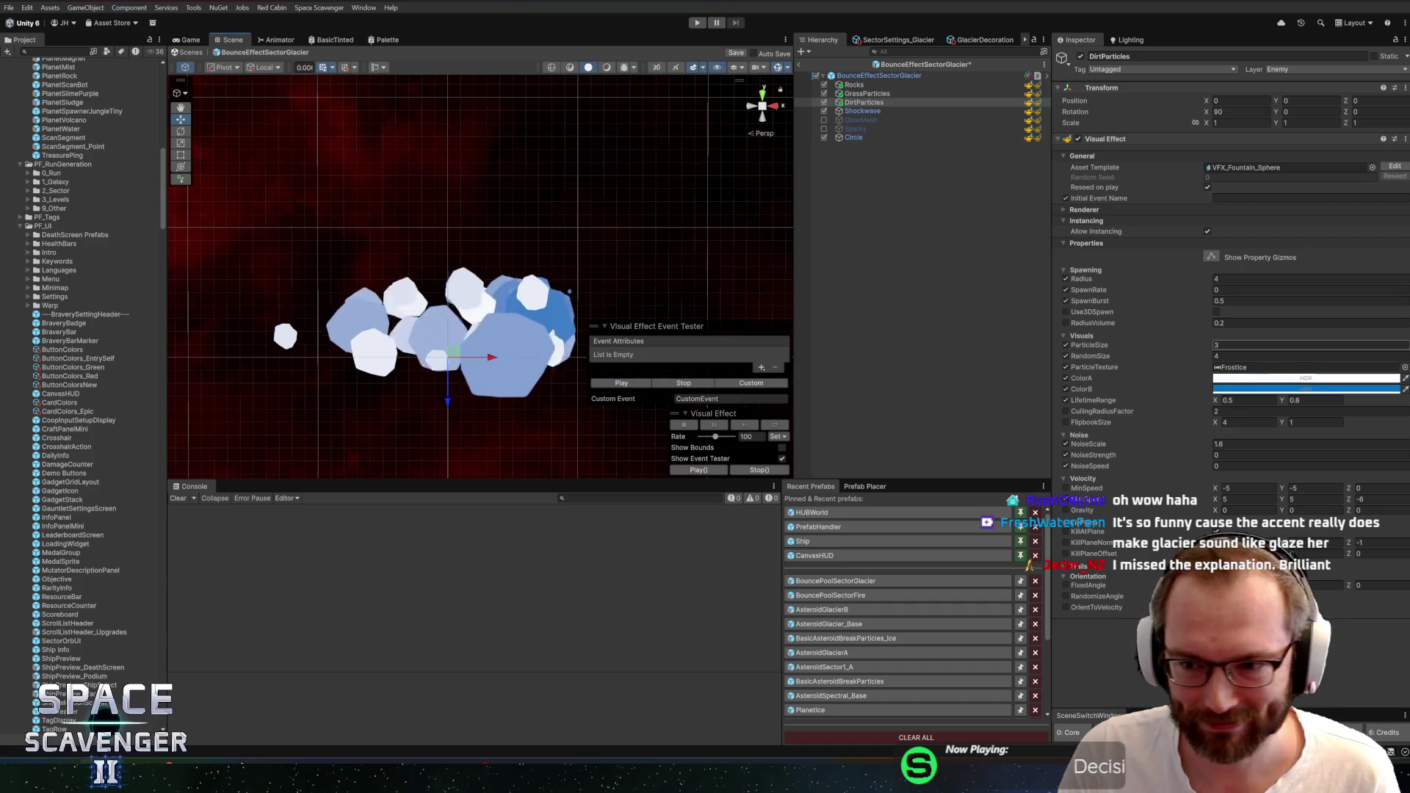
pyautogui.click(1306, 378)
pyautogui.click(1284, 414)
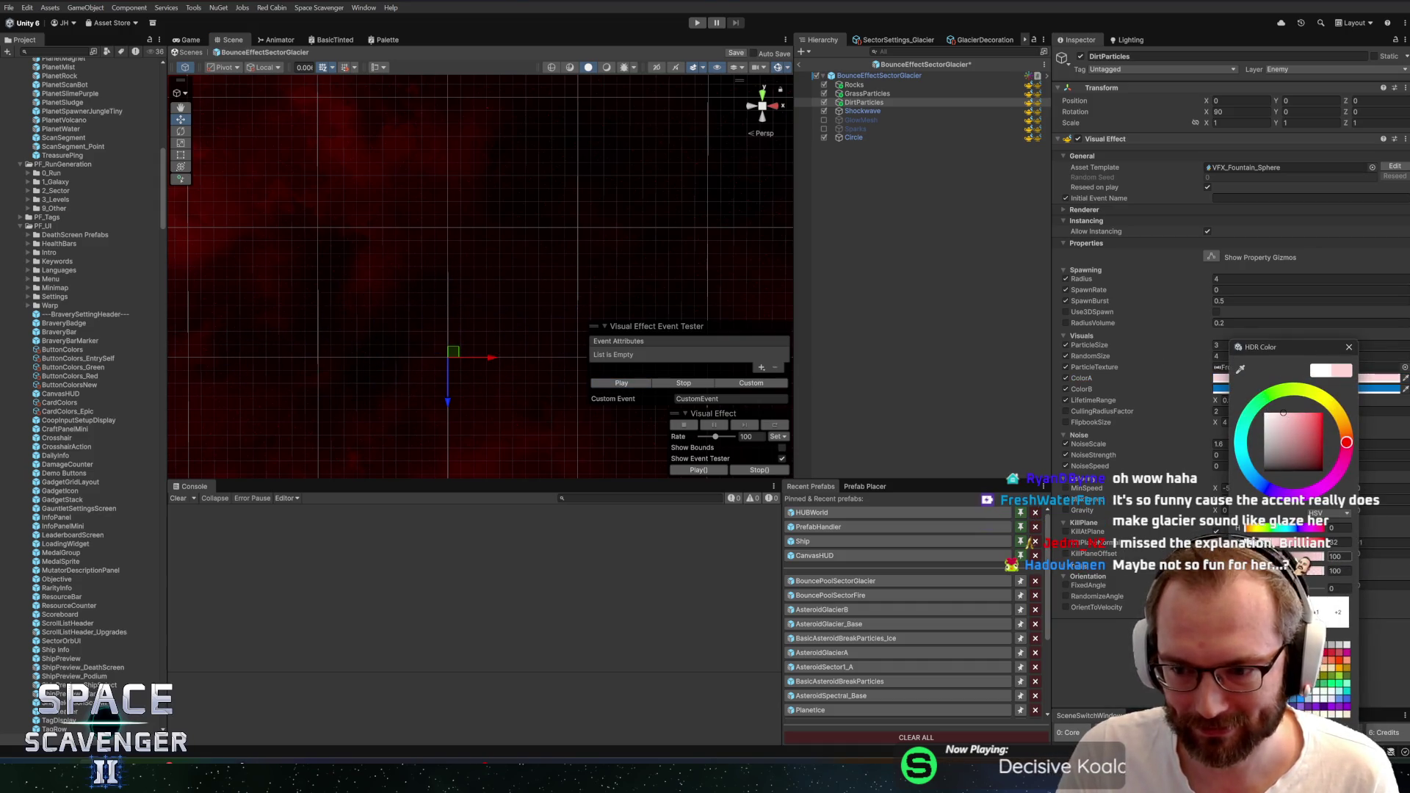
pyautogui.moveTo(1346, 442)
pyautogui.mouseDown()
pyautogui.moveTo(1292, 485)
pyautogui.moveTo(1248, 455)
pyautogui.mouseUp()
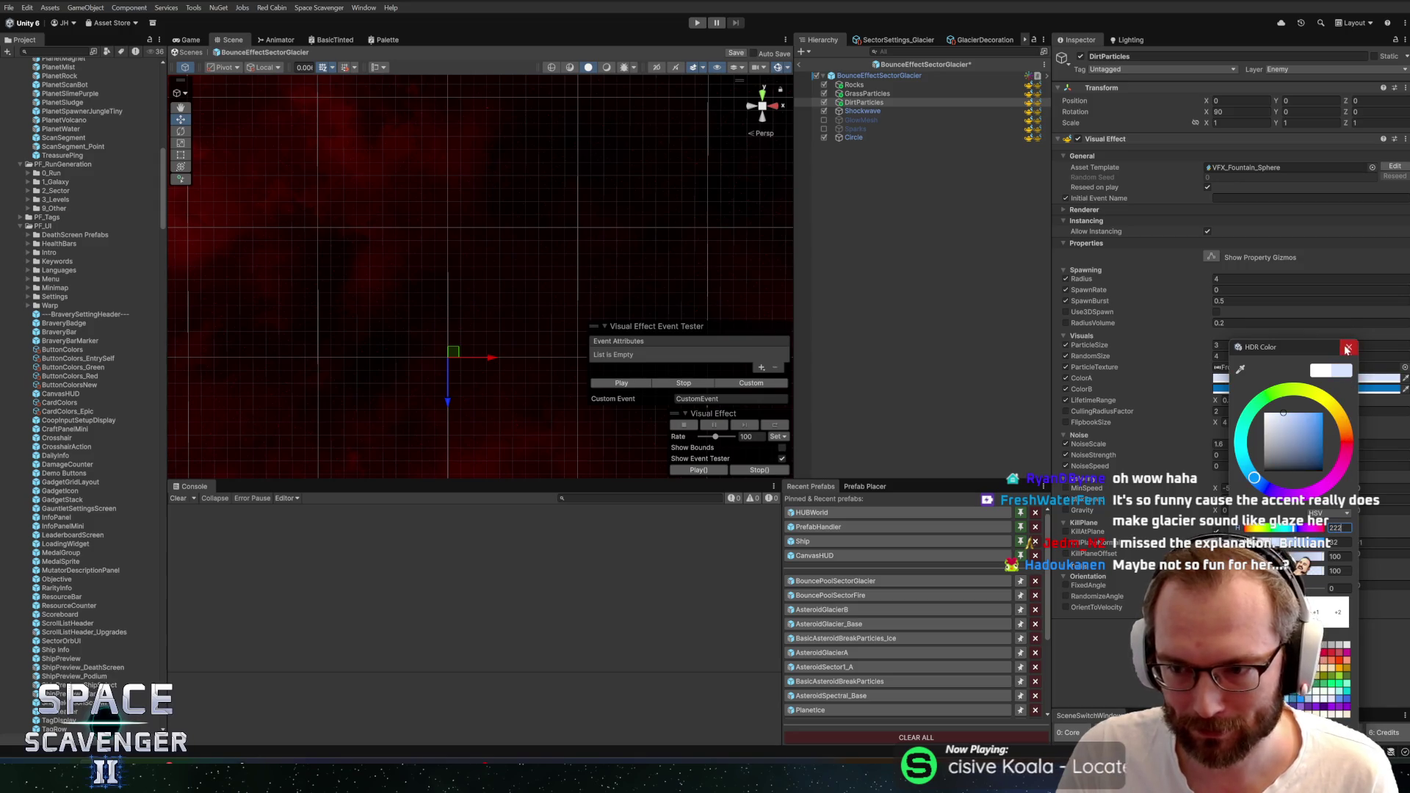
pyautogui.click(1348, 347)
pyautogui.click(623, 384)
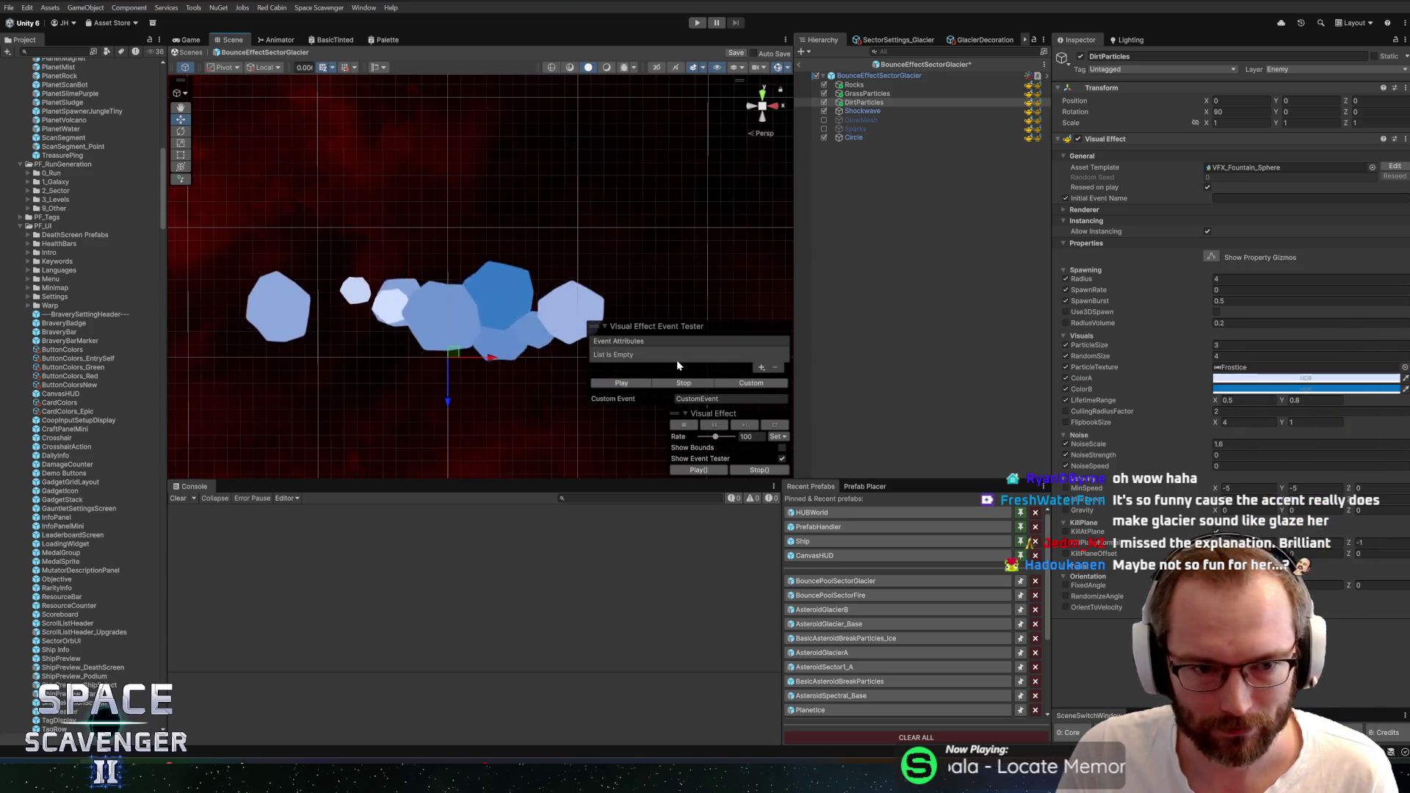
pyautogui.click(867, 93)
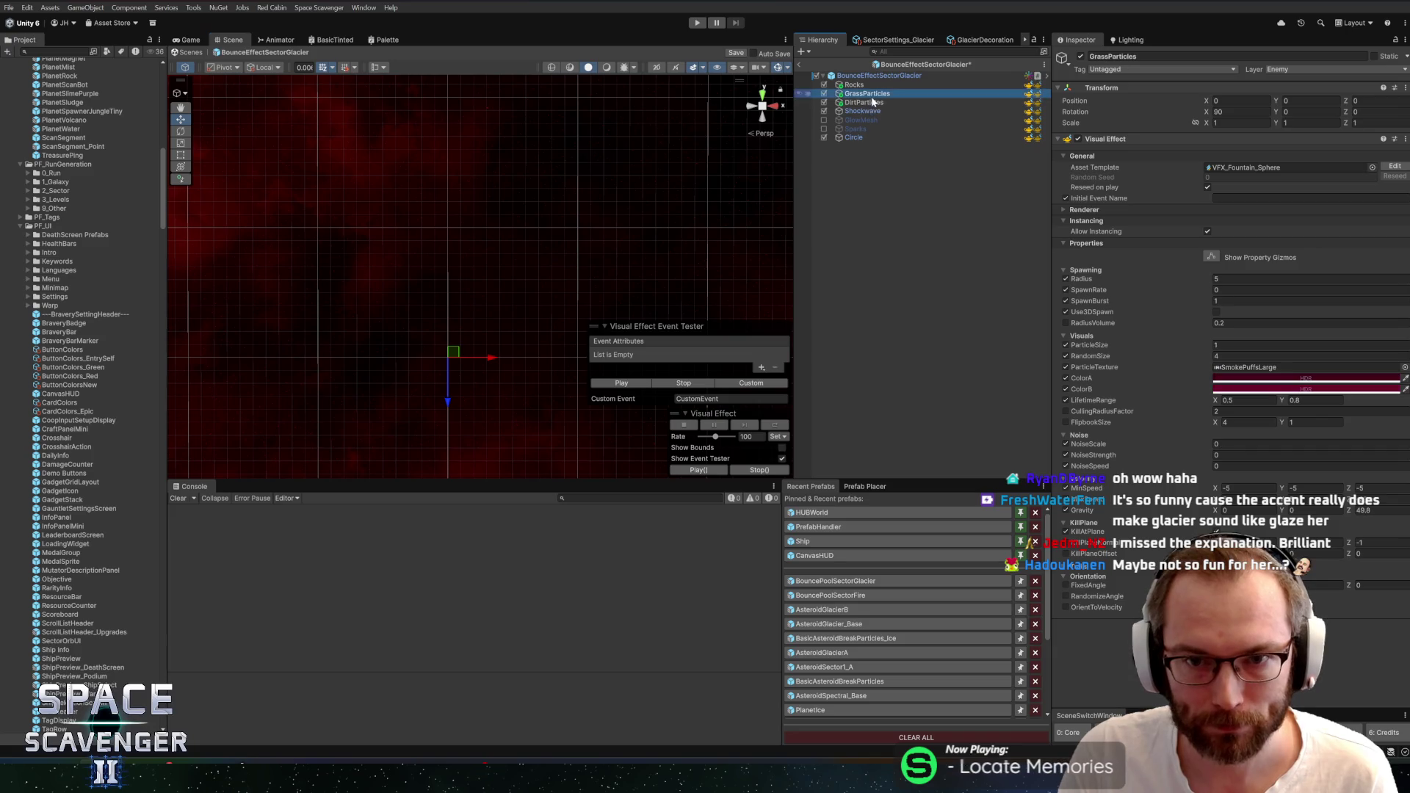
# Replay the grass burst and set GrassParticles' ColorB hue to 222
pyautogui.click(621, 383)
pyautogui.click(621, 383)
pyautogui.click(622, 383)
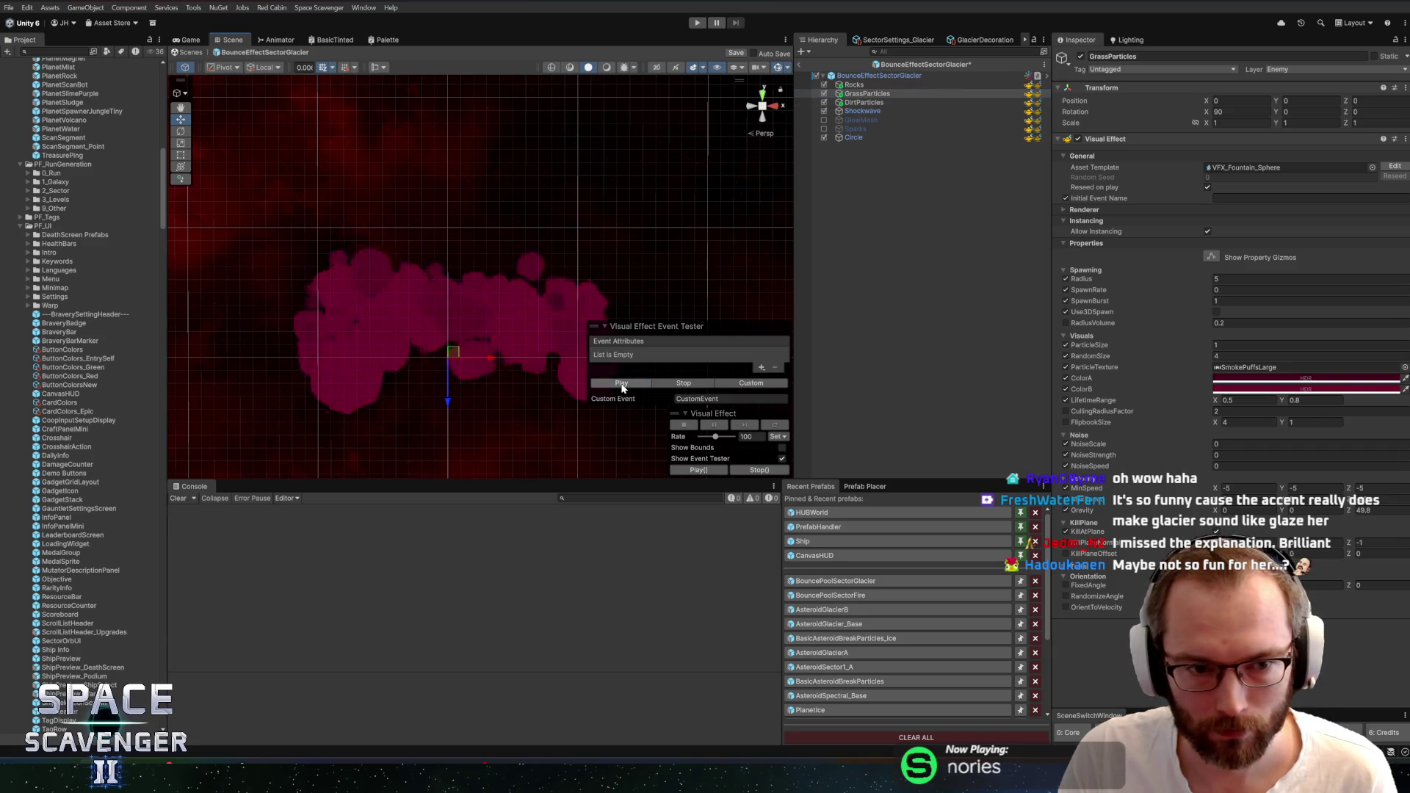
pyautogui.click(1248, 378)
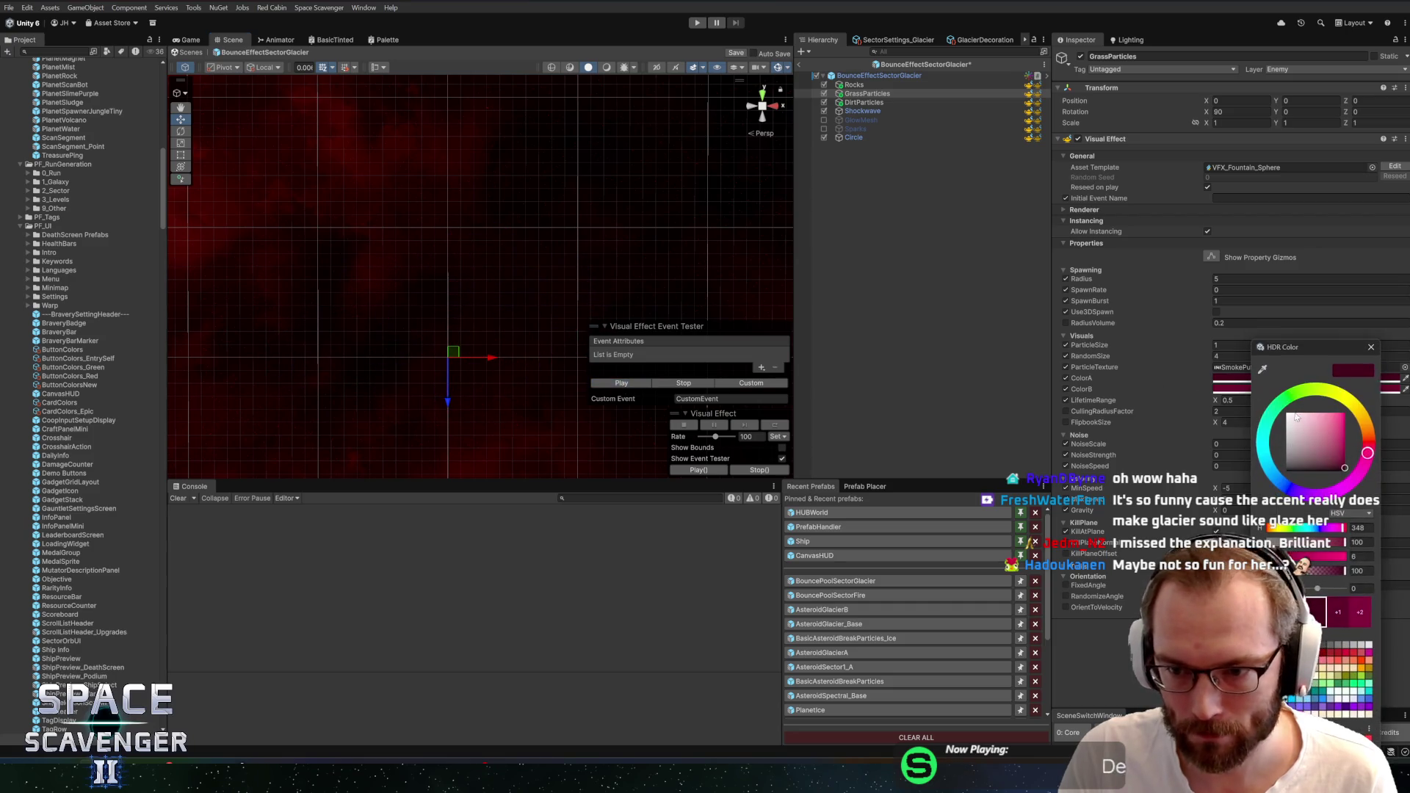
pyautogui.click(1371, 347)
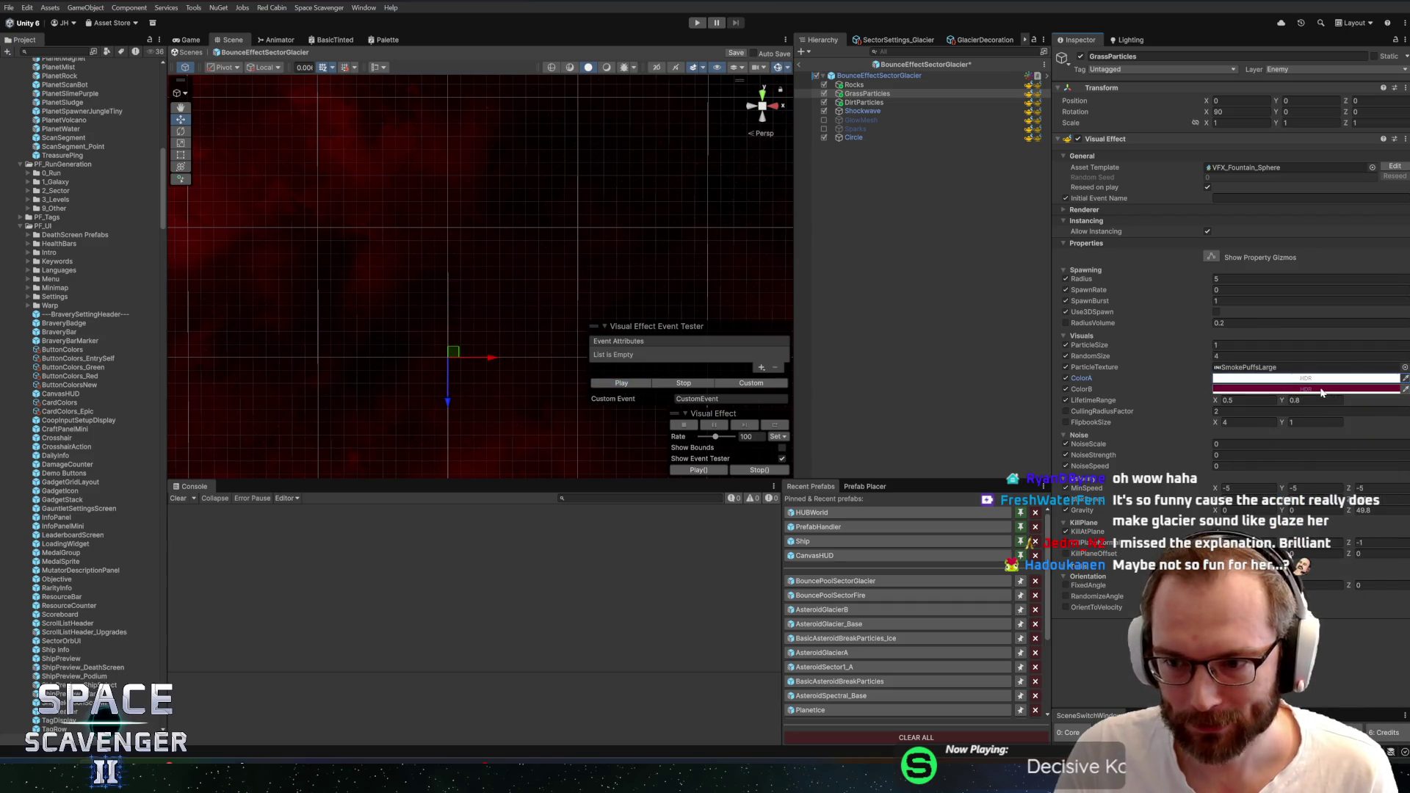
pyautogui.click(1324, 389)
pyautogui.click(1390, 527)
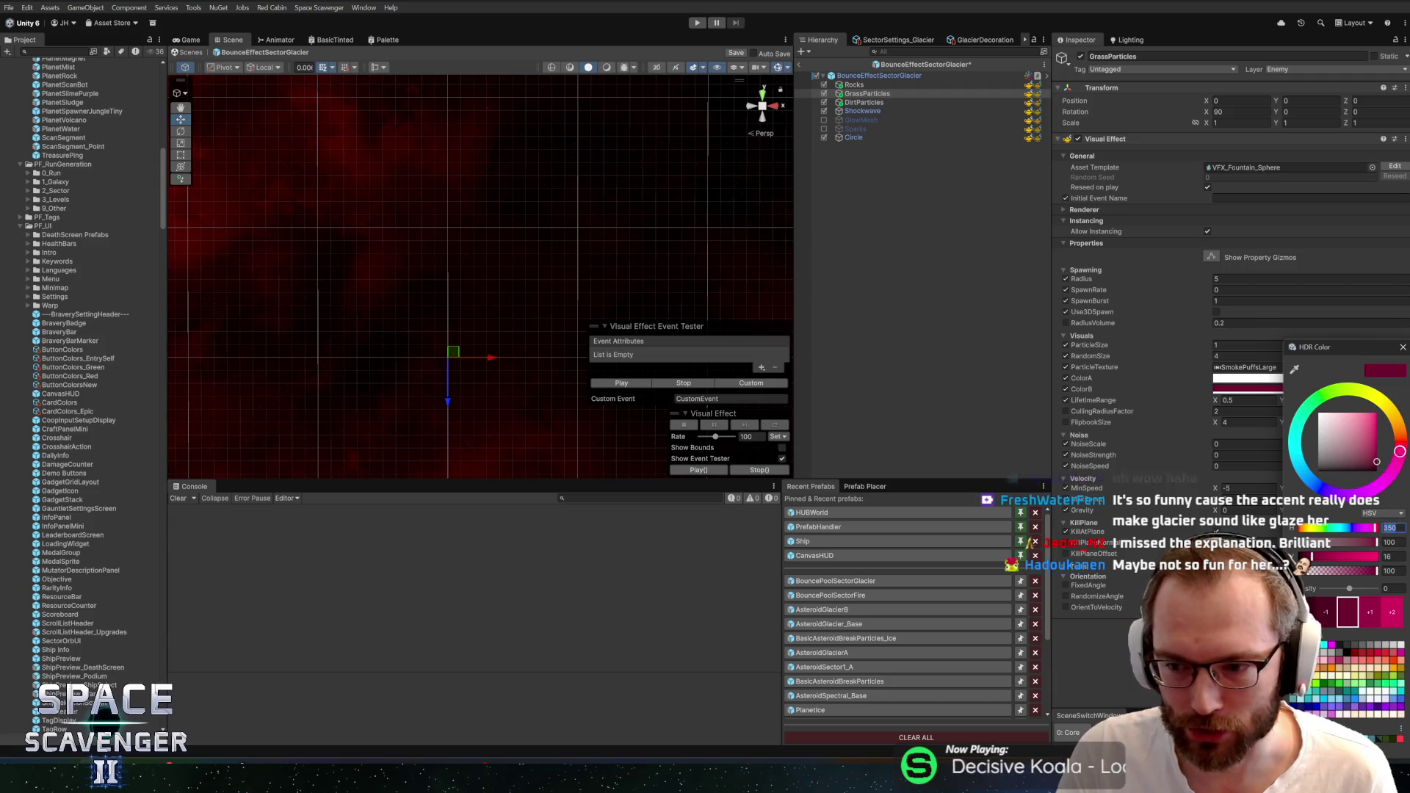
pyautogui.write('222')
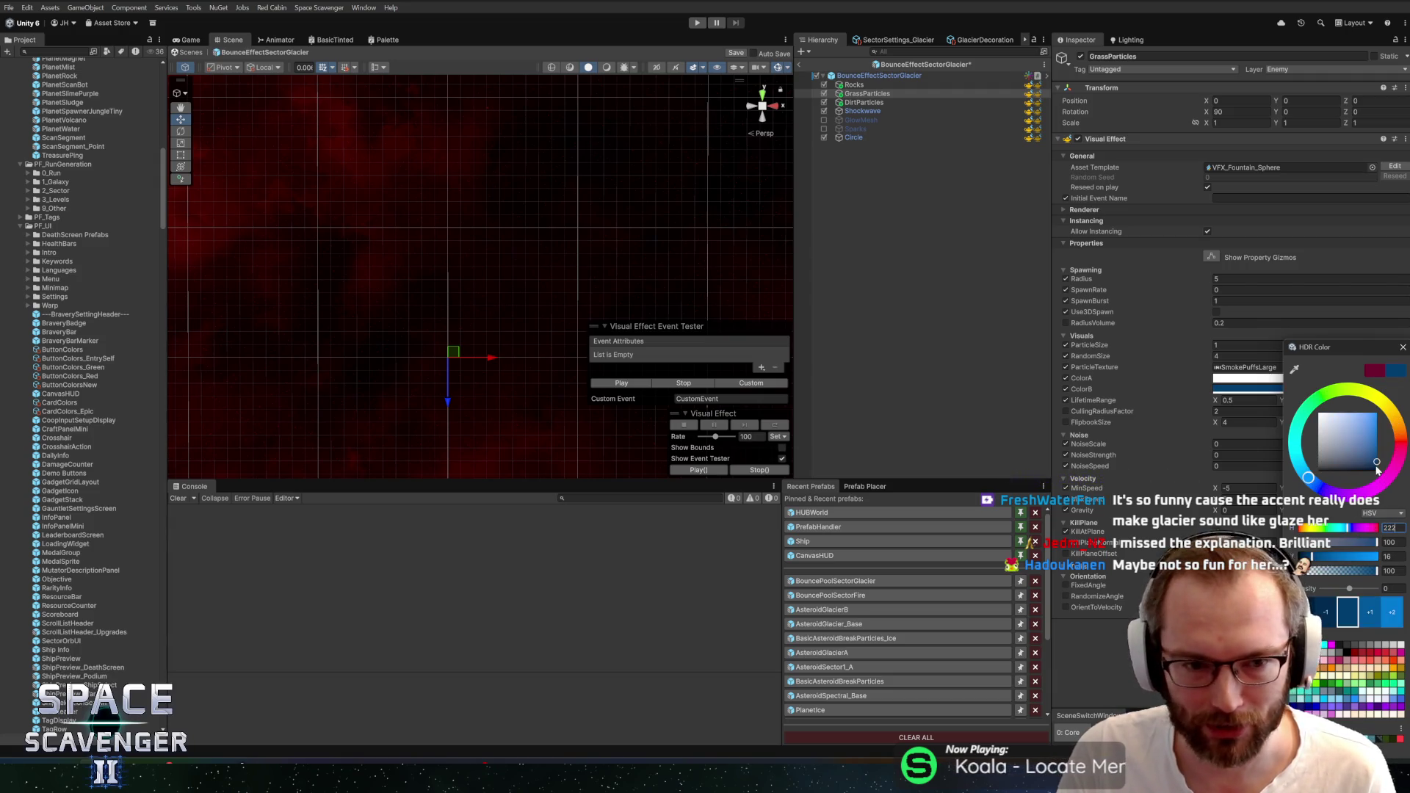
pyautogui.click(1403, 346)
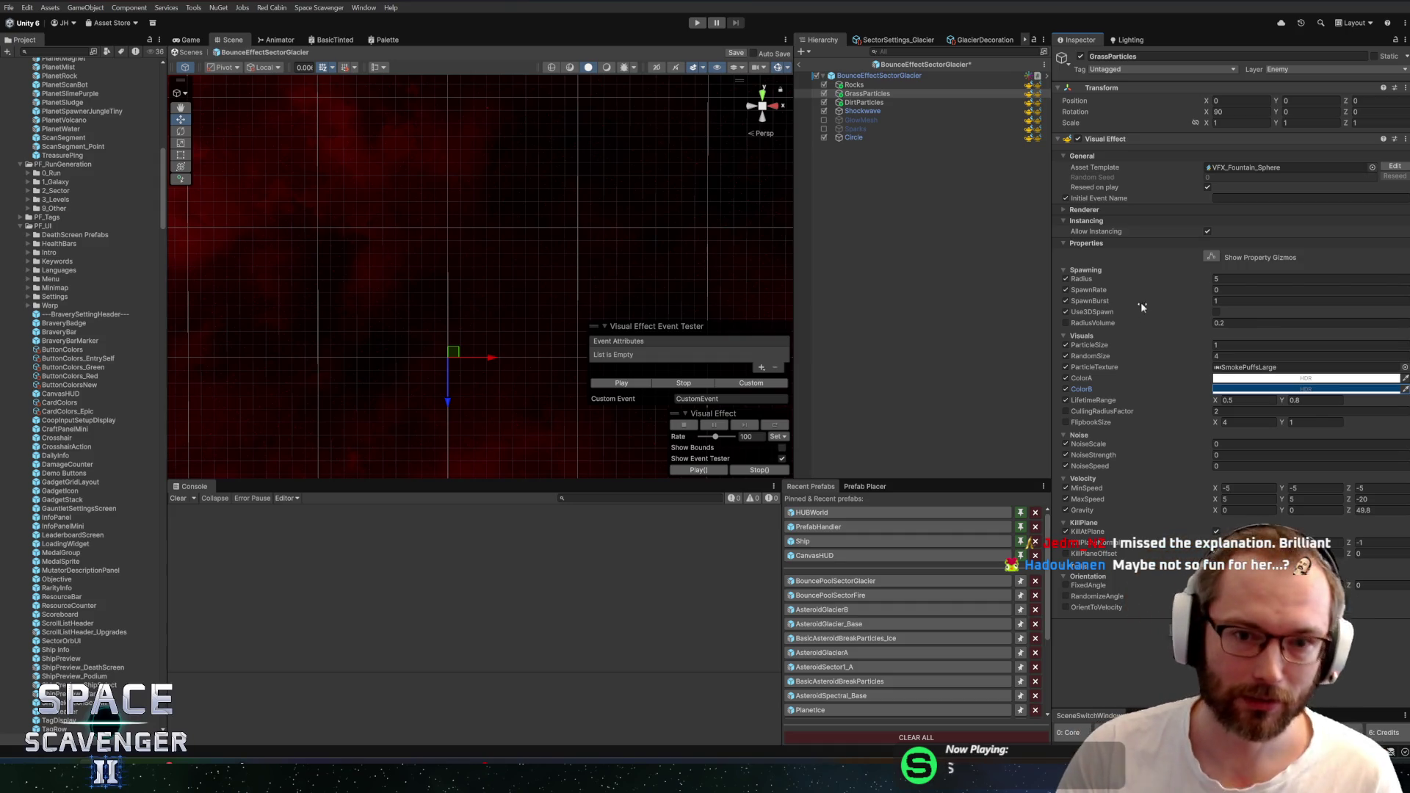
# Pick a lighter blue for ColorB and replay the blue-white smoke burst
pyautogui.click(1234, 390)
pyautogui.click(1302, 442)
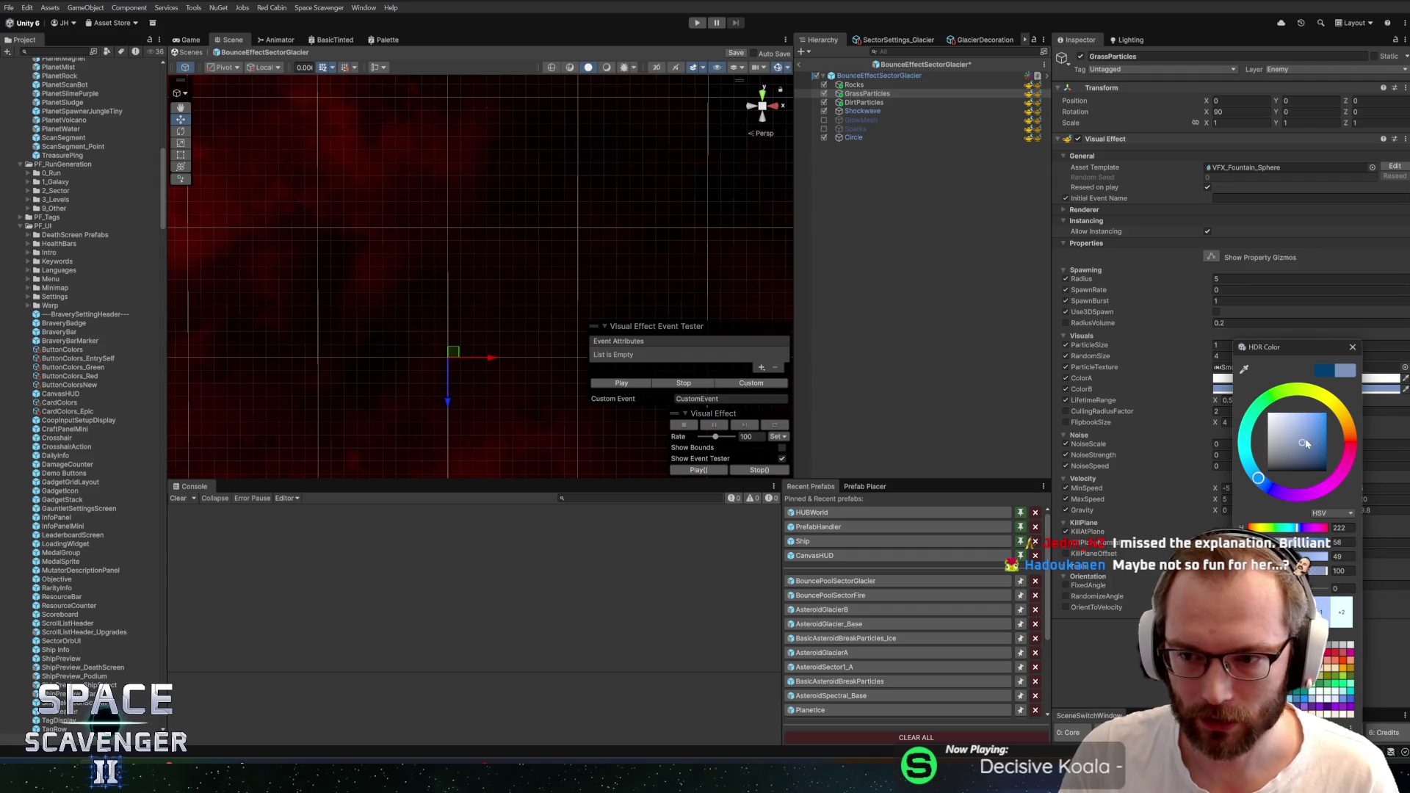
pyautogui.click(1352, 347)
pyautogui.click(631, 383)
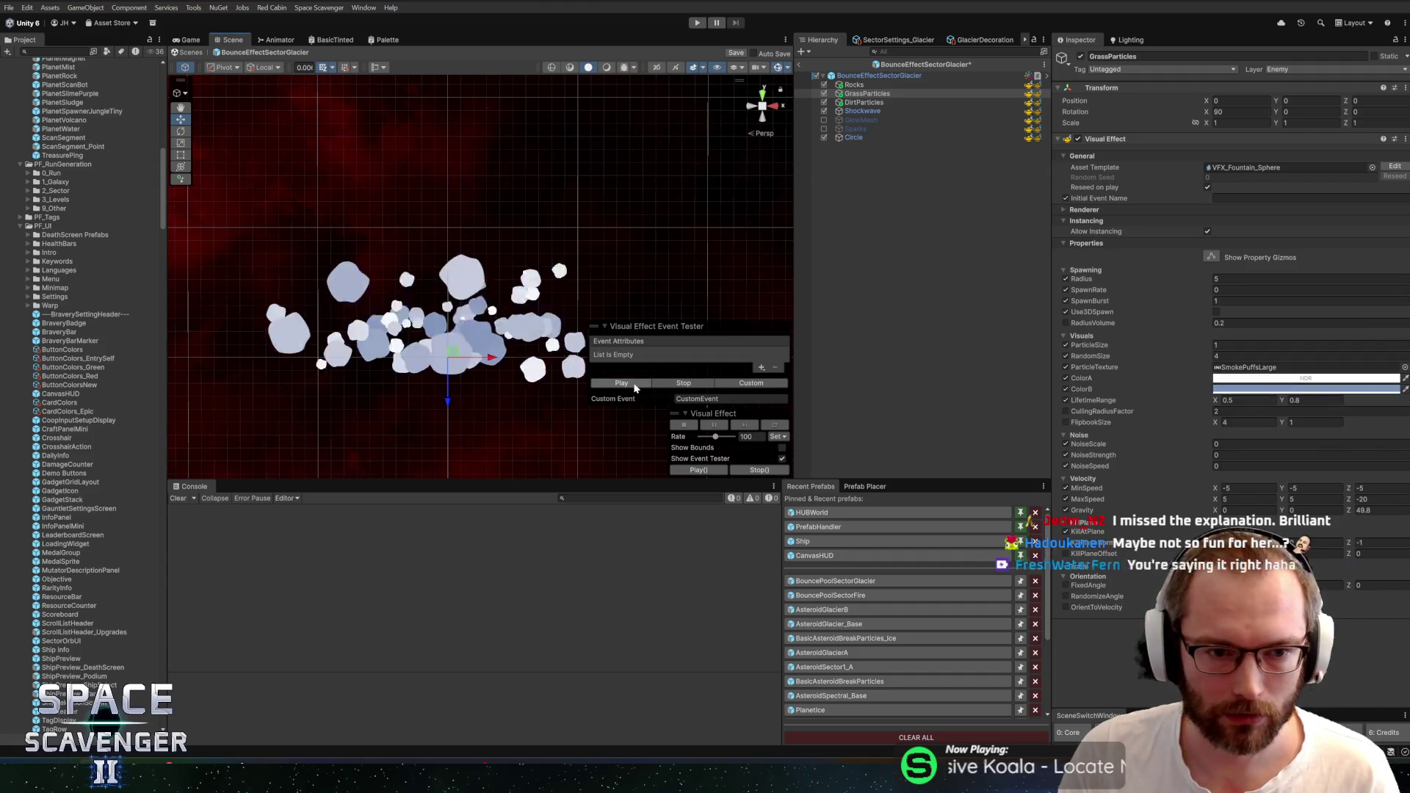
pyautogui.click(632, 383)
pyautogui.click(632, 383)
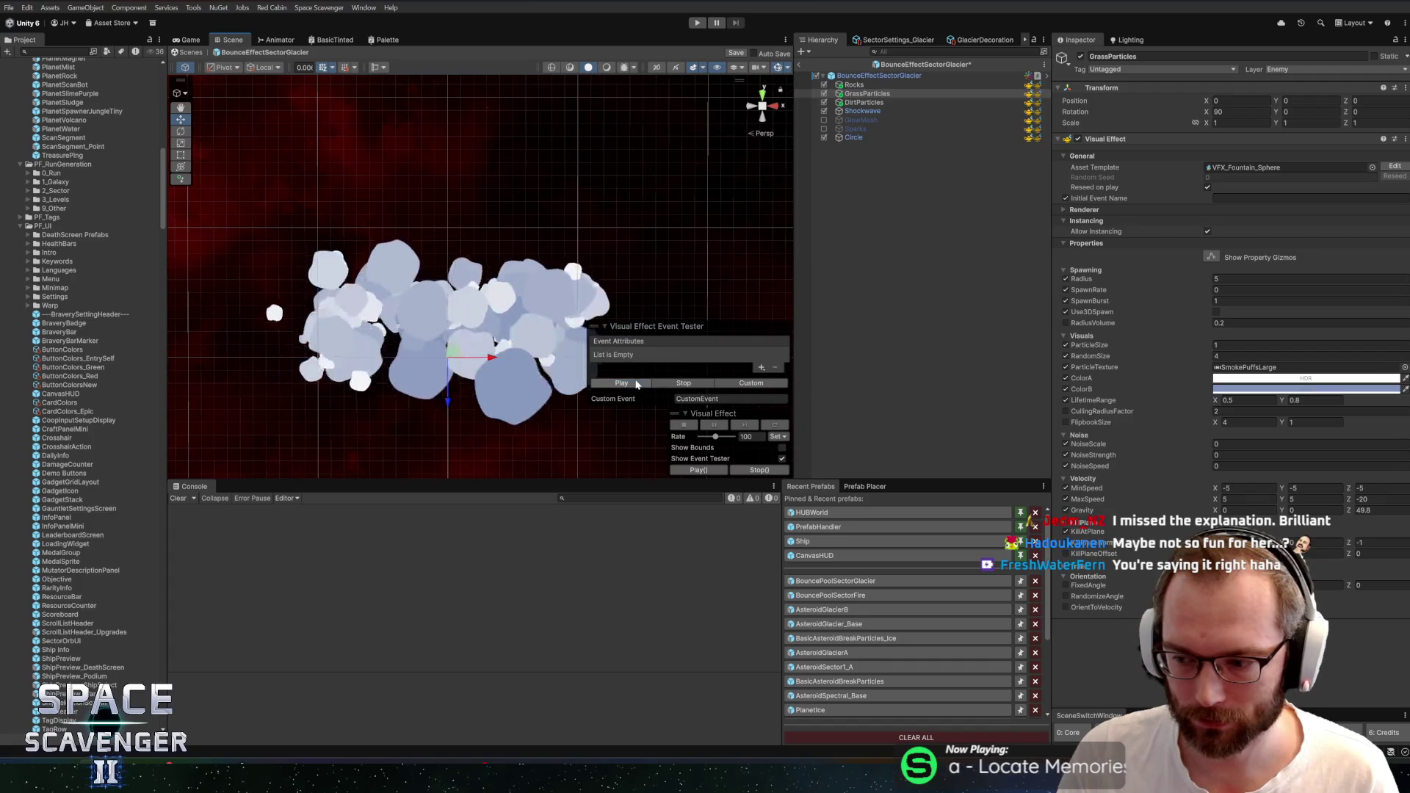
pyautogui.click(622, 382)
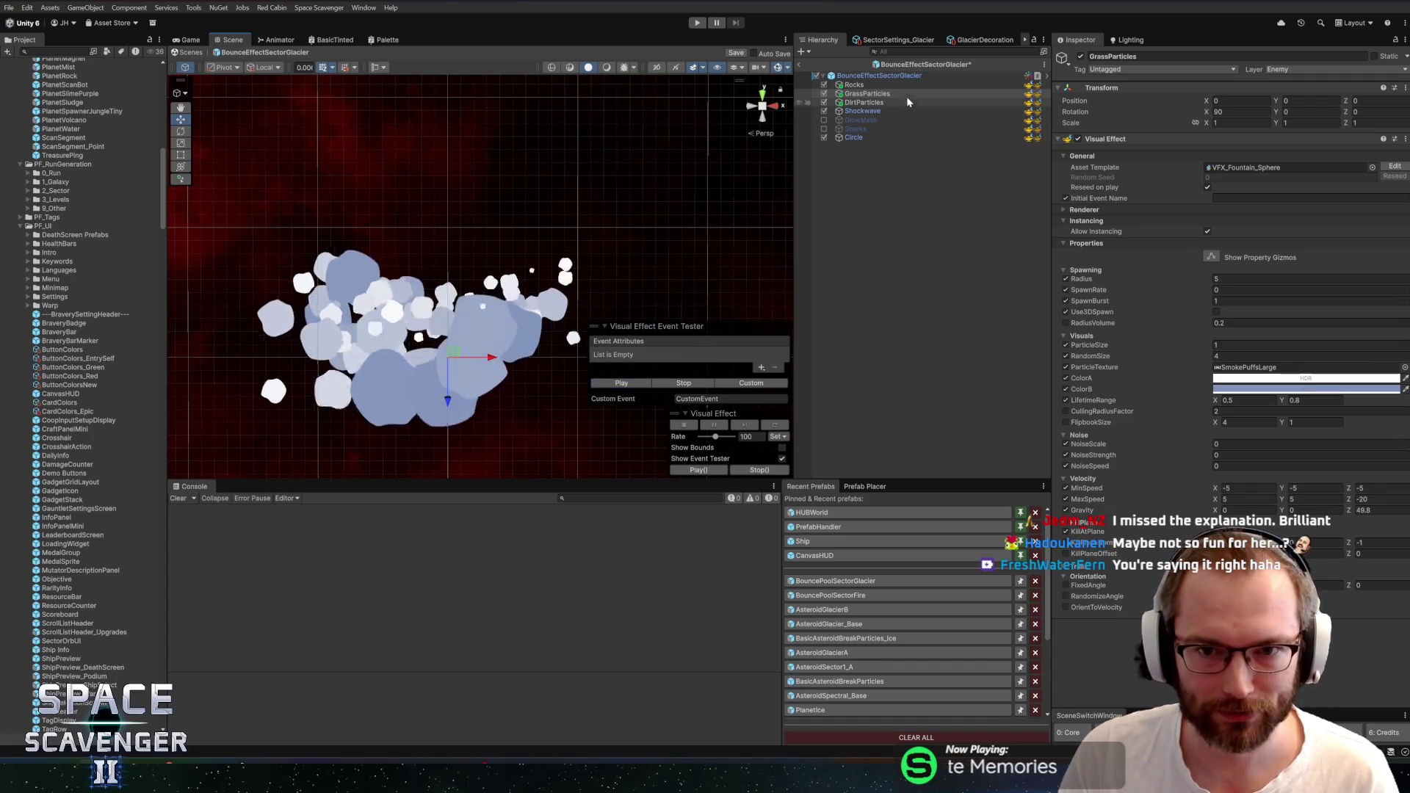
# Preview Rocks alone, then select Rocks through Circle and play all seven effects together
pyautogui.click(865, 87)
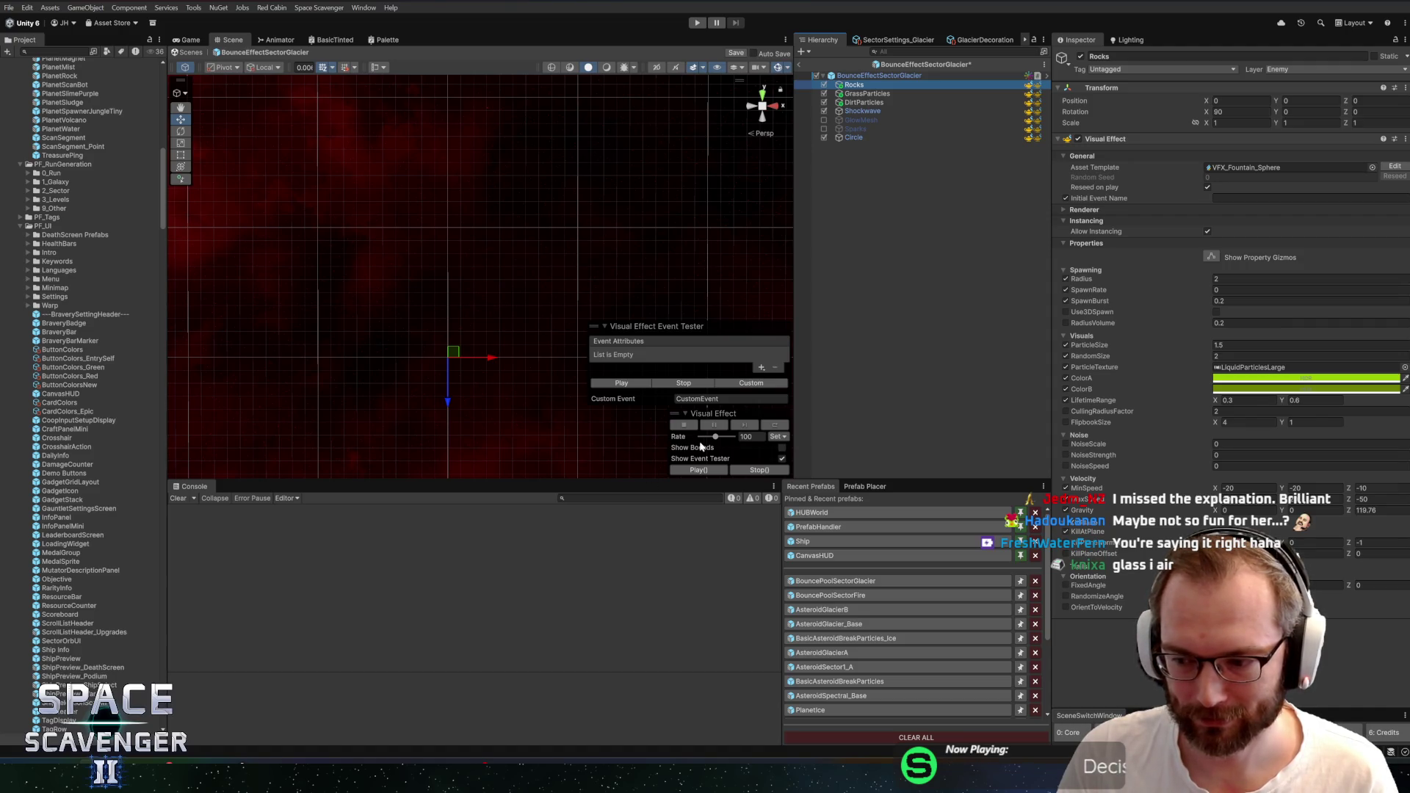
pyautogui.click(630, 384)
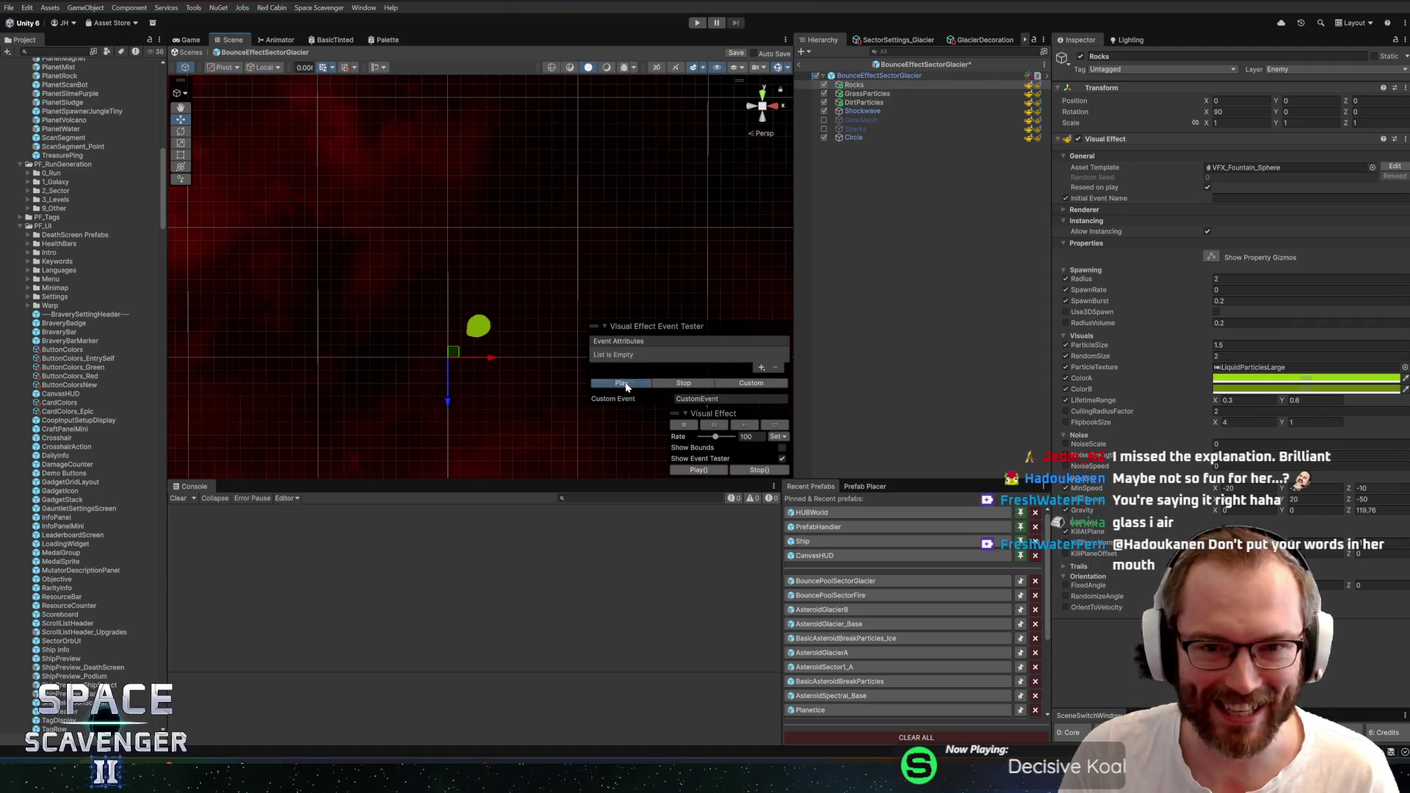
pyautogui.keyDown('shift'); pyautogui.click(877, 105); pyautogui.keyUp('shift')
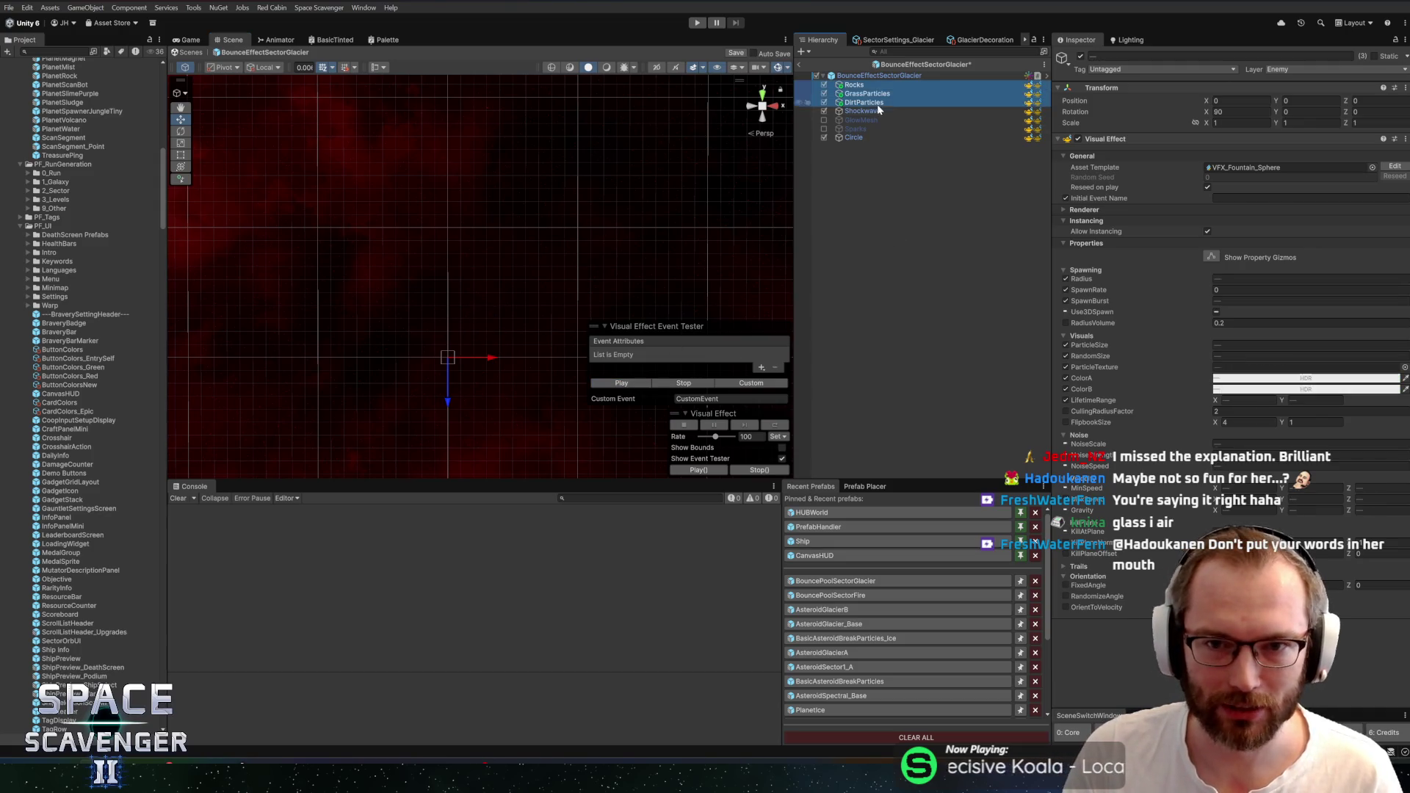
pyautogui.keyDown('shift'); pyautogui.click(874, 140); pyautogui.keyUp('shift')
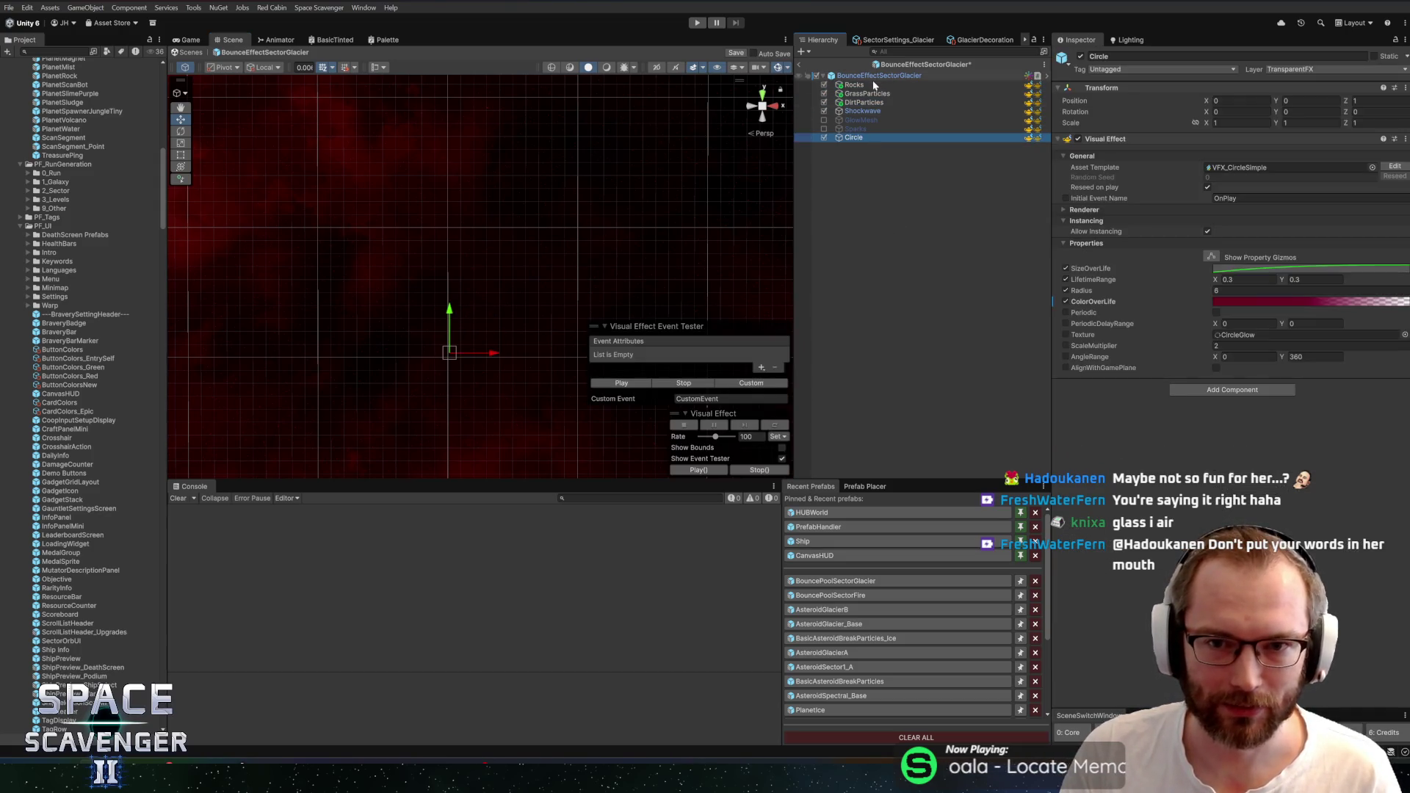
pyautogui.click(634, 387)
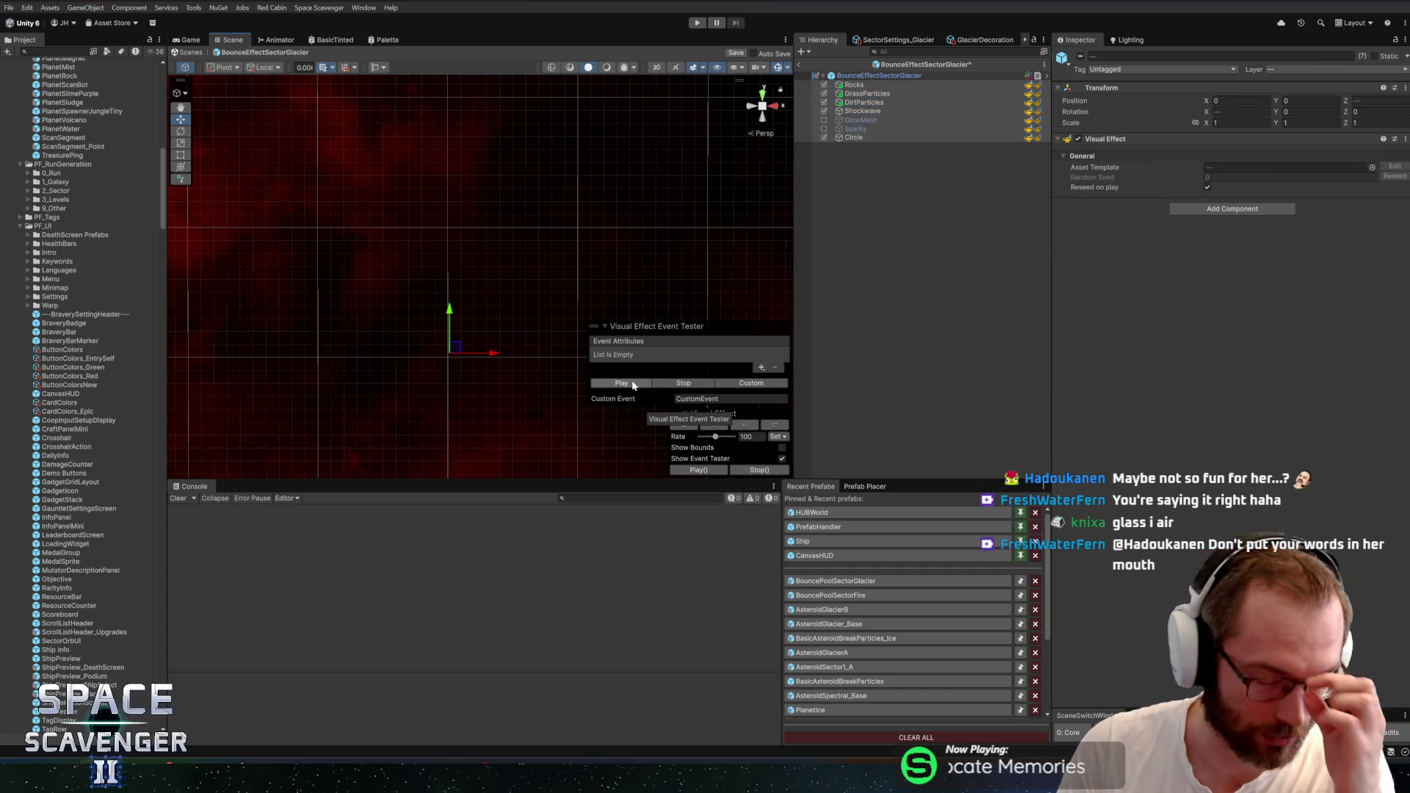
pyautogui.click(636, 382)
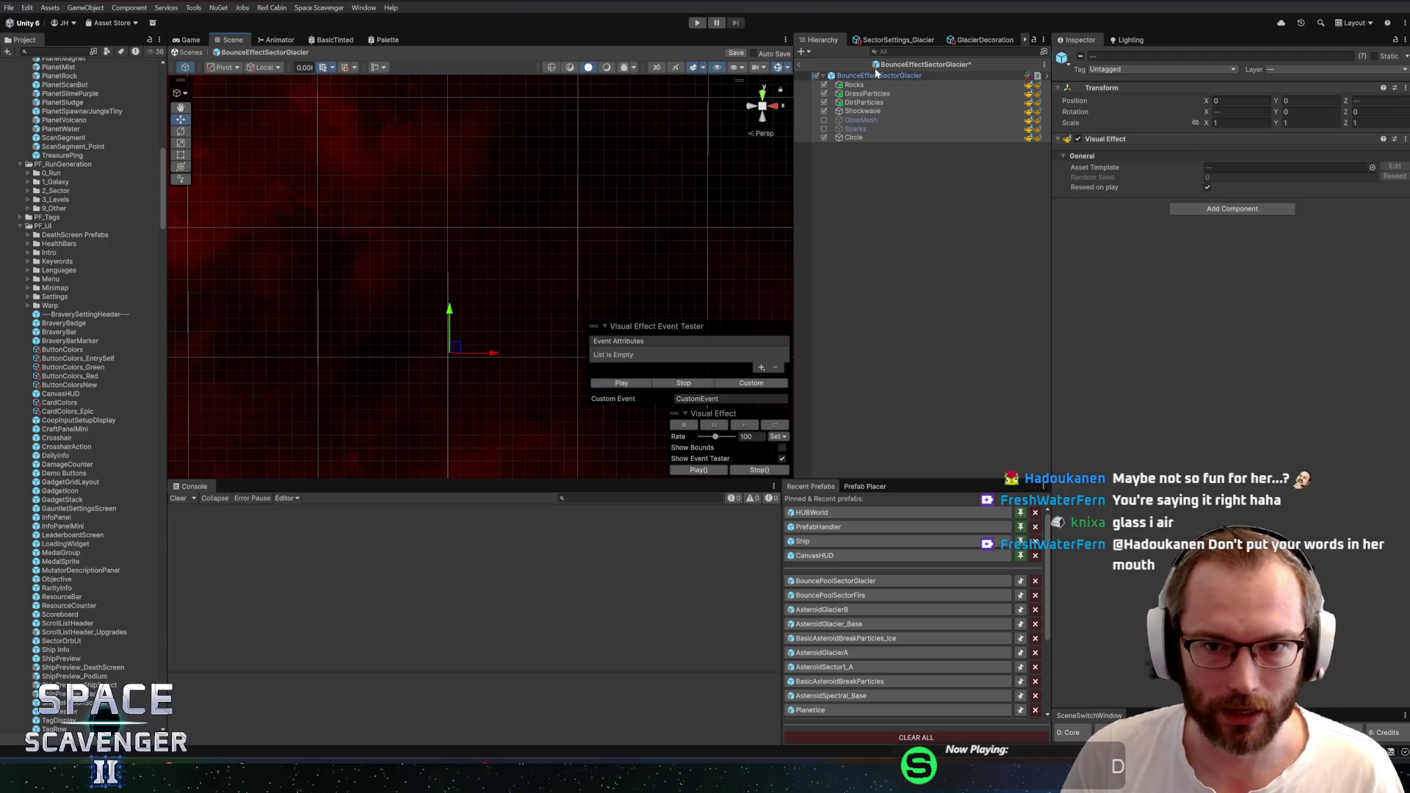
pyautogui.click(856, 85)
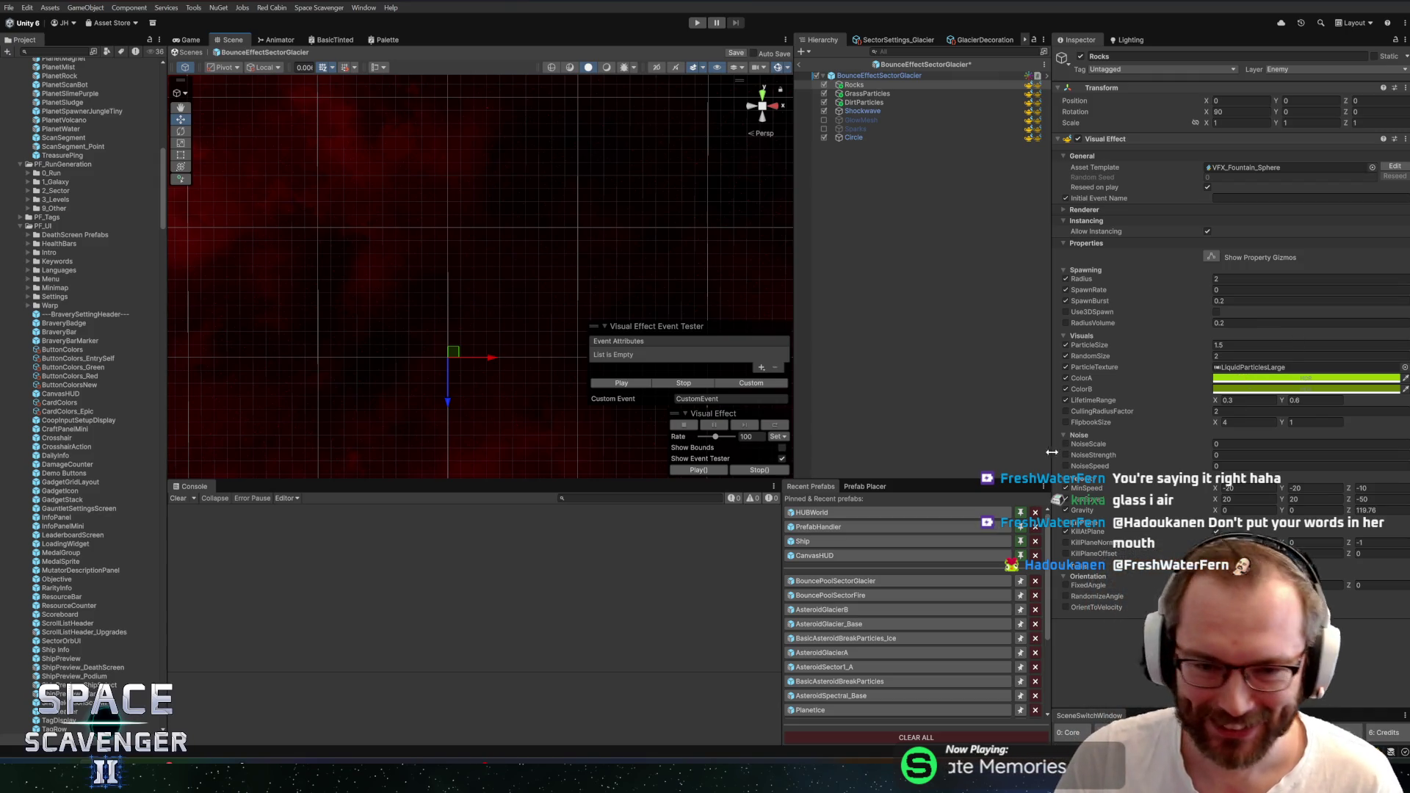
pyautogui.click(1246, 378)
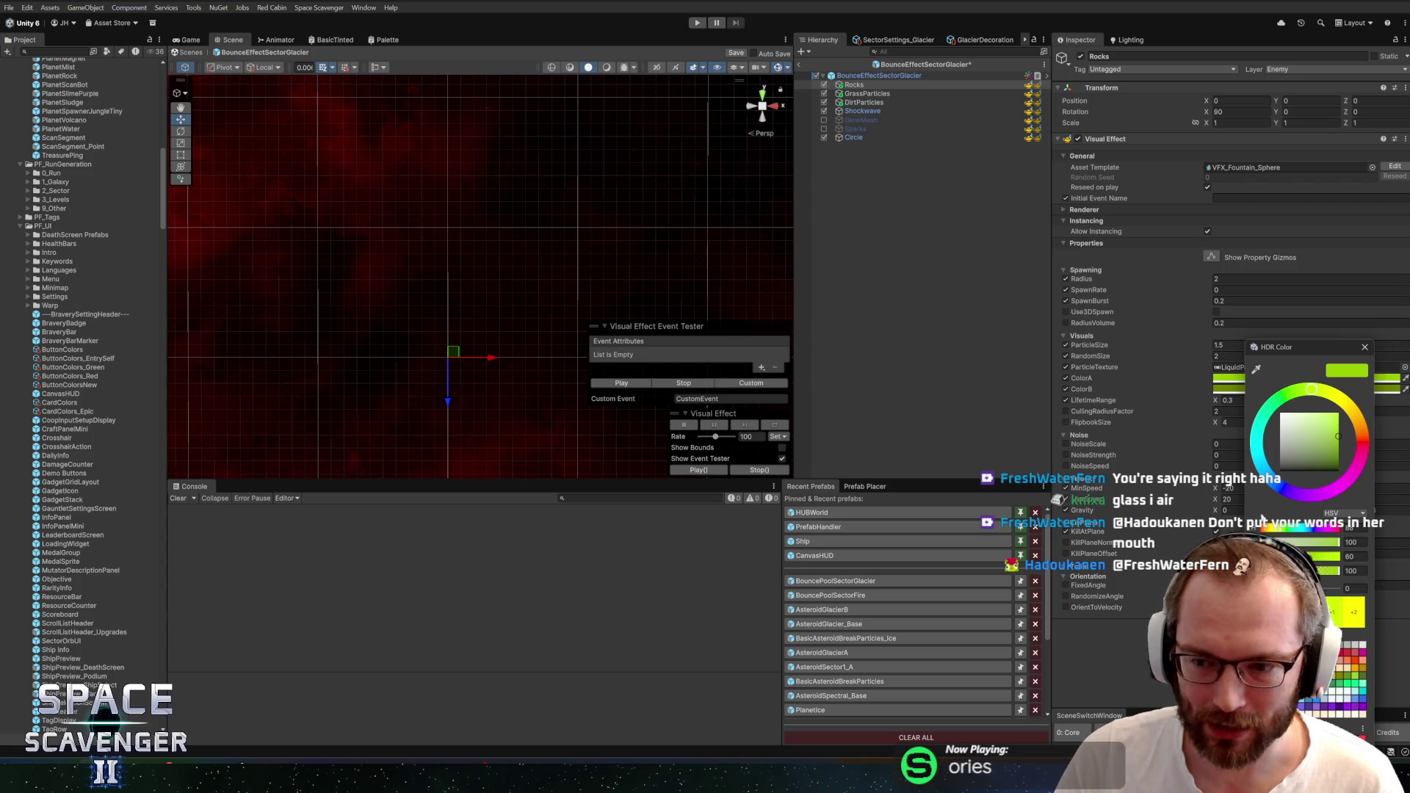
# Shift the Rocks effect's first colour to cyan and preview the burst
pyautogui.moveTo(1311, 390)
pyautogui.mouseDown()
pyautogui.moveTo(1259, 433)
pyautogui.moveTo(1270, 476)
pyautogui.mouseUp()
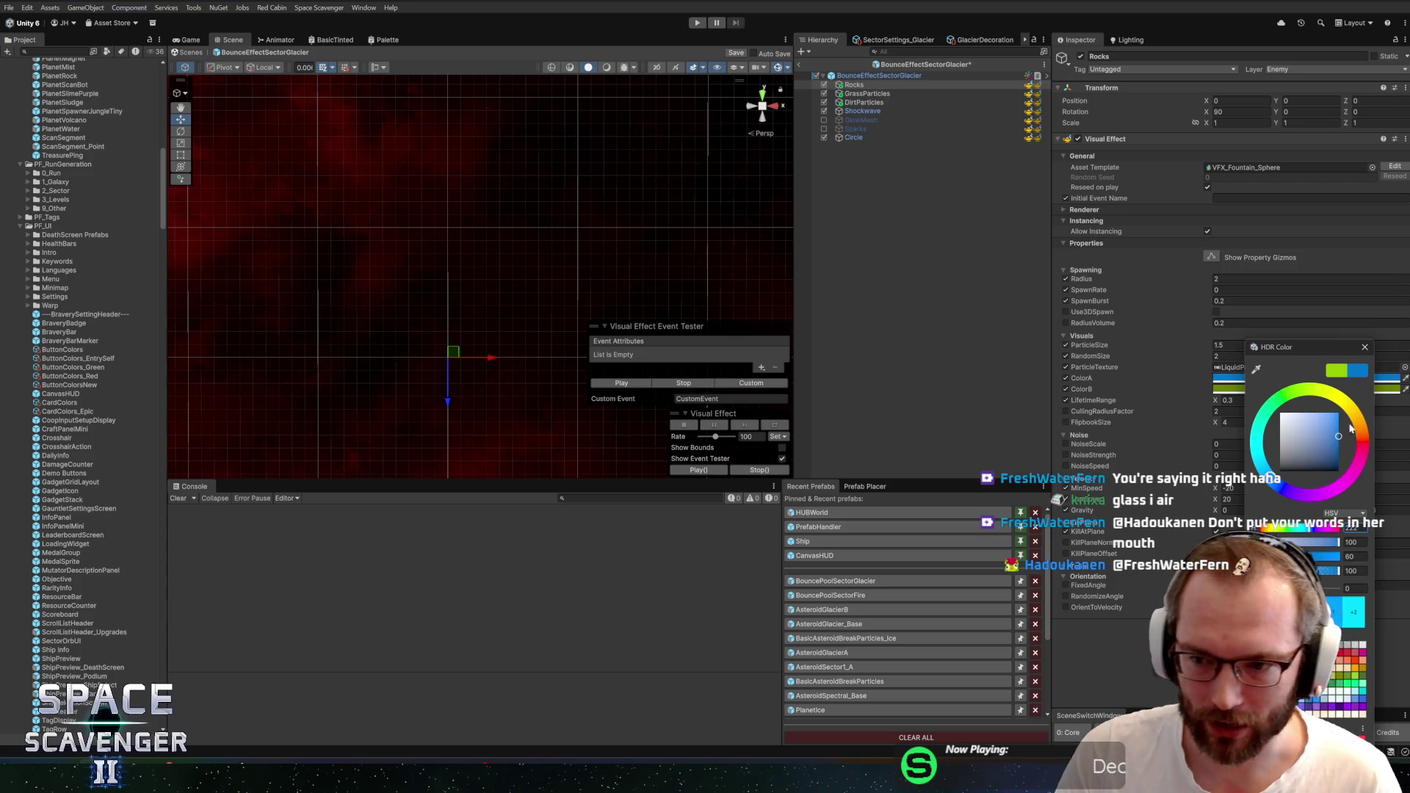
pyautogui.click(1365, 347)
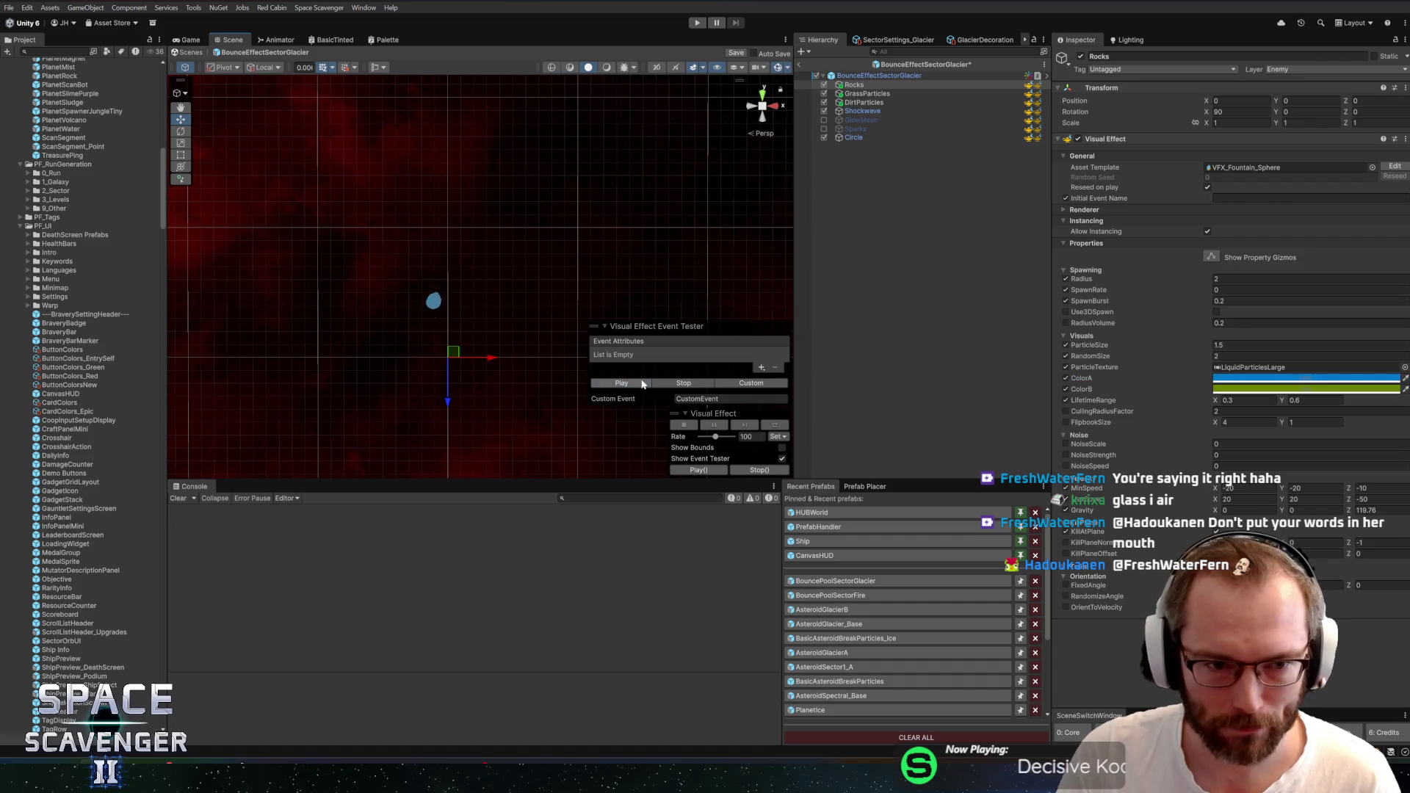
pyautogui.click(1322, 389)
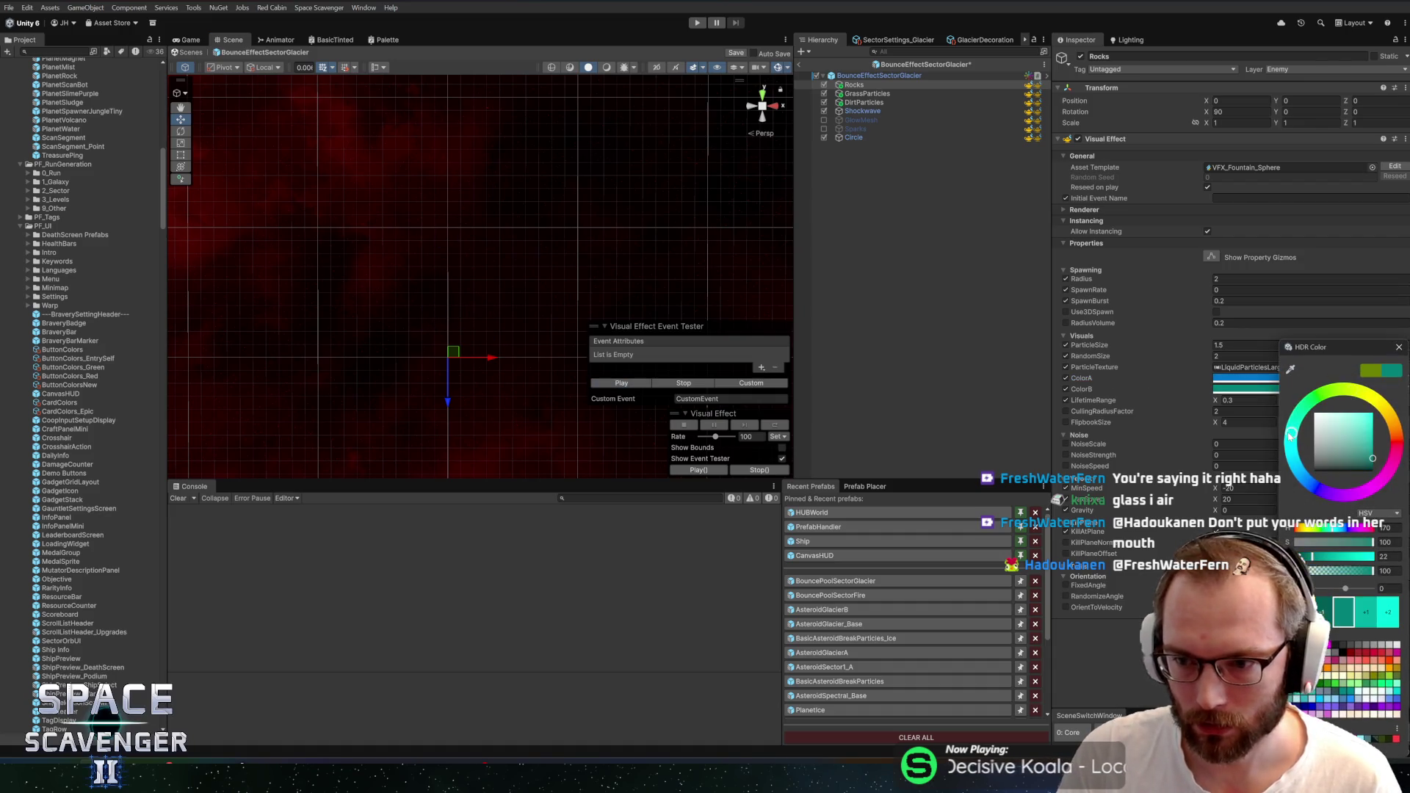
pyautogui.click(1398, 347)
pyautogui.click(1248, 377)
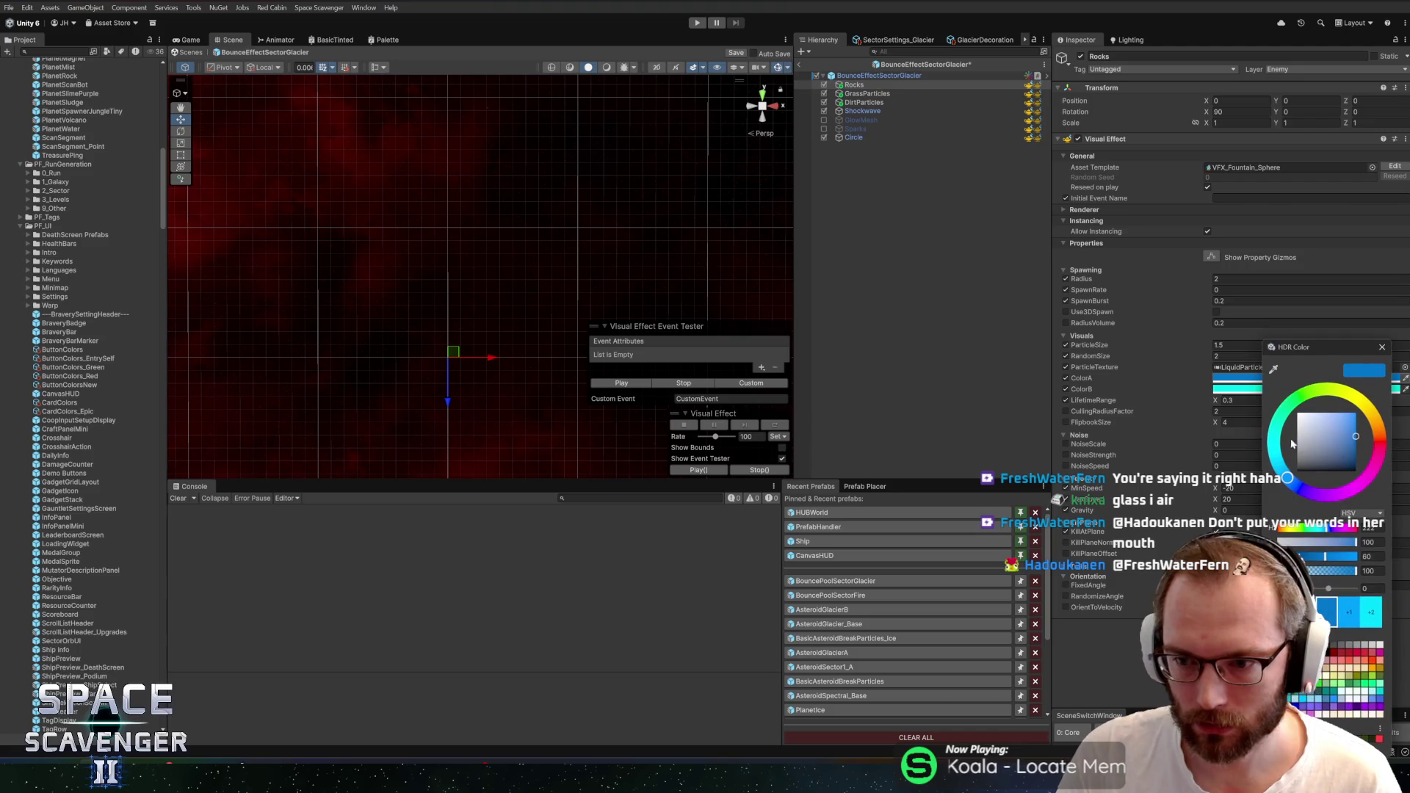
pyautogui.moveTo(1279, 462); pyautogui.dragTo(1293, 444)
pyautogui.click(1381, 347)
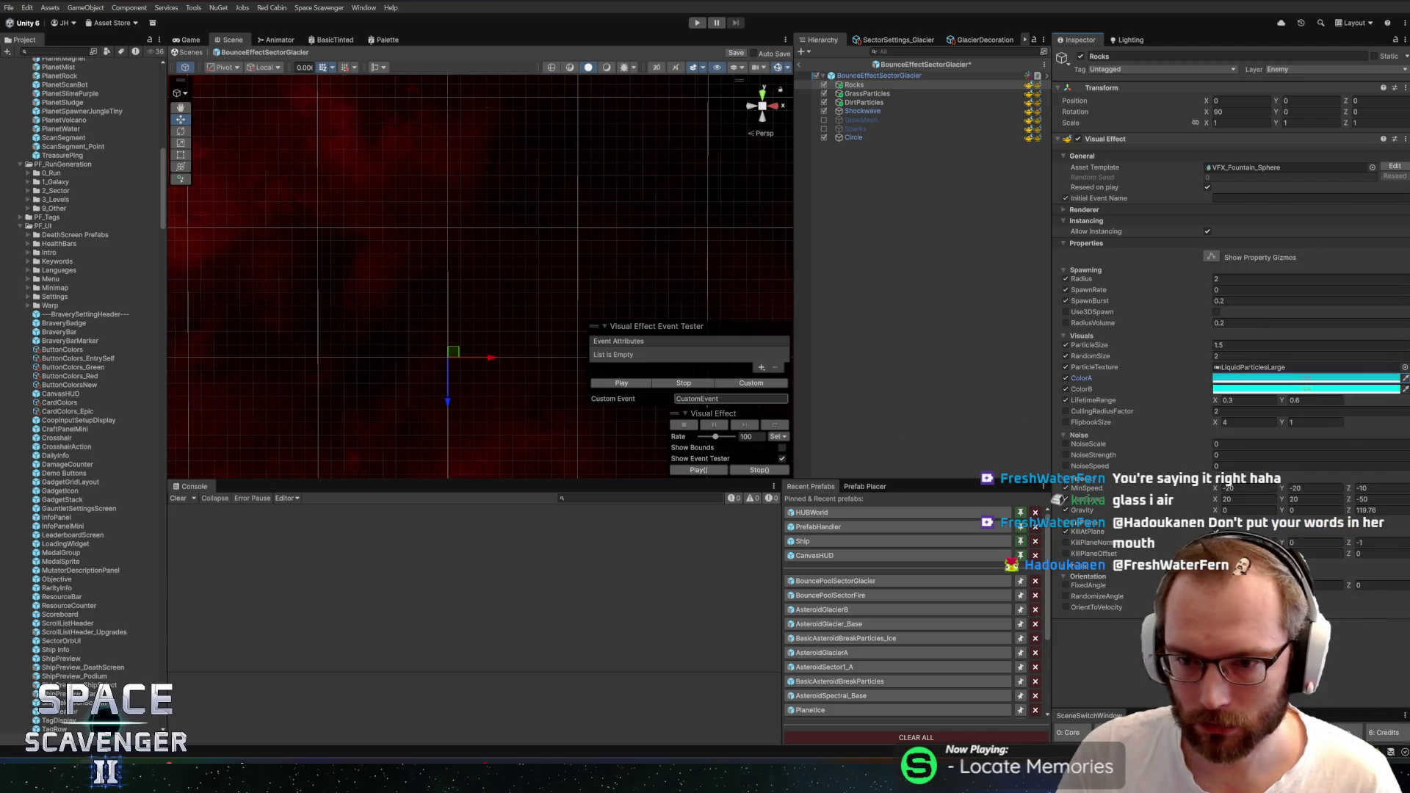
pyautogui.click(633, 385)
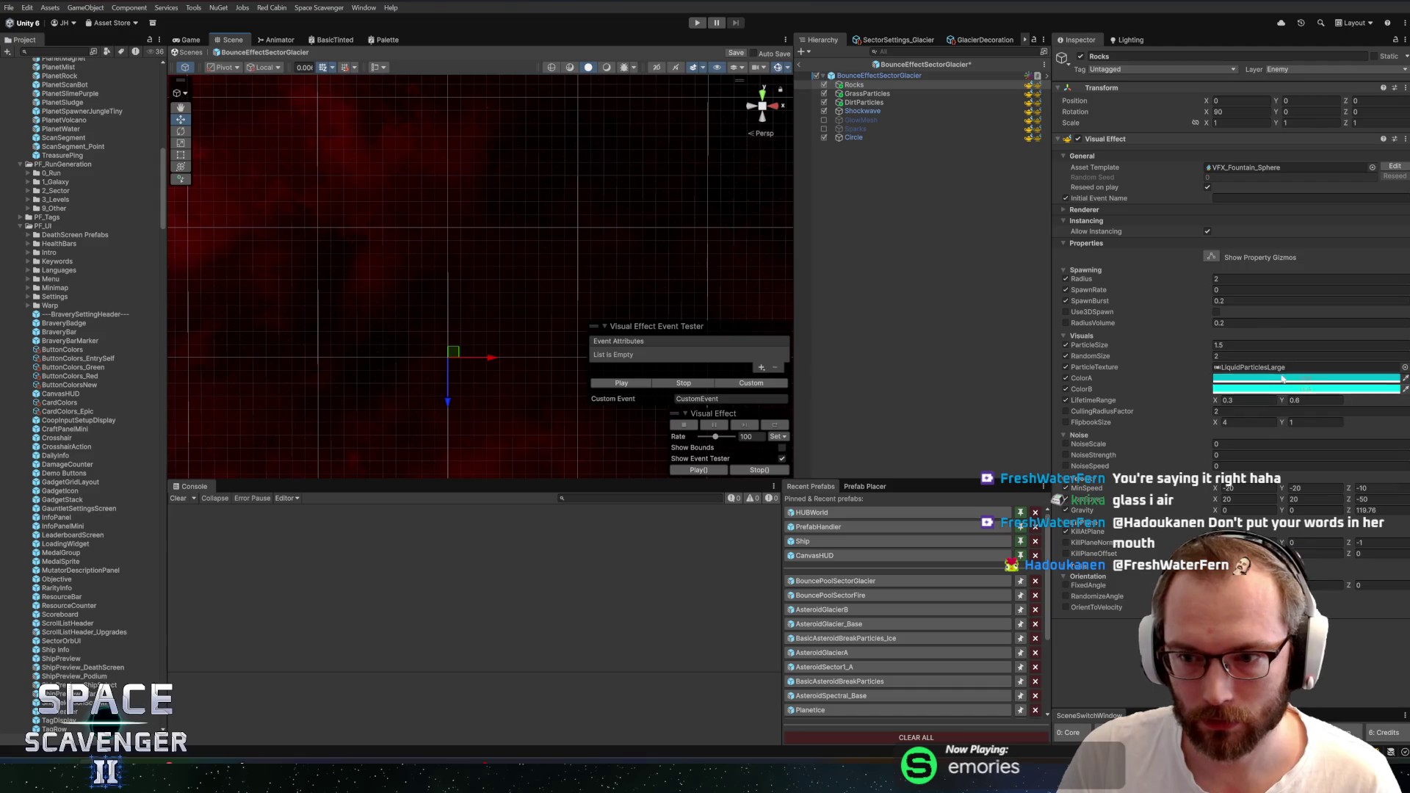
# Set Rocks' particle texture to FrostIce and preview all effects together
pyautogui.click(1404, 367)
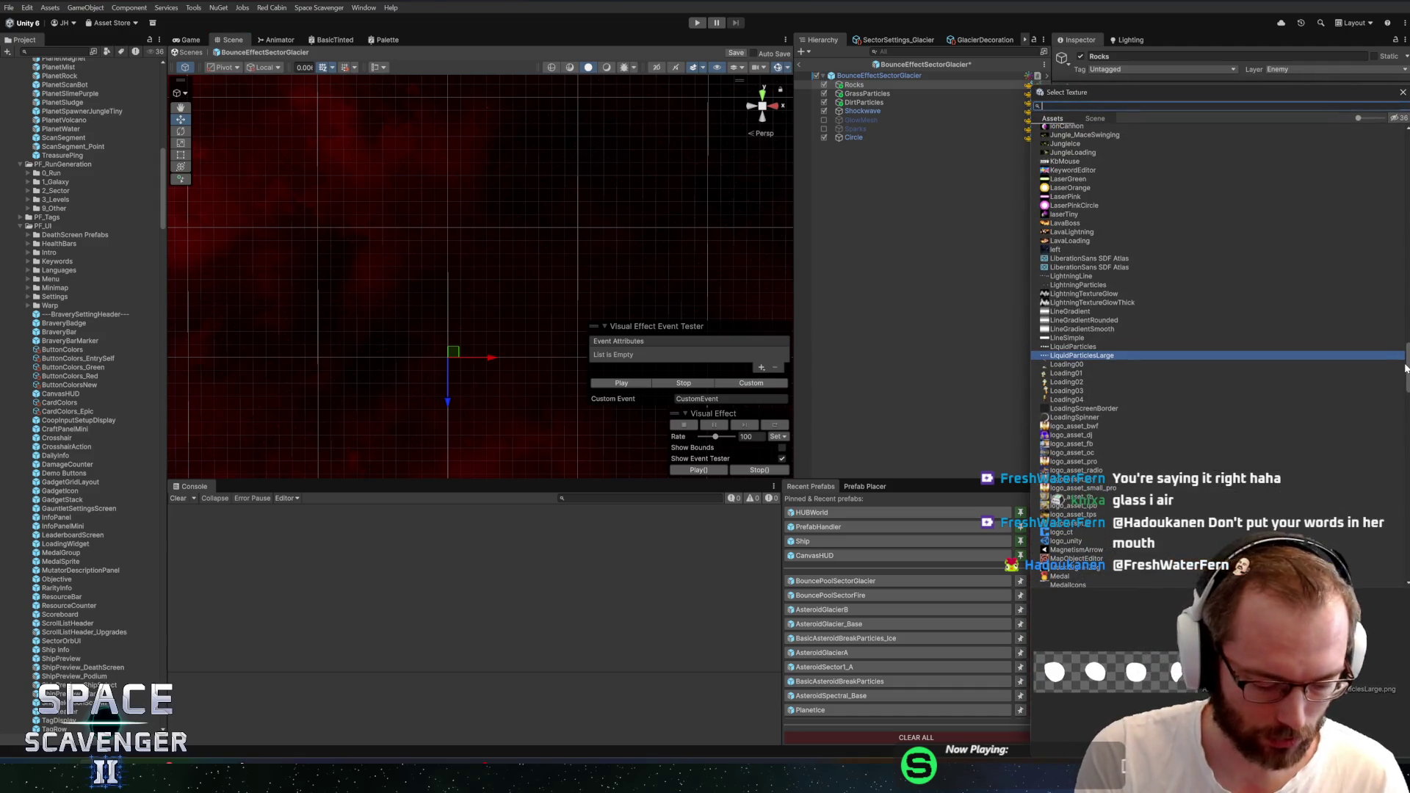
pyautogui.write('frost')
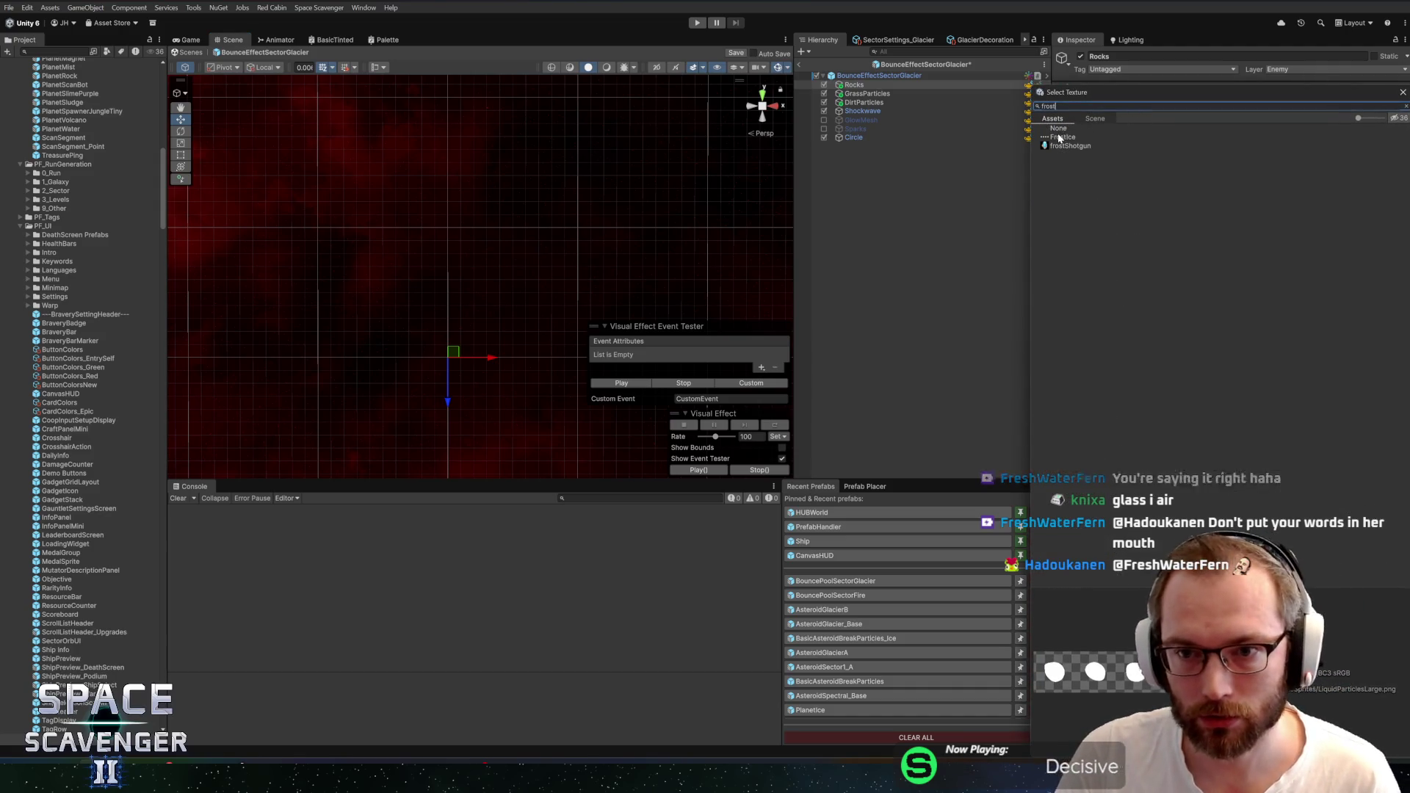
pyautogui.doubleClick(1060, 137)
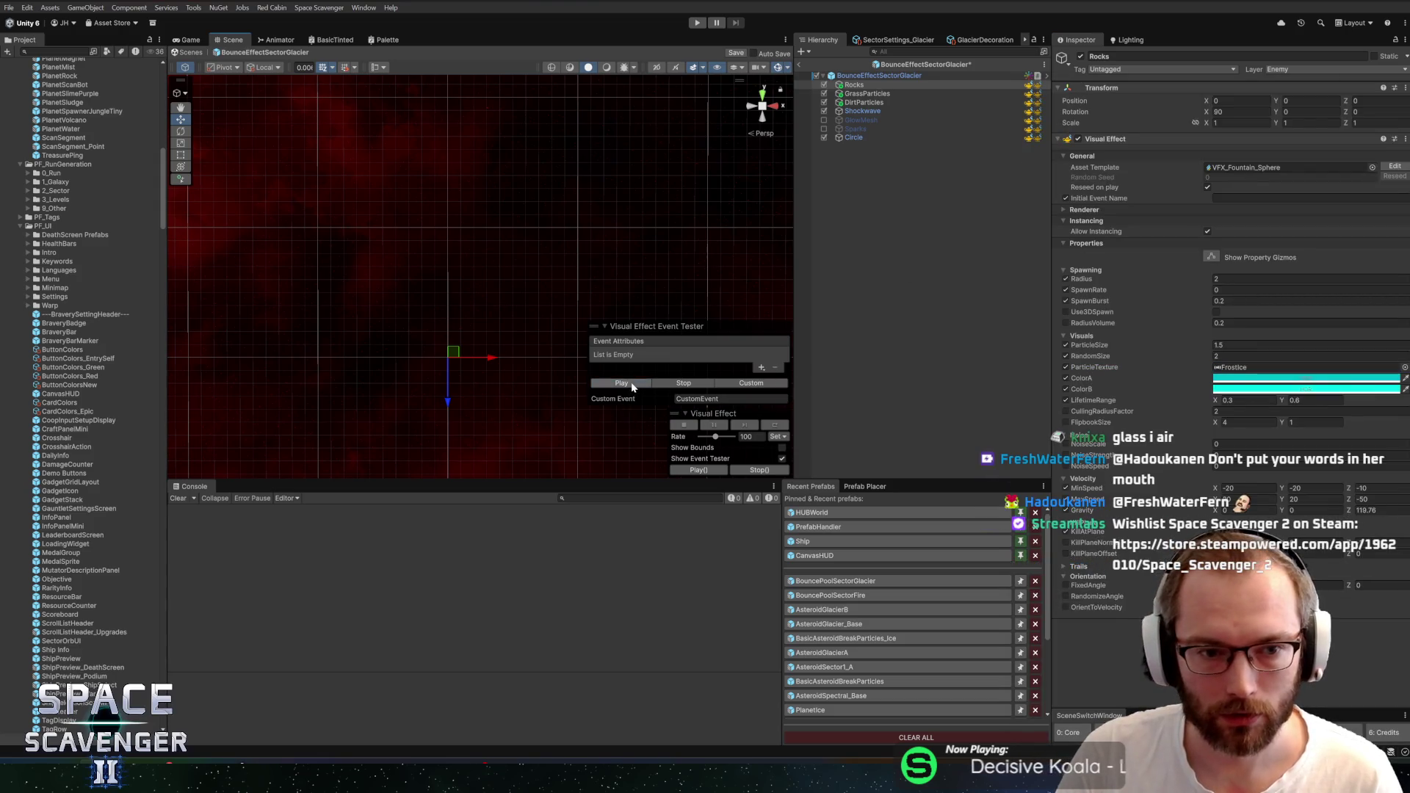
pyautogui.keyDown('shift'); pyautogui.click(853, 138); pyautogui.keyUp('shift')
pyautogui.click(616, 384)
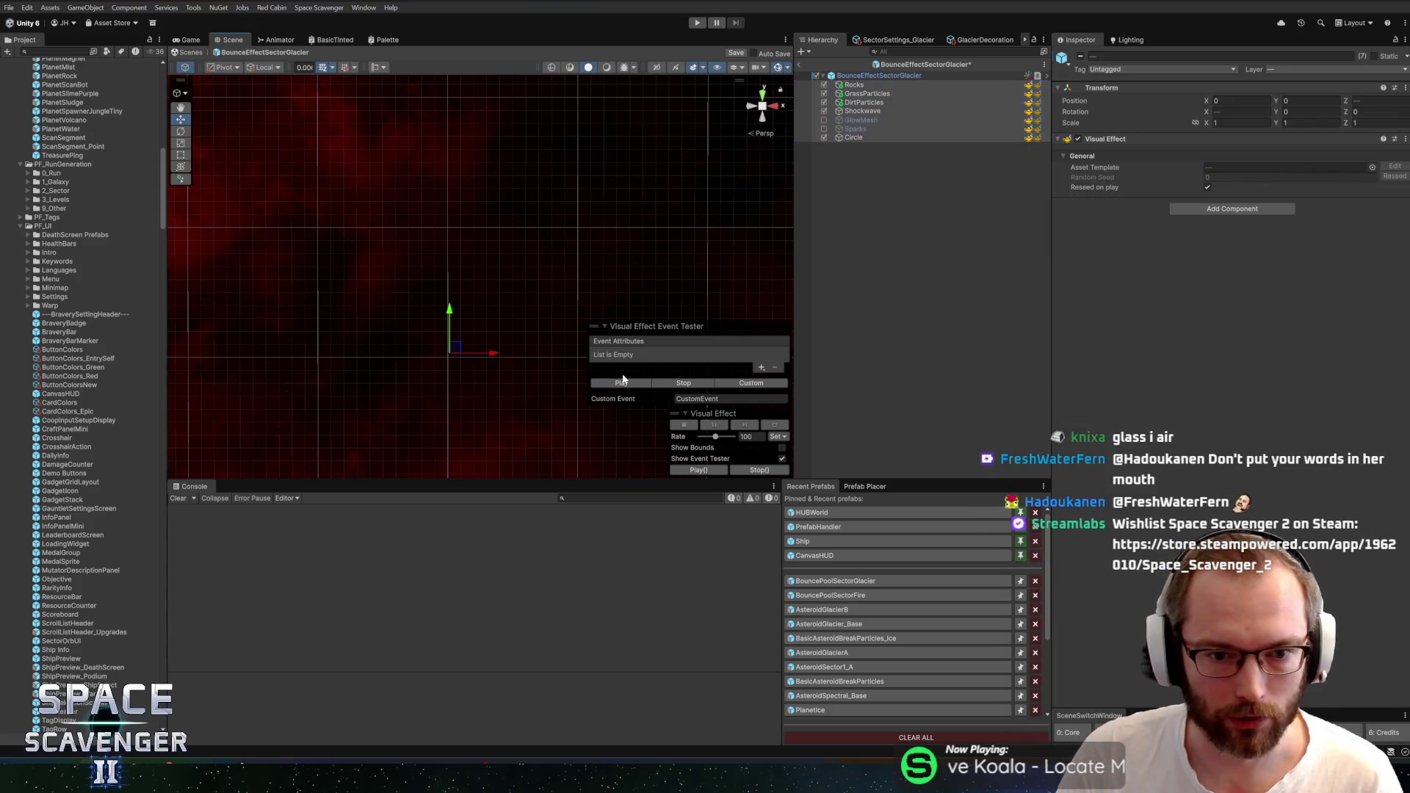
pyautogui.click(614, 385)
pyautogui.click(612, 387)
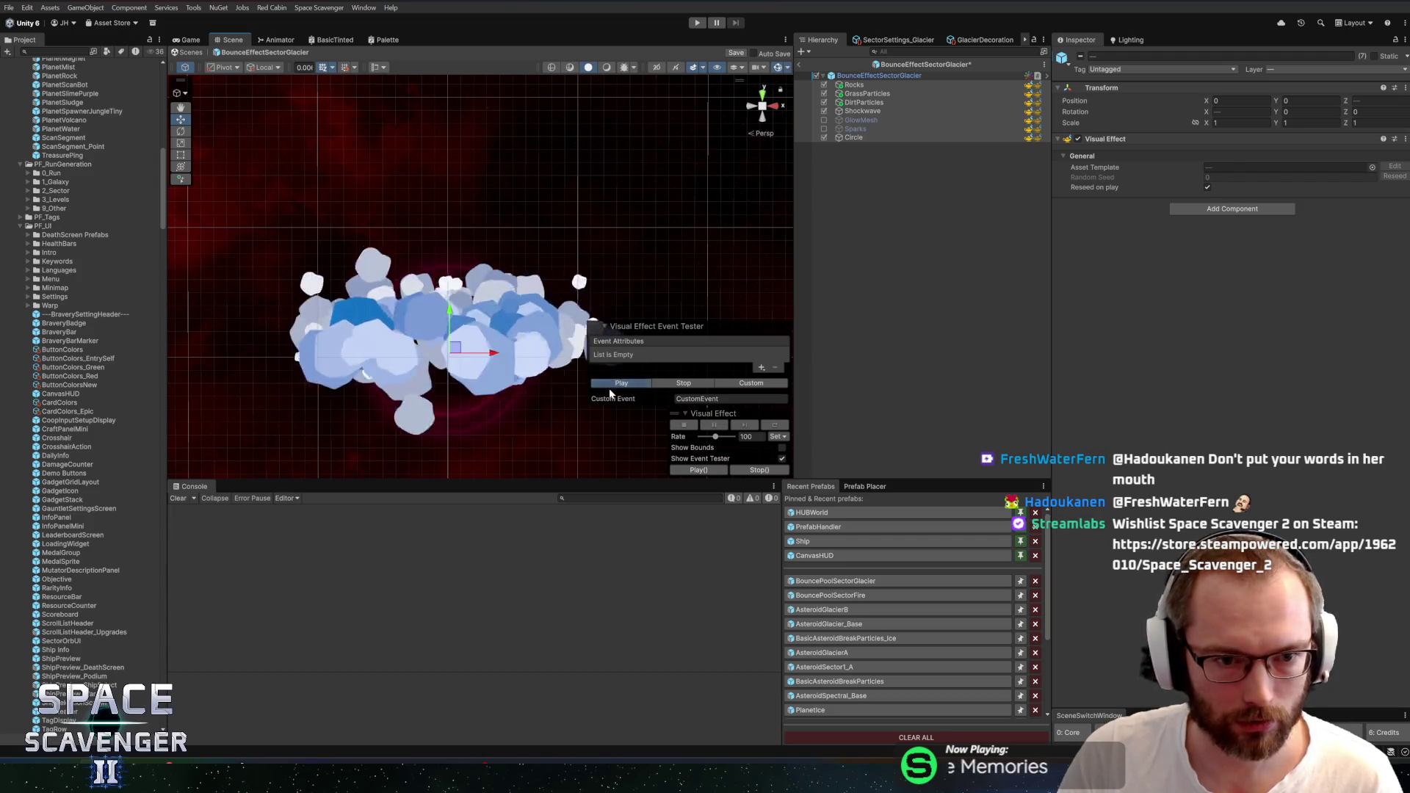
pyautogui.click(632, 382)
pyautogui.click(874, 110)
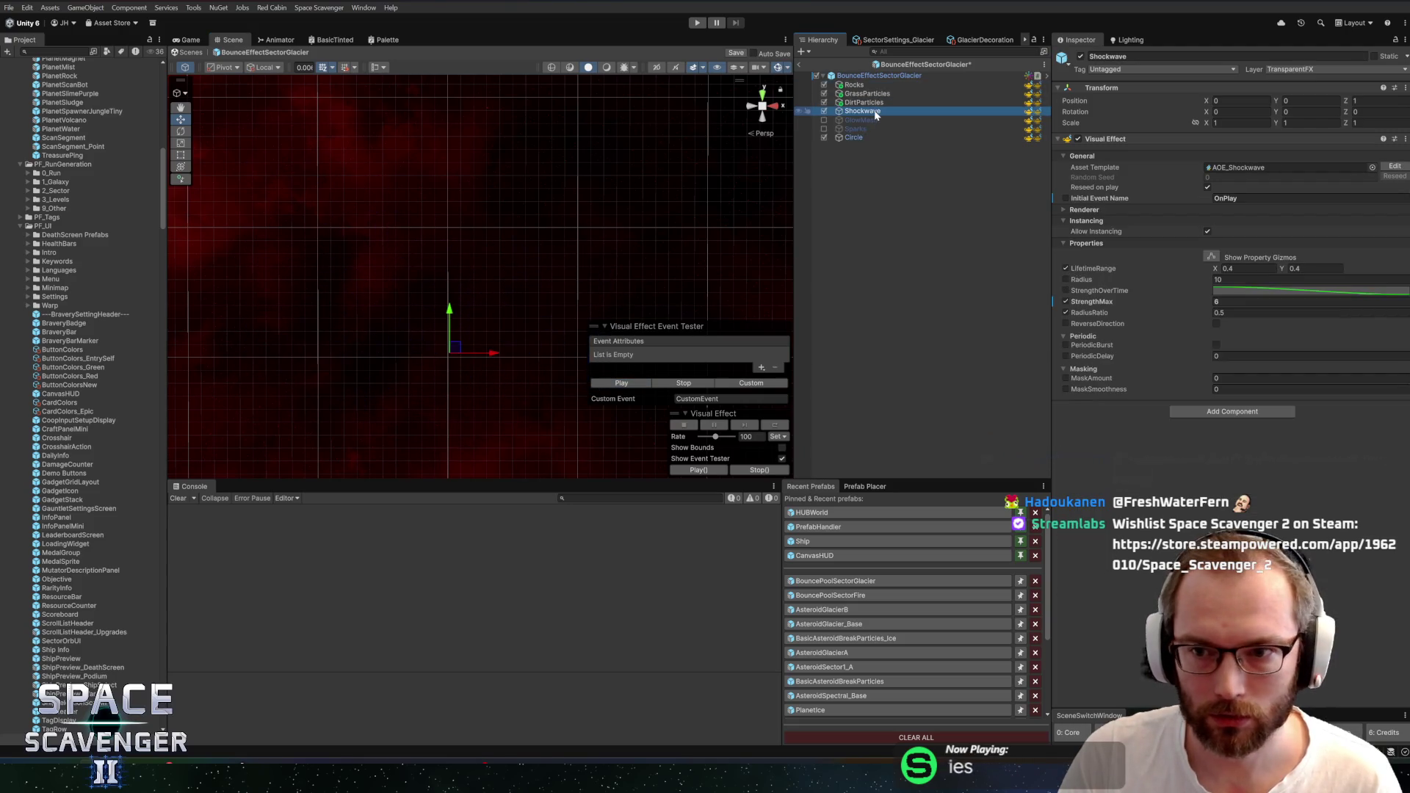
# Set both keys of Circle's ColorOverLife gradient to cyan shades
pyautogui.click(865, 137)
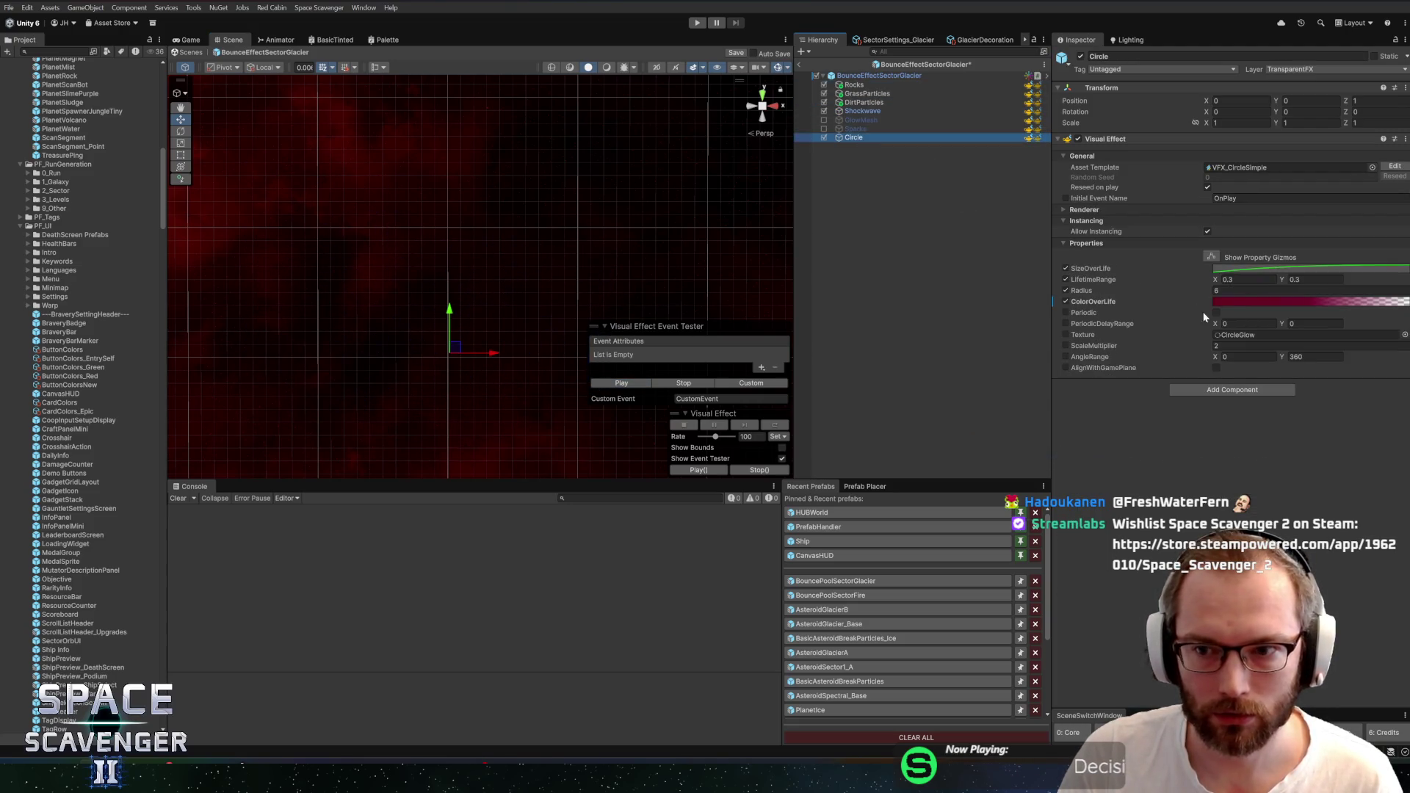
pyautogui.click(1245, 302)
pyautogui.click(1005, 450)
pyautogui.click(1025, 466)
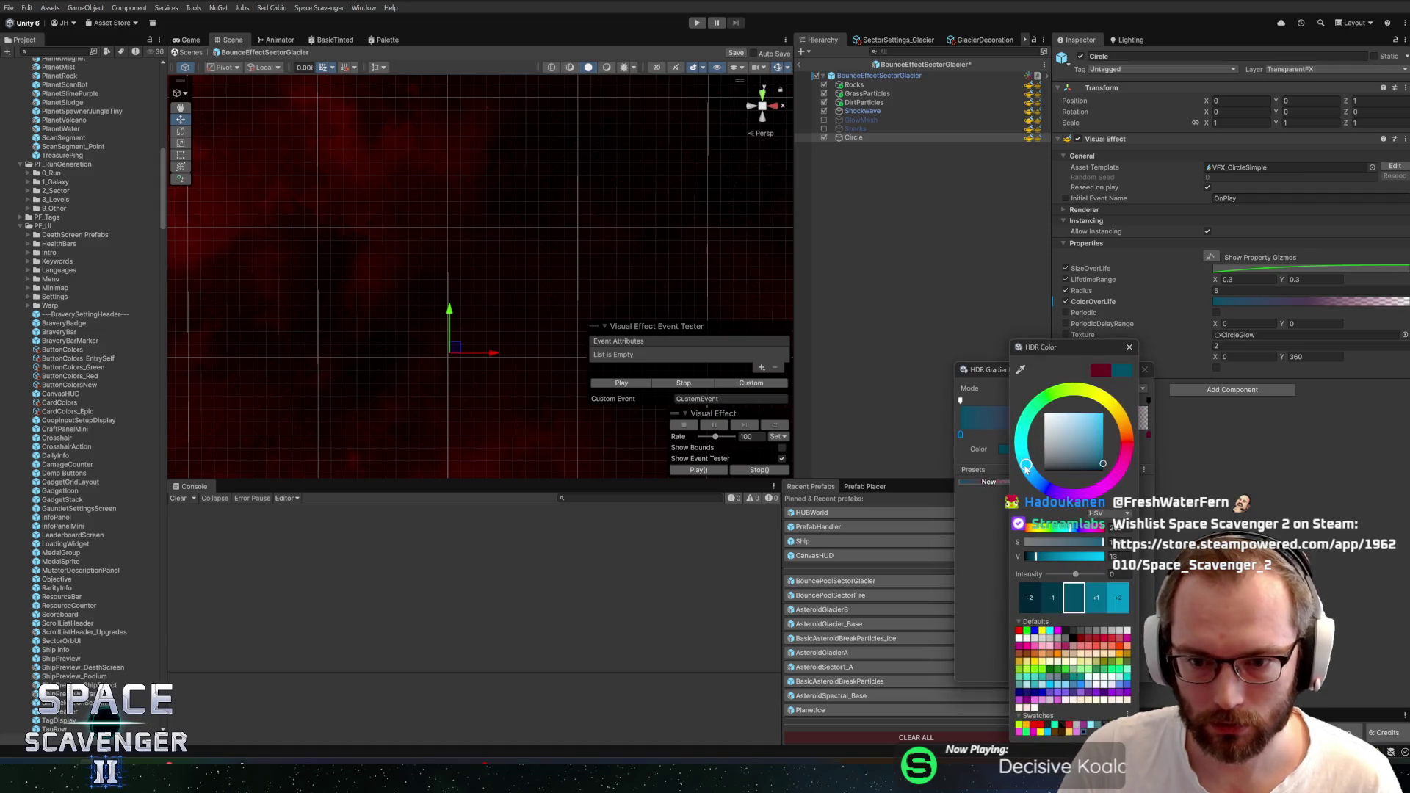
pyautogui.click(1102, 416)
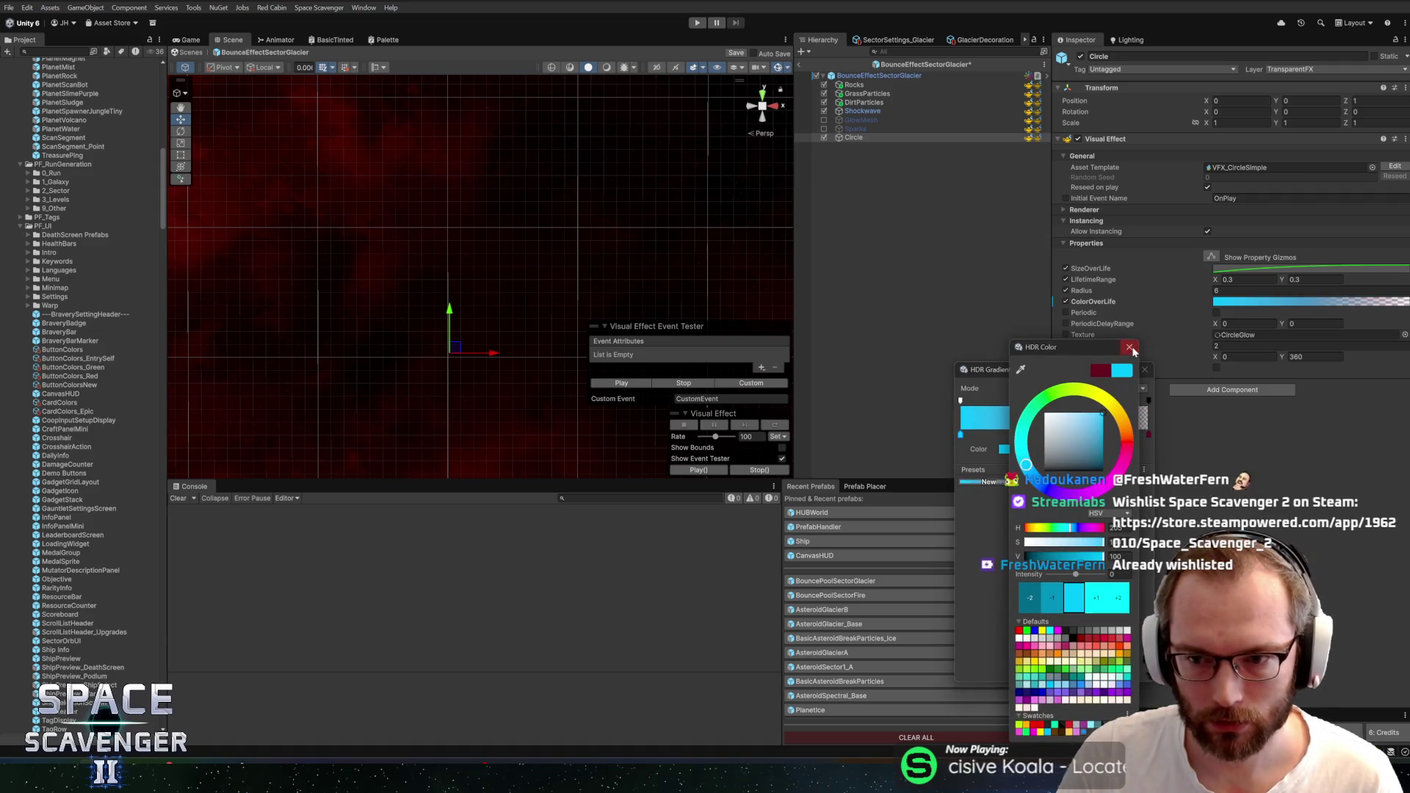
pyautogui.click(1129, 347)
pyautogui.click(1026, 448)
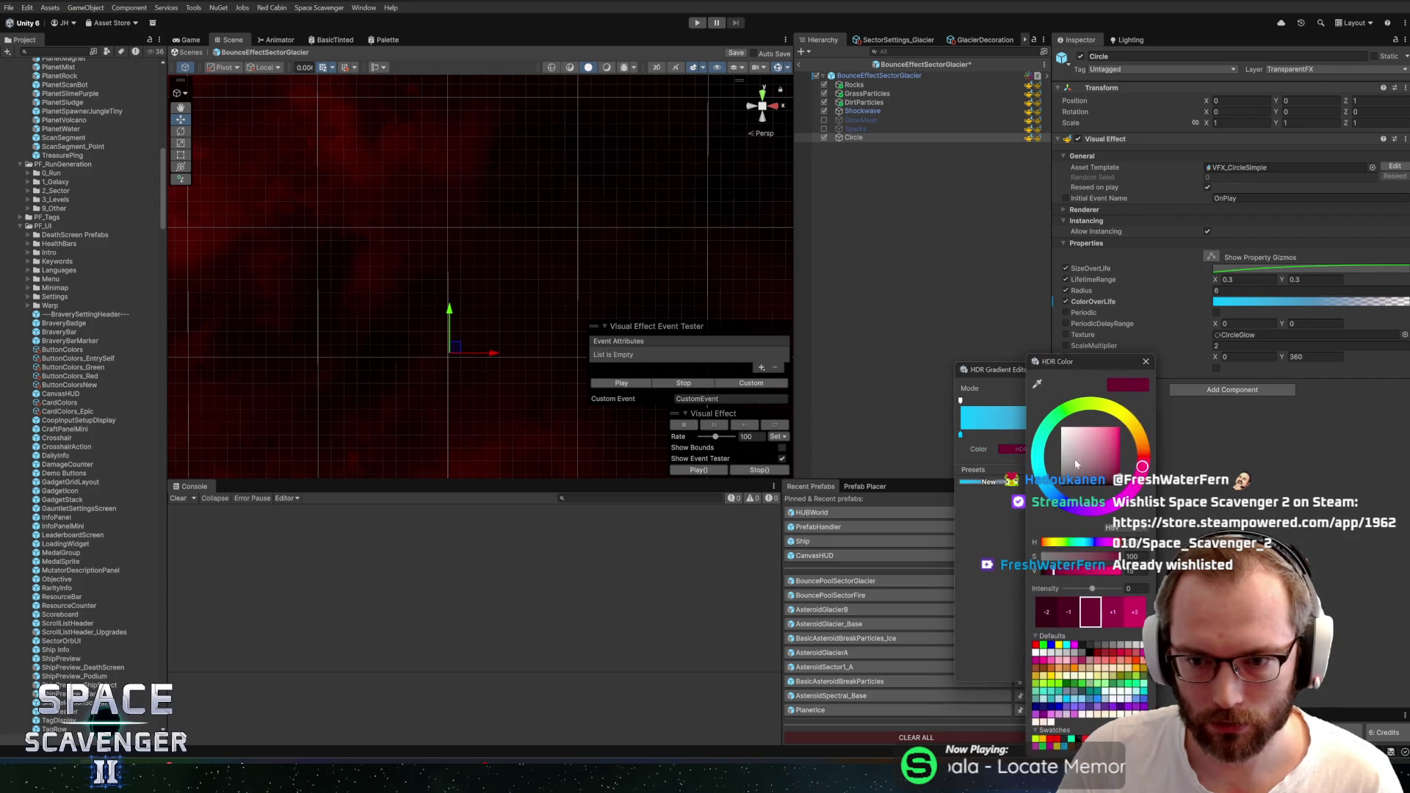
pyautogui.click(1046, 484)
pyautogui.click(1106, 450)
pyautogui.click(1146, 361)
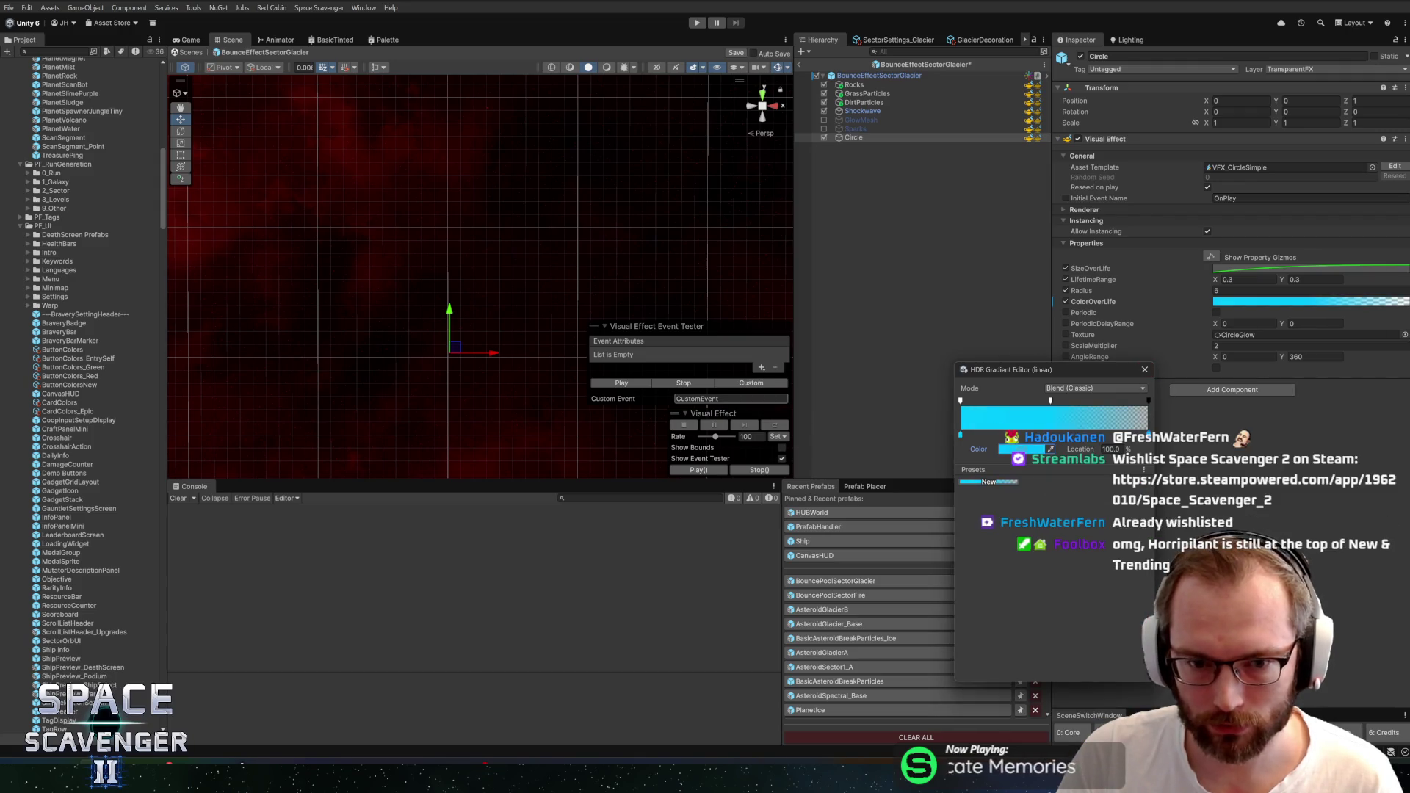
# Preview the whole effect, then exit Prefab Mode to the main scene
pyautogui.keyDown('shift'); pyautogui.click(869, 88); pyautogui.keyUp('shift')
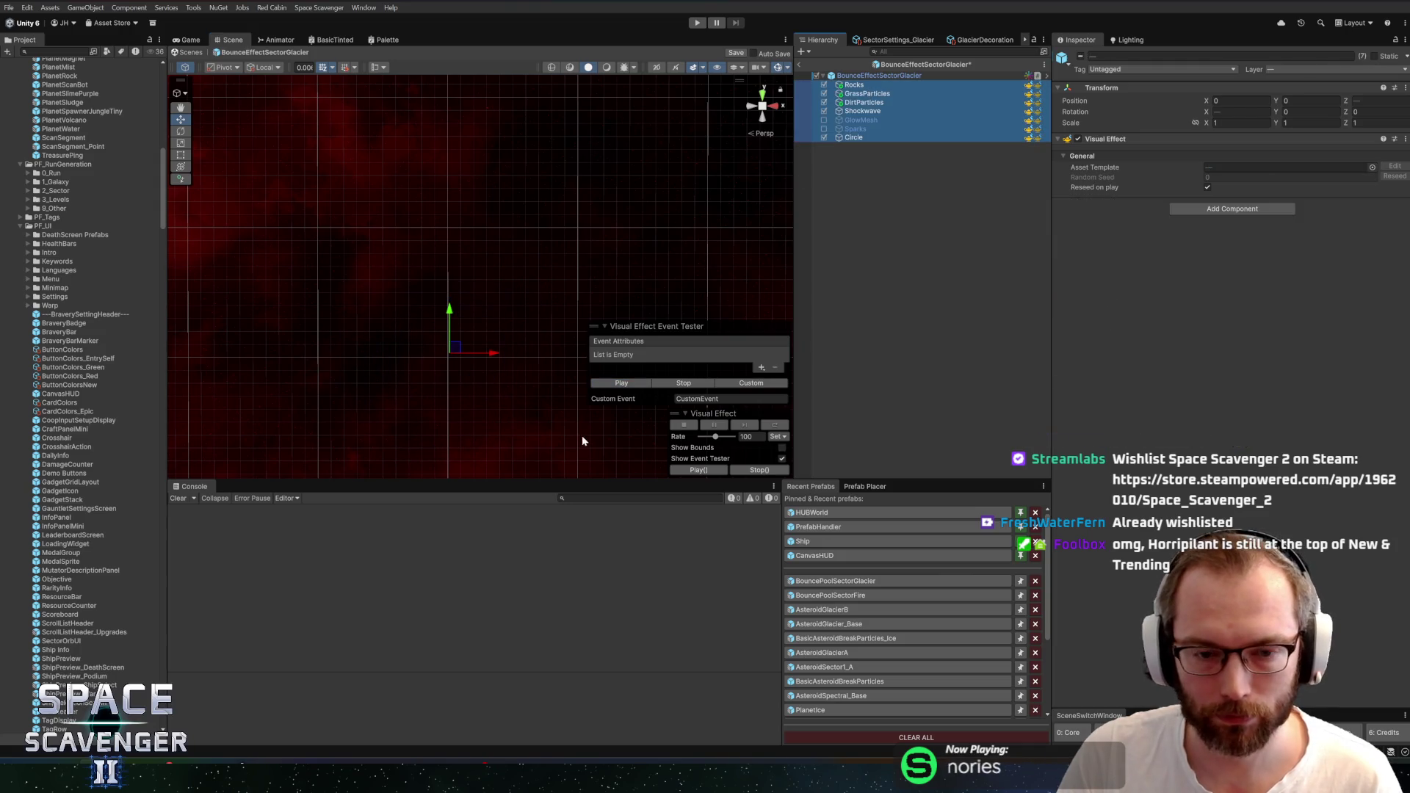
pyautogui.click(622, 383)
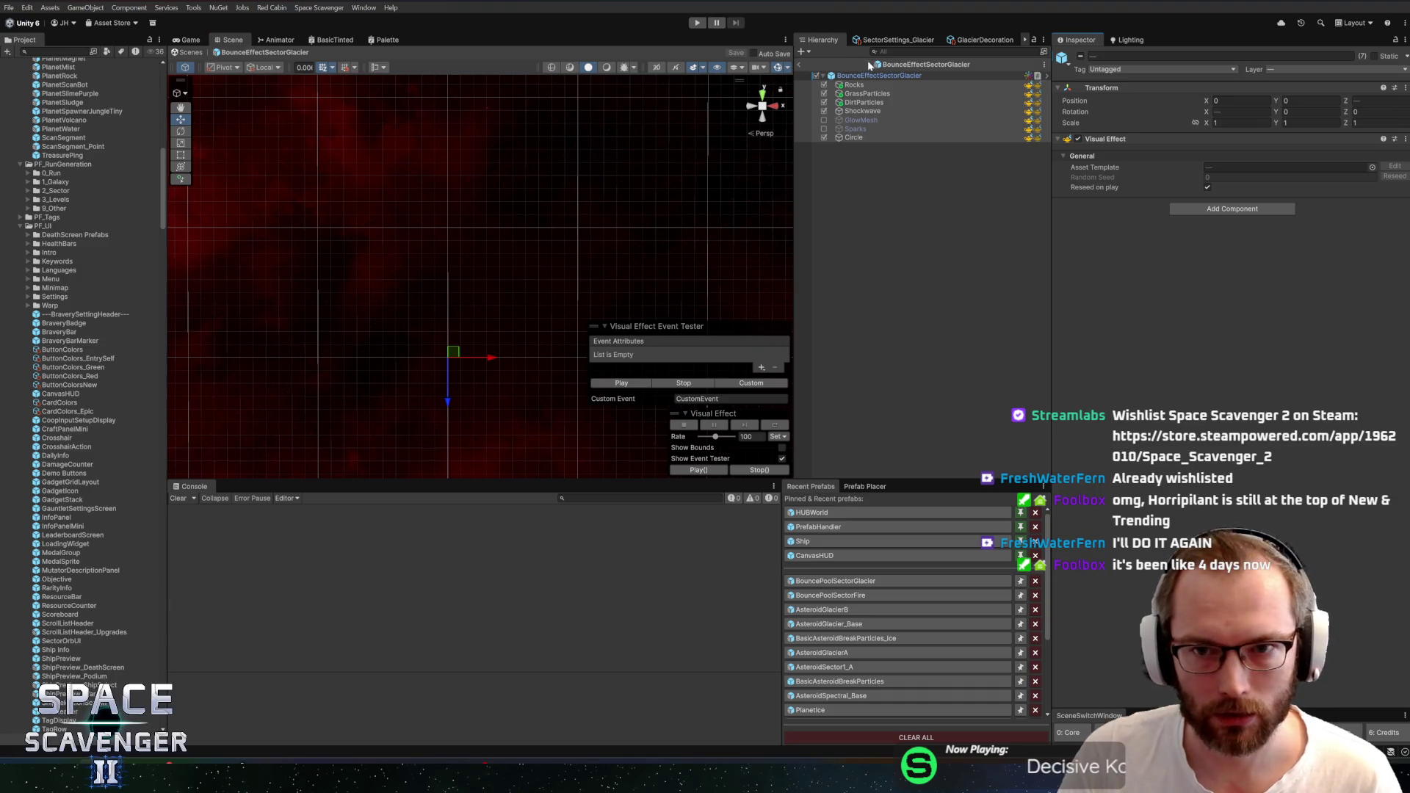
pyautogui.click(801, 66)
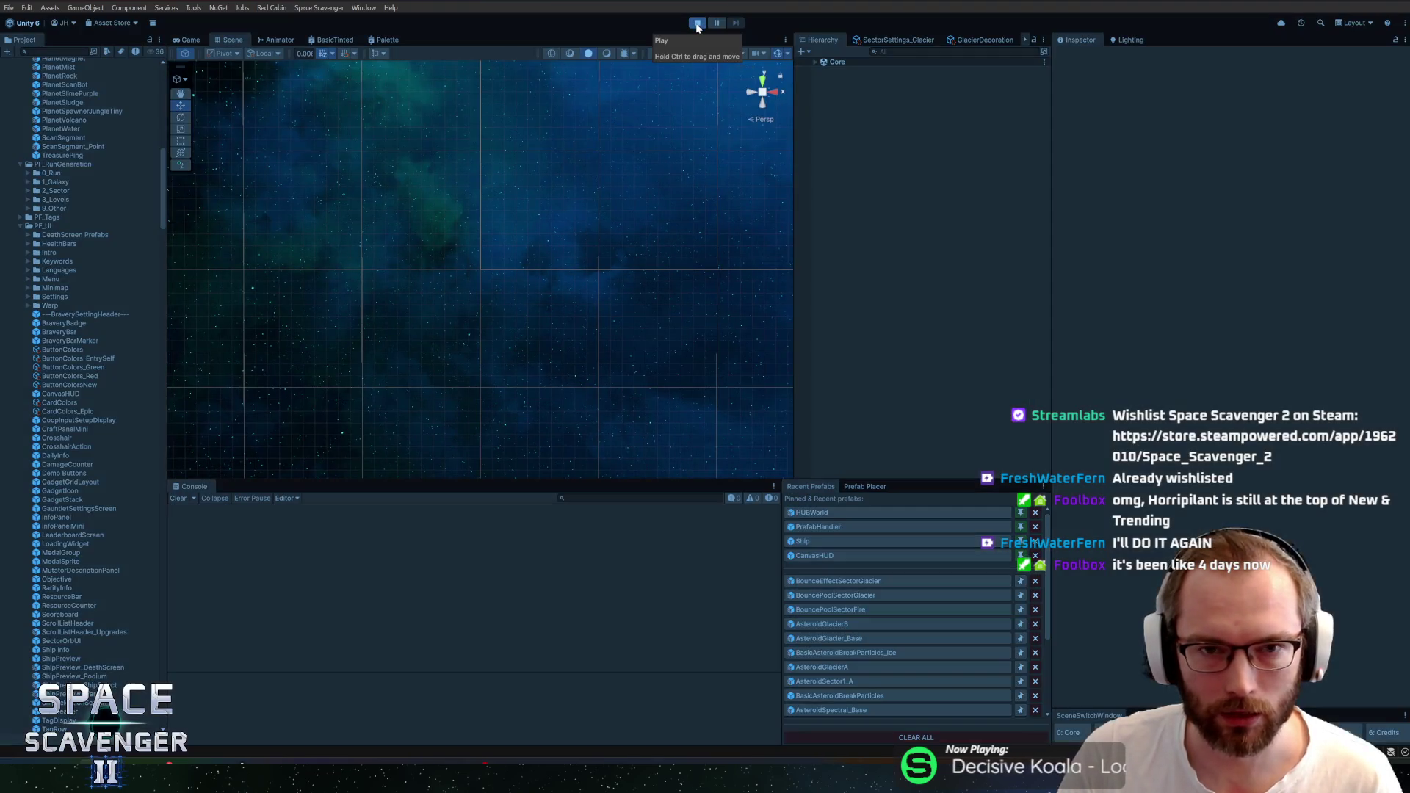
# Enter play mode and fly the ship up and down through the glacier cave
pyautogui.click(697, 24)
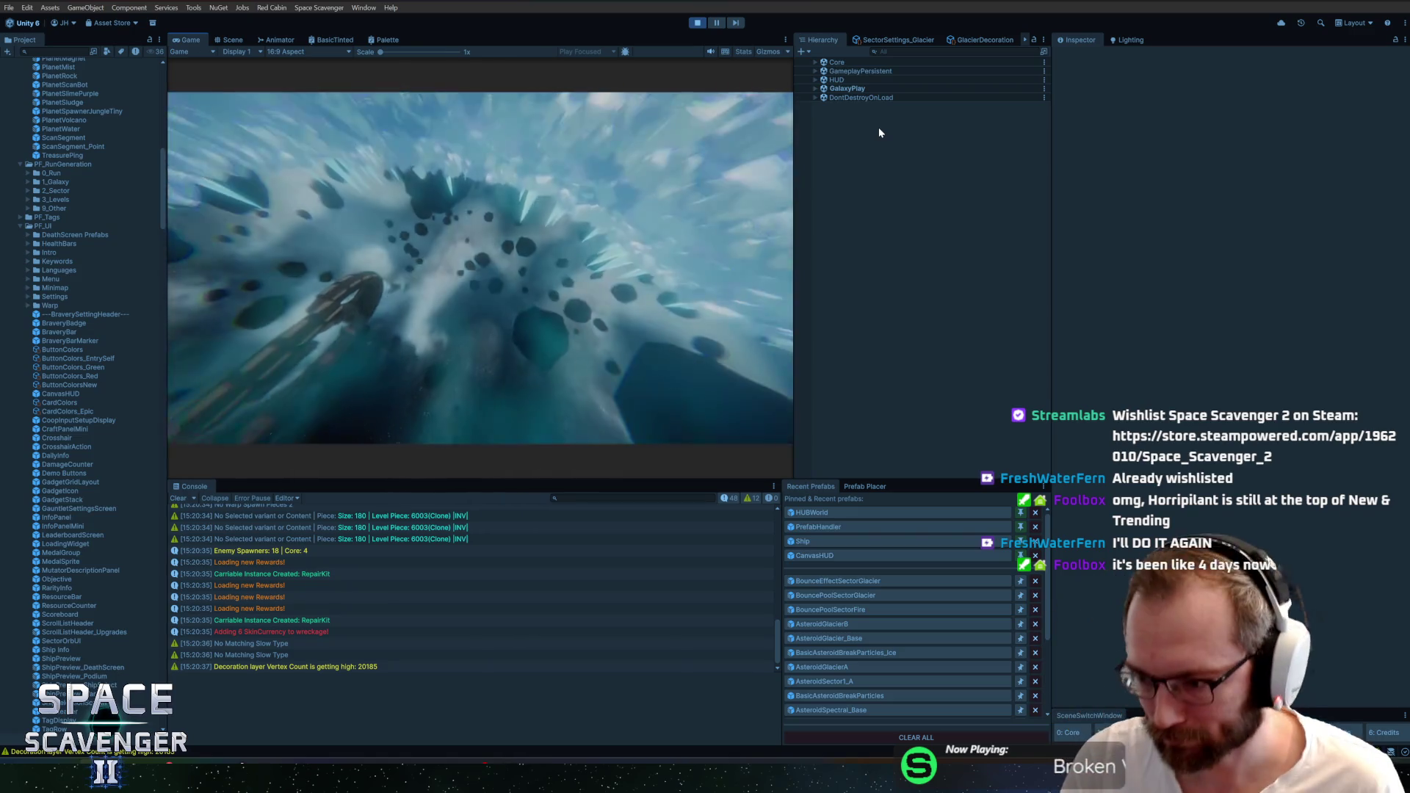
pyautogui.press('w')
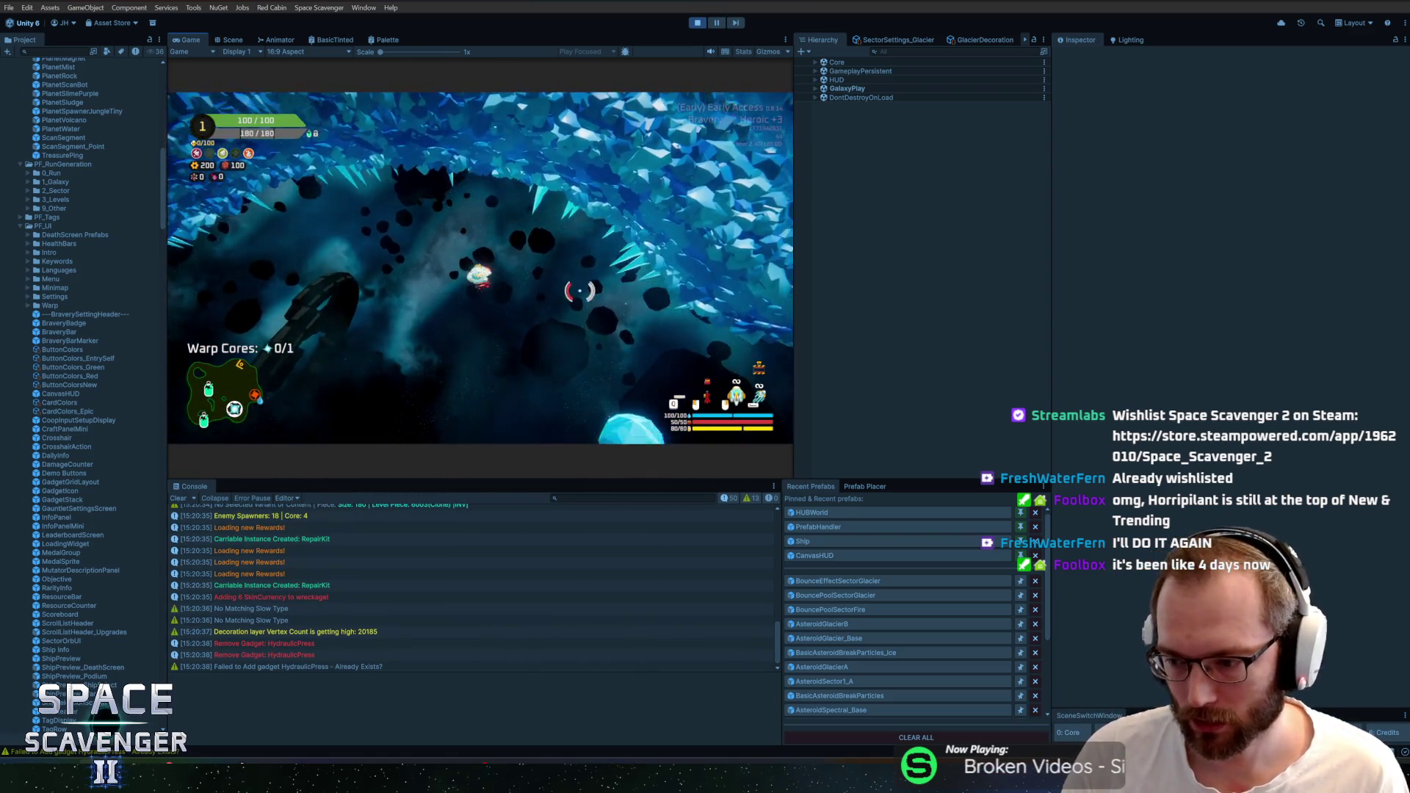
pyautogui.press('s')
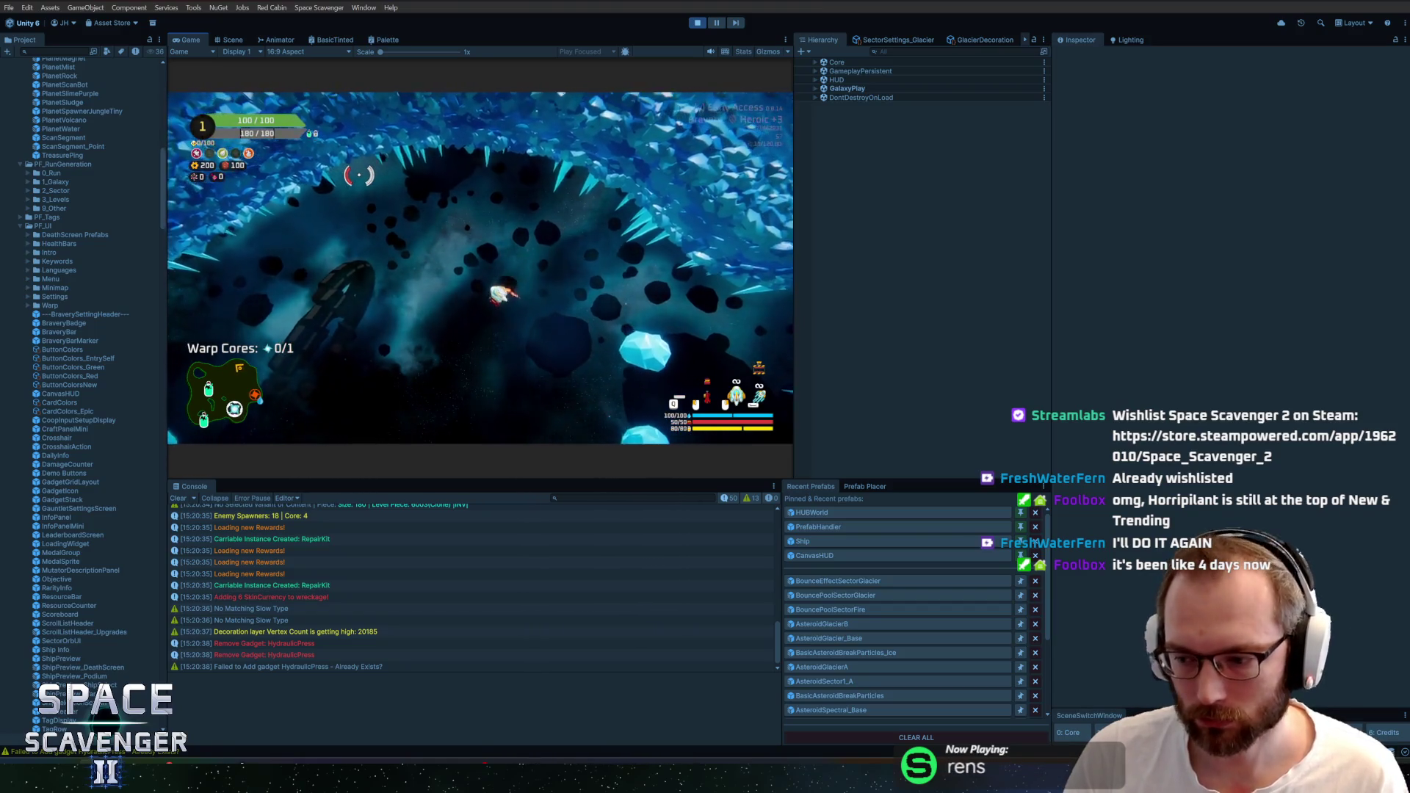
pyautogui.doubleClick(180, 42)
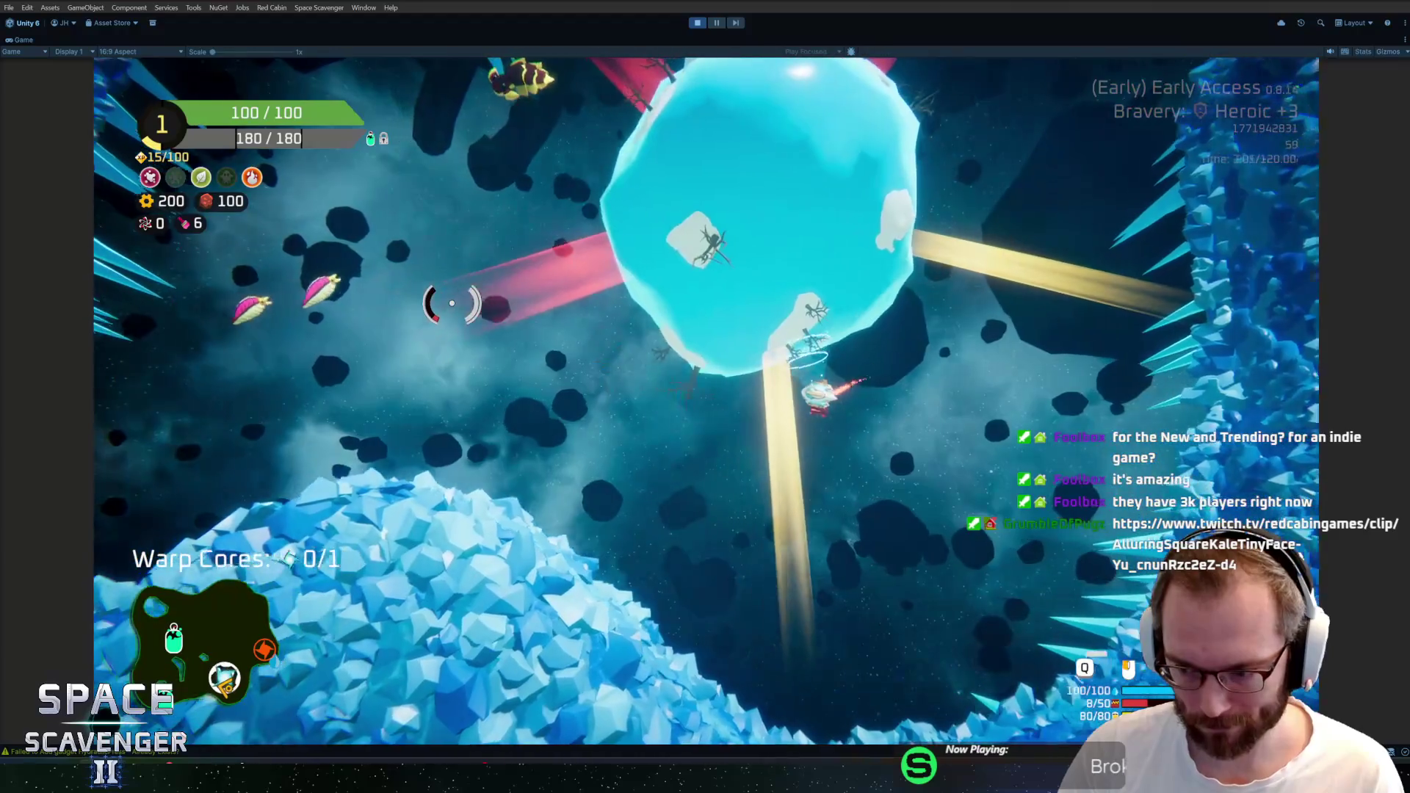
# Fly past the icy planet shooting enemies, collect the warp core, and reach the oxygen station
pyautogui.press('w')
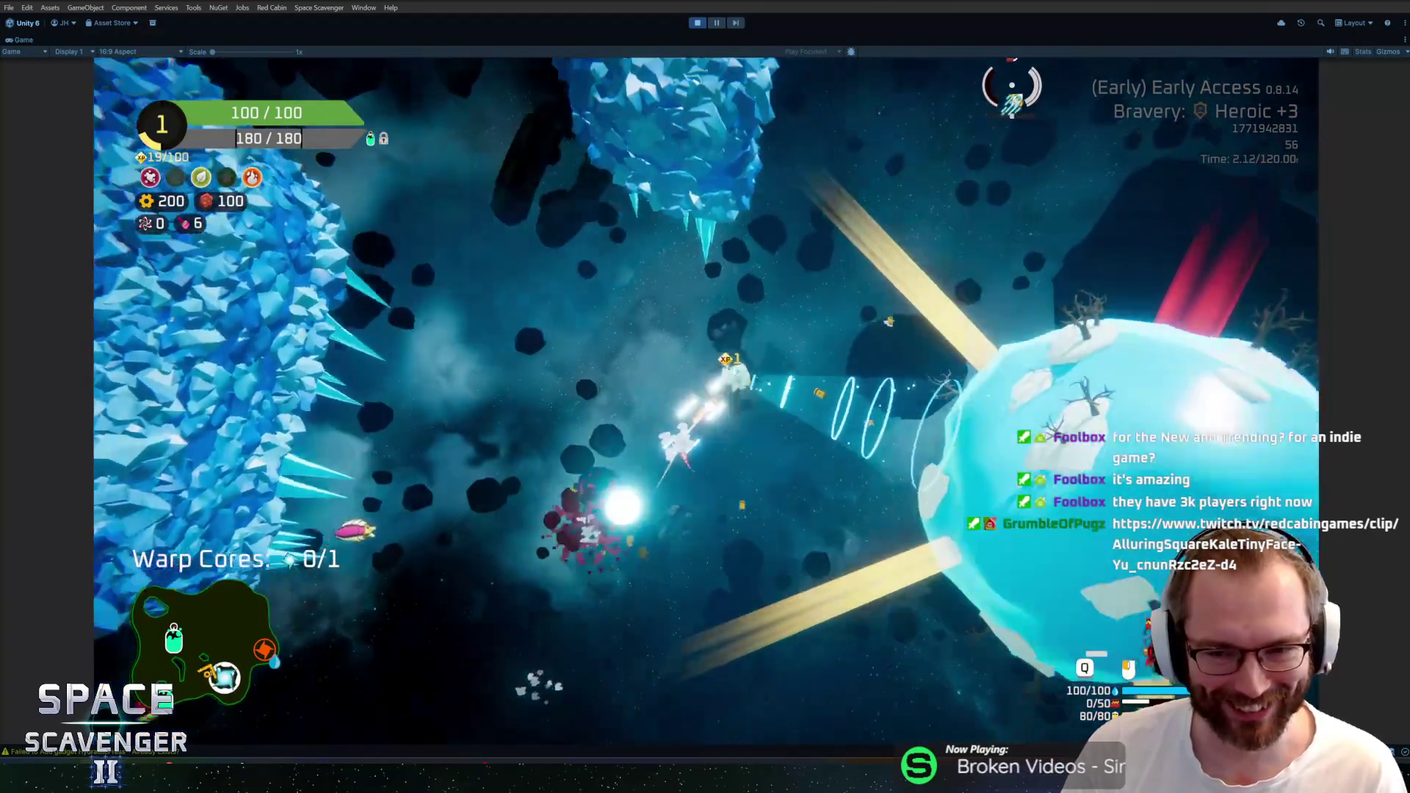
pyautogui.press('d')
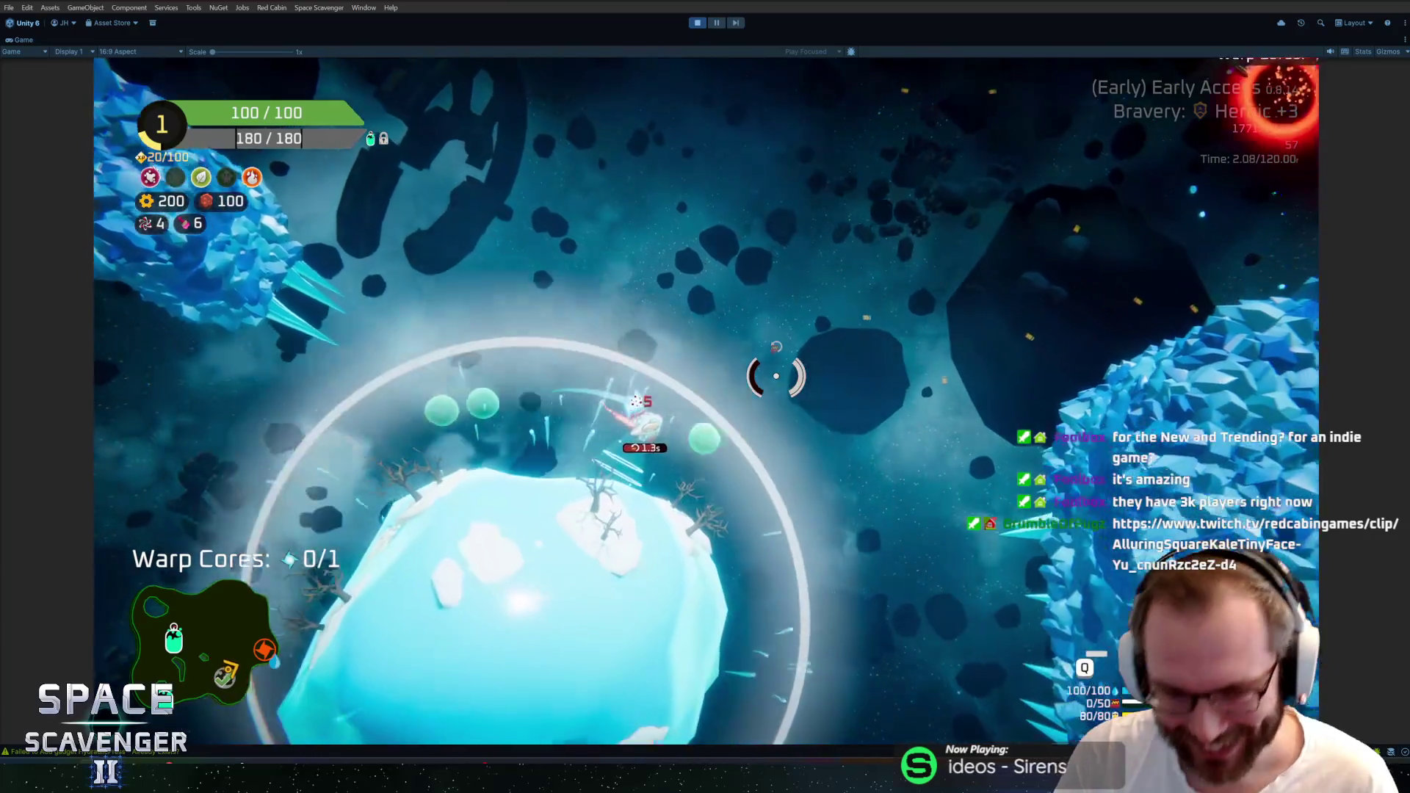
pyautogui.press('s')
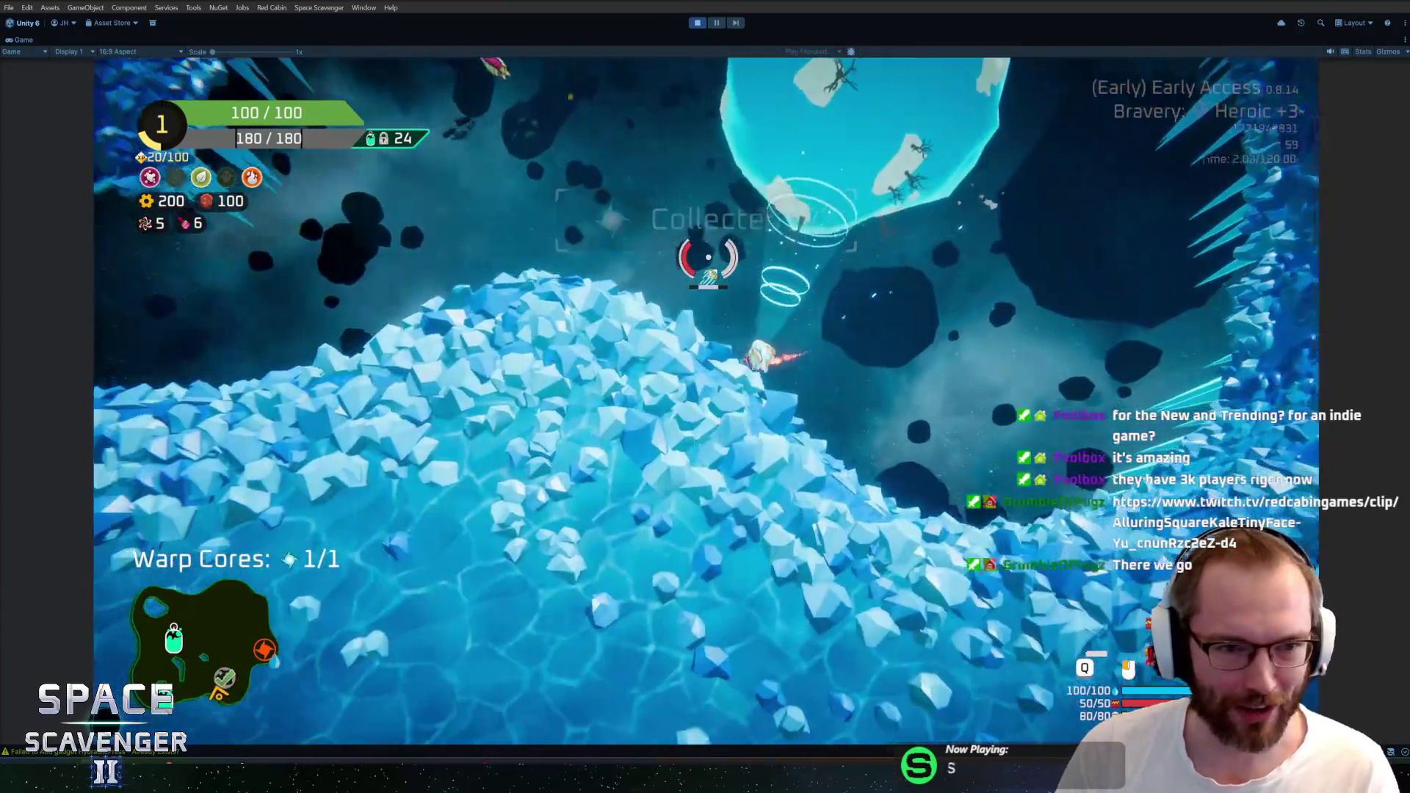
pyautogui.press('a')
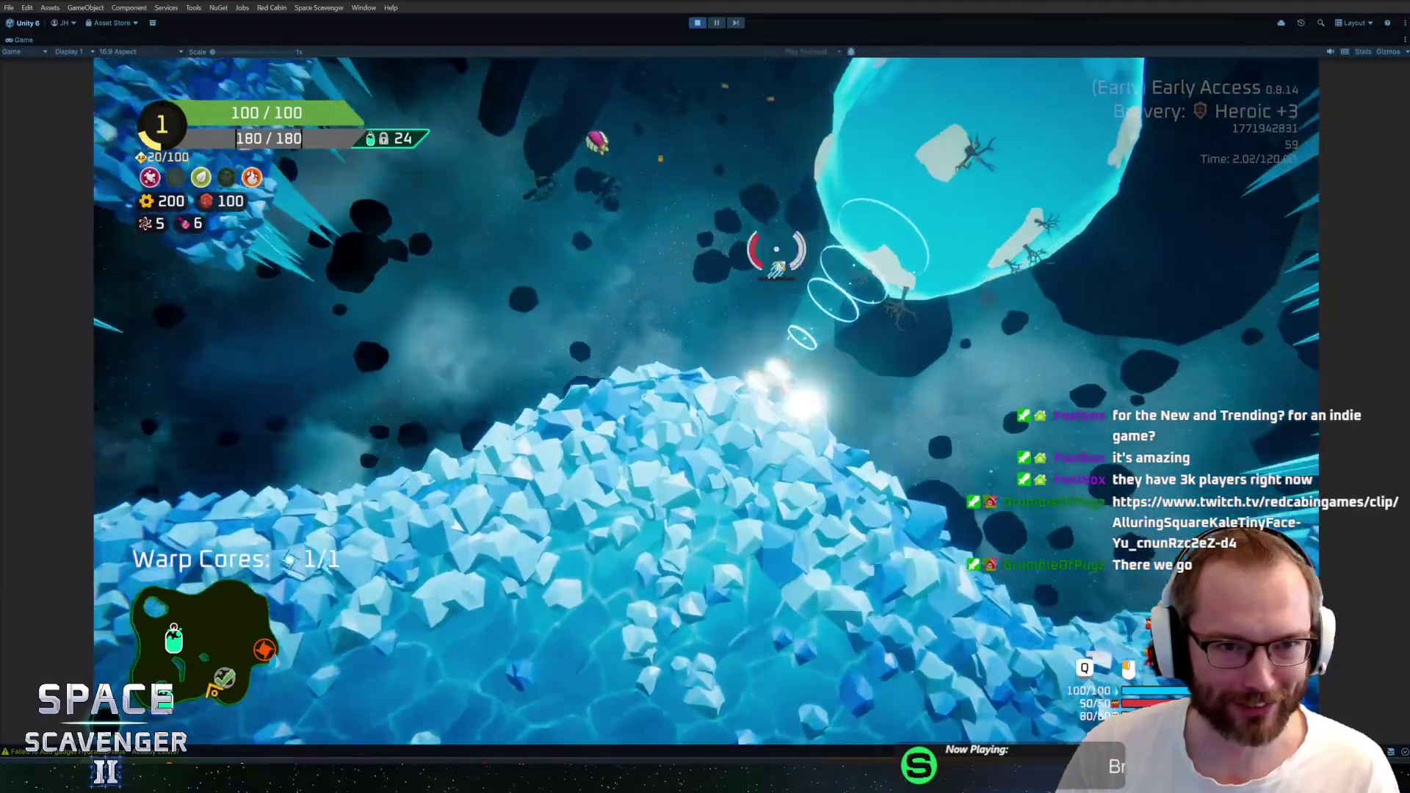
pyautogui.press('w')
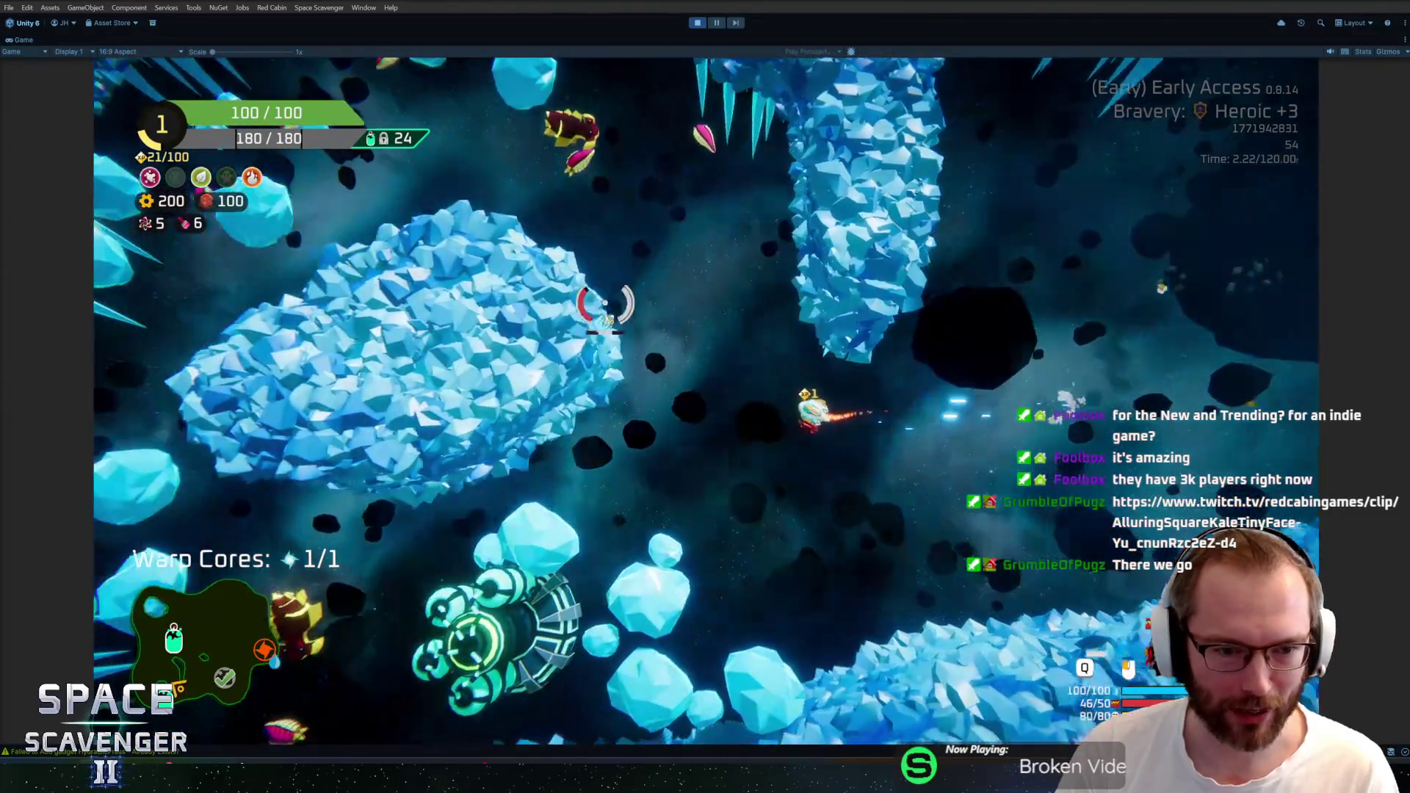
pyautogui.press('w')
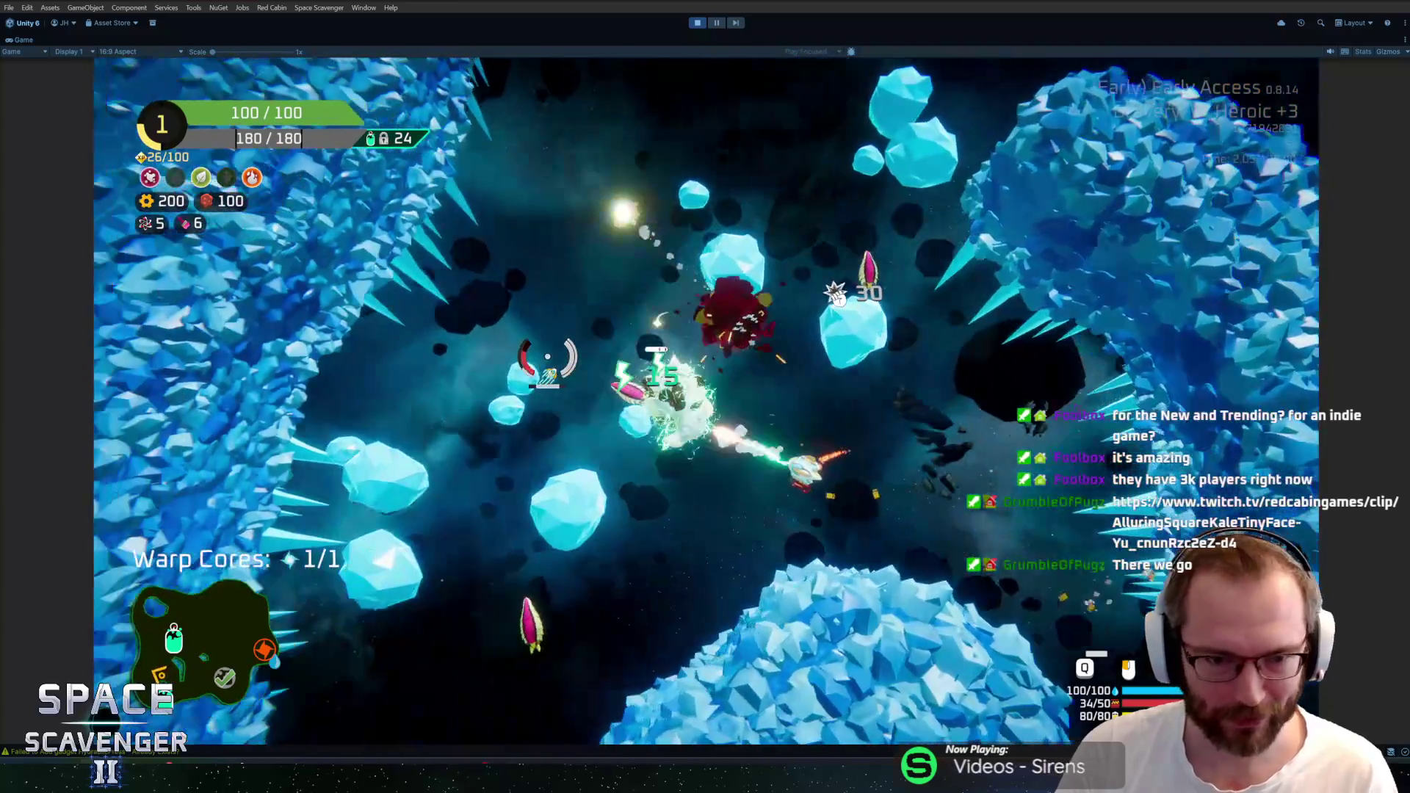
pyautogui.press('w')
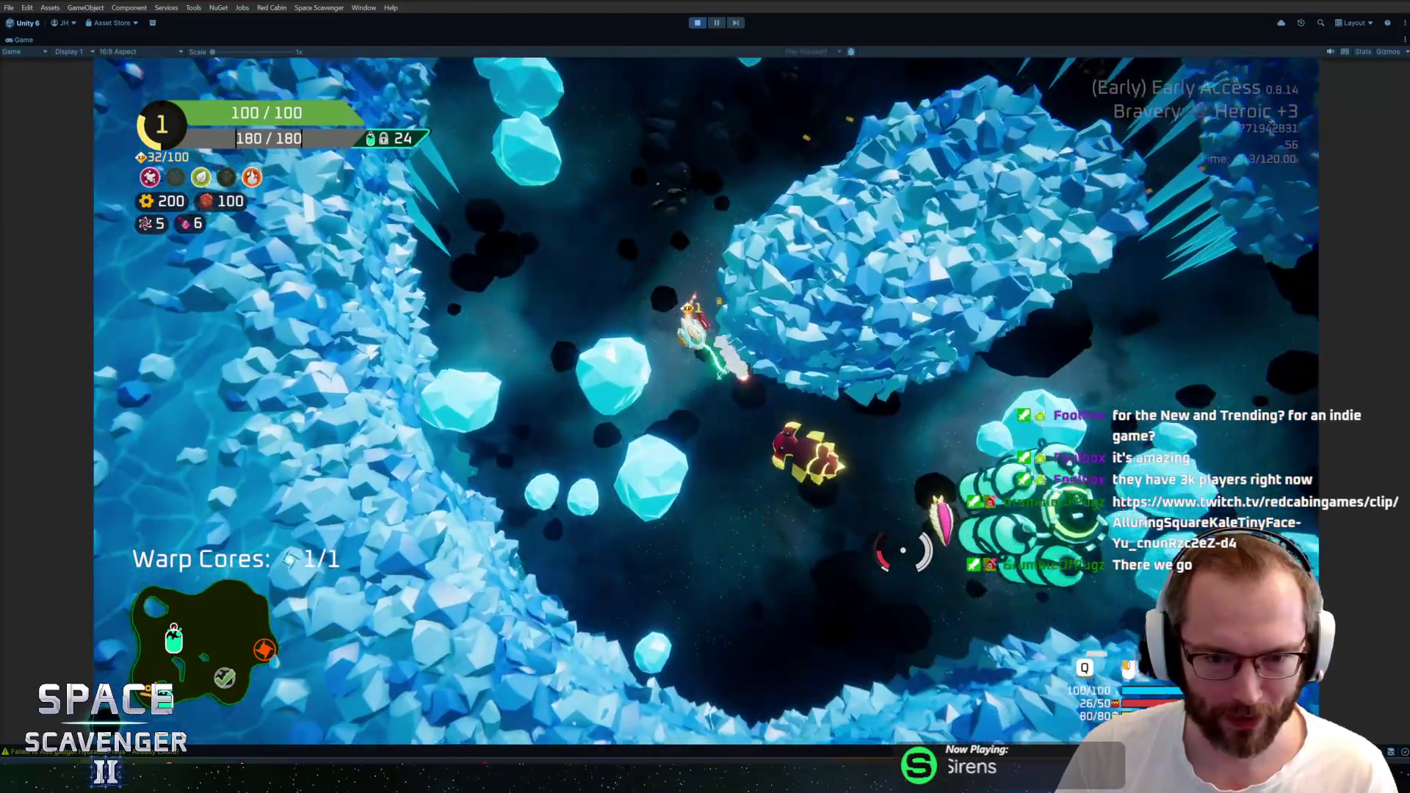
pyautogui.press('d')
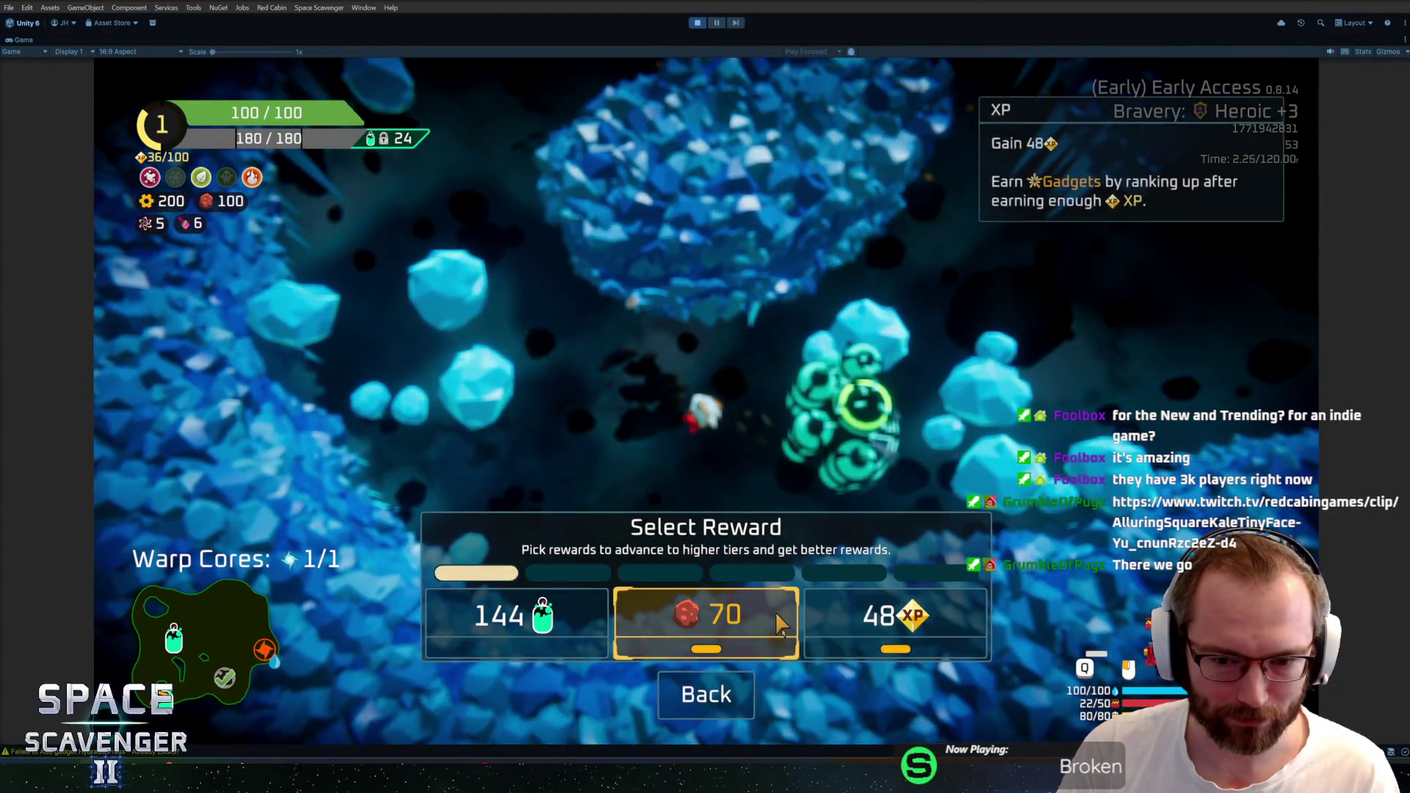
# Take the 48 XP reward, use the oxygen station, and fly on toward the warp portal
pyautogui.click(866, 613)
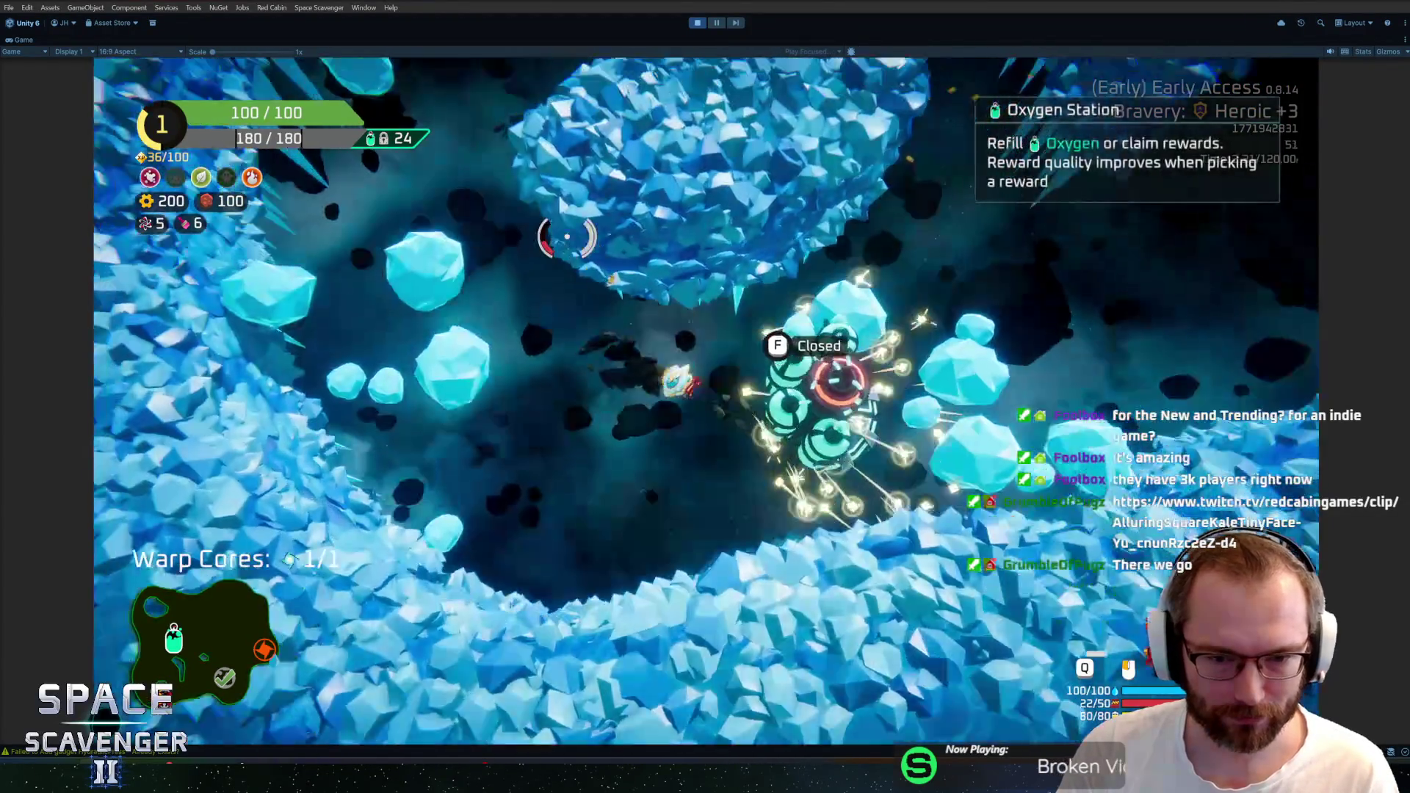
pyautogui.press('w')
pyautogui.press('w')
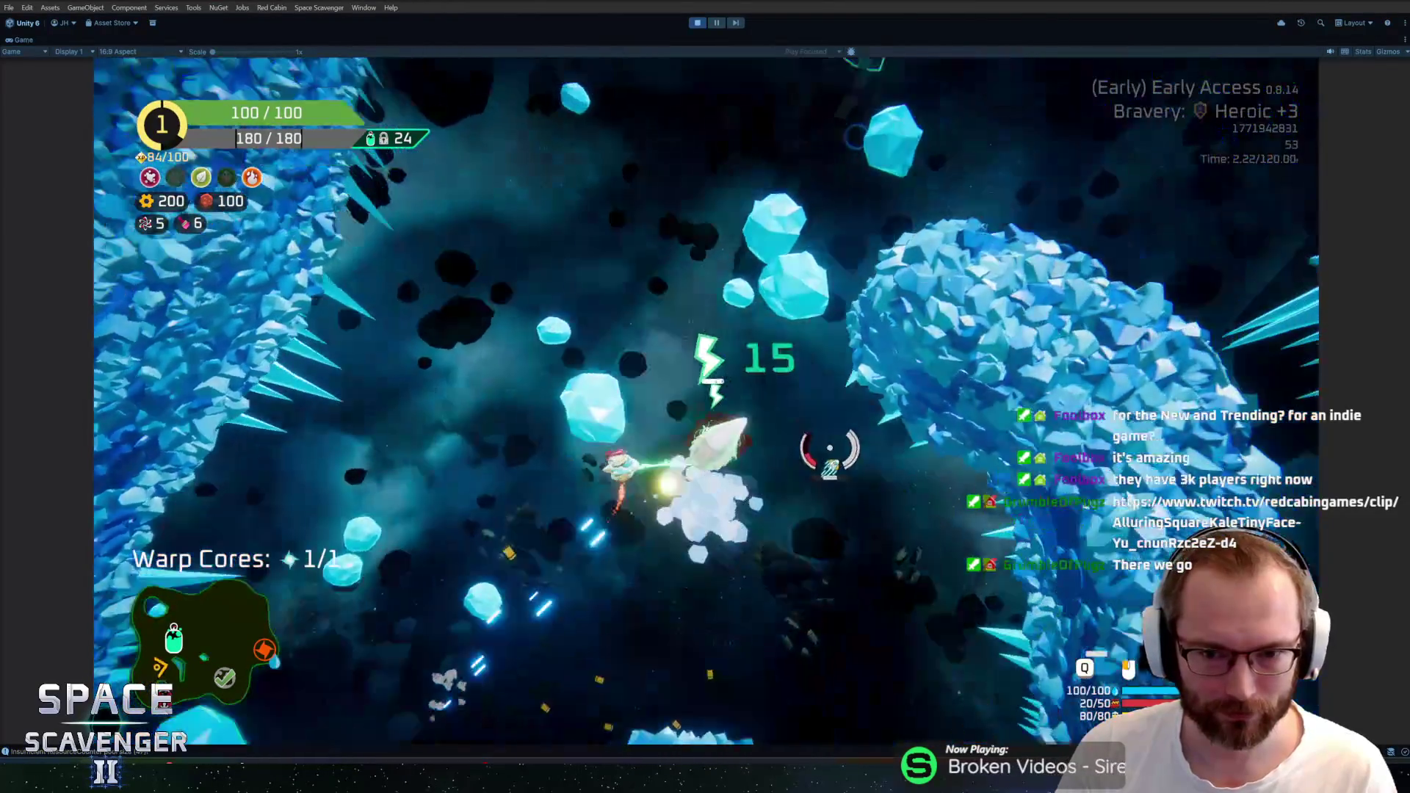
pyautogui.press('w')
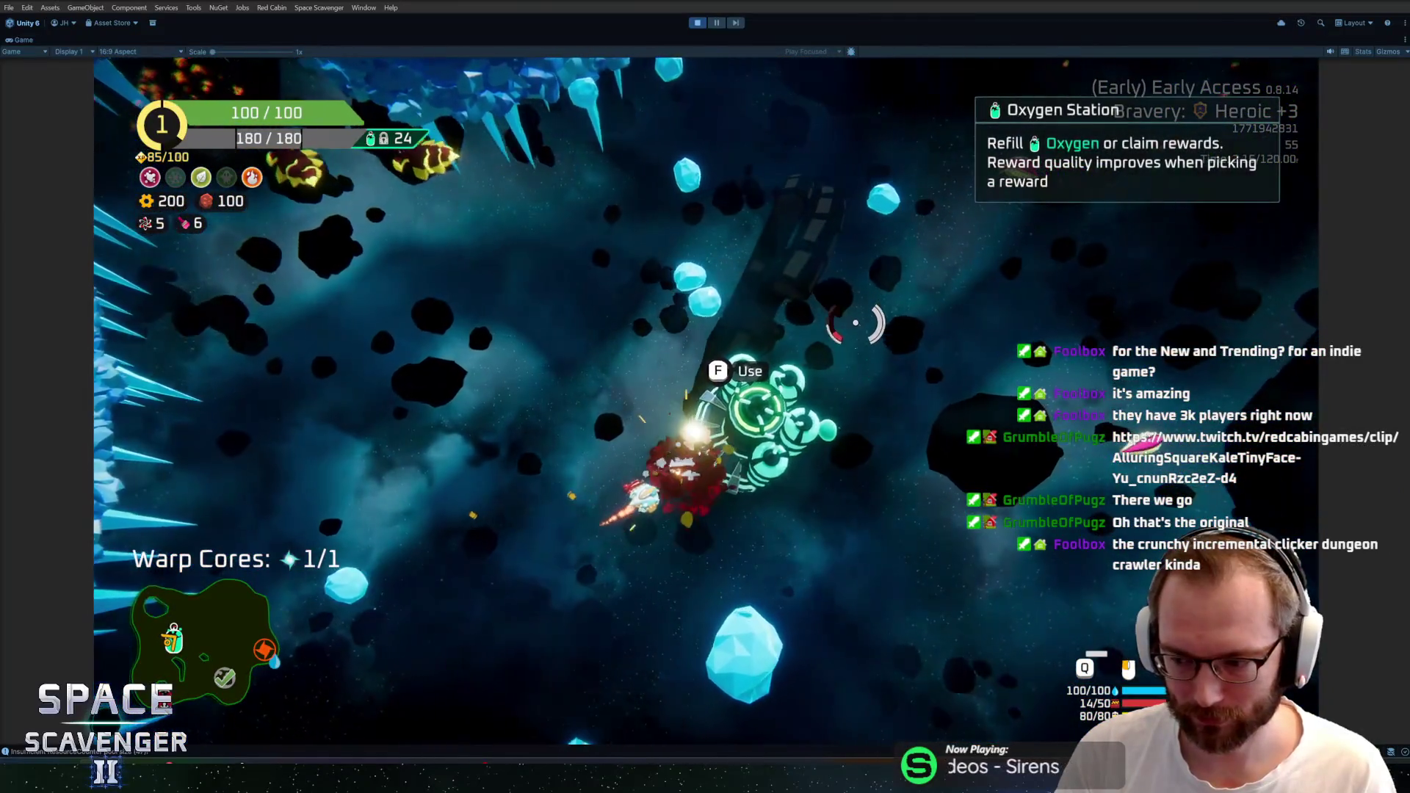
pyautogui.press('f')
pyautogui.click(705, 614)
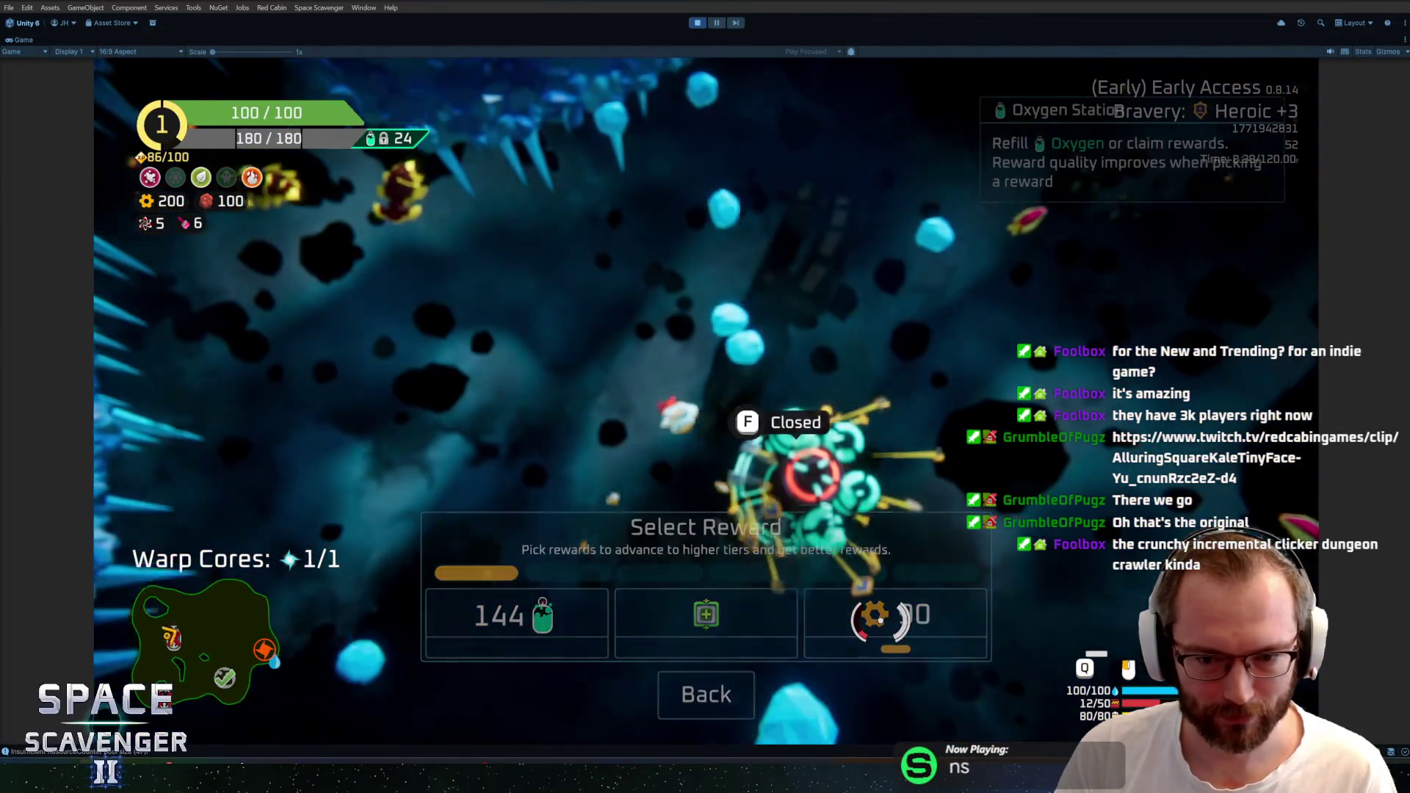
# Fly through the ice field fighting enemies, then warp through the portal to the next area
pyautogui.press('w')
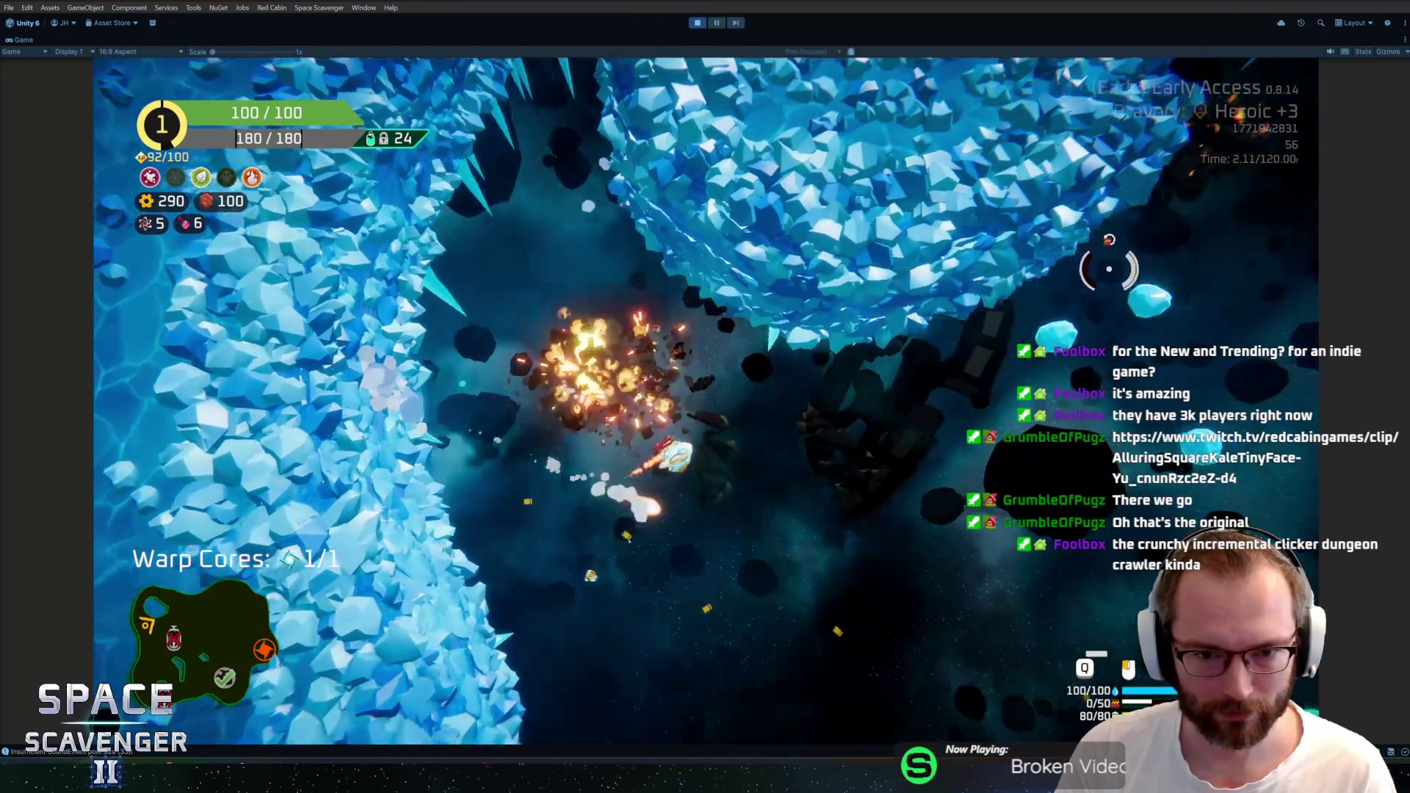
pyautogui.press('w')
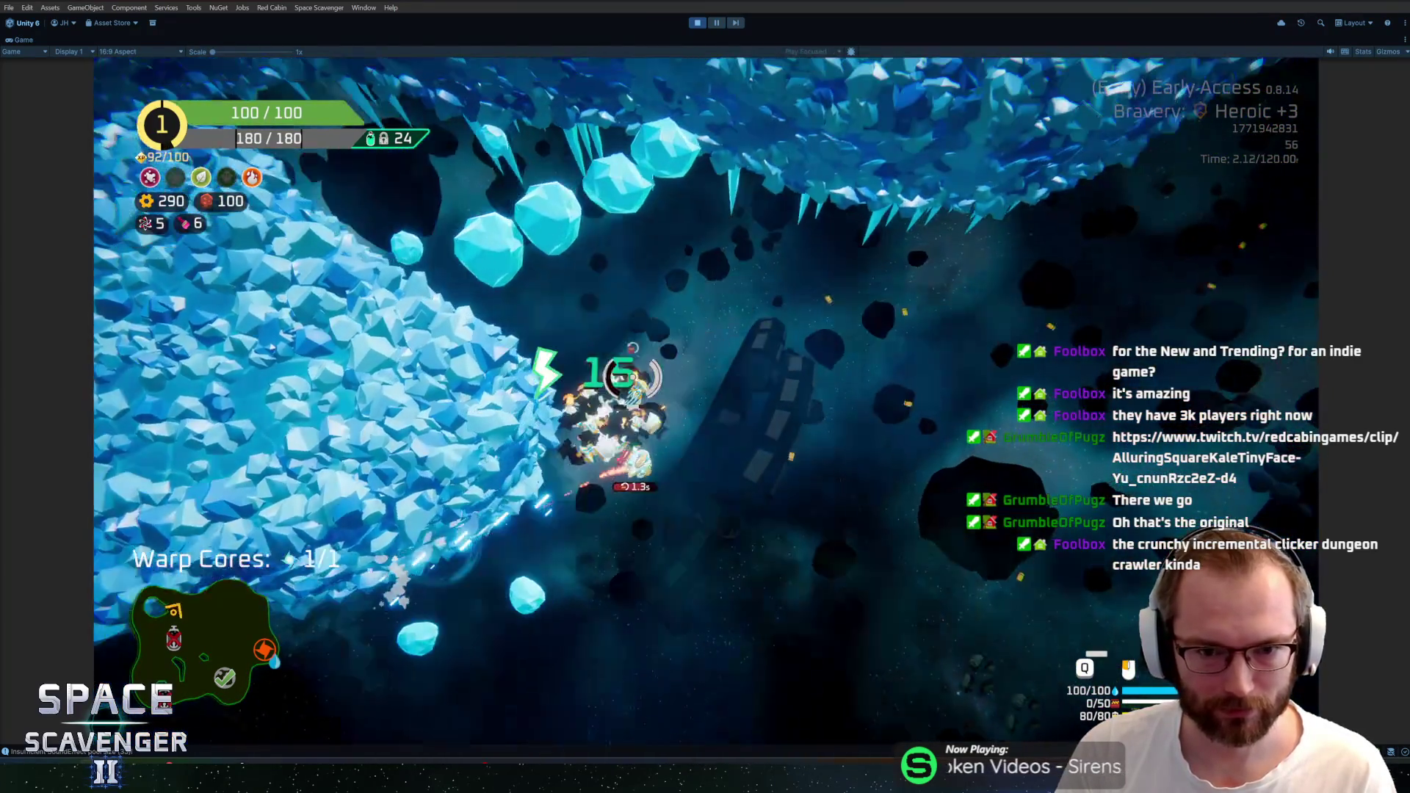
pyautogui.press('w')
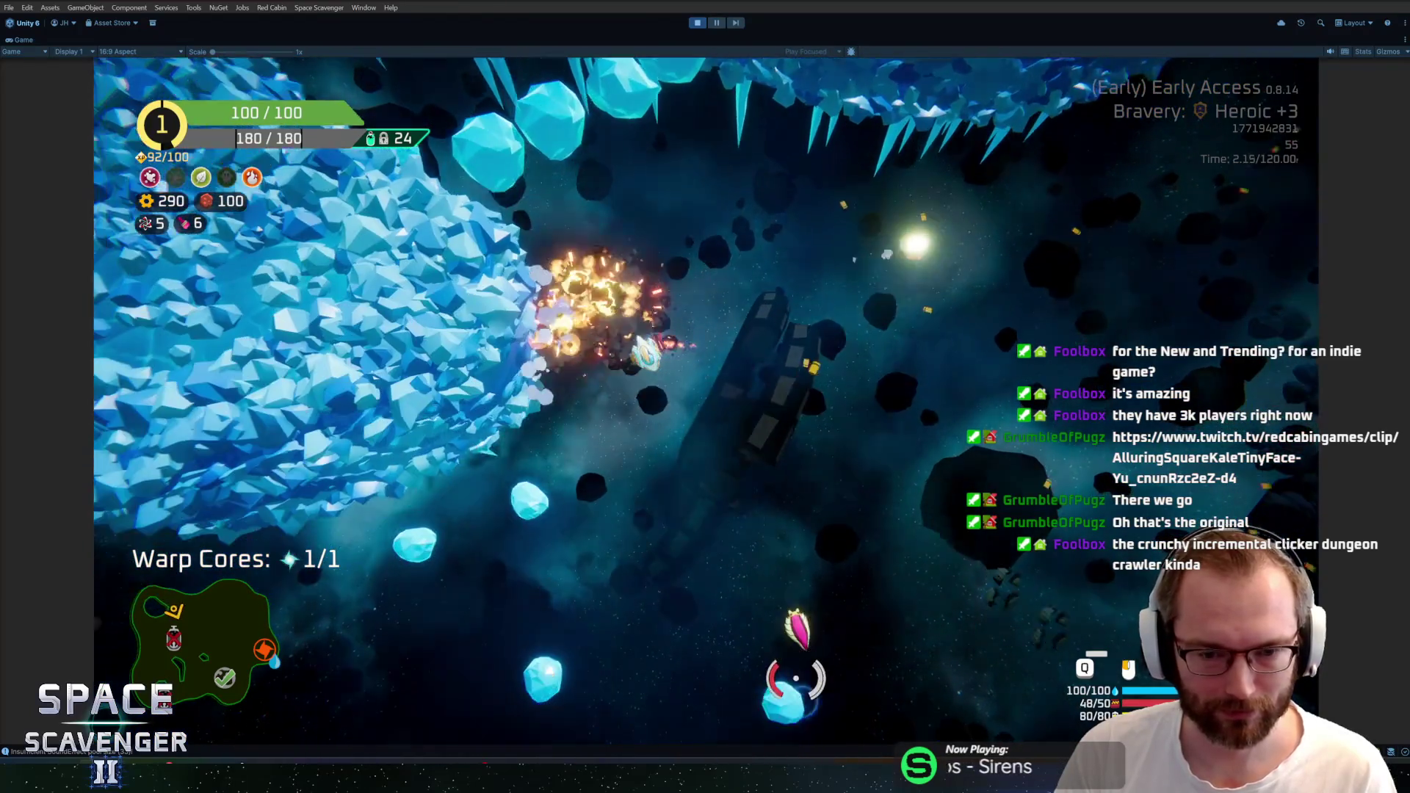
pyautogui.press('w')
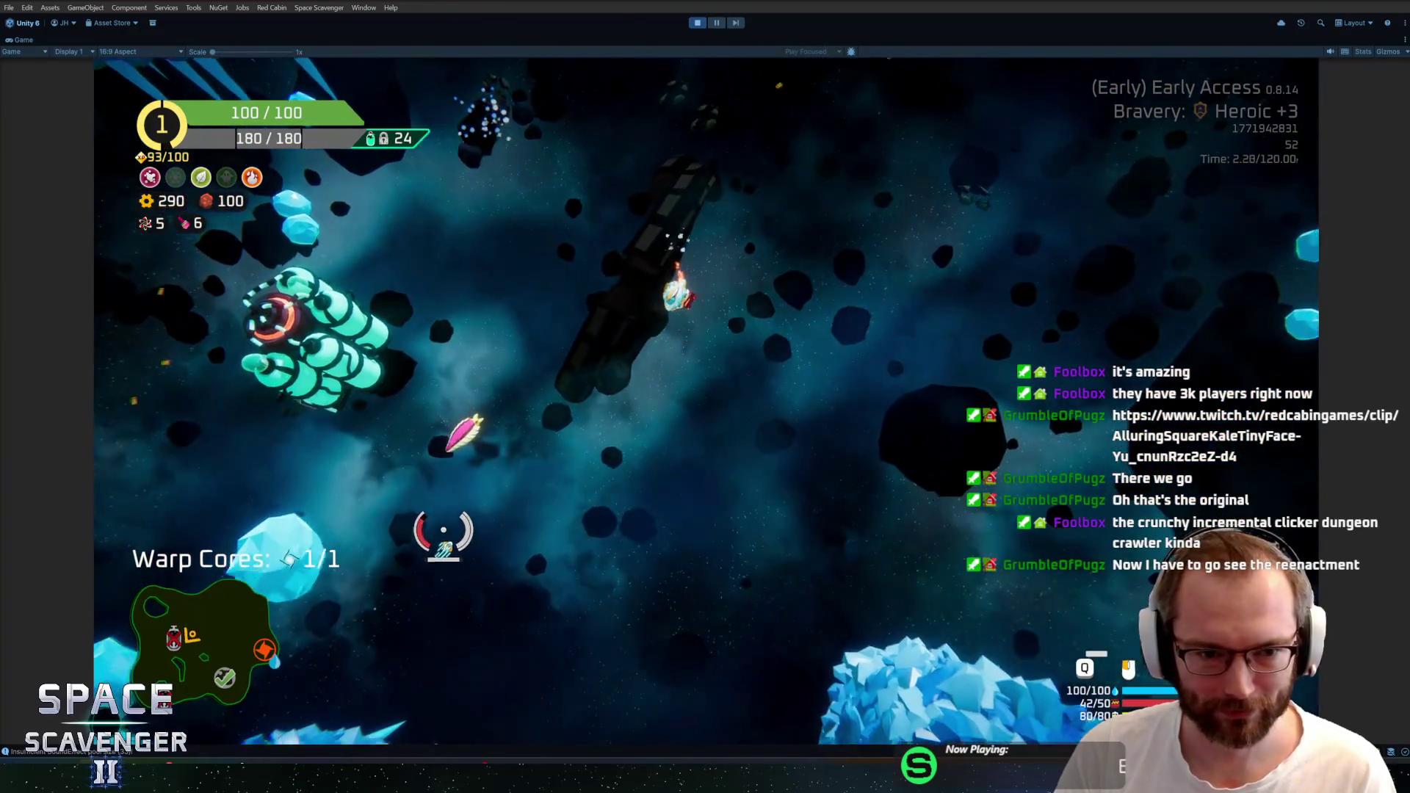
pyautogui.press('w')
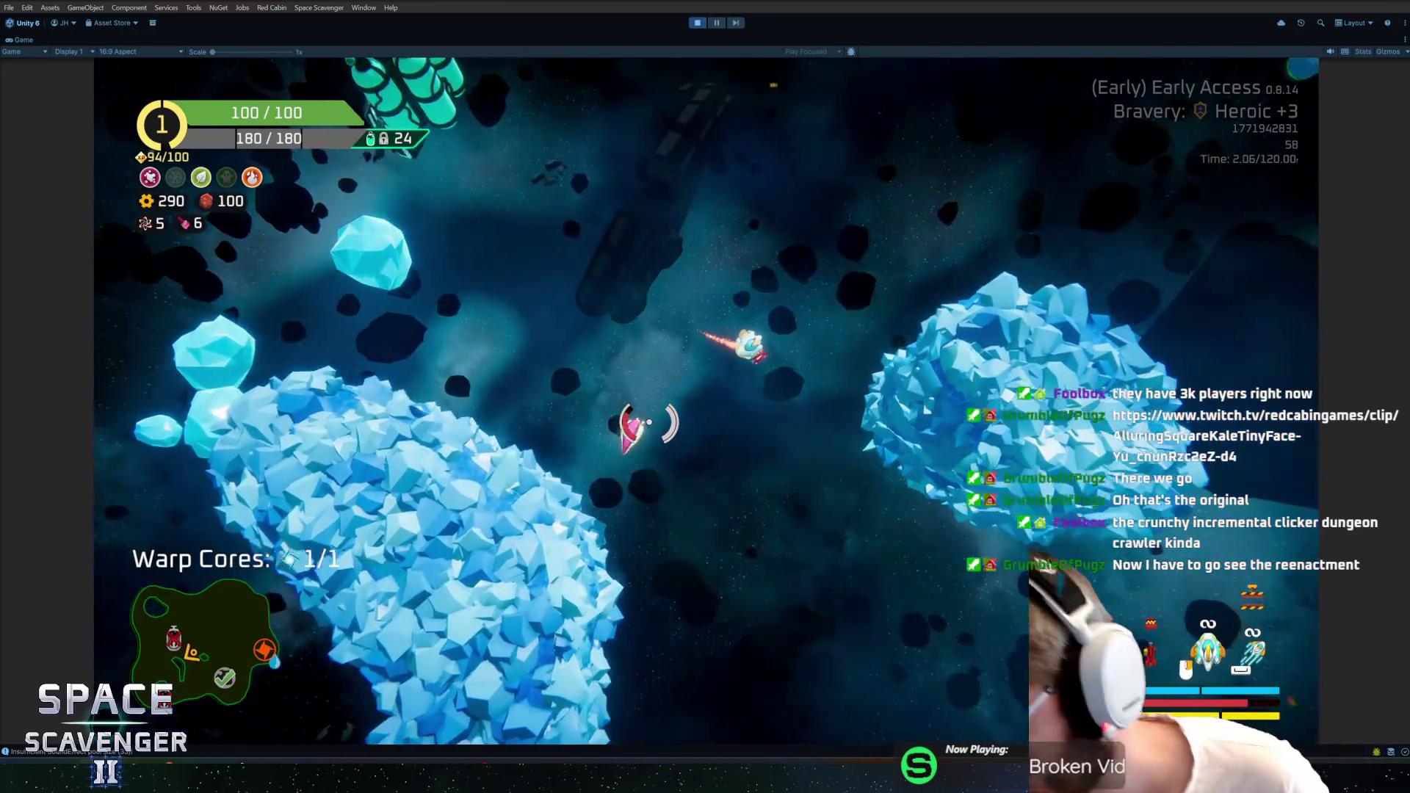
pyautogui.press('w')
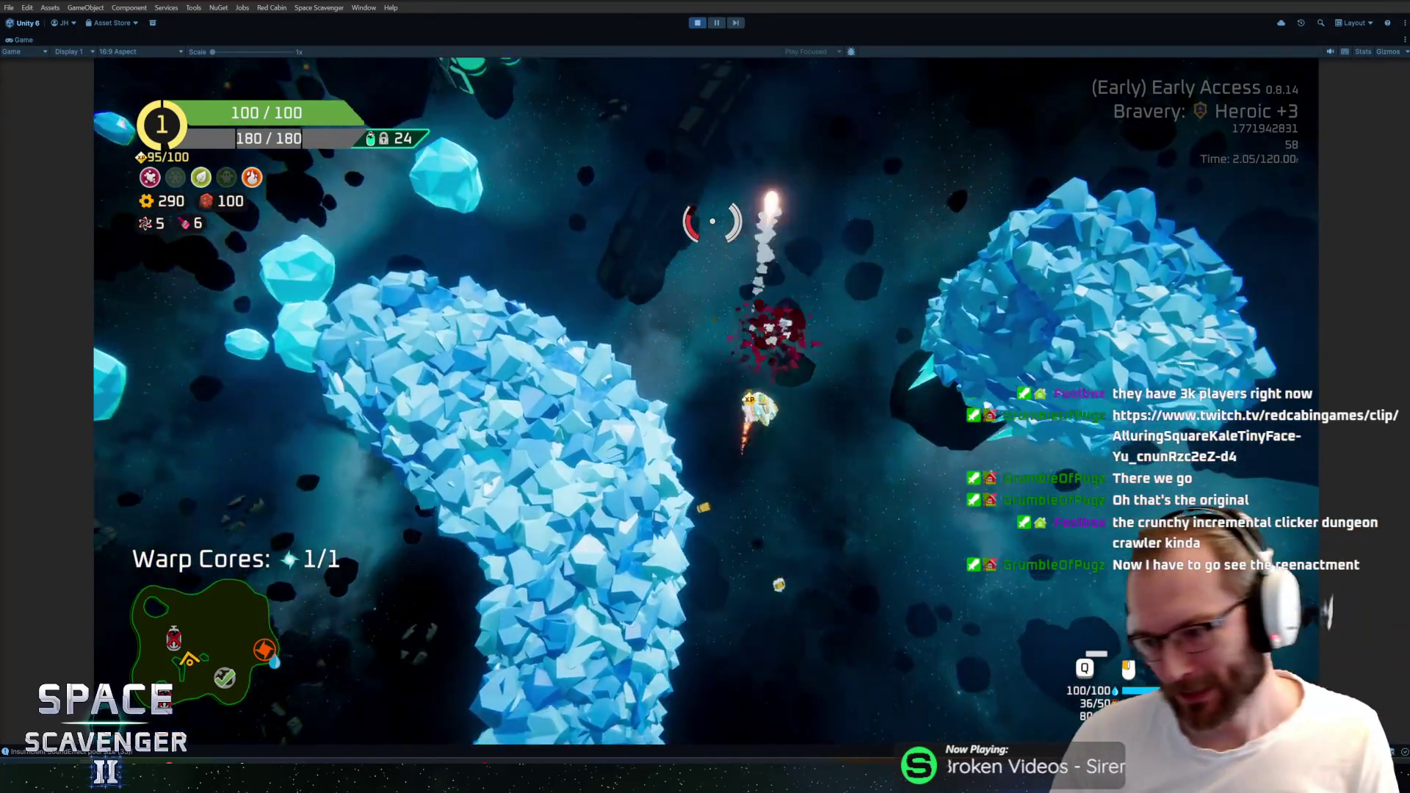
pyautogui.press('w')
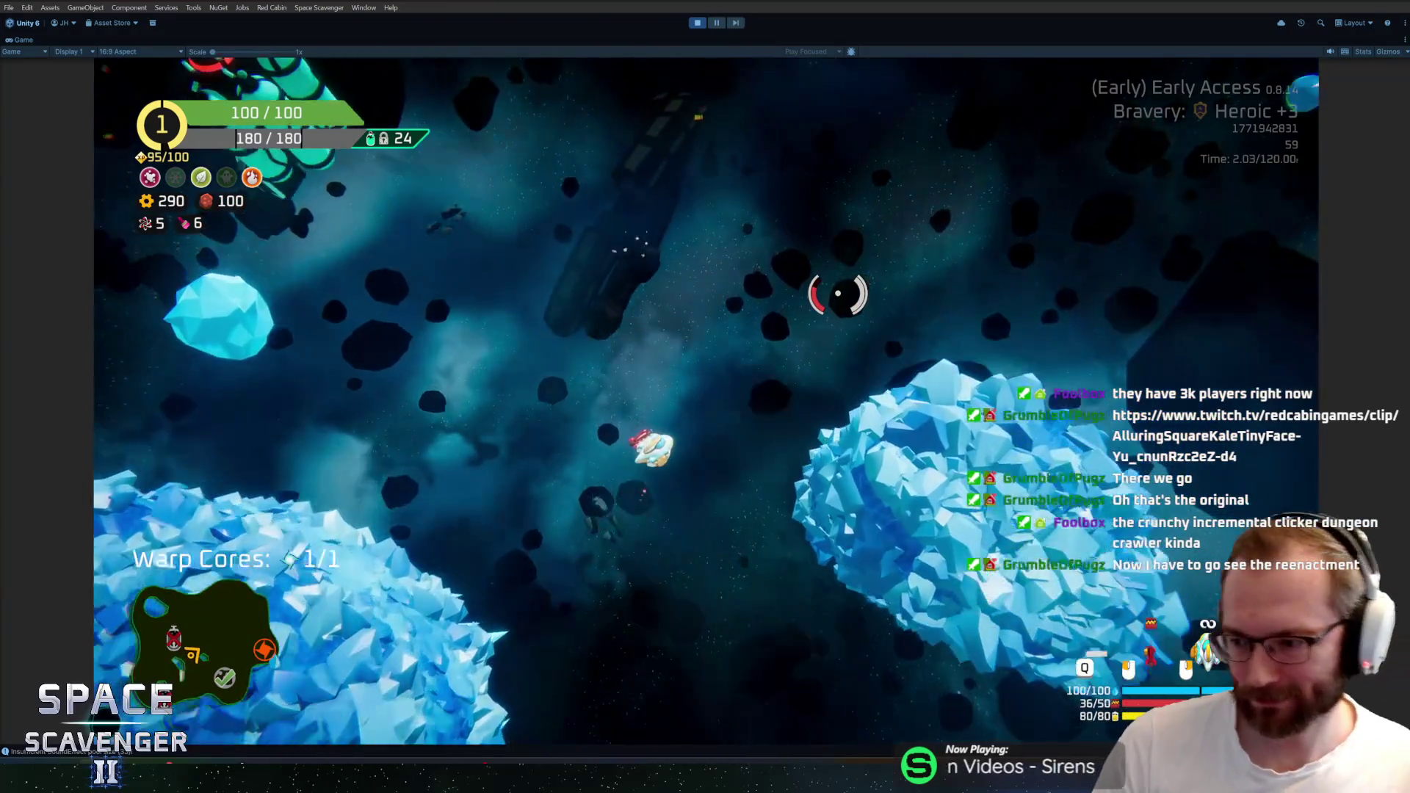
pyautogui.press('w')
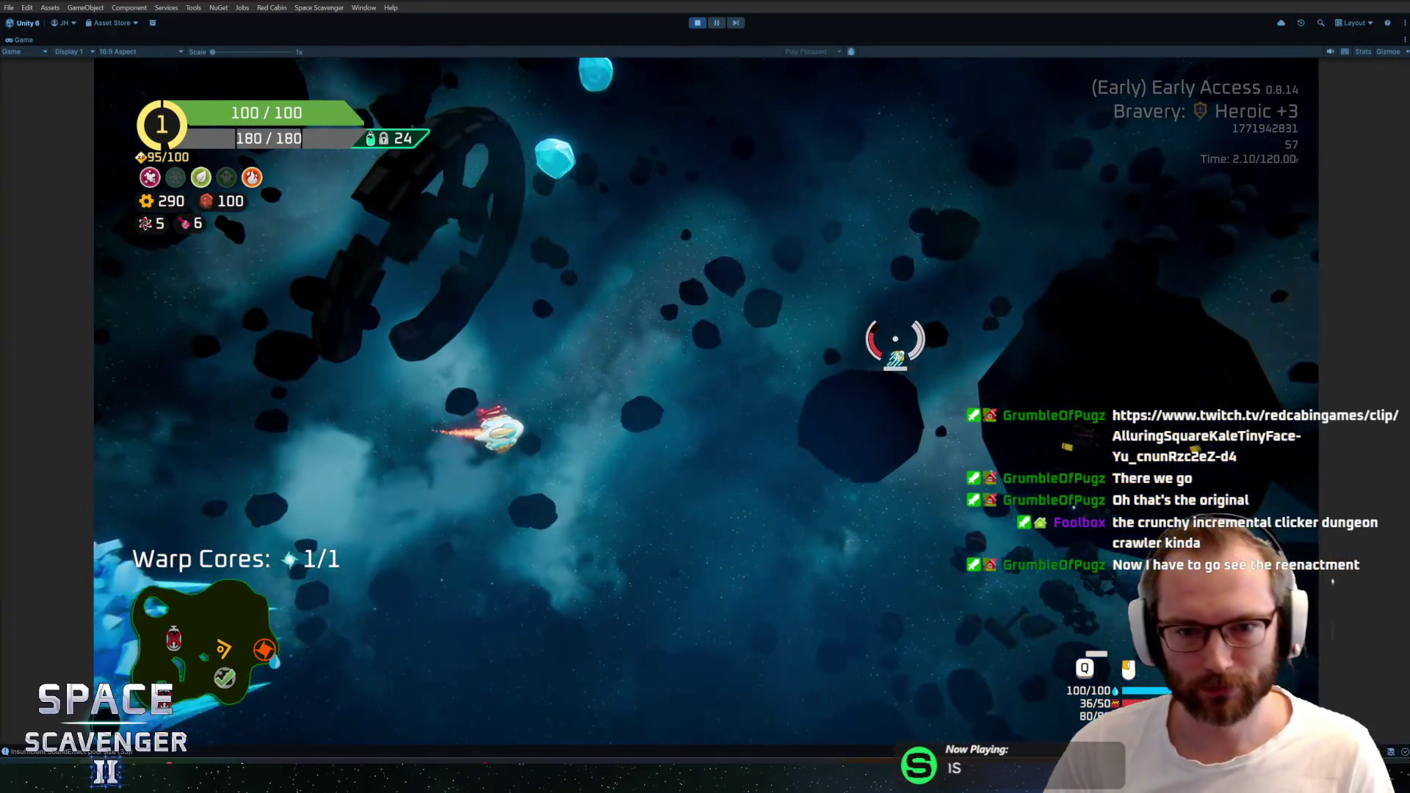
pyautogui.press('w')
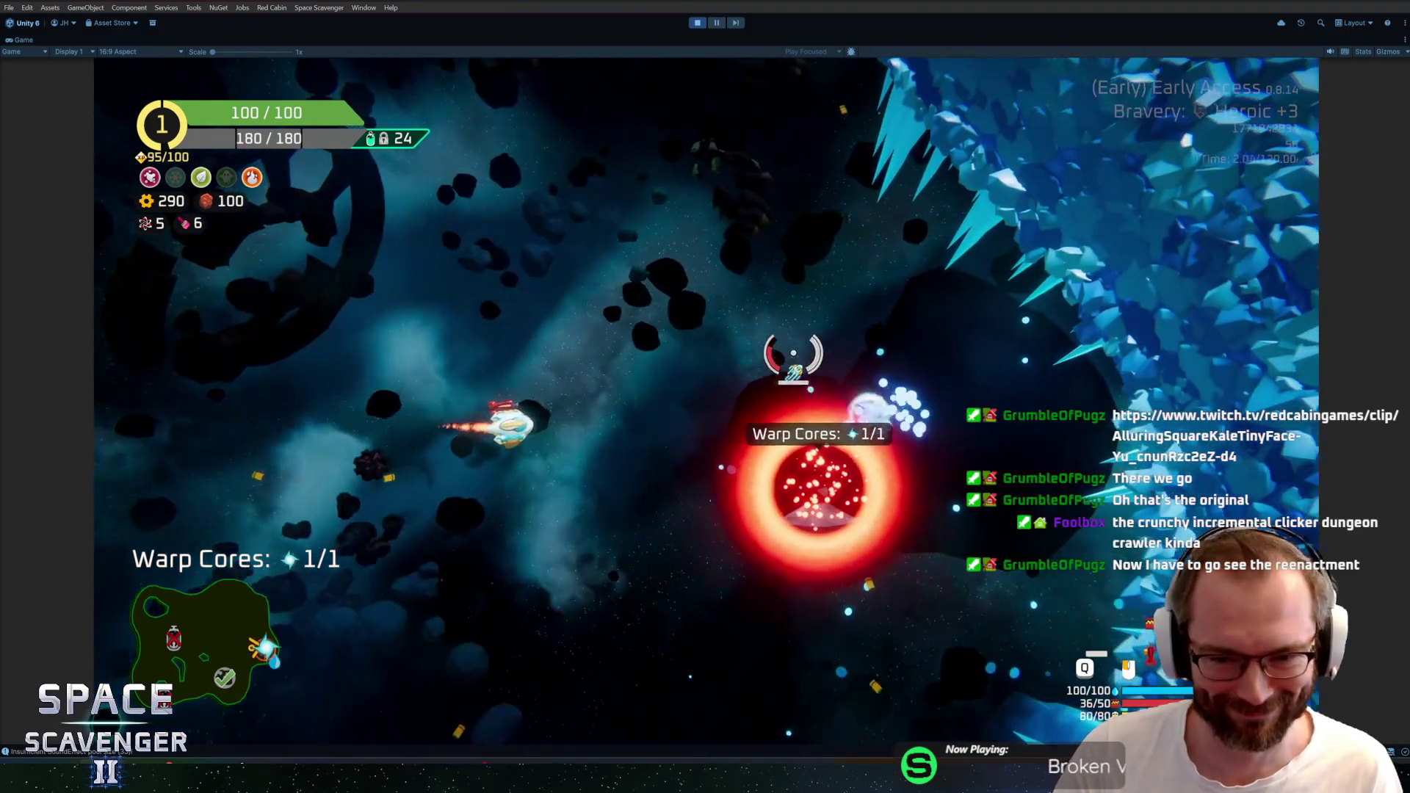
pyautogui.press('w')
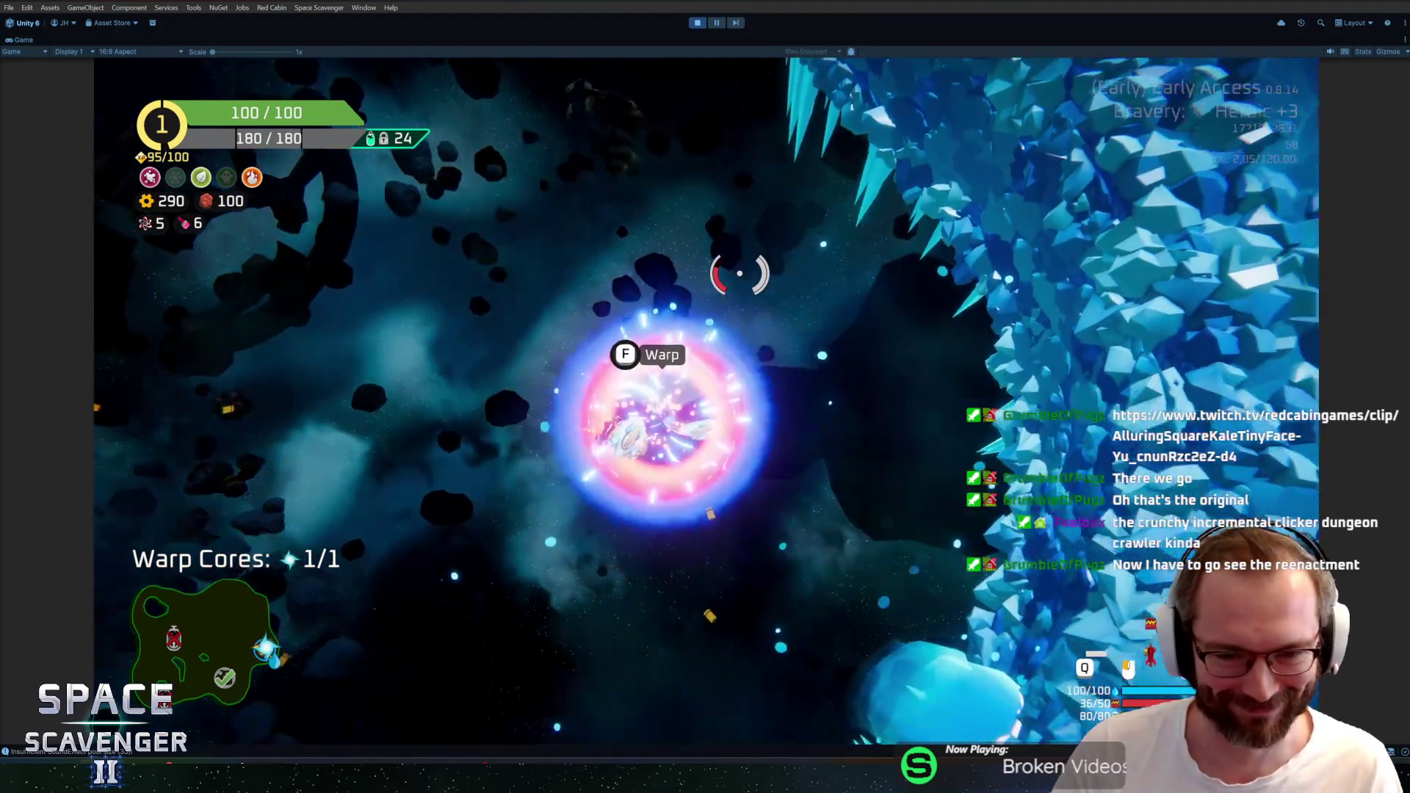
pyautogui.press('e')
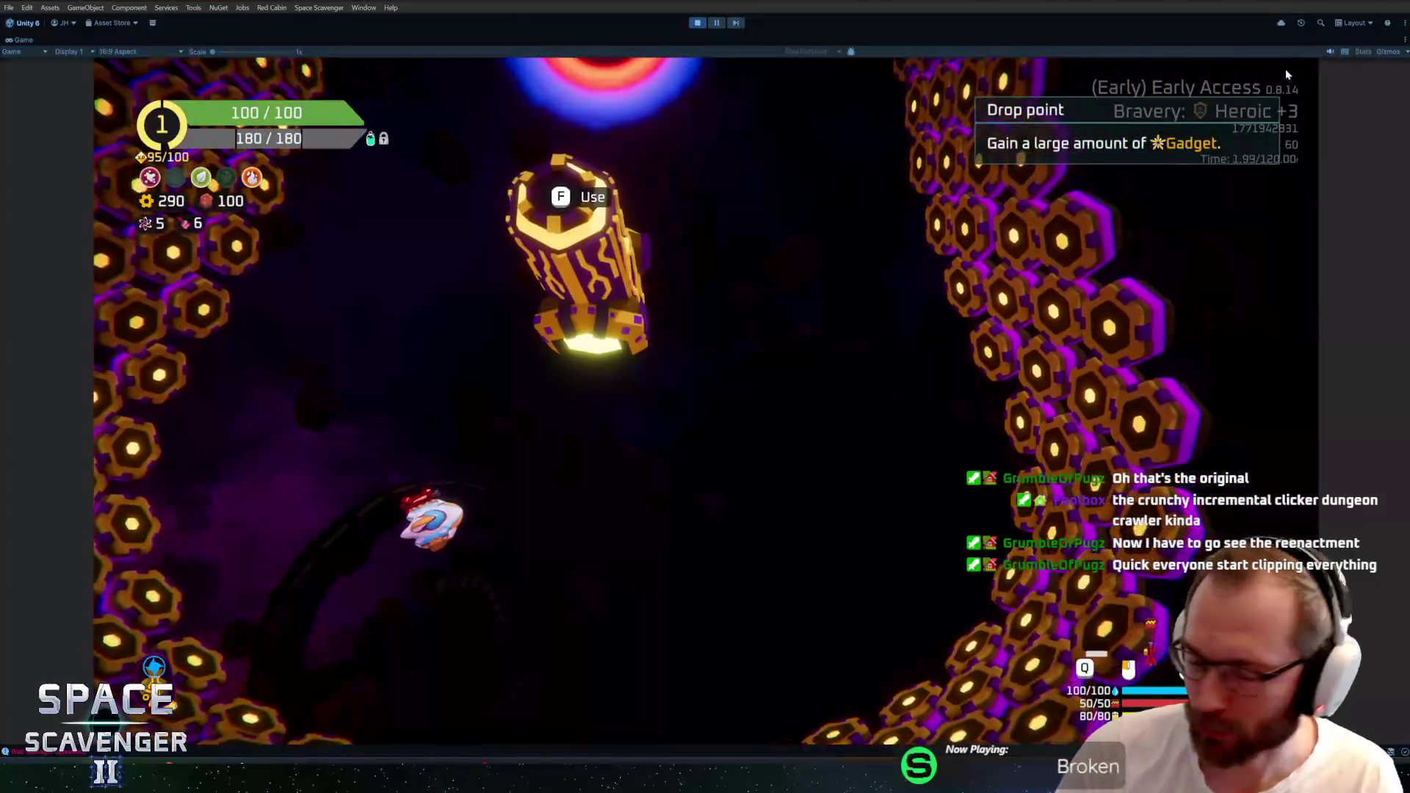
# Use the drop point for XP, take the Storm Shard and Dart Board rewards, then warp out
pyautogui.press('w')
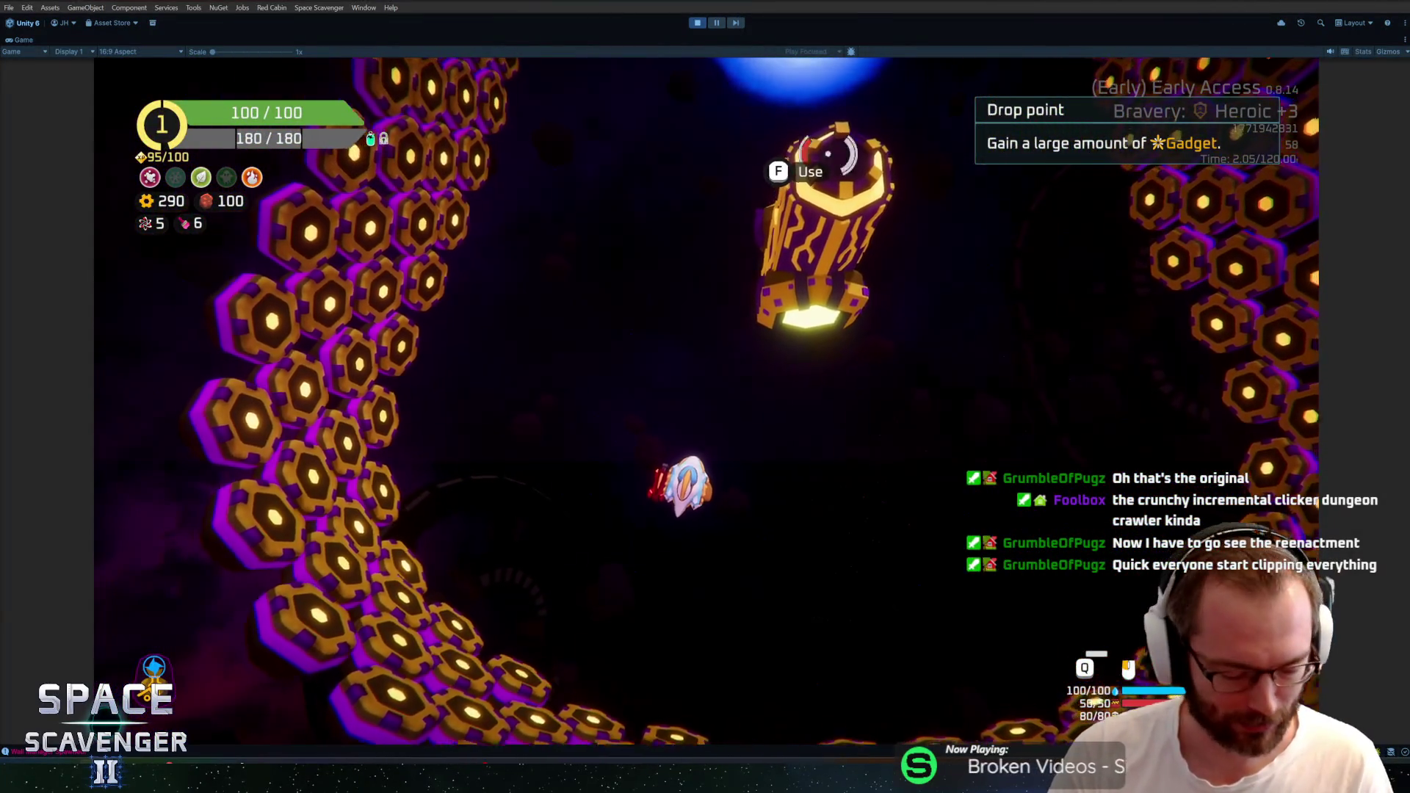
pyautogui.press('f')
pyautogui.press('f')
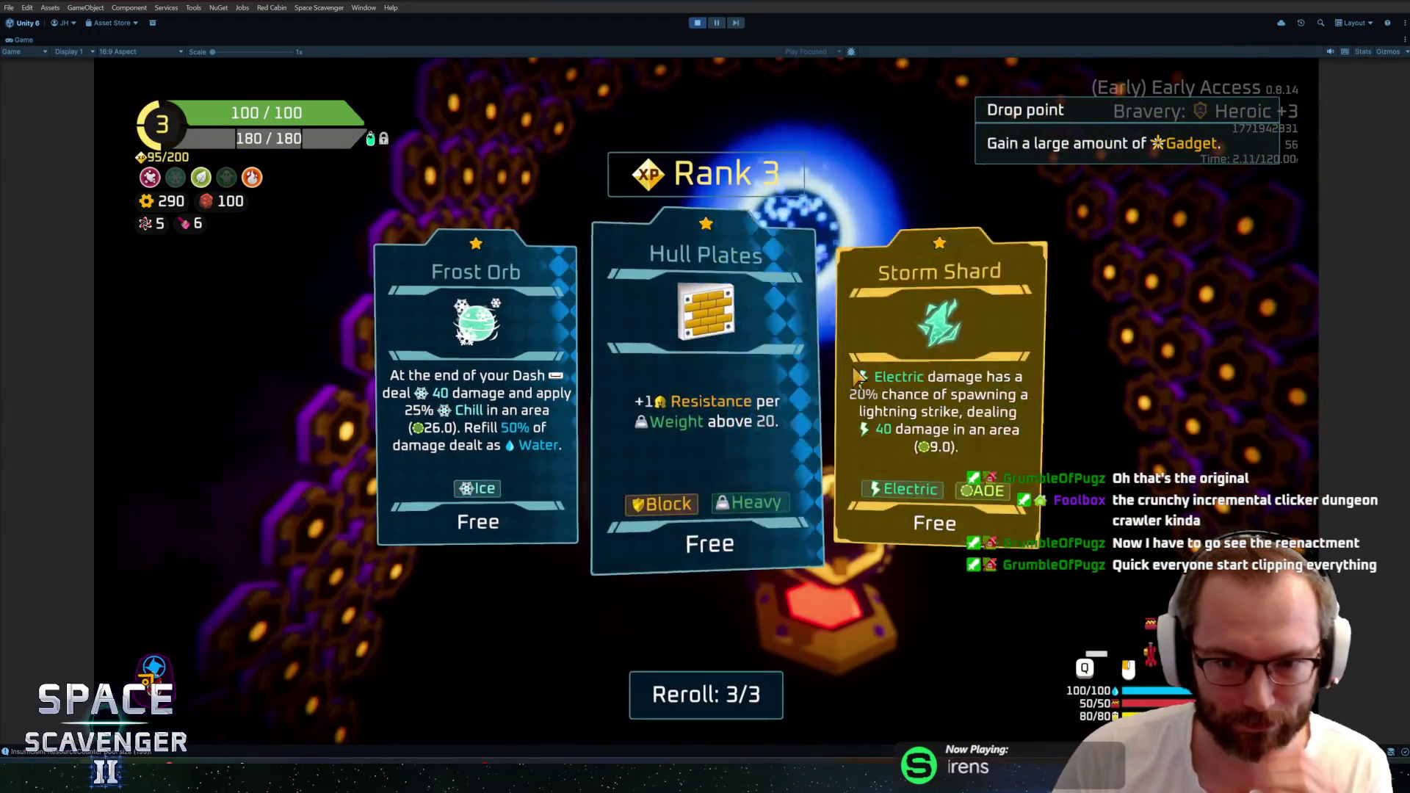
pyautogui.click(932, 390)
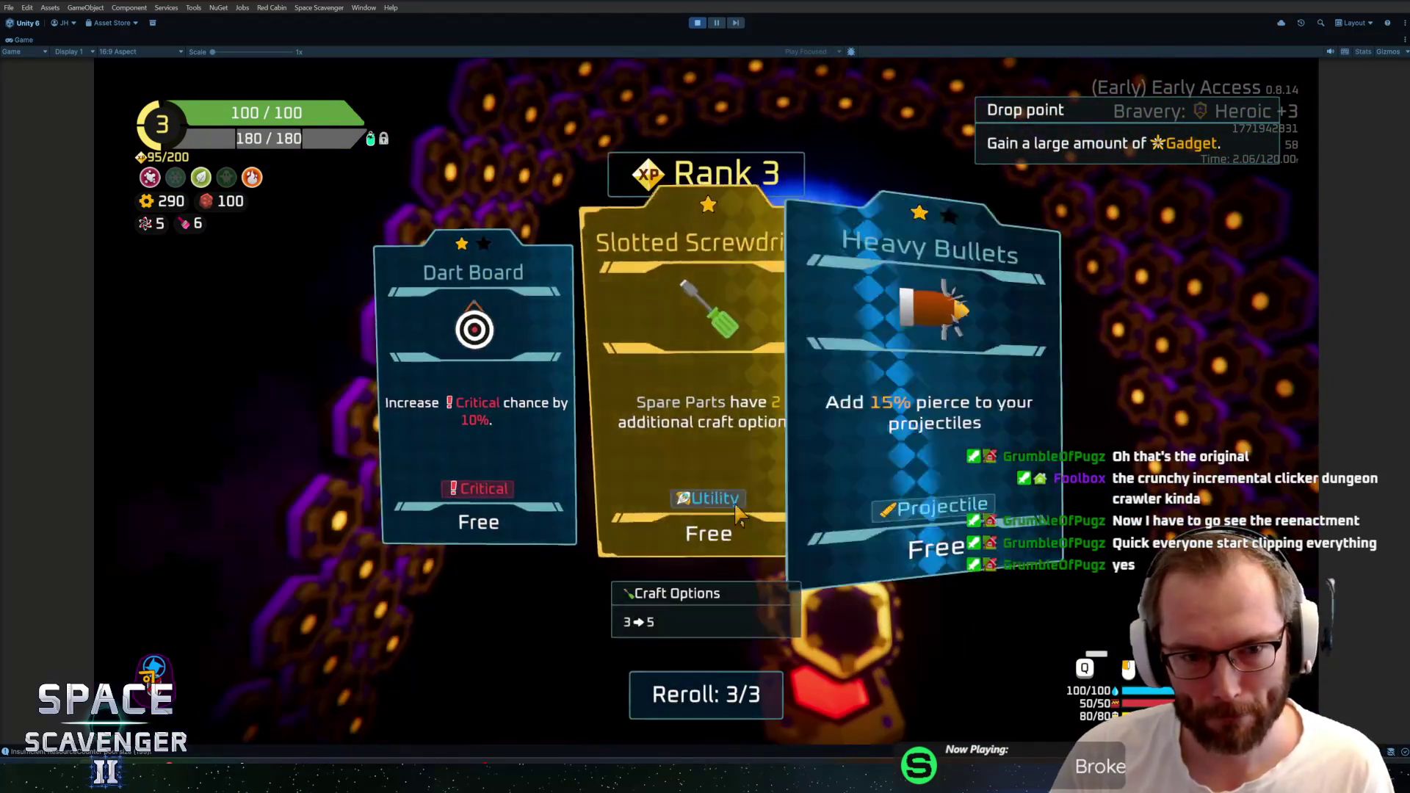
pyautogui.click(469, 447)
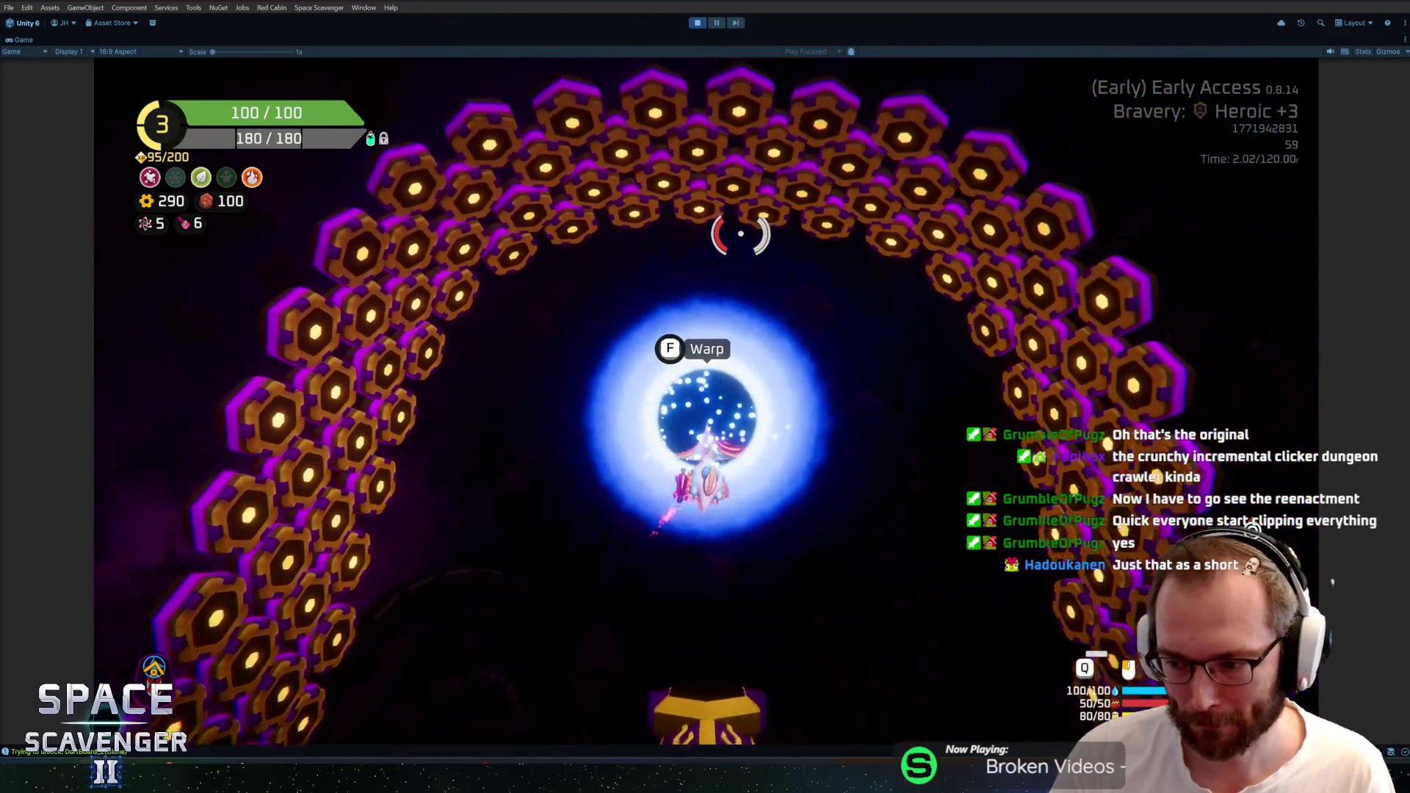
pyautogui.press('f')
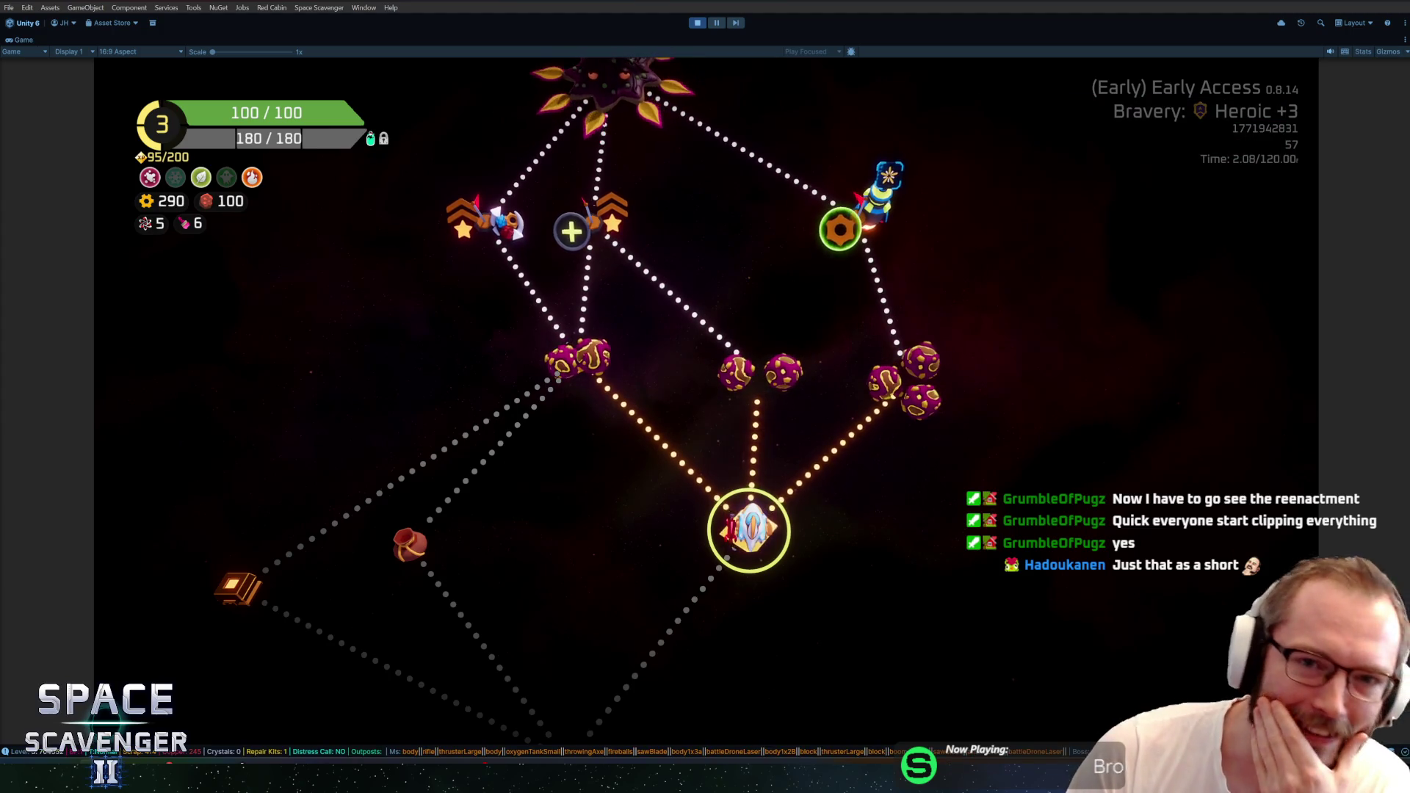
# Stop play mode with the toolbar Play button to return to the Core scene
pyautogui.click(697, 23)
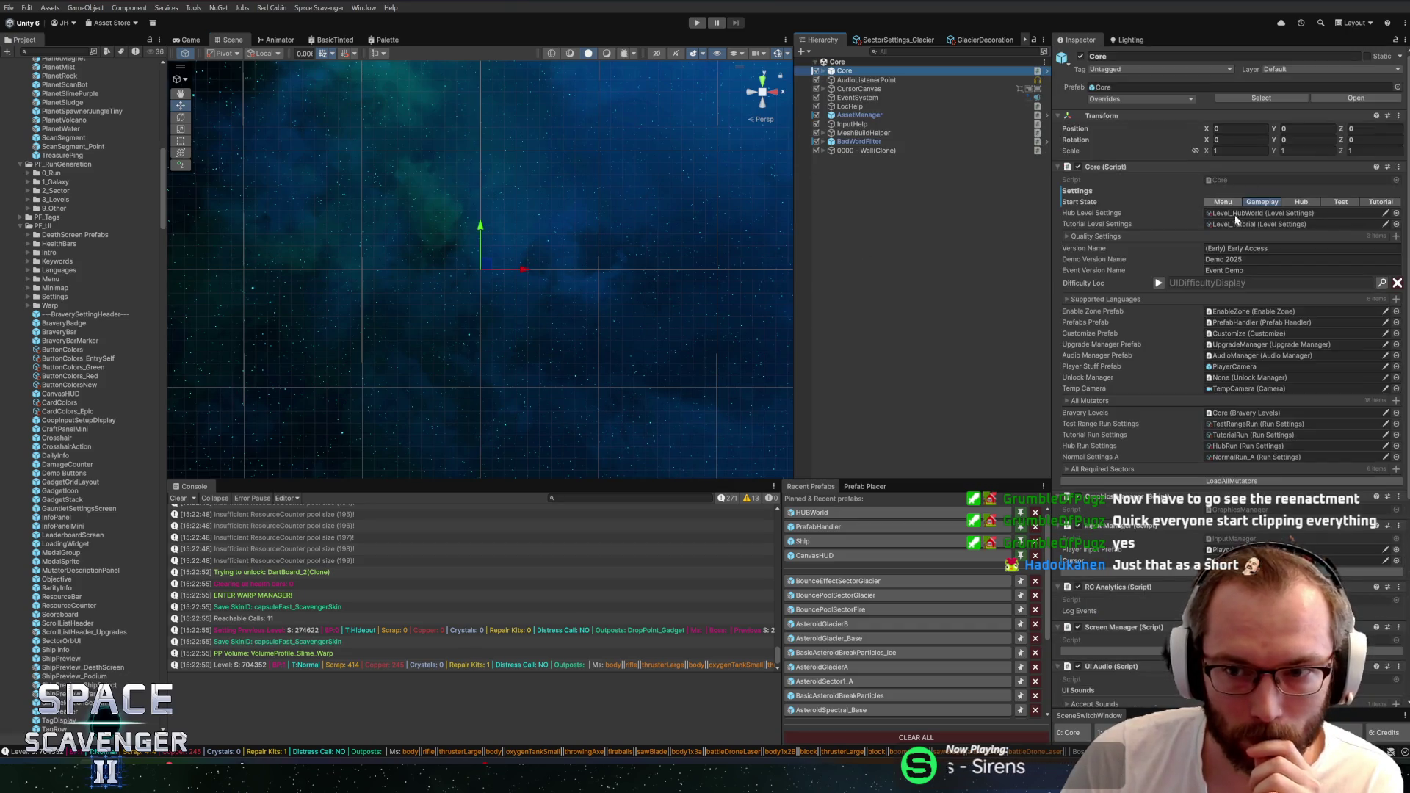
# Enter play mode again to begin a fresh run at rank 1
pyautogui.click(700, 23)
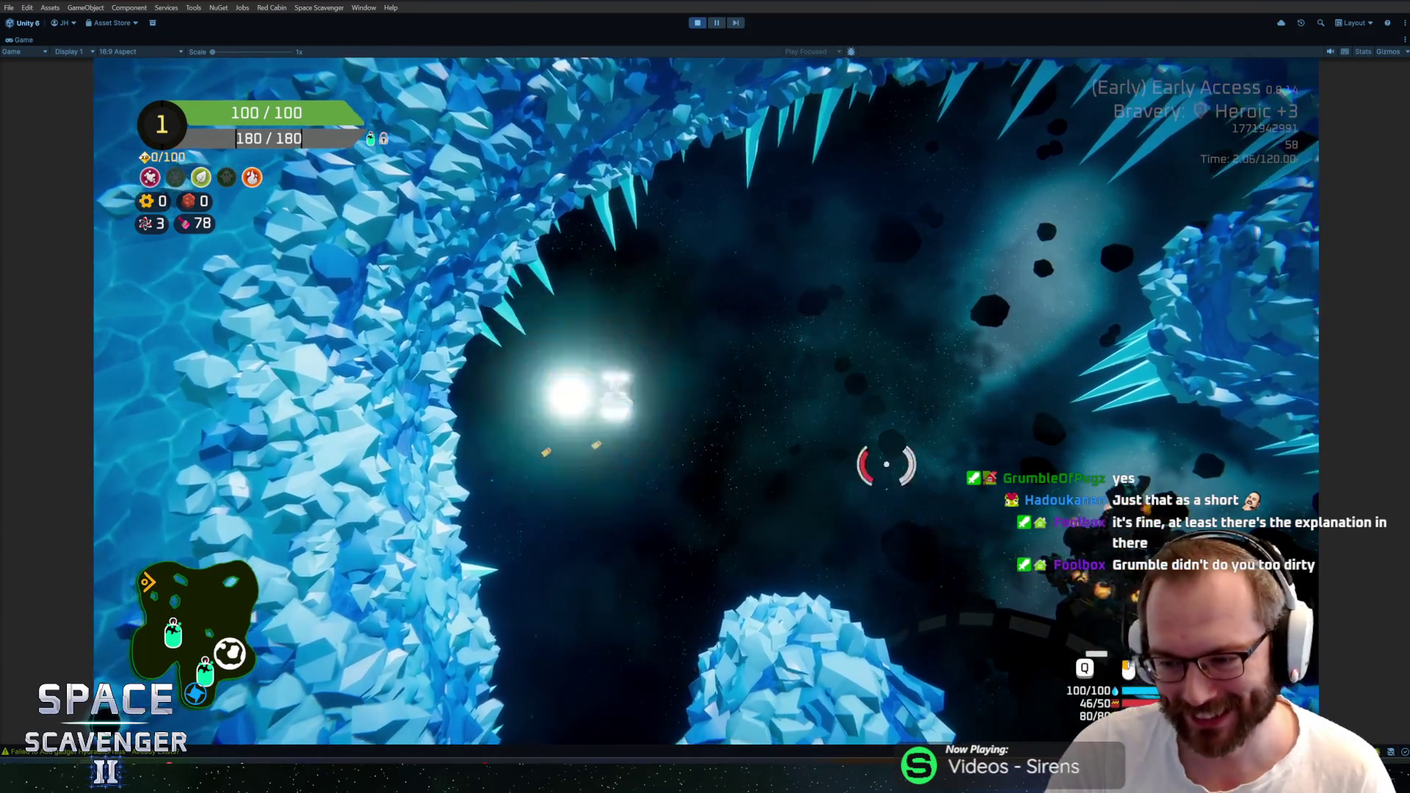
# Shoot asteroids and enemies while flying through the ice cave to the oxygen station
pyautogui.click(884, 463)
pyautogui.click(792, 582)
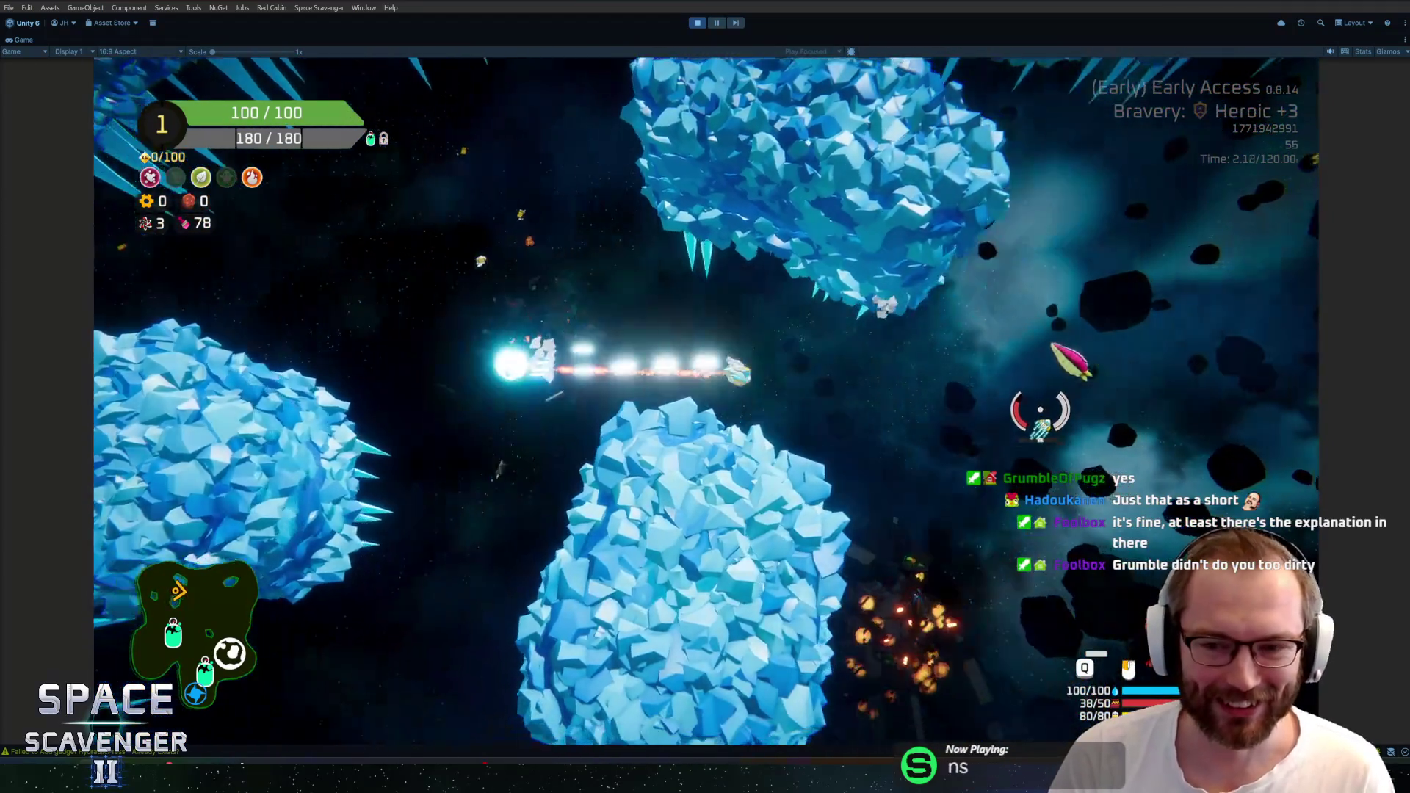
pyautogui.click(812, 431)
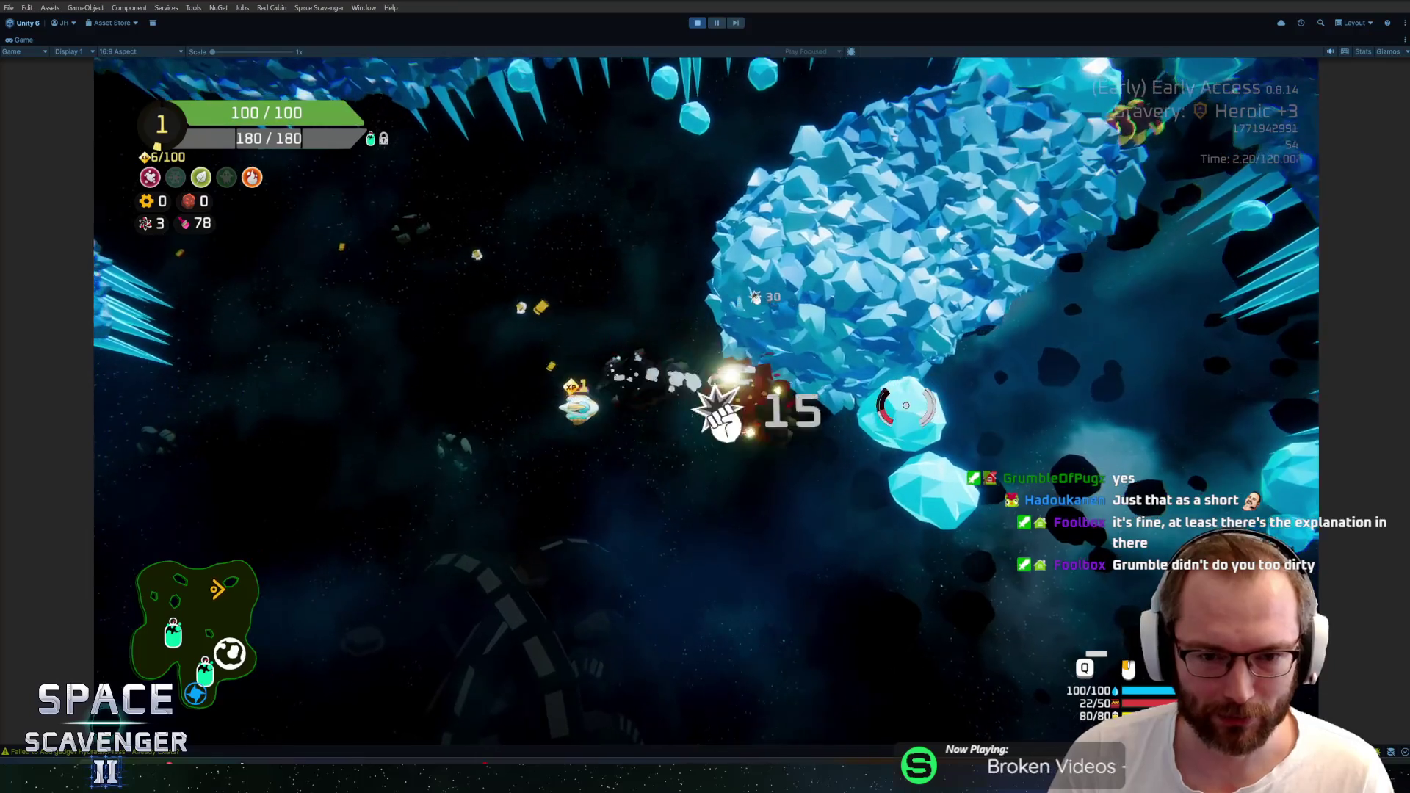
pyautogui.click(449, 500)
pyautogui.click(448, 500)
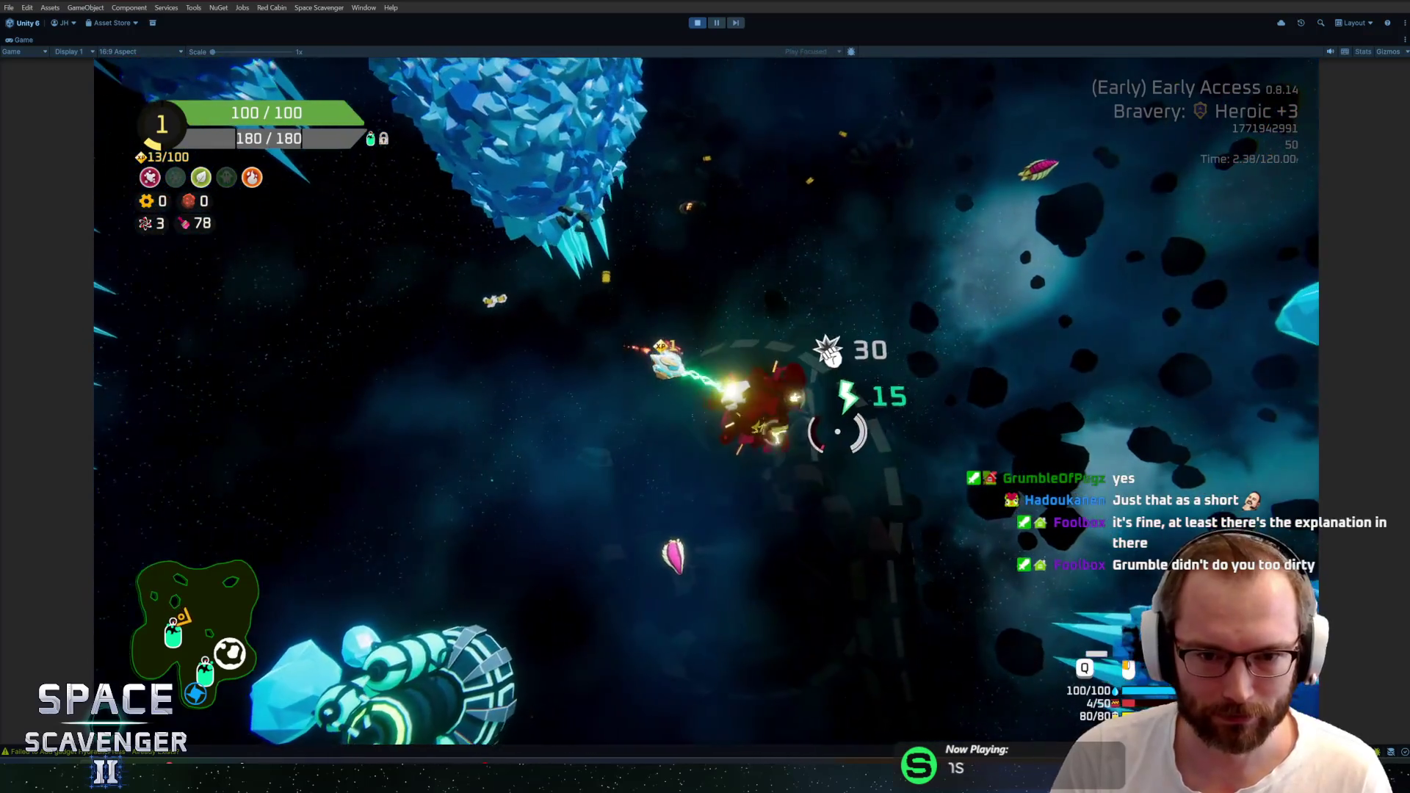
pyautogui.click(837, 431)
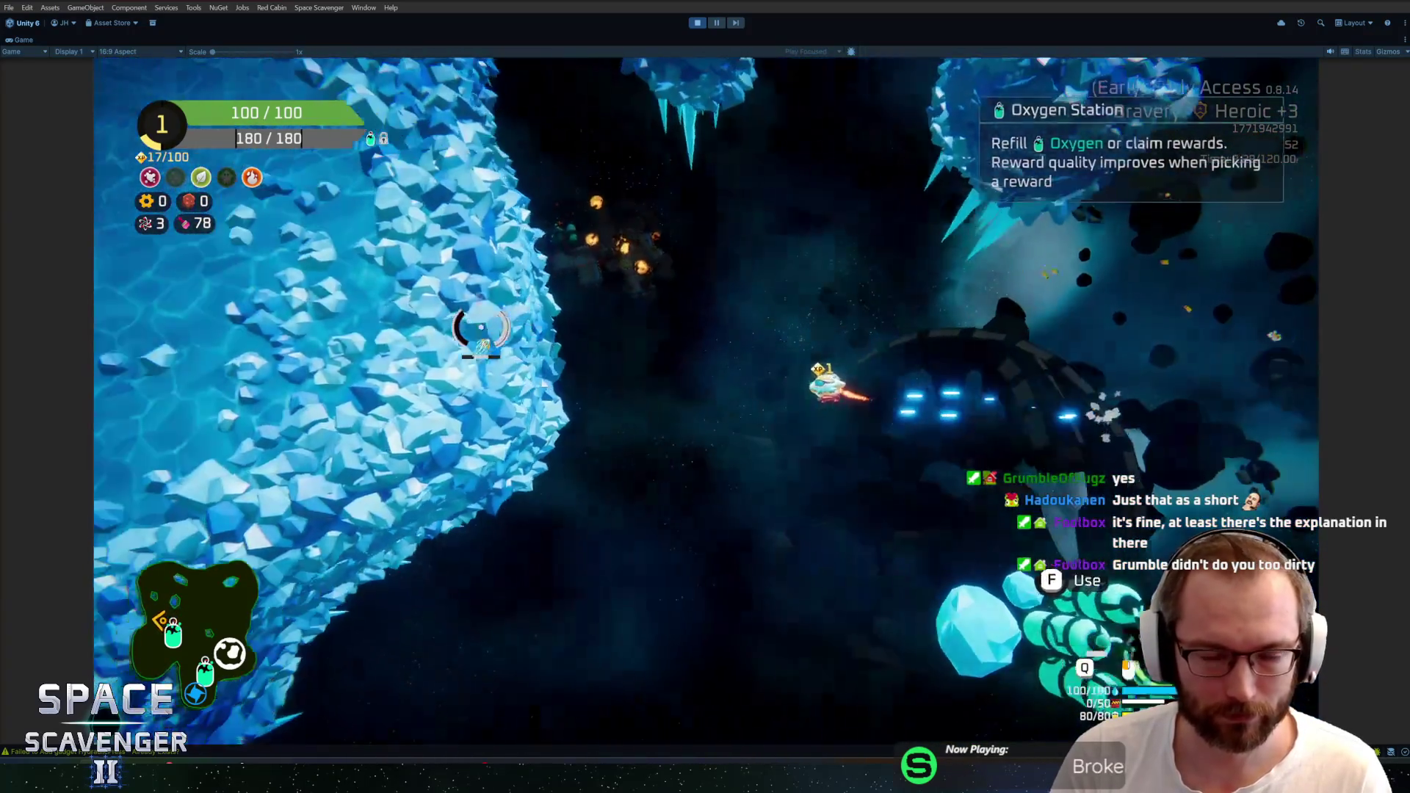
pyautogui.click(613, 234)
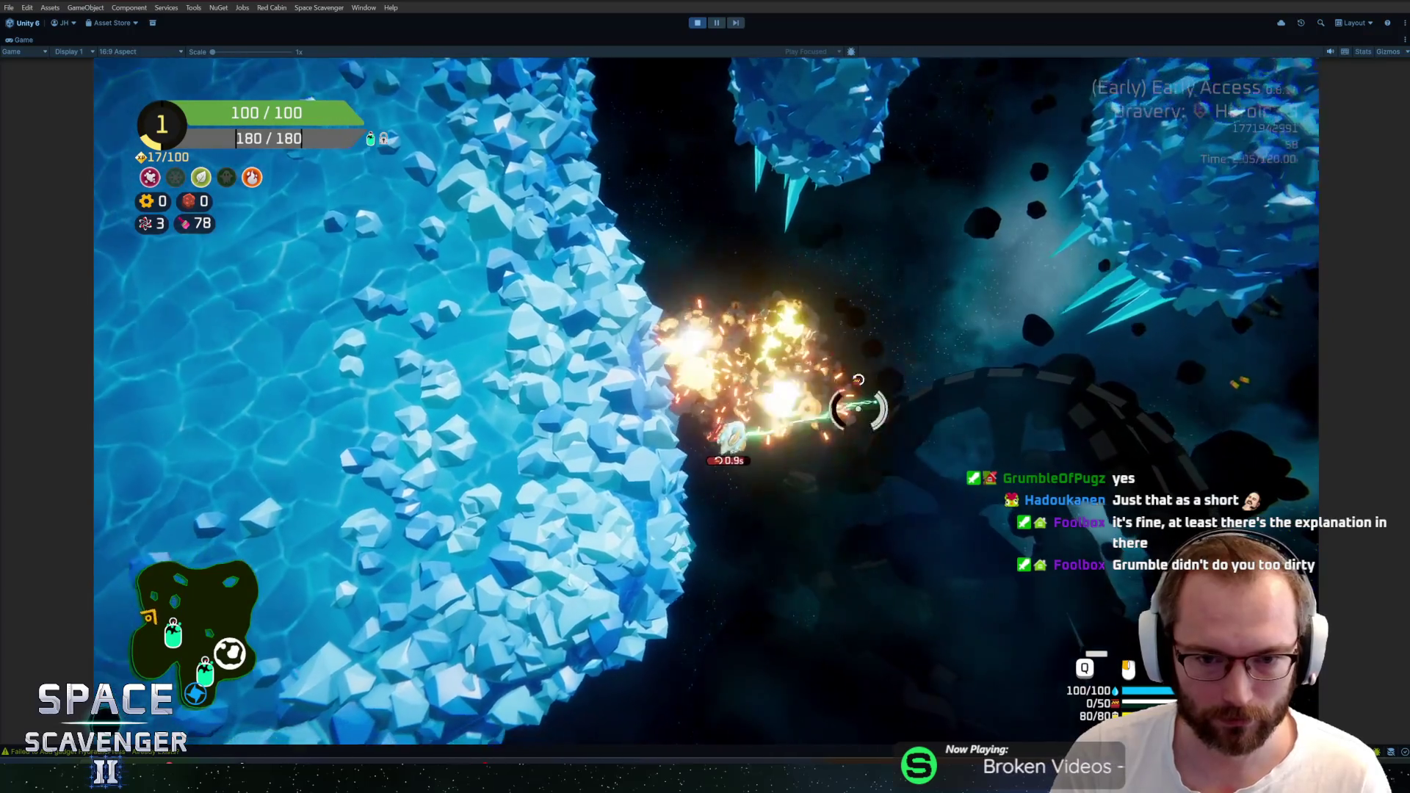
pyautogui.click(858, 409)
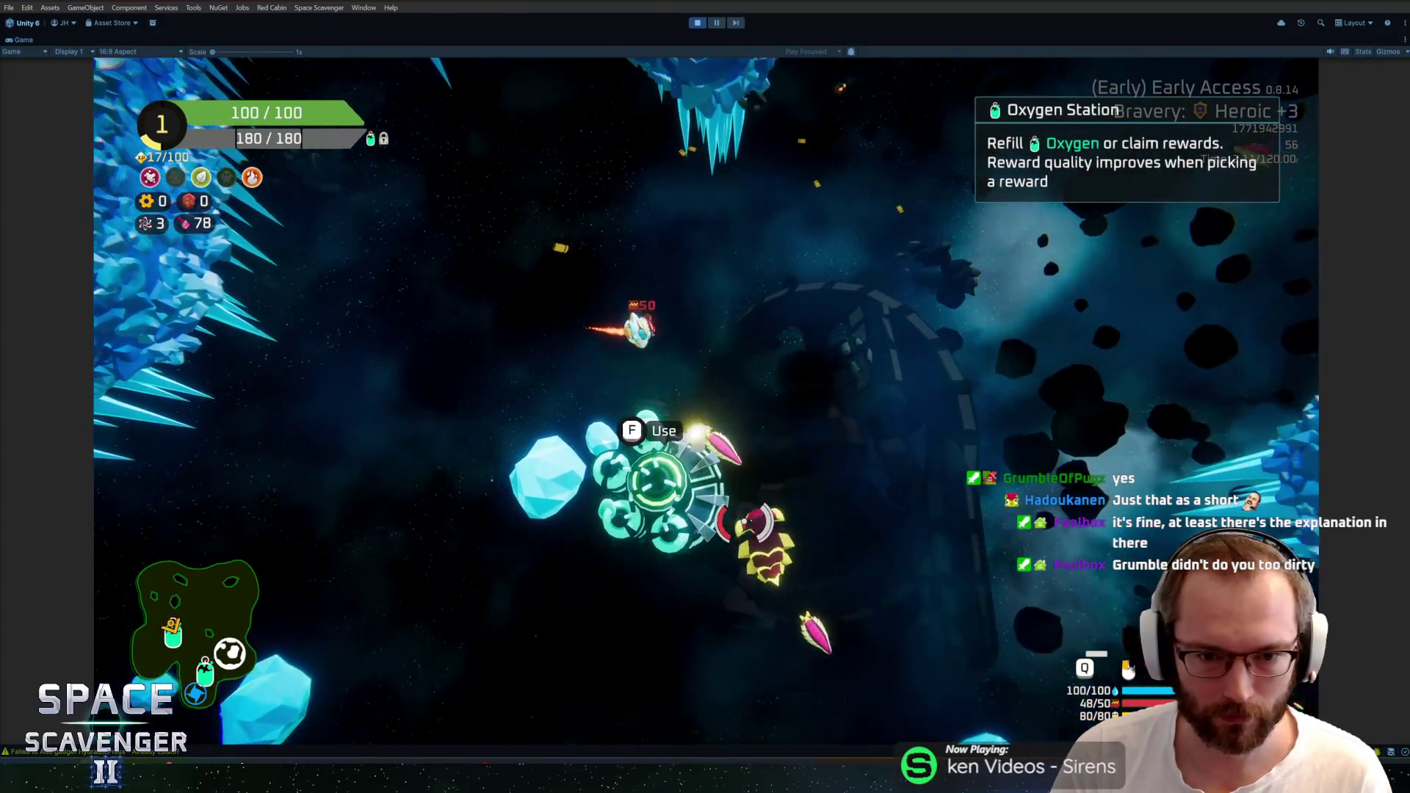
pyautogui.click(600, 571)
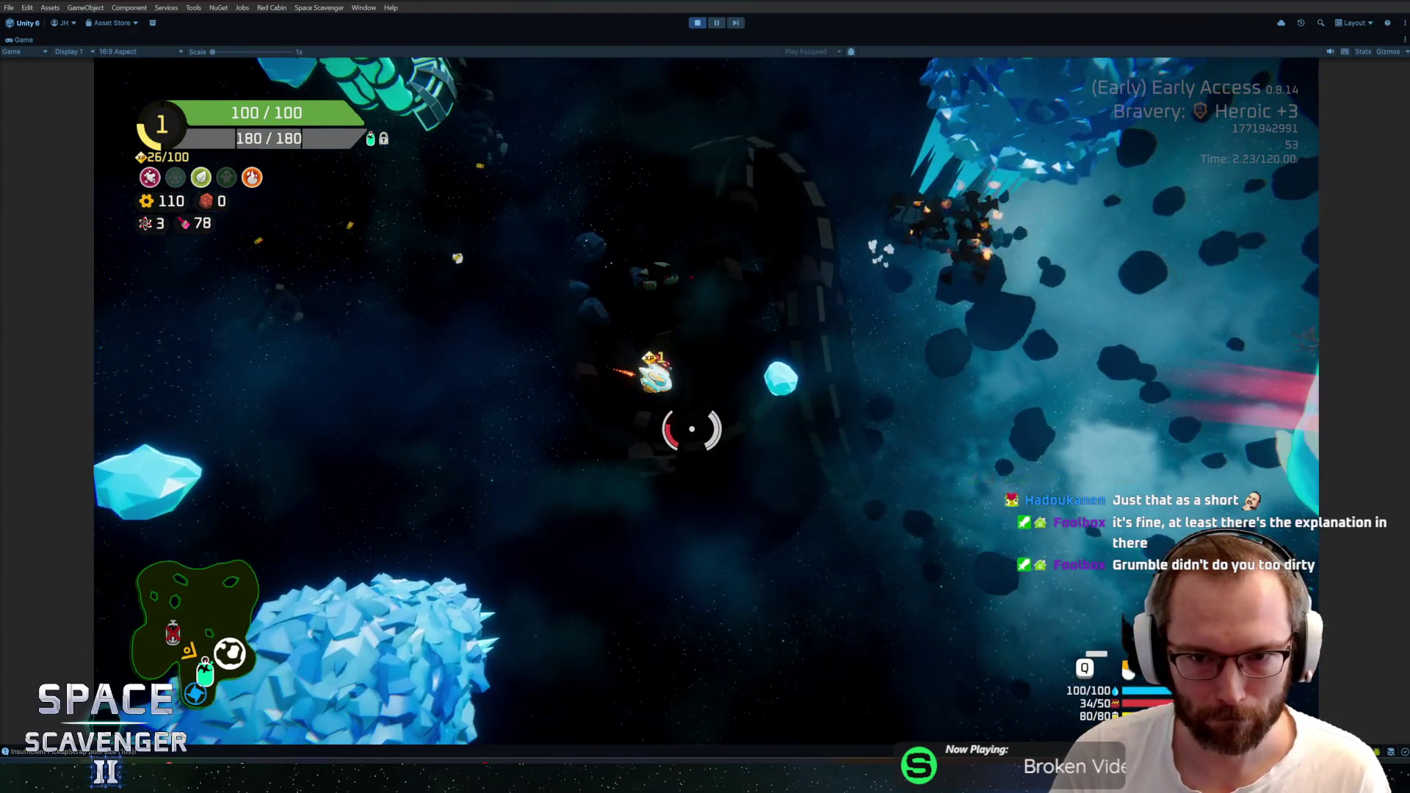
pyautogui.click(805, 390)
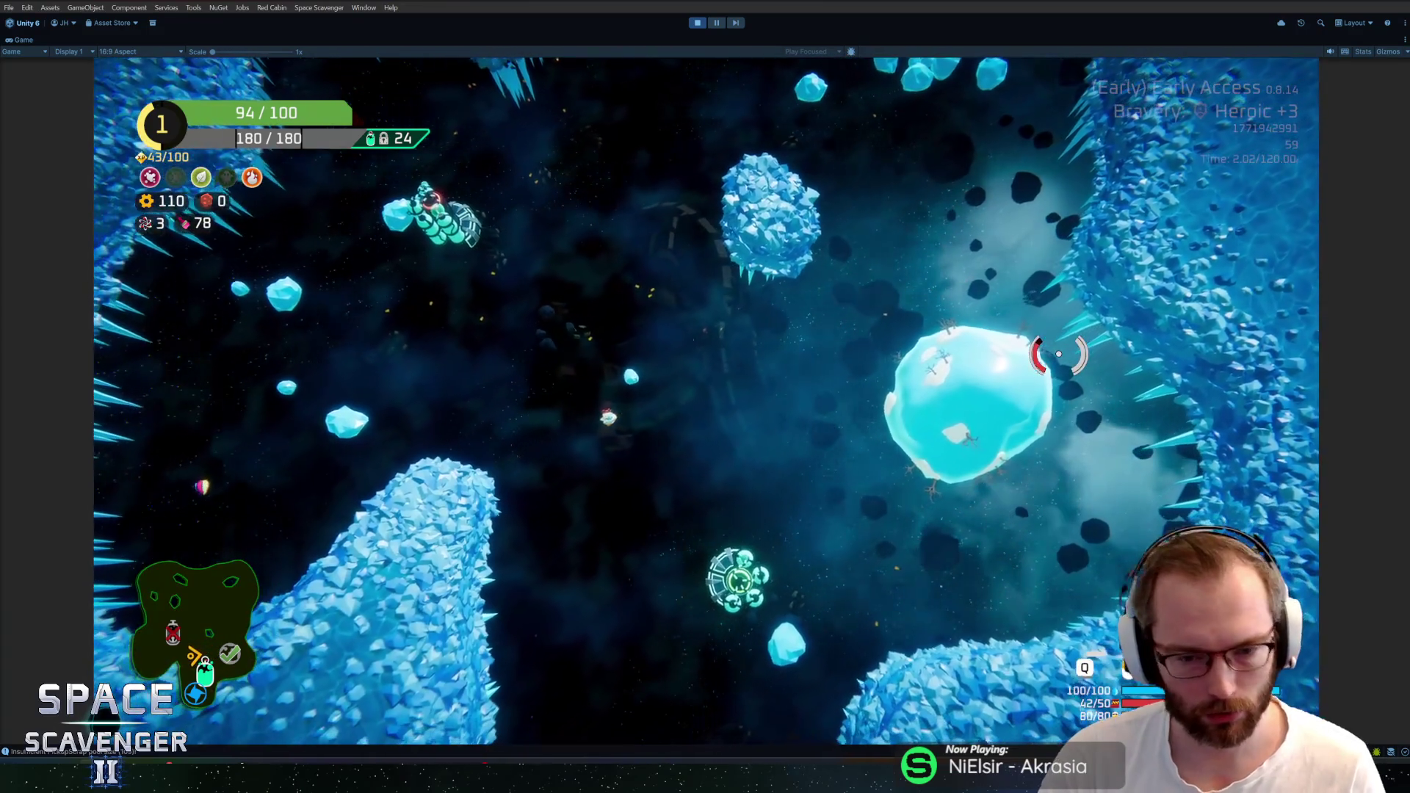
# Use the debug console to turn the planet Jungle and disable the free camera with 'debug freeCam 0'
pyautogui.press('`')
pyautogui.write('level planets Volcano')
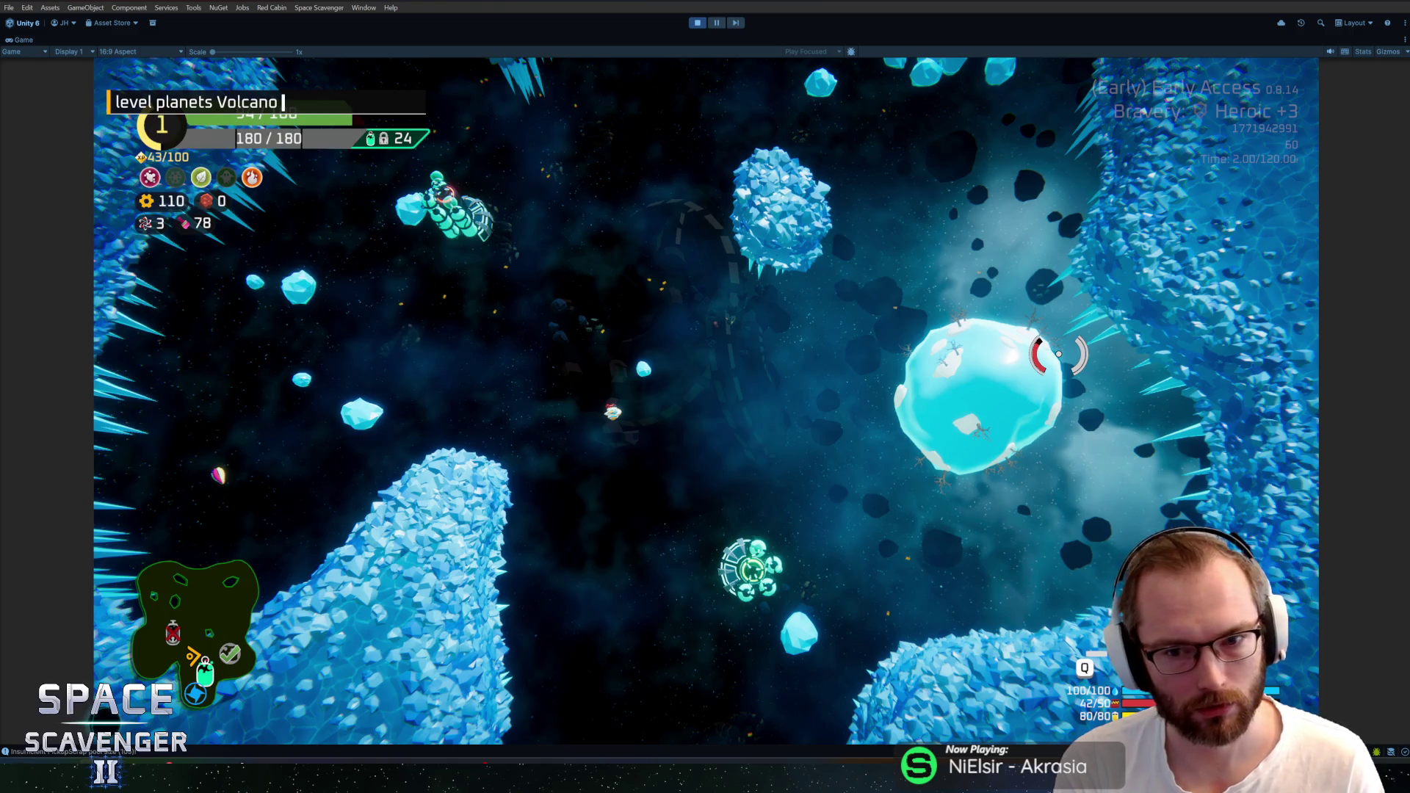
pyautogui.press('Return')
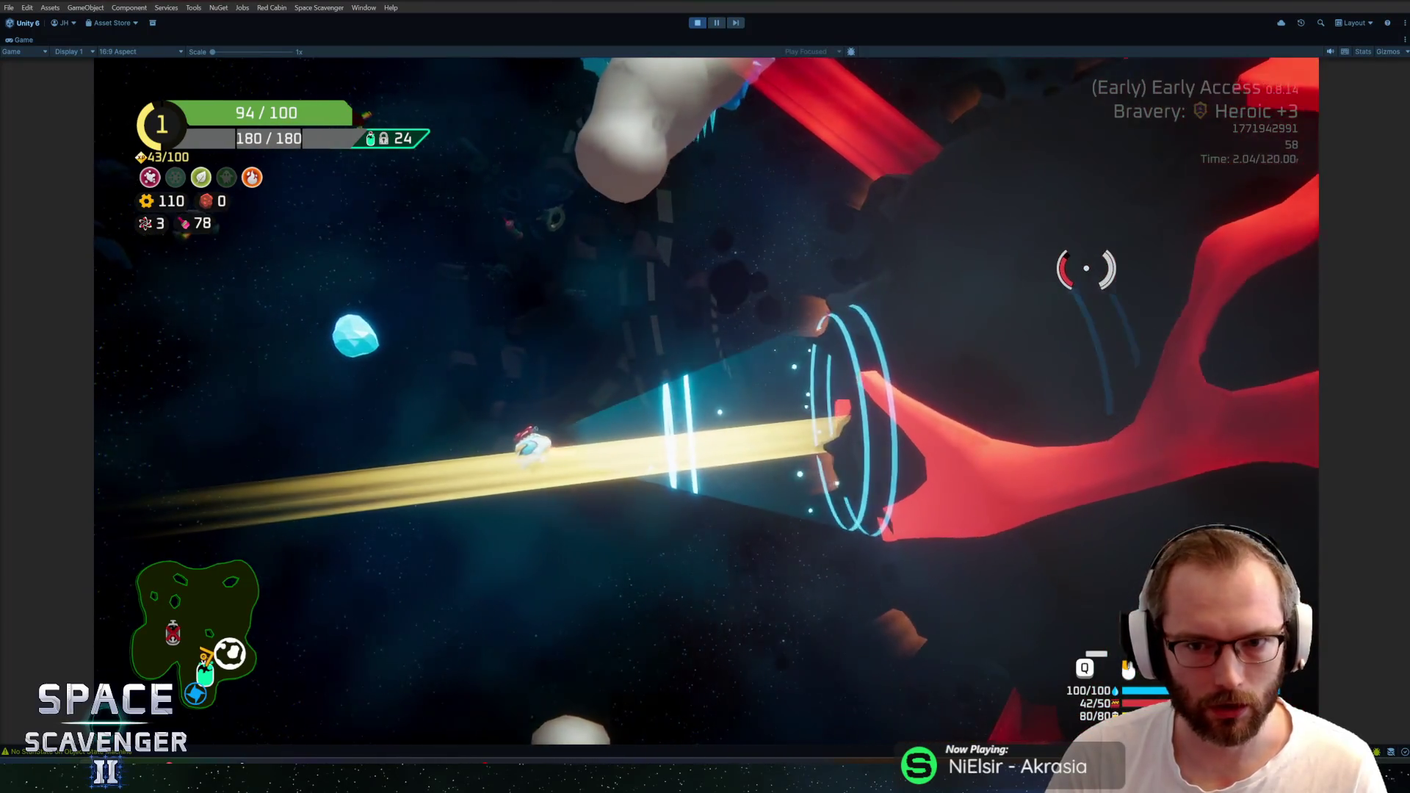
pyautogui.press('`')
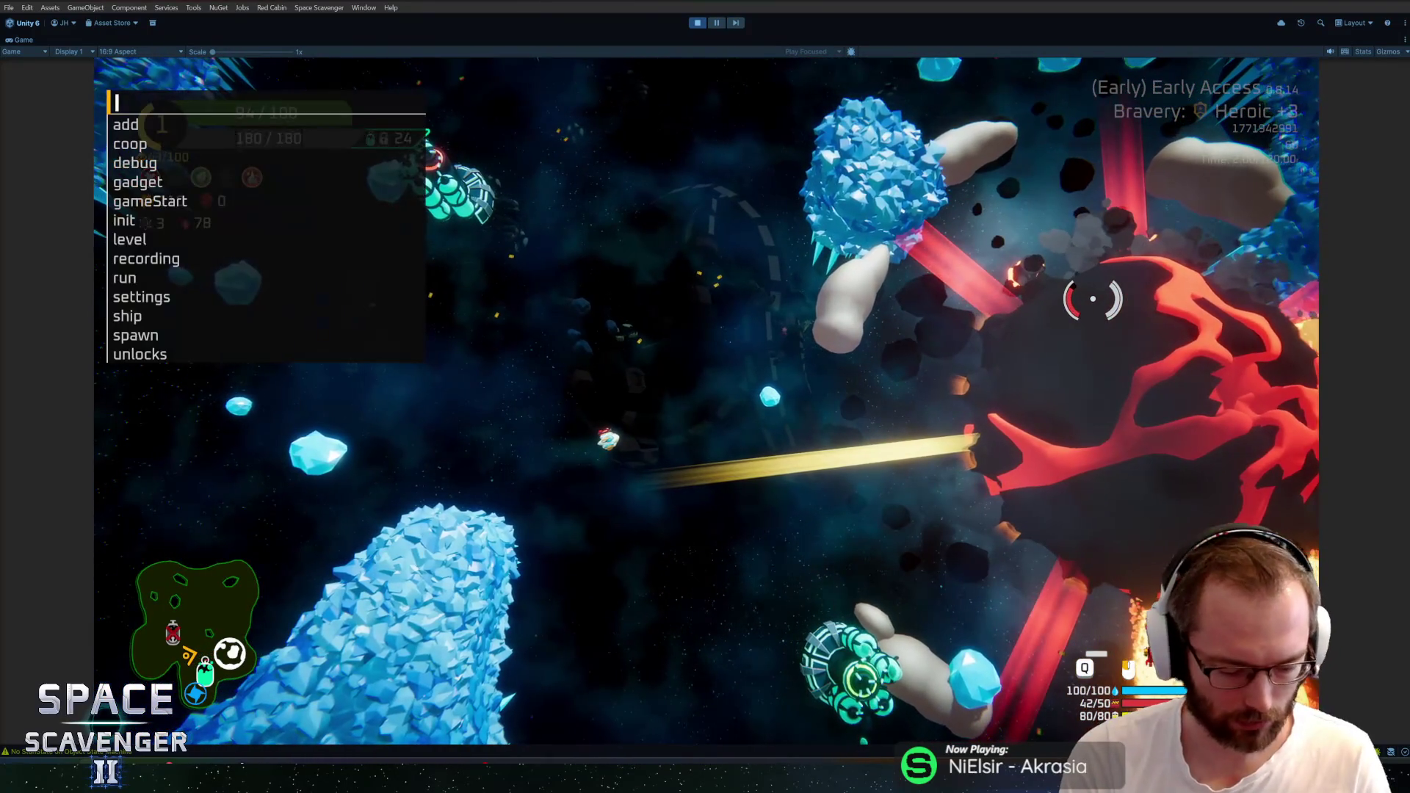
pyautogui.write('debug free')
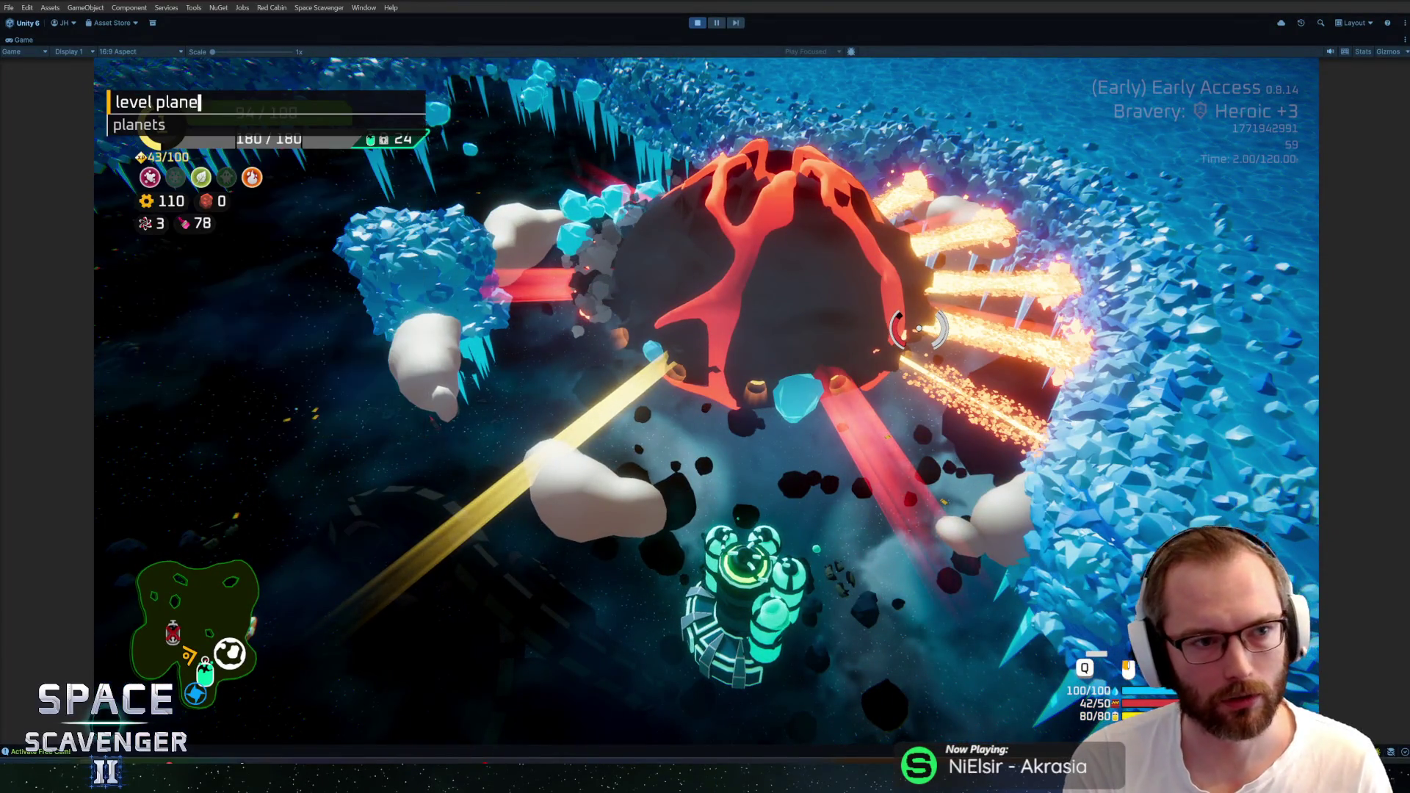
pyautogui.press('Tab')
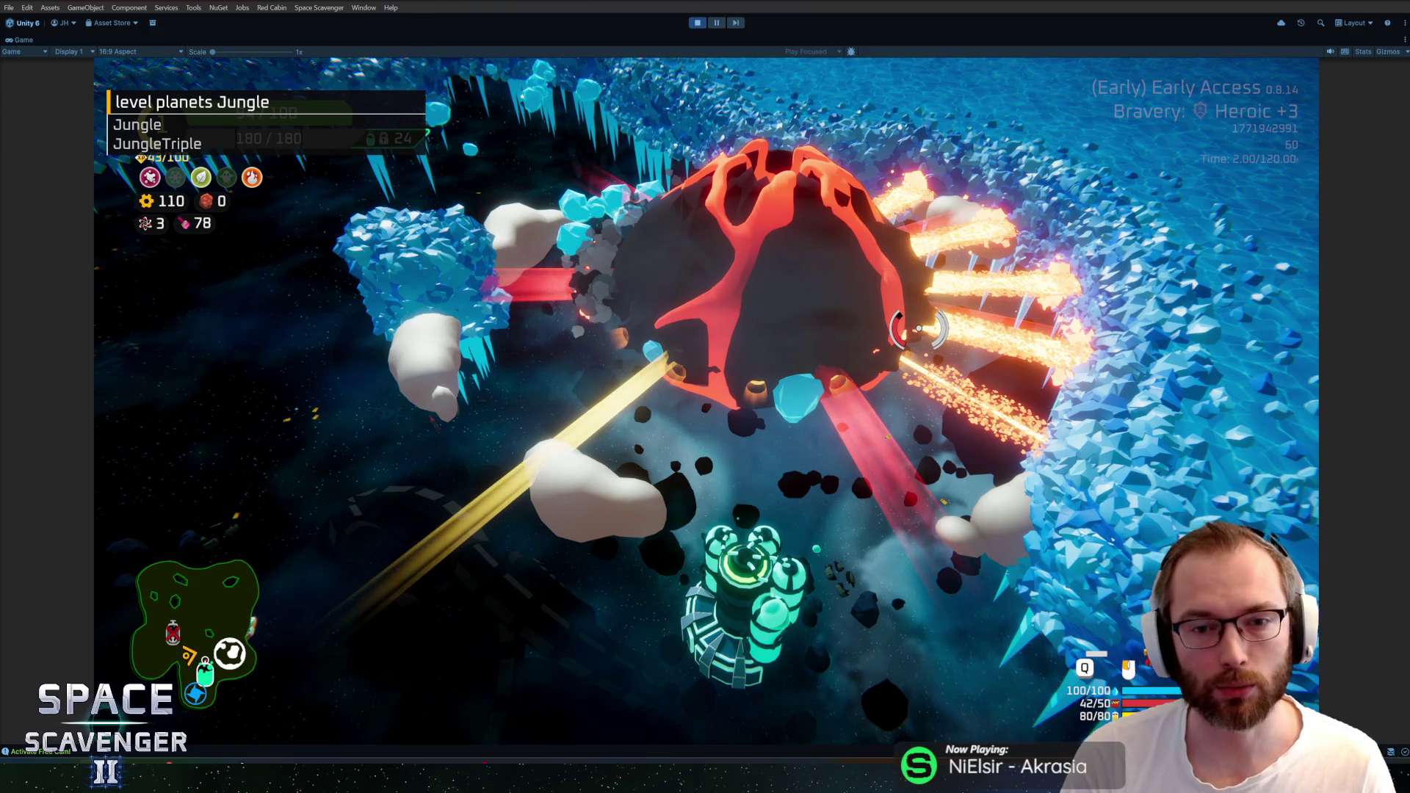
pyautogui.press('Return')
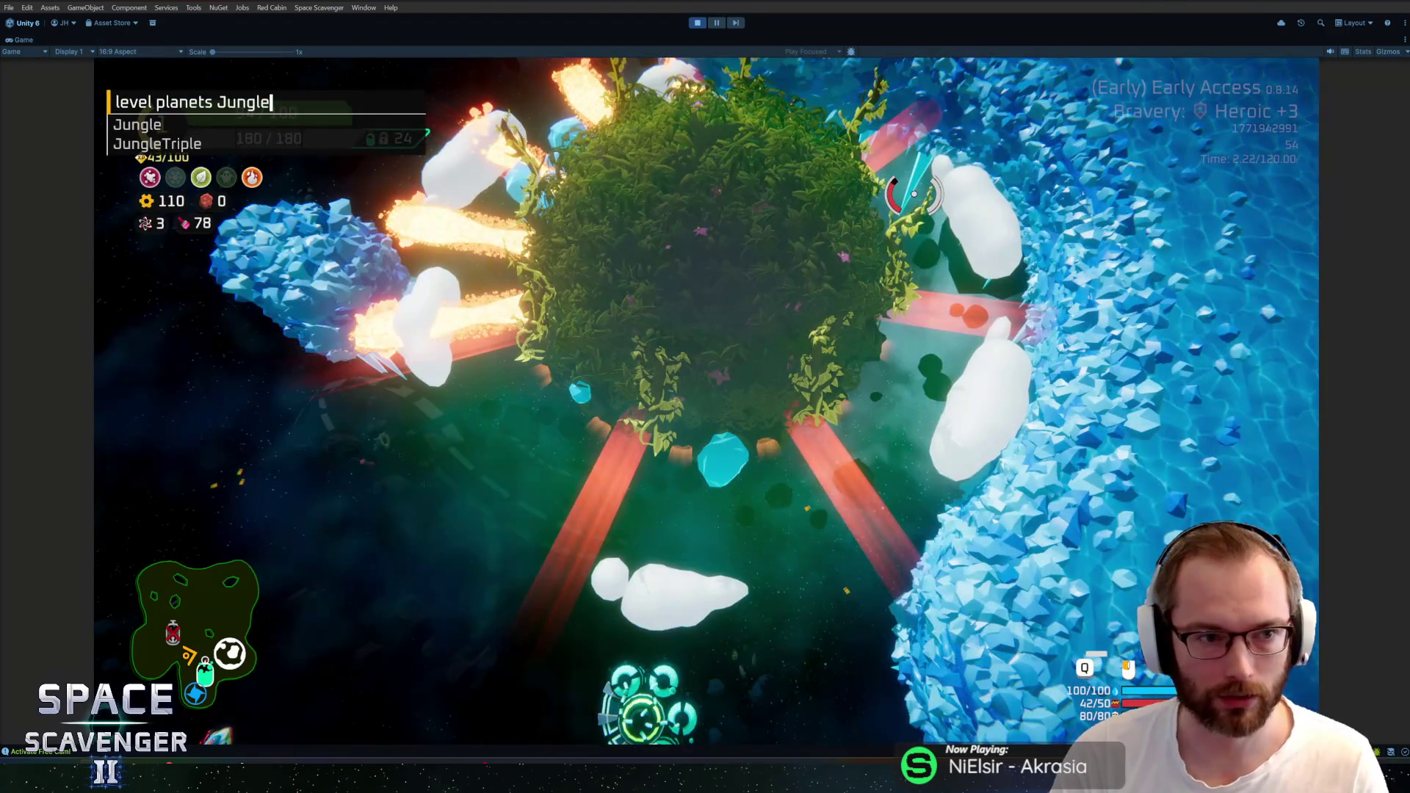
pyautogui.write('debug freeCam 0')
pyautogui.press('Return')
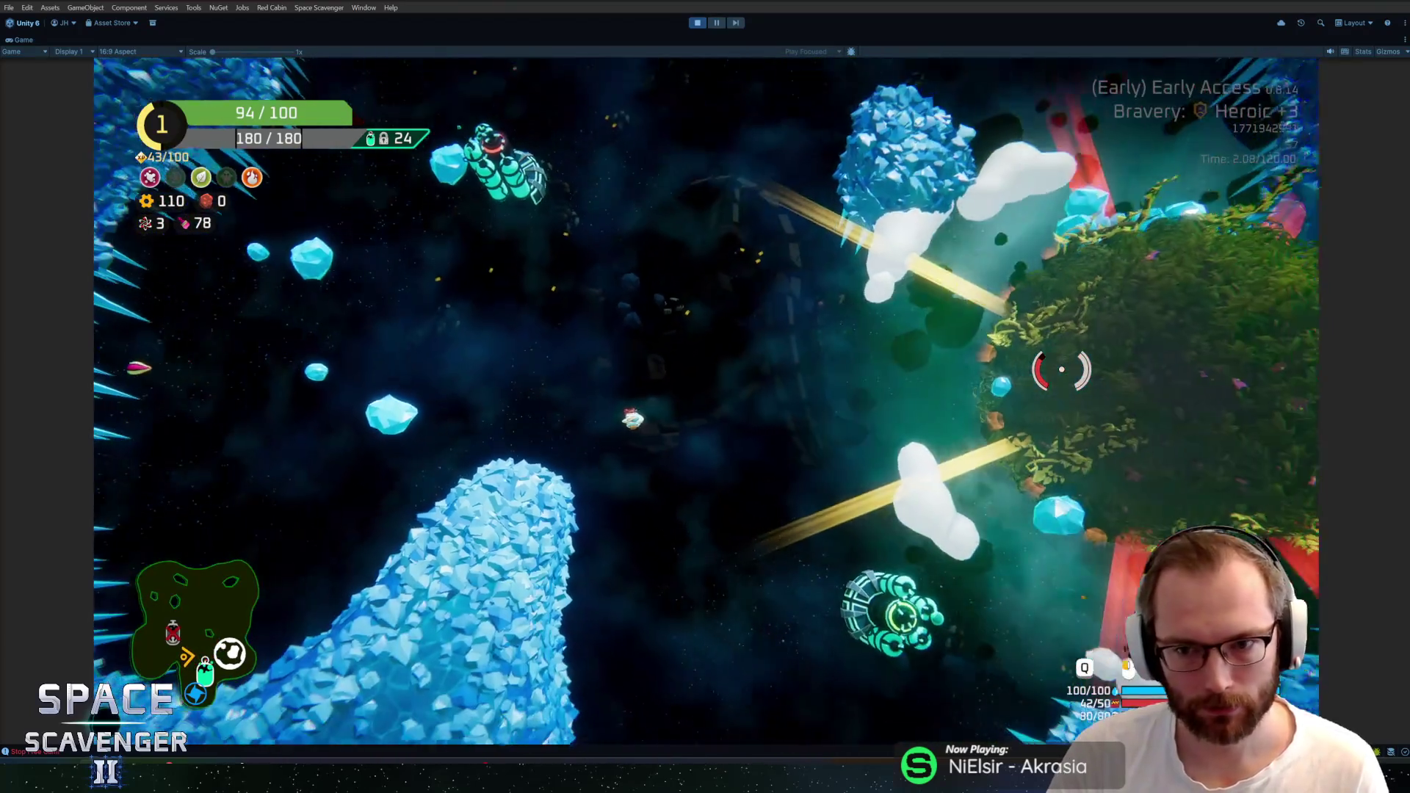
# Run 'level planets ice' to make the planet ice, then stop play mode with Ctrl+P
pyautogui.press('`')
pyautogui.write('level planets')
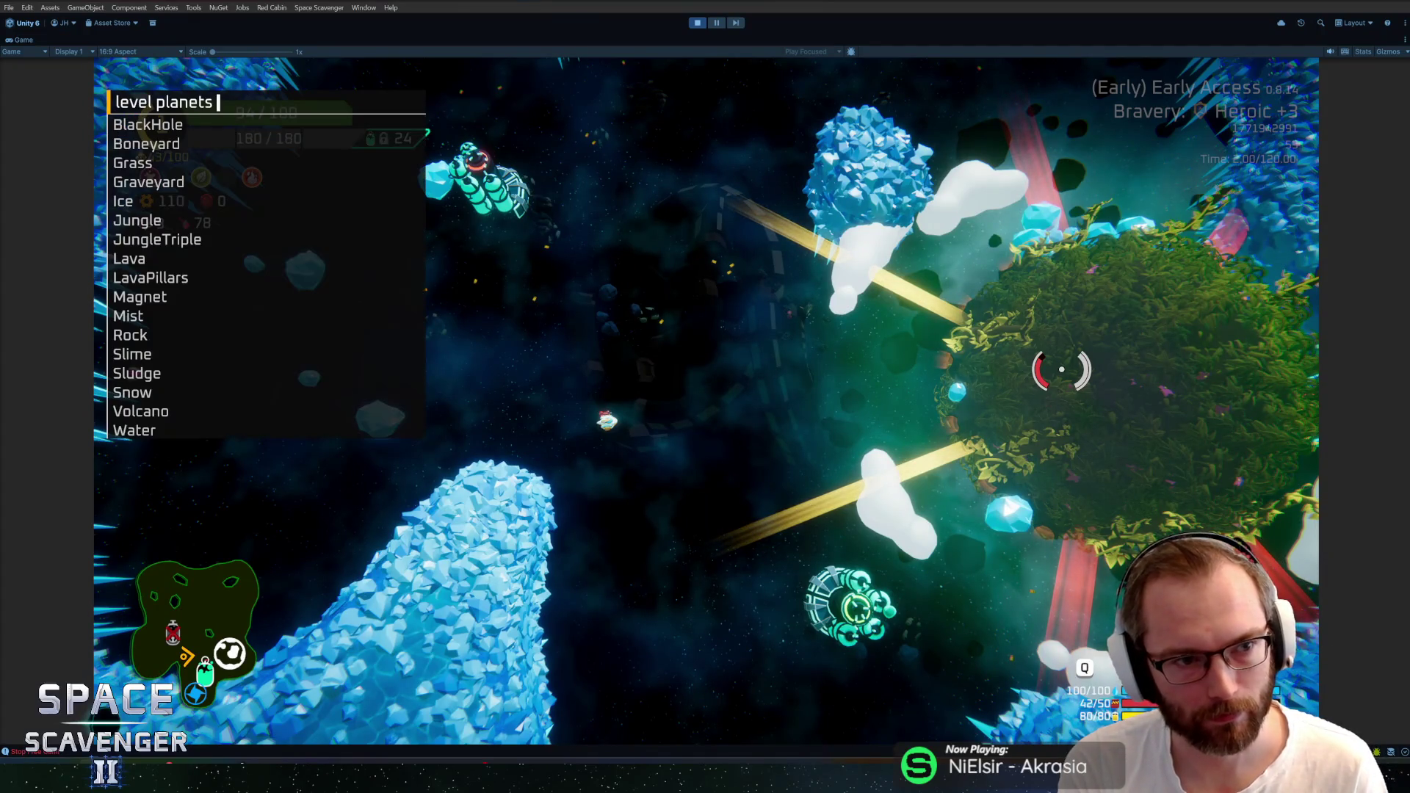
pyautogui.write('ice')
pyautogui.press('Return')
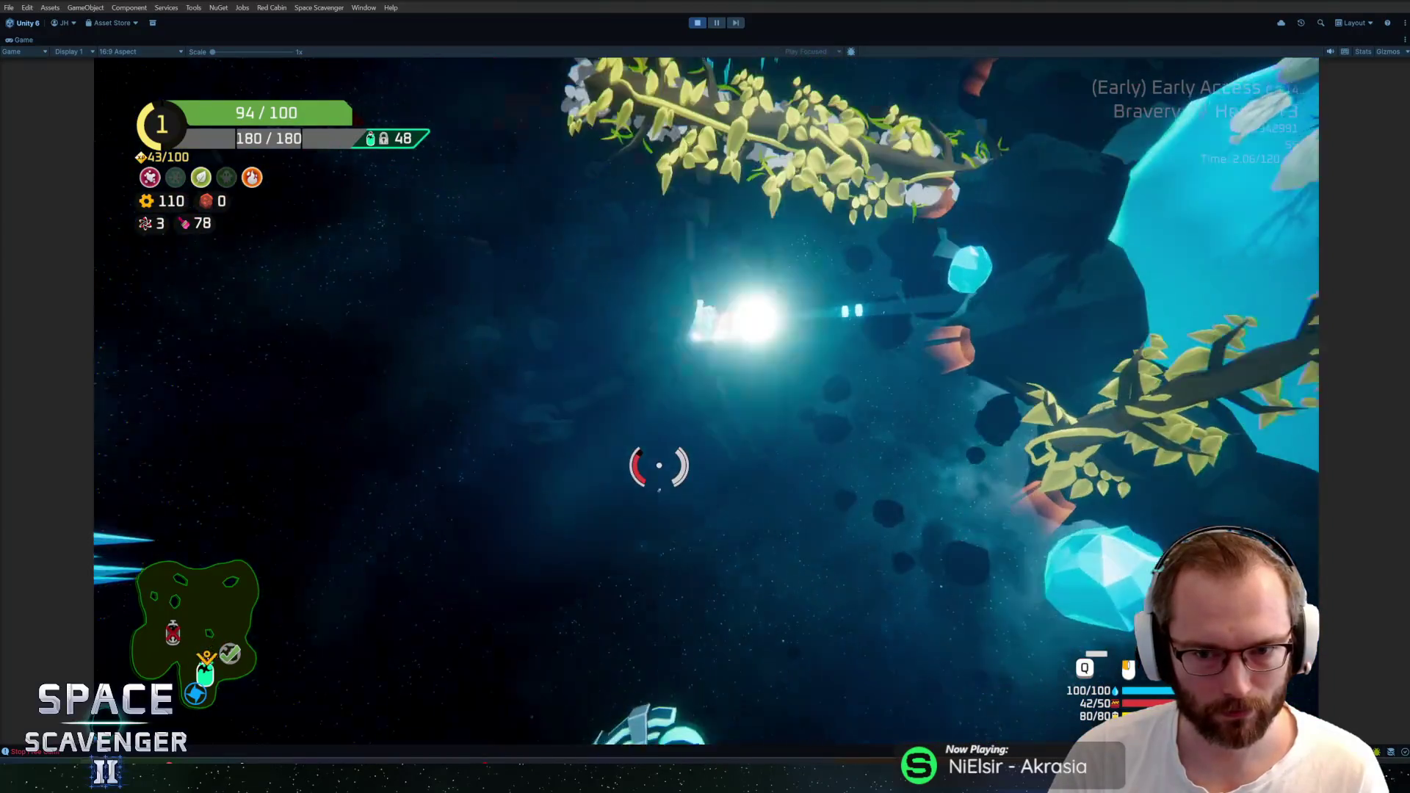
pyautogui.hotkey('ctrl', 'p')
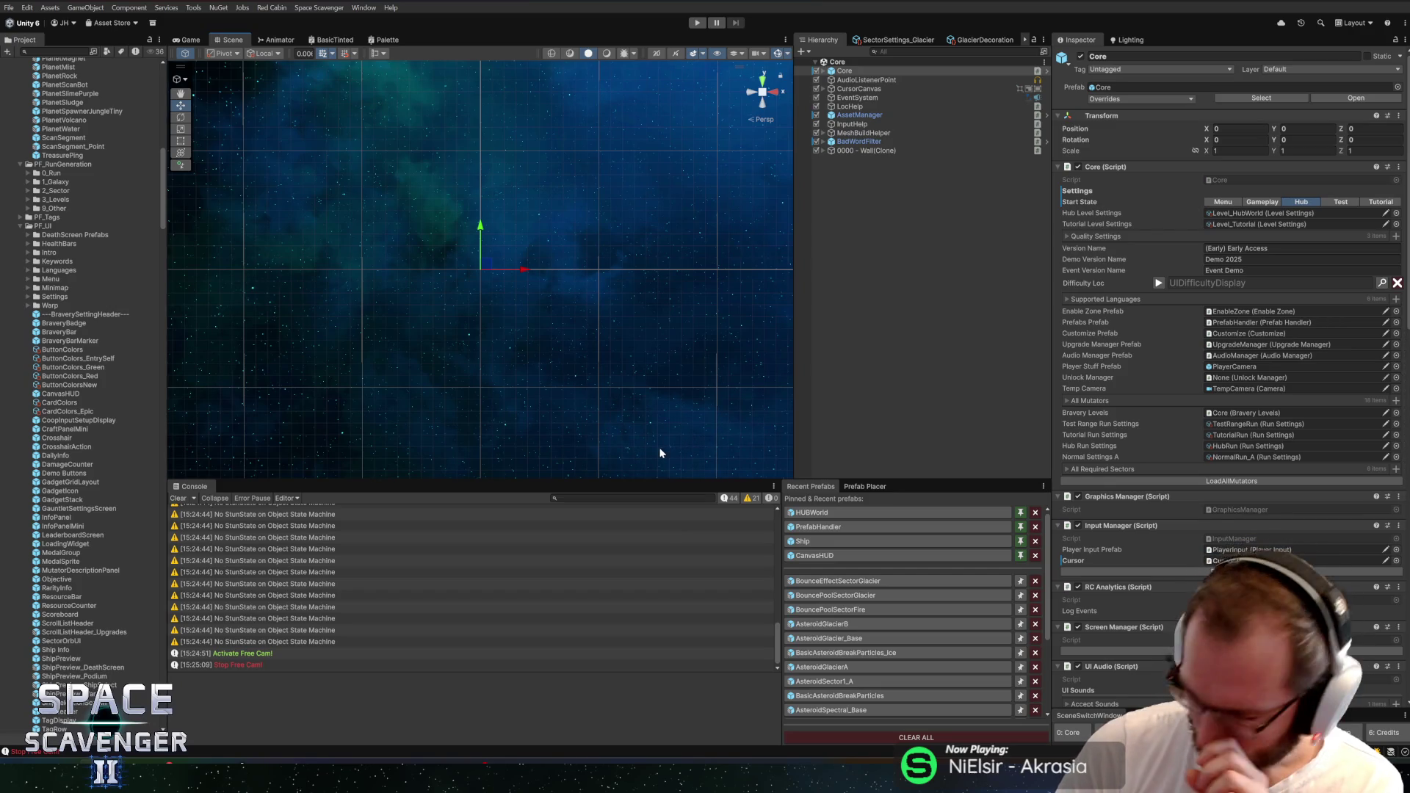
# Commit the four files to master as 'Glacier Bounce Effect', push to origin, and return to Unity
pyautogui.hotkey('alt', 'Tab')
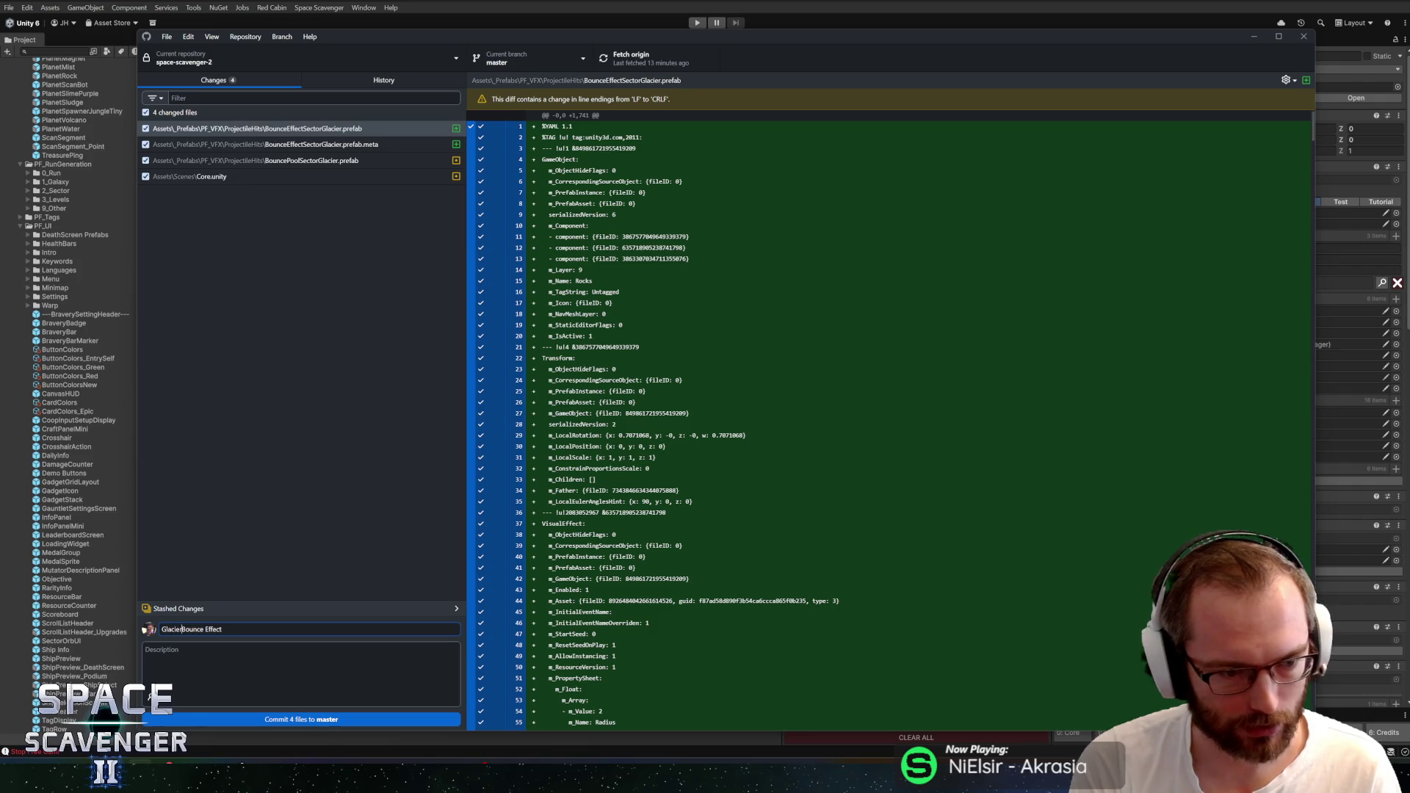
pyautogui.click(257, 722)
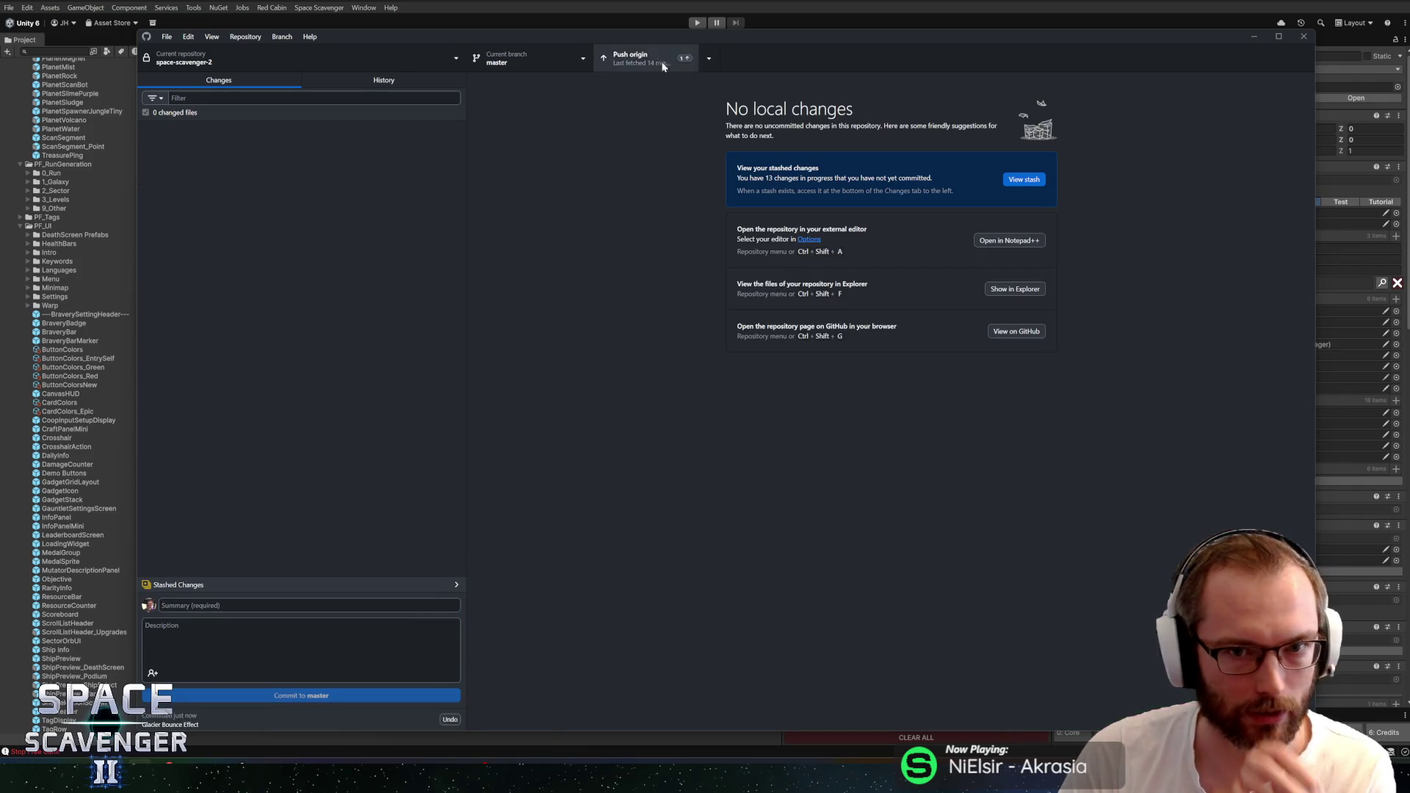
pyautogui.click(629, 58)
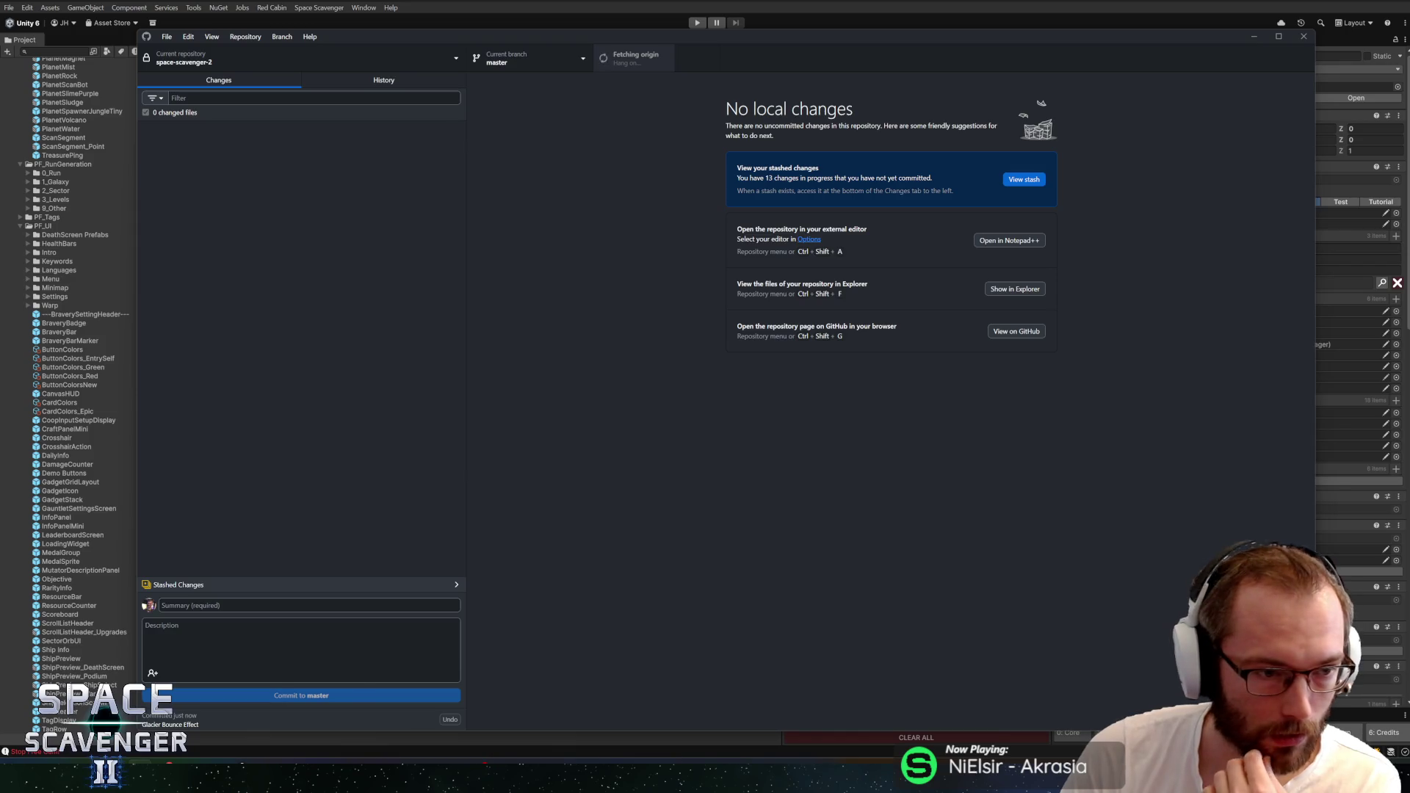
pyautogui.hotkey('alt', 'Tab')
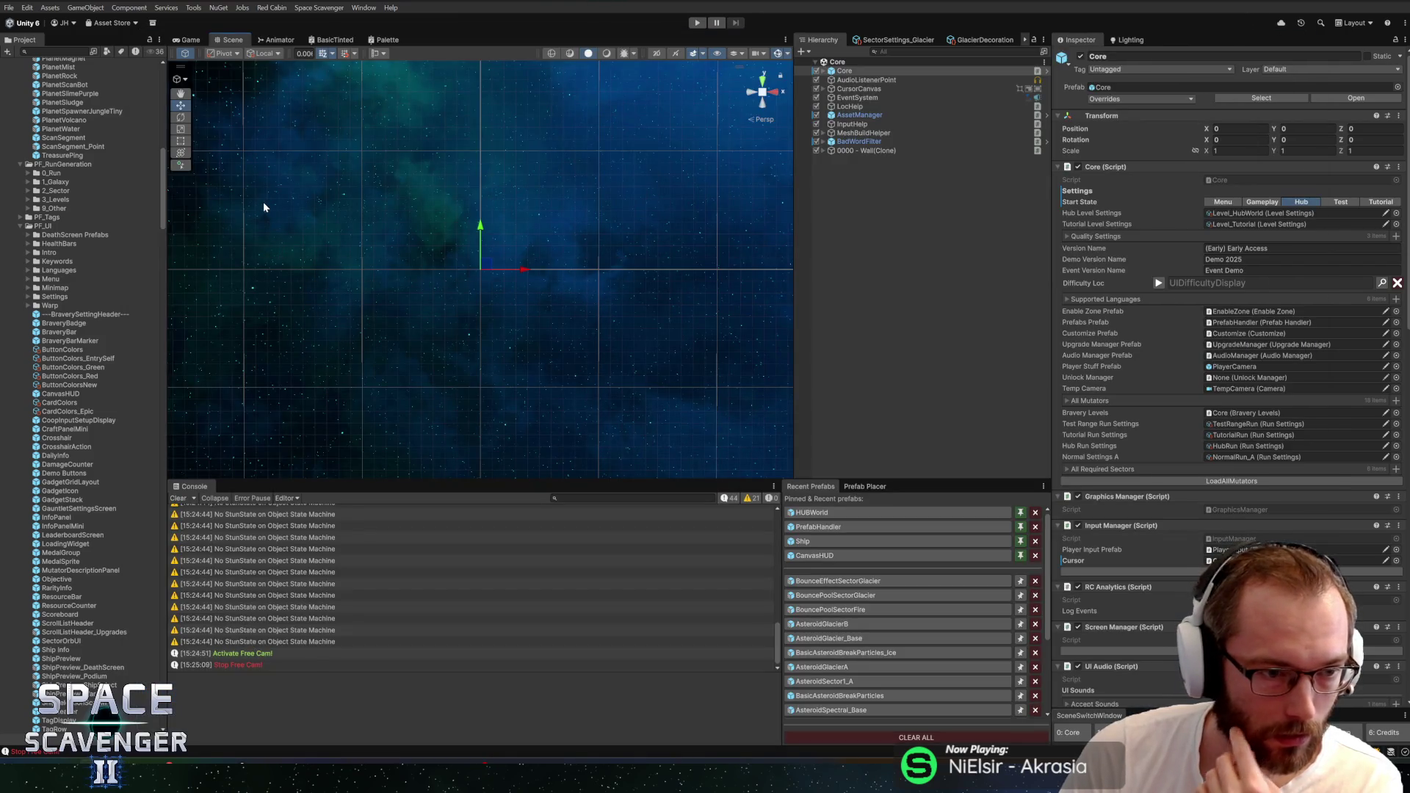
# Open the BraverySettingHeader prefab to inspect it, then go back to the main scene
pyautogui.moveTo(574, 281); pyautogui.dragTo(305, 356)
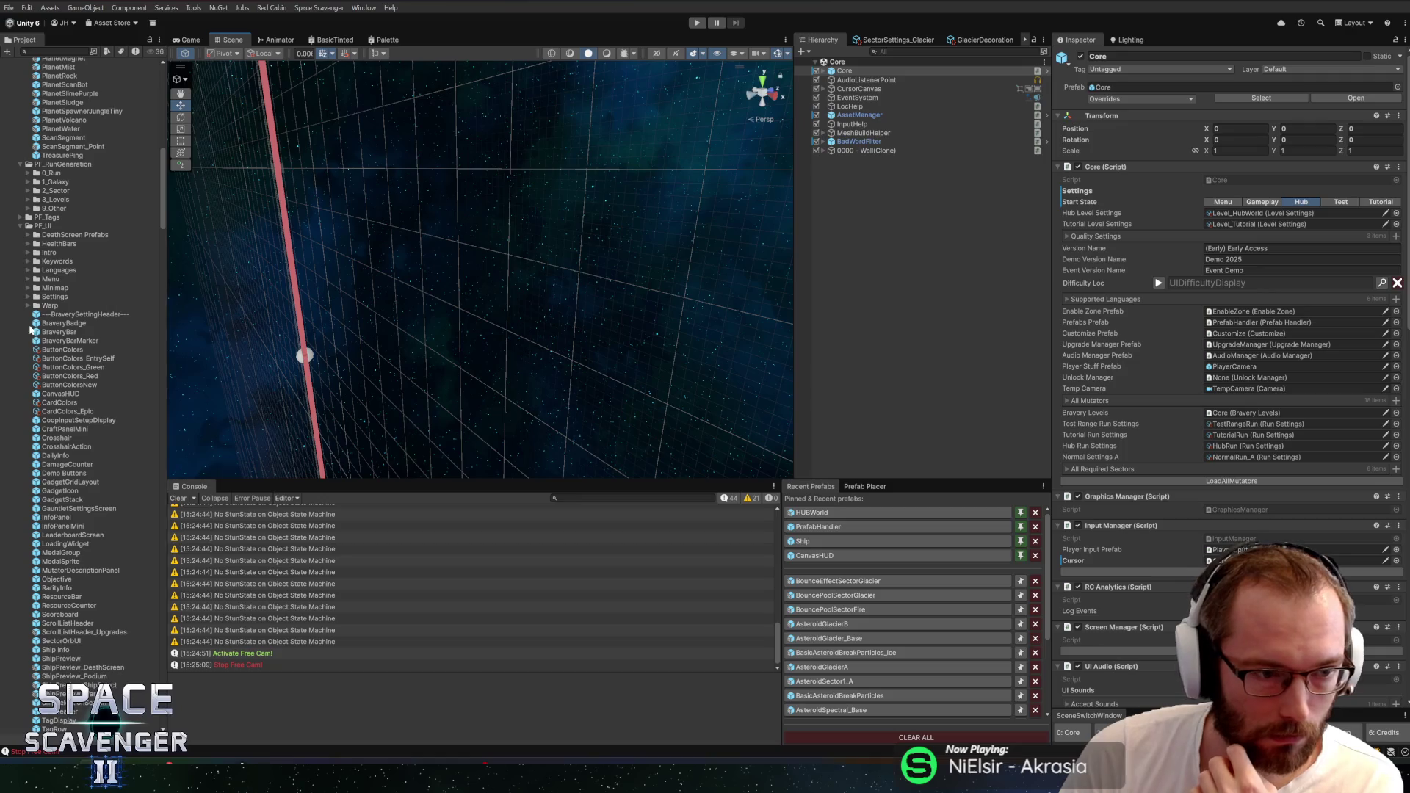
pyautogui.click(66, 321)
pyautogui.doubleClick(66, 321)
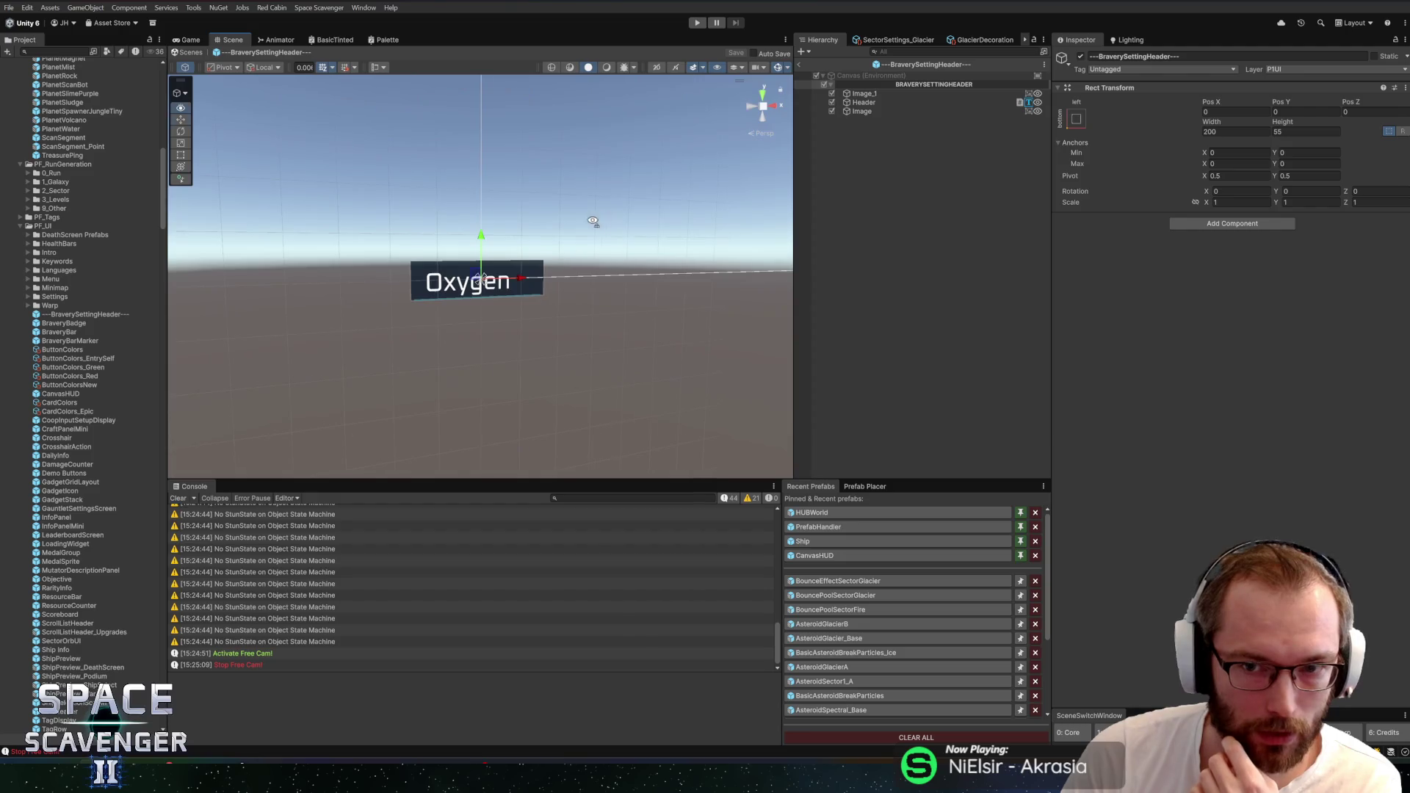
pyautogui.click(72, 313)
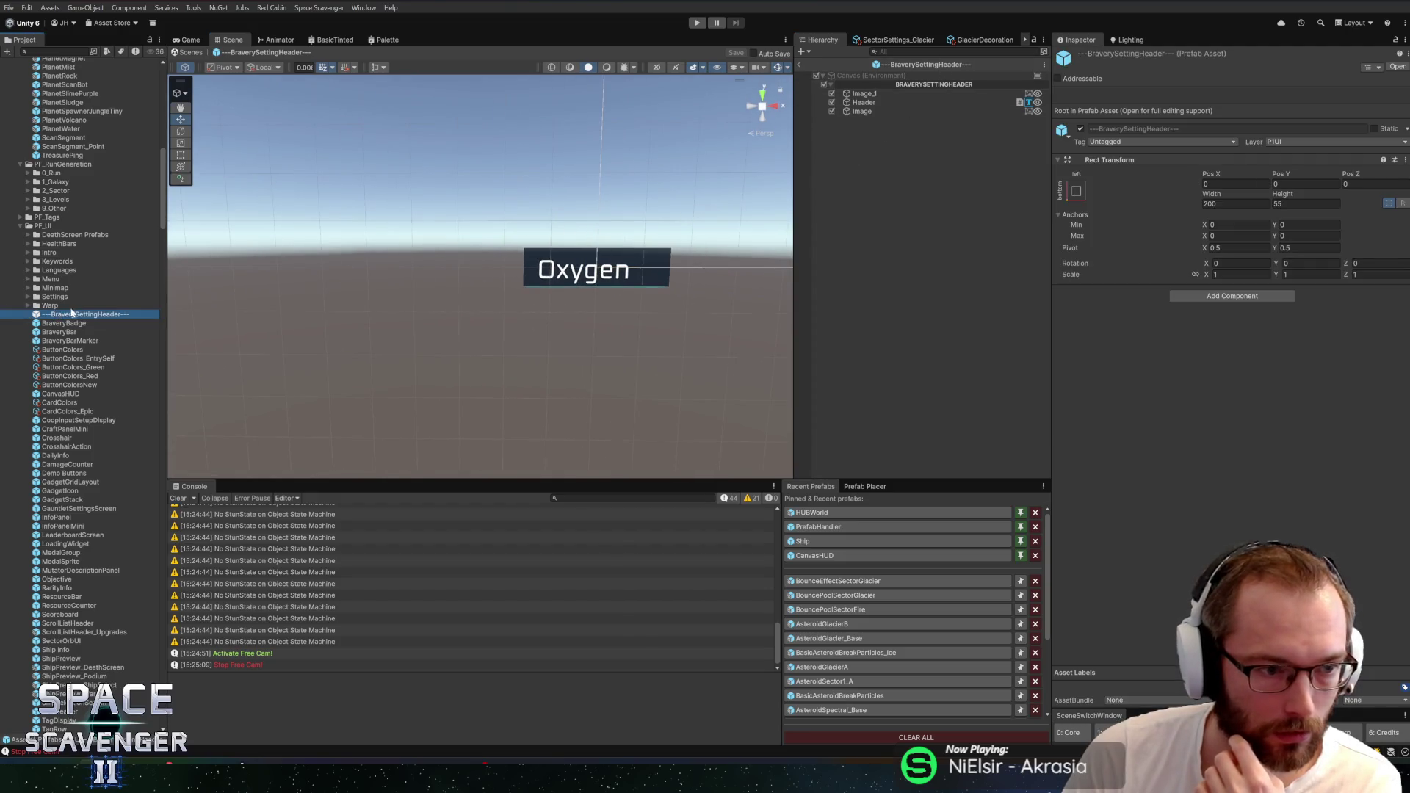
pyautogui.click(800, 66)
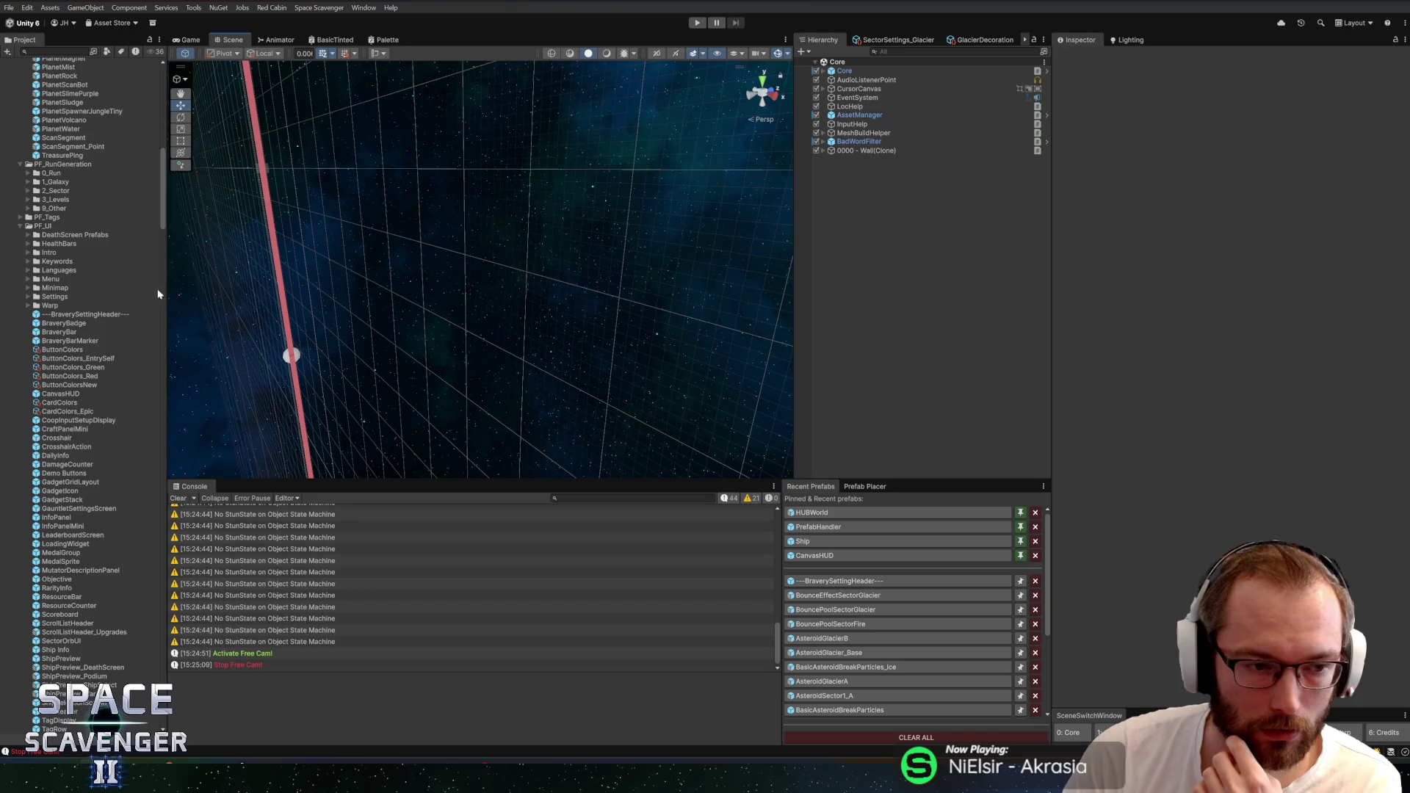
pyautogui.click(37, 324)
# Delete the BraverySettingHeader prefab from the Project window and start play mode
pyautogui.click(63, 315)
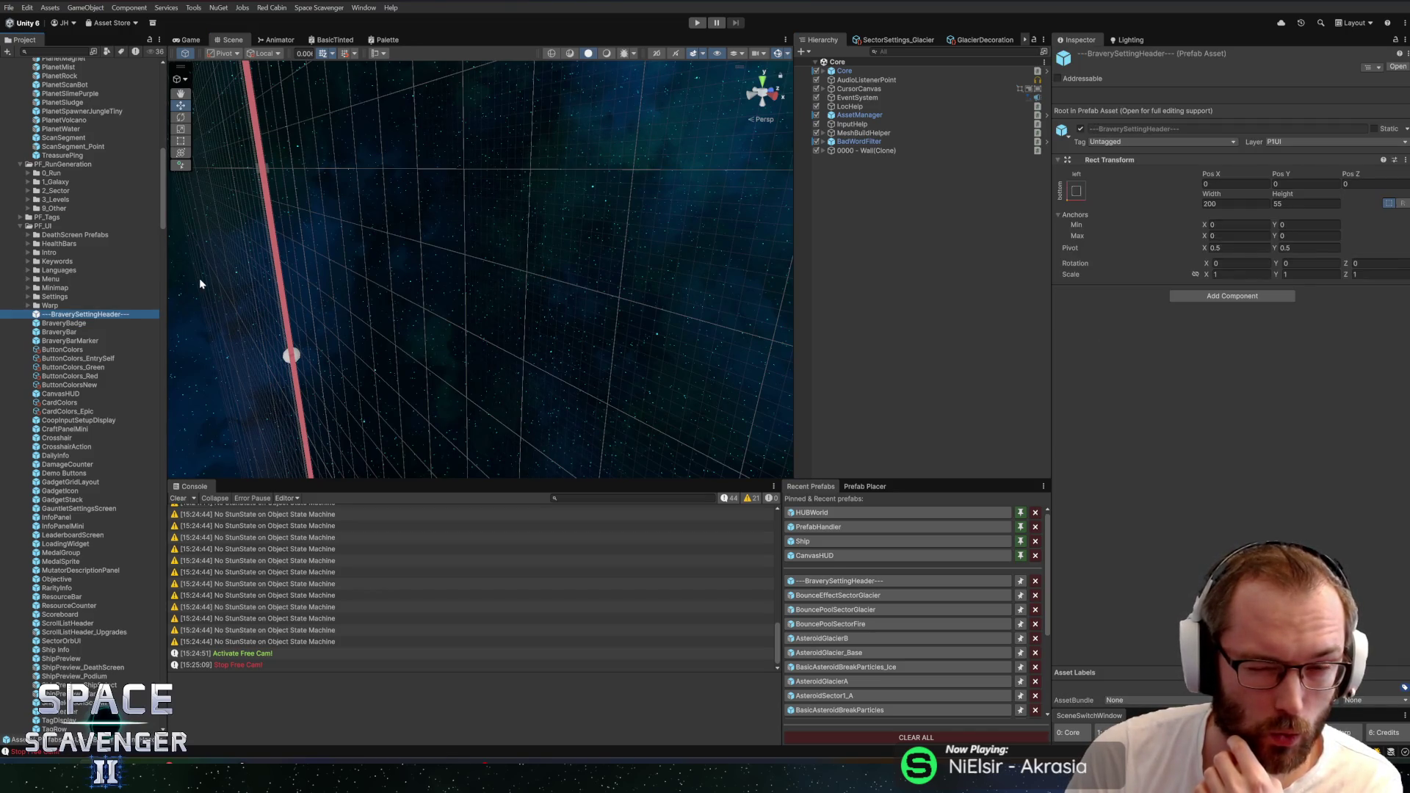
pyautogui.press('w')
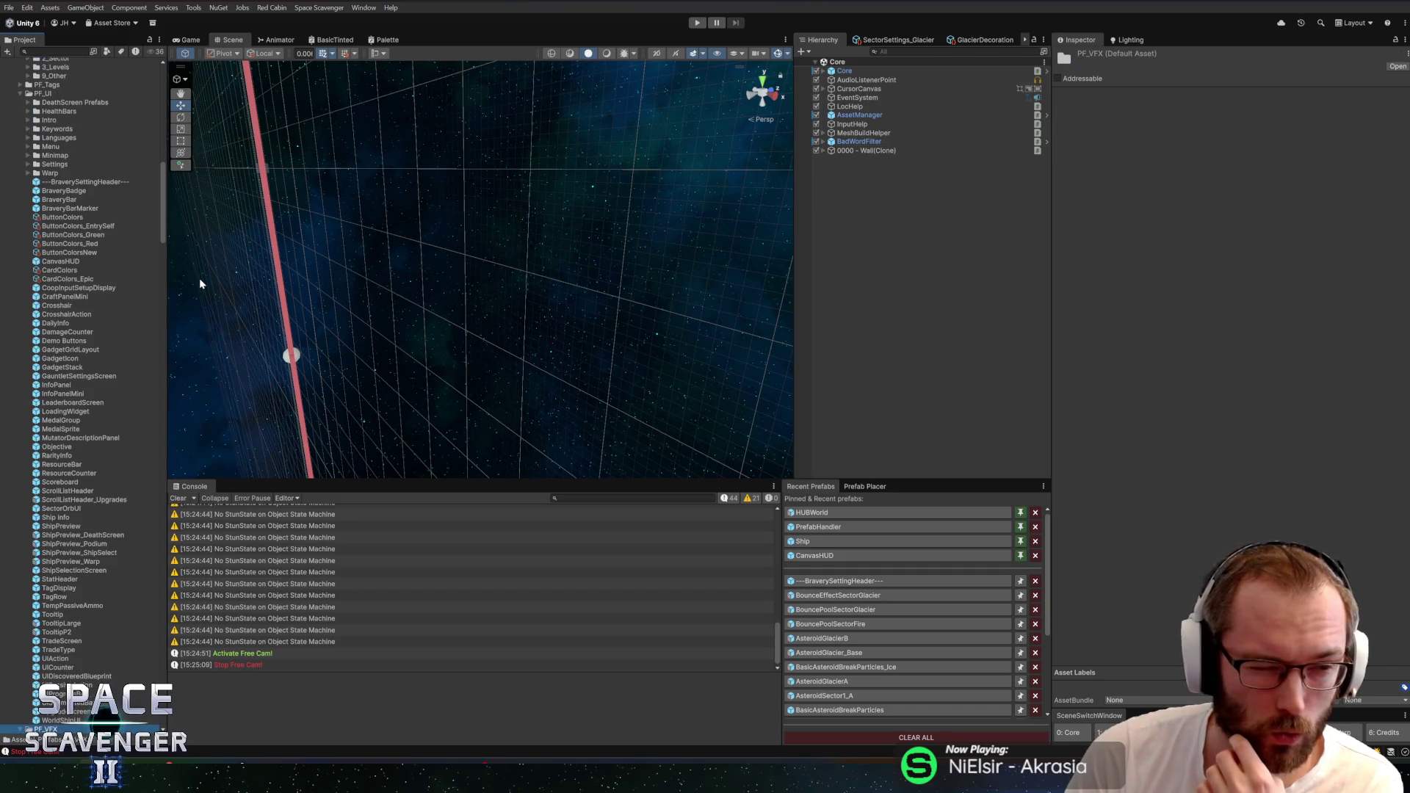
pyautogui.click(32, 183)
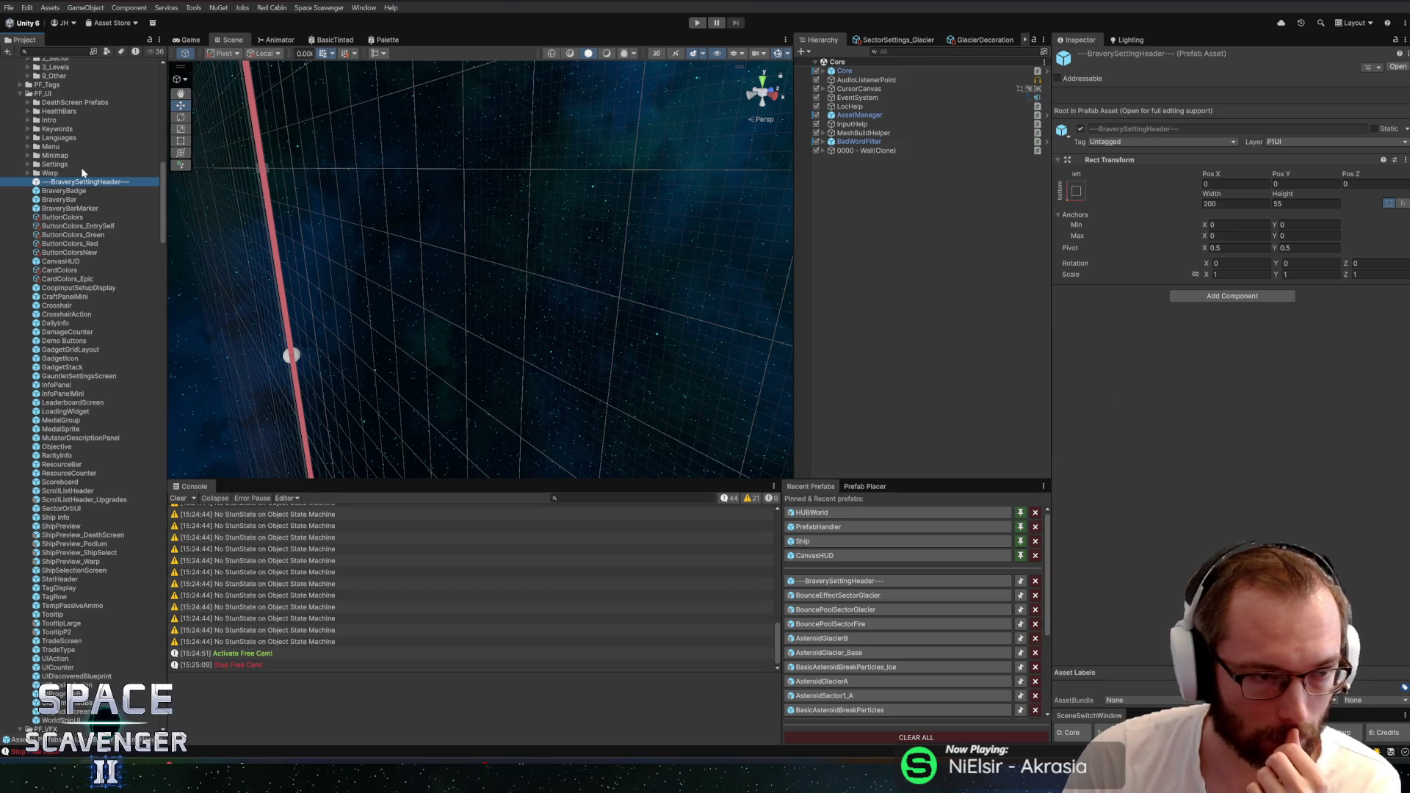
pyautogui.press('Delete')
pyautogui.click(730, 402)
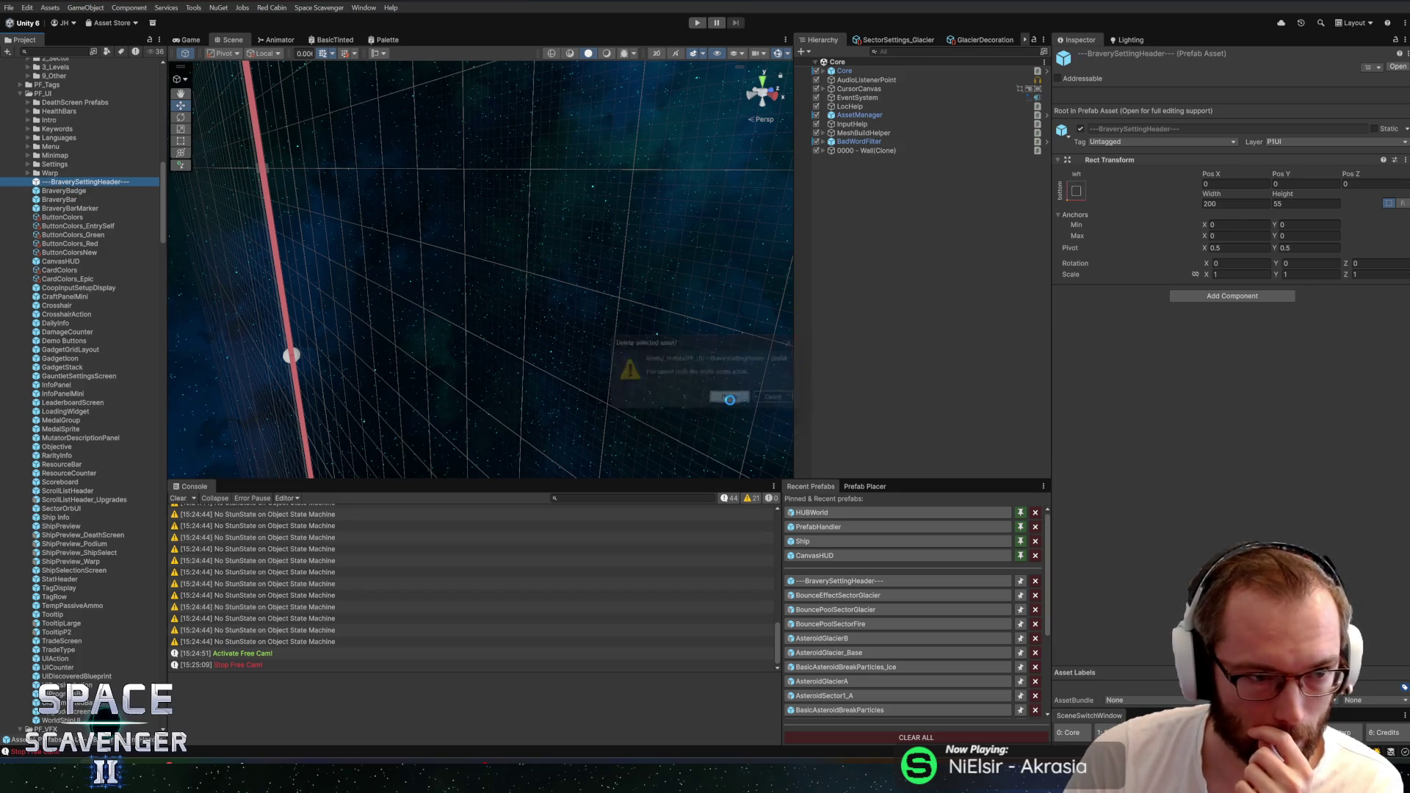
pyautogui.click(696, 24)
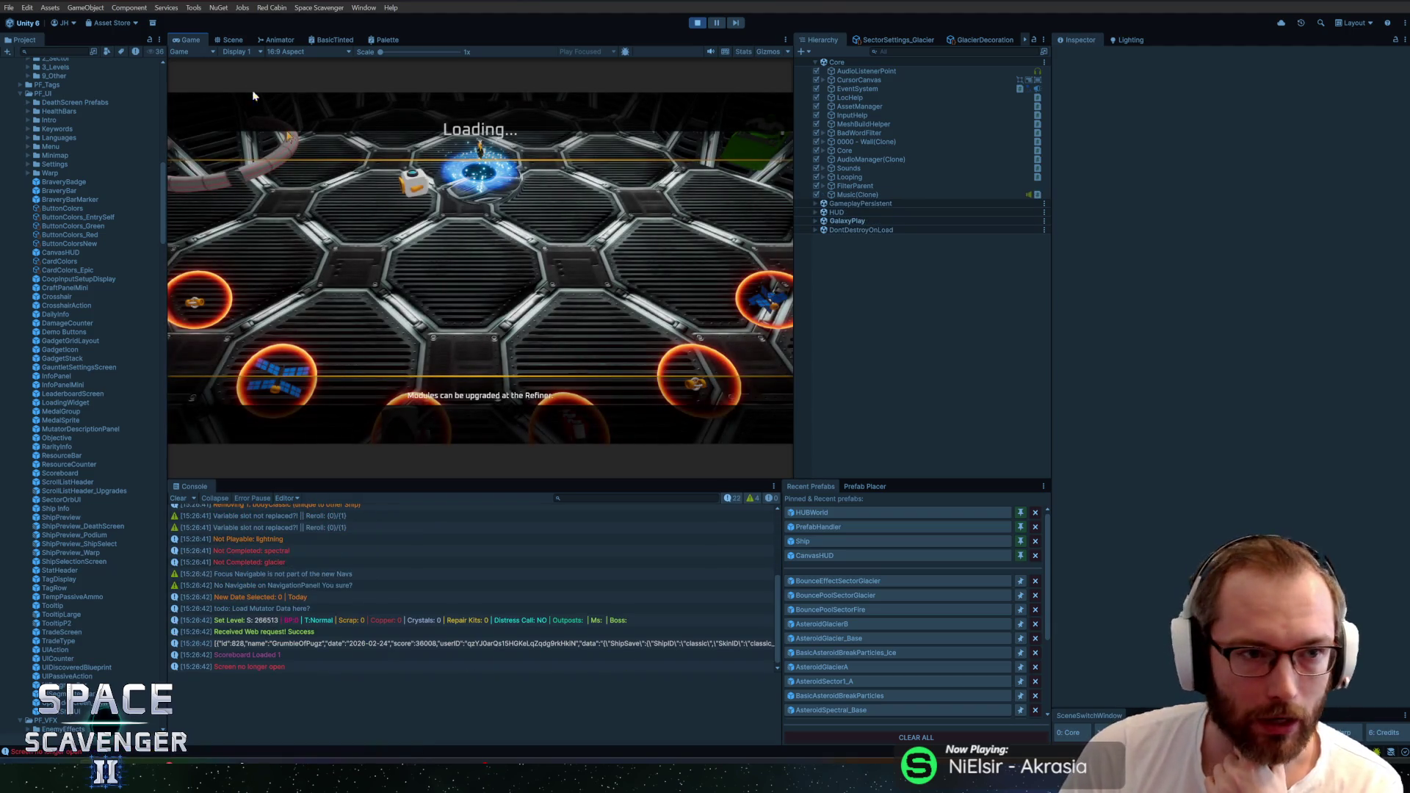
# Maximize the Game view with Shift+Space and shoot down an enemy in the icy asteroid field
pyautogui.hotkey('shift', 'space')
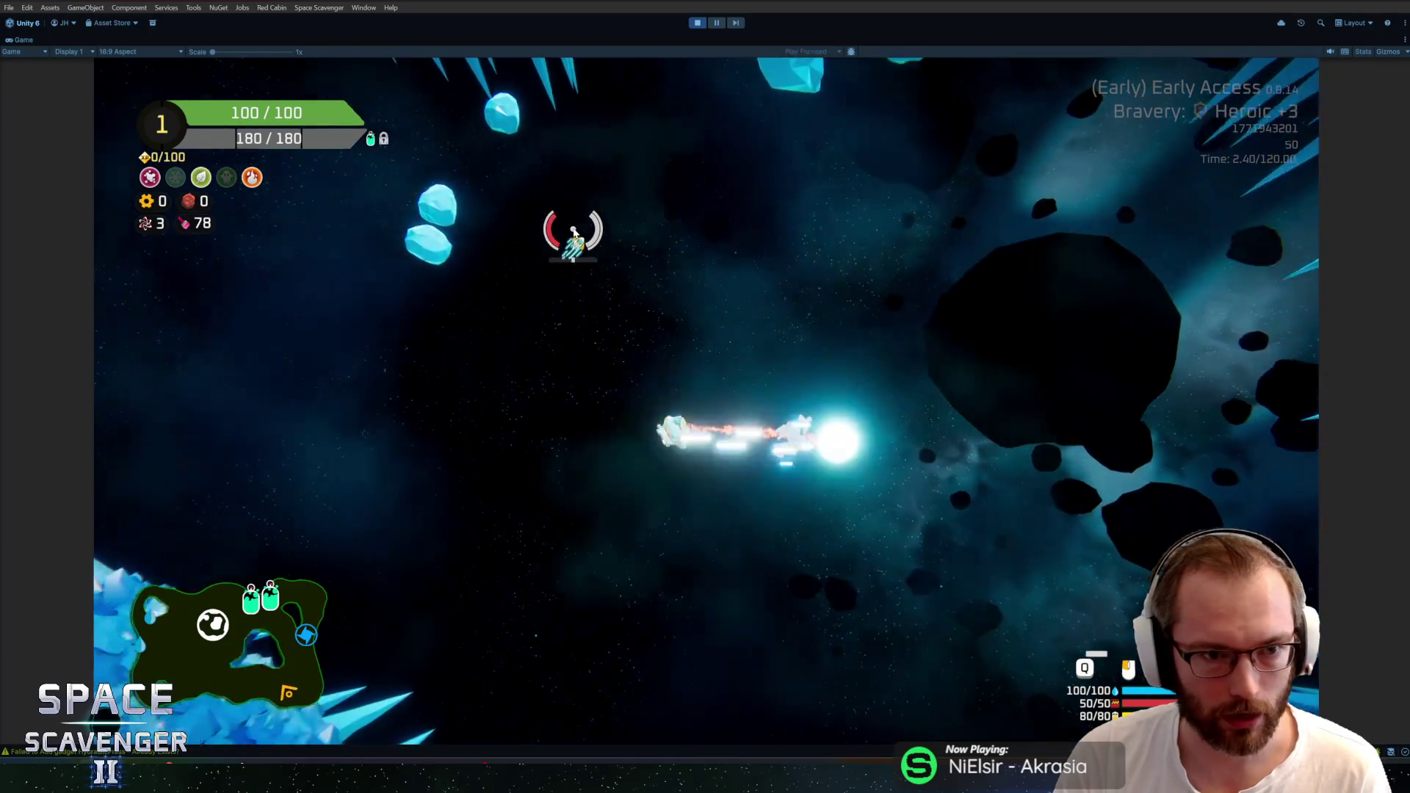
pyautogui.click(873, 195)
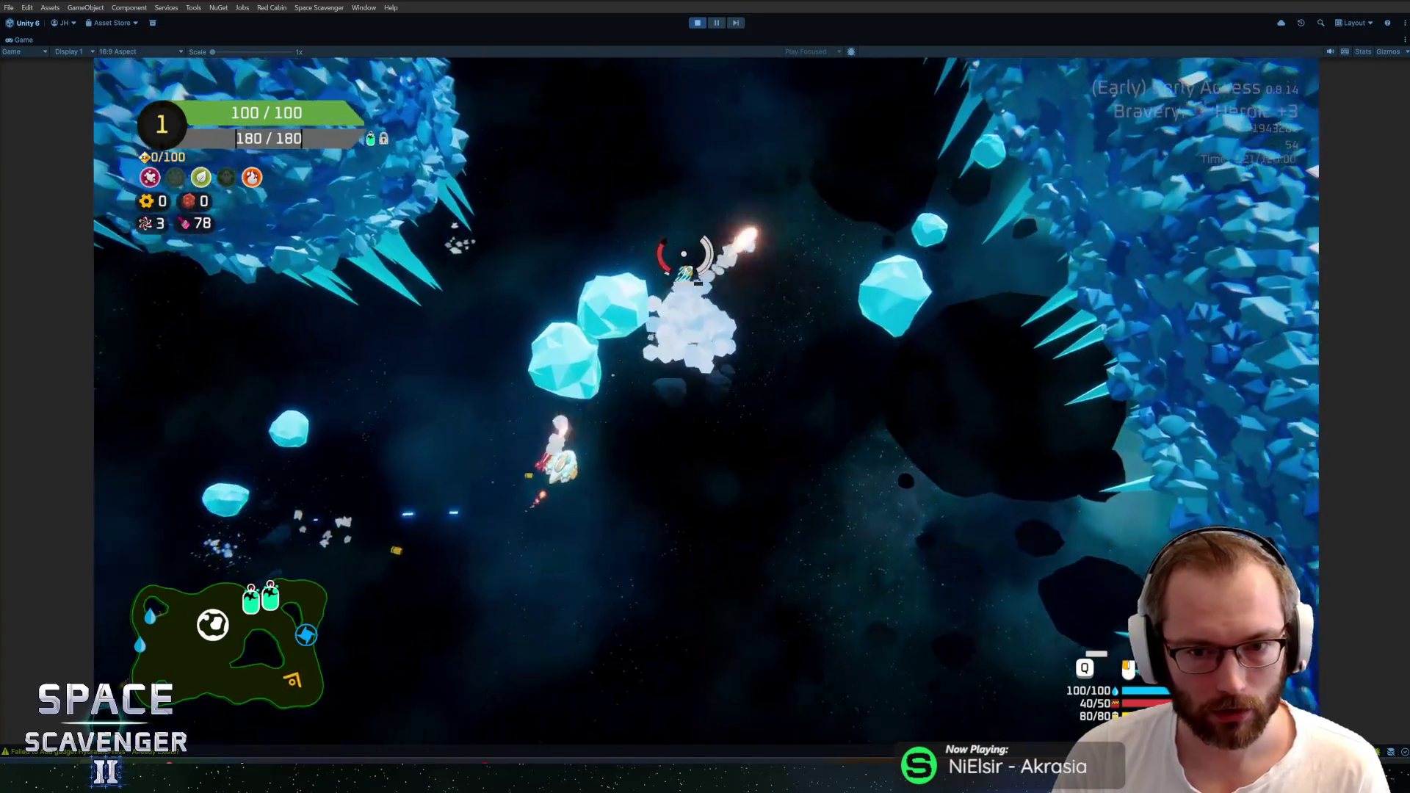
pyautogui.click(577, 252)
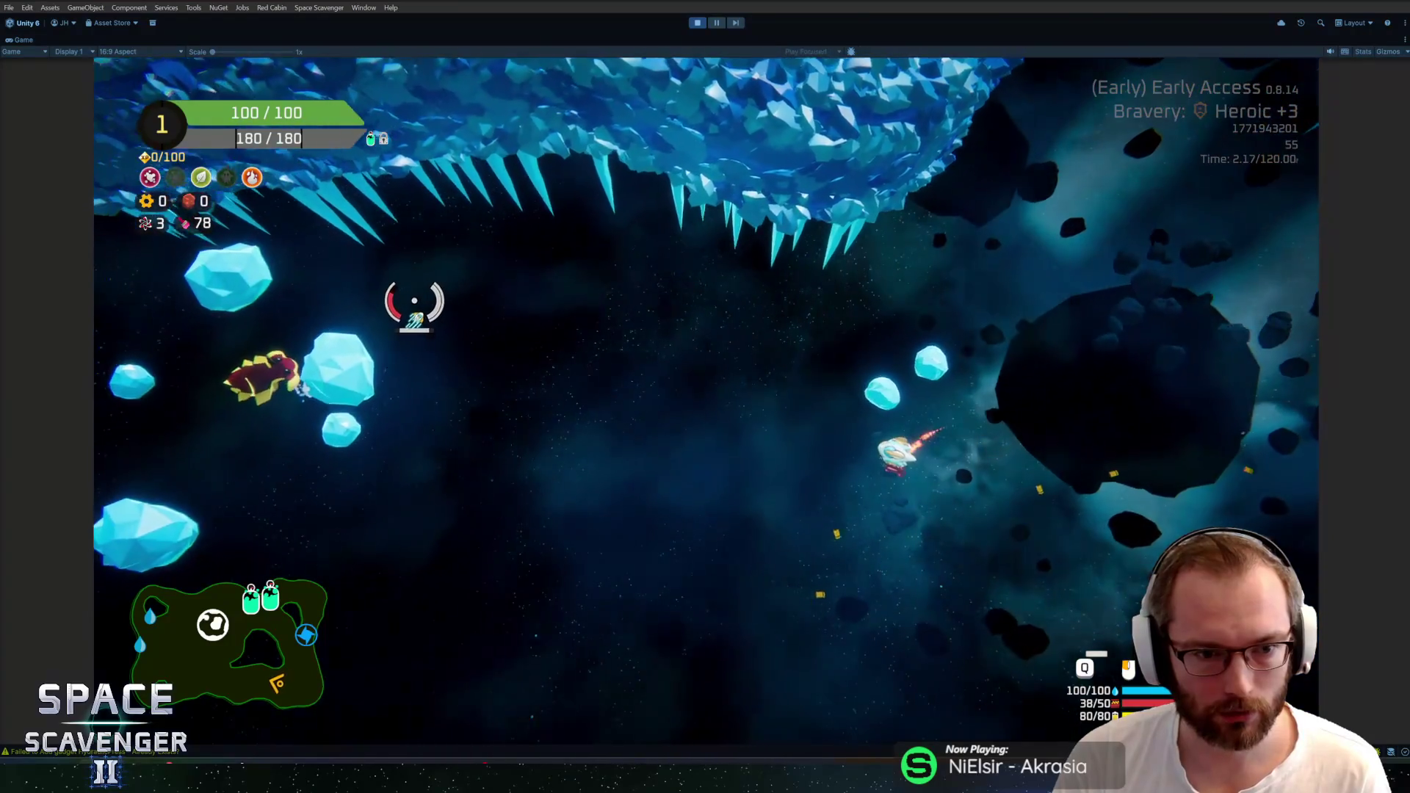
pyautogui.click(446, 276)
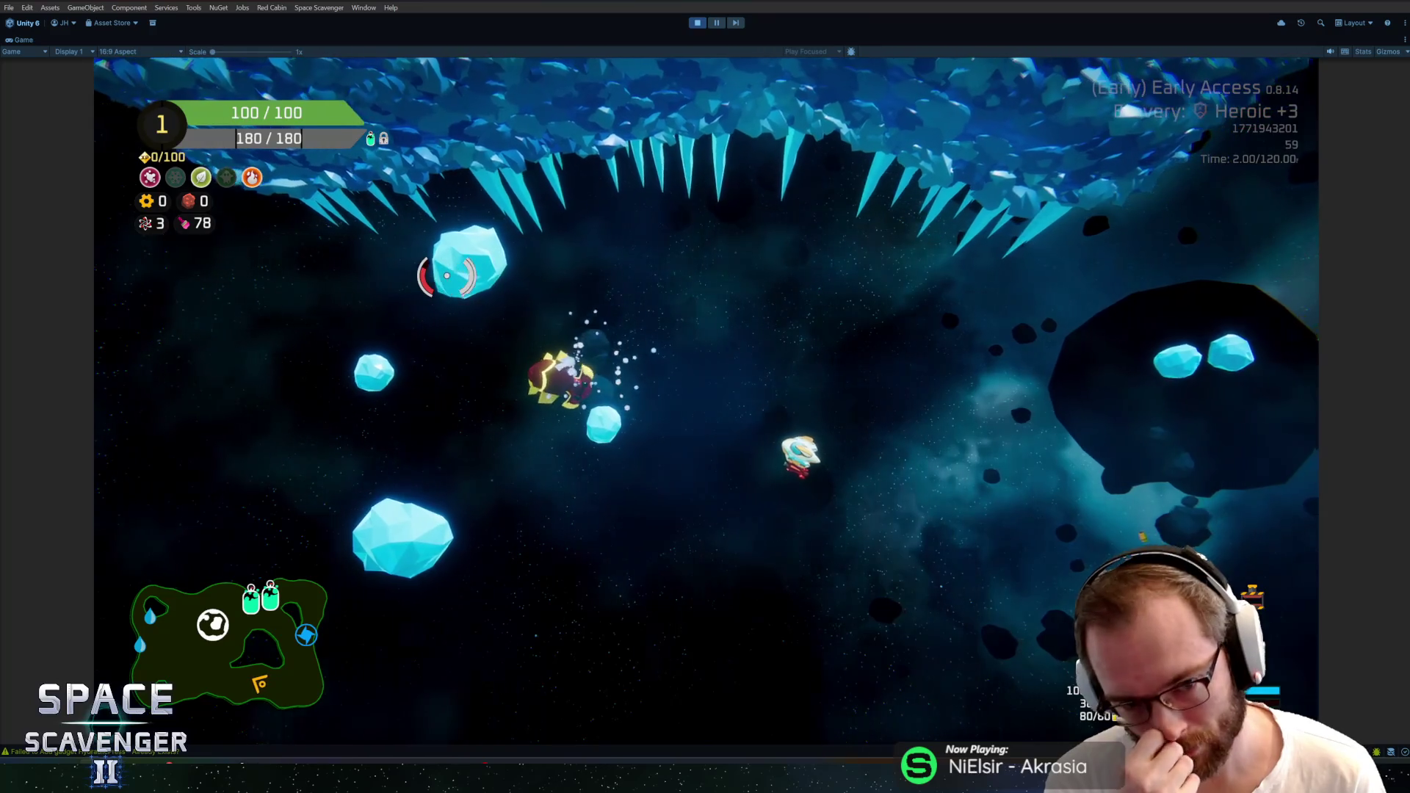
pyautogui.press('space')
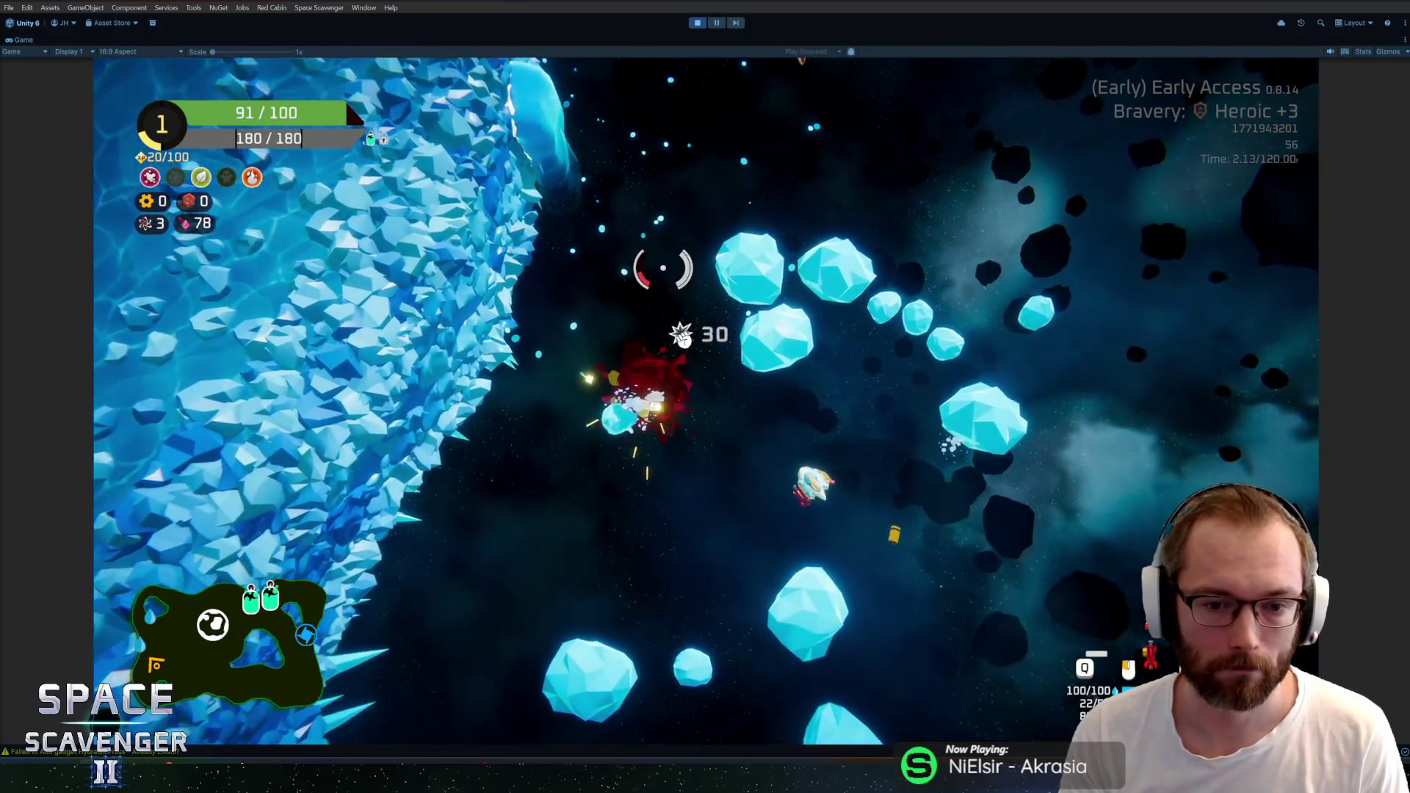
# Fly the ship briefly, then stop play mode with Ctrl+P to restore the editor panels
pyautogui.press('w')
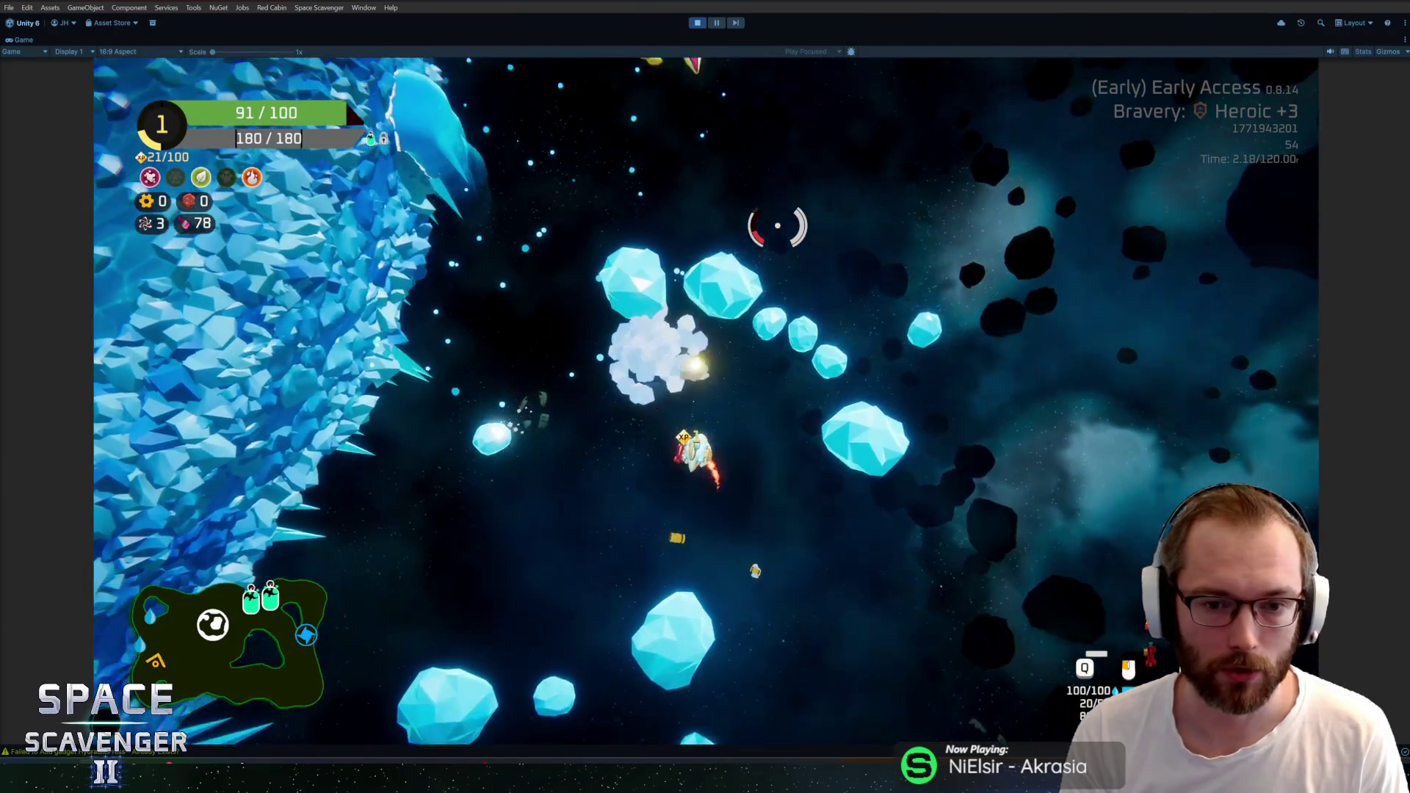
pyautogui.hotkey('ctrl', 'p')
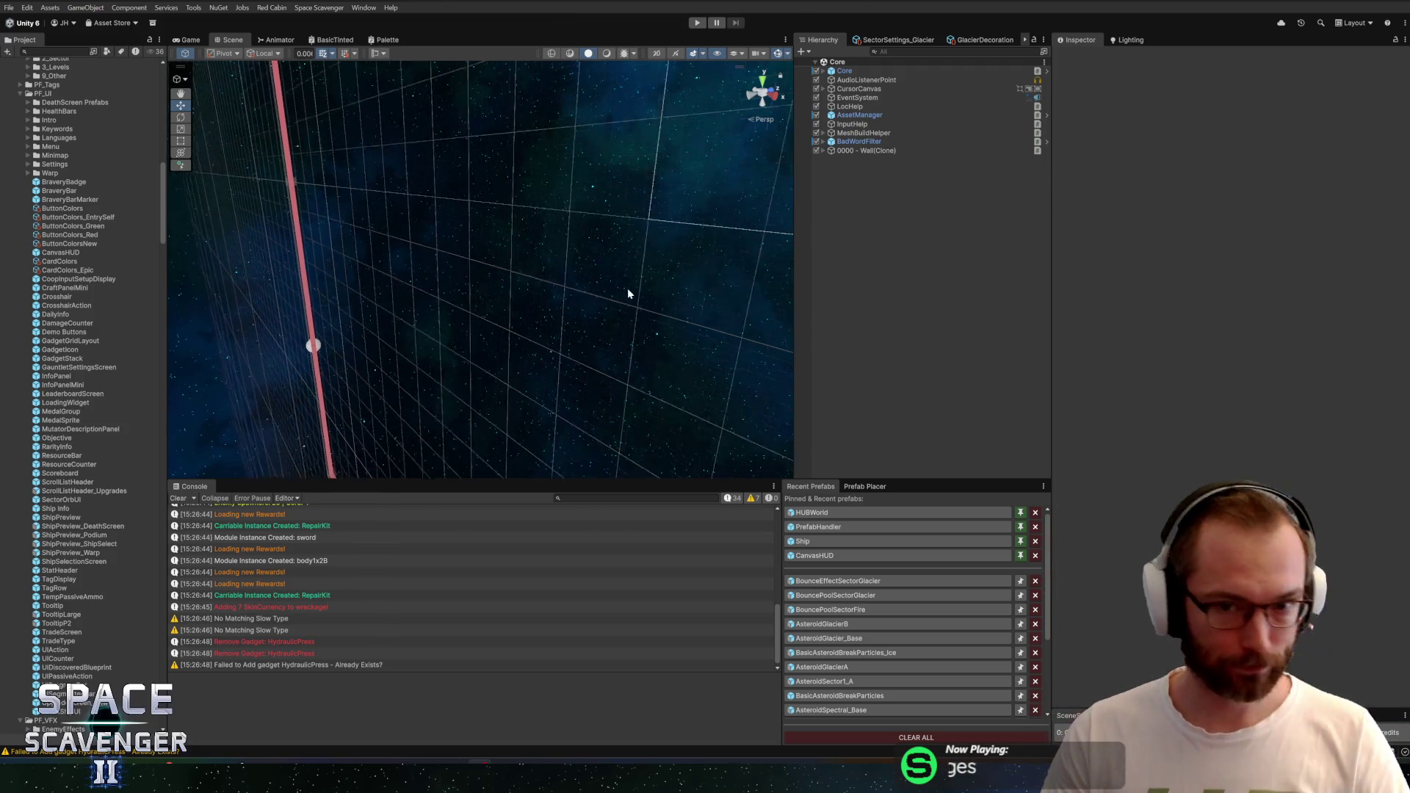
# Commit the two-file prefab deletion to master as 'Removed BraveryHeader prefab' and push to origin
pyautogui.rightClick(511, 238)
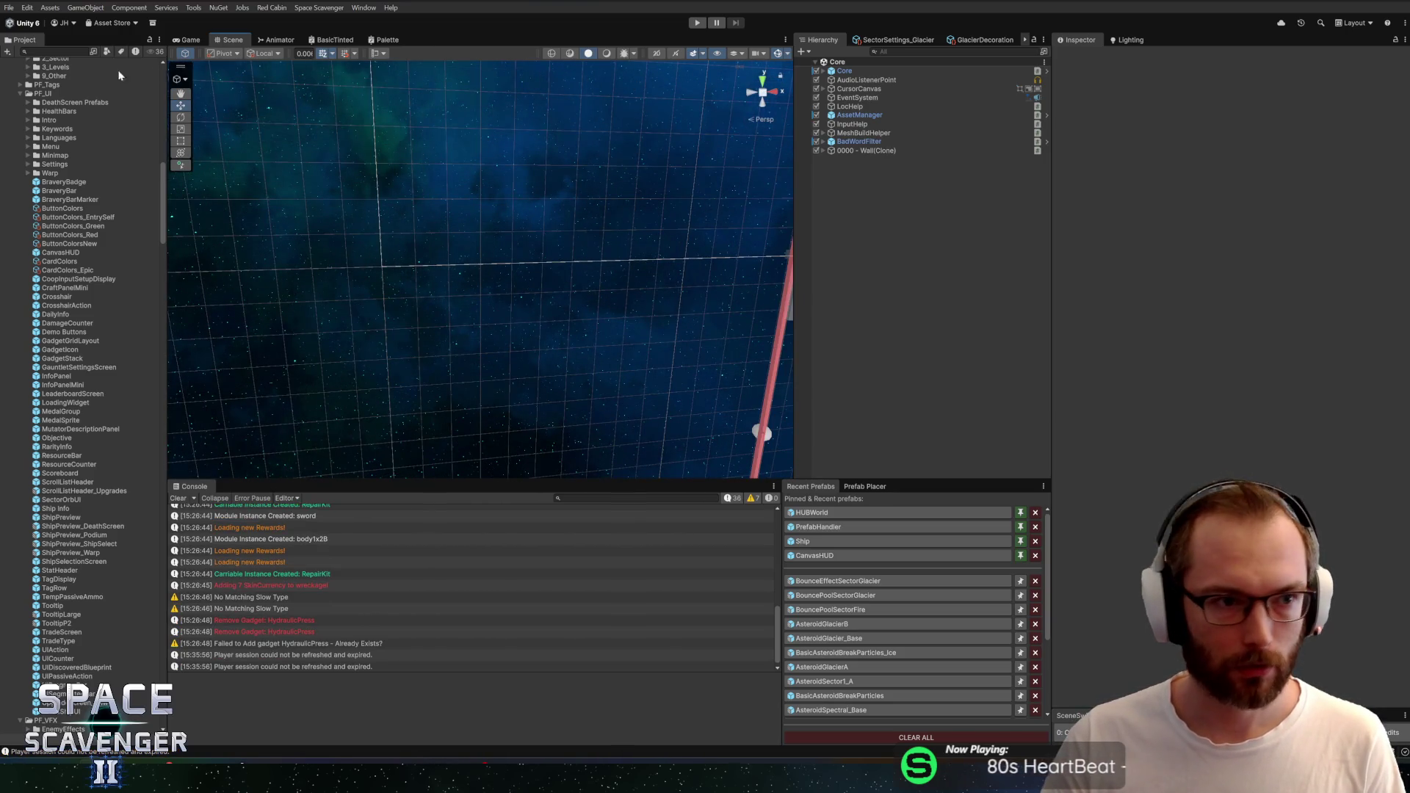
pyautogui.hotkey('alt', 'Tab')
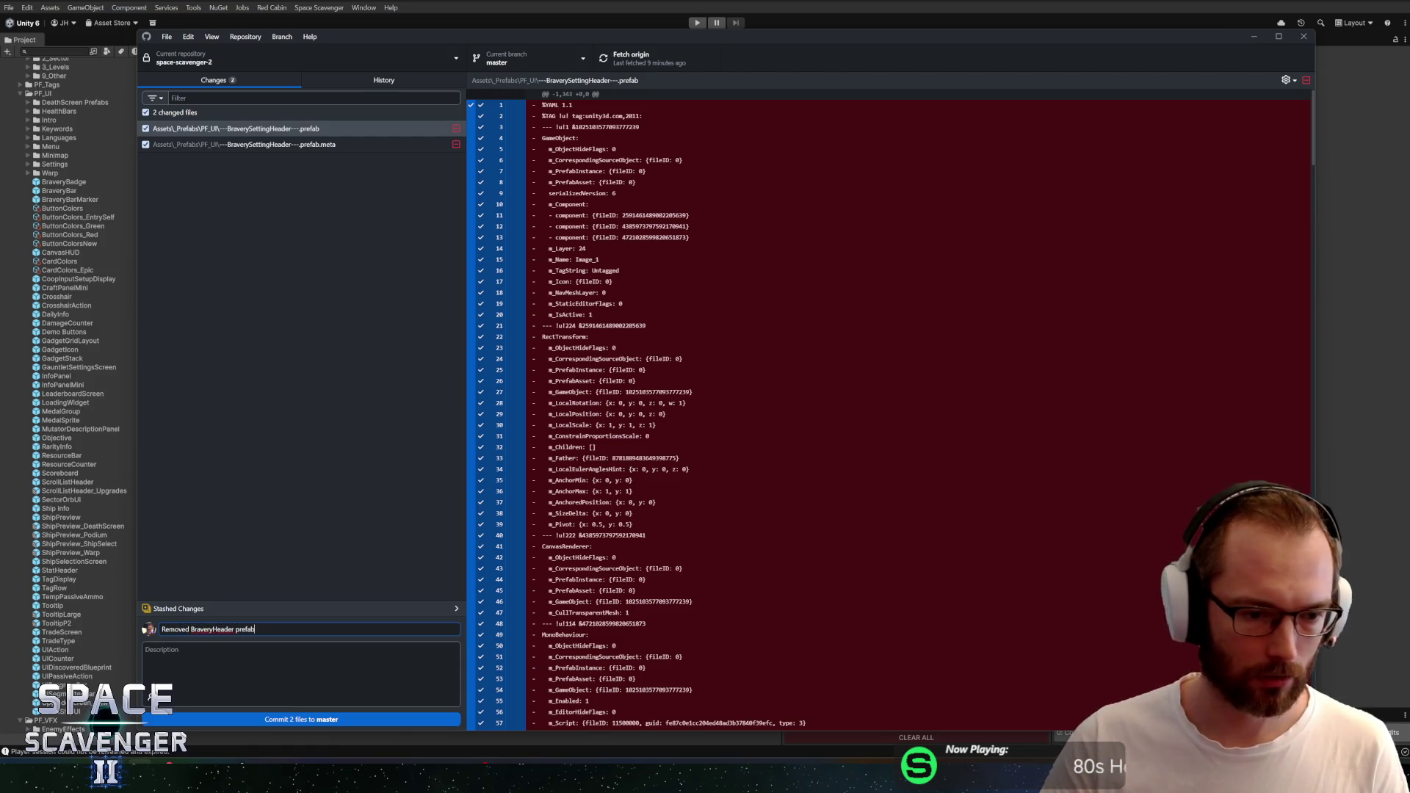
pyautogui.click(659, 67)
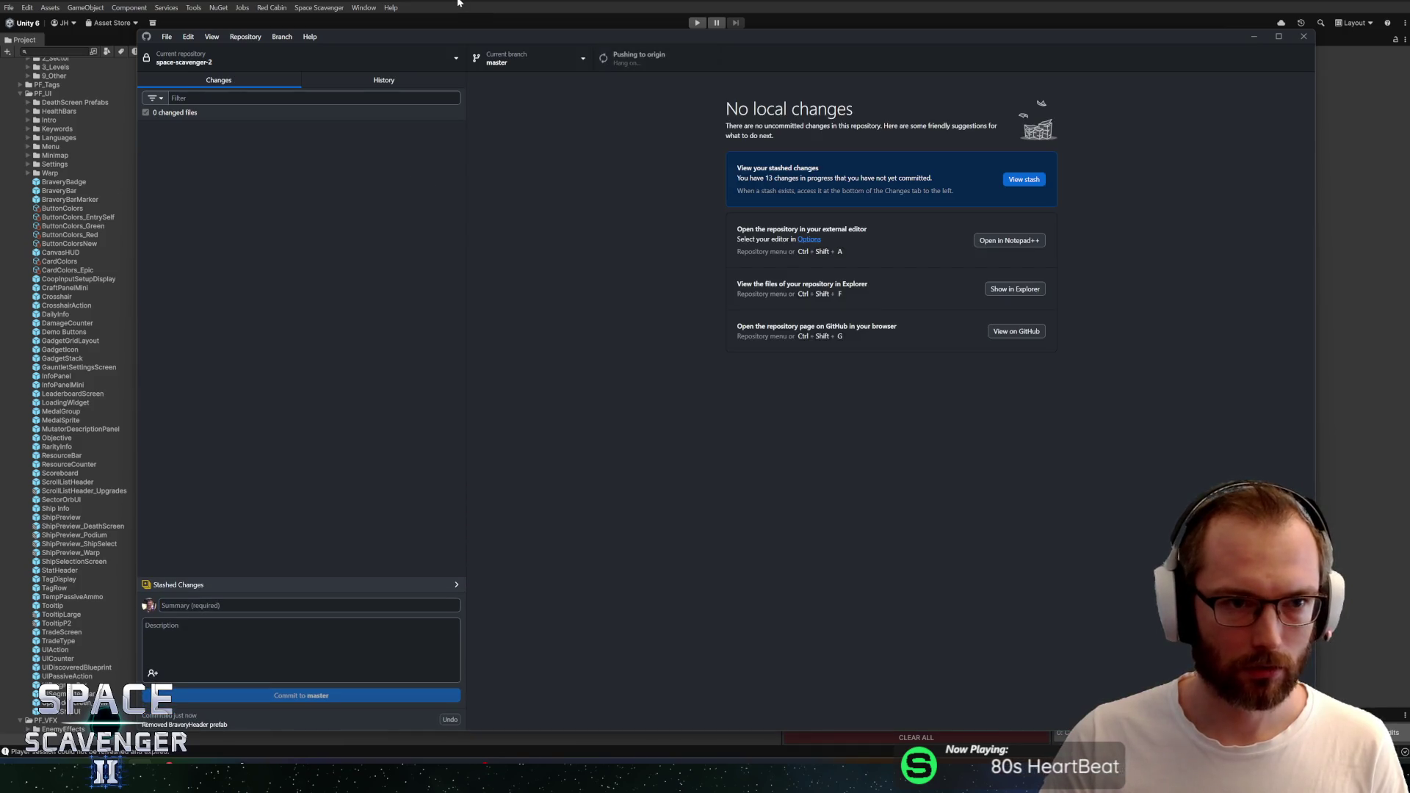
pyautogui.click(44, 224)
pyautogui.scroll(5, 38, 222)
# Collapse the PF_RunGeneration, PF_UI, PF_VFX and PF_Warp folders in the Project panel
pyautogui.click(39, 231)
pyautogui.press('Left')
pyautogui.click(40, 249)
pyautogui.press('Left')
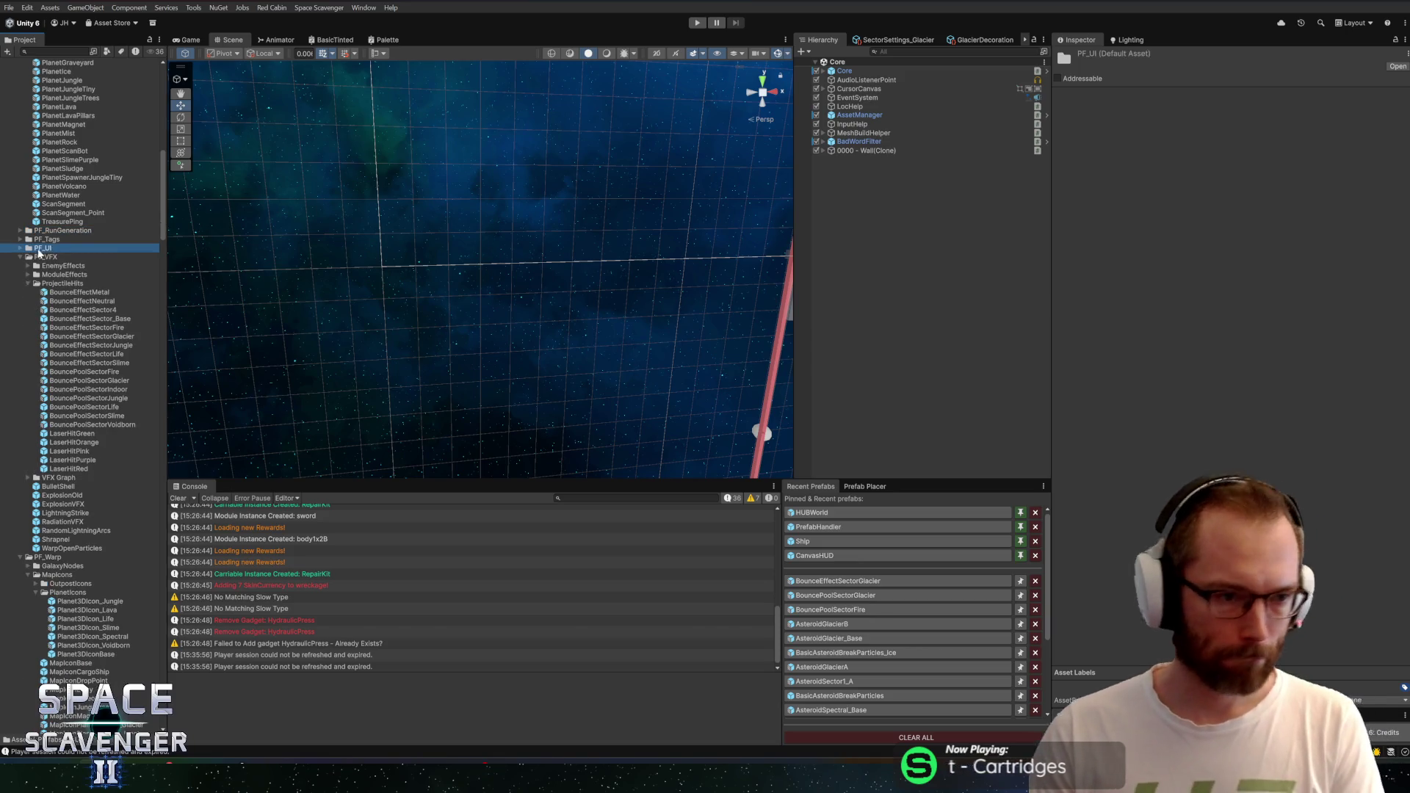
pyautogui.click(43, 256)
pyautogui.press('Left')
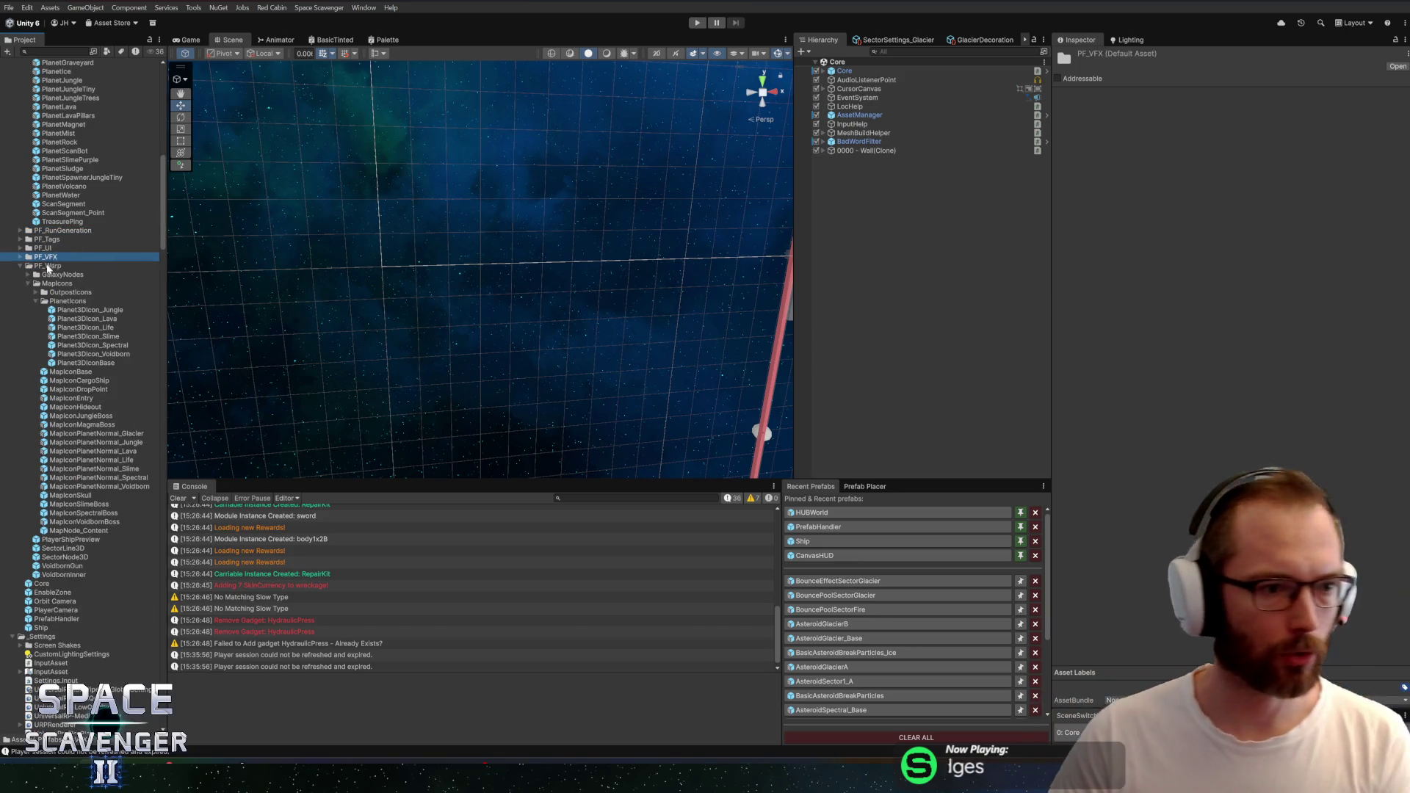
pyautogui.click(50, 265)
pyautogui.press('Left')
# Collapse the Rock, Ice, Graveyard, PF_Planets, Sectors and PF_Level folders
pyautogui.scroll(10, 98, 279)
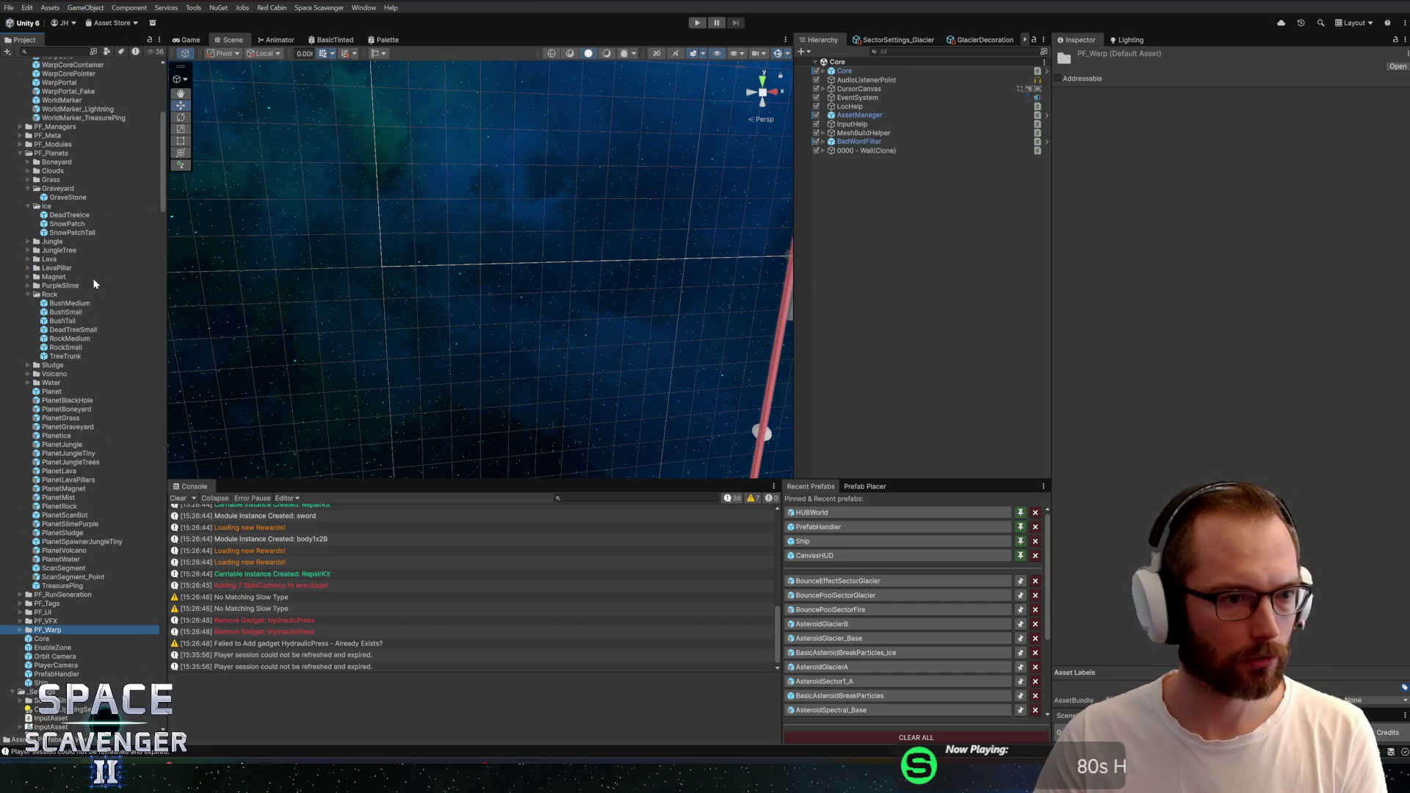
pyautogui.click(74, 295)
pyautogui.press('Left')
pyautogui.click(54, 208)
pyautogui.press('Left')
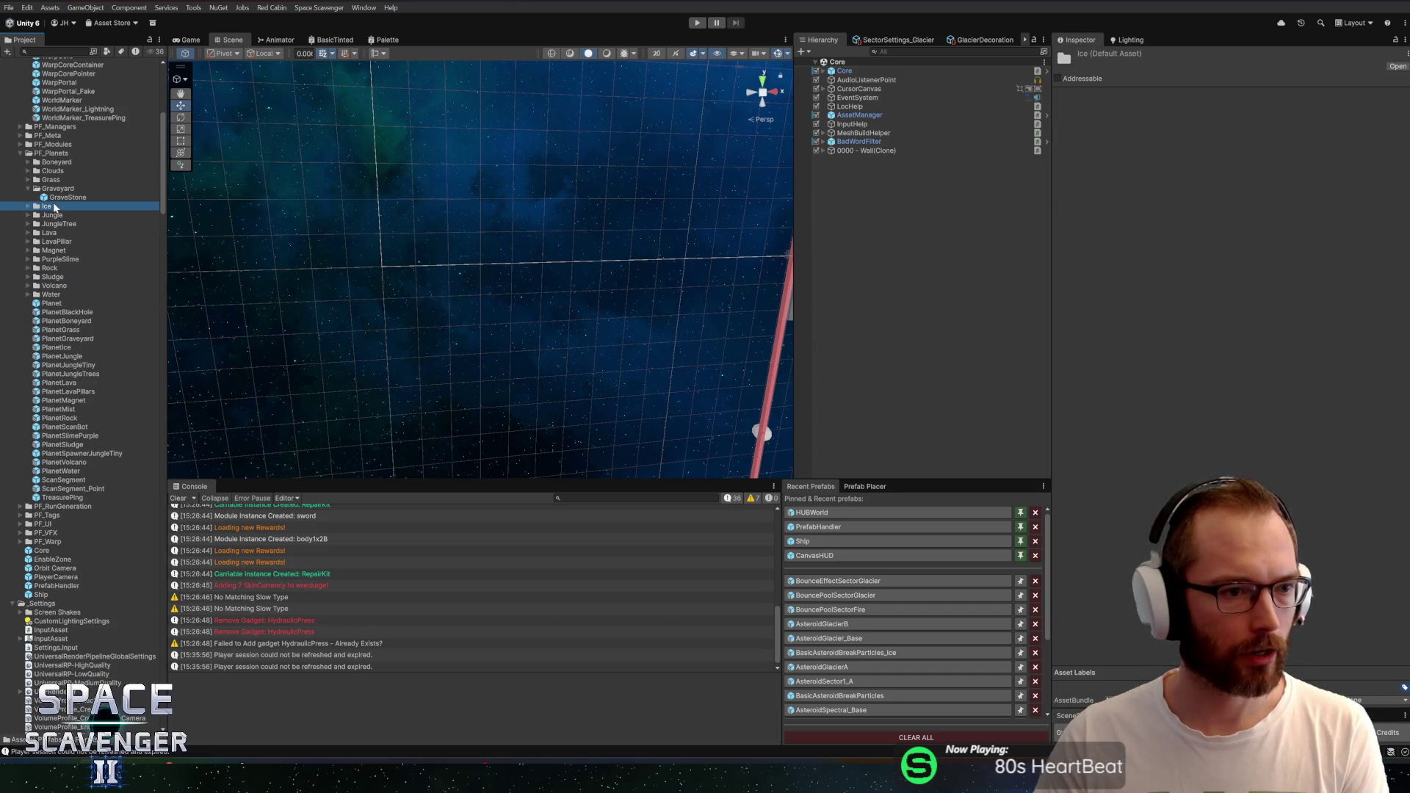
pyautogui.click(57, 191)
pyautogui.press('Left')
pyautogui.scroll(5, 64, 193)
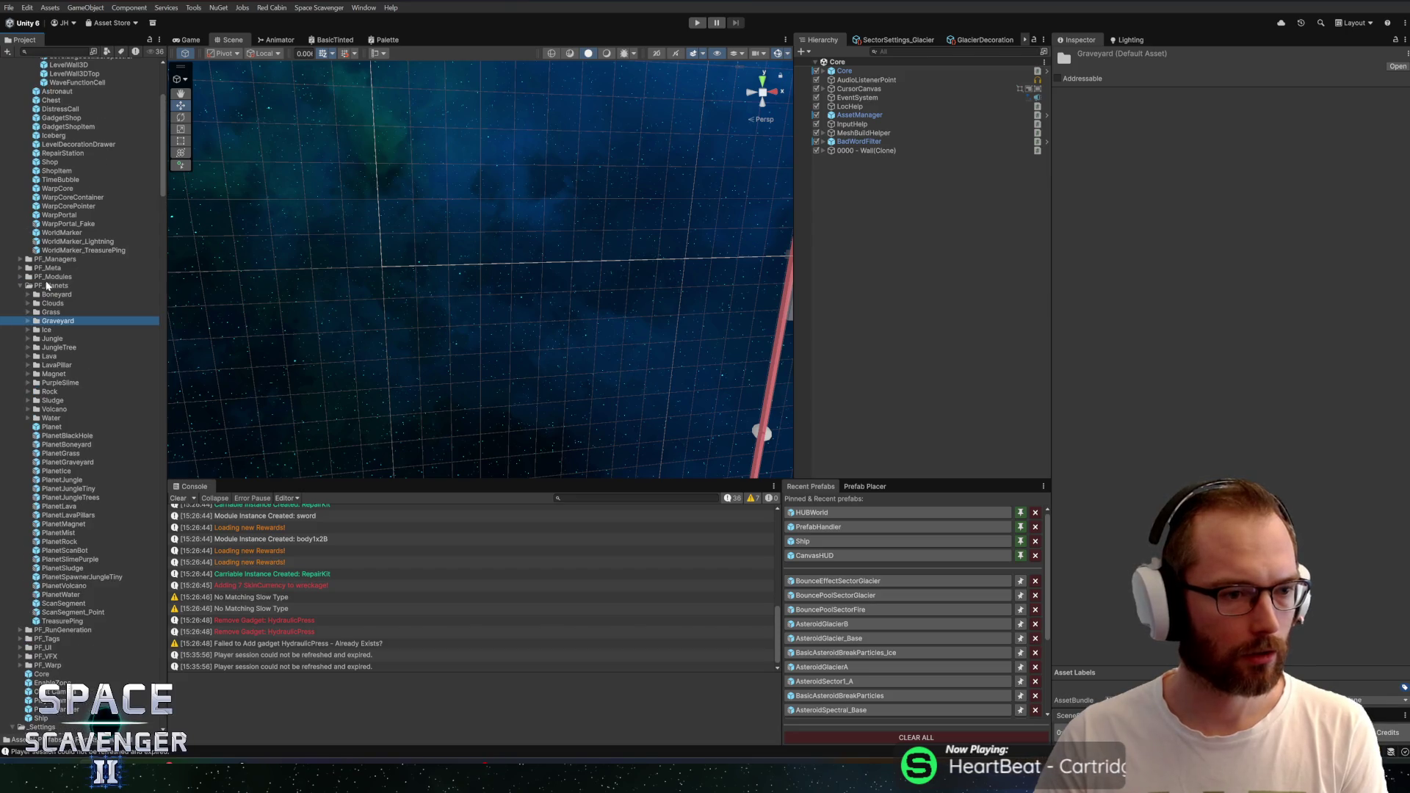
pyautogui.click(46, 285)
pyautogui.press('Left')
pyautogui.scroll(6, 59, 285)
pyautogui.click(43, 215)
pyautogui.press('Left')
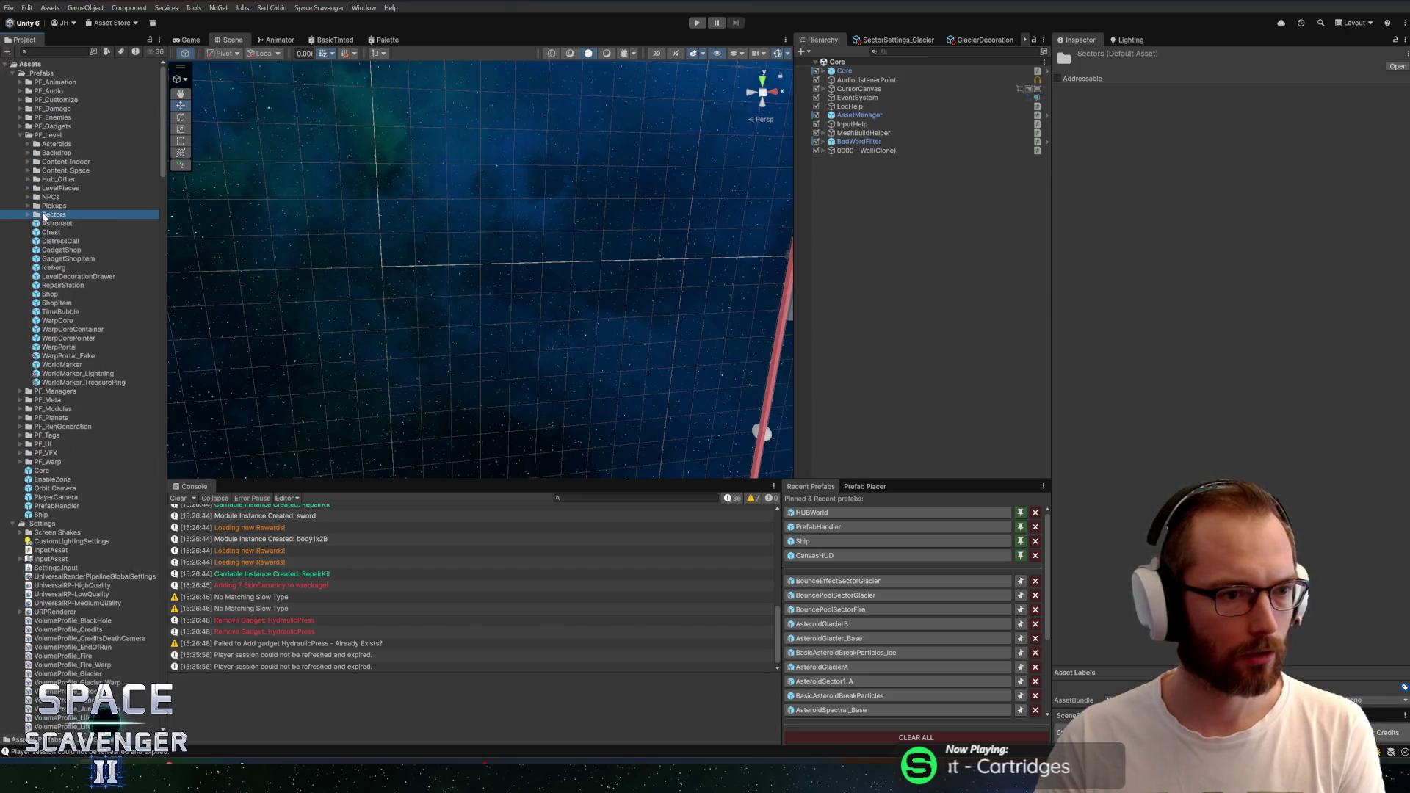
pyautogui.click(53, 136)
pyautogui.press('Left')
# Create a new folder named A_Glacier inside PF_Enemies
pyautogui.click(52, 119)
pyautogui.press('Right')
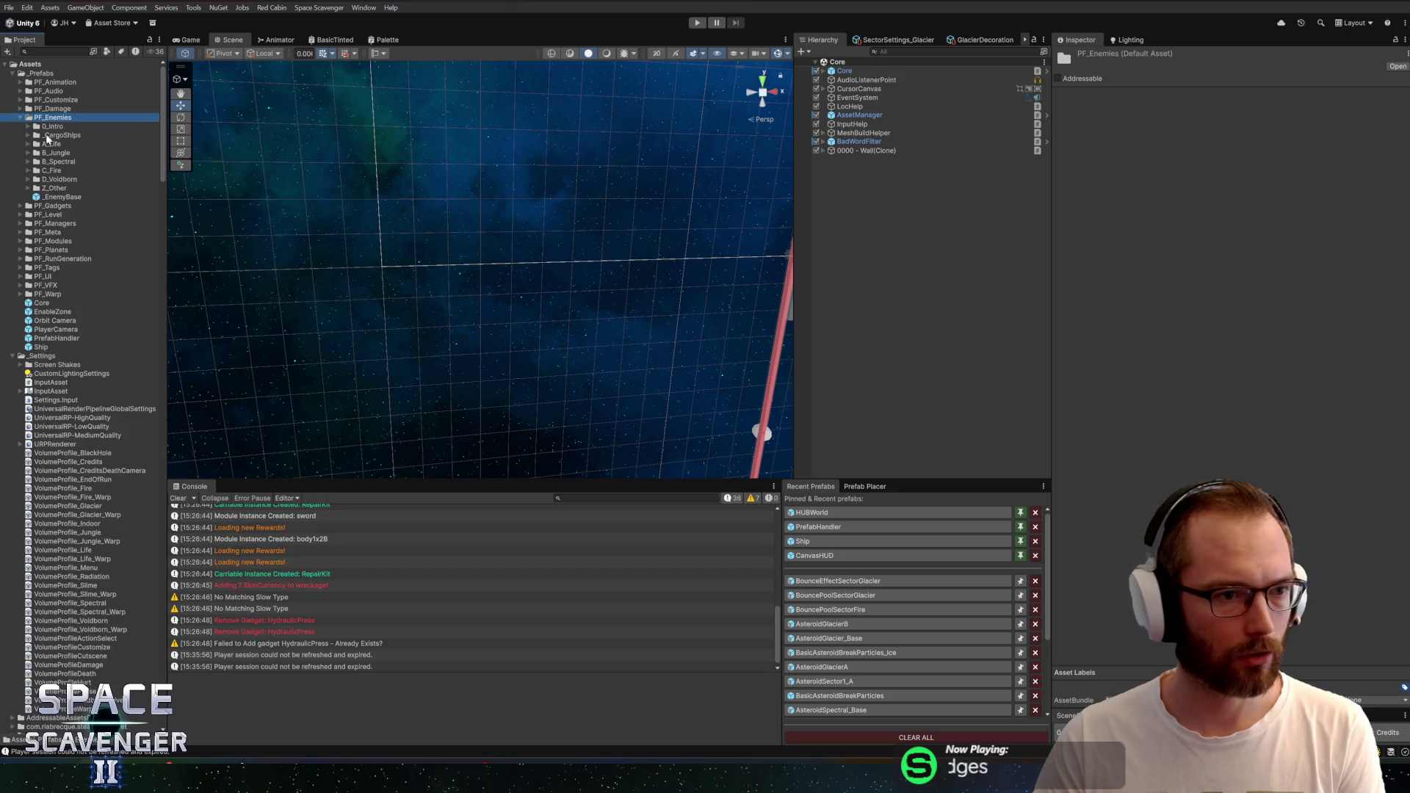
pyautogui.rightClick(56, 128)
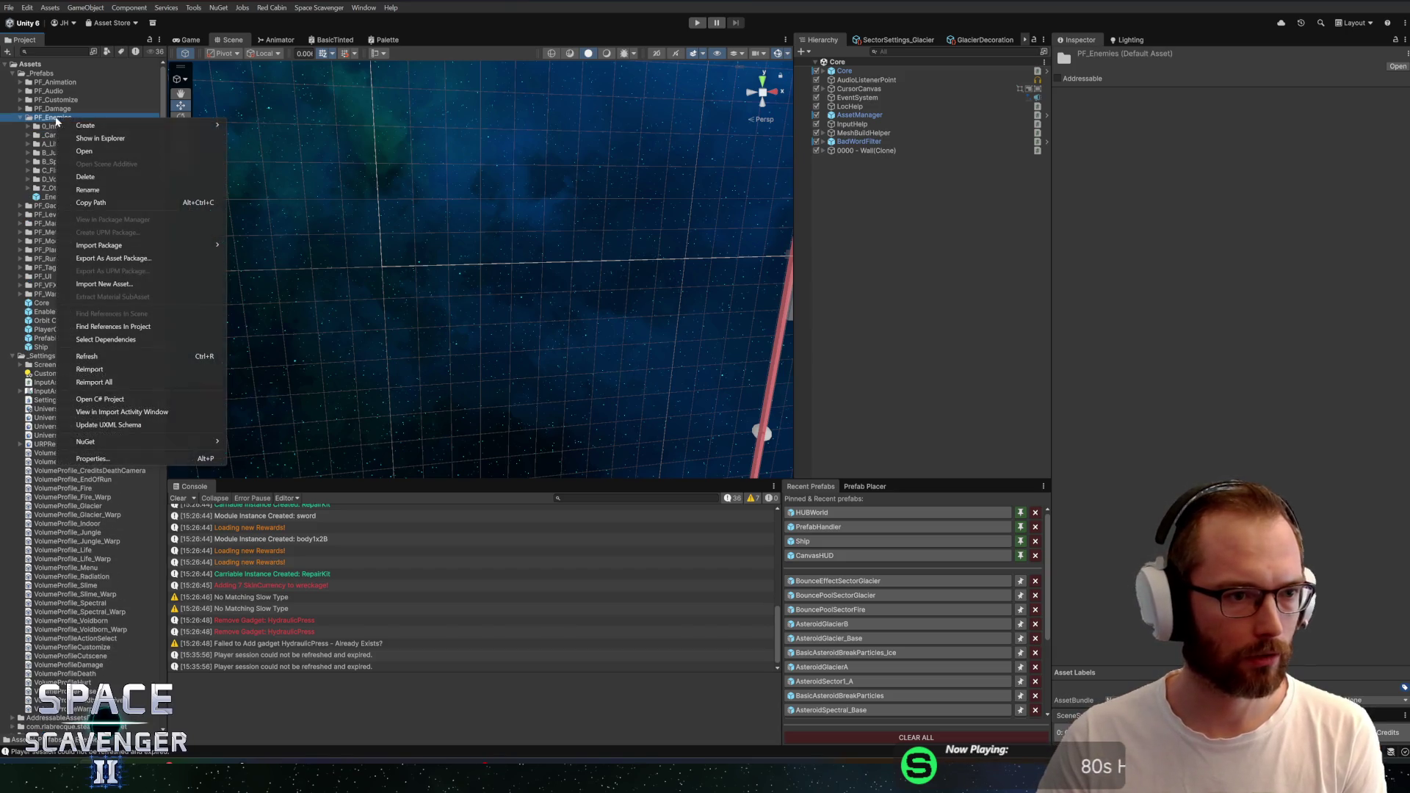
pyautogui.moveTo(68, 127)
pyautogui.click(256, 129)
pyautogui.write('A')
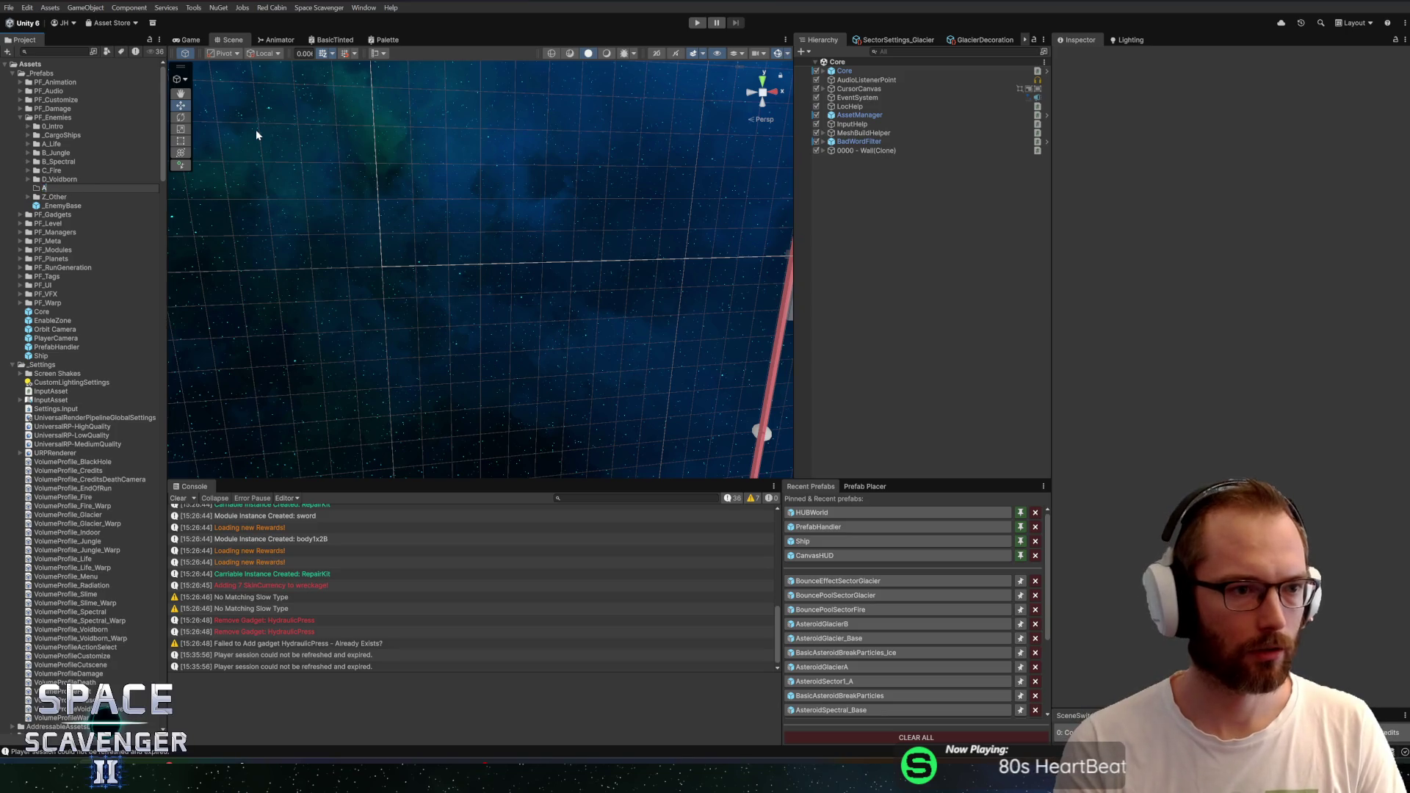
pyautogui.write('_Glacier')
pyautogui.press('Return')
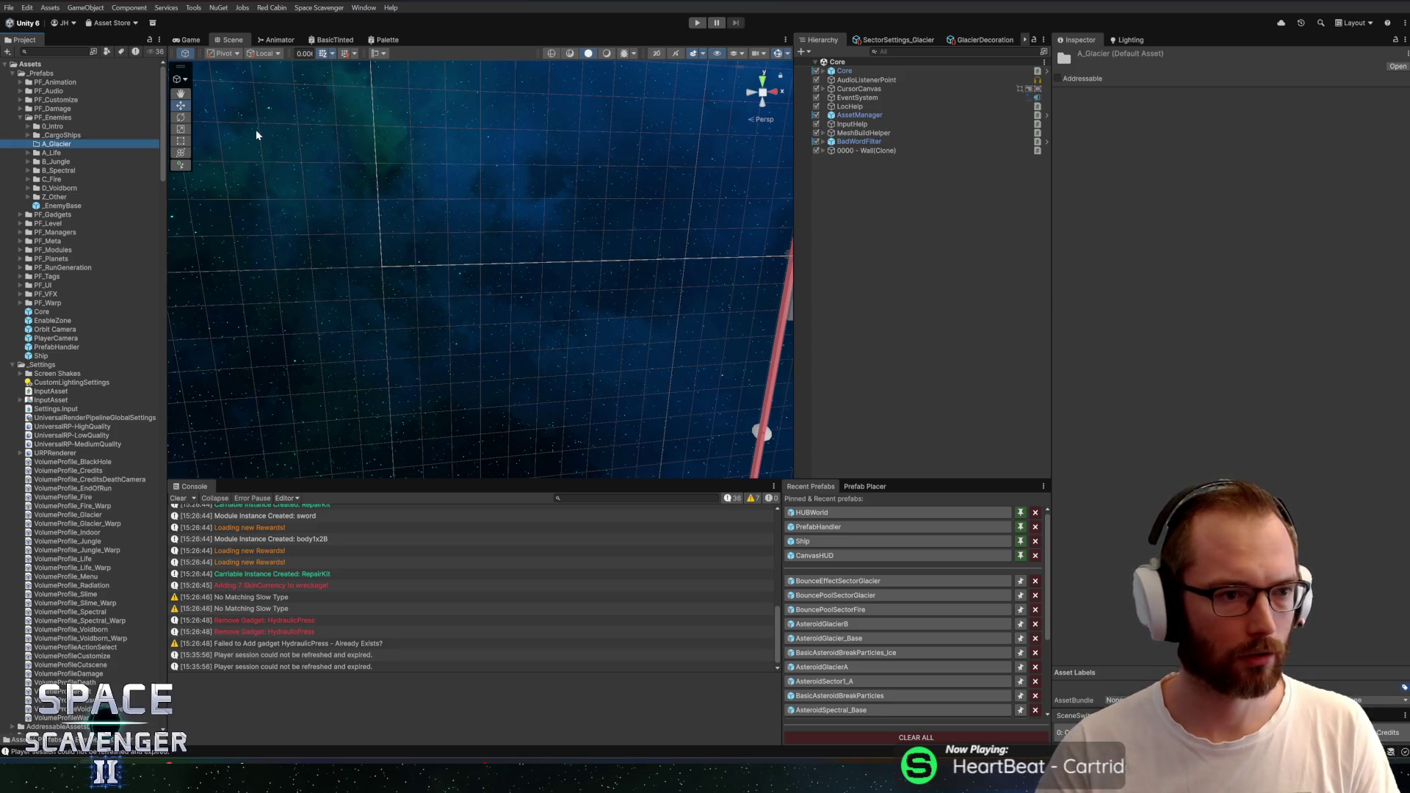
# Expand A_Life and select the _EnemyBase prefab
pyautogui.click(29, 153)
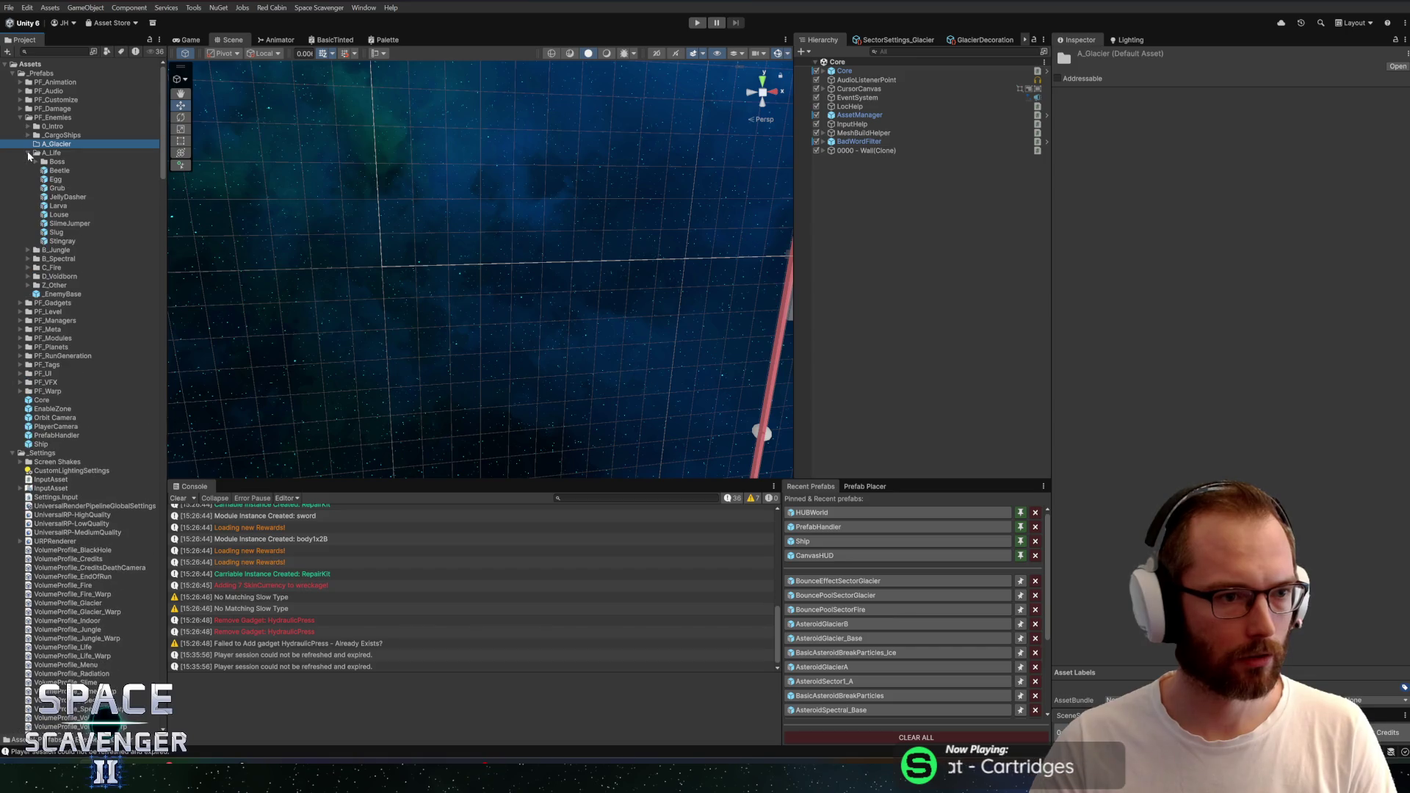
pyautogui.click(56, 294)
pyautogui.rightClick(59, 294)
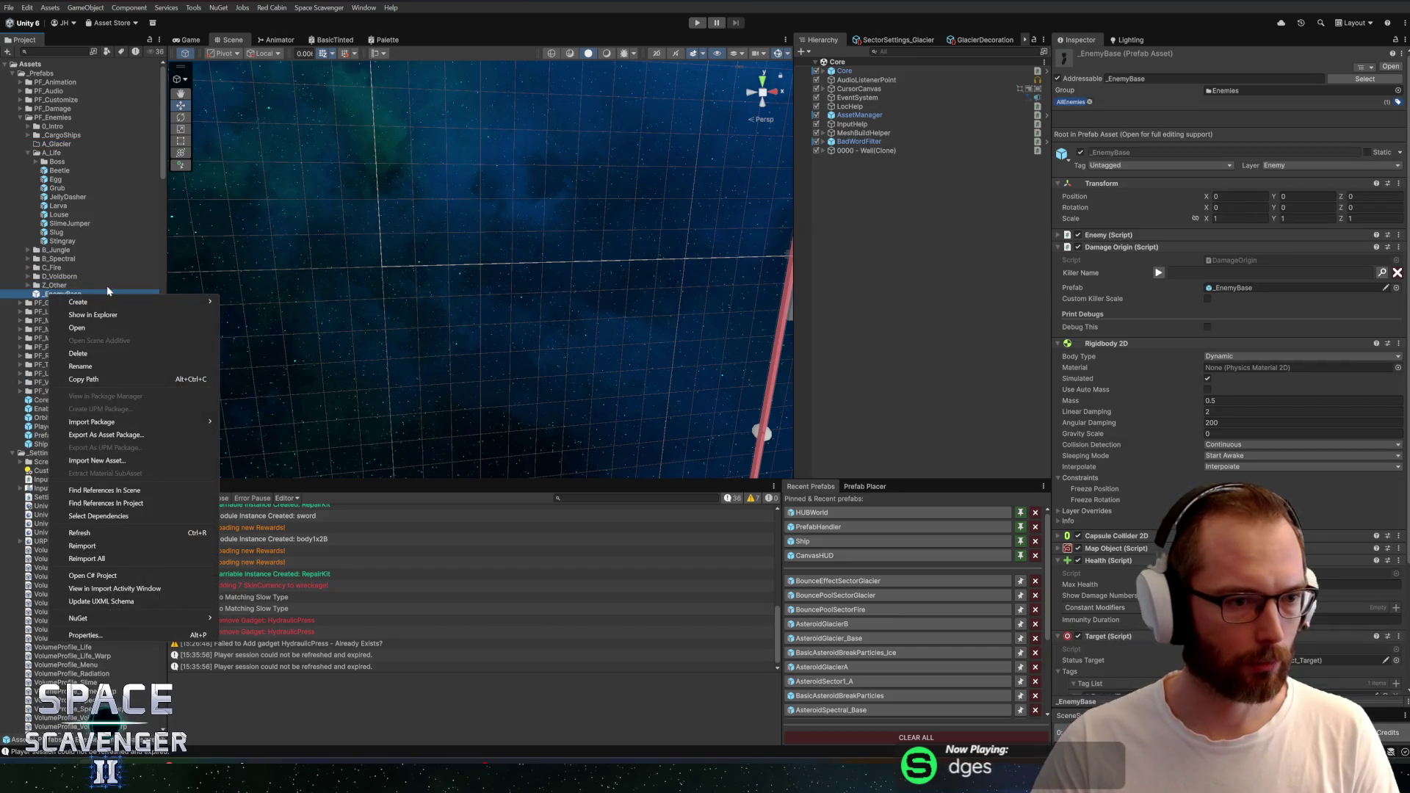
# Create a prefab variant of _EnemyBase named _EnemyBase_Glacier
pyautogui.moveTo(171, 301)
pyautogui.click(257, 338)
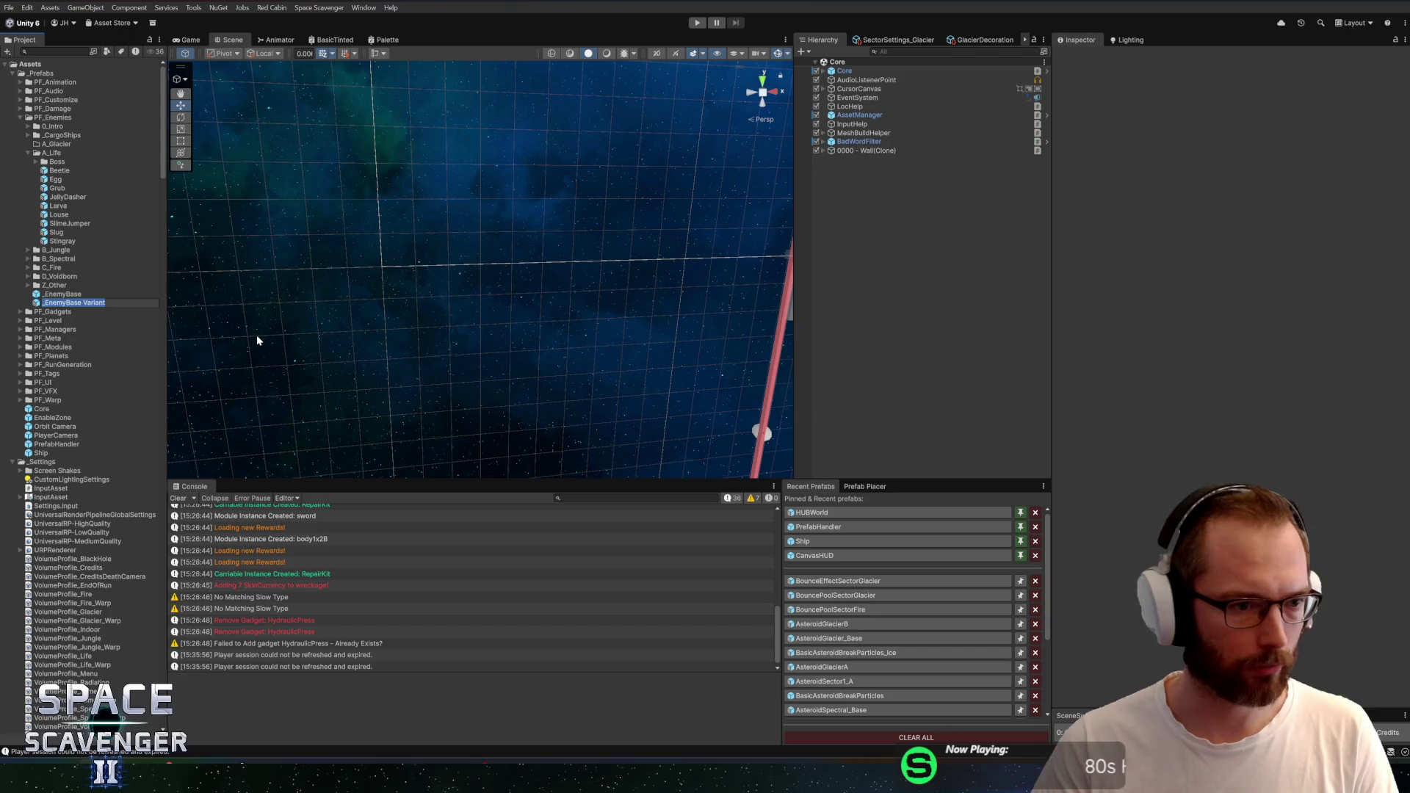
pyautogui.press('BackSpace')
pyautogui.press('BackSpace')
pyautogui.press('BackSpace')
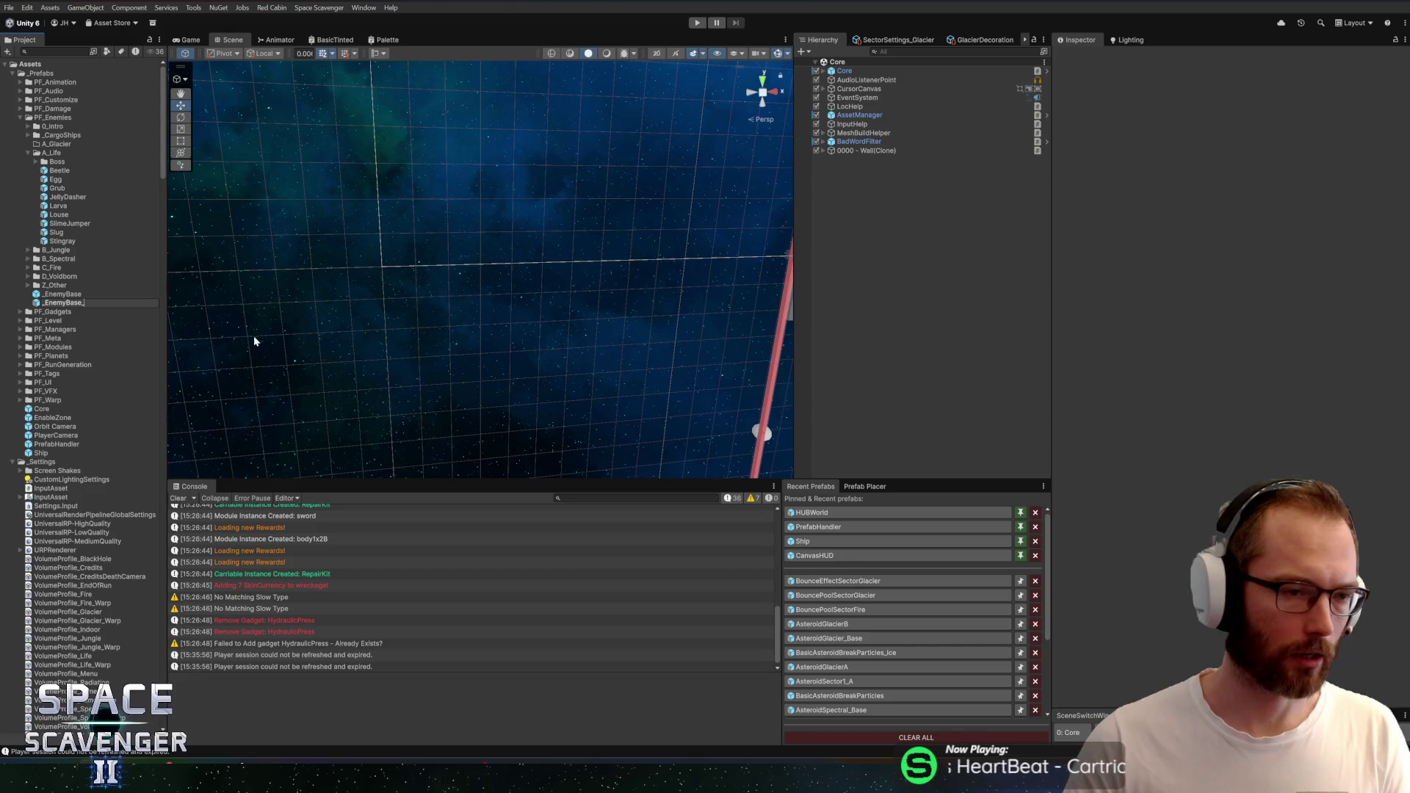
pyautogui.hotkey('ctrl', 'a')
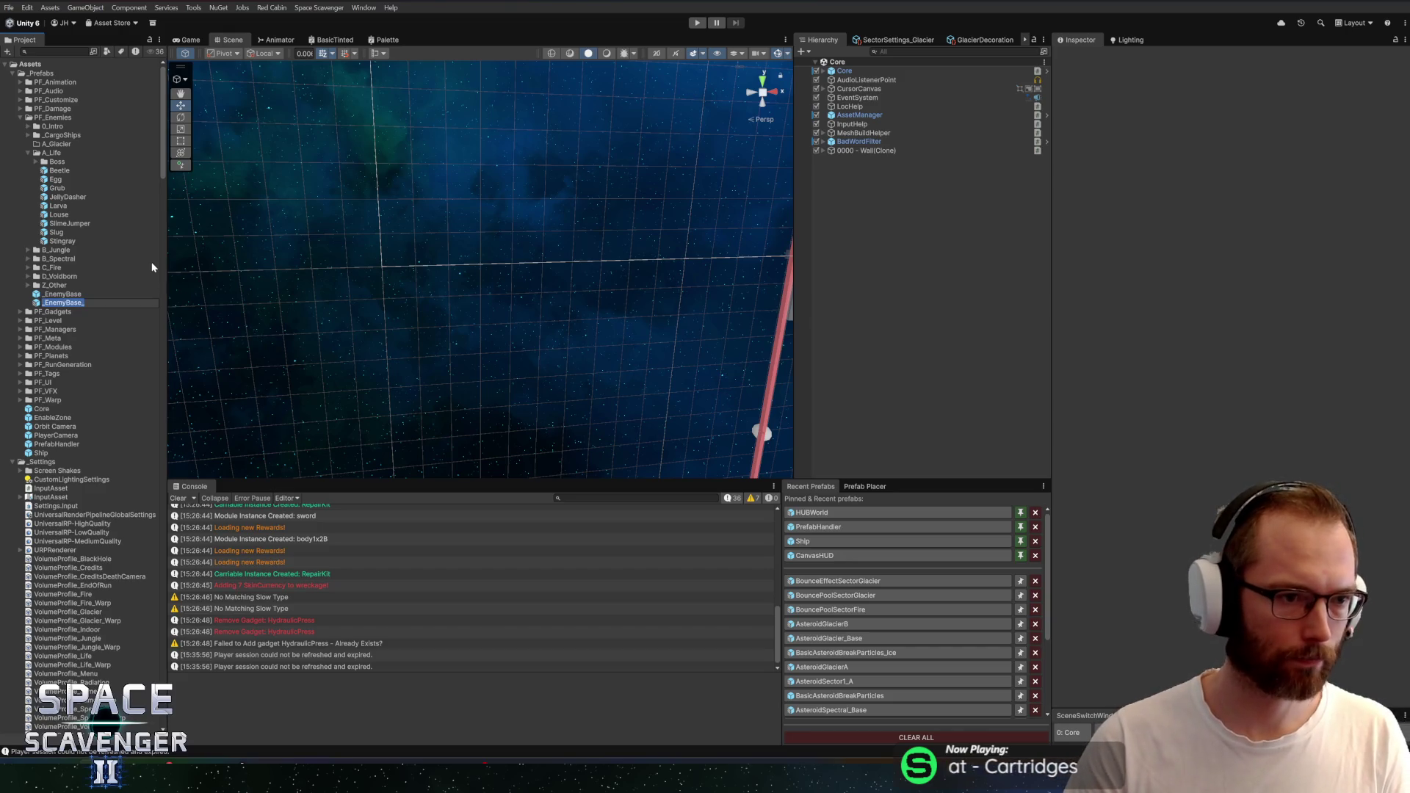
pyautogui.press('Escape')
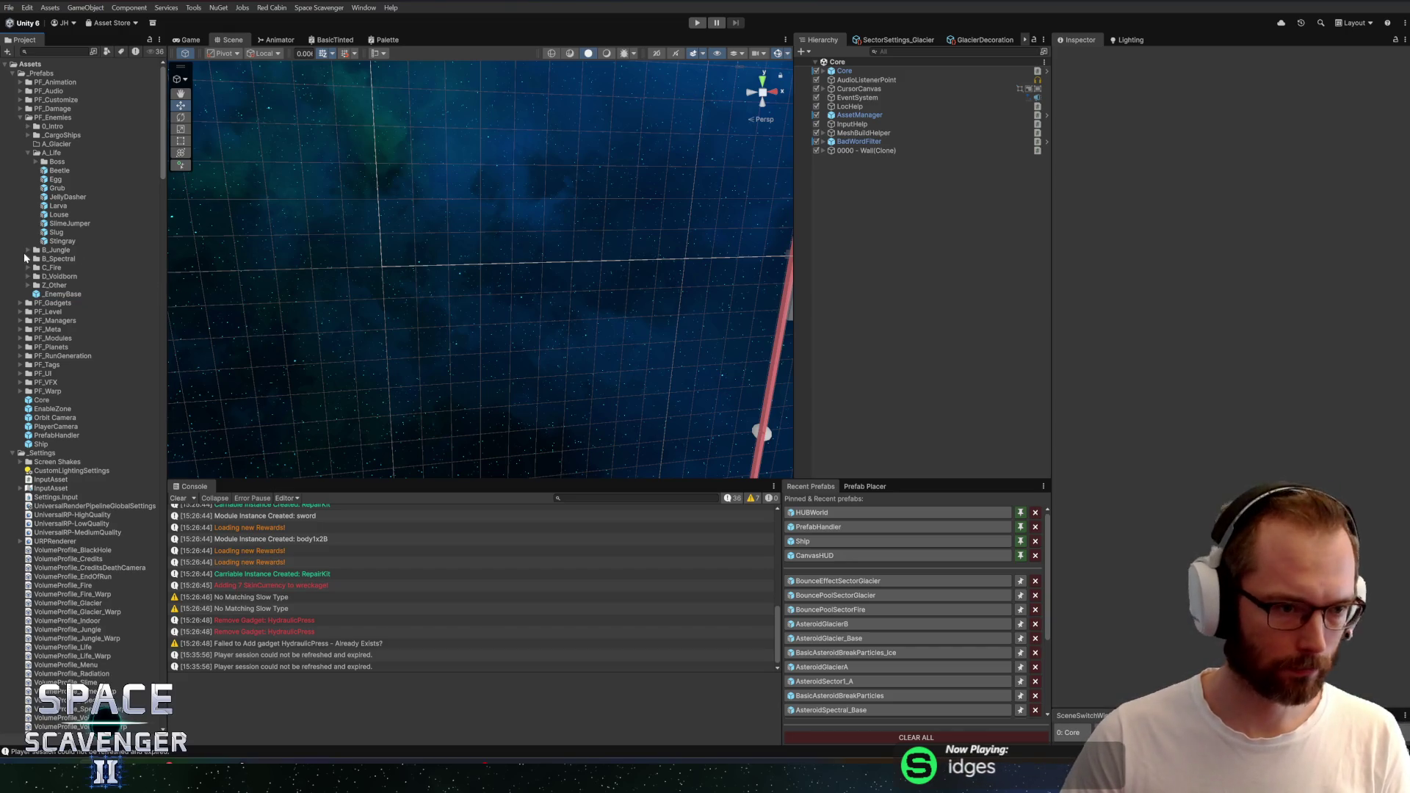
pyautogui.click(28, 250)
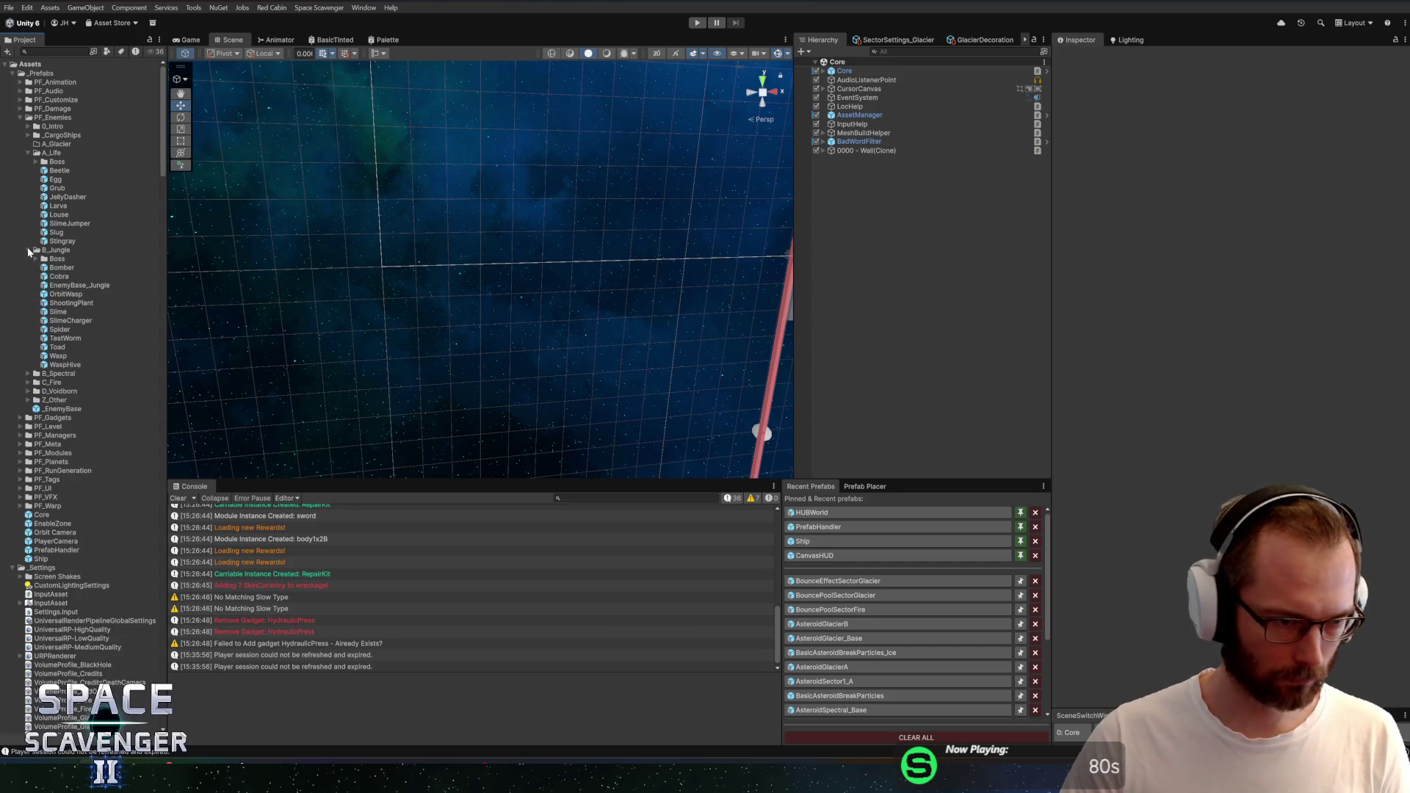
pyautogui.click(28, 251)
pyautogui.rightClick(66, 294)
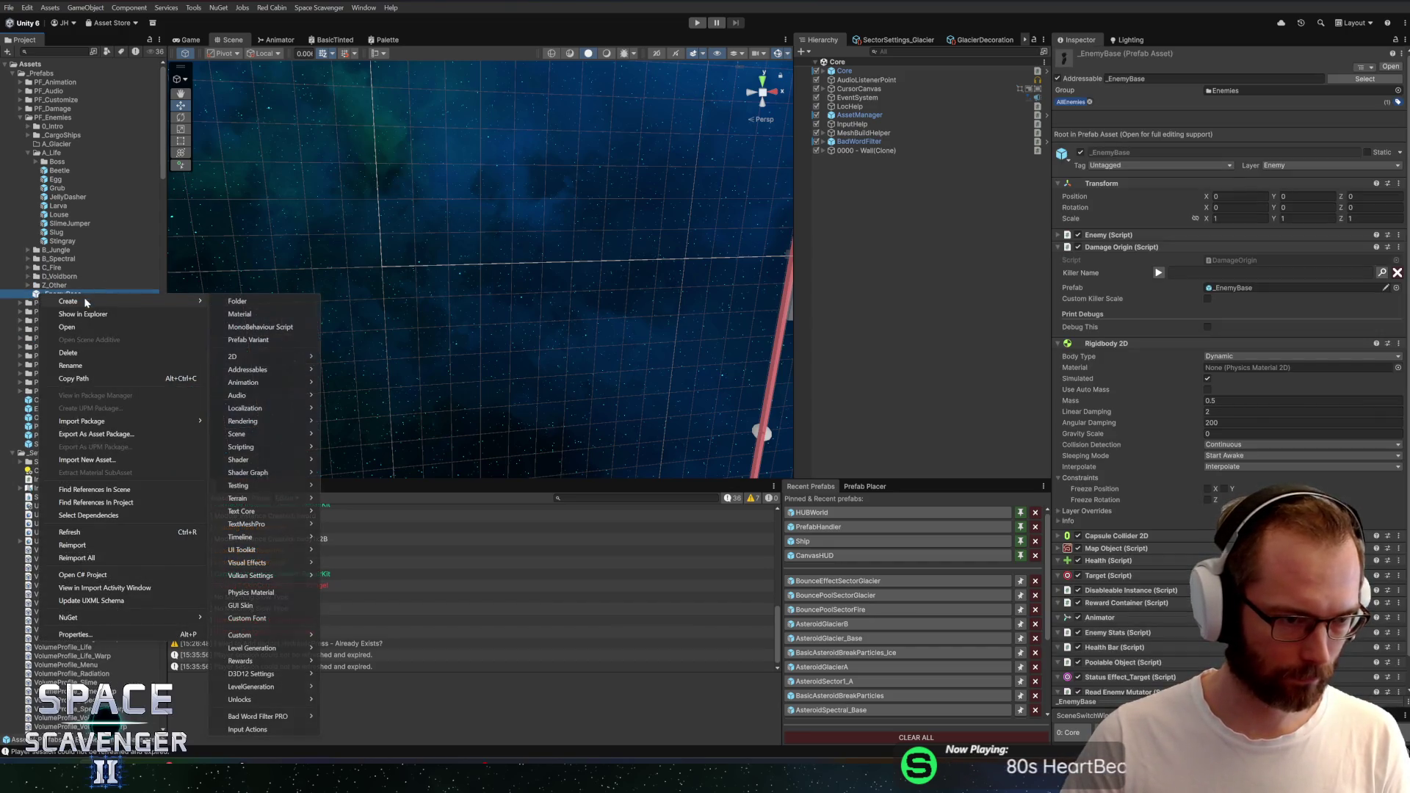
pyautogui.click(253, 339)
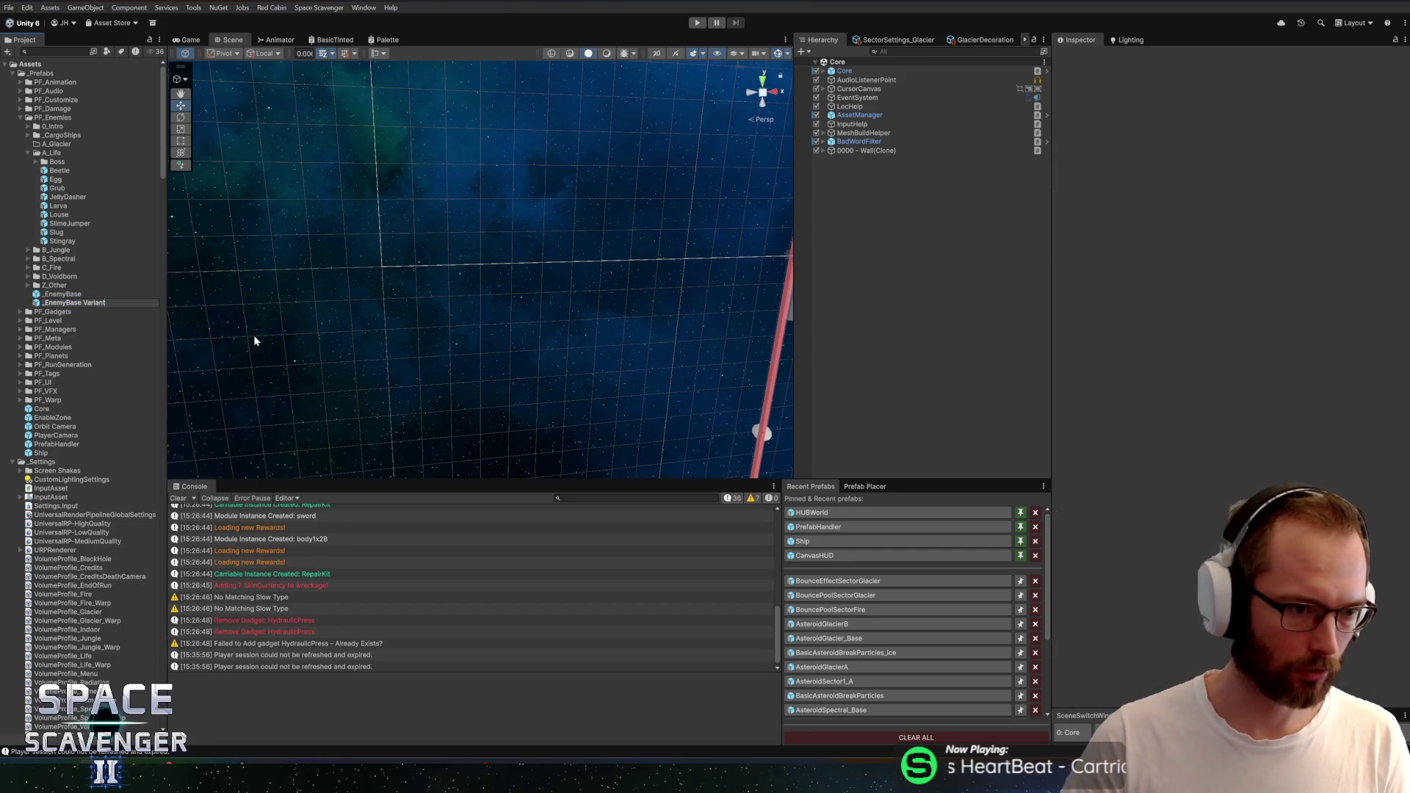
pyautogui.press('BackSpace')
pyautogui.press('BackSpace')
pyautogui.press('BackSpace')
pyautogui.write('_Glacier')
pyautogui.press('Return')
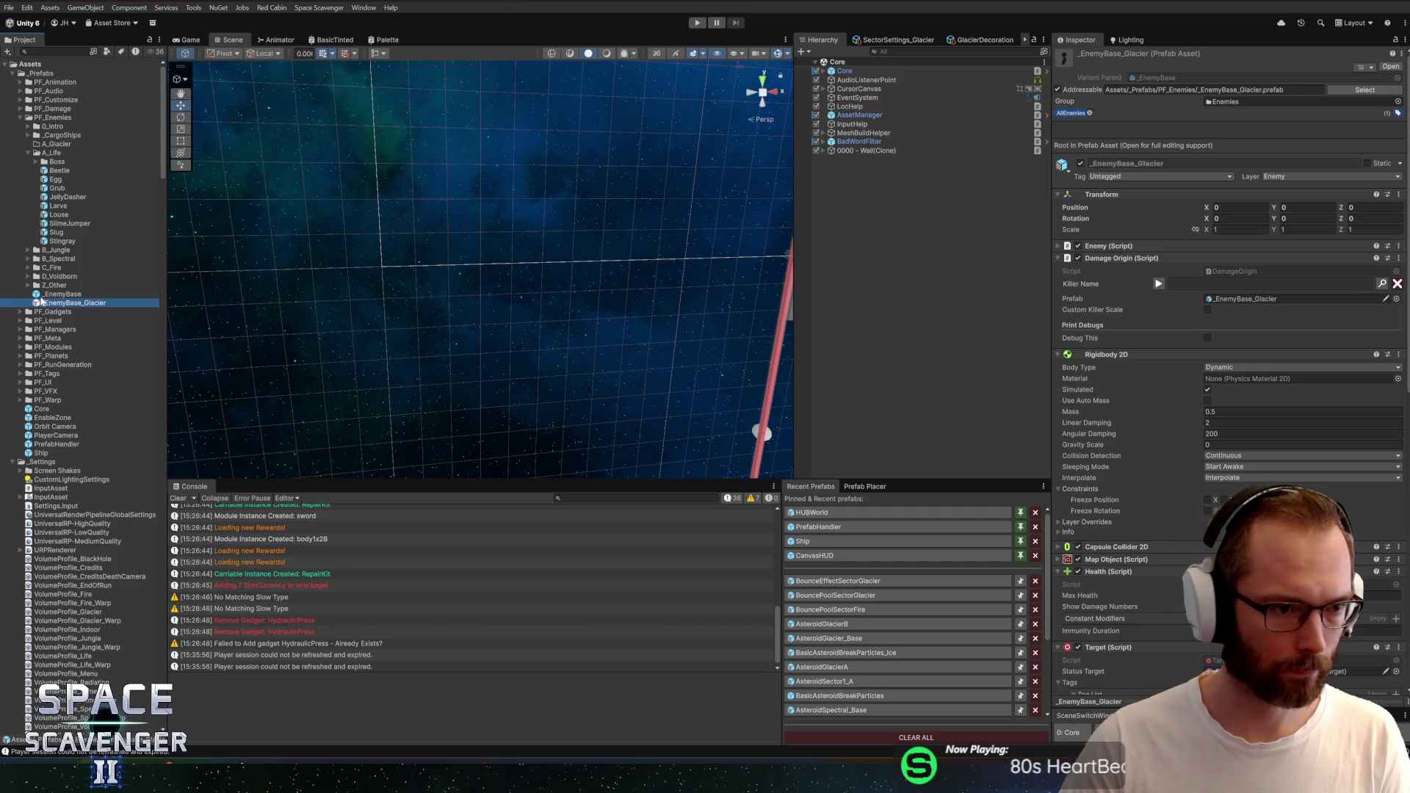
# Move _EnemyBase_Glacier into the A_Glacier folder and open it for editing
pyautogui.moveTo(40, 303); pyautogui.dragTo(58, 144)
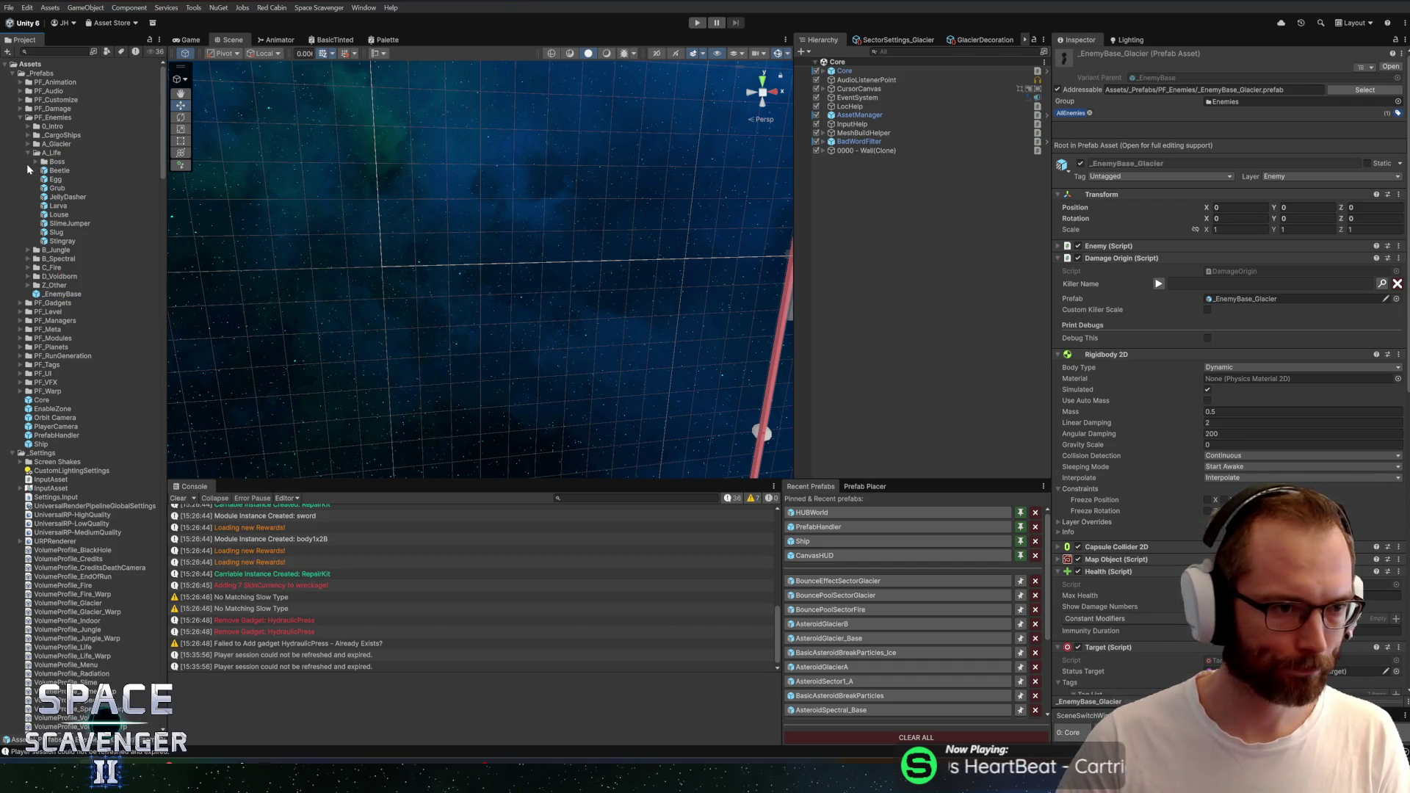
pyautogui.click(28, 267)
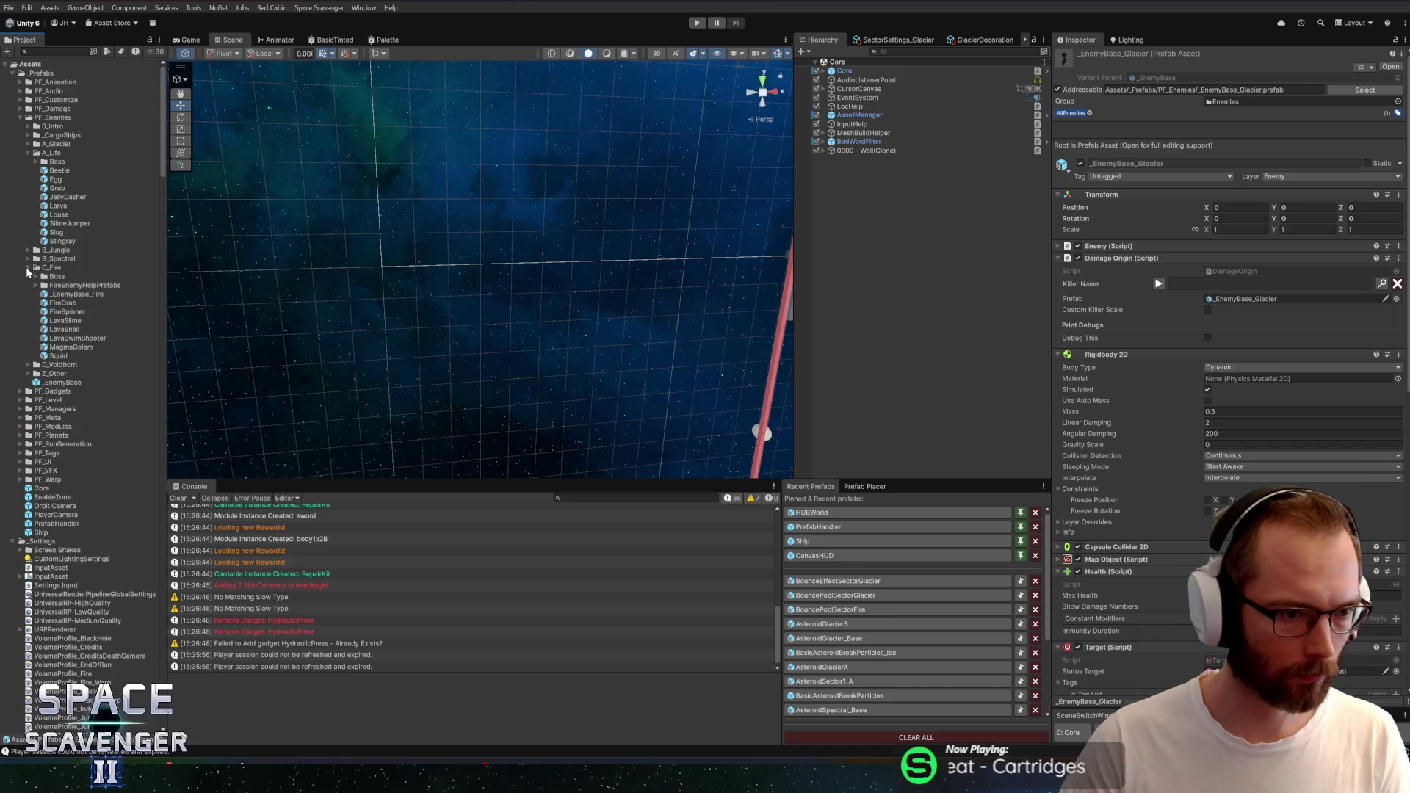
pyautogui.click(27, 268)
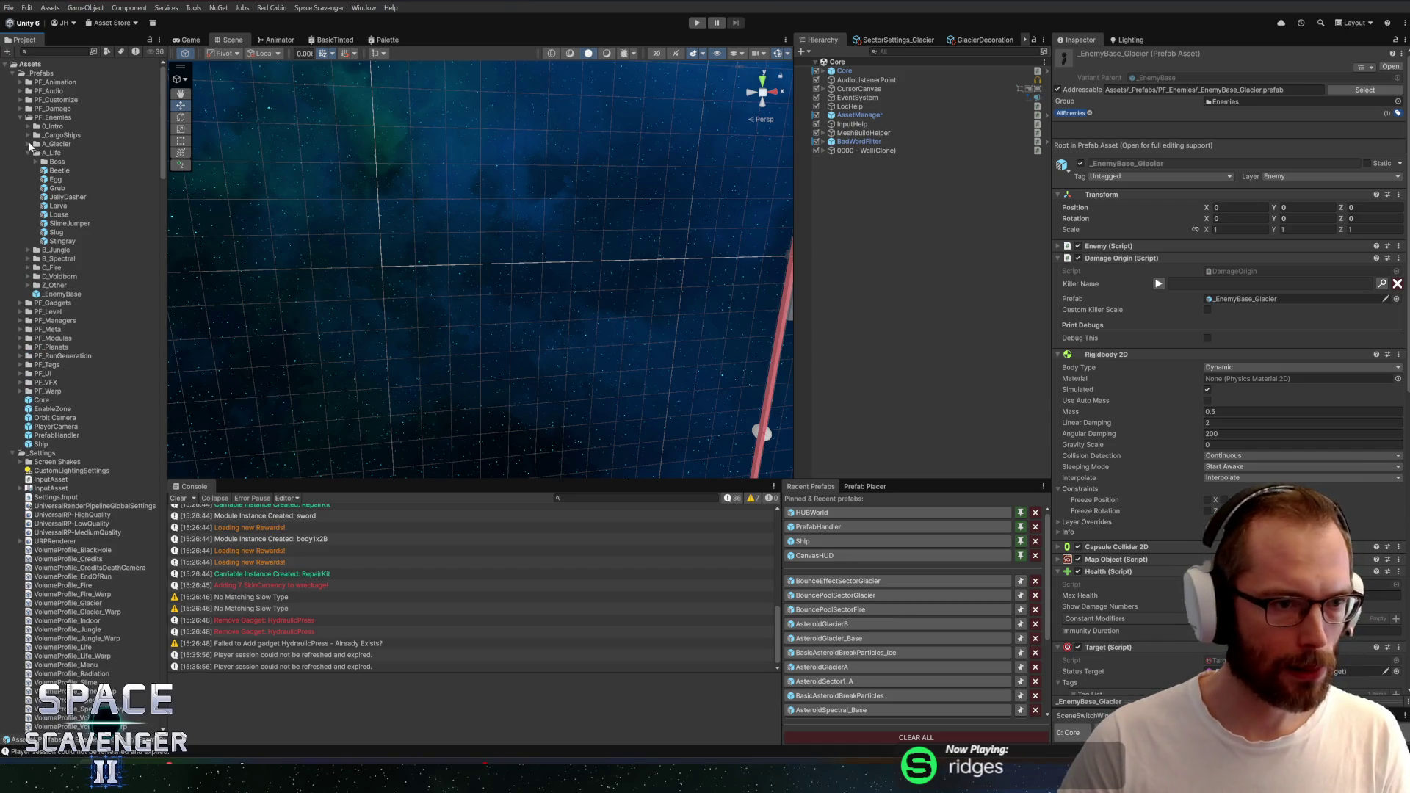
pyautogui.click(29, 144)
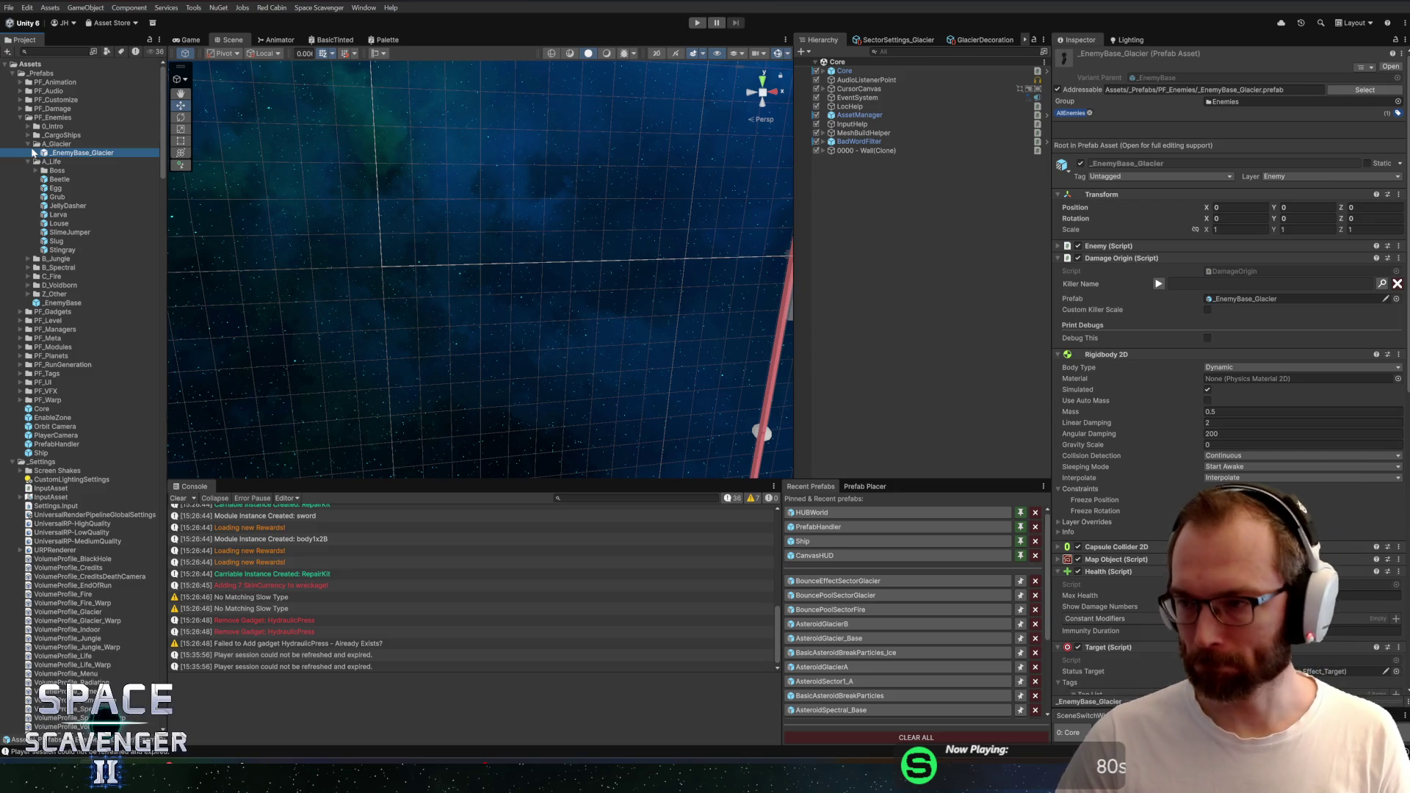
pyautogui.doubleClick(32, 152)
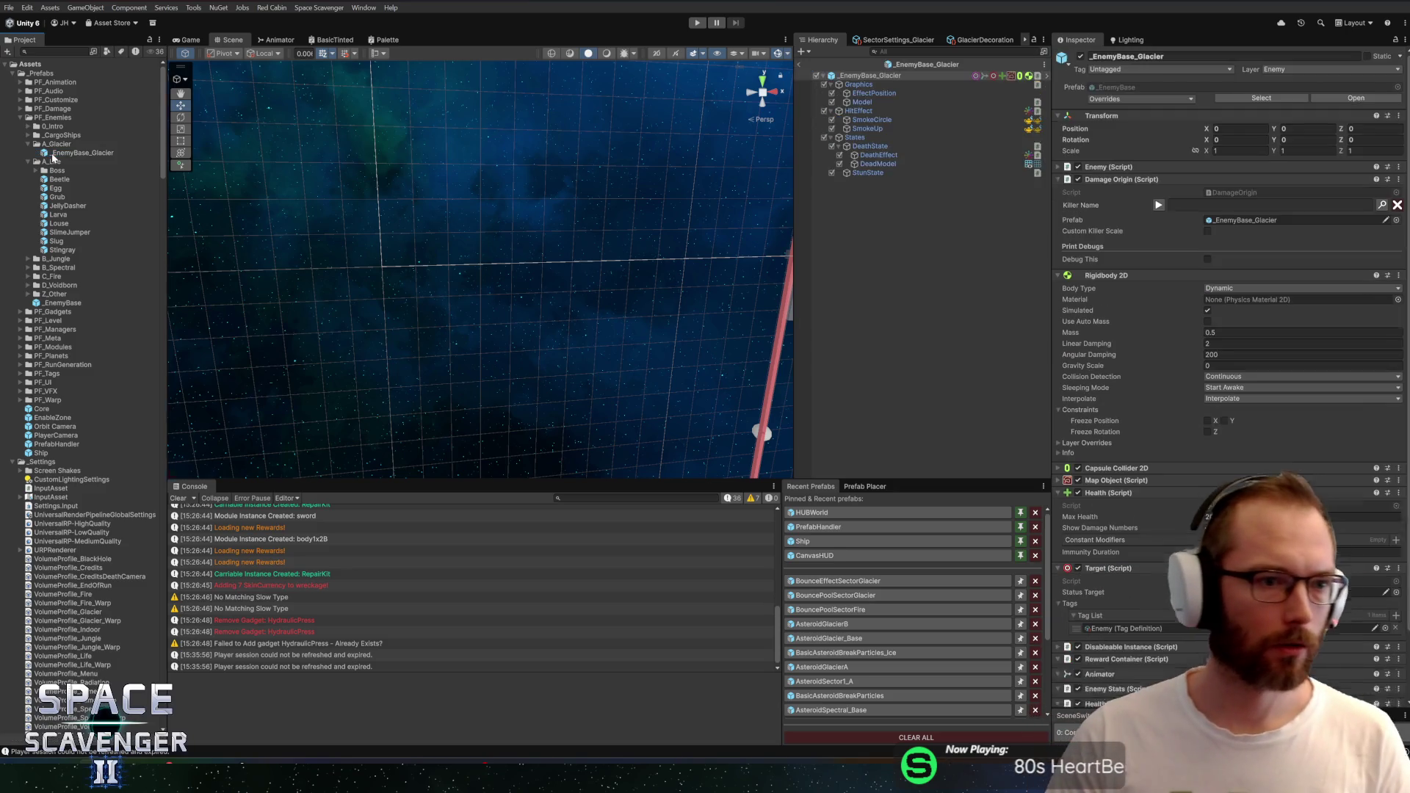
# Add a Cube as a child of the prefab's Model object
pyautogui.scroll(-6, 535, 228)
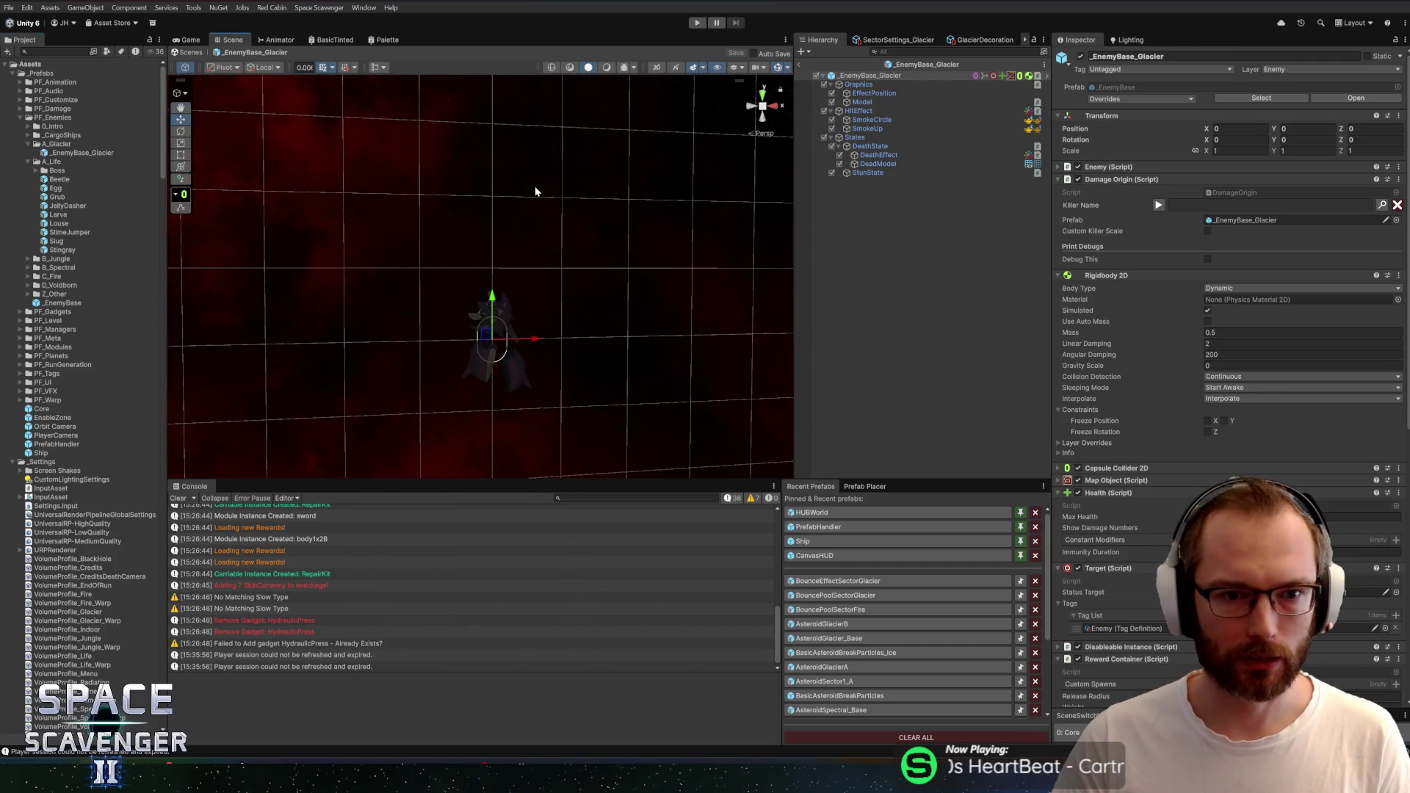
pyautogui.scroll(3, 563, 249)
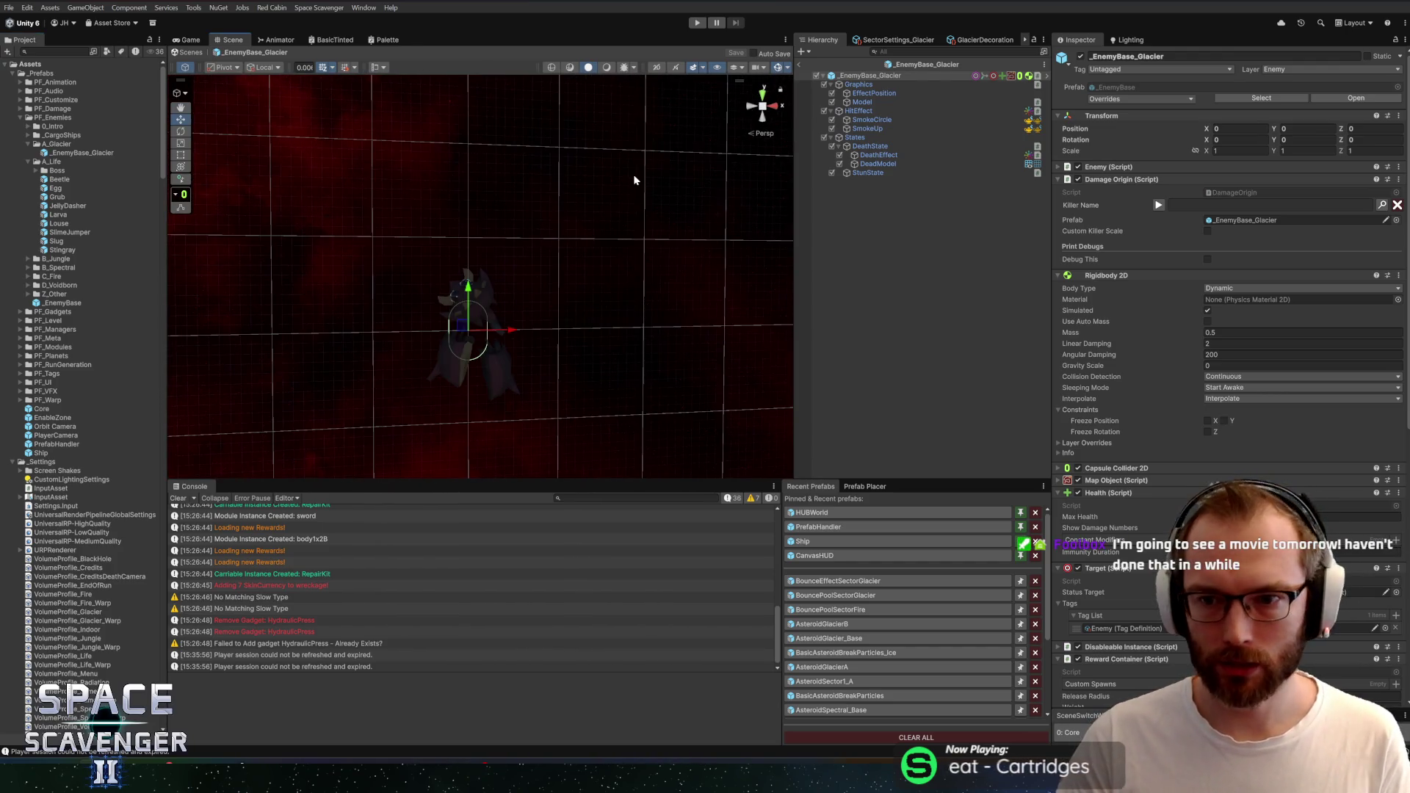
pyautogui.click(906, 102)
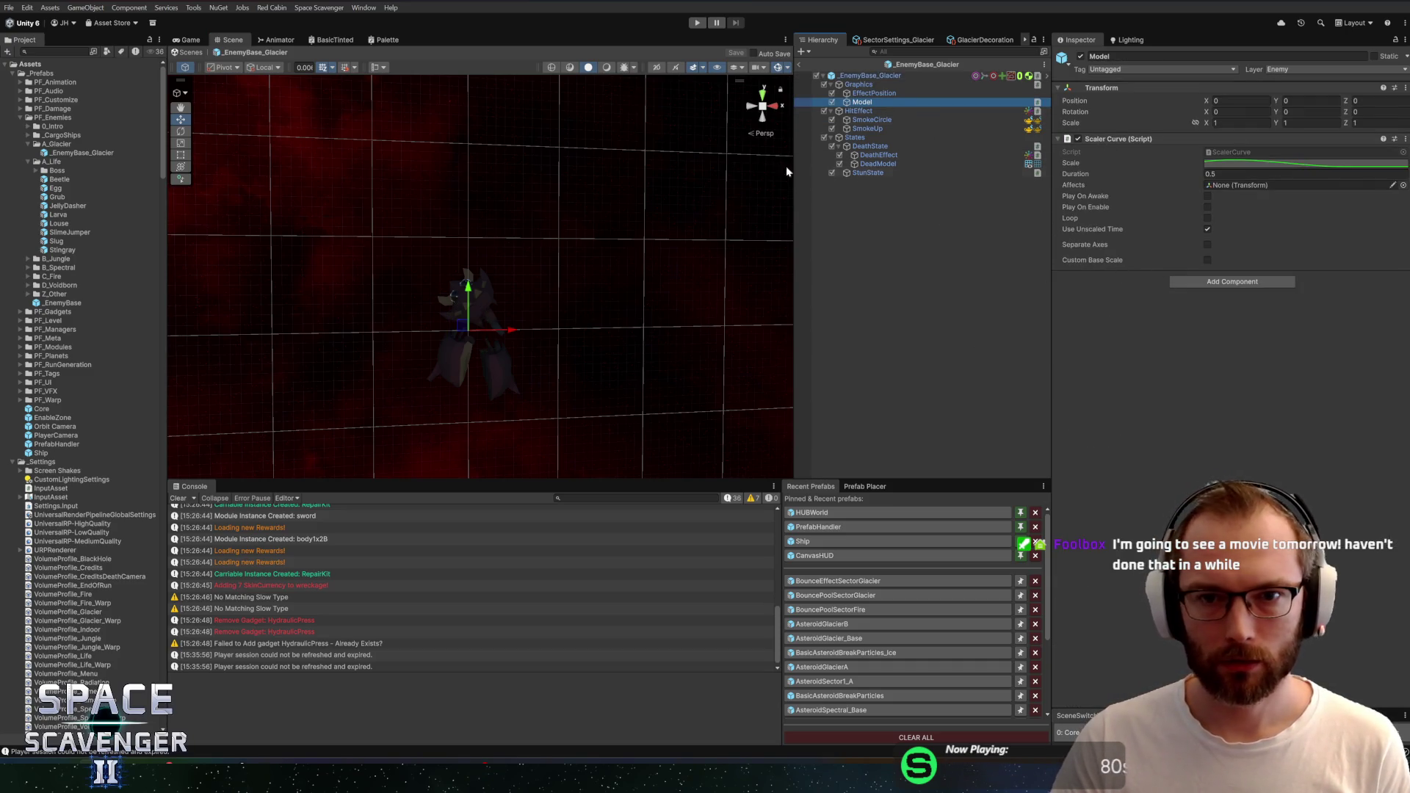
pyautogui.rightClick(861, 102)
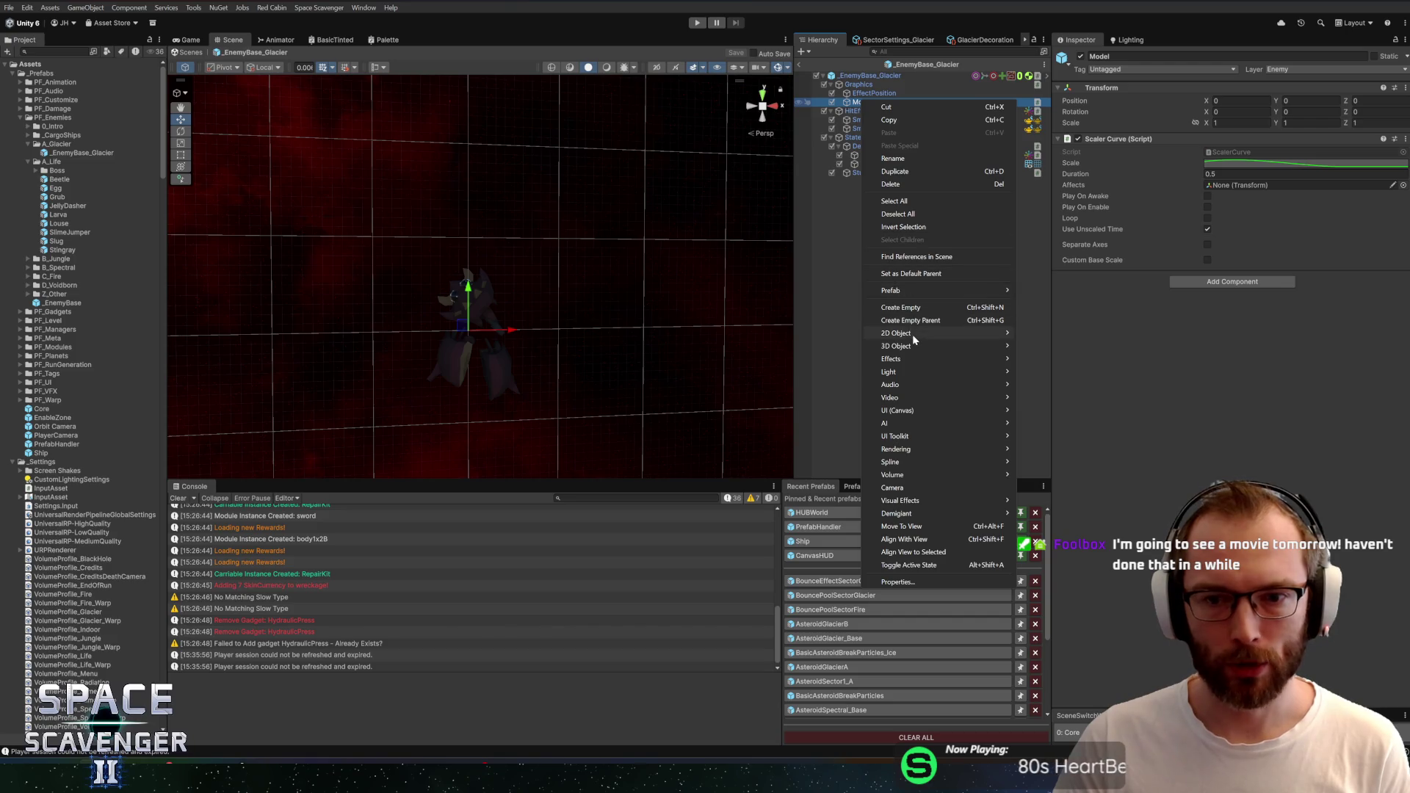
pyautogui.moveTo(912, 343)
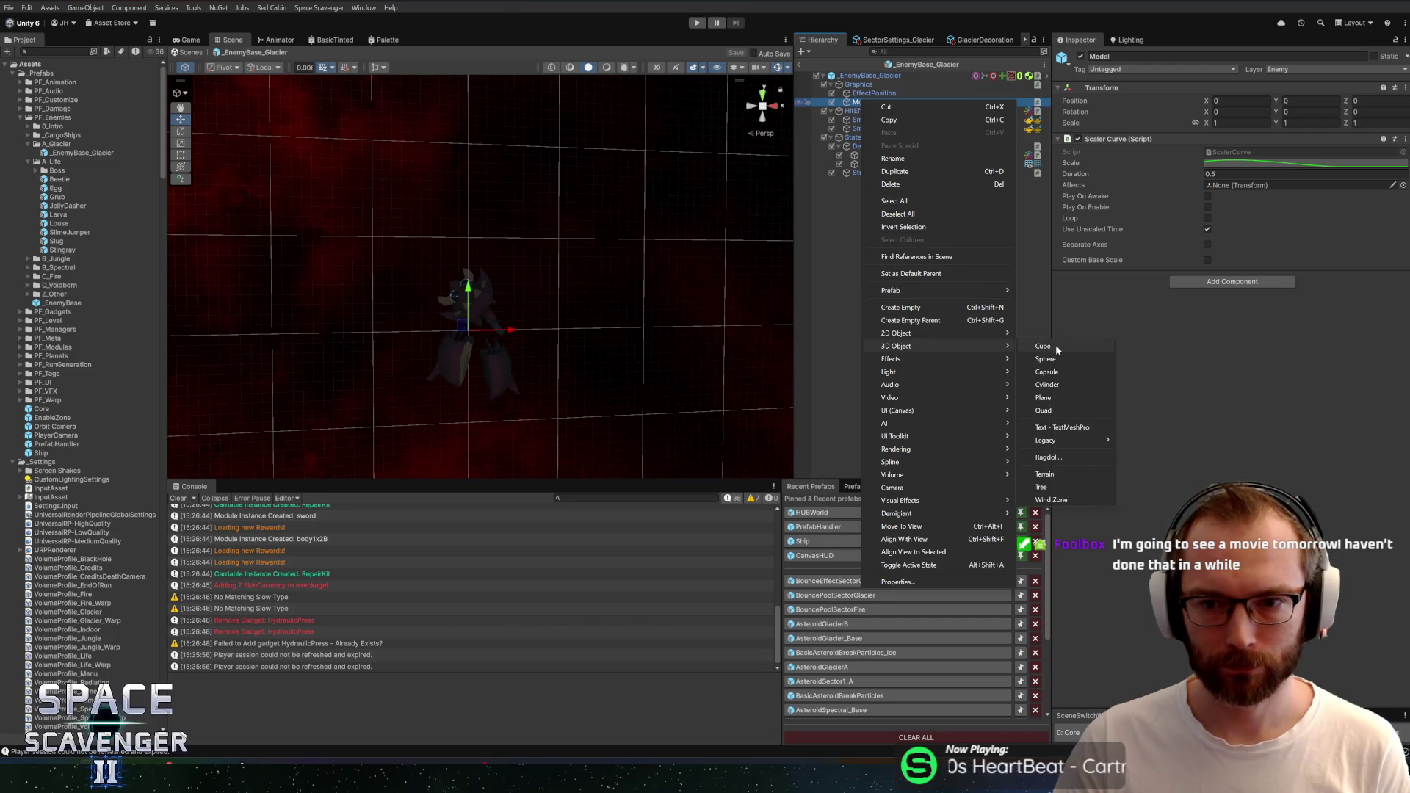
pyautogui.click(1055, 345)
# Give the Cube the TestCubeBox mesh and _Basic material, and remove its Box Collider
pyautogui.click(1401, 157)
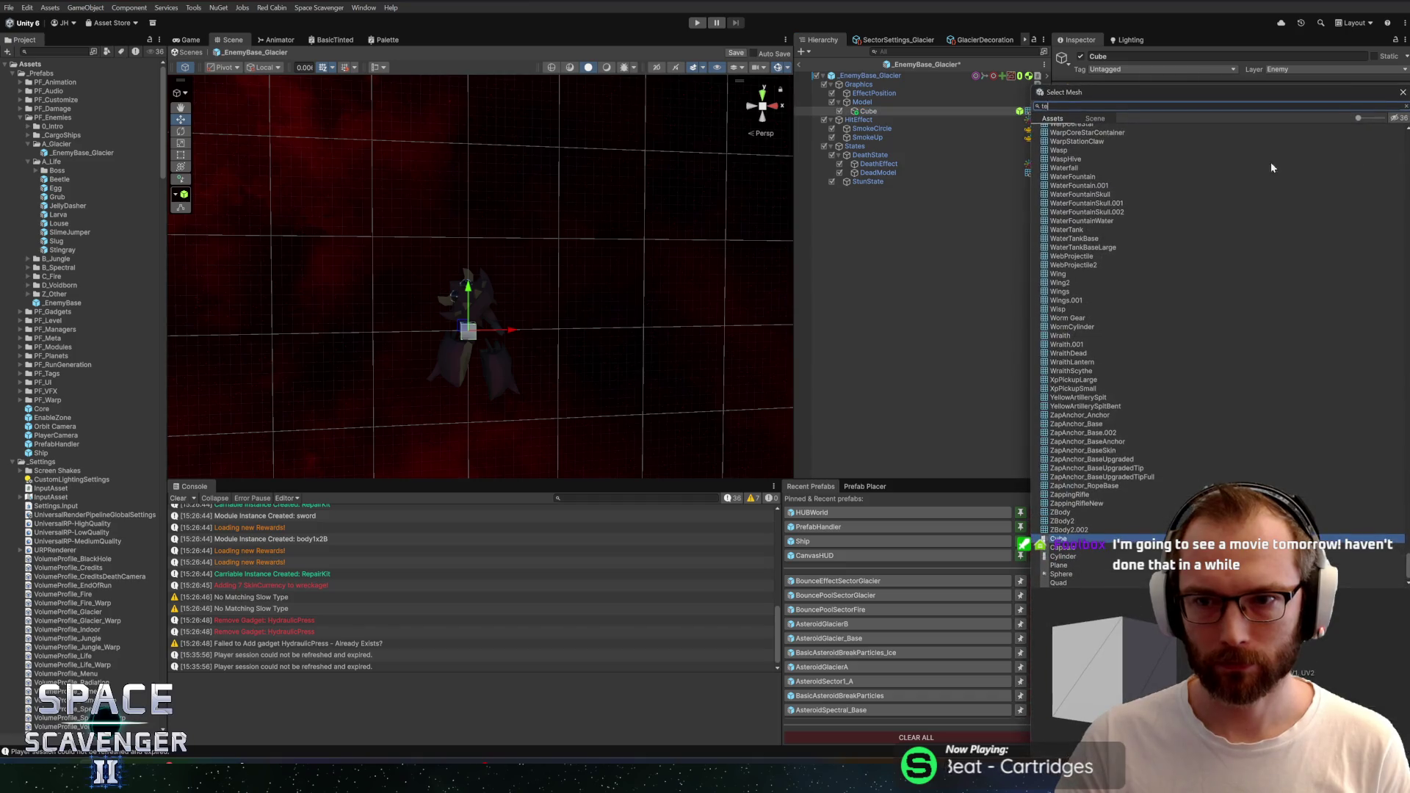
pyautogui.write('st')
pyautogui.click(1071, 199)
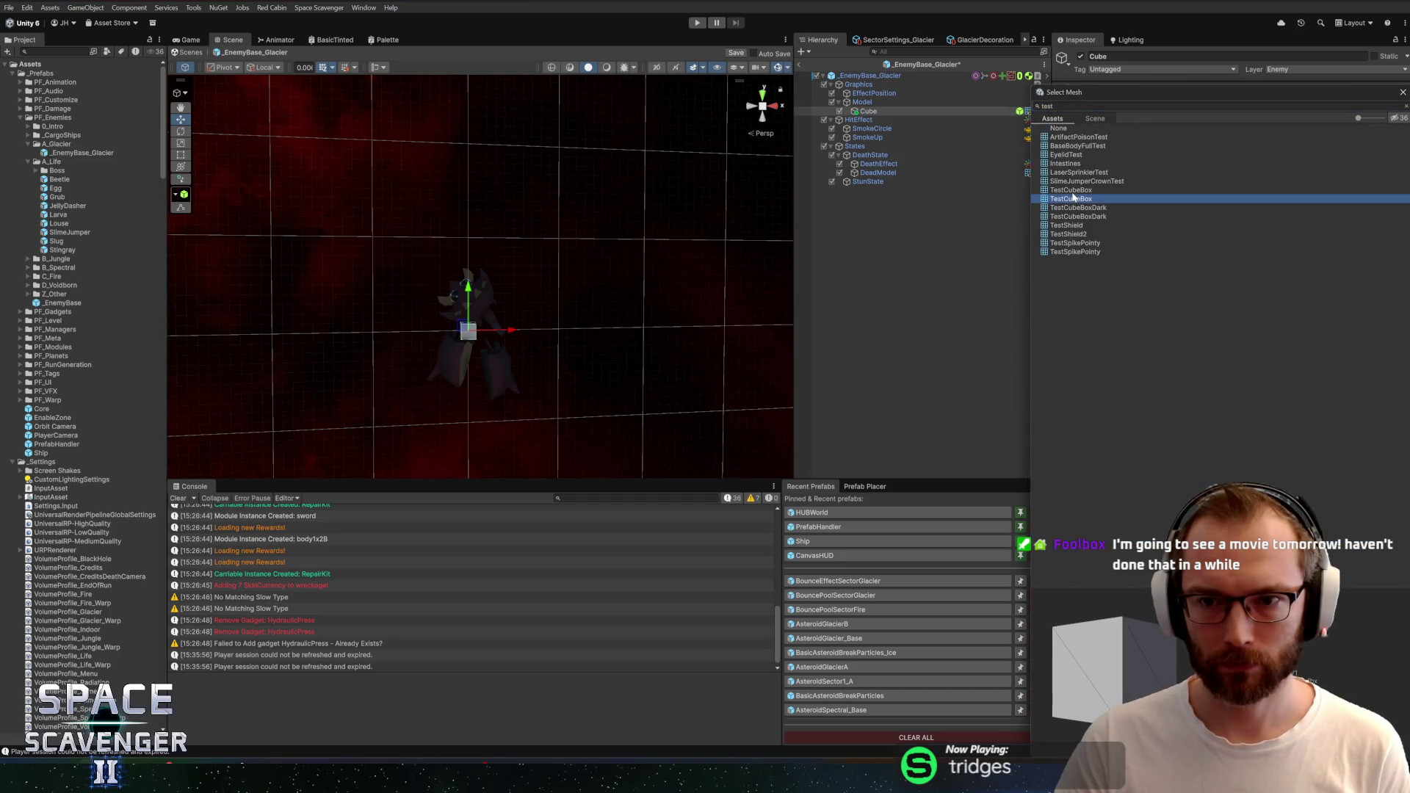
pyautogui.press('Up')
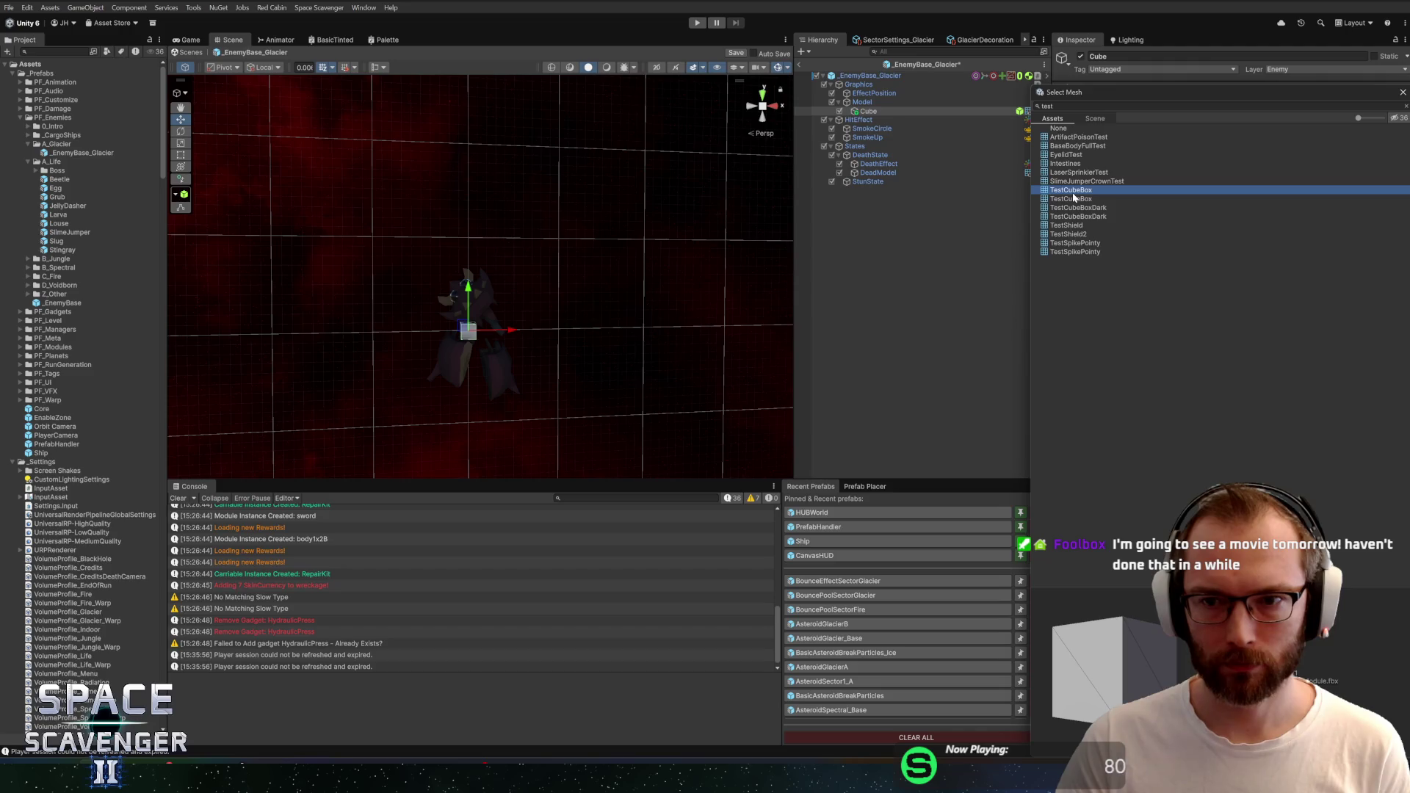
pyautogui.press('Return')
pyautogui.click(1401, 197)
pyautogui.write('bas')
pyautogui.doubleClick(1072, 146)
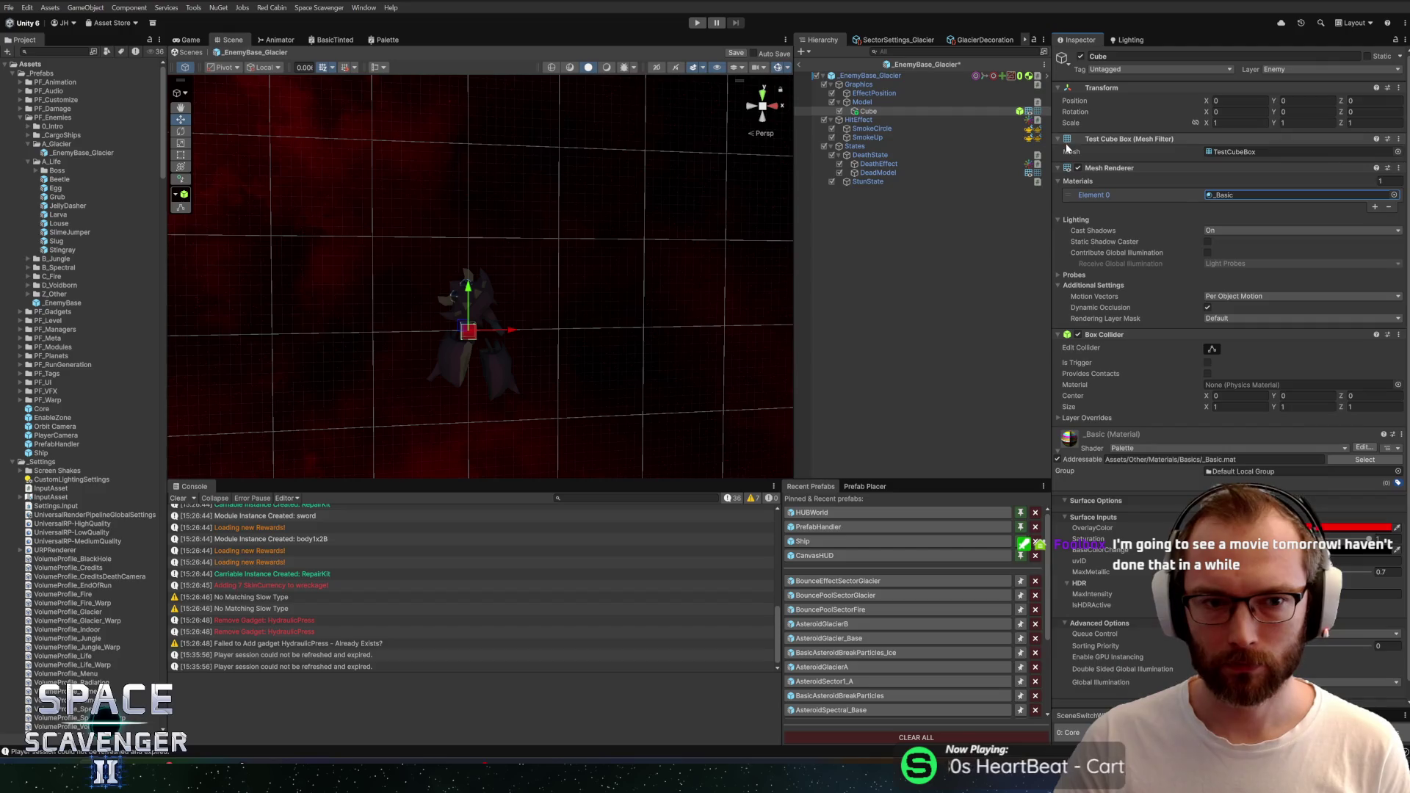
pyautogui.click(1397, 152)
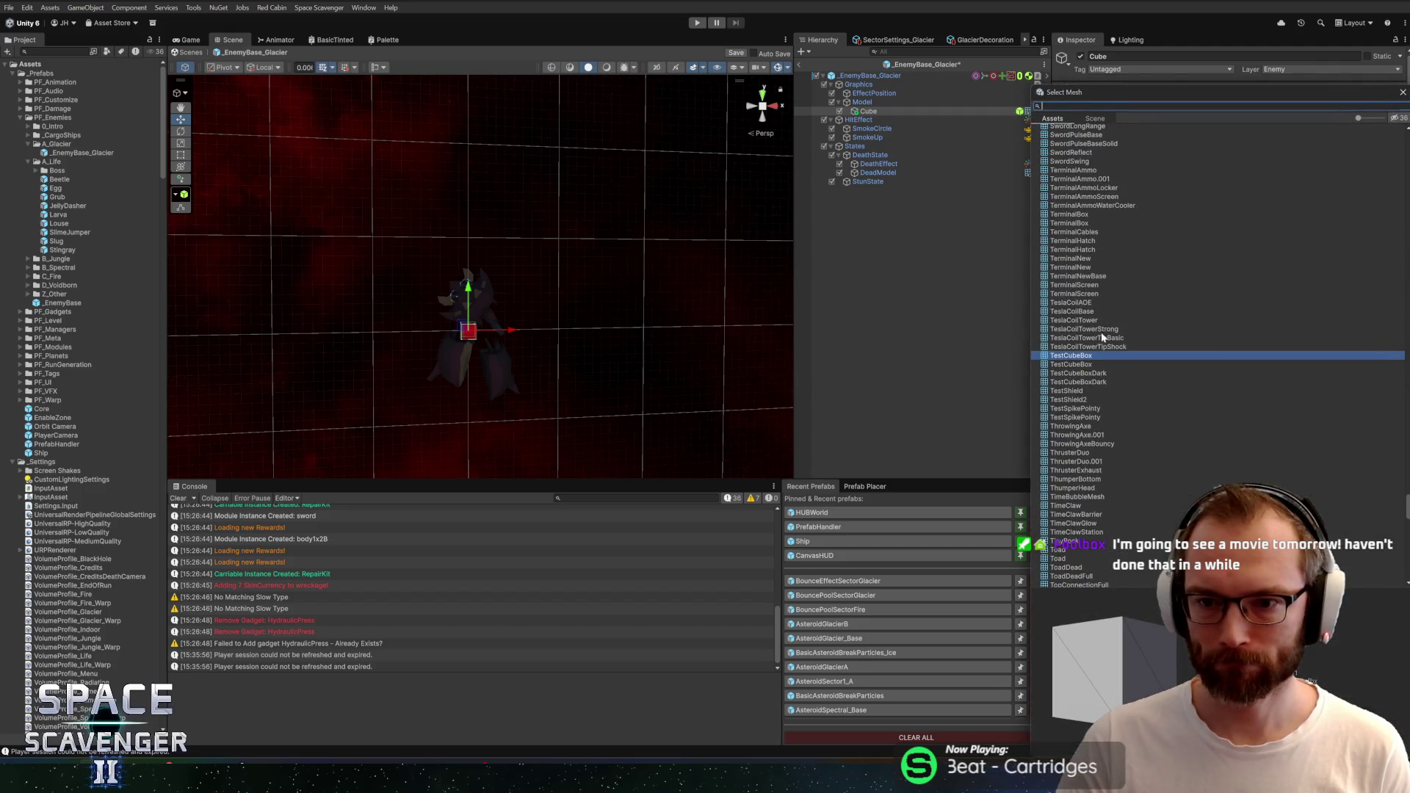
pyautogui.doubleClick(1080, 364)
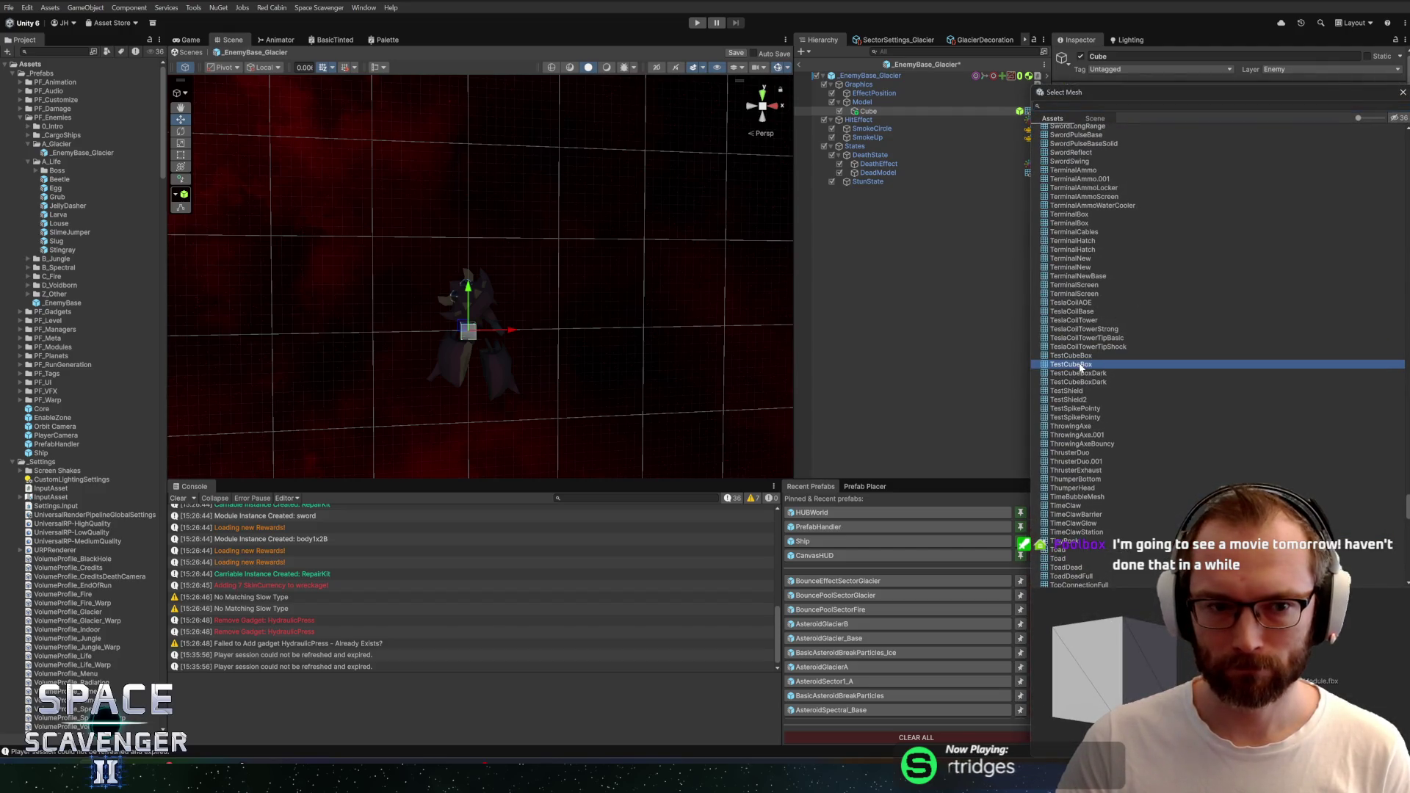
pyautogui.rightClick(1101, 335)
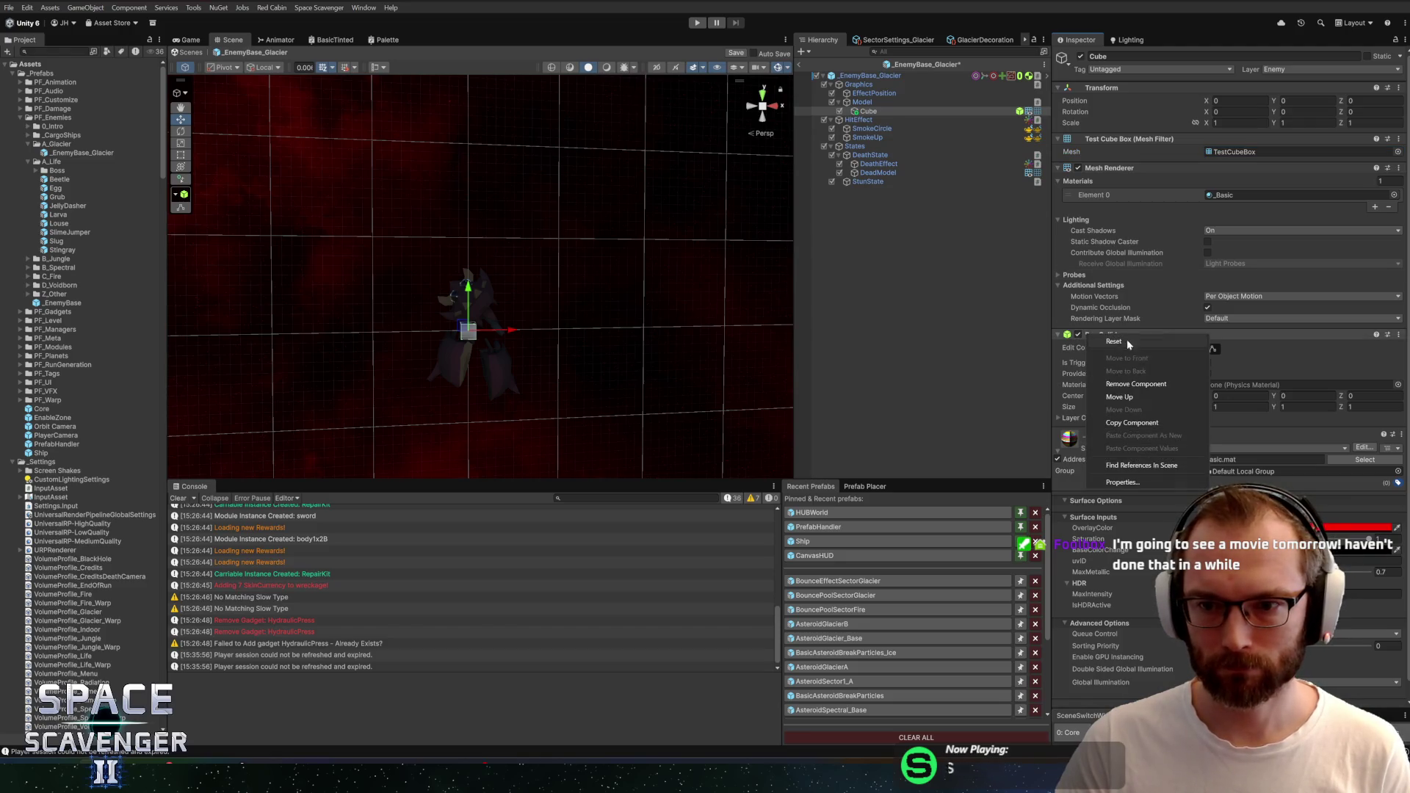
pyautogui.click(1136, 384)
# Scale the Cube to about 5.05 × 5.05 × 1.34
pyautogui.press('r')
pyautogui.click(694, 240)
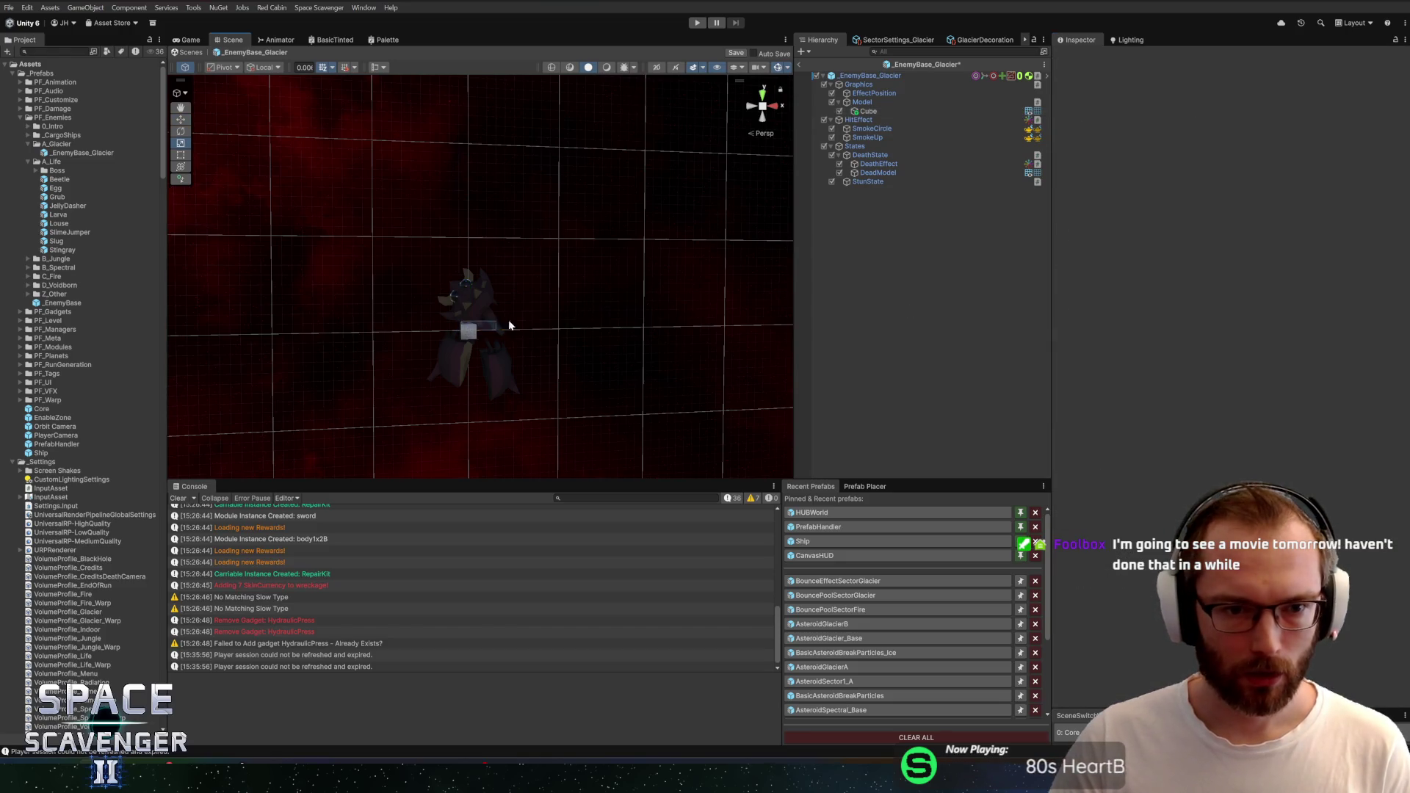
pyautogui.click(892, 113)
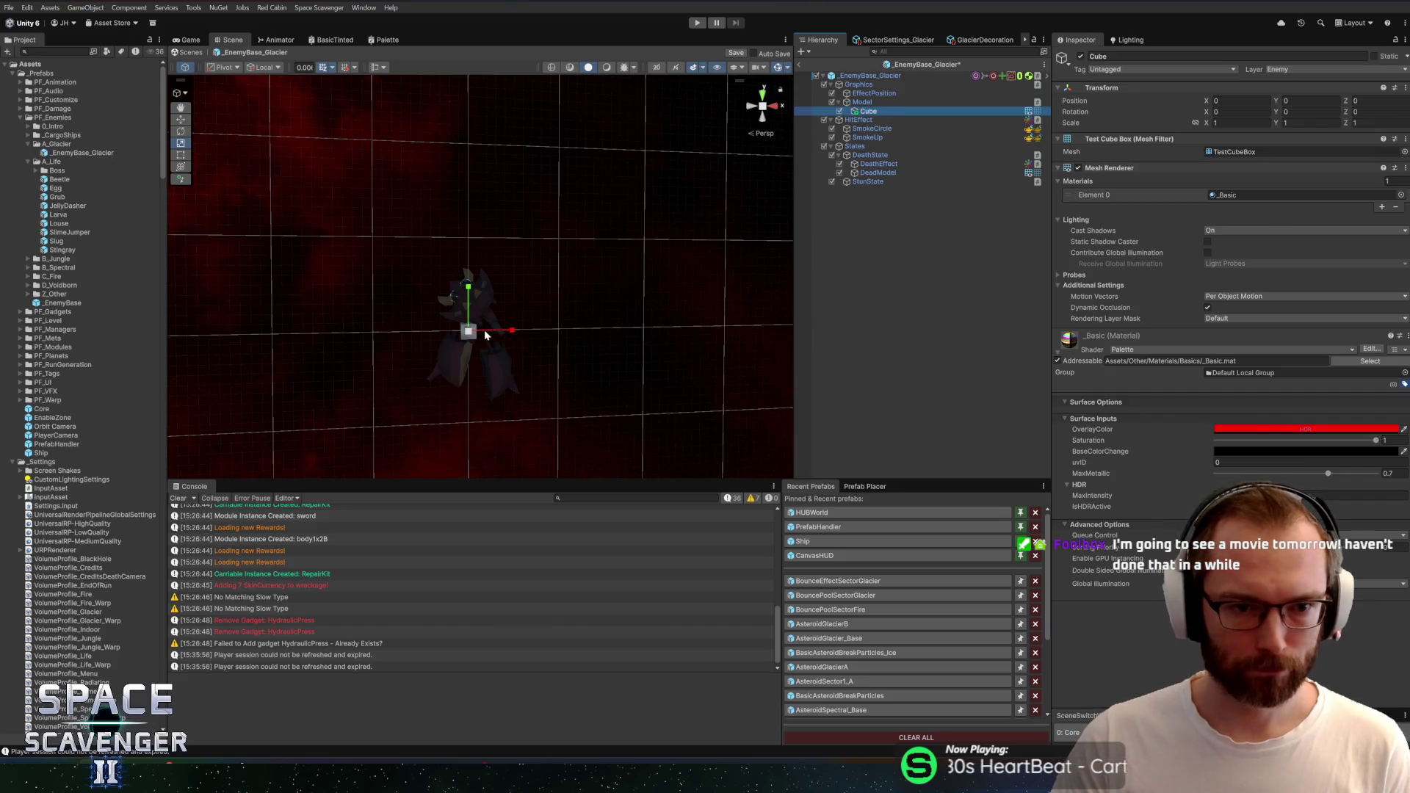
pyautogui.moveTo(470, 331); pyautogui.dragTo(610, 324)
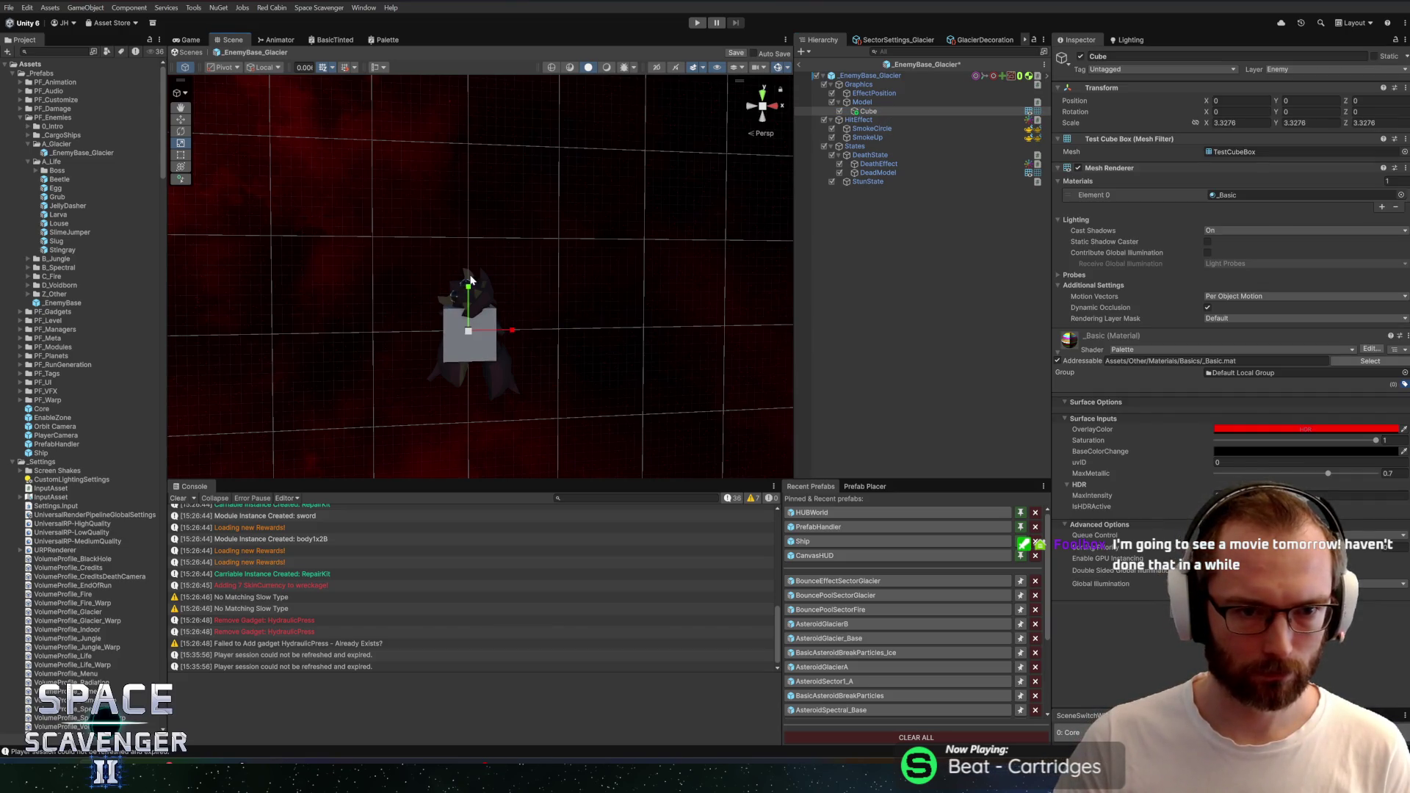
pyautogui.moveTo(467, 288); pyautogui.dragTo(484, 239)
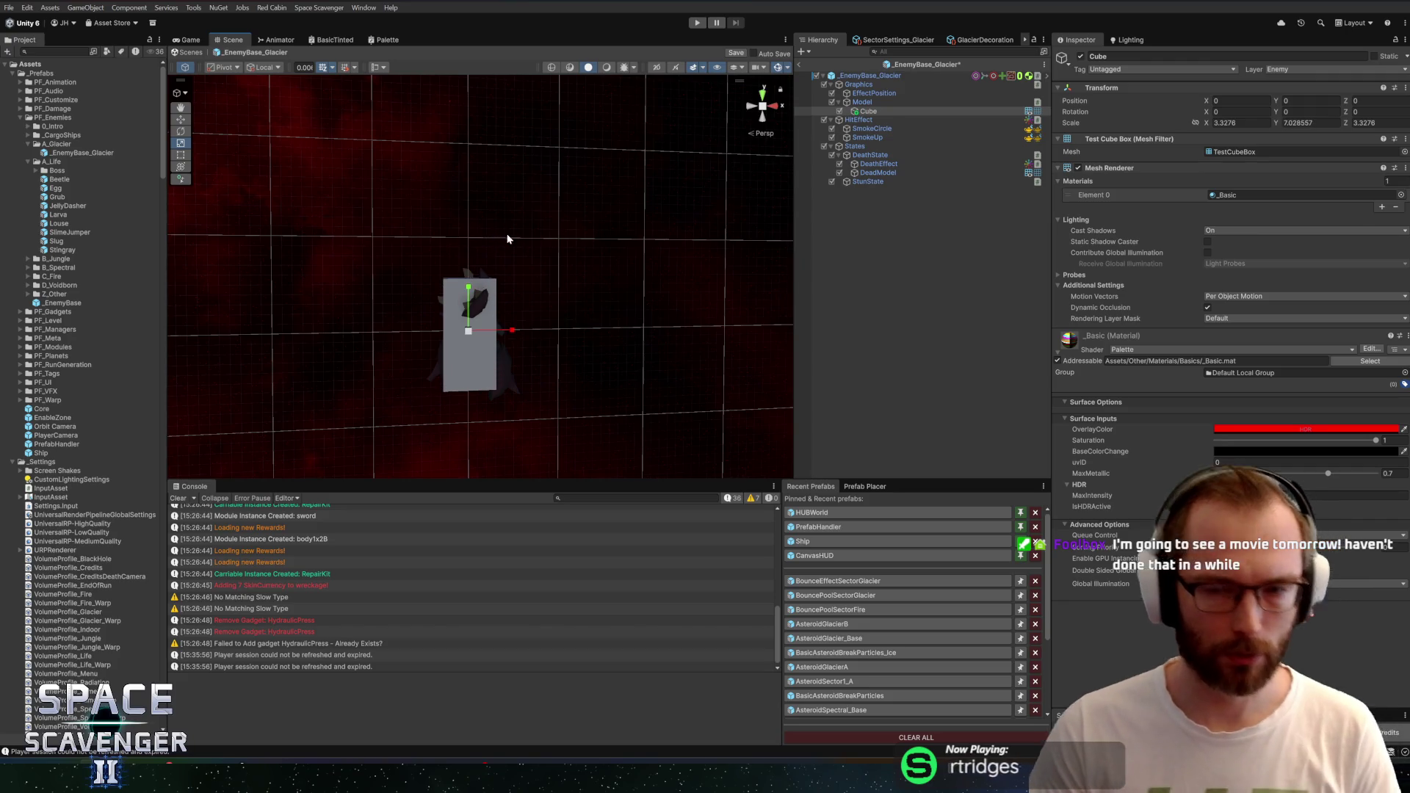
pyautogui.hotkey('ctrl', 'z')
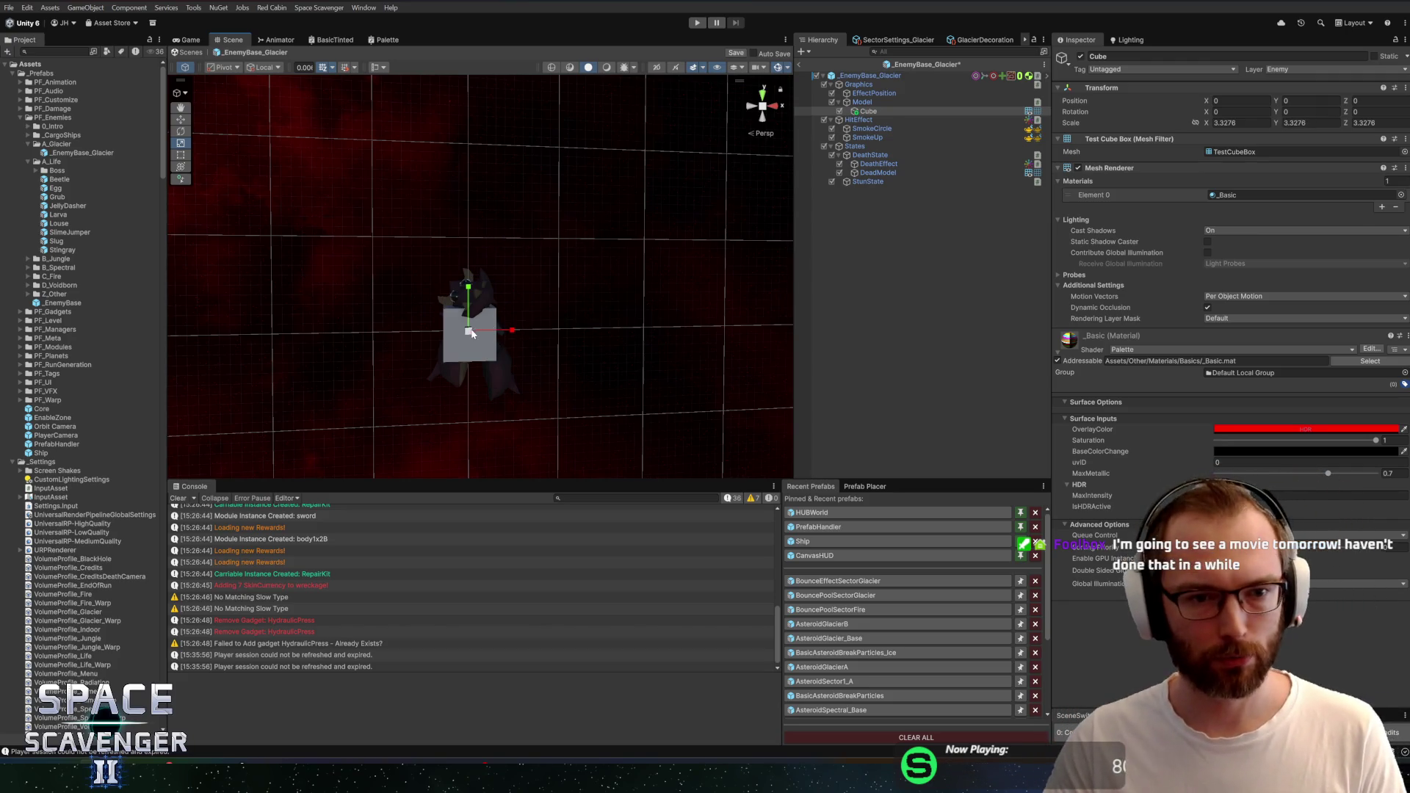
pyautogui.moveTo(472, 333); pyautogui.dragTo(507, 323)
pyautogui.moveTo(399, 274)
pyautogui.mouseDown()
pyautogui.moveTo(438, 331)
pyautogui.moveTo(656, 319)
pyautogui.moveTo(390, 343)
pyautogui.moveTo(455, 329)
pyautogui.mouseUp()
pyautogui.moveTo(662, 341)
pyautogui.mouseDown()
pyautogui.moveTo(583, 341)
pyautogui.moveTo(621, 362)
pyautogui.mouseUp()
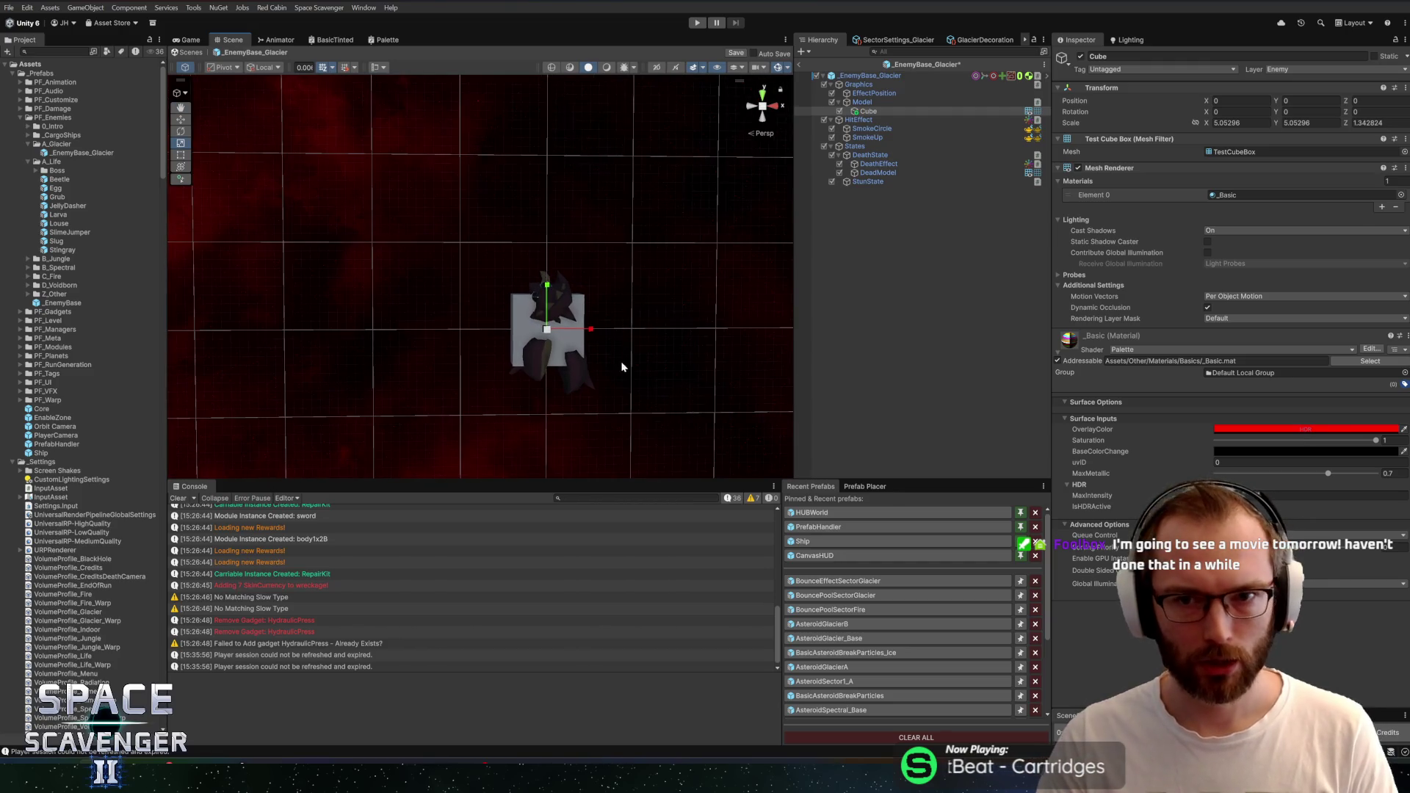
pyautogui.click(869, 75)
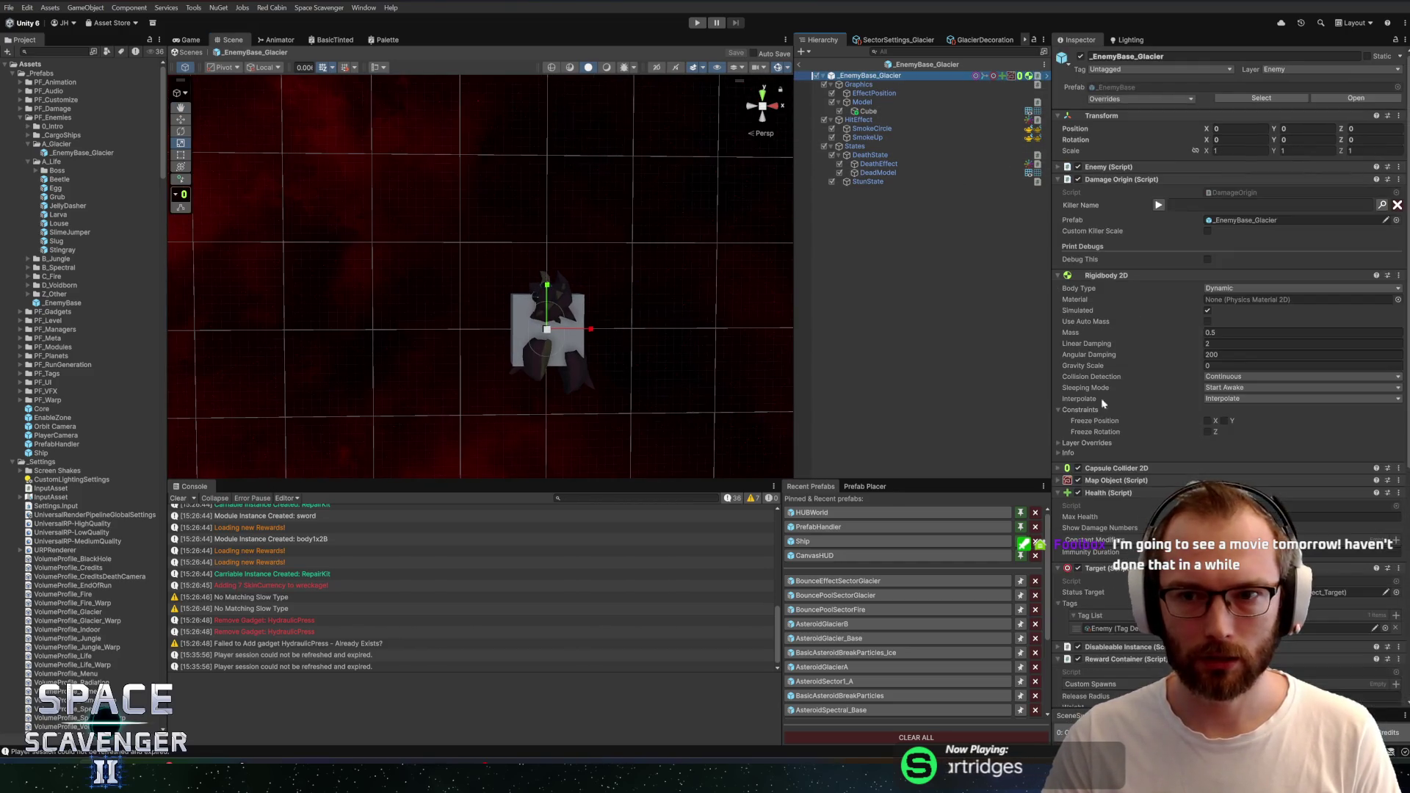
# In Rider, collapse the States and SCR_Onboarding folders and expand SCR_Enemies
pyautogui.hotkey('alt', 'Tab')
pyautogui.hotkey('alt', 'Tab')
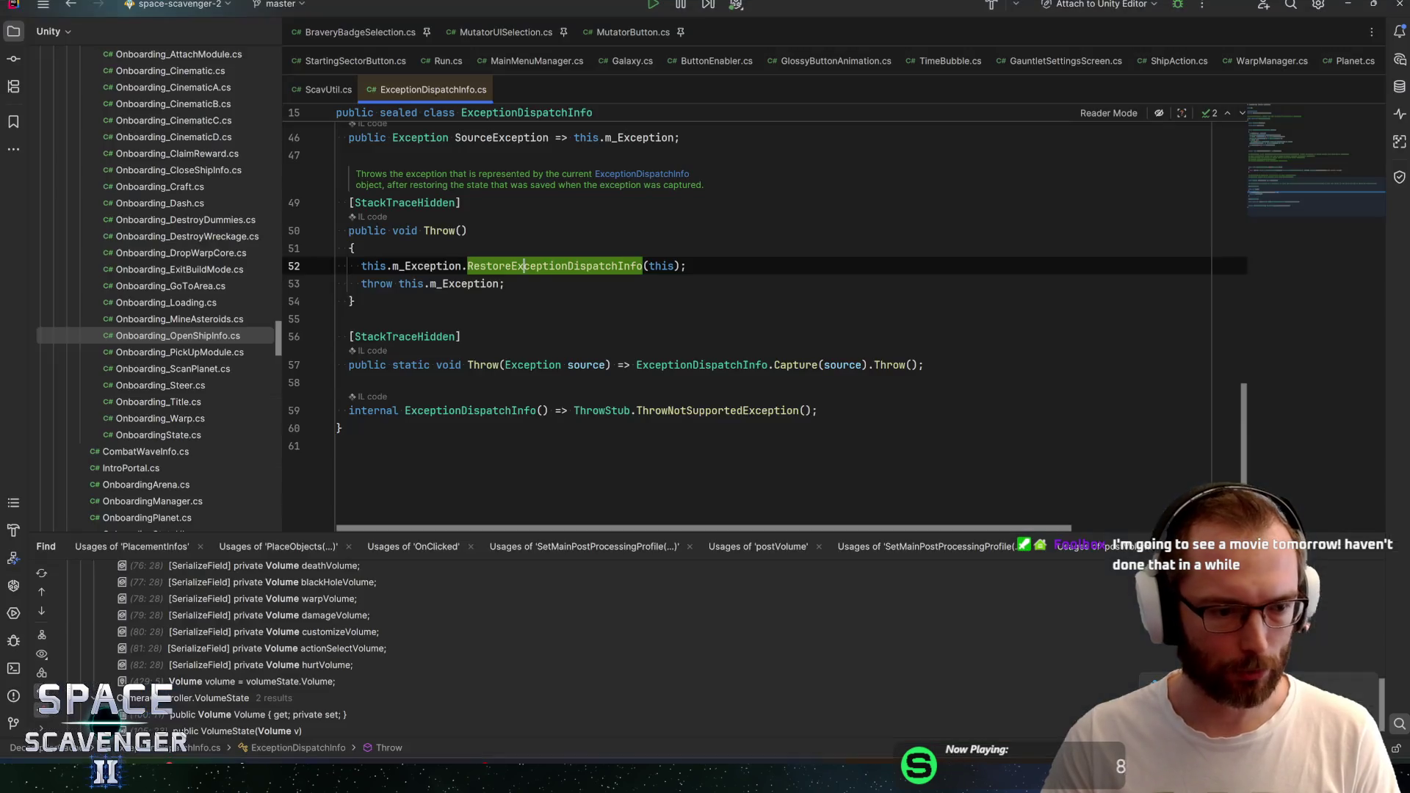
pyautogui.hotkey('alt', 'Tab')
pyautogui.hotkey('alt', 'Tab')
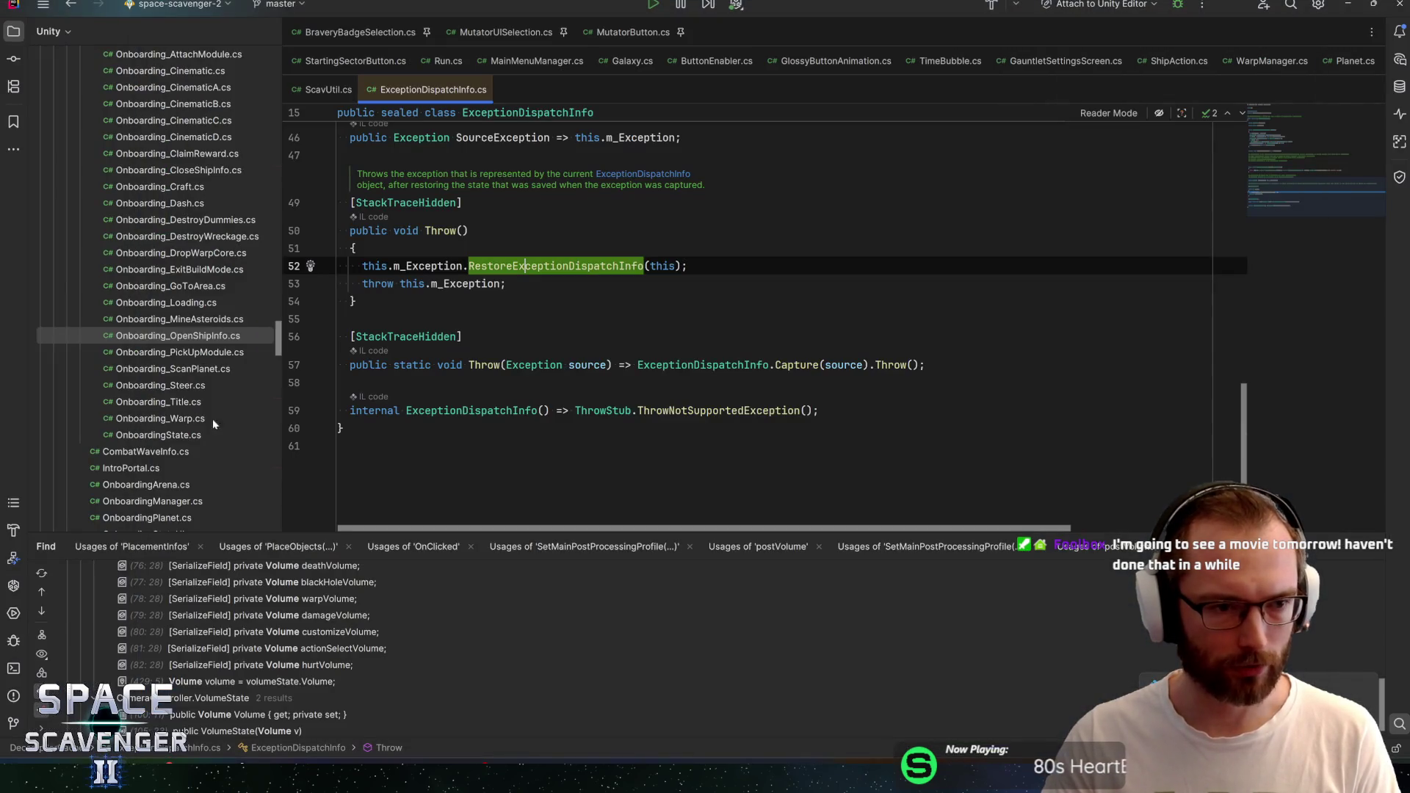
pyautogui.scroll(3, 133, 213)
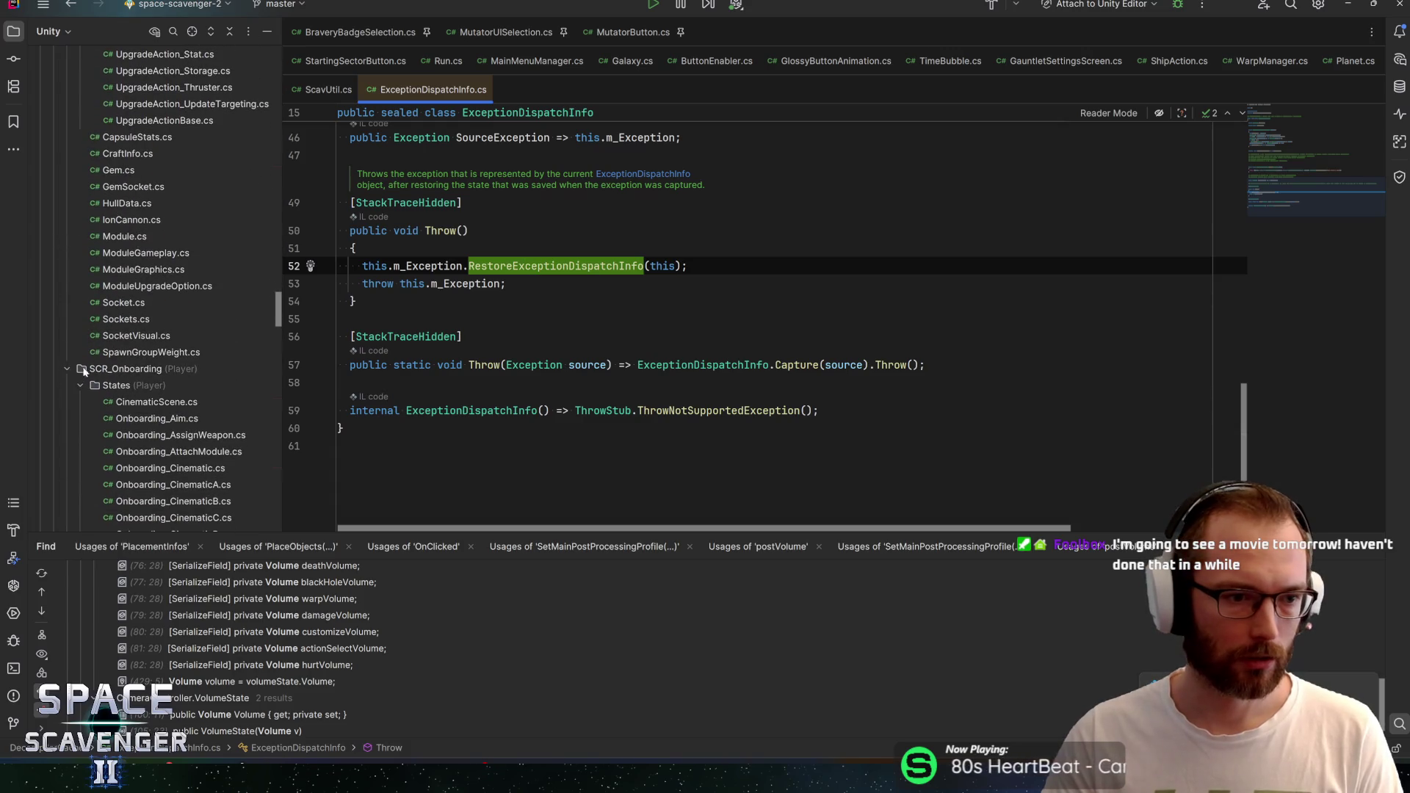
pyautogui.click(82, 387)
pyautogui.click(73, 369)
pyautogui.scroll(-10, 116, 302)
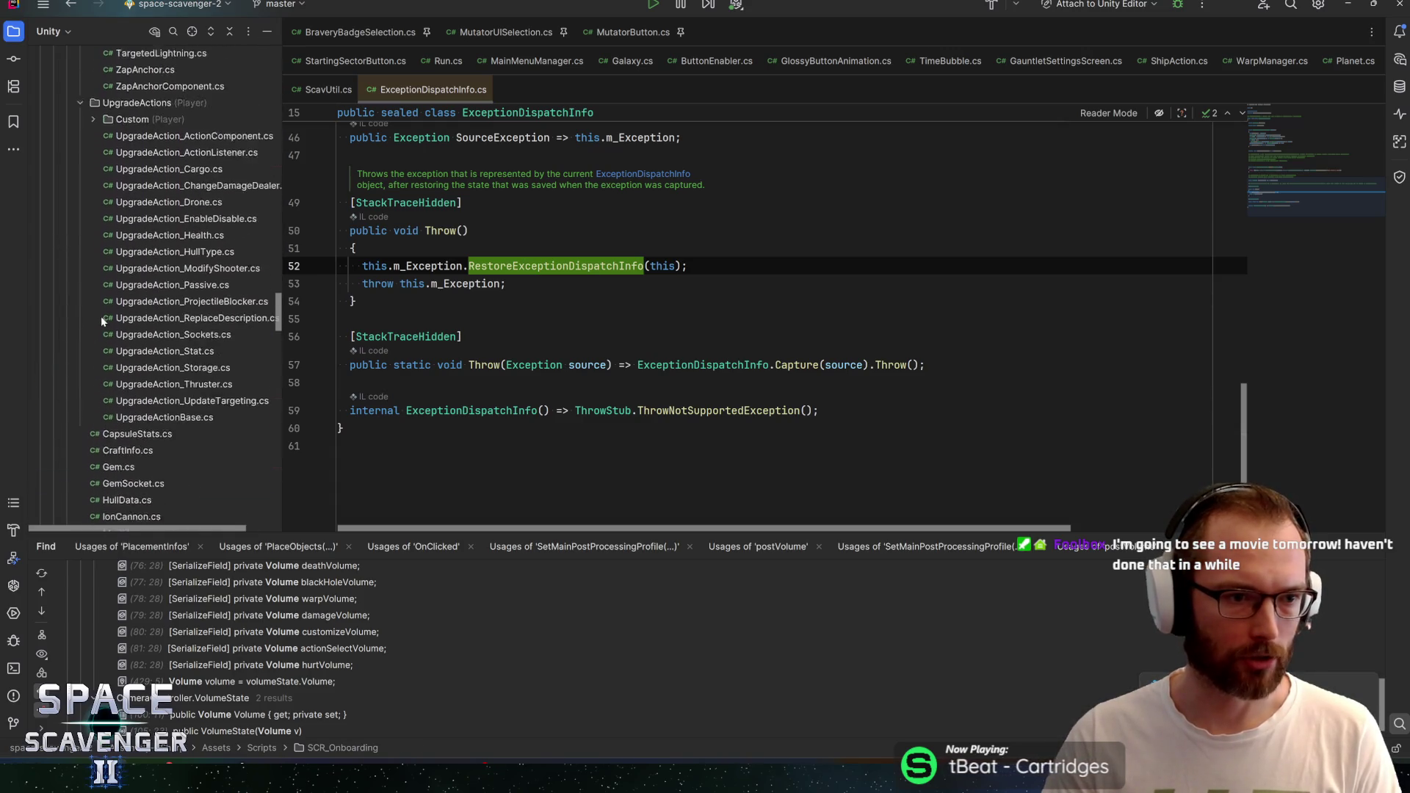
pyautogui.scroll(20, 115, 302)
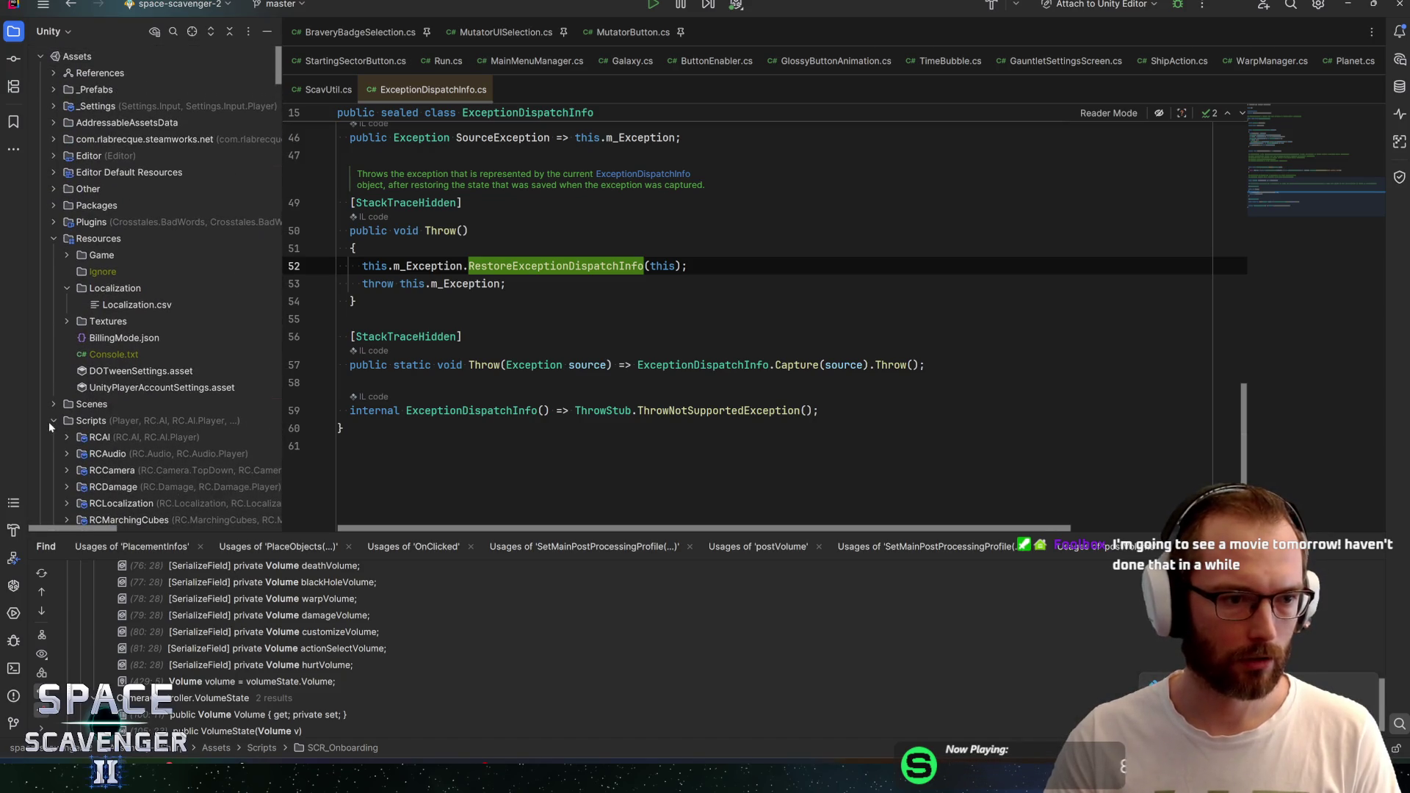
pyautogui.click(51, 421)
pyautogui.click(52, 421)
pyautogui.scroll(-8, 106, 352)
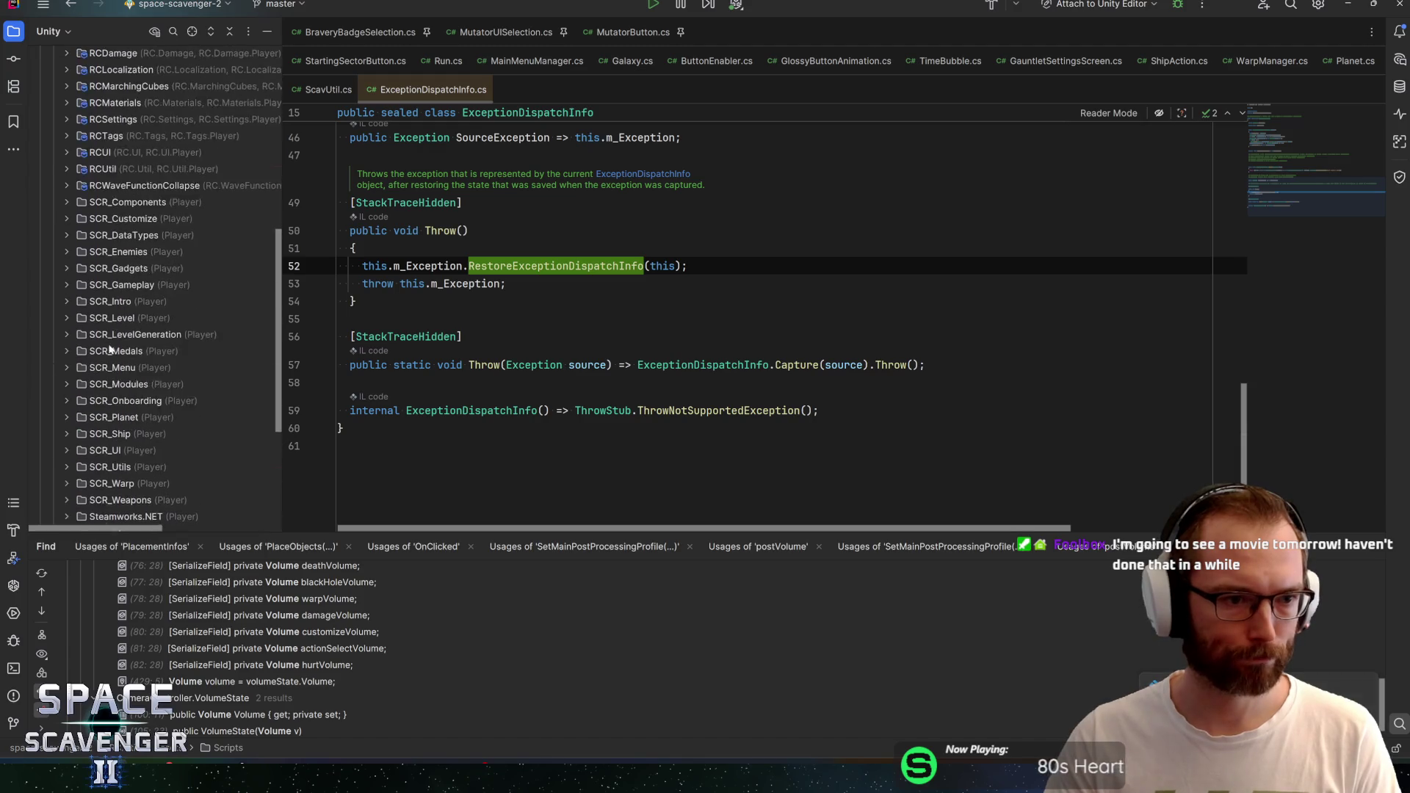
pyautogui.scroll(4, 106, 352)
pyautogui.doubleClick(105, 403)
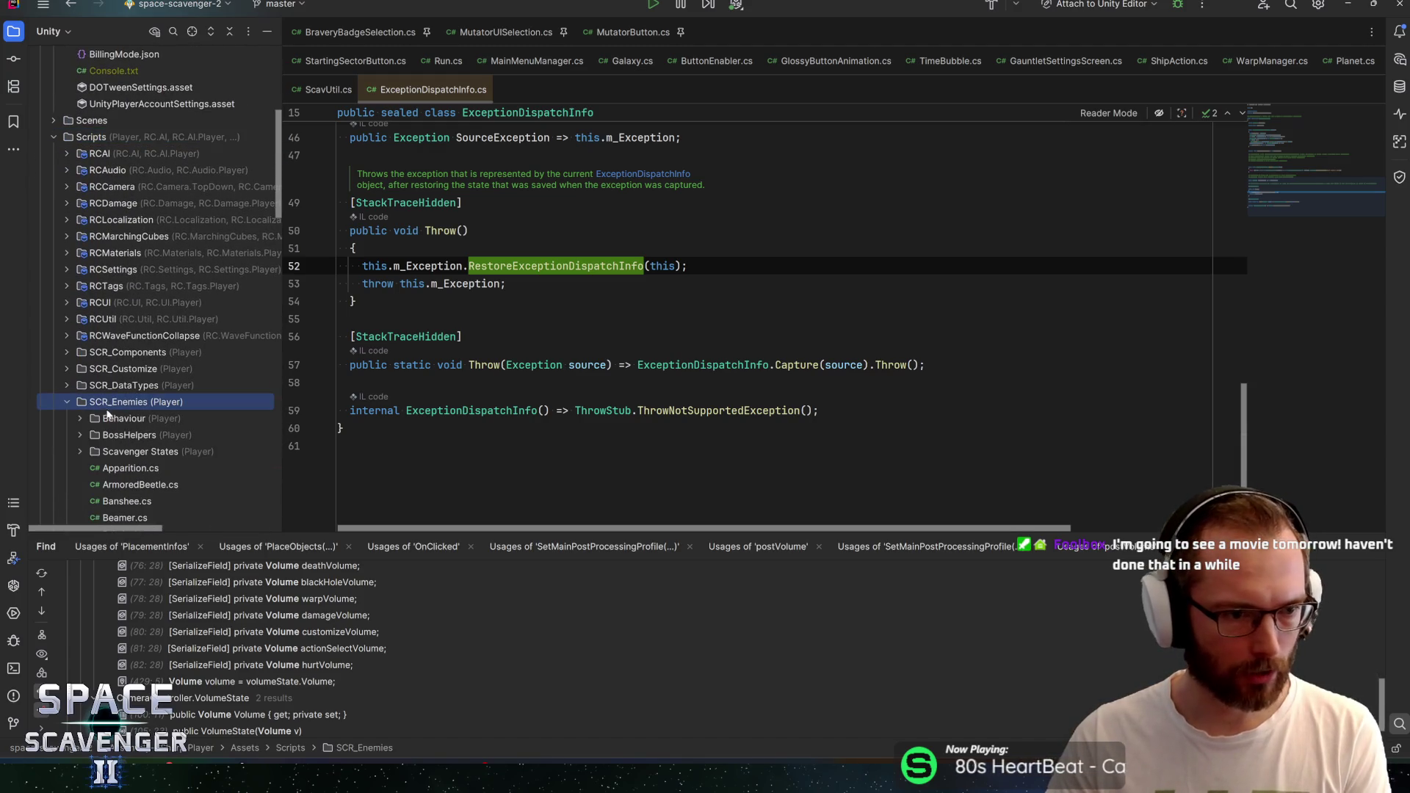
pyautogui.scroll(-8, 105, 412)
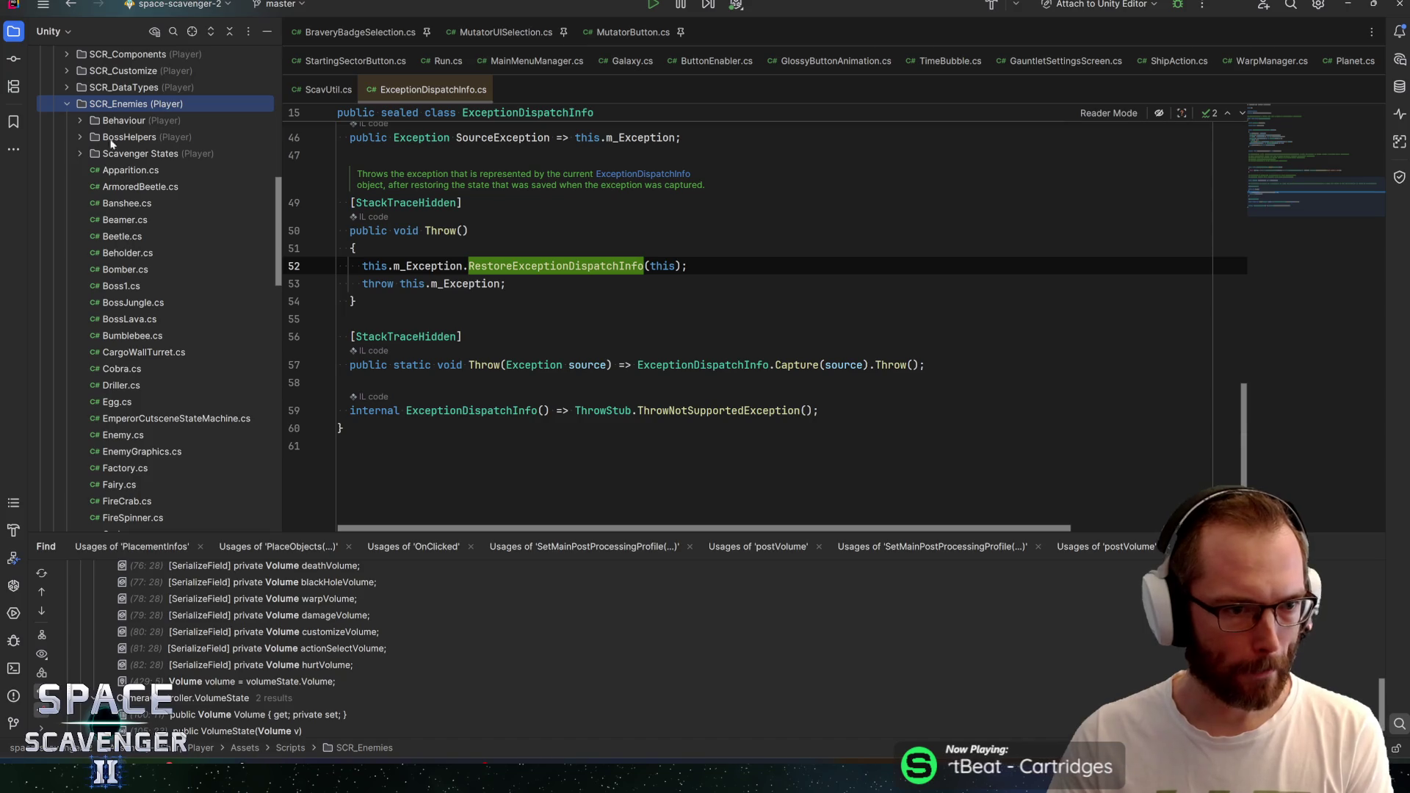
# Add a Unity MonoBehaviour script named Snowflake to the SCR_Enemies folder
pyautogui.rightClick(111, 105)
pyautogui.moveTo(177, 116)
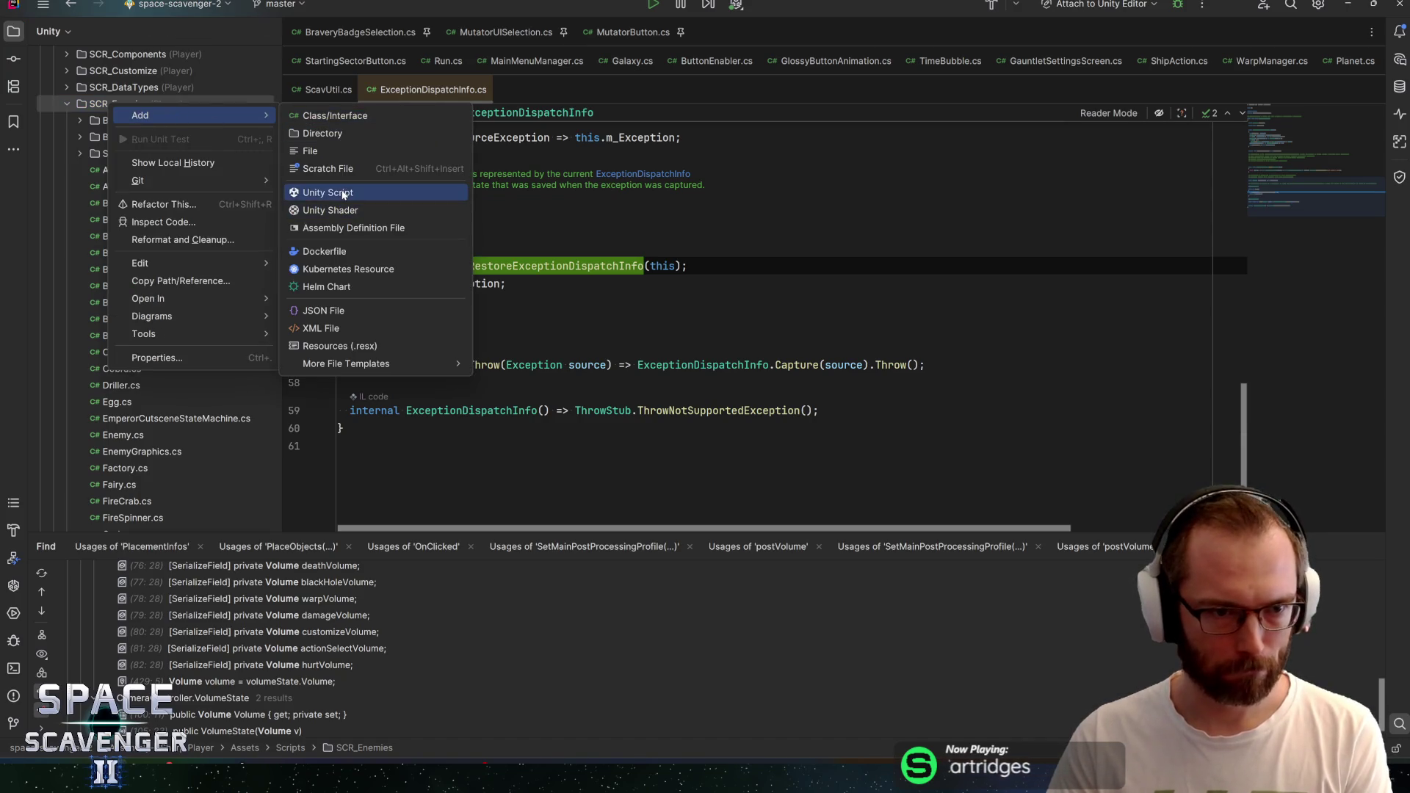
pyautogui.click(343, 193)
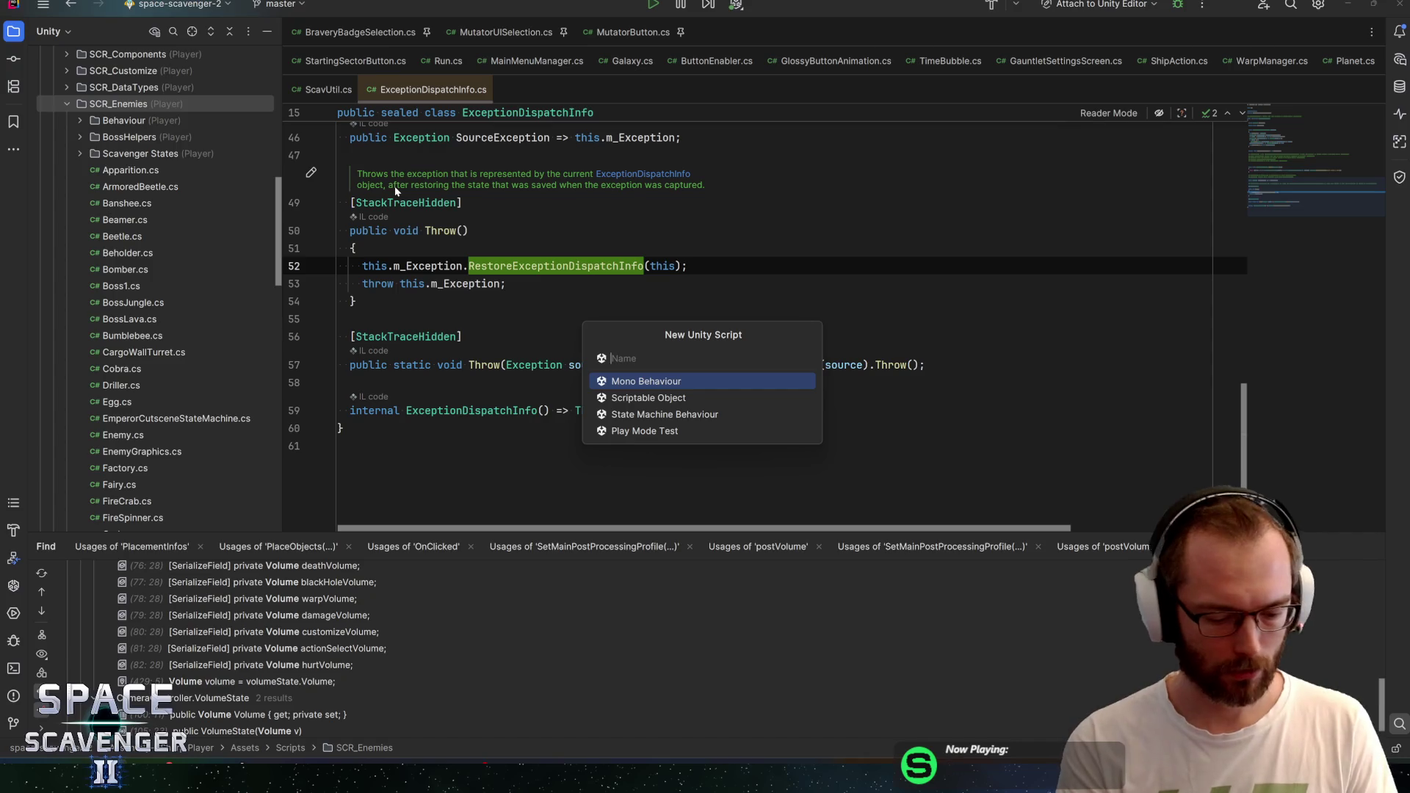
pyautogui.write('Snowflake')
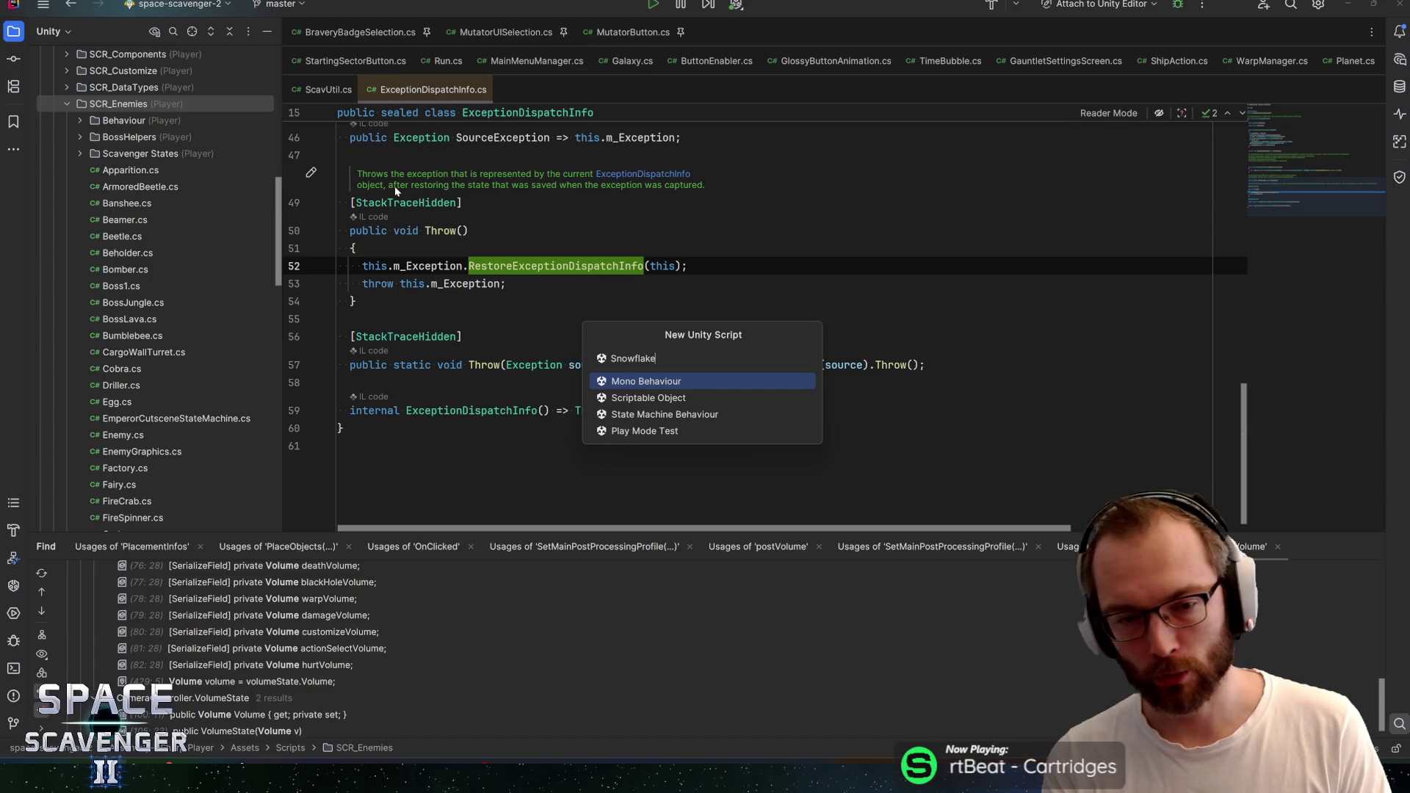
pyautogui.press('Return')
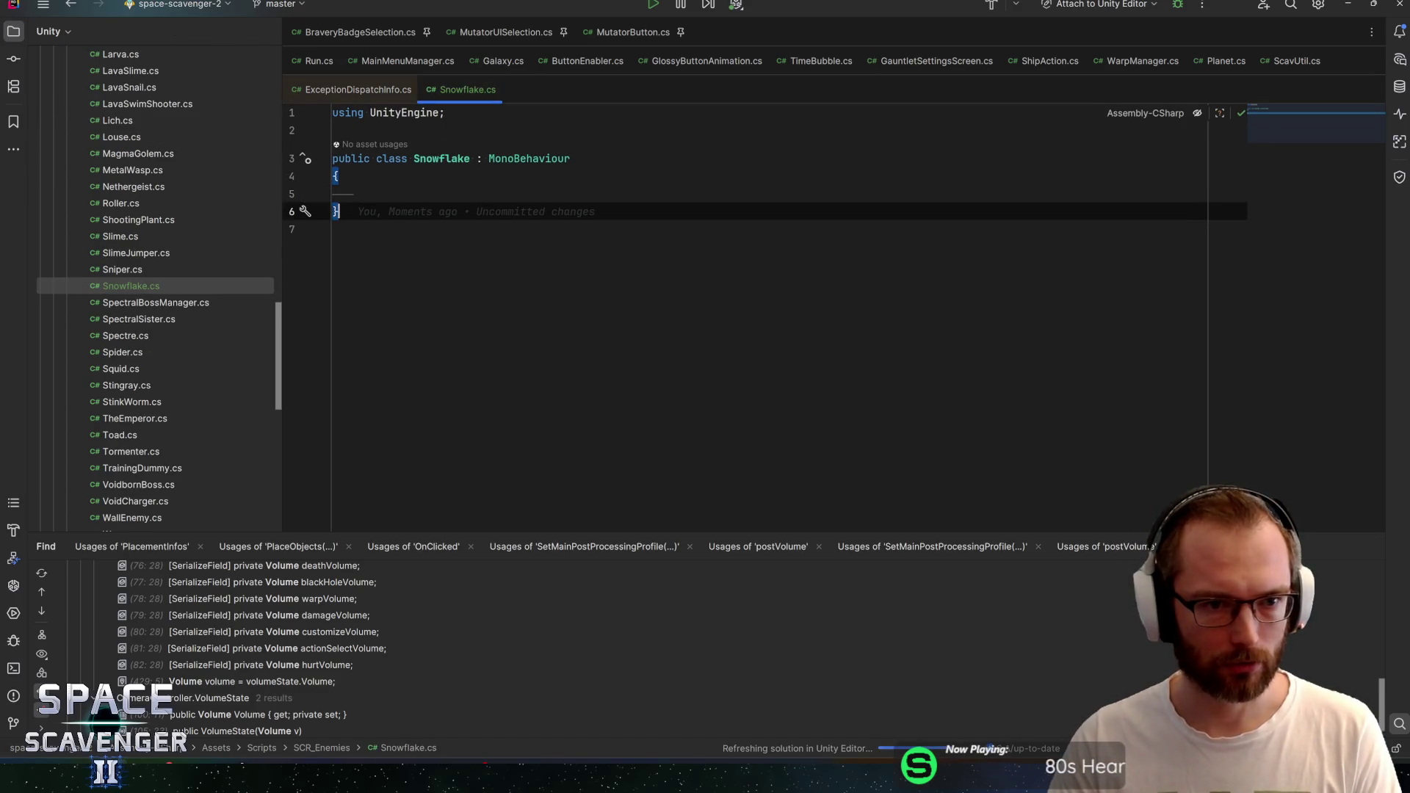
pyautogui.doubleClick(529, 158)
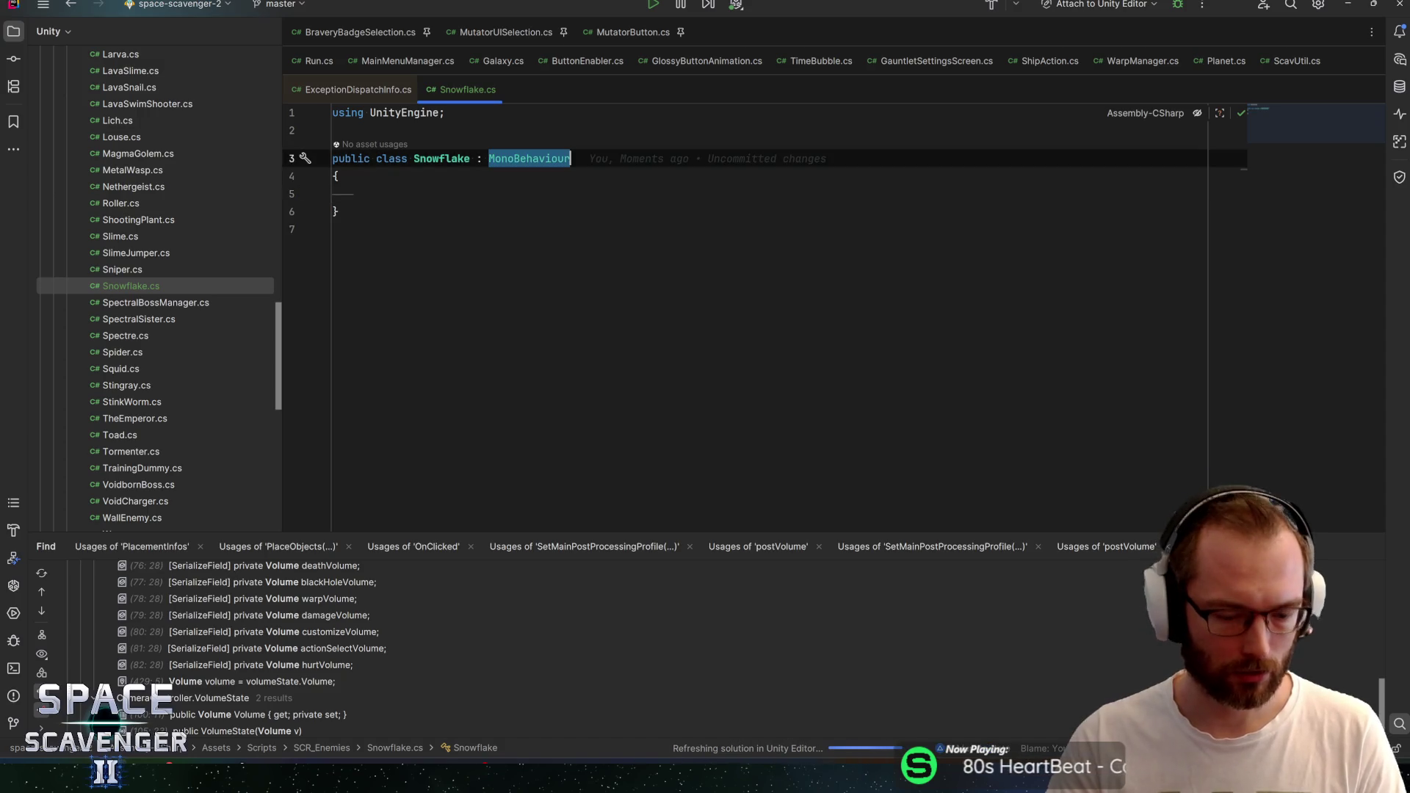
# Make Snowflake inherit ObjectStateMachine and add a serialized IdleState idleState field
pyautogui.write('Objectst')
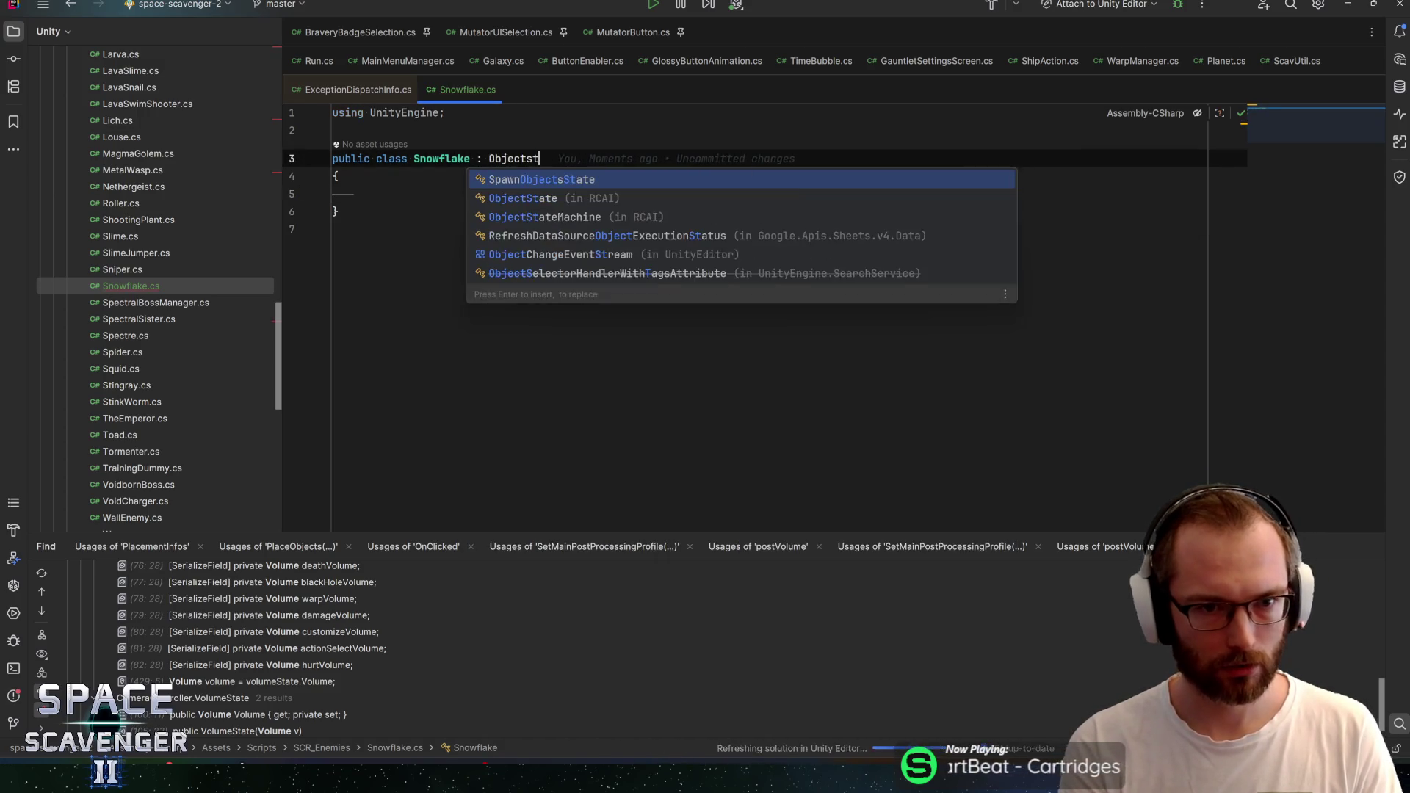
pyautogui.write('atemac')
pyautogui.press('Return')
pyautogui.click(357, 211)
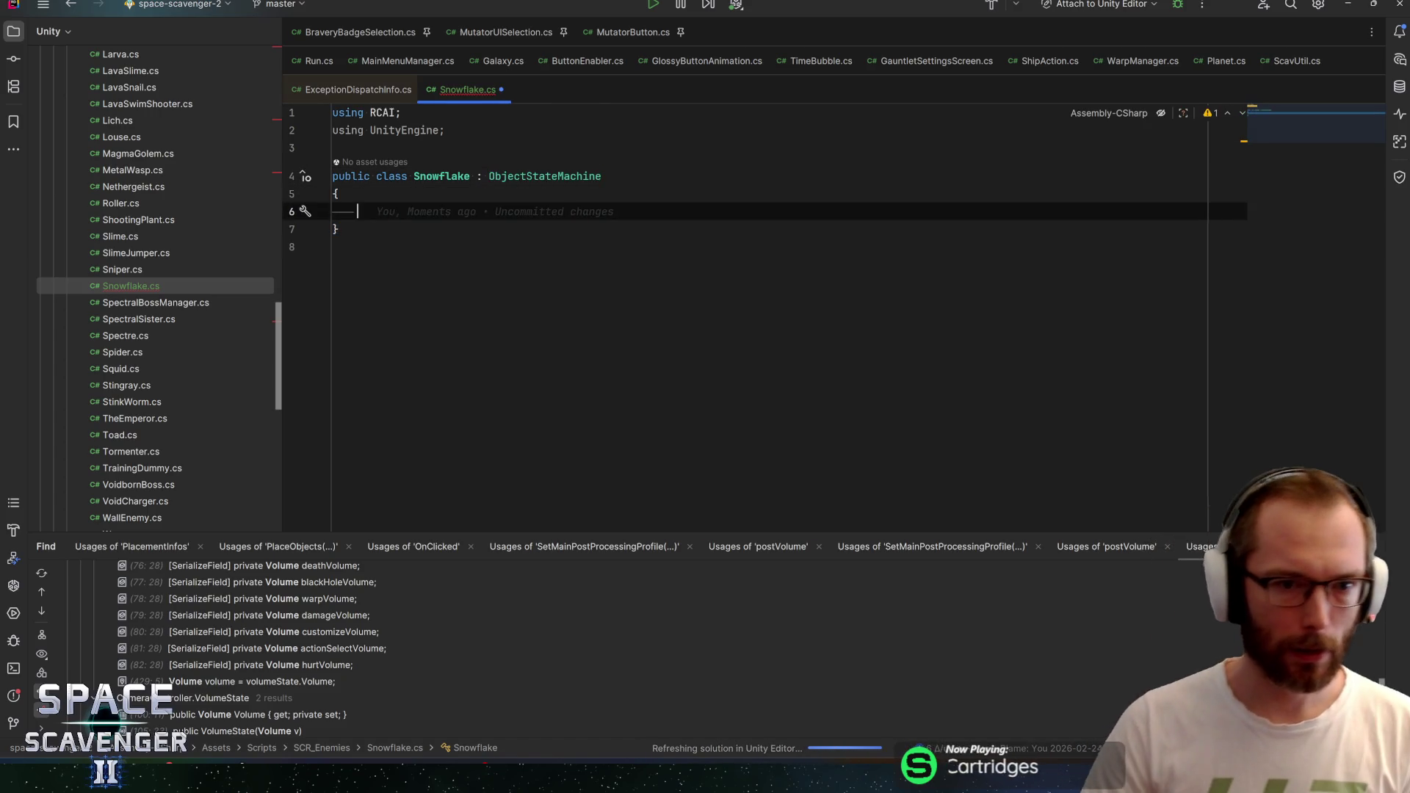
pyautogui.write('serial')
pyautogui.press('Return')
pyautogui.write('Idle')
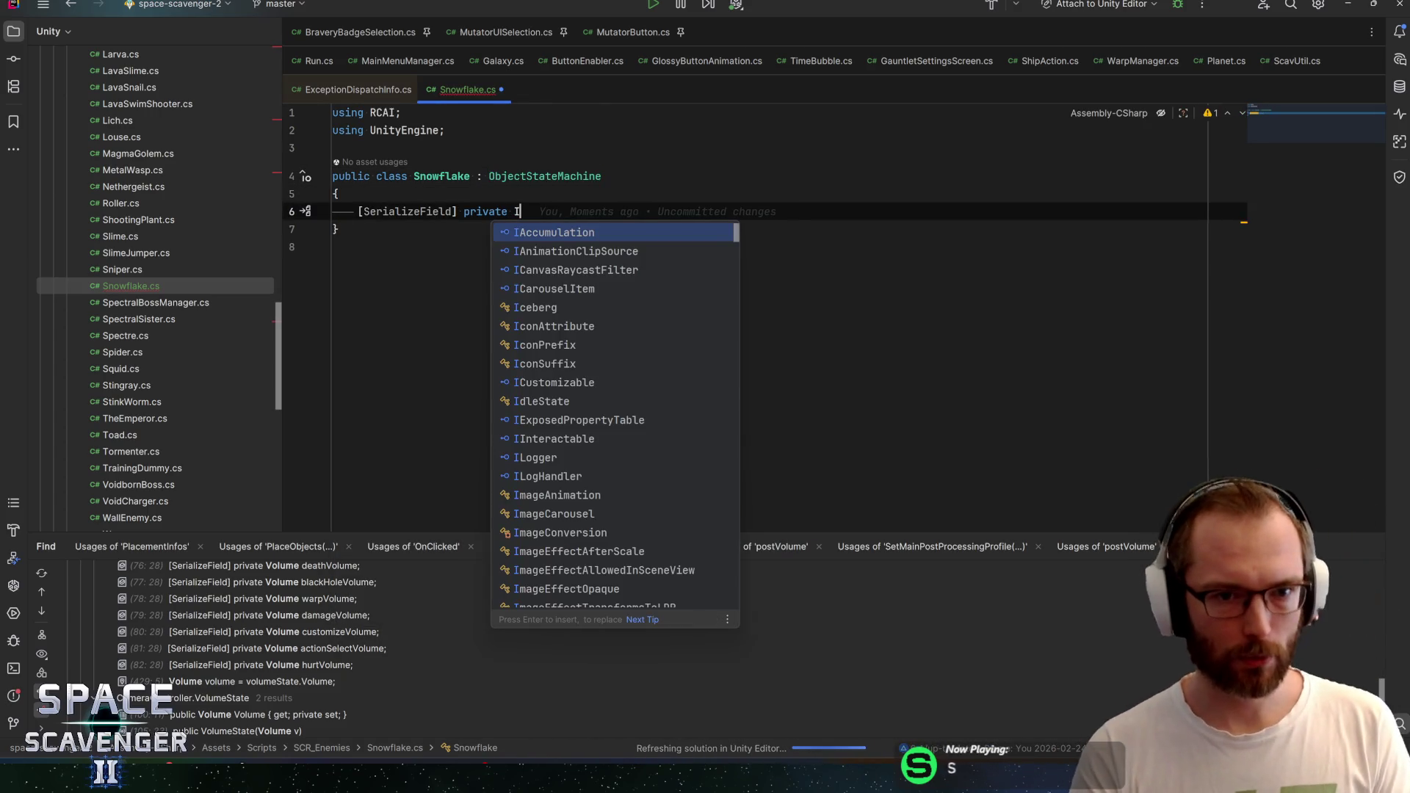
pyautogui.press('Return')
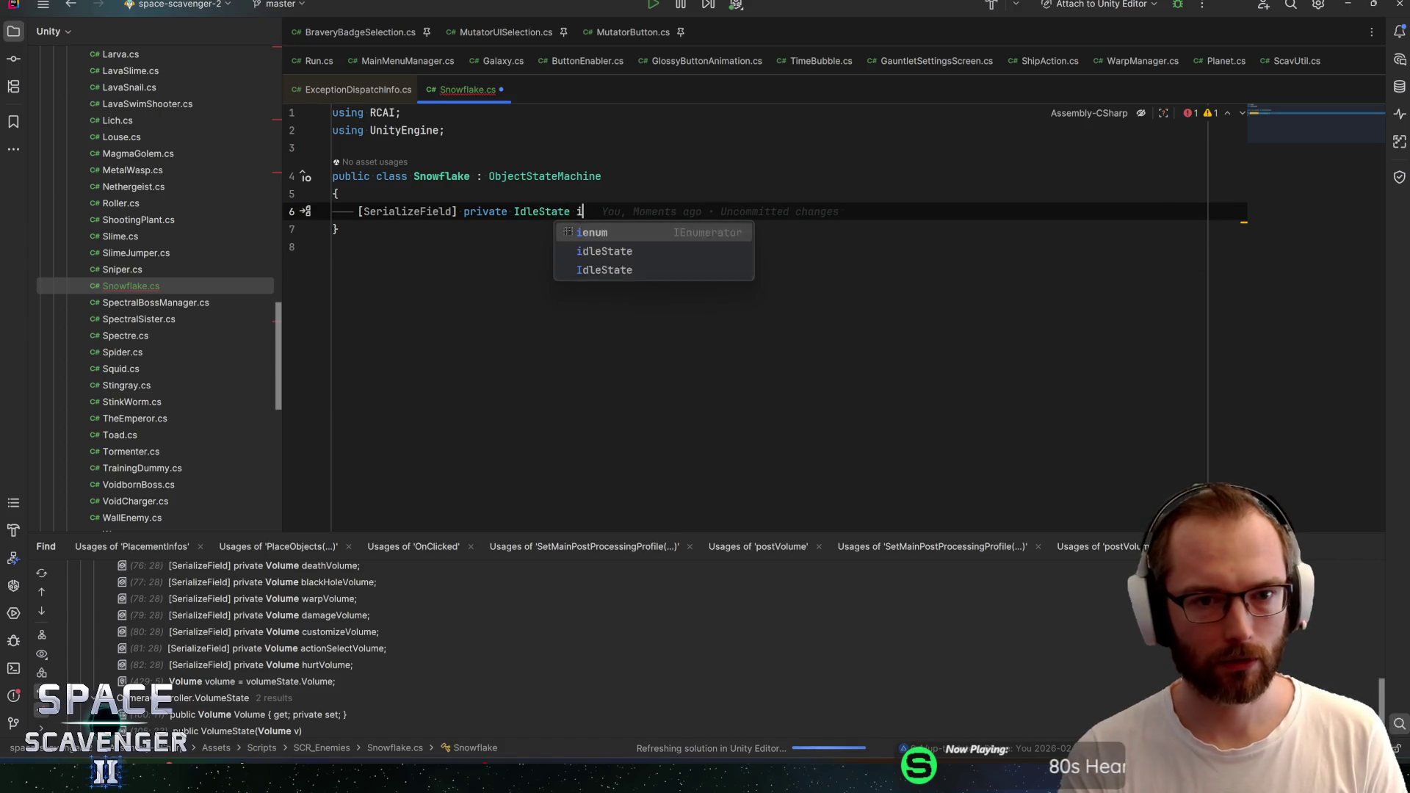
pyautogui.write('idleS')
pyautogui.press('Return')
pyautogui.write(';')
pyautogui.press('Return')
# Add a serialized FollowState followState field
pyautogui.write('serial')
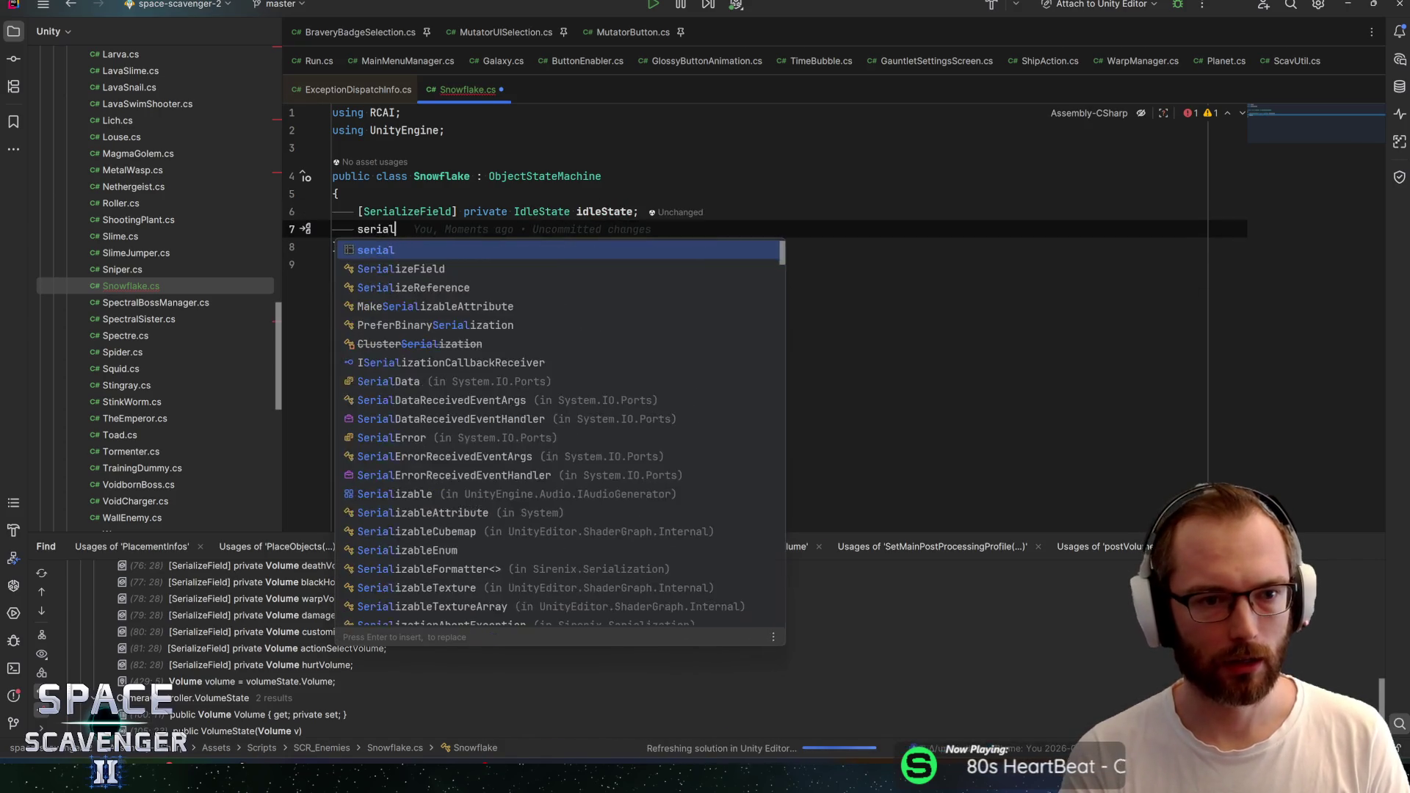
pyautogui.press('Return')
pyautogui.write('Fo')
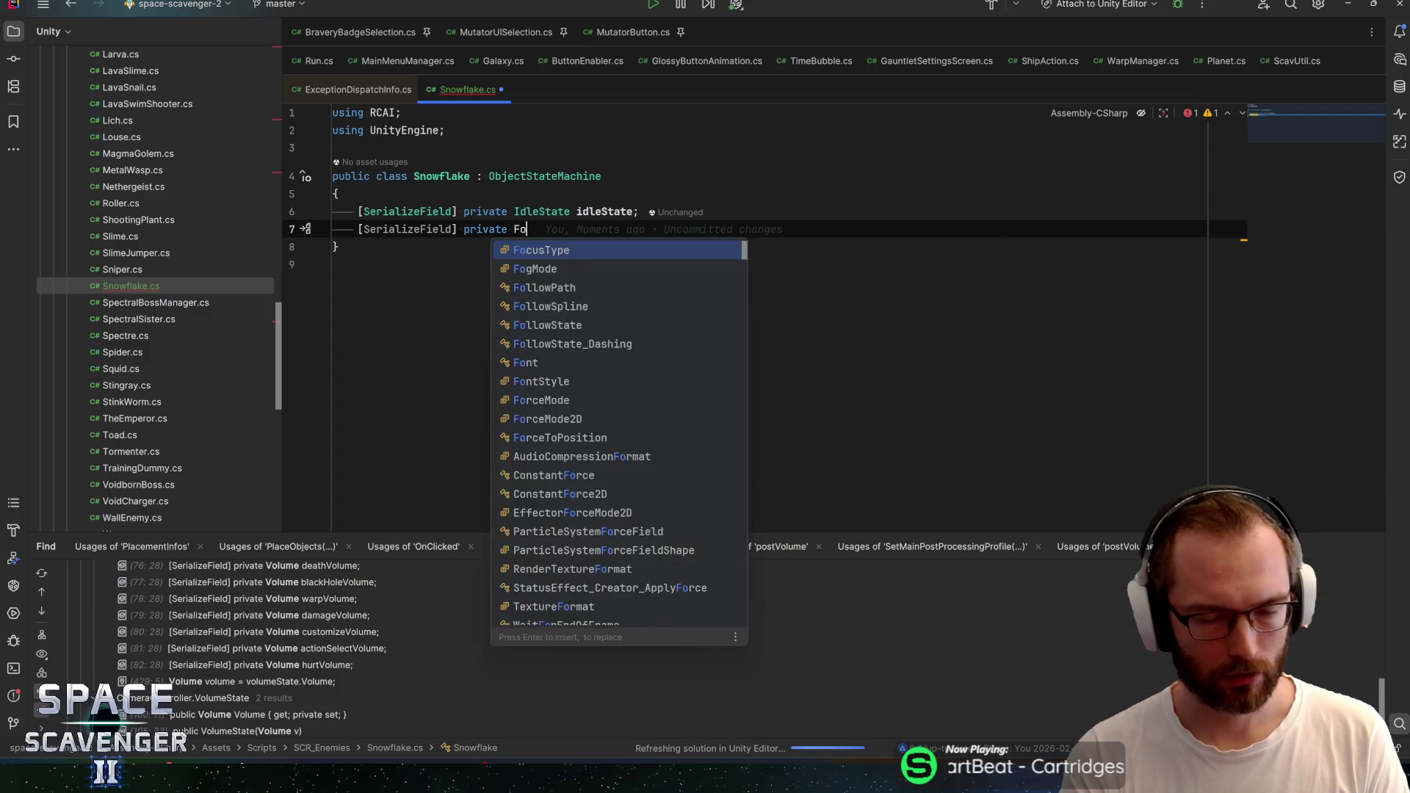
pyautogui.write('llowStat')
pyautogui.press('Return')
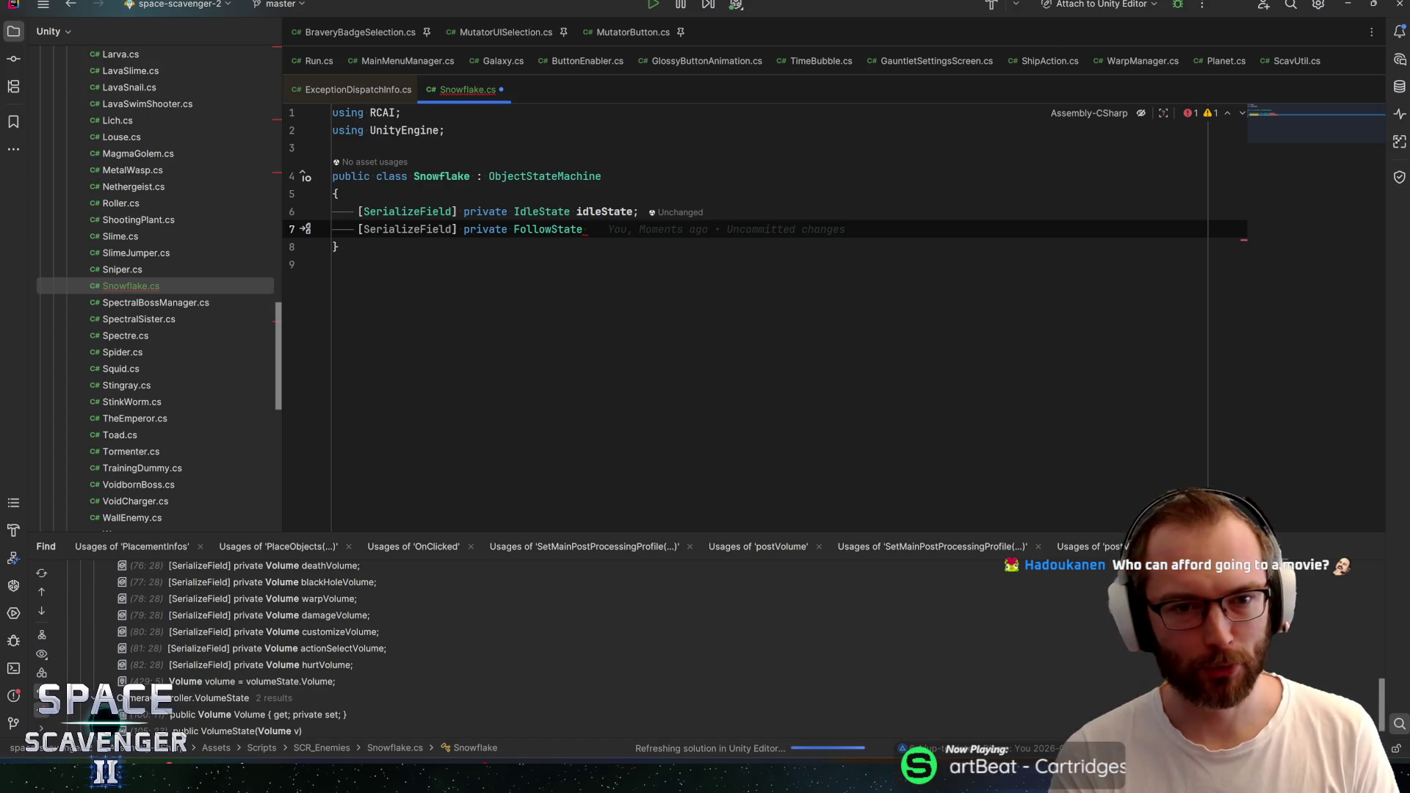
pyautogui.write('foll')
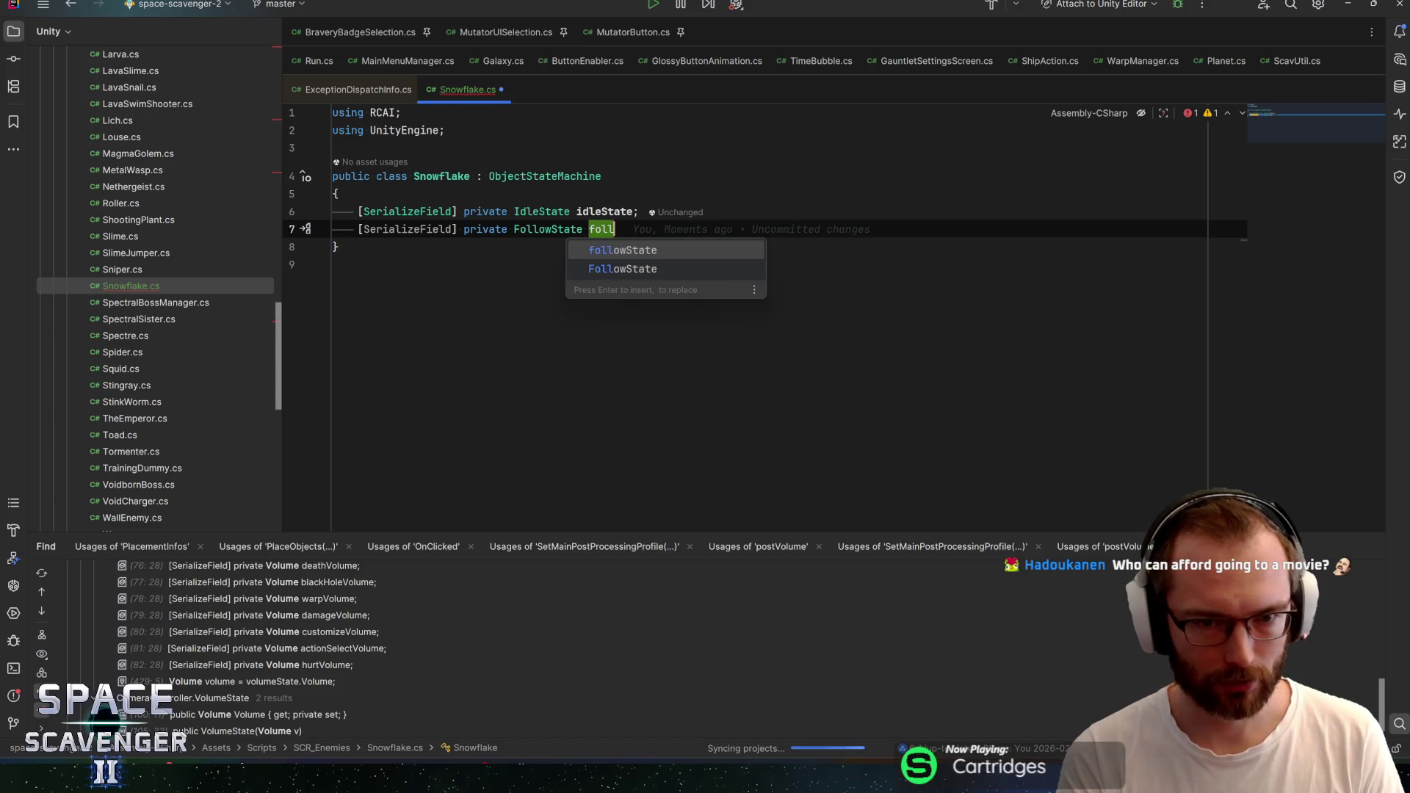
pyautogui.write('owState;')
pyautogui.press('Return')
# Add a serialized WaitState telegraphState field
pyautogui.write('ser')
pyautogui.press('Return')
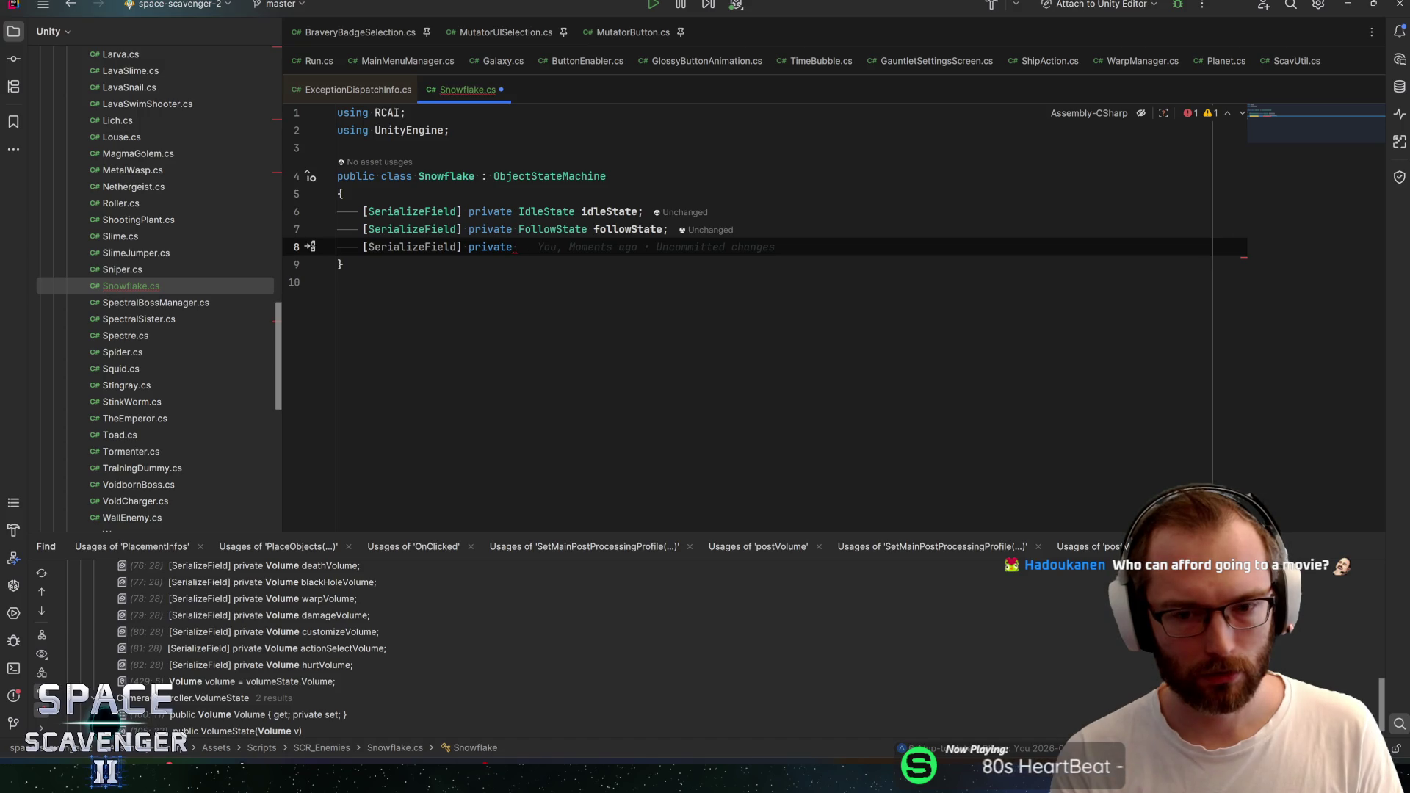
pyautogui.write('ChargeS')
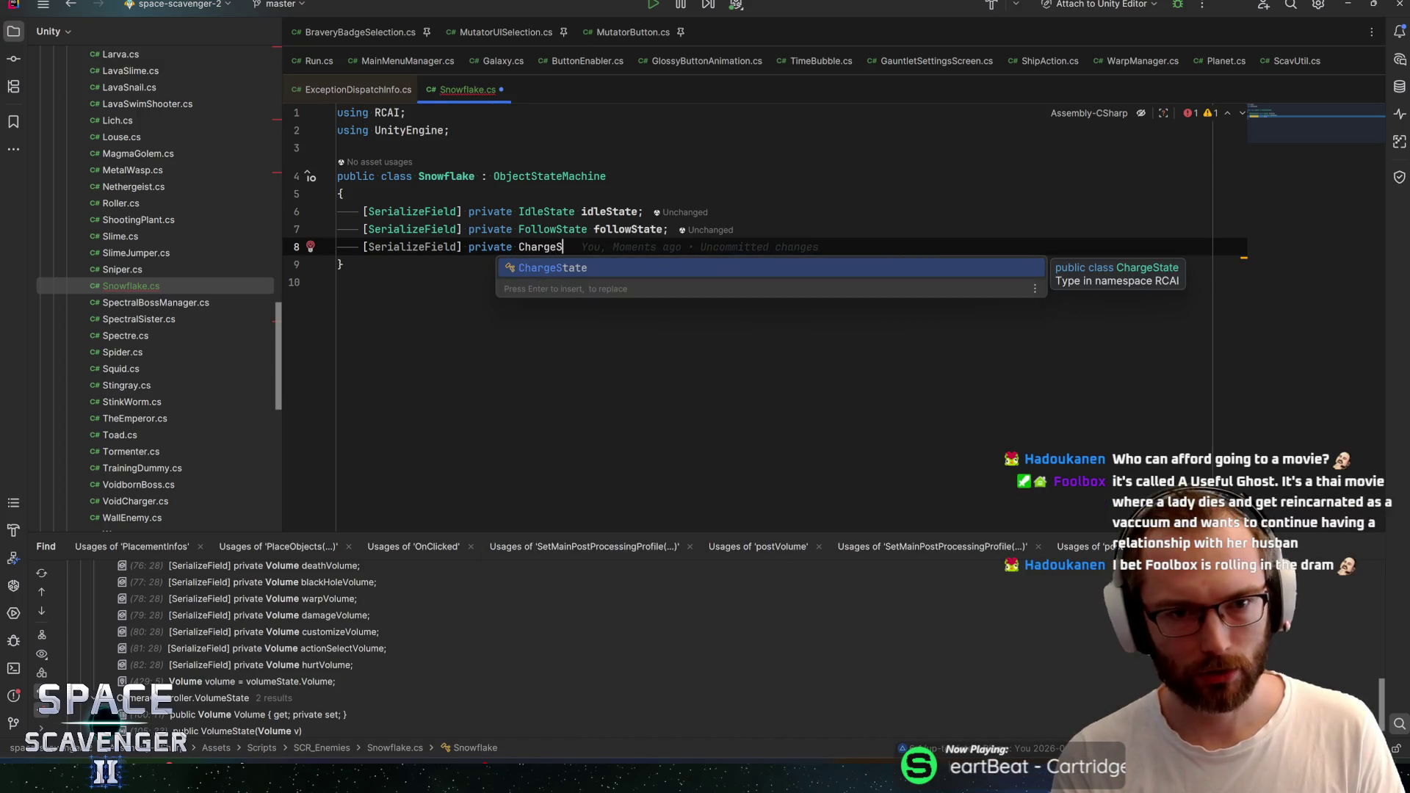
pyautogui.press('BackSpace')
pyautogui.press('BackSpace')
pyautogui.press('BackSpace')
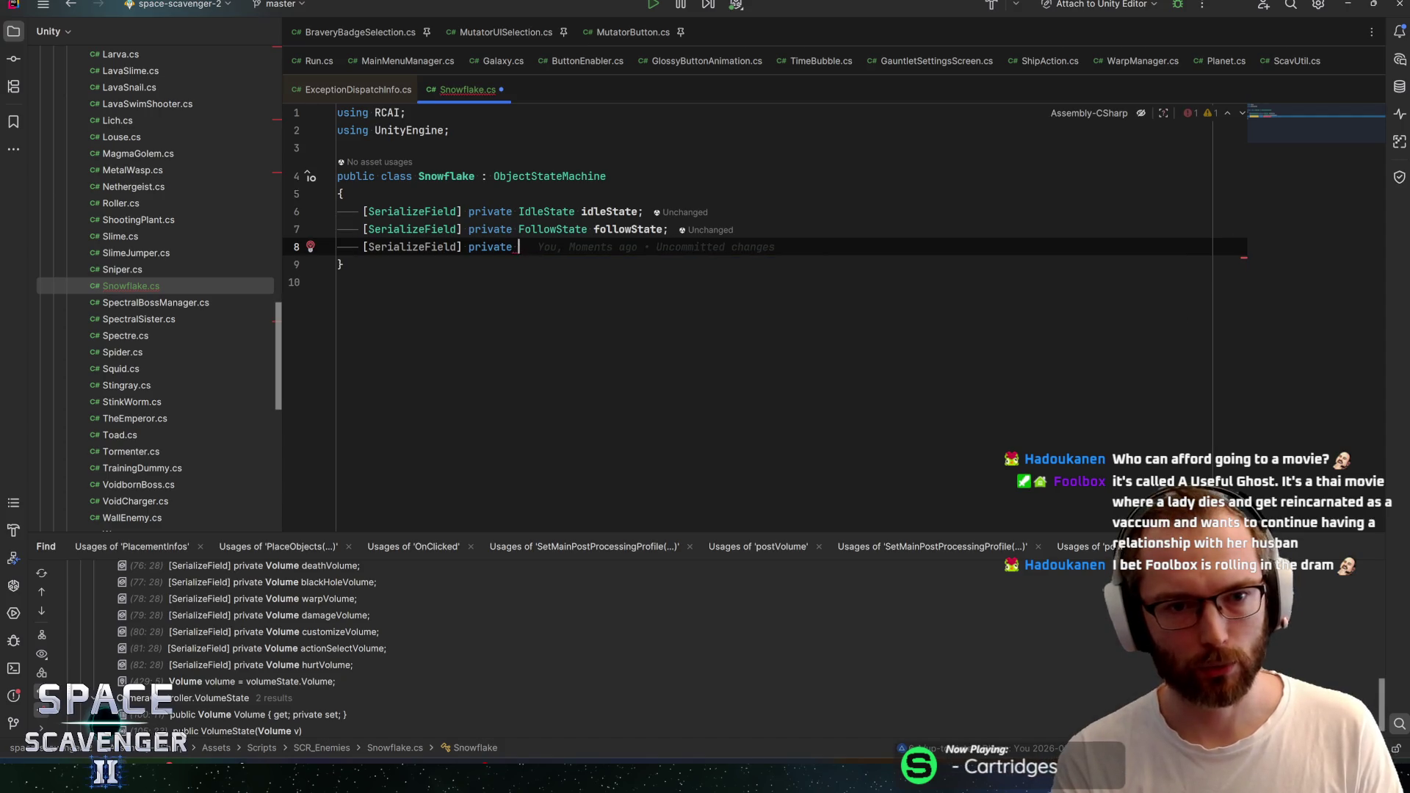
pyautogui.write('Waitst')
pyautogui.press('Return')
pyautogui.write('telegraph')
pyautogui.write('State;')
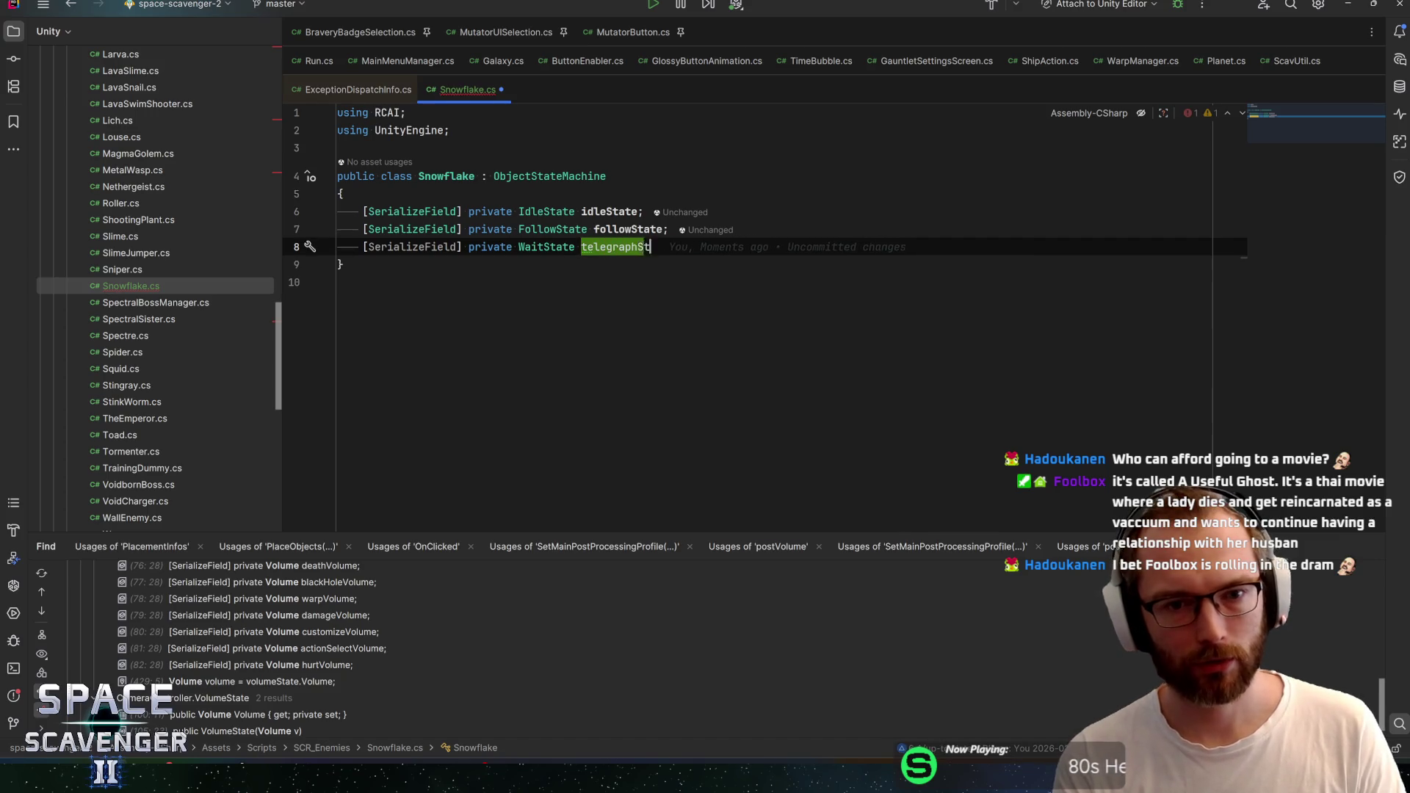
pyautogui.press('Return')
# Add a serialized ChargeState chargeState field
pyautogui.write('ser')
pyautogui.press('Return')
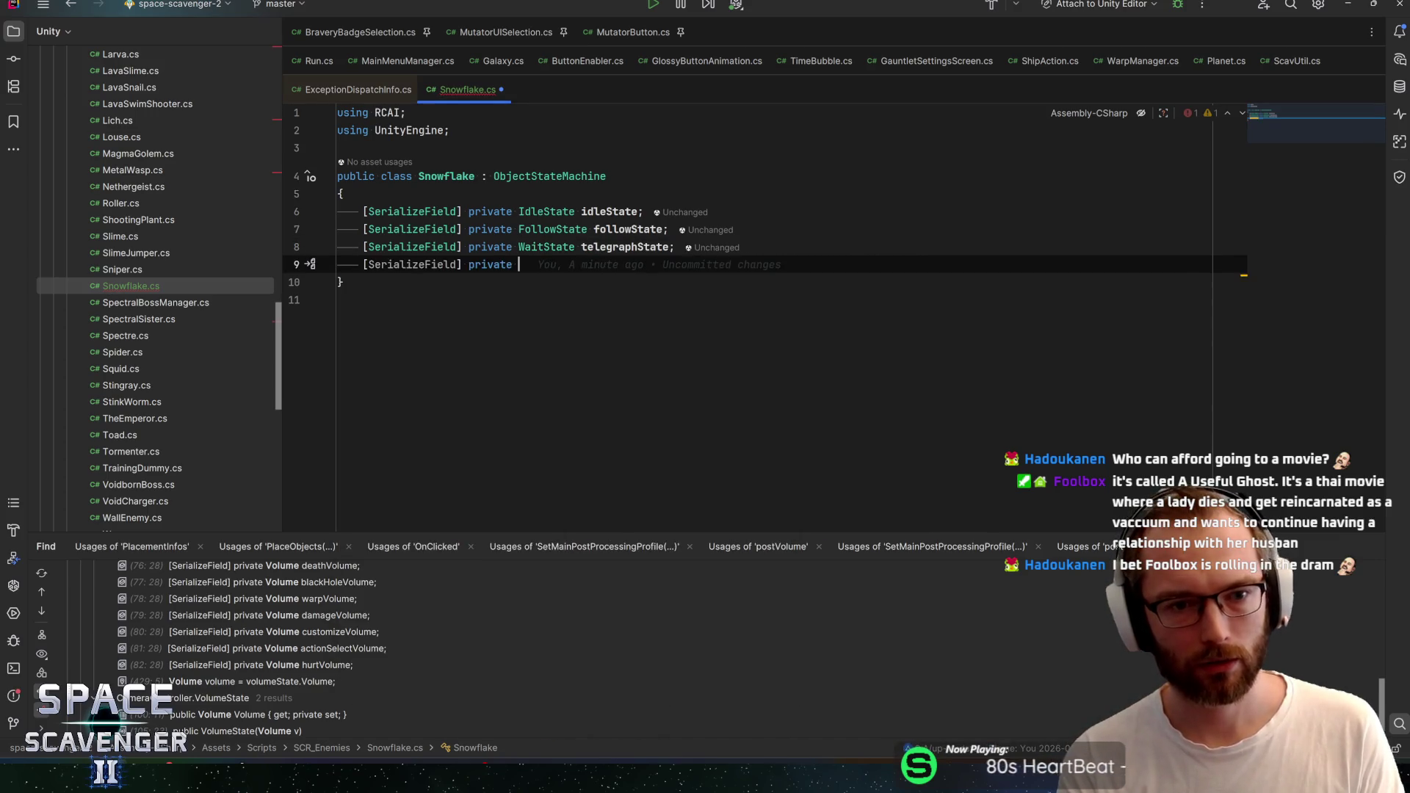
pyautogui.write('ChargeState')
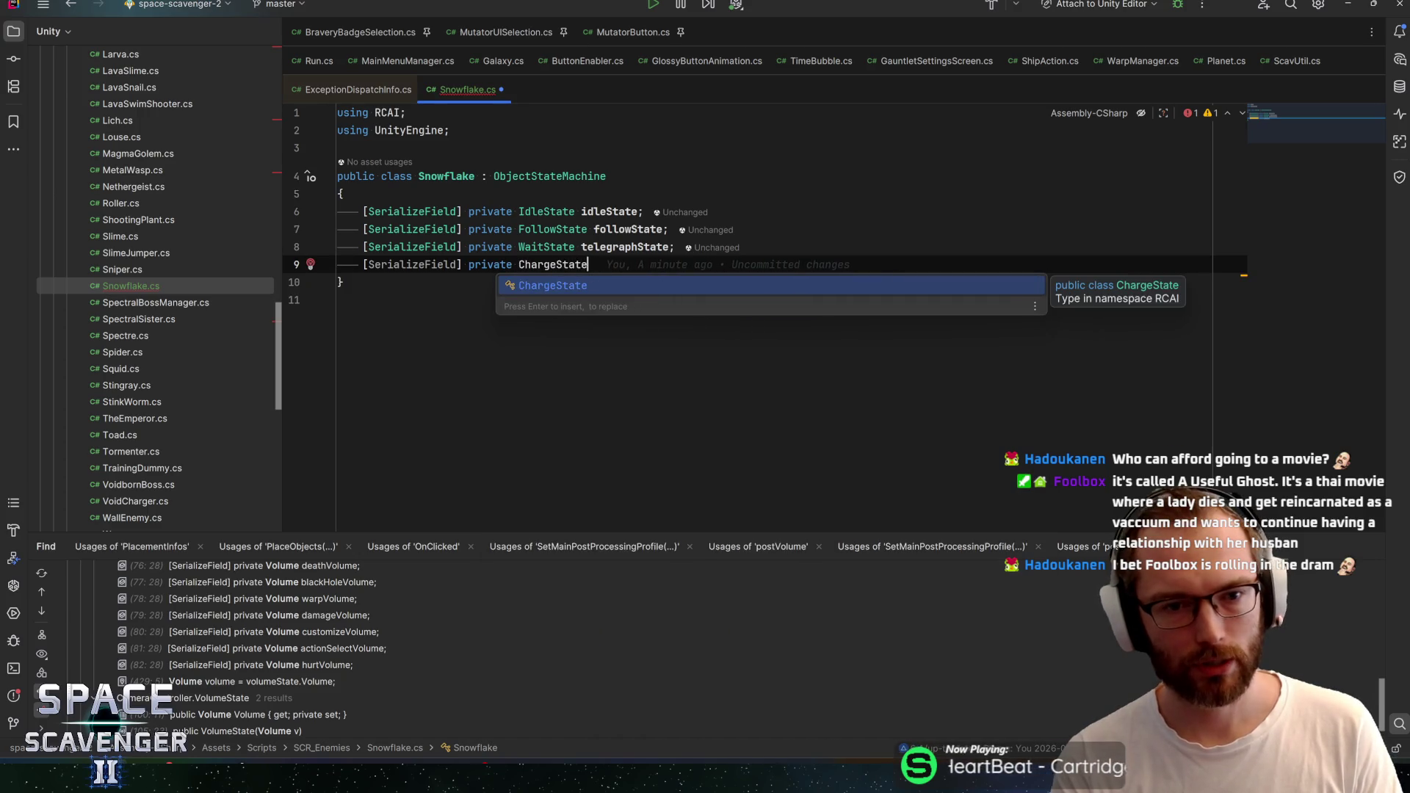
pyautogui.press('Return')
pyautogui.write('chargeSta')
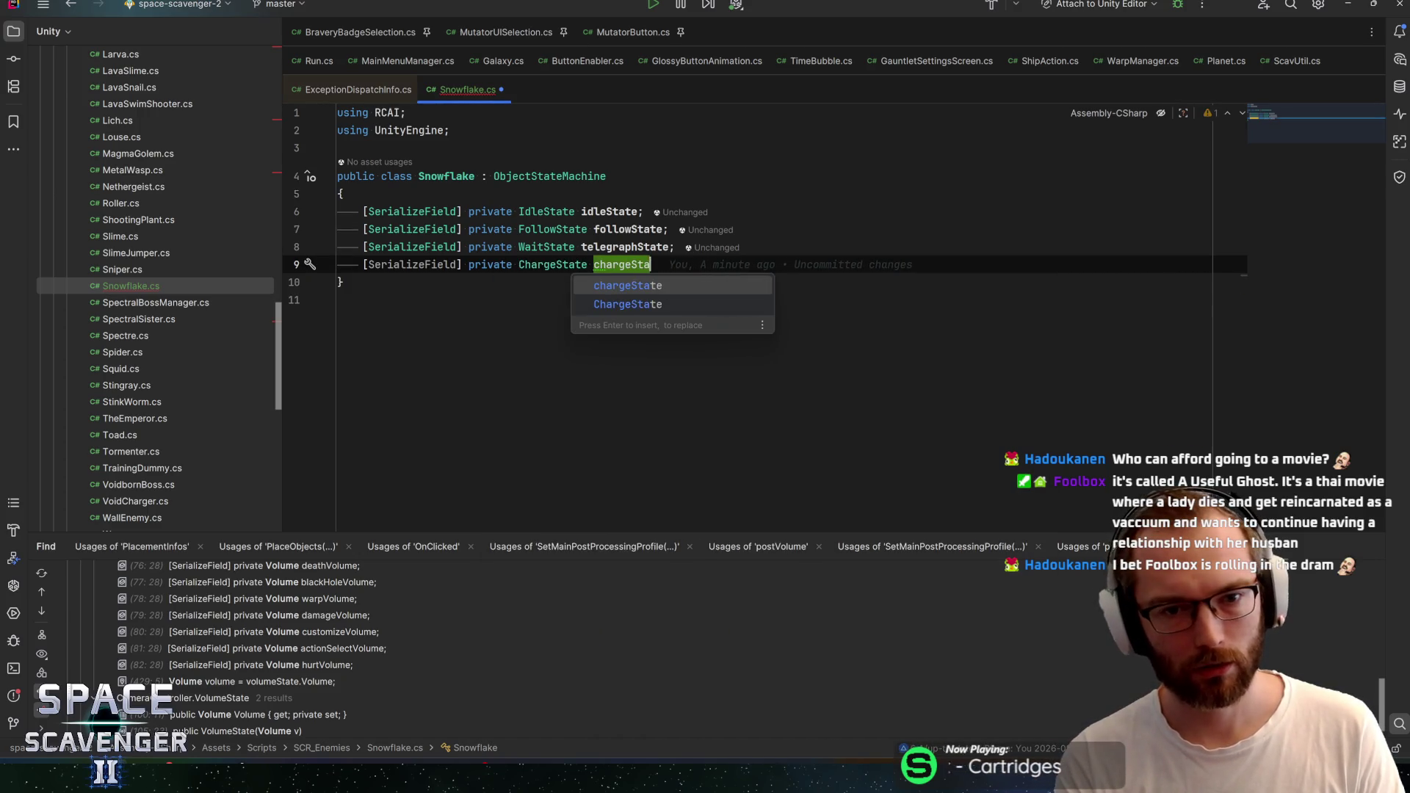
pyautogui.press('Return')
pyautogui.write(';')
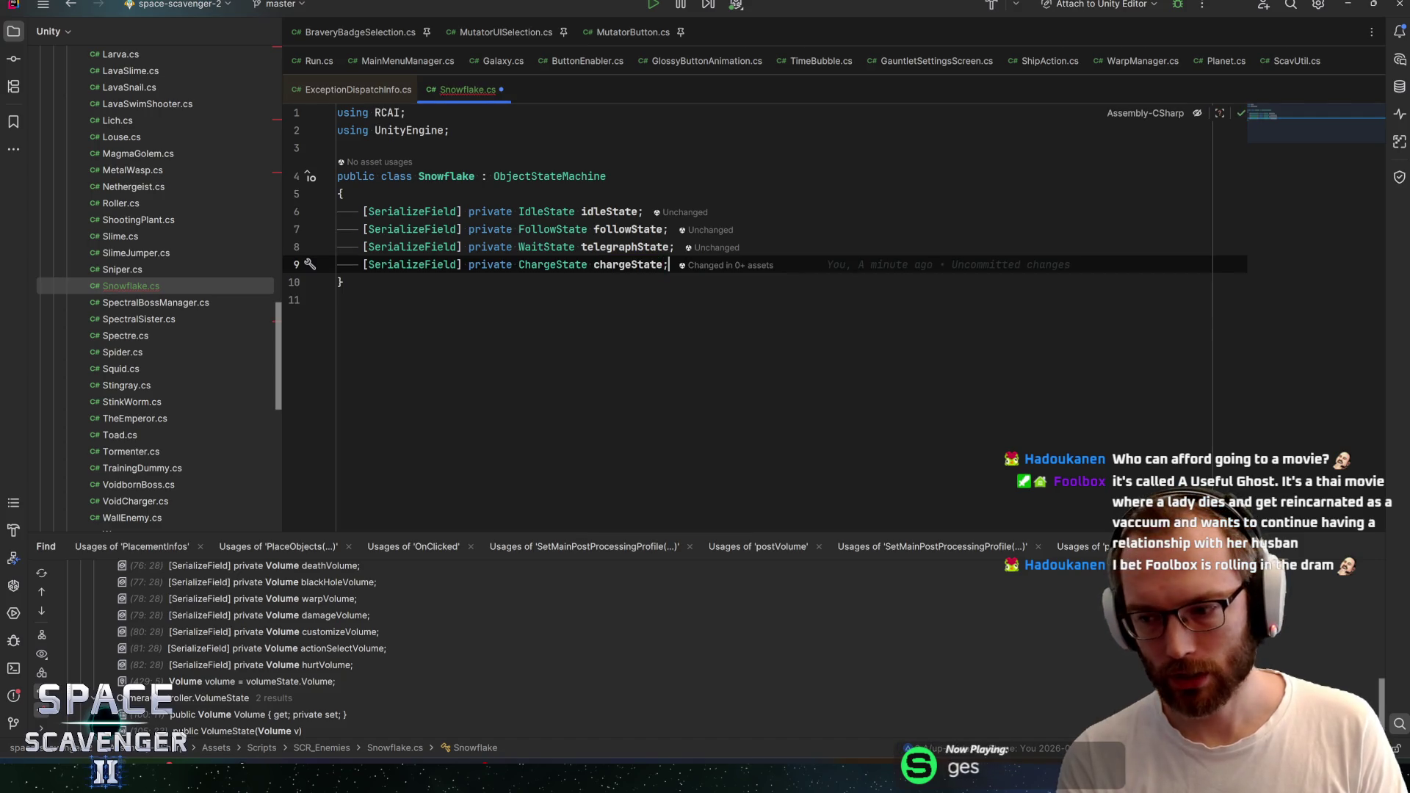
pyautogui.press('Return')
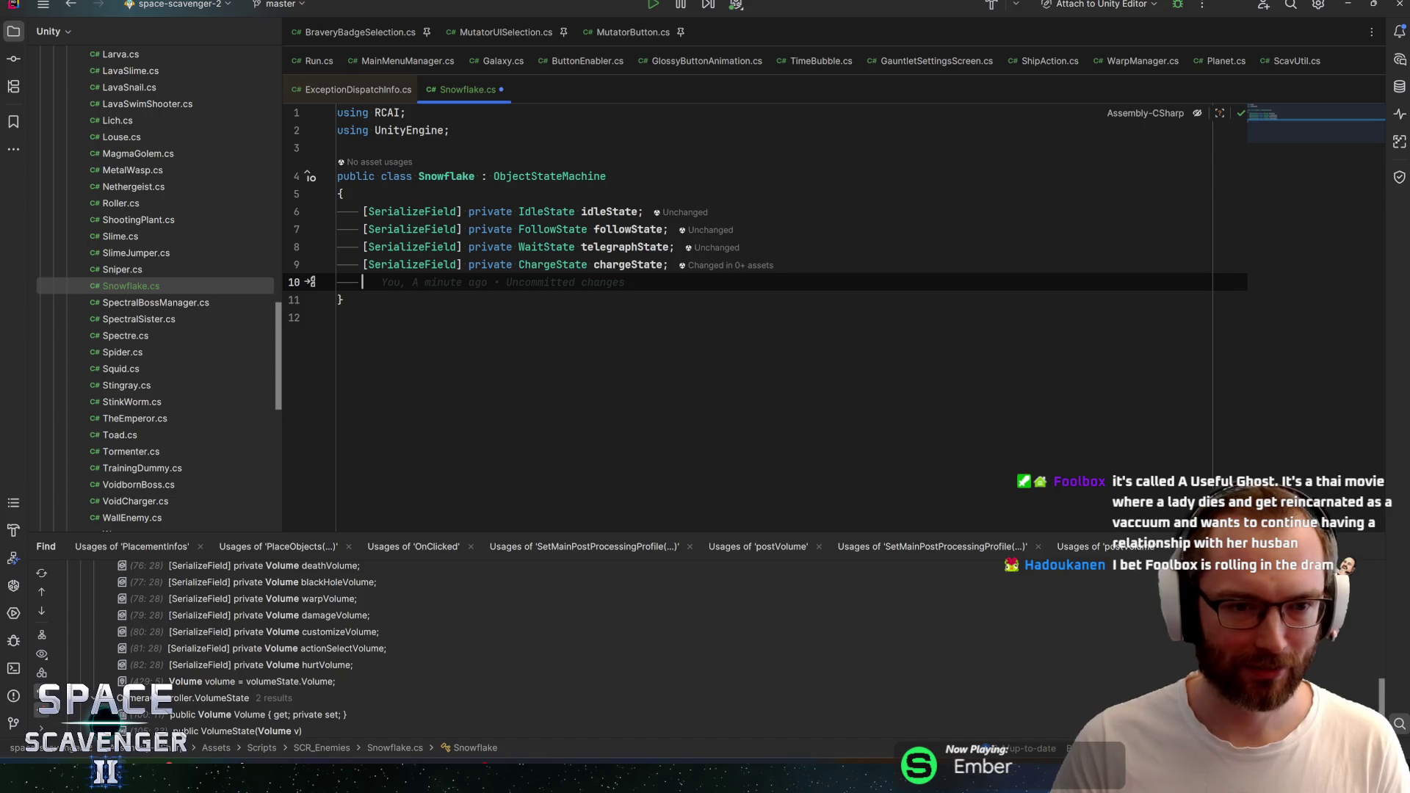
# Add '[SerializeField] private WaitState restState;' and clear the stray text below it
pyautogui.write('[SerializeField] private ')
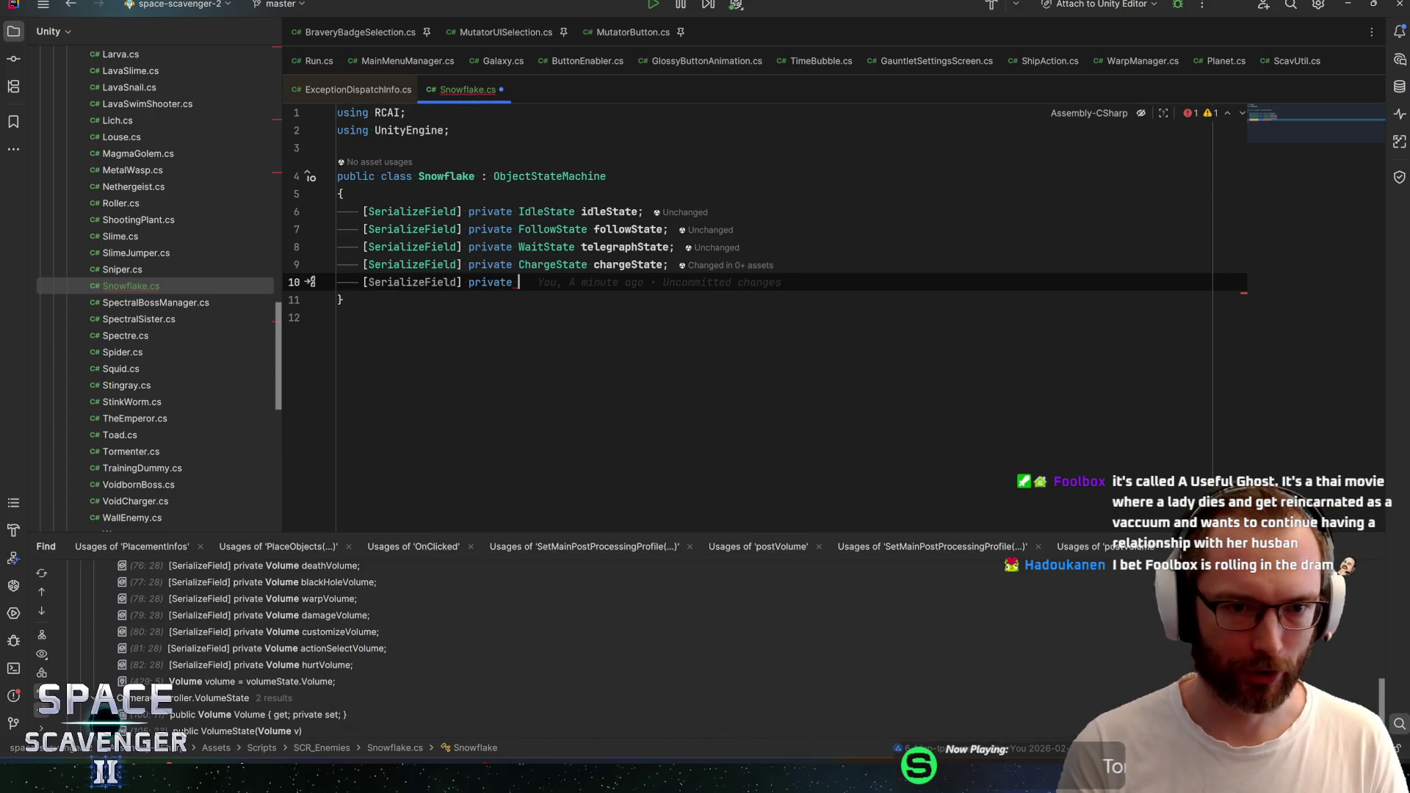
pyautogui.write('WaitStat')
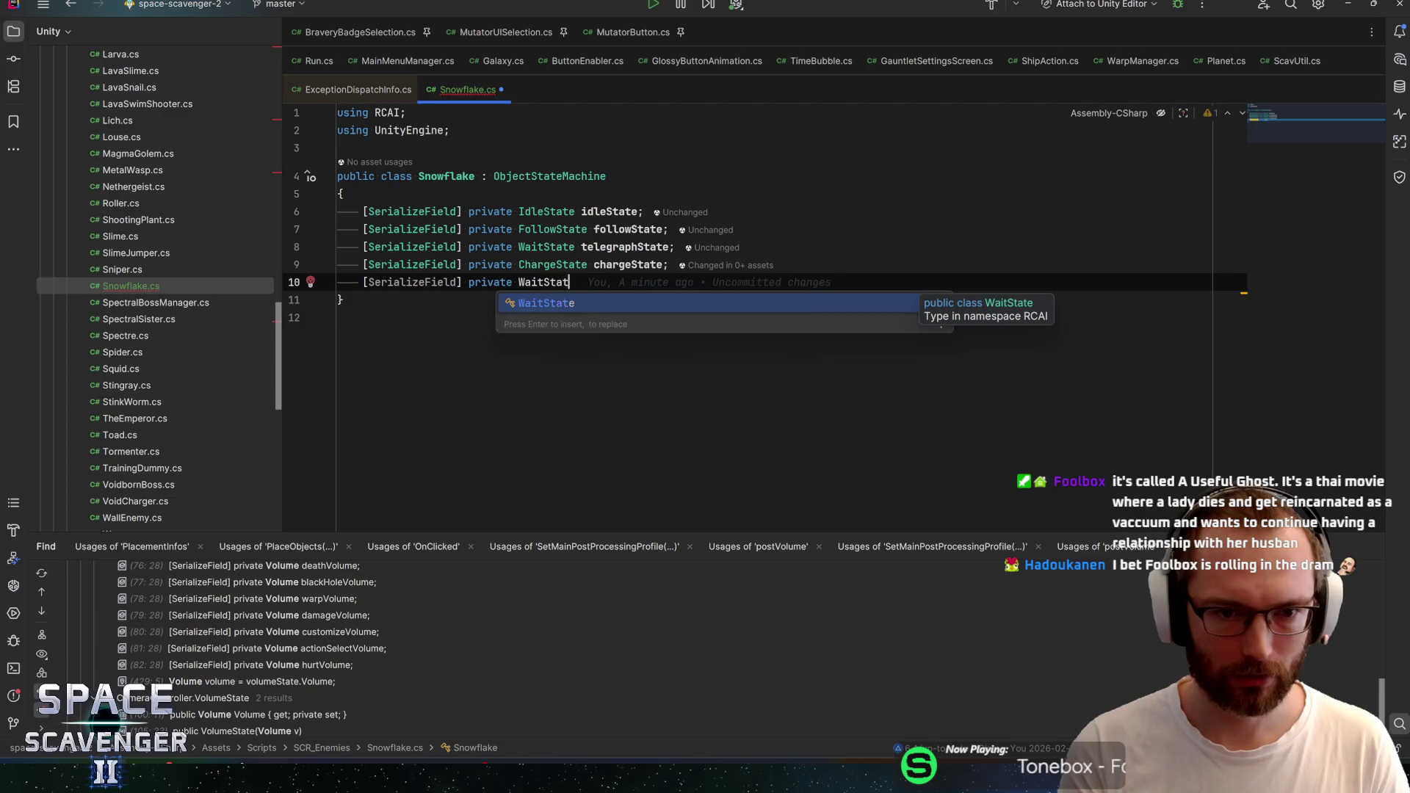
pyautogui.write('e restState;')
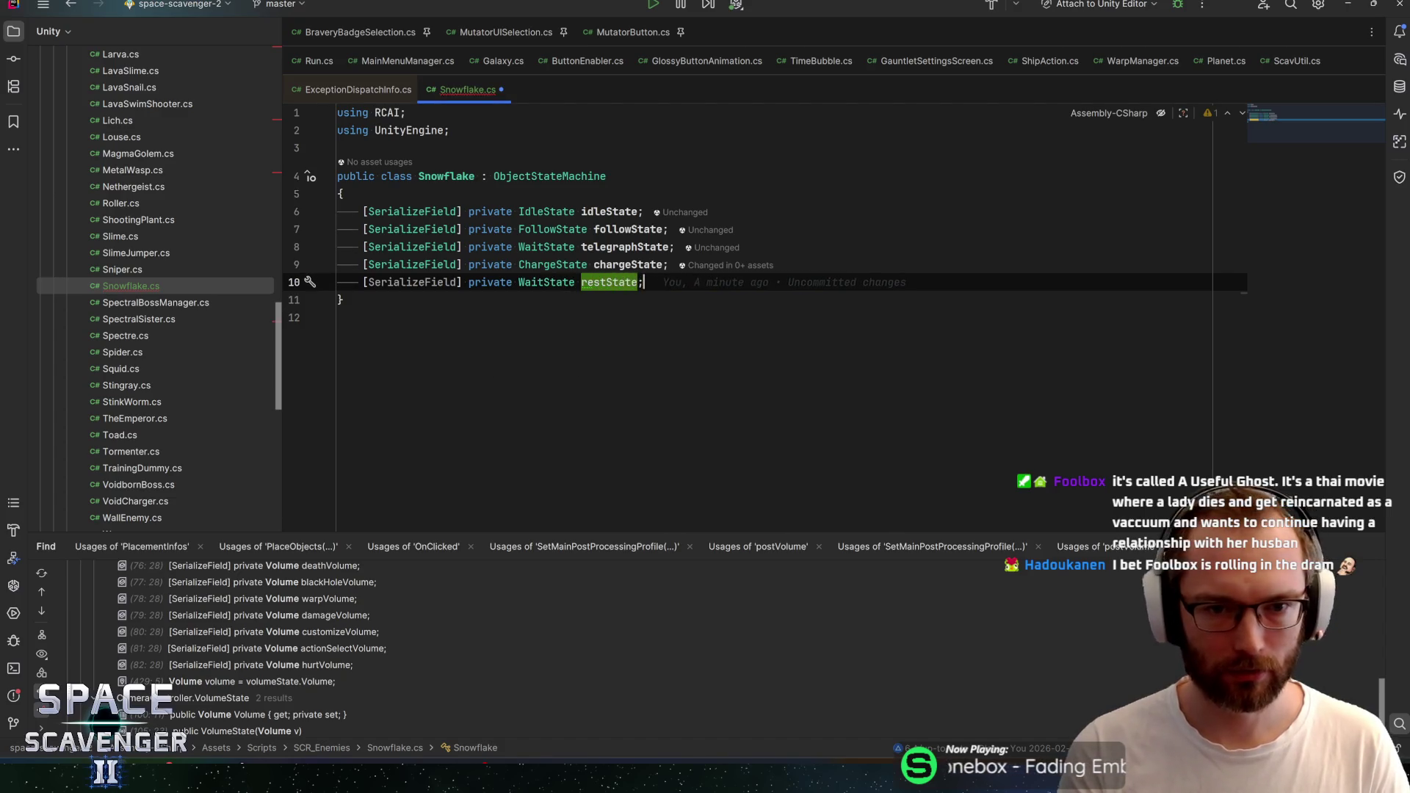
pyautogui.press('Return')
pyautogui.press('Return')
pyautogui.write('add')
pyautogui.press('BackSpace')
pyautogui.press('BackSpace')
pyautogui.press('BackSpace')
pyautogui.write('t')
pyautogui.press('Escape')
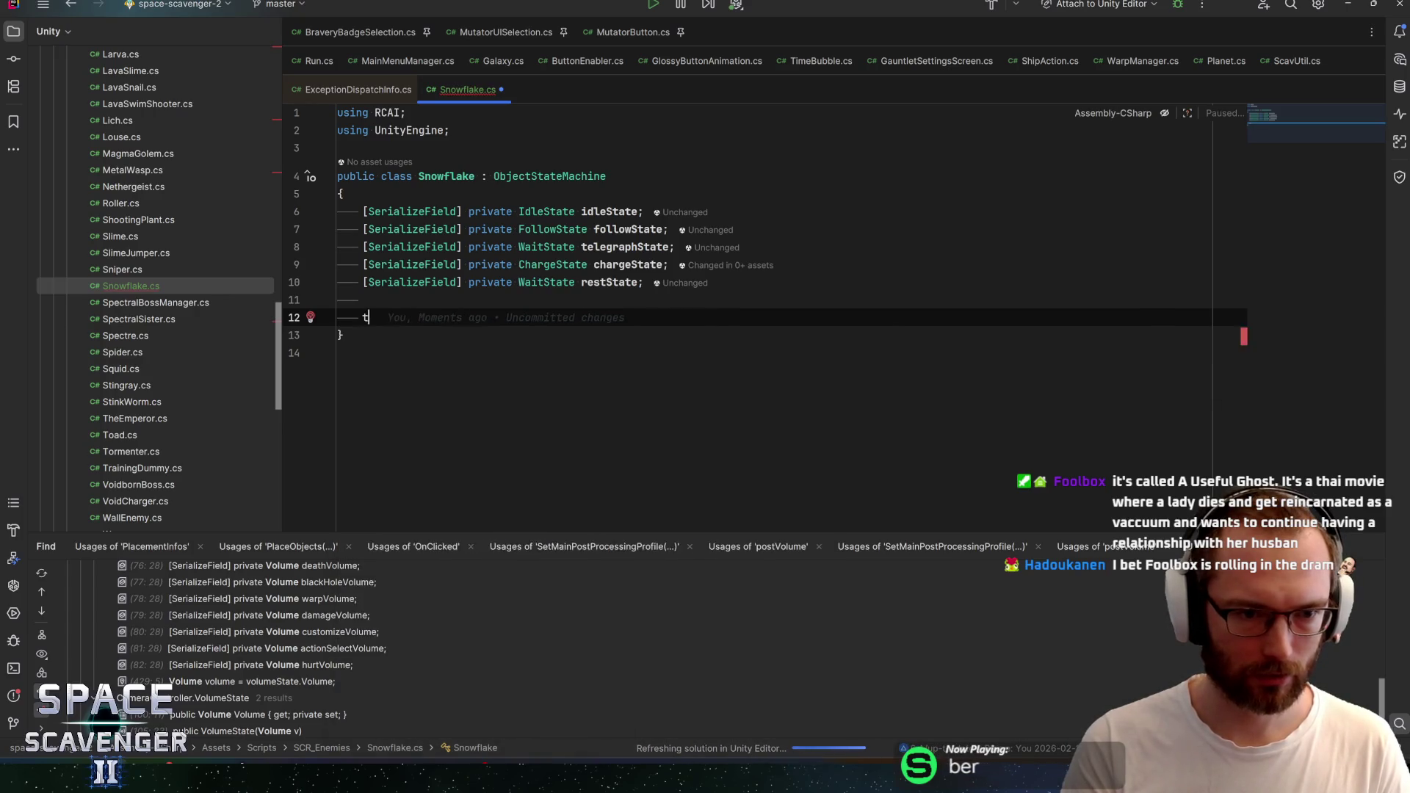
# Insert a SetupTransitions override that calls base.SetupTransitions() and begin an idleState.add line inside it
pyautogui.write('ransition')
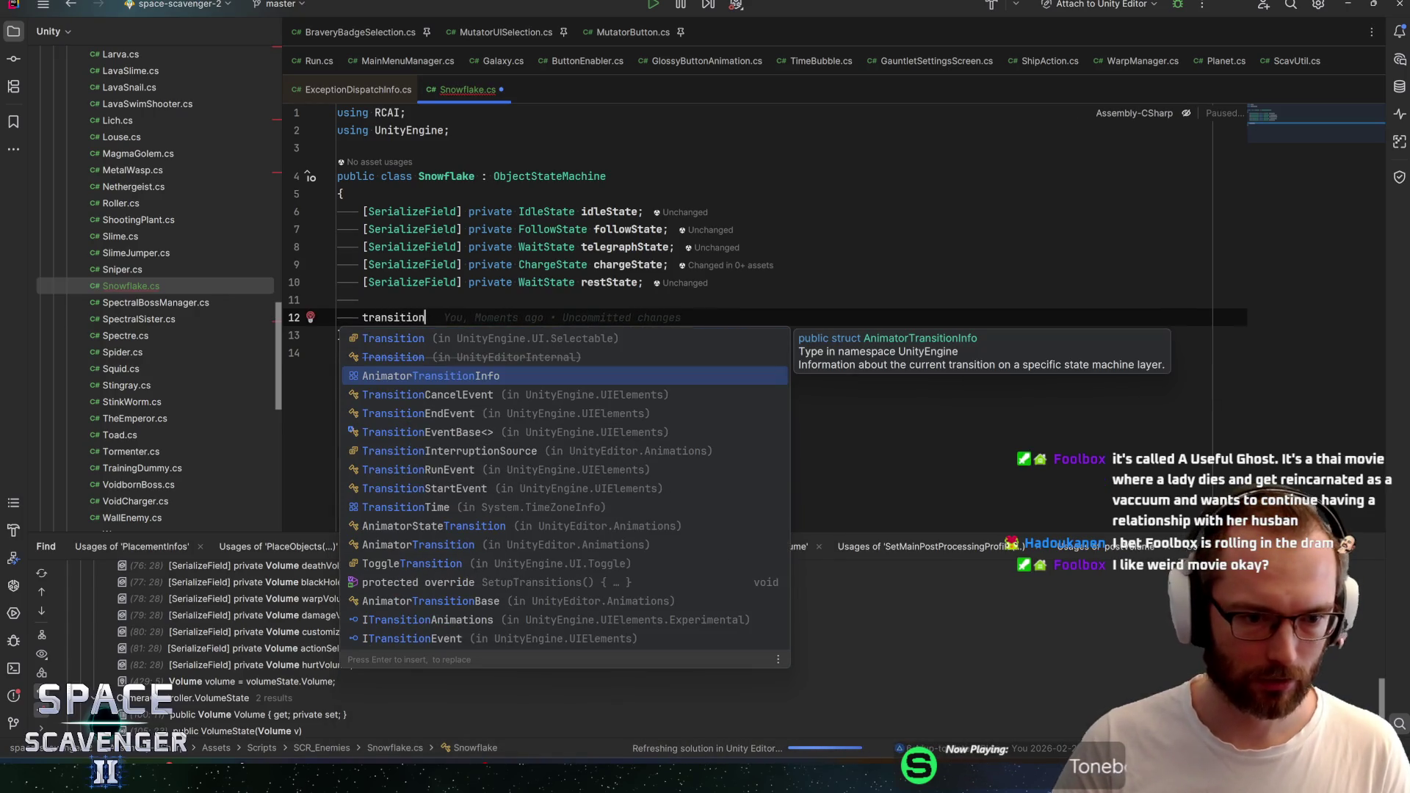
pyautogui.press('Down')
pyautogui.press('Down')
pyautogui.press('Down')
pyautogui.press('Return')
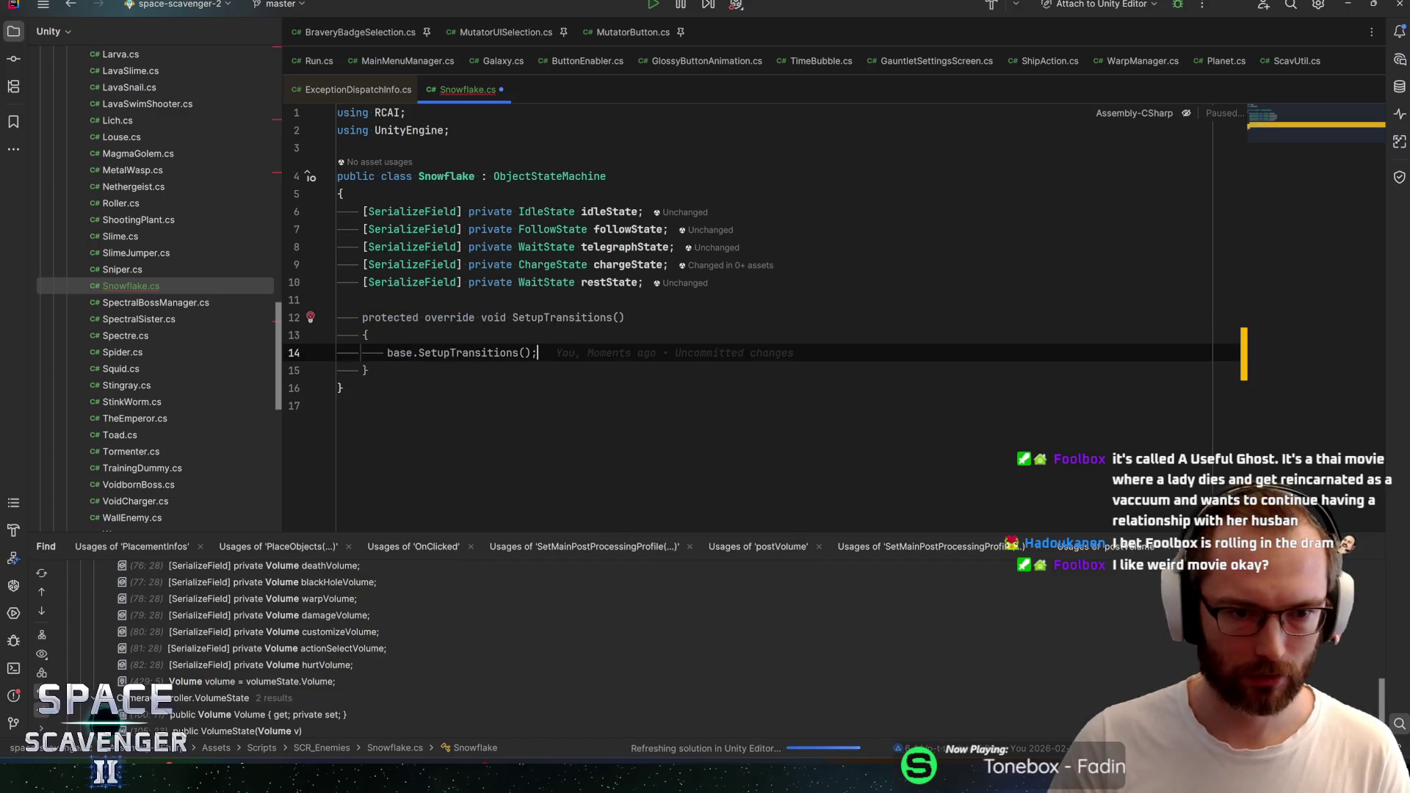
pyautogui.press('Return')
pyautogui.press('Return')
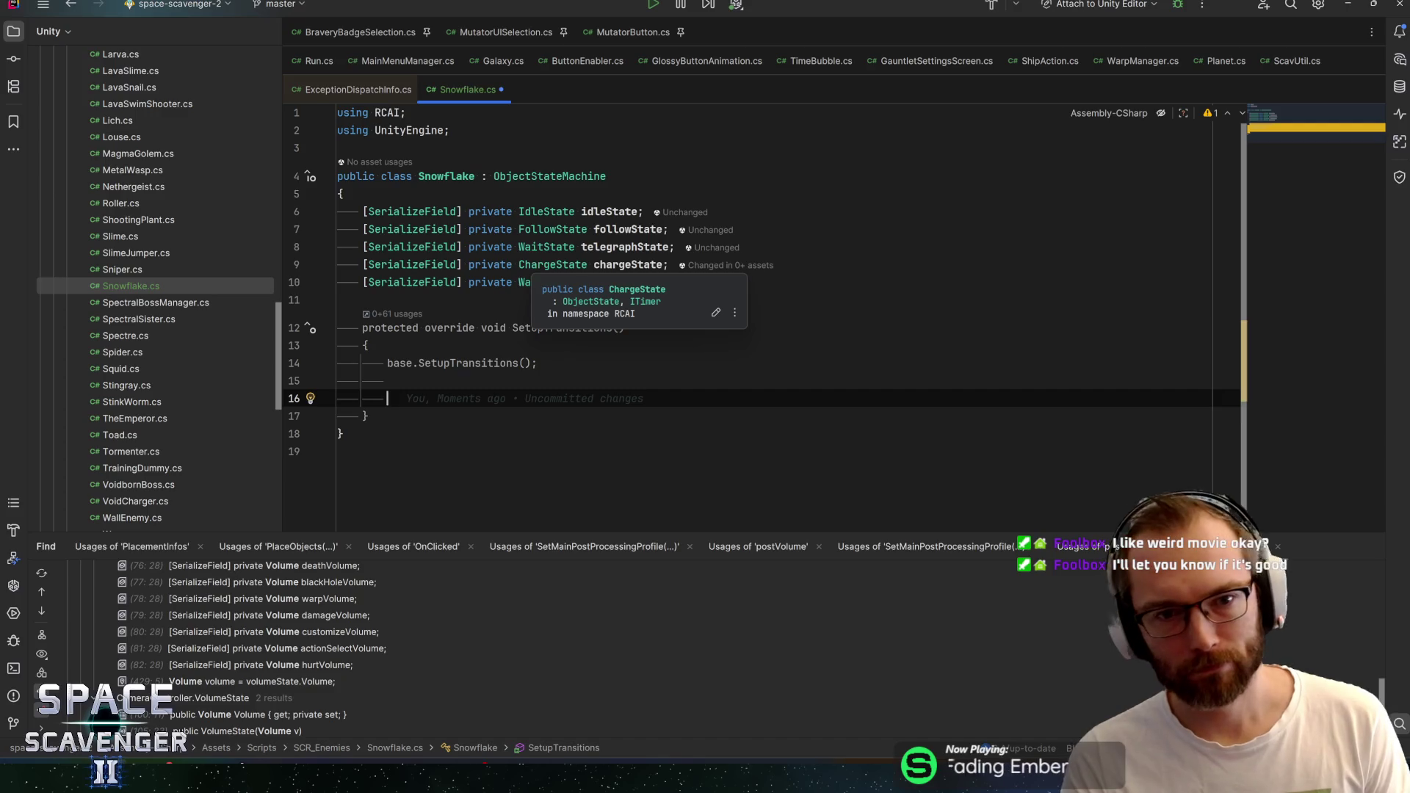
pyautogui.write('idleState')
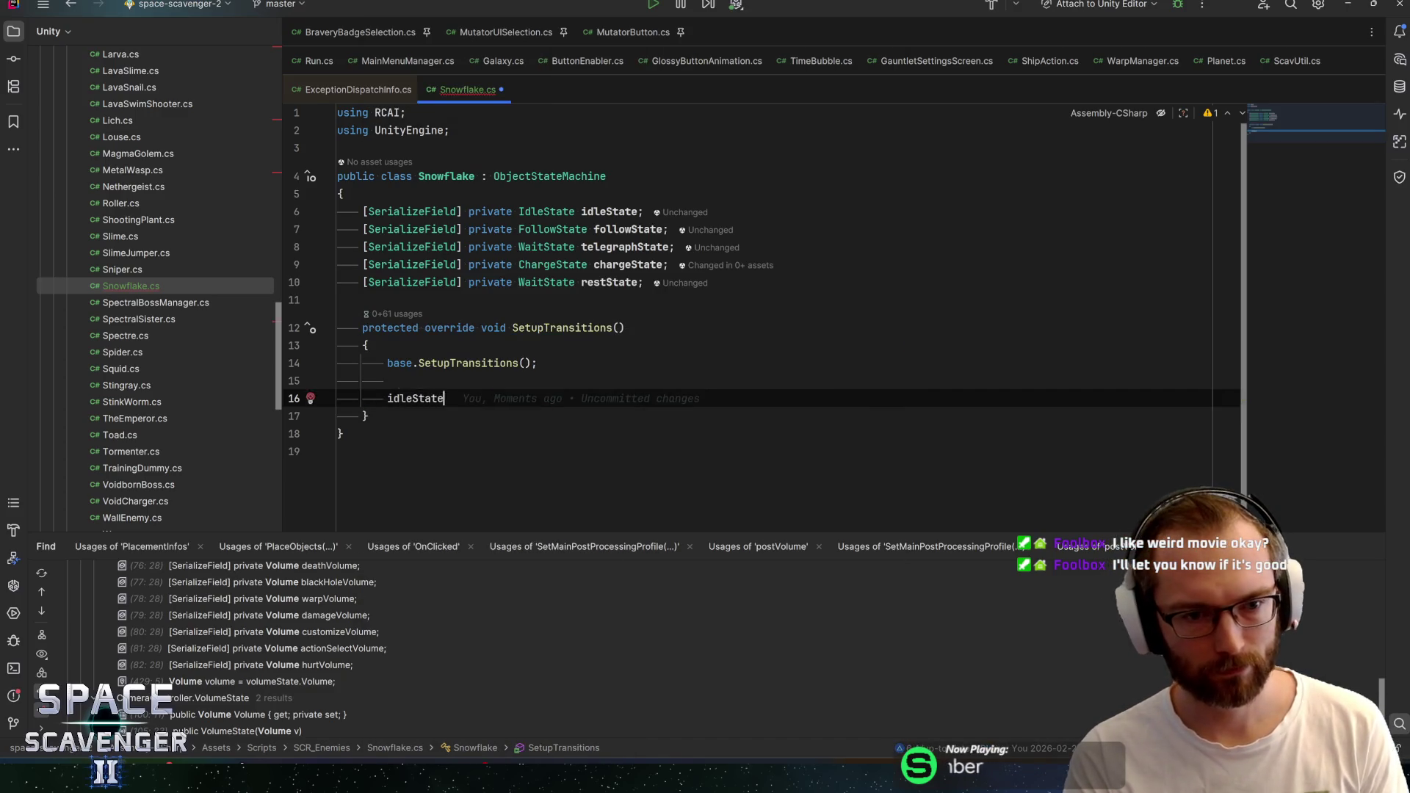
pyautogui.write('.adds')
# Add AddStateTransition calls for idle→follow, follow→idle and follow→telegraph
pyautogui.press('Return')
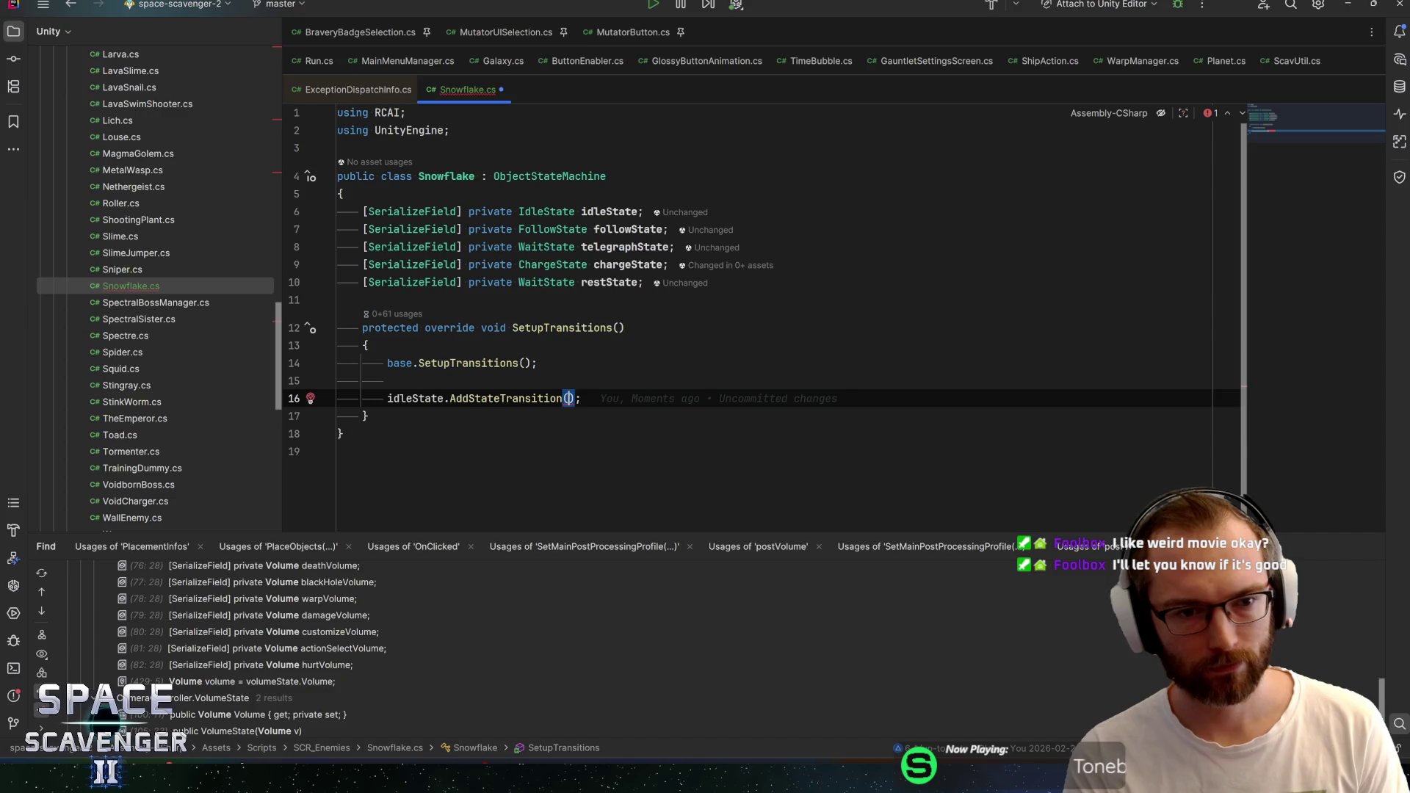
pyautogui.write('follow')
pyautogui.press('Return')
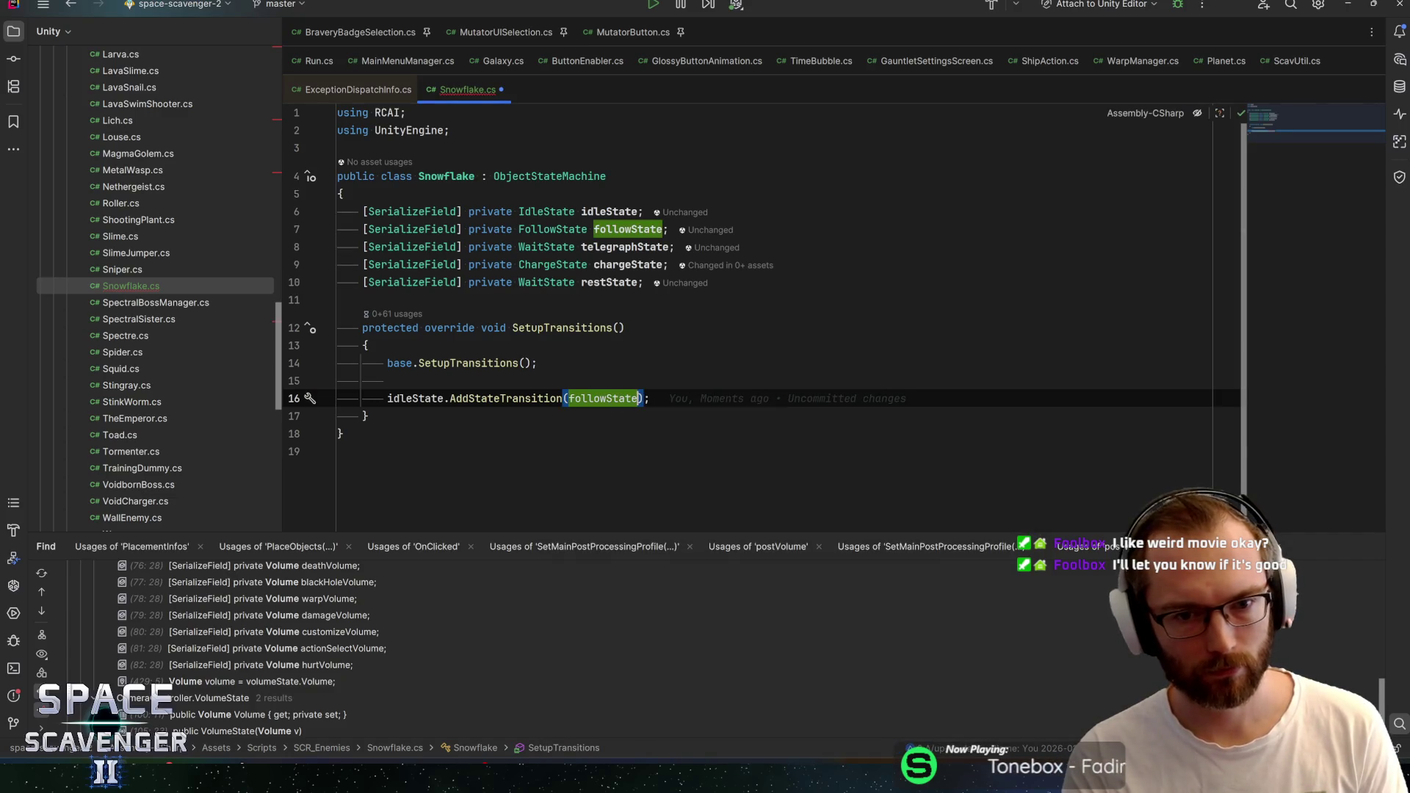
pyautogui.press('End')
pyautogui.press('Return')
pyautogui.press('Return')
pyautogui.write('follow')
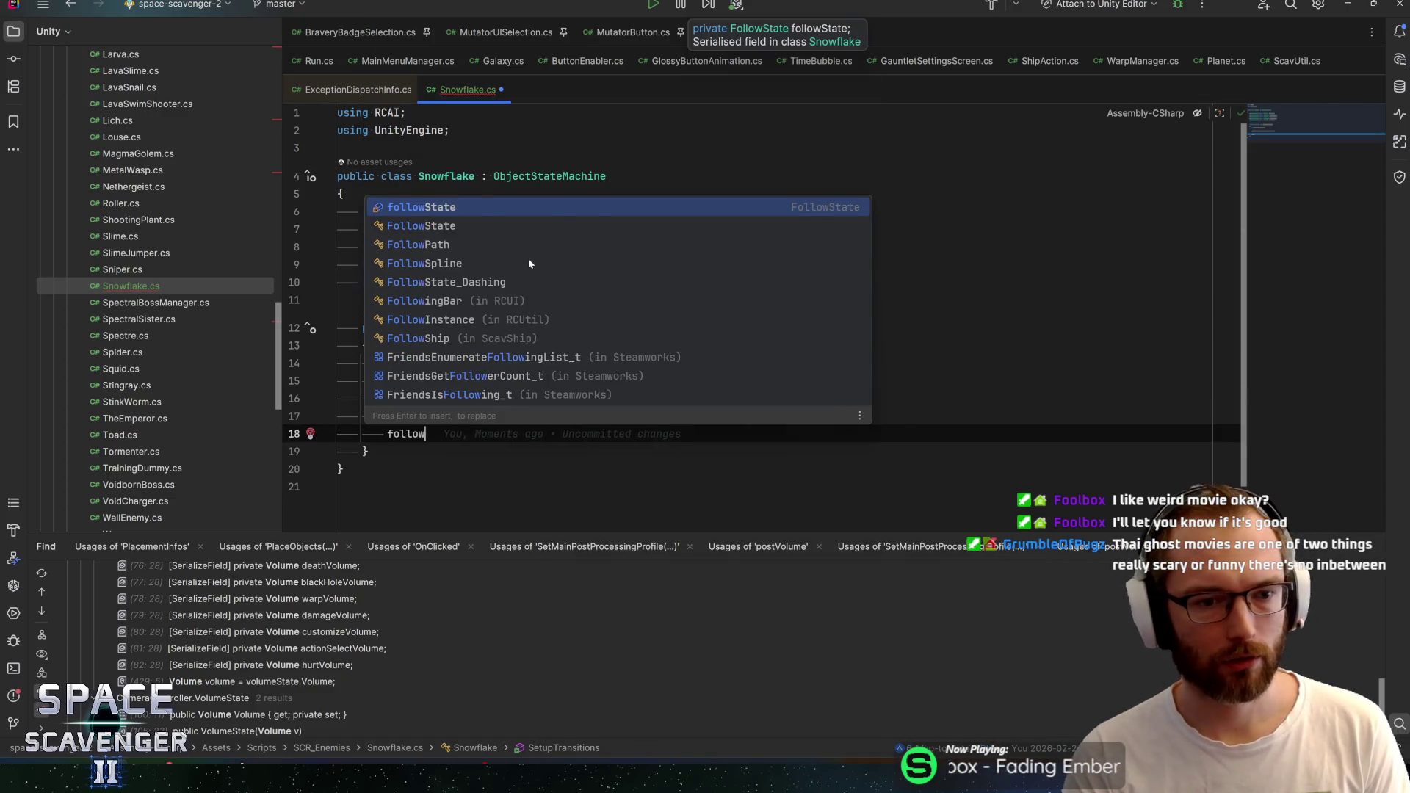
pyautogui.press('Return')
pyautogui.write('.')
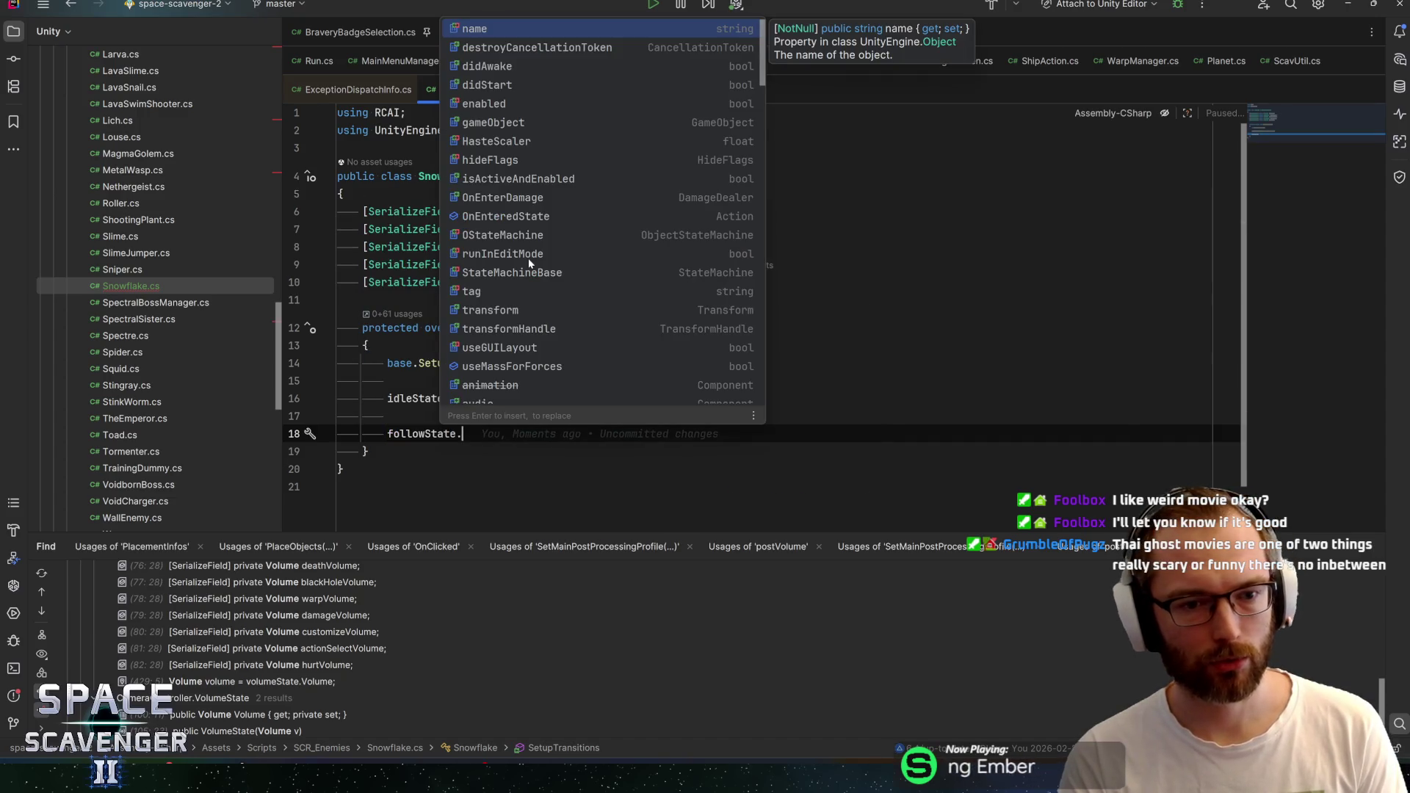
pyautogui.write('add')
pyautogui.press('Return')
pyautogui.write('ition(idle;')
pyautogui.press('Return')
pyautogui.press('End')
pyautogui.press('Return')
pyautogui.write('fo')
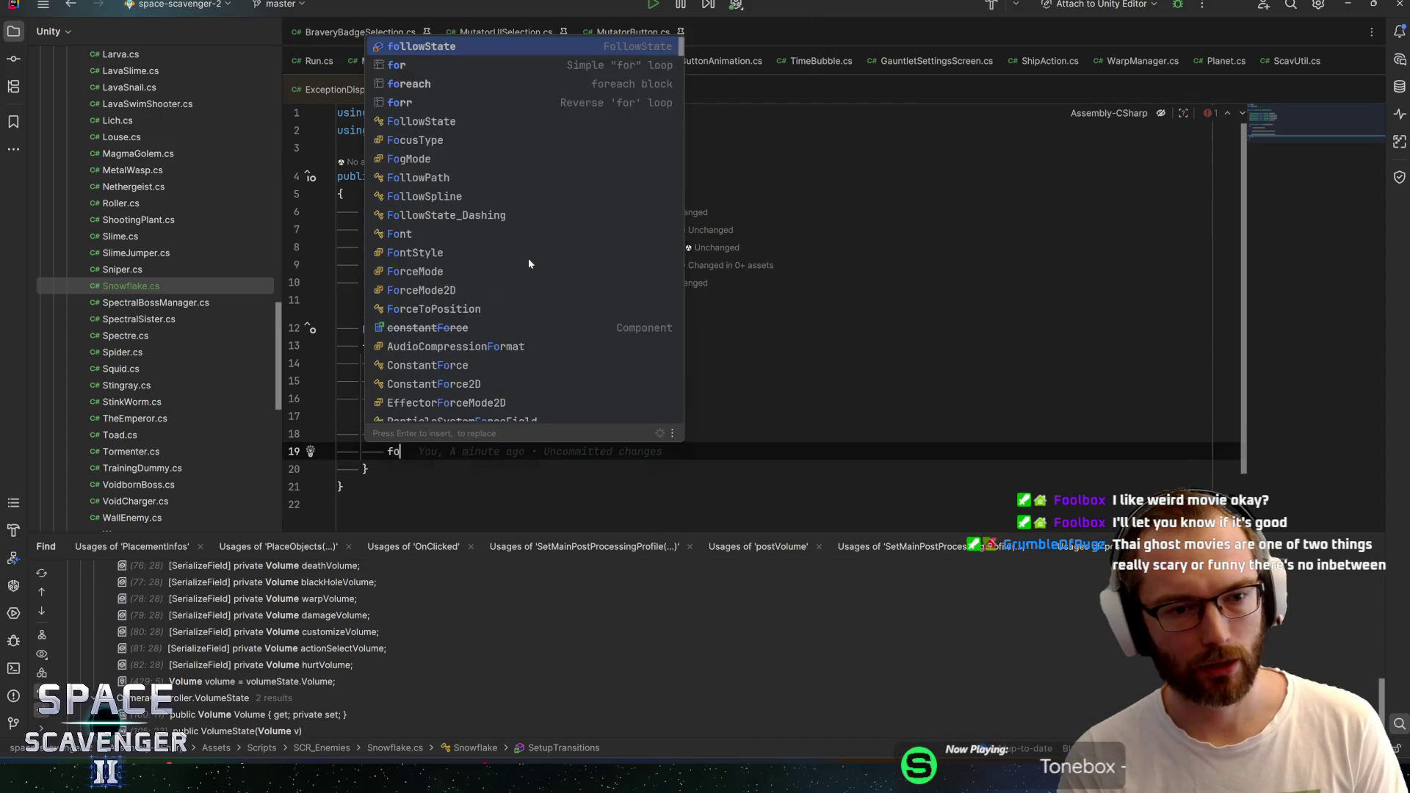
pyautogui.write('llowS')
pyautogui.press('Return')
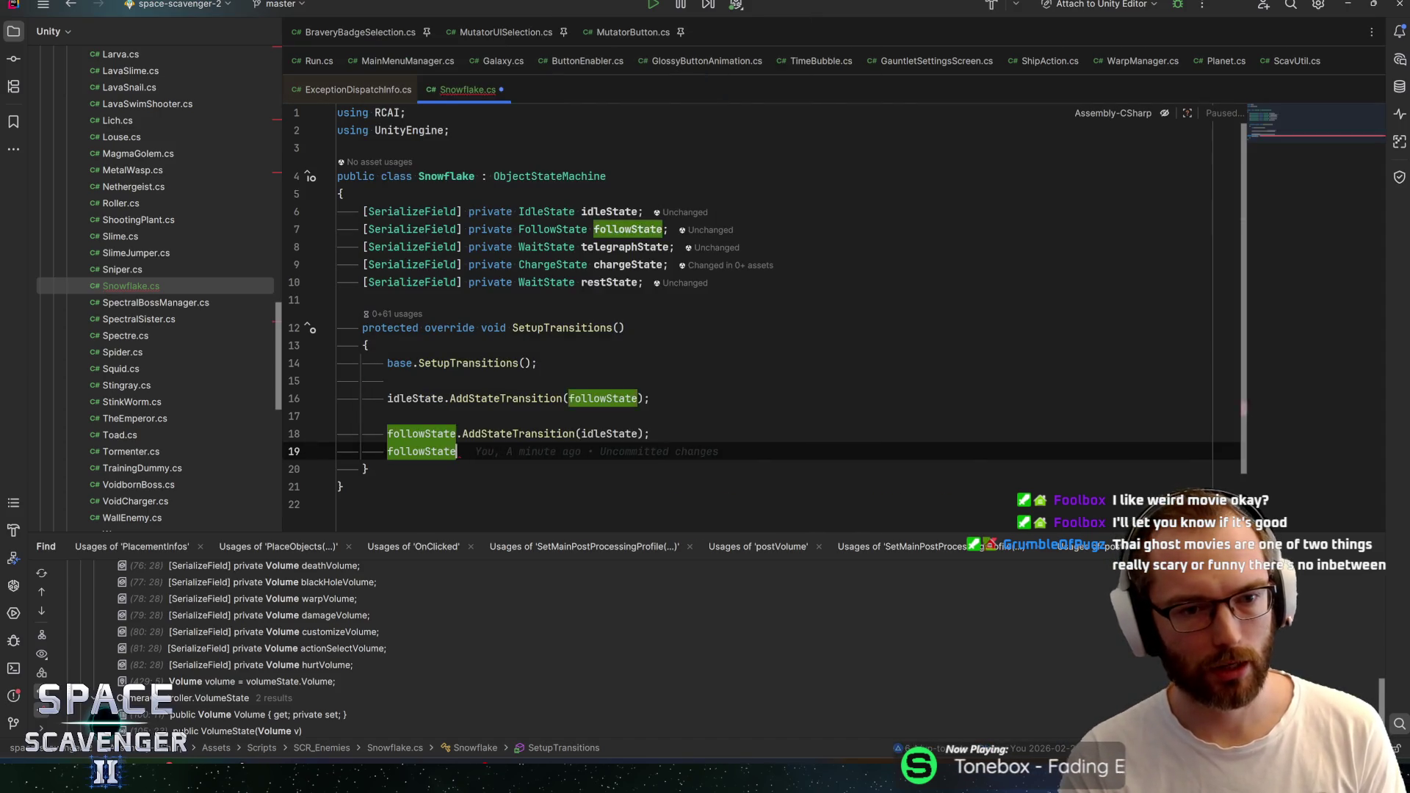
pyautogui.write('.add')
pyautogui.press('Return')
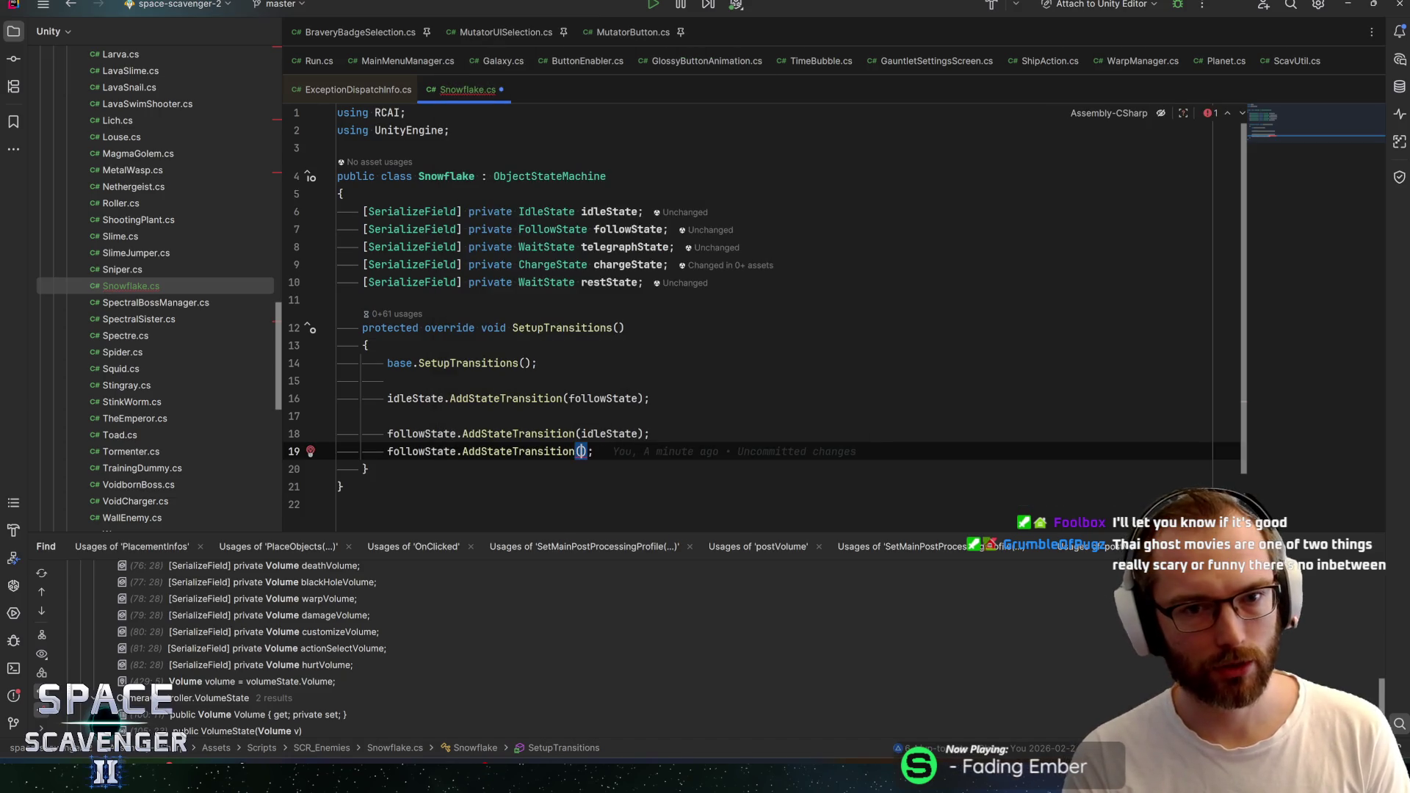
pyautogui.write('te')
pyautogui.press('Return')
# Add transitions telegraph→charge, charge→rest and rest→follow, then save Snowflake.cs
pyautogui.press('End')
pyautogui.press('Return')
pyautogui.press('Return')
pyautogui.write('telegbr')
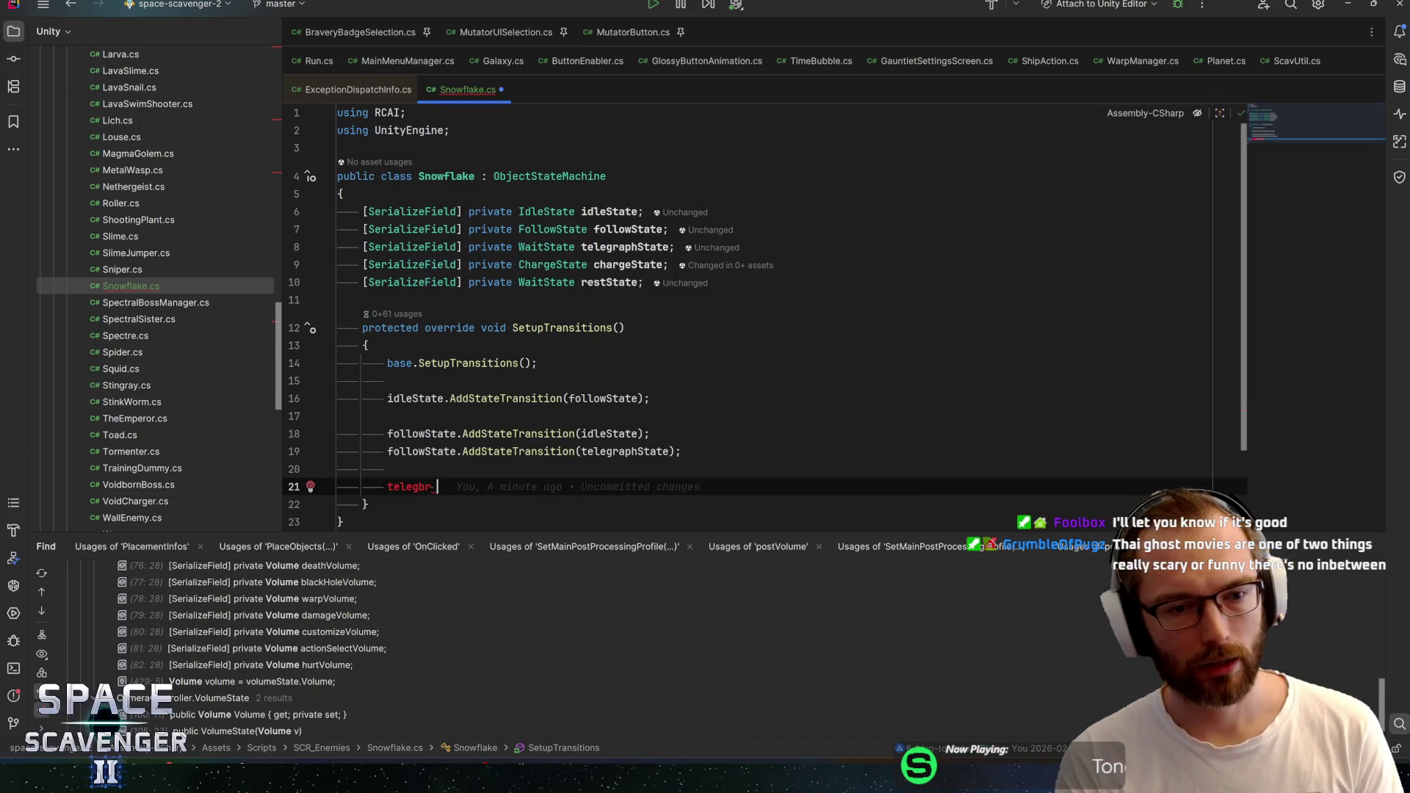
pyautogui.press('Return')
pyautogui.write('.ad')
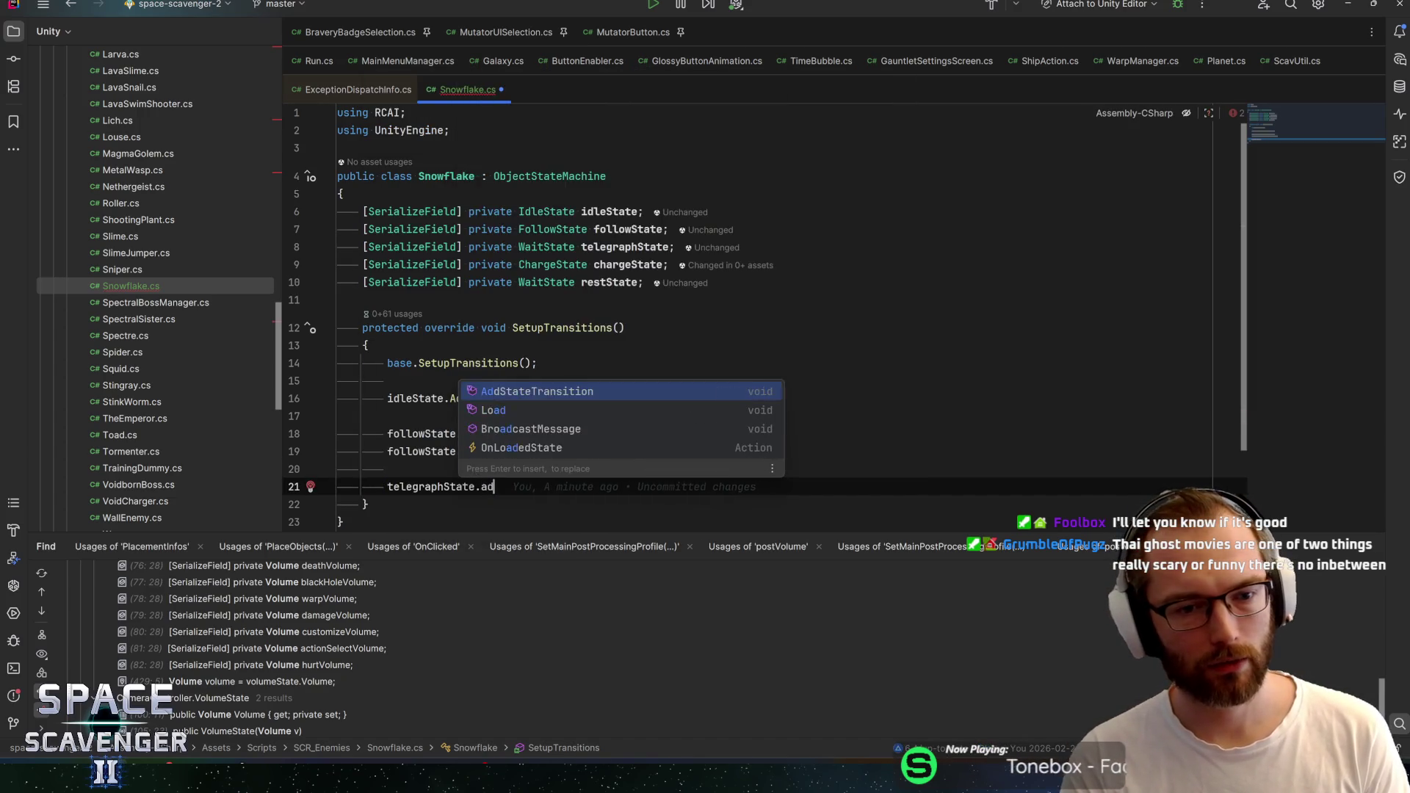
pyautogui.write('d')
pyautogui.press('Return')
pyautogui.write('charg);')
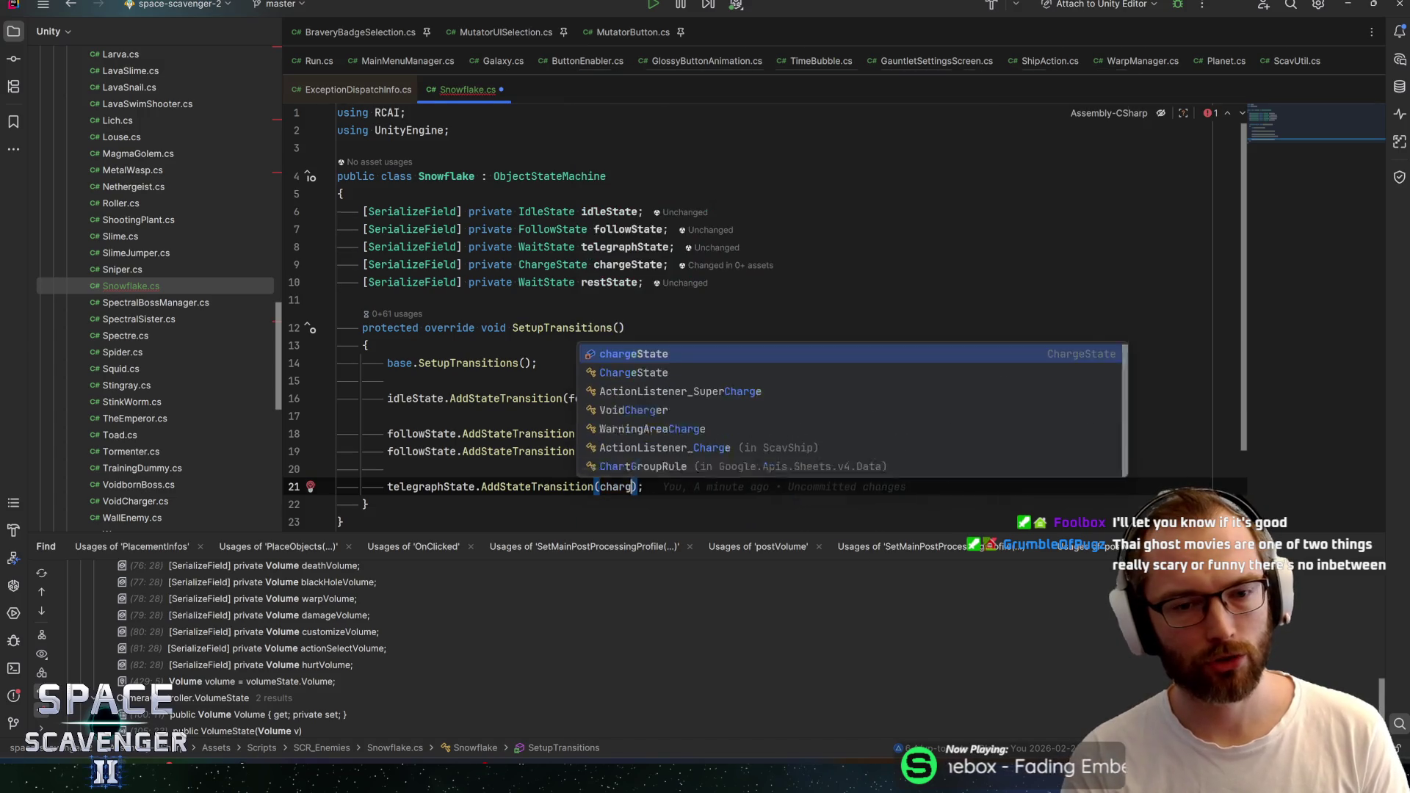
pyautogui.press('Return')
pyautogui.press('End')
pyautogui.press('Return')
pyautogui.write('charg')
pyautogui.press('Return')
pyautogui.write('.ad')
pyautogui.press('Return')
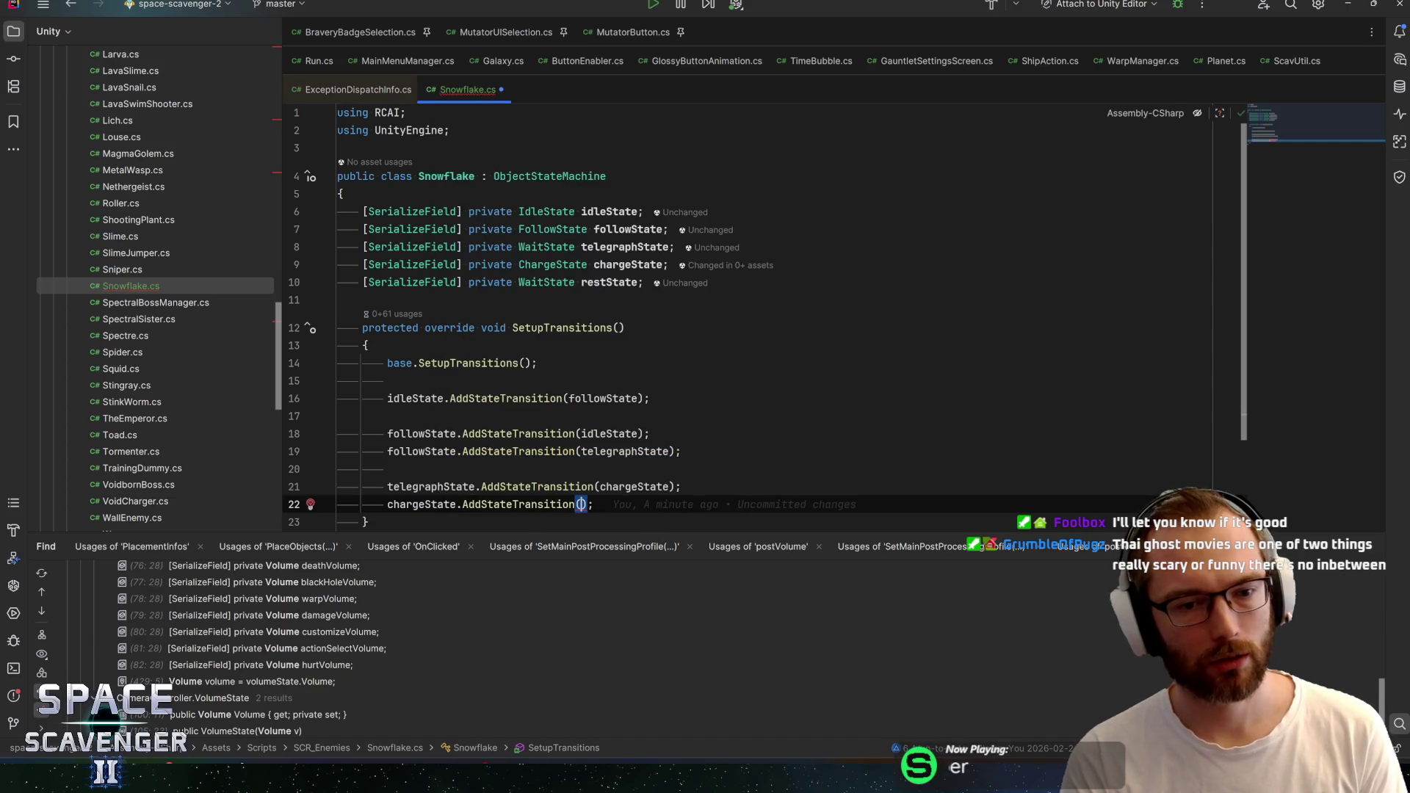
pyautogui.write('rest')
pyautogui.press('Return')
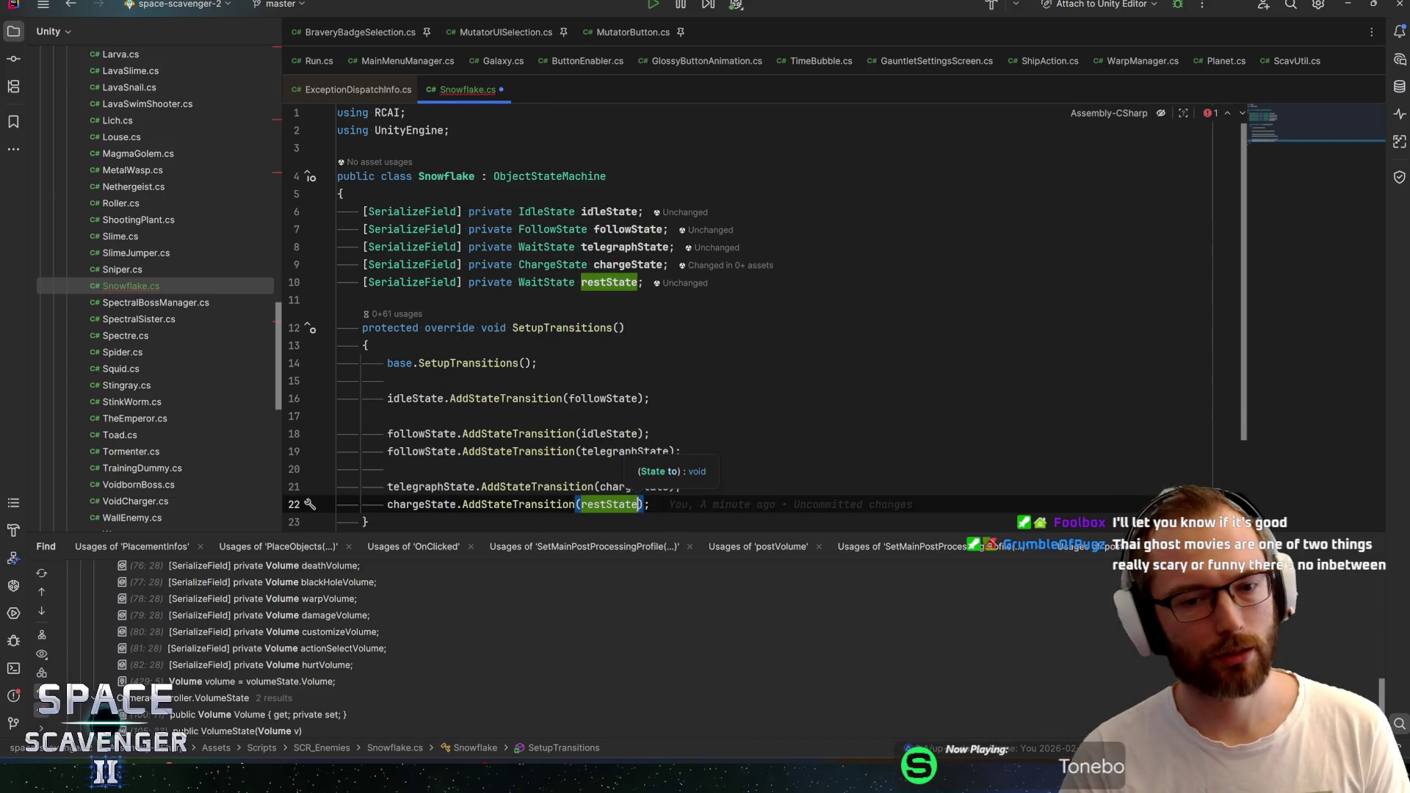
pyautogui.press('End')
pyautogui.press('Return')
pyautogui.press('Return')
pyautogui.write('rest')
pyautogui.press('Return')
pyautogui.write('.')
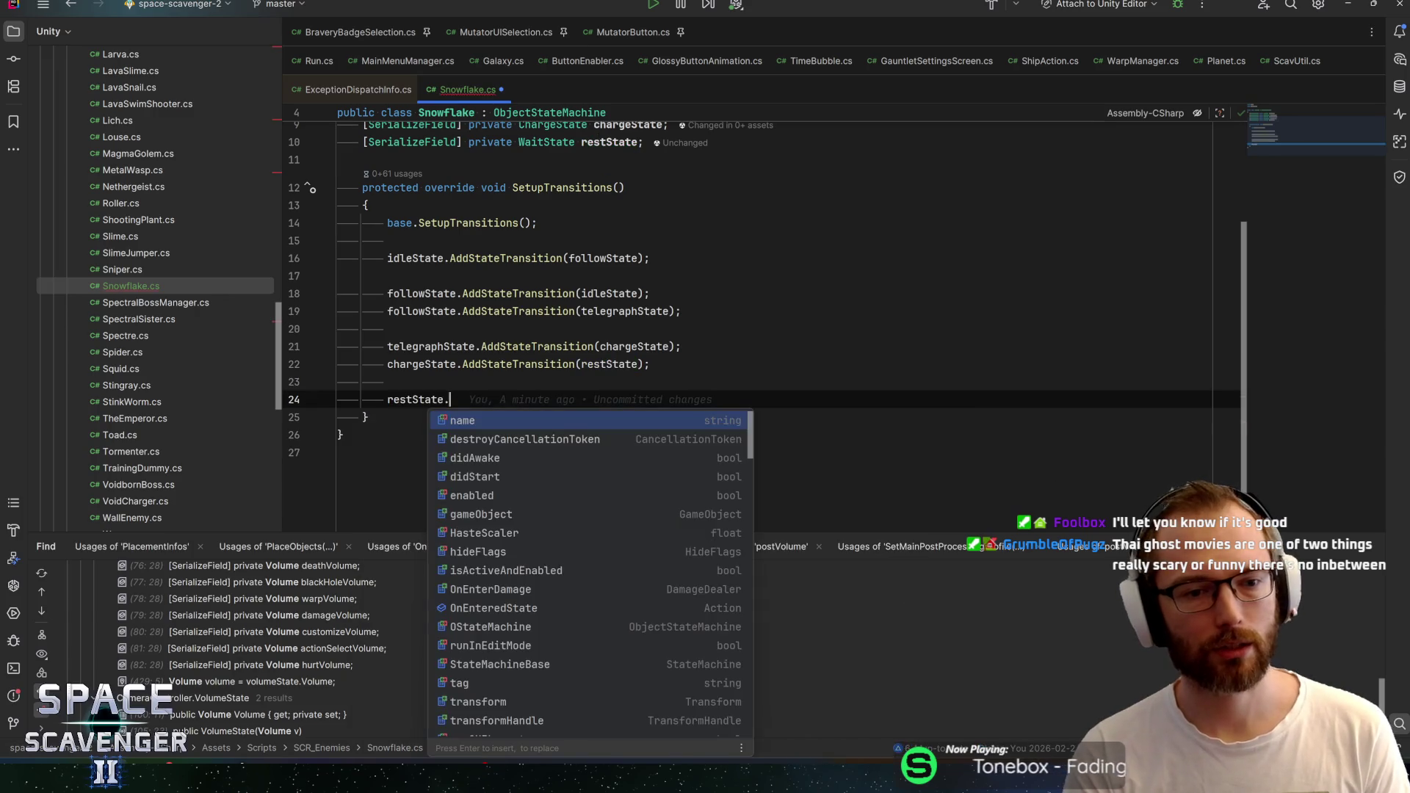
pyautogui.write('add')
pyautogui.press('Return')
pyautogui.write('follw);')
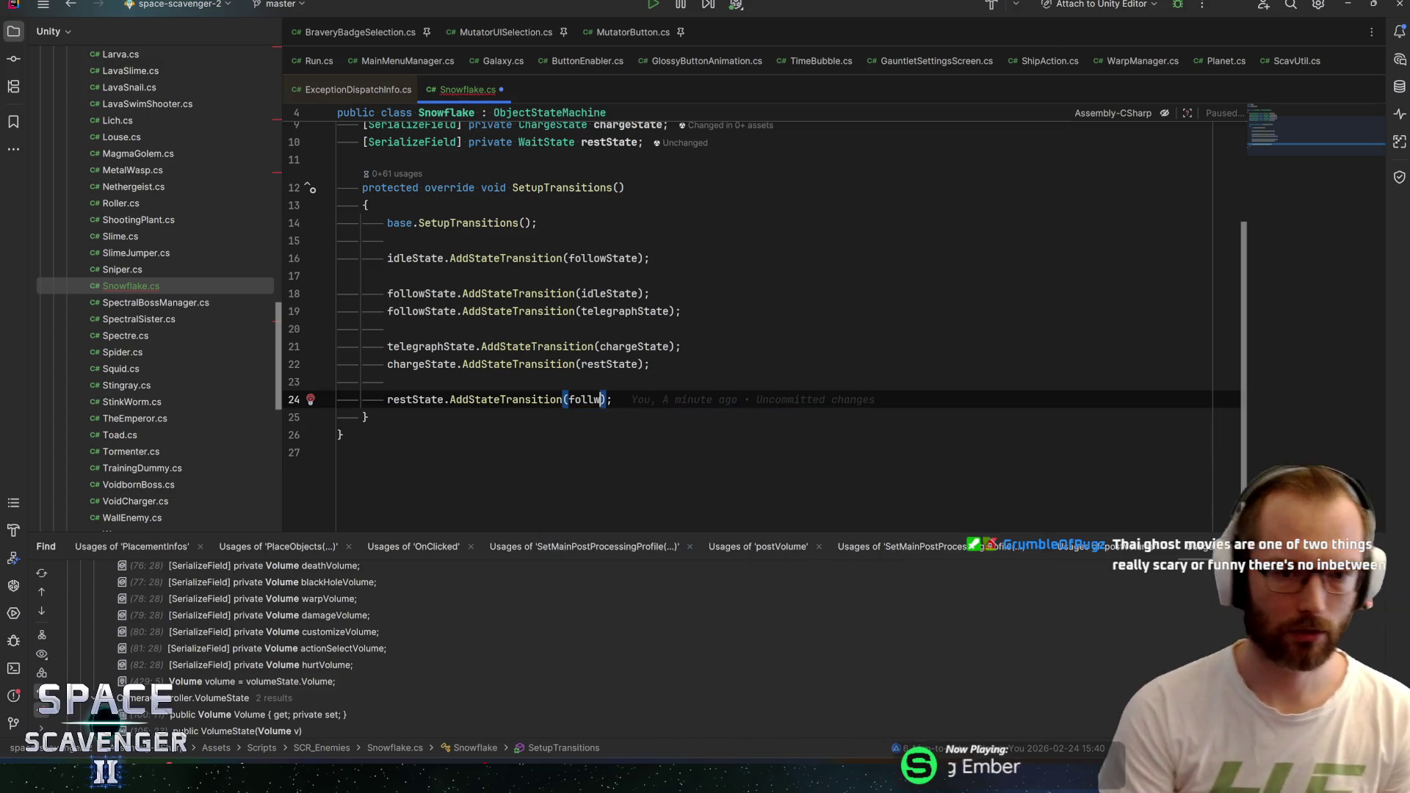
pyautogui.hotkey('ctrl', 'BackSpace')
pyautogui.press('Delete')
pyautogui.write('follow')
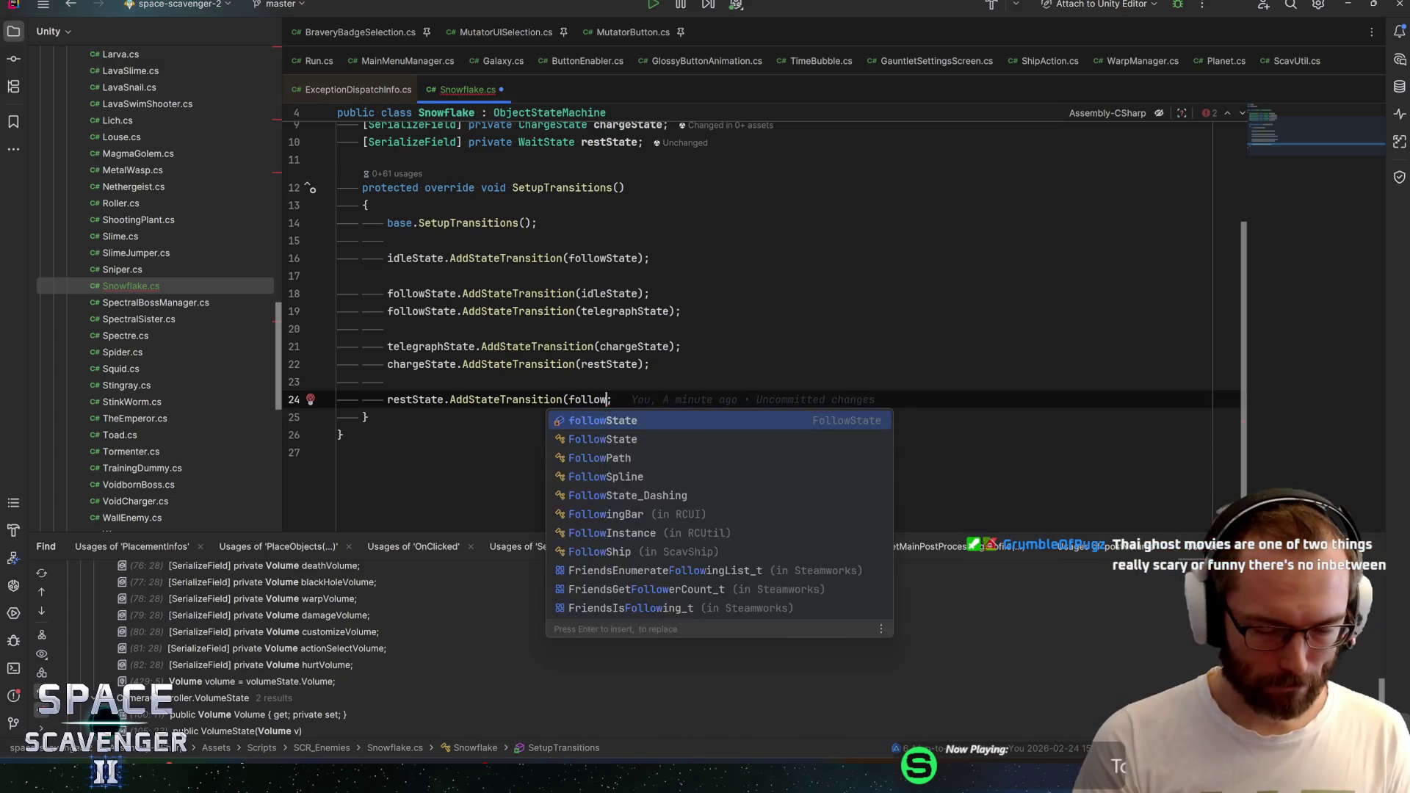
pyautogui.press('Return')
pyautogui.write(');')
pyautogui.hotkey('ctrl', 's')
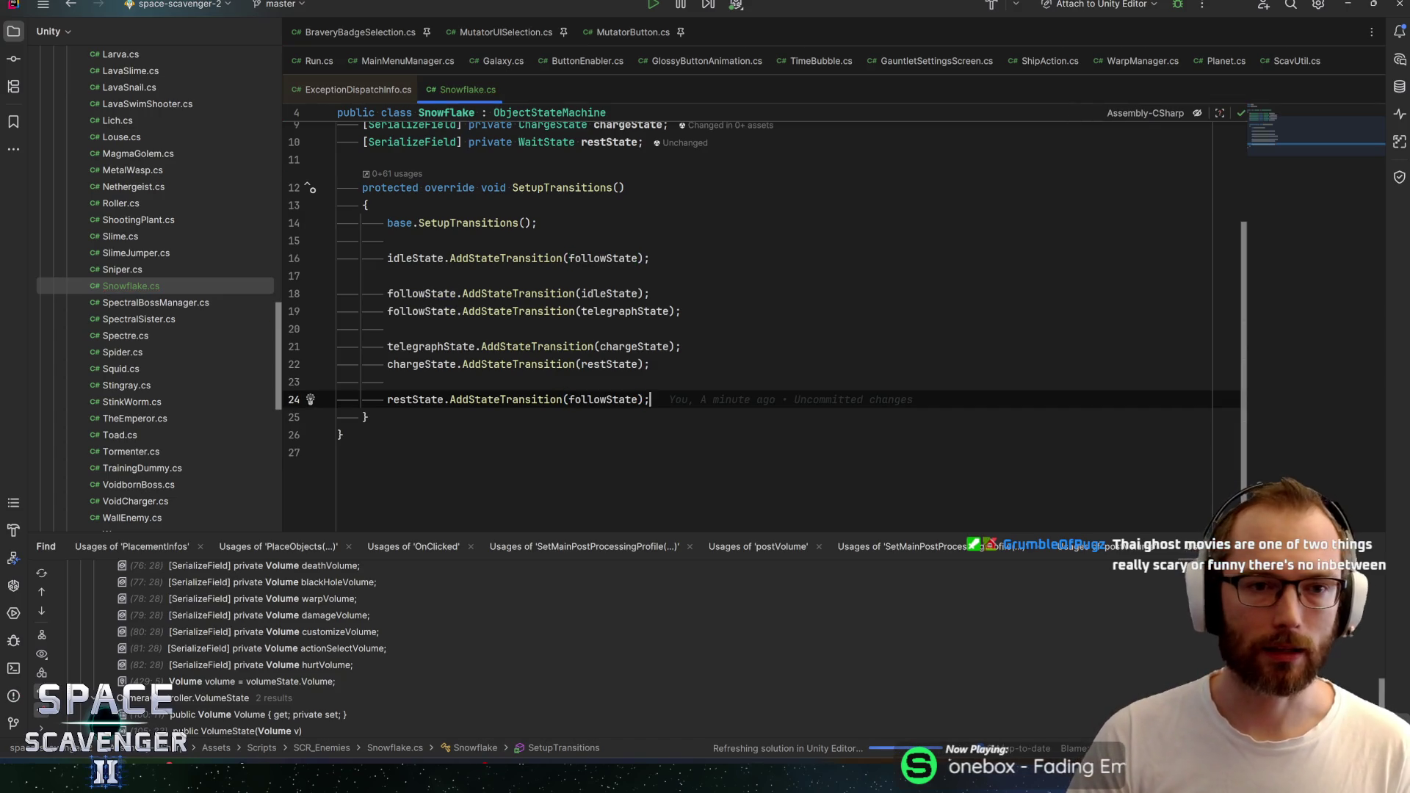
# Minimize Rider and switch past GitHub Desktop back to the Unity Editor's _EnemyBase_Glacier prefab
pyautogui.click(1346, 9)
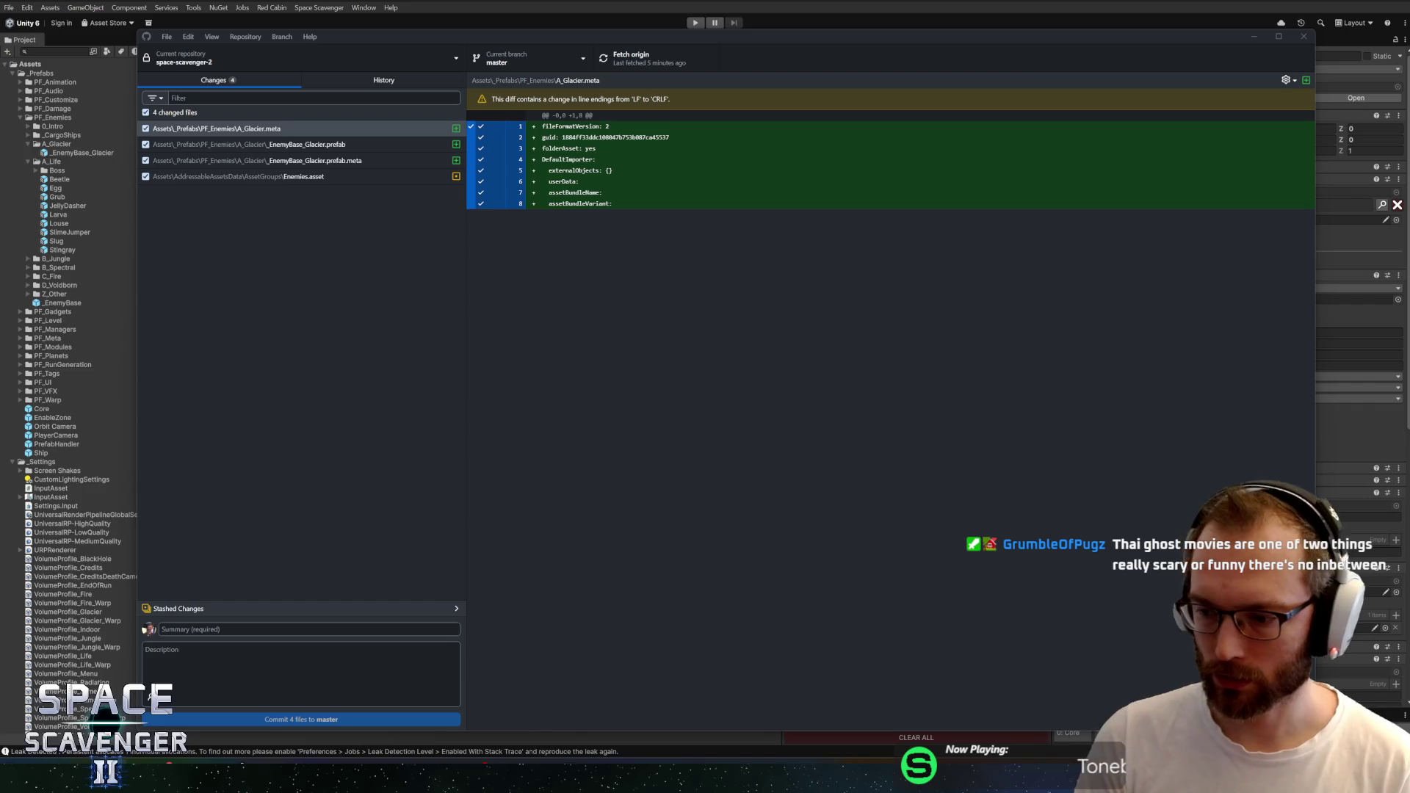
pyautogui.hotkey('alt', 'Tab')
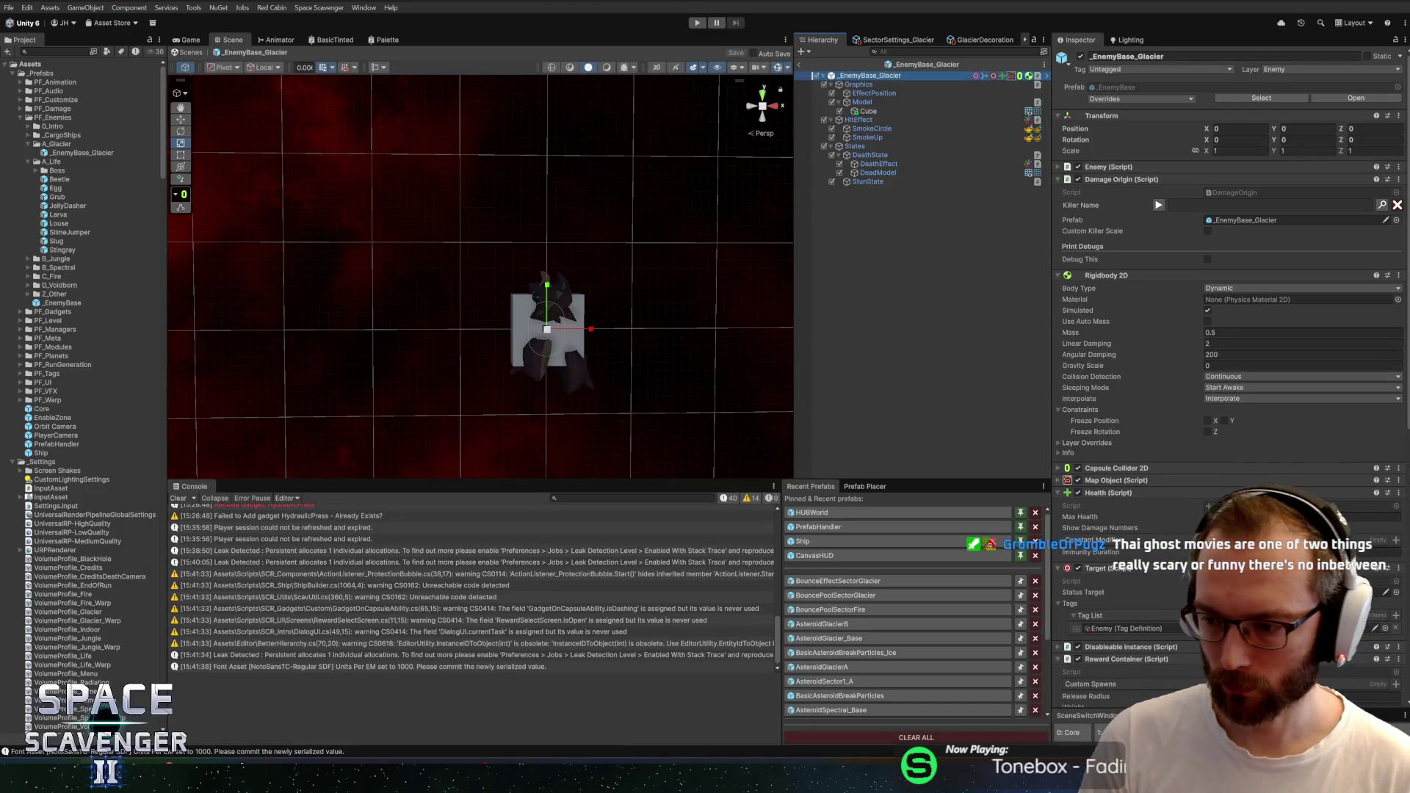
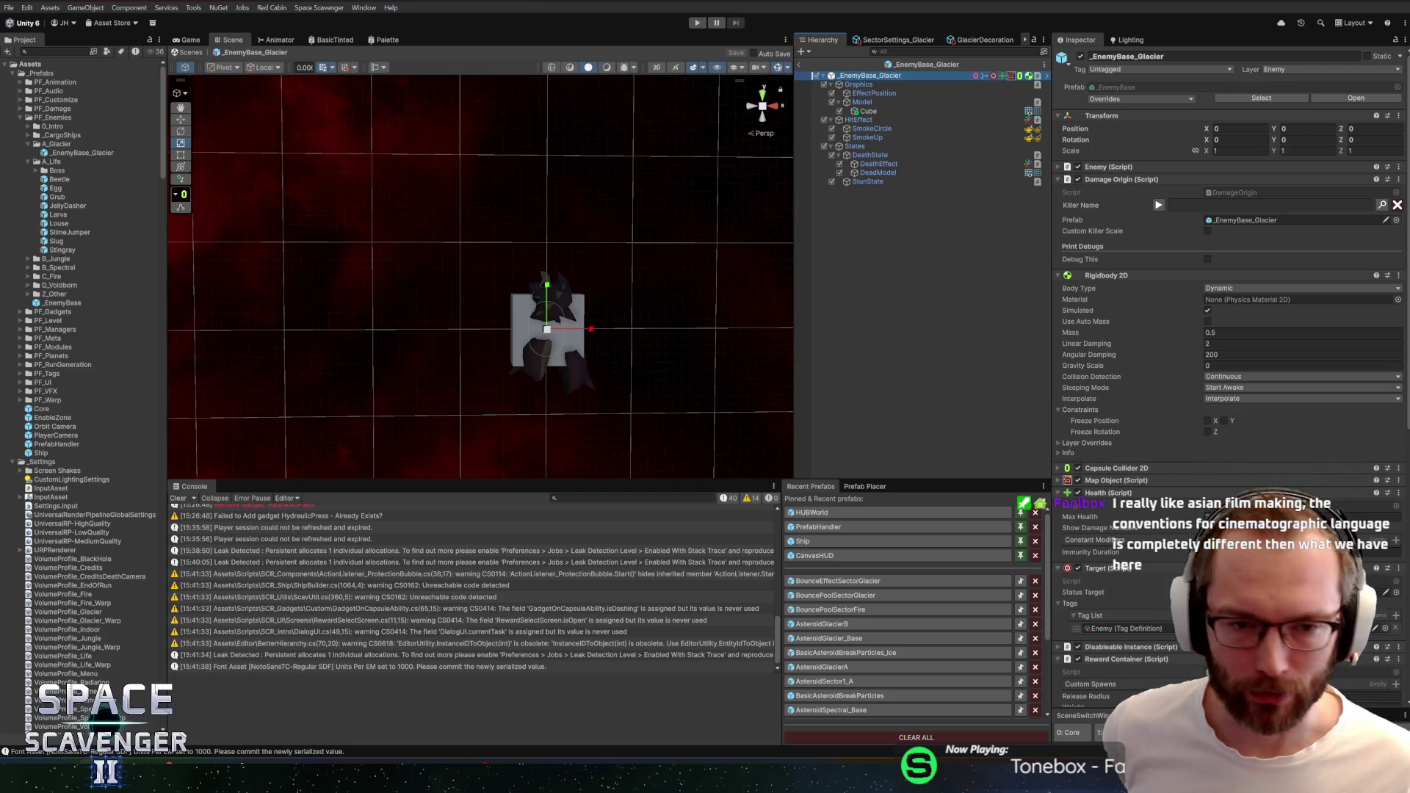
# Remove the Capsule Collider 2D from the _EnemyBase_Glacier prefab
pyautogui.scroll(2, 647, 251)
pyautogui.scroll(3, 624, 272)
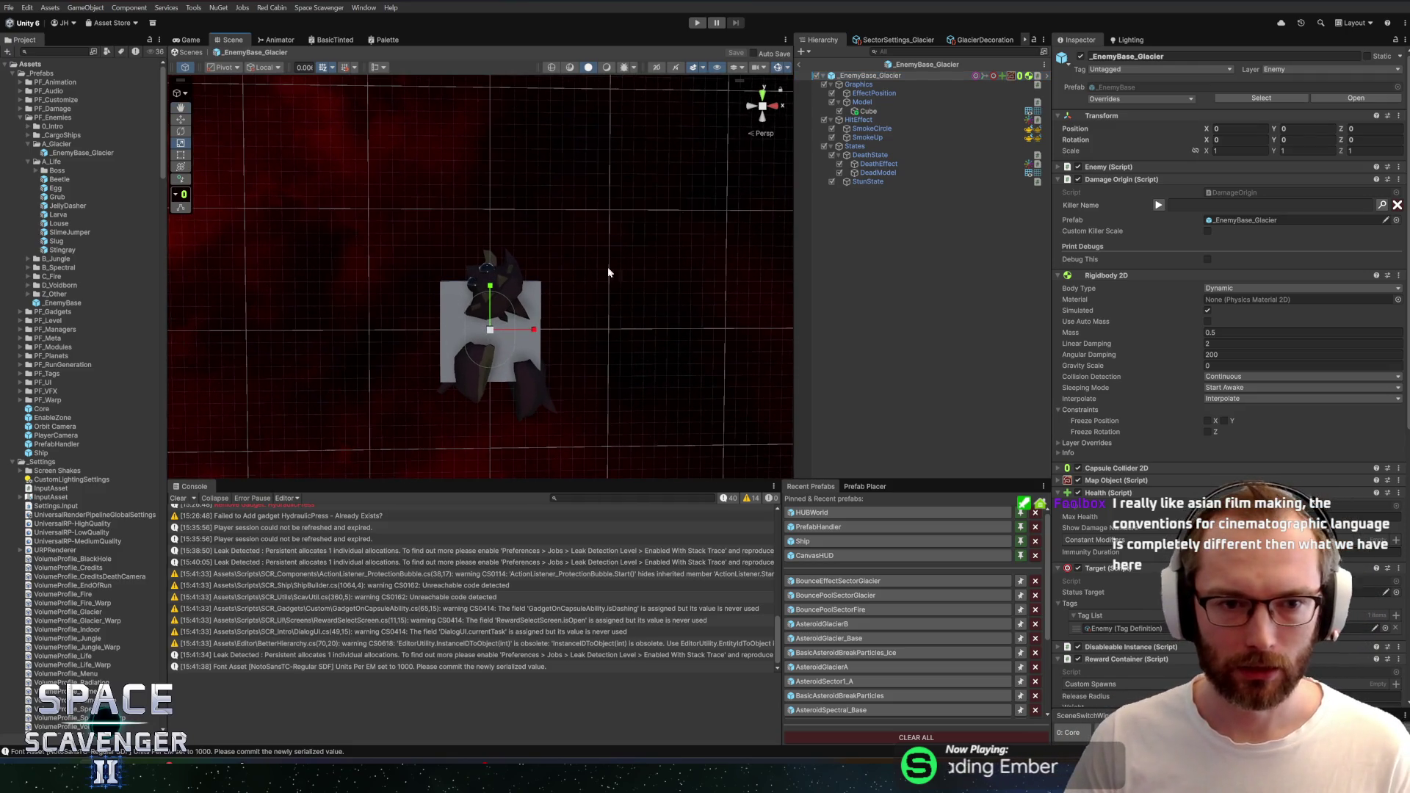
pyautogui.scroll(-5, 1166, 307)
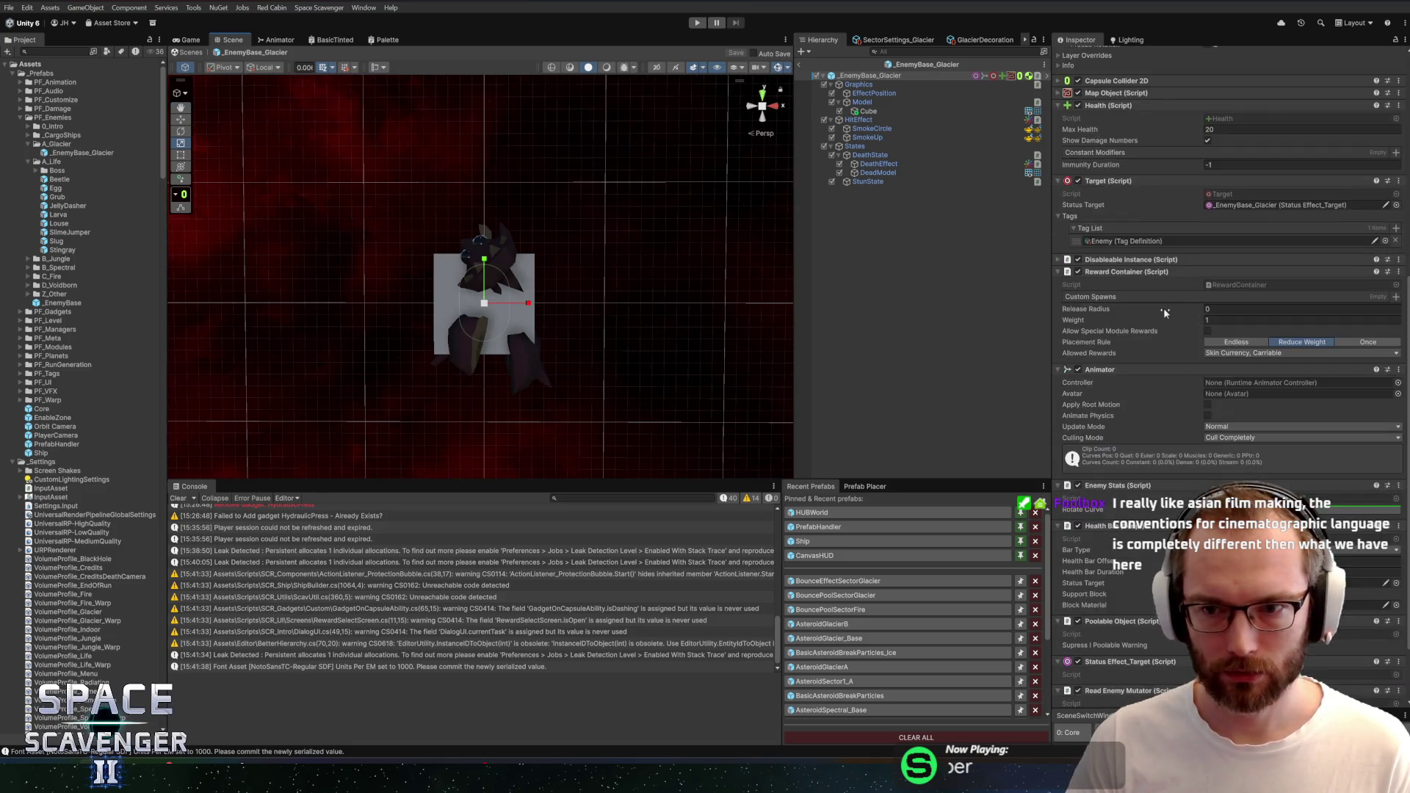
pyautogui.rightClick(1142, 233)
pyautogui.click(1186, 283)
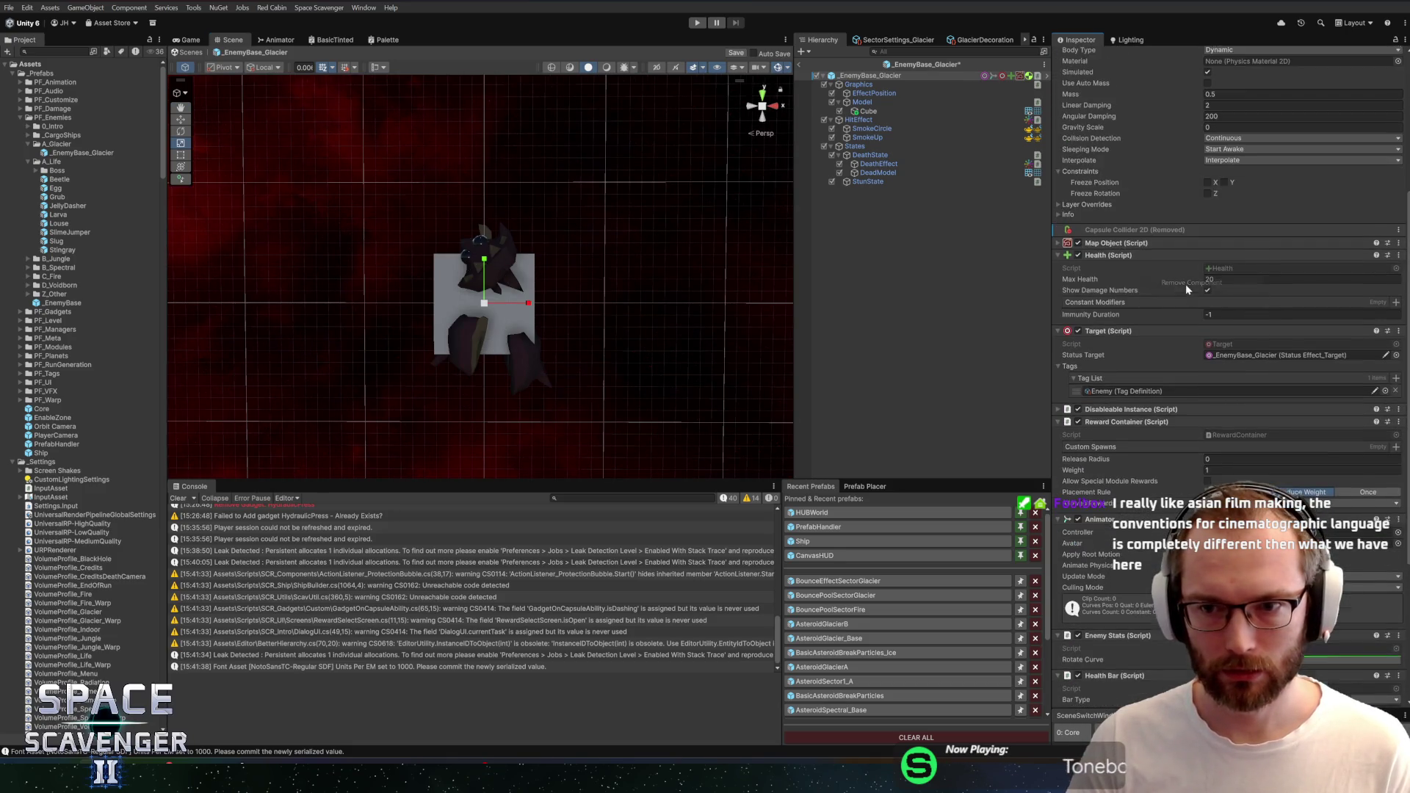
# Undo to bring back the Circle Collider 2D and change its Radius (0.75, then 0.8)
pyautogui.scroll(-5, 1170, 338)
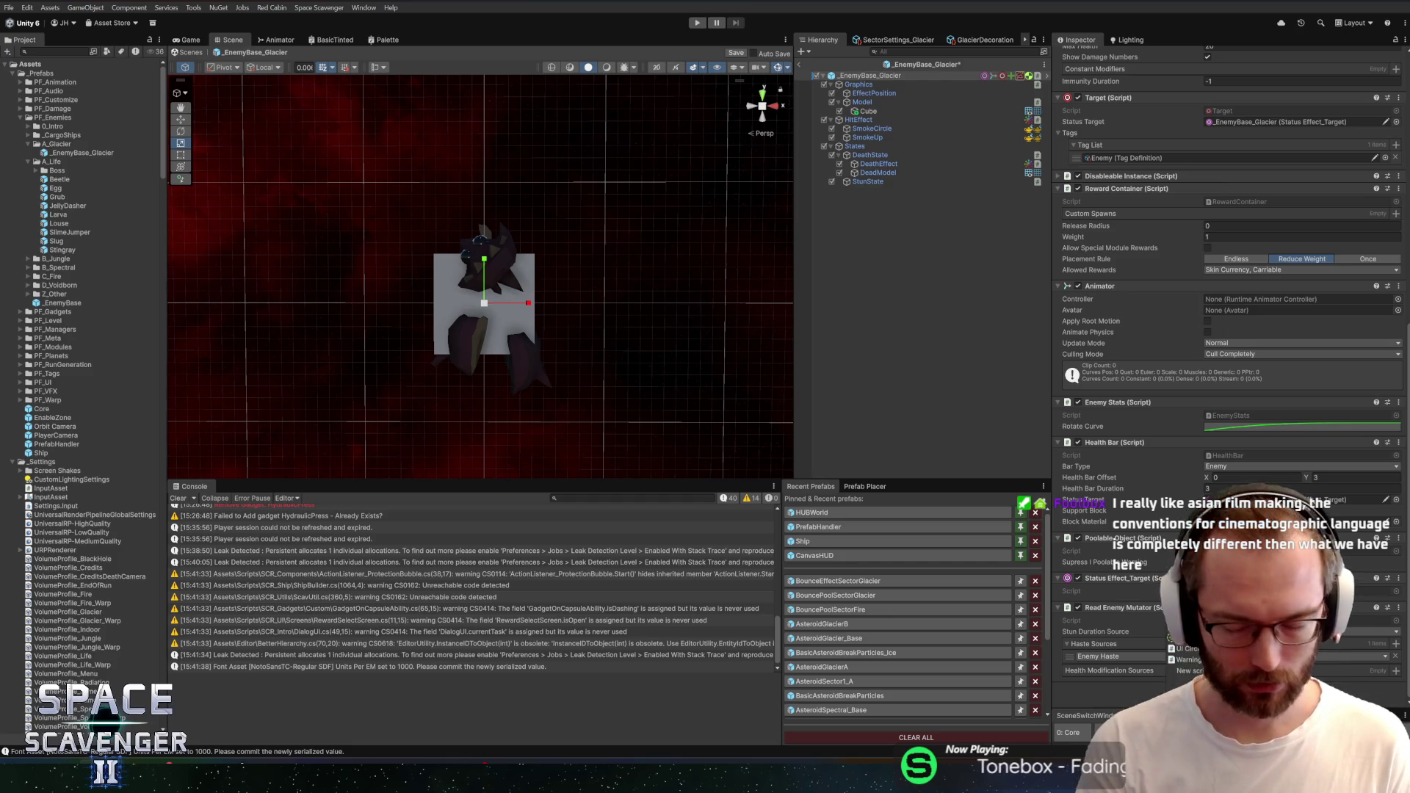
pyautogui.hotkey('ctrl', 'z')
pyautogui.scroll(-3, 1226, 367)
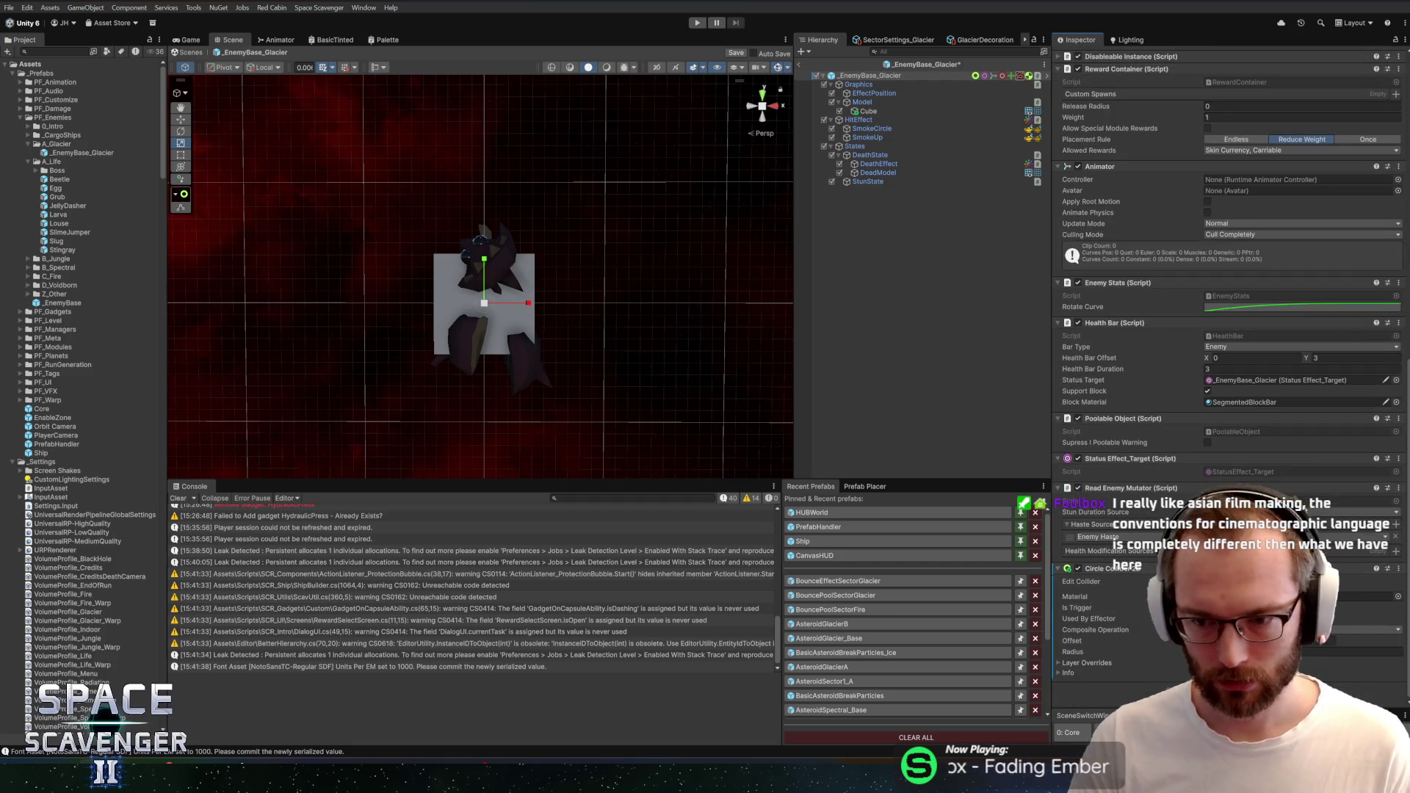
pyautogui.write('0.75')
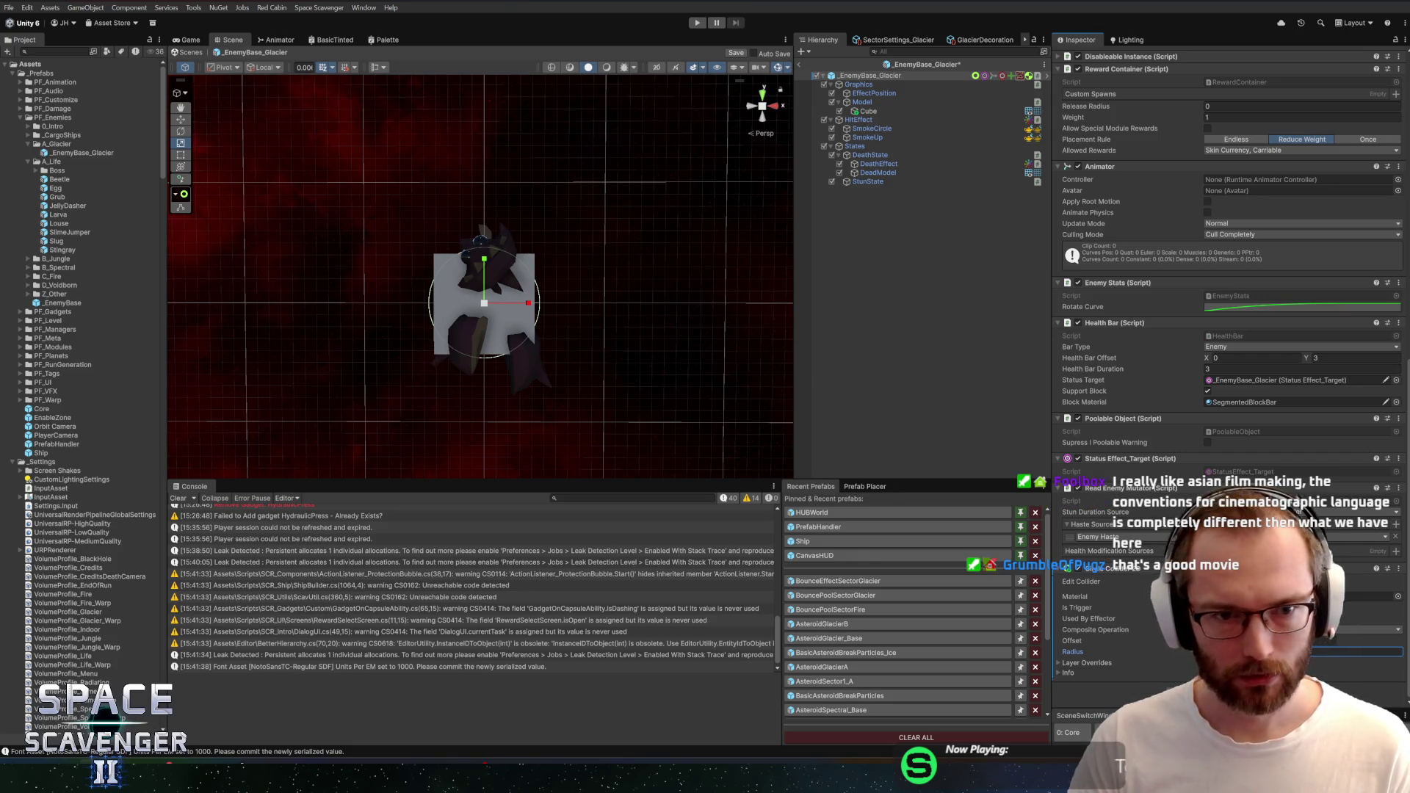
pyautogui.write('0.8')
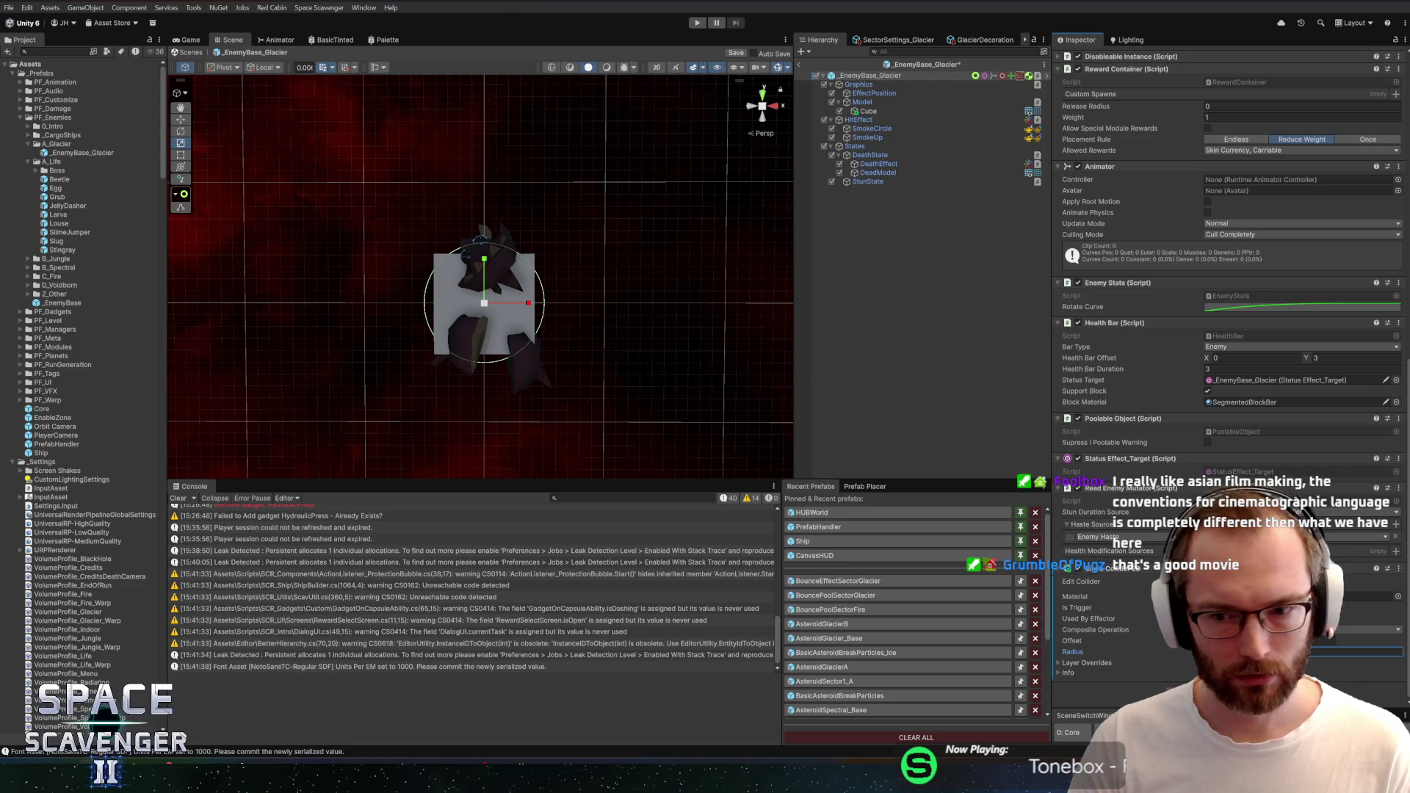
pyautogui.click(870, 110)
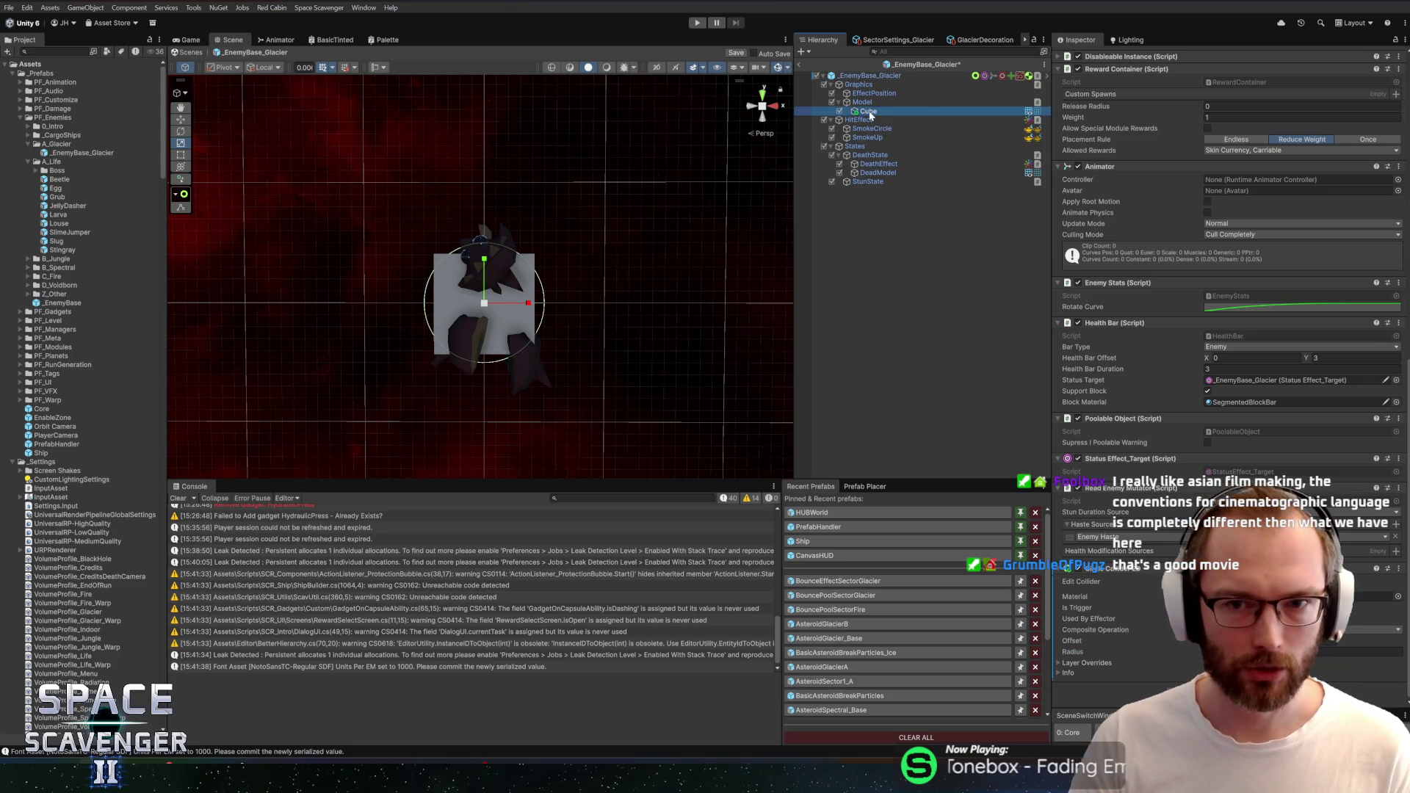
# Duplicate the Cube as Cube_1 and rotate it about 45° on Z into a star shape
pyautogui.hotkey('ctrl', 'd')
pyautogui.press('e')
pyautogui.moveTo(505, 268)
pyautogui.mouseDown()
pyautogui.moveTo(585, 259)
pyautogui.moveTo(578, 243)
pyautogui.mouseUp()
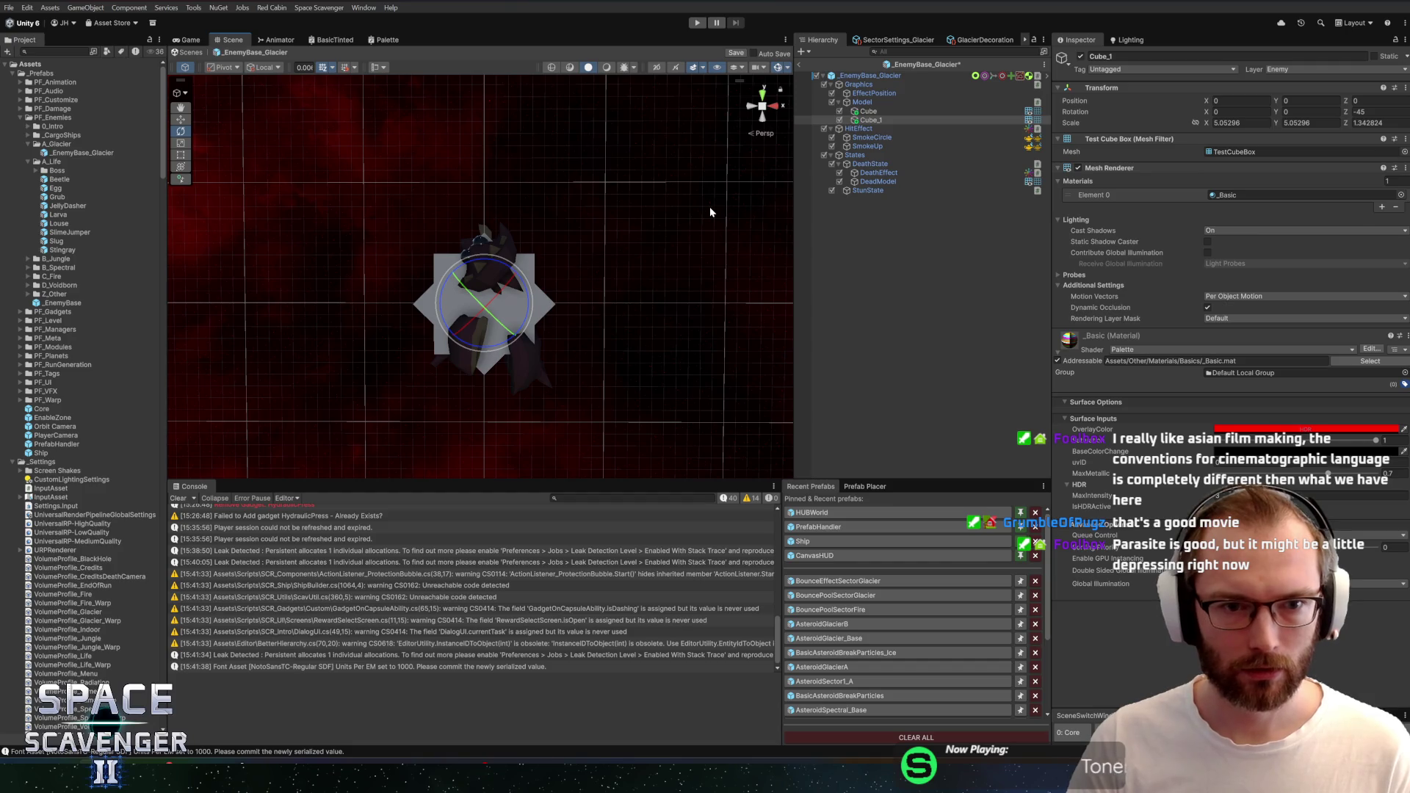
pyautogui.click(881, 112)
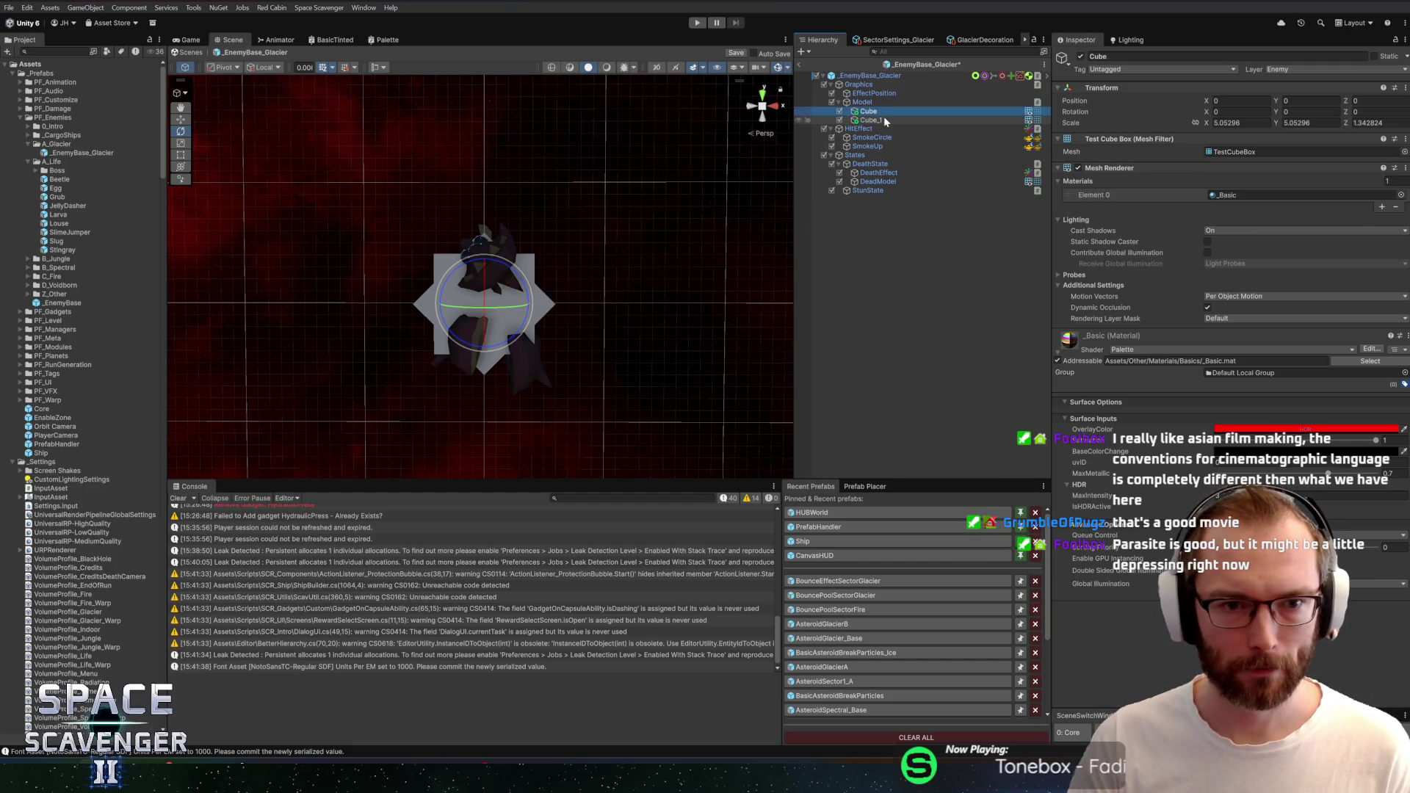
pyautogui.click(882, 117)
# Save the glacier enemy prefab with Cube_1 at scale 5.05296 on X and Y
pyautogui.press('r')
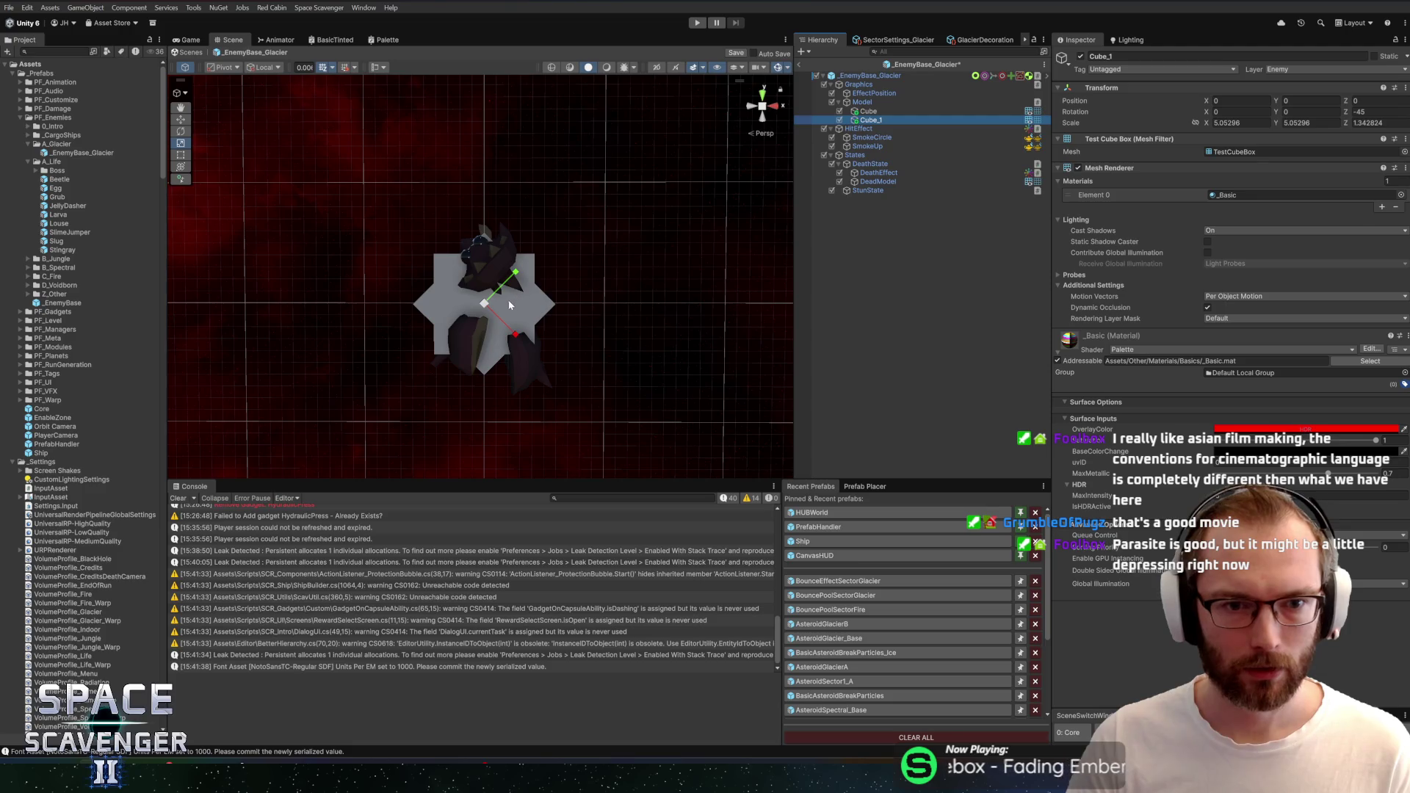
pyautogui.click(937, 128)
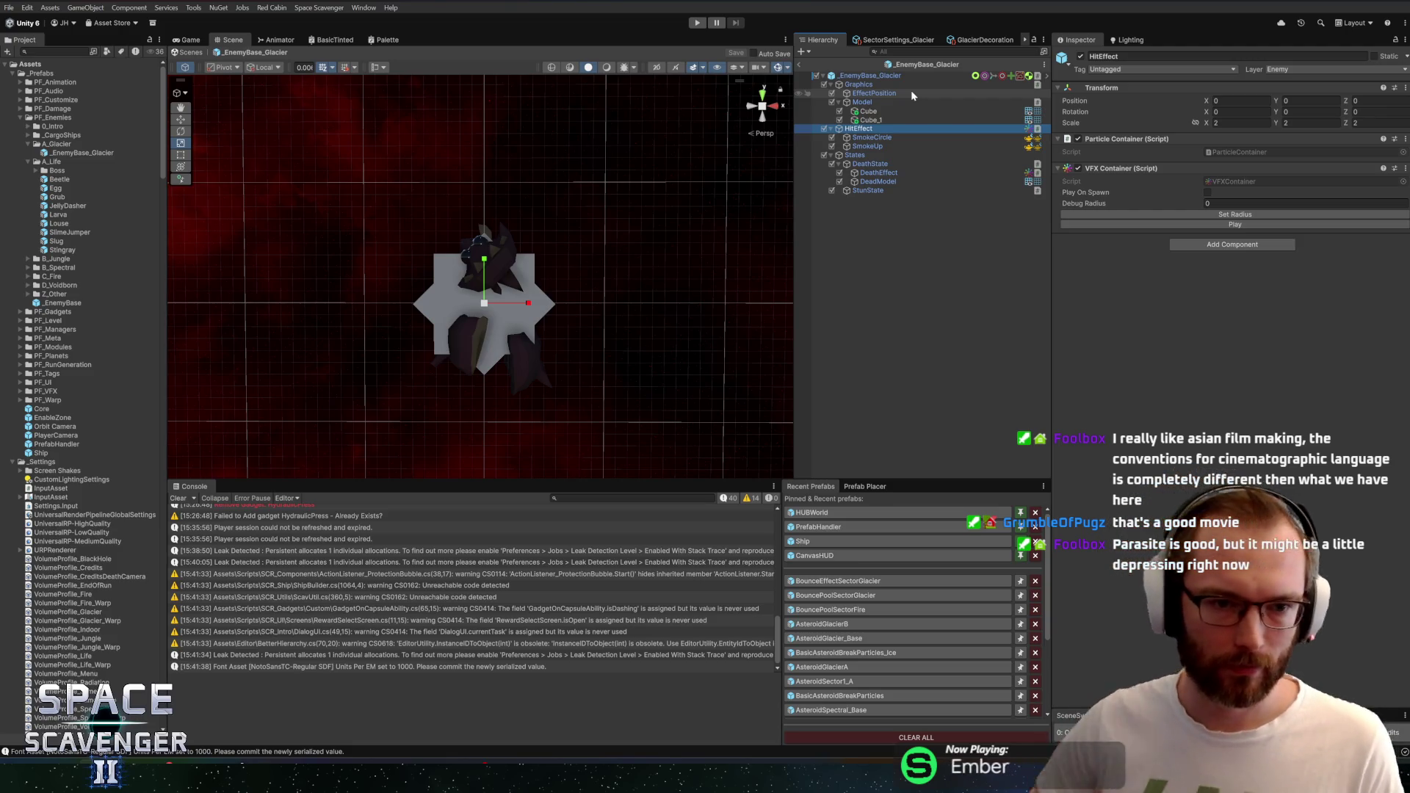
pyautogui.moveTo(470, 308)
pyautogui.mouseDown()
pyautogui.moveTo(727, 287)
pyautogui.moveTo(499, 293)
pyautogui.mouseUp()
pyautogui.hotkey('ctrl', 's')
pyautogui.doubleClick(870, 76)
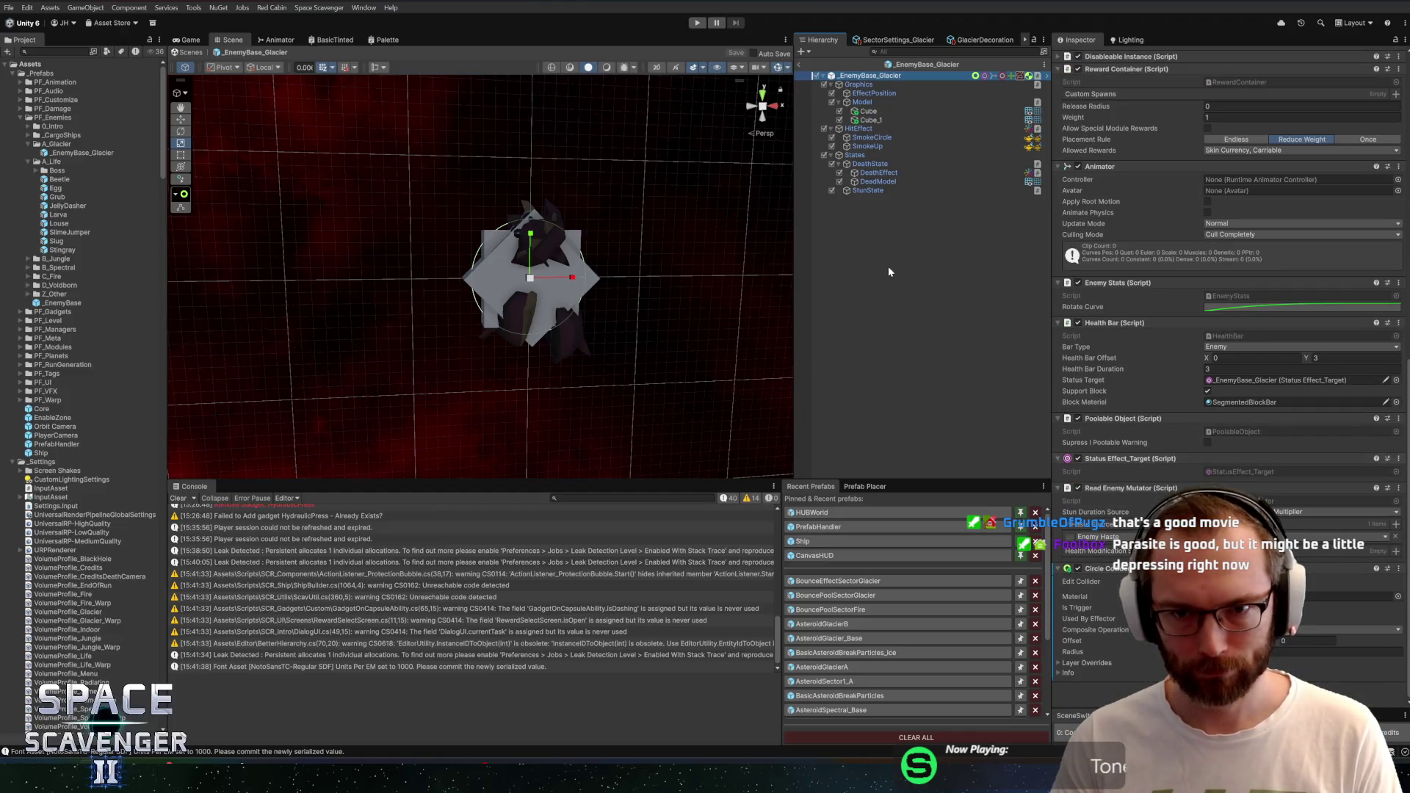
pyautogui.click(884, 111)
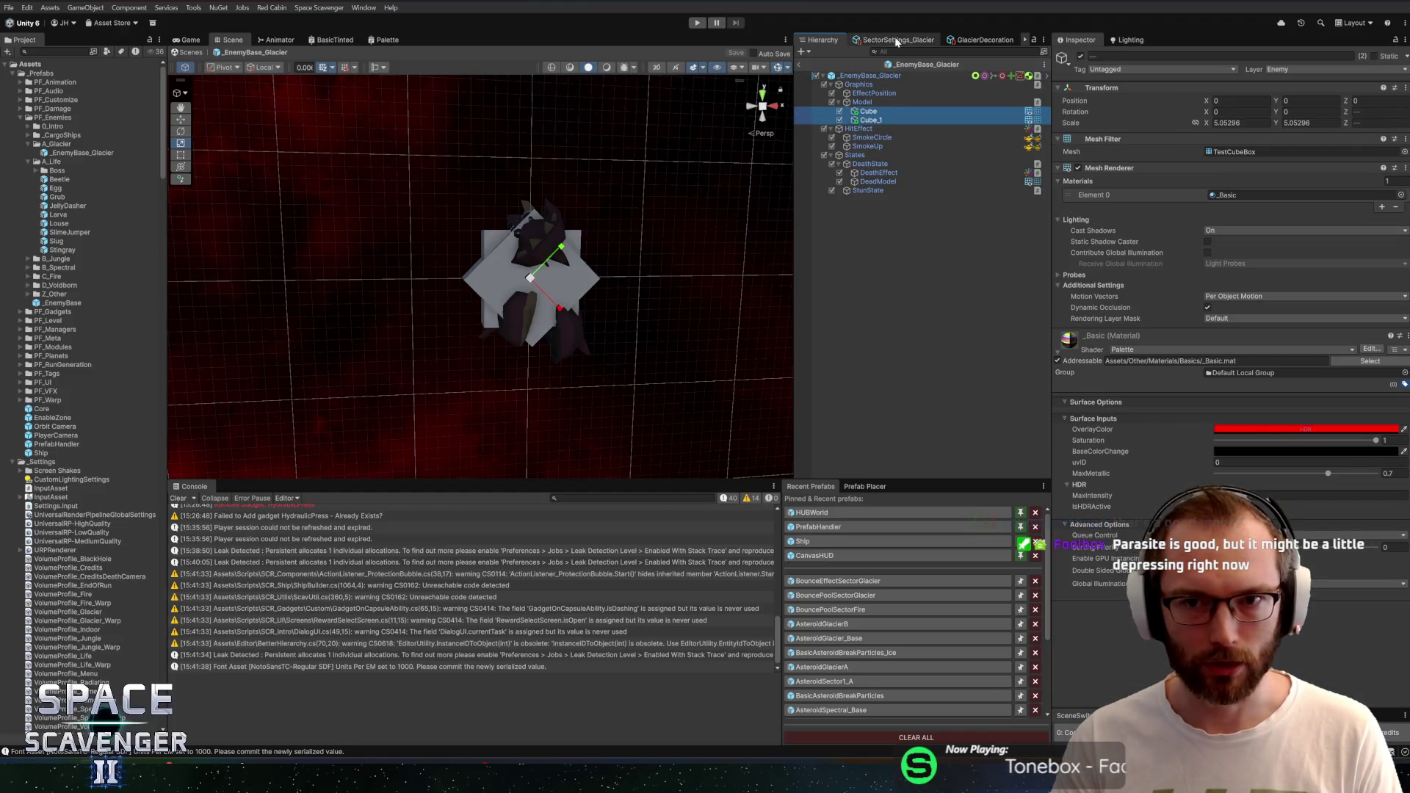
# Create a prefab variant of _EnemyBase_Glacier named Snowflake
pyautogui.rightClick(82, 152)
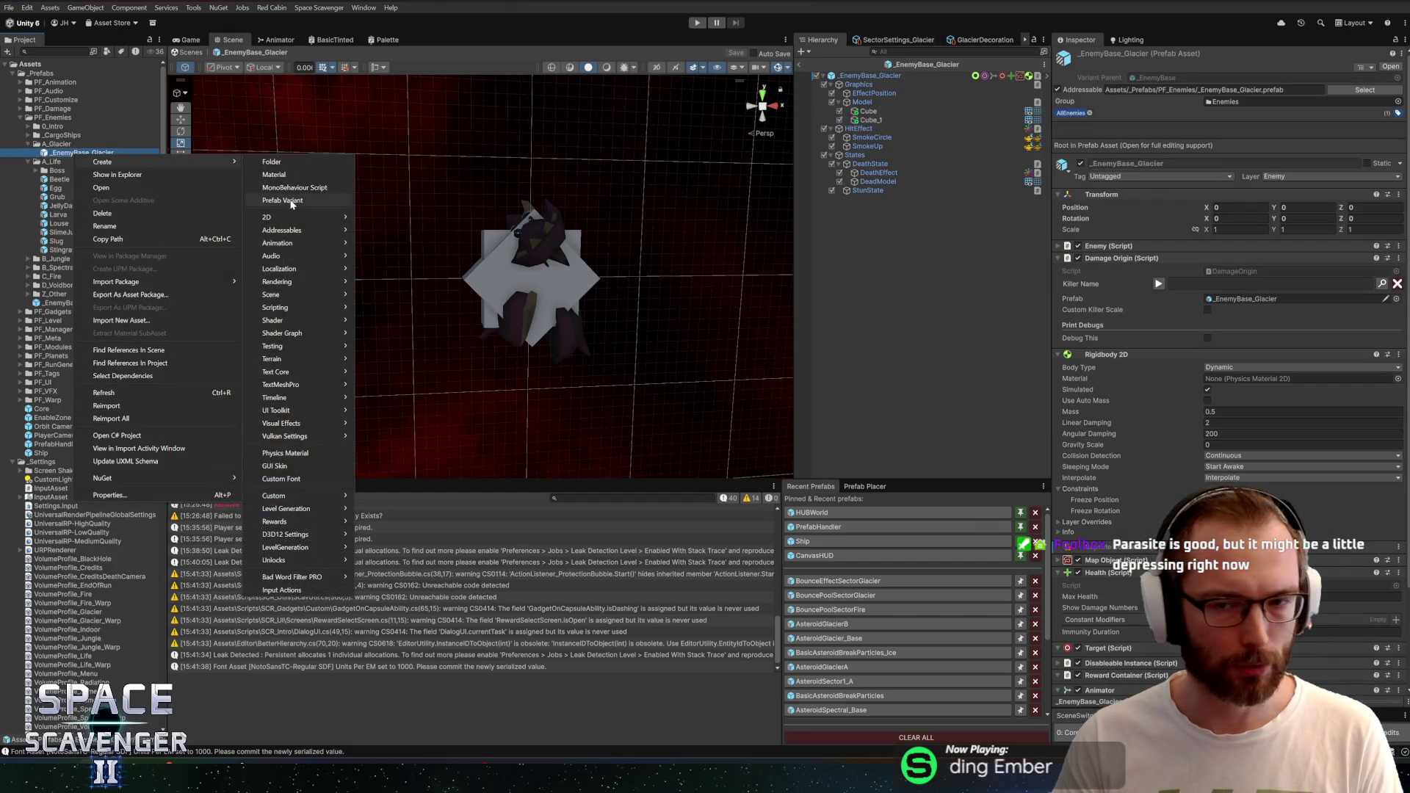
pyautogui.click(283, 200)
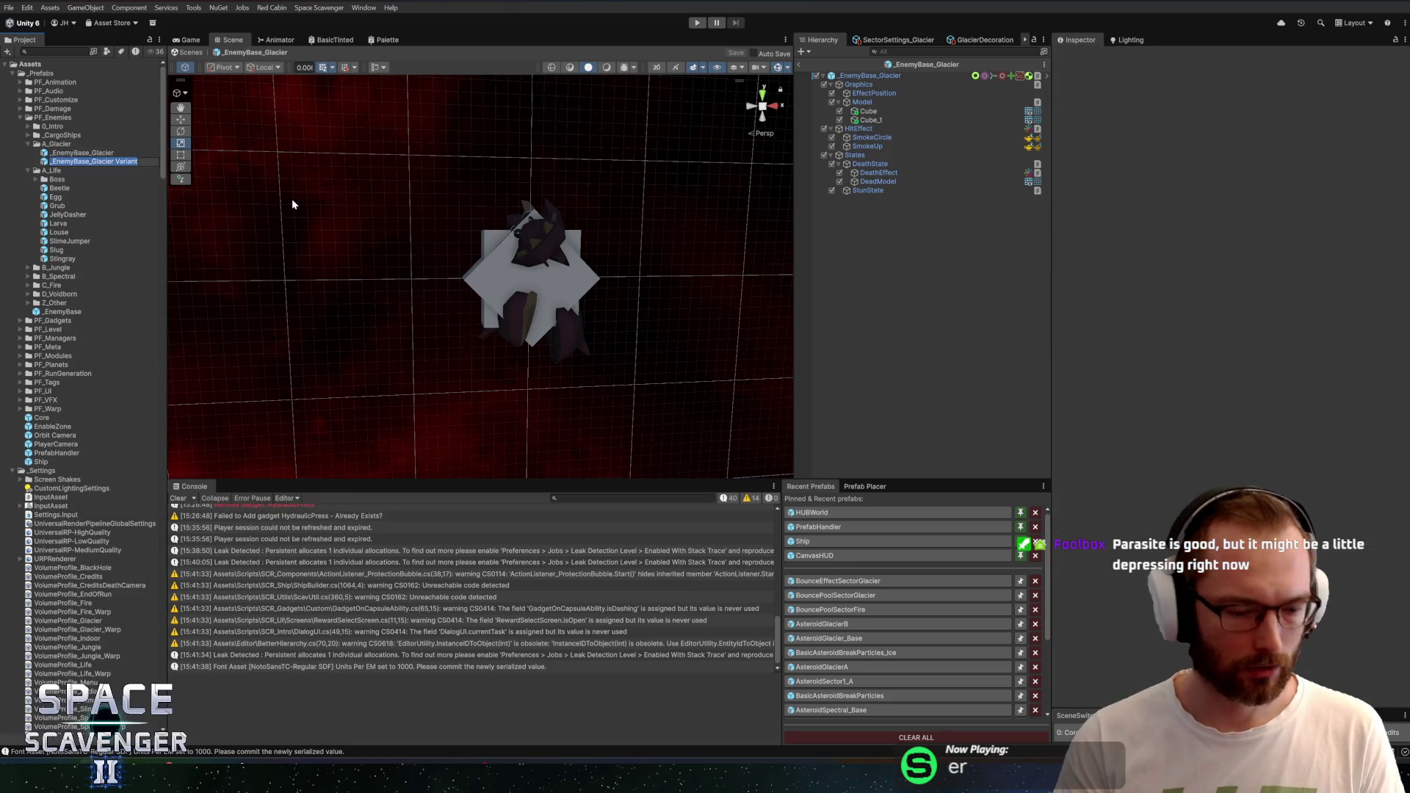
pyautogui.write('Snowflake')
pyautogui.press('Return')
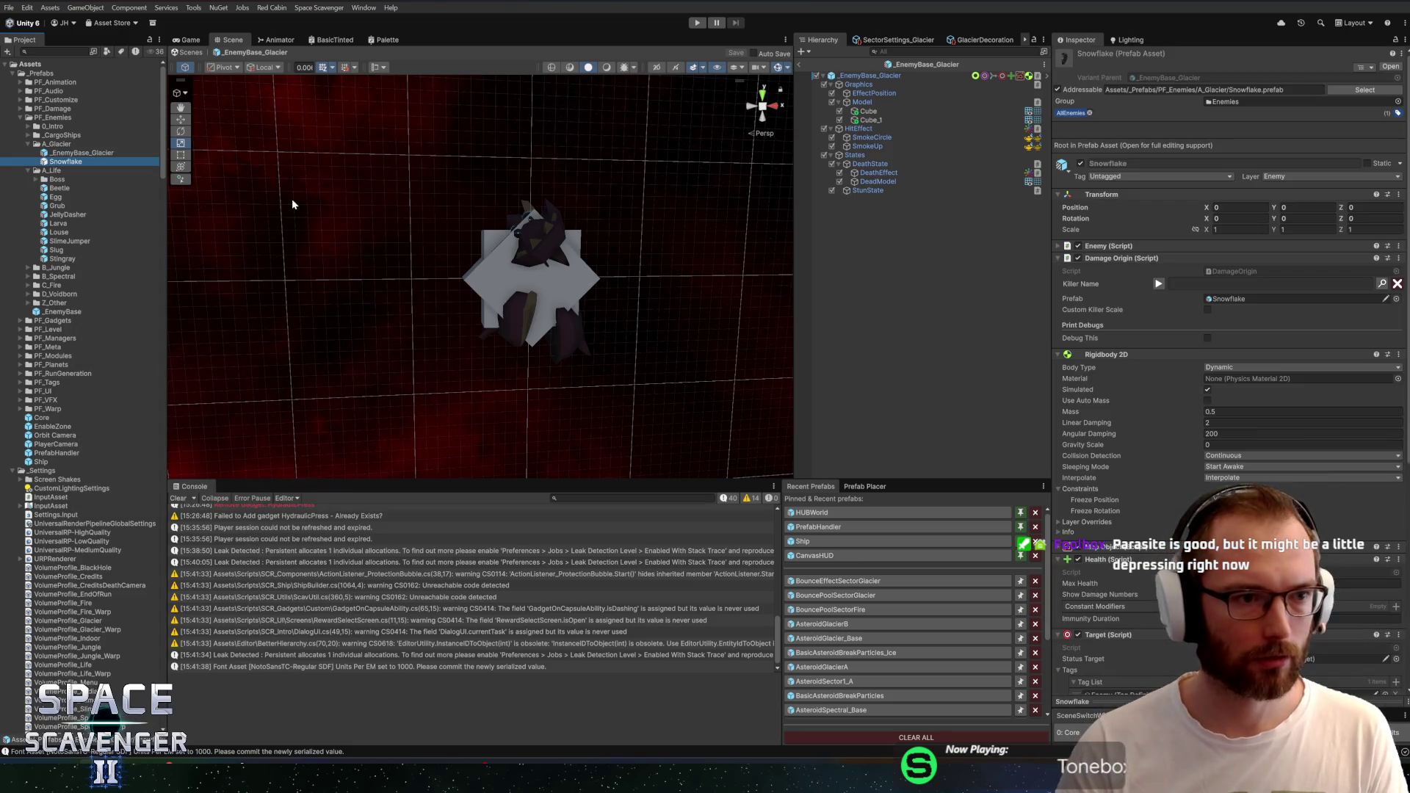
# Take Cube and Cube_1 out of the base prefab and put them into Snowflake
pyautogui.click(72, 152)
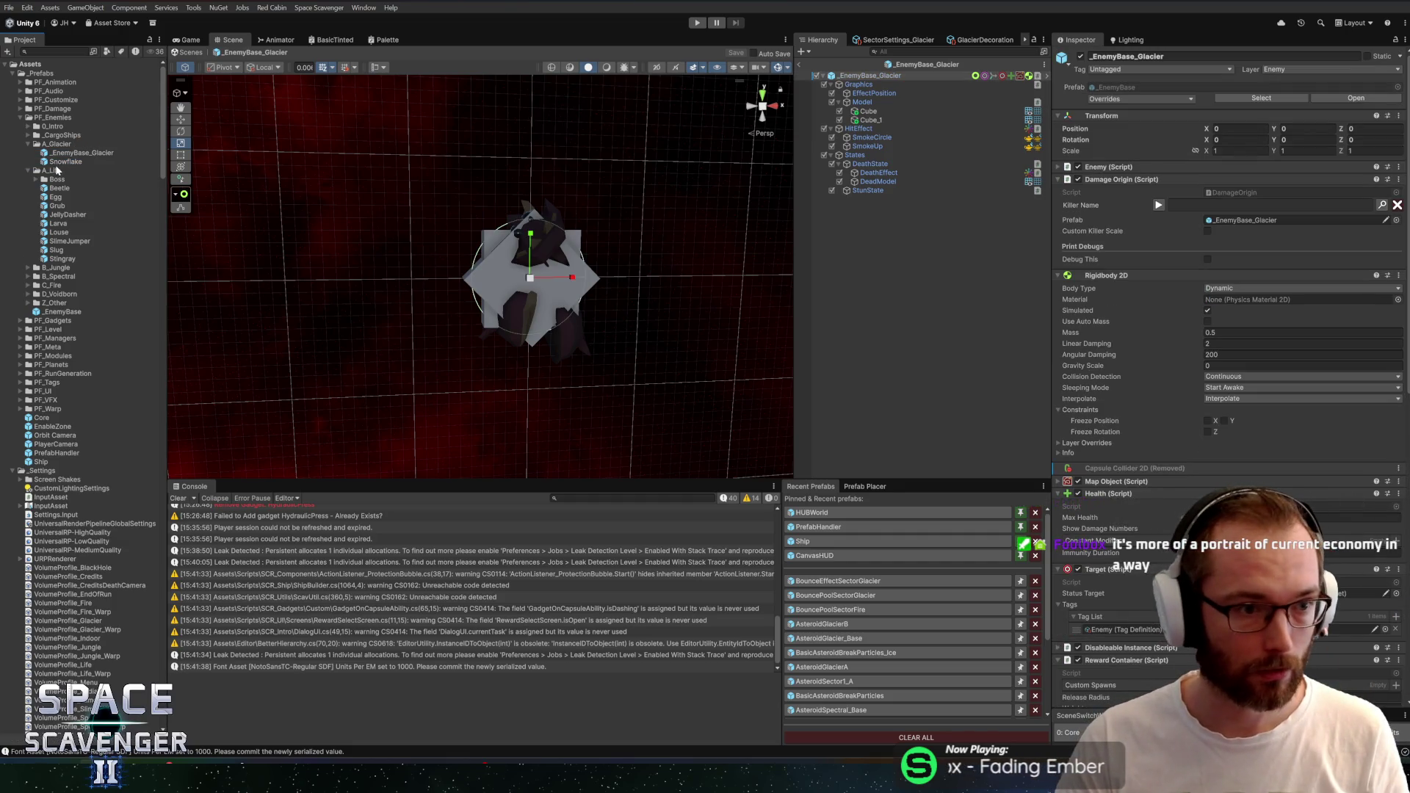
pyautogui.click(868, 111)
pyautogui.keyDown('shift'); pyautogui.click(879, 120); pyautogui.keyUp('shift')
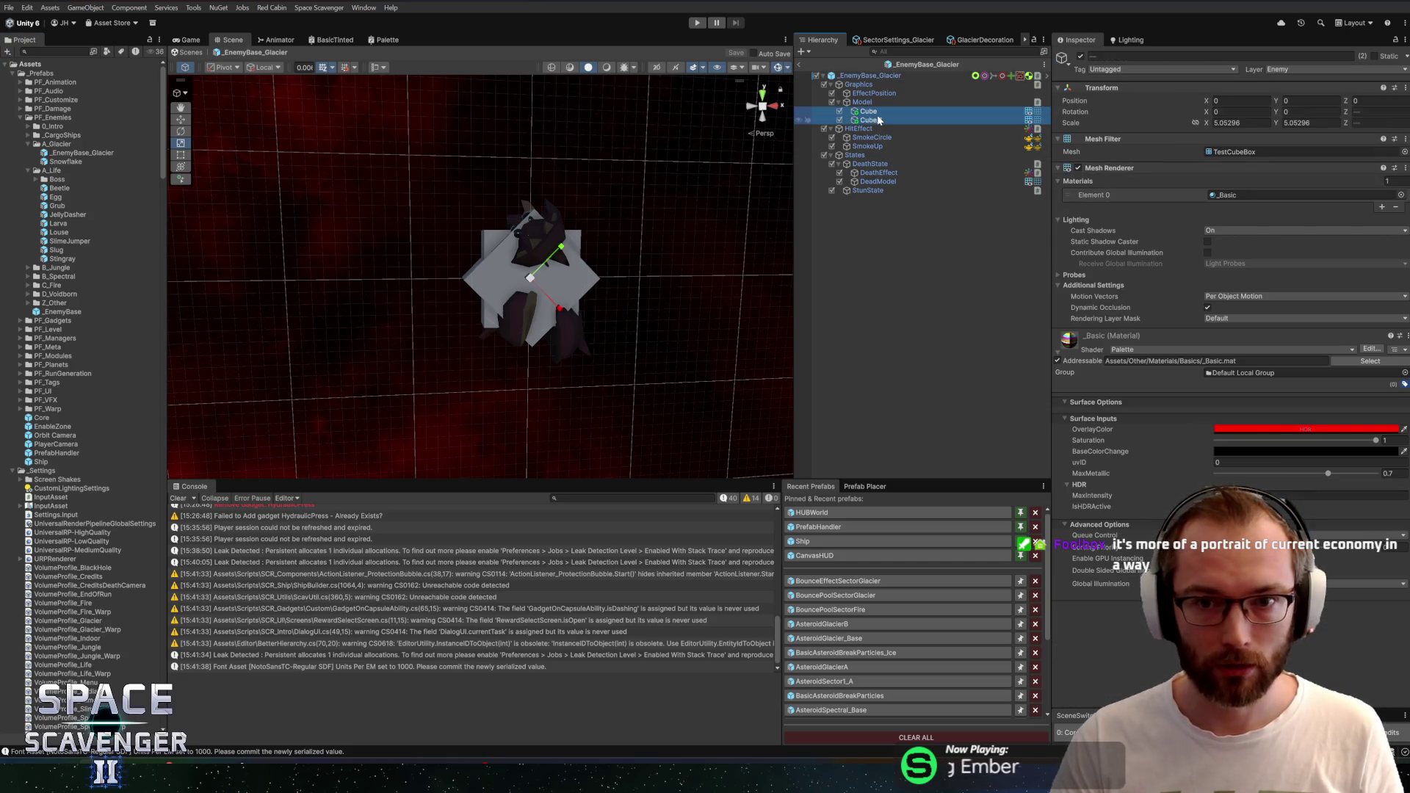
pyautogui.press('Delete')
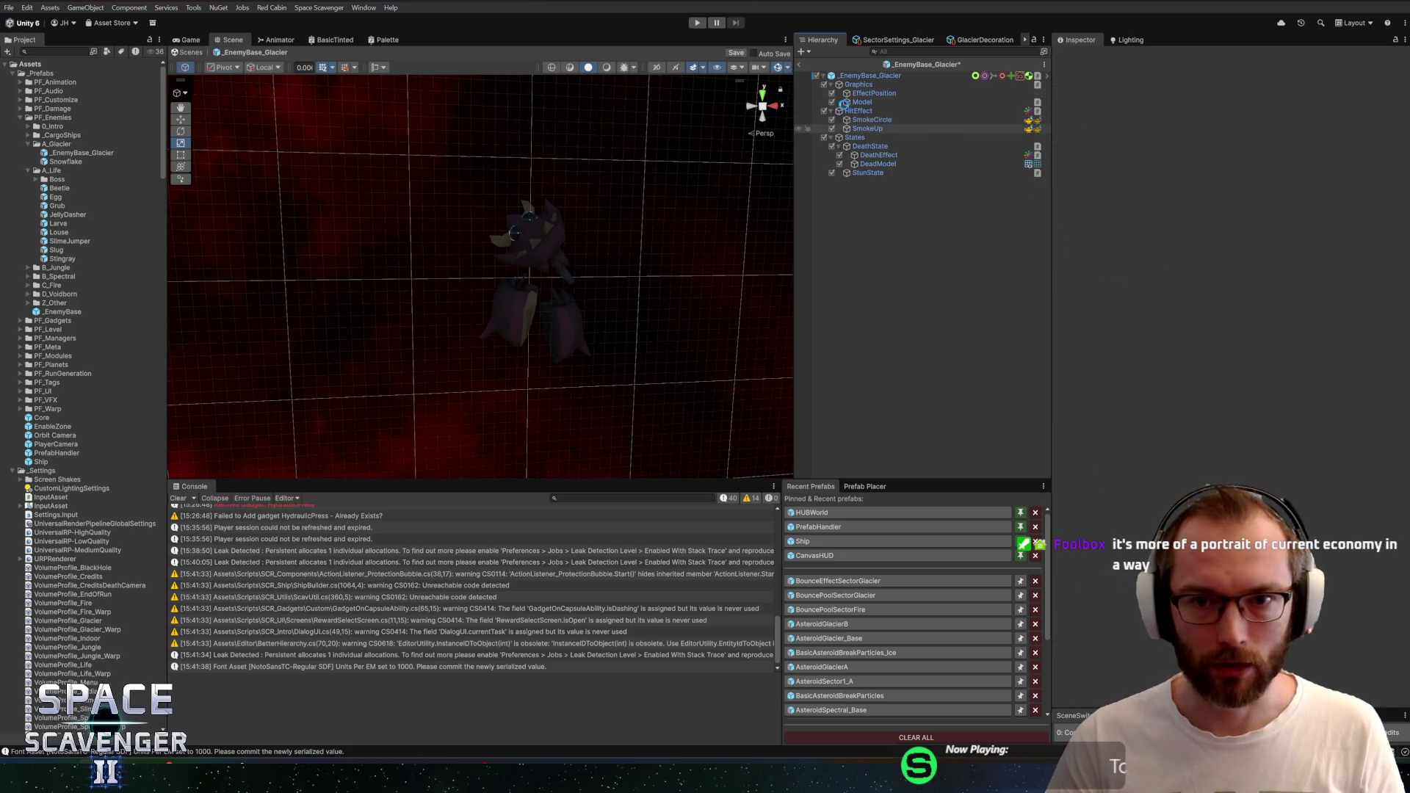
pyautogui.hotkey('ctrl', 'z')
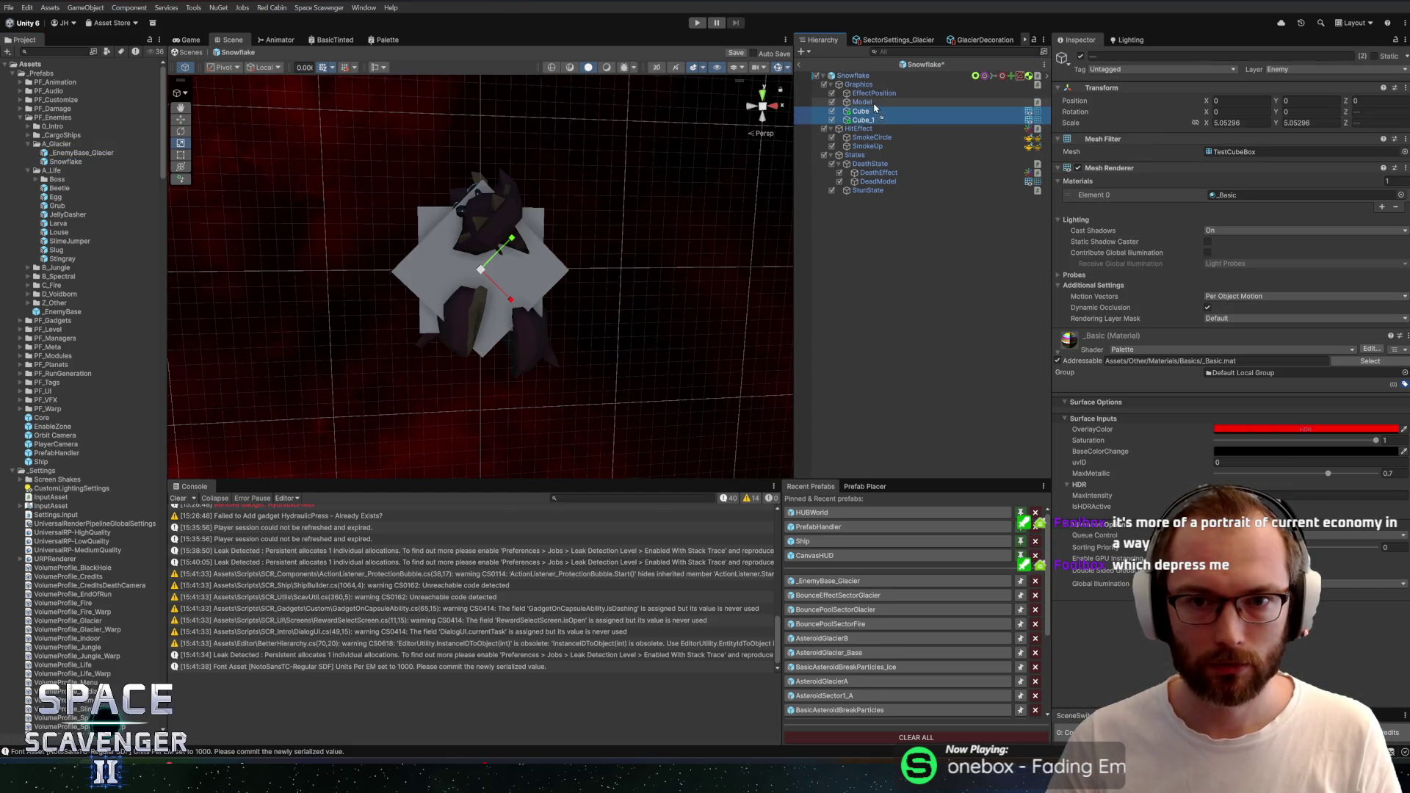
# Save Snowflake and return to the base _EnemyBase_Glacier prefab
pyautogui.hotkey('ctrl', 'z')
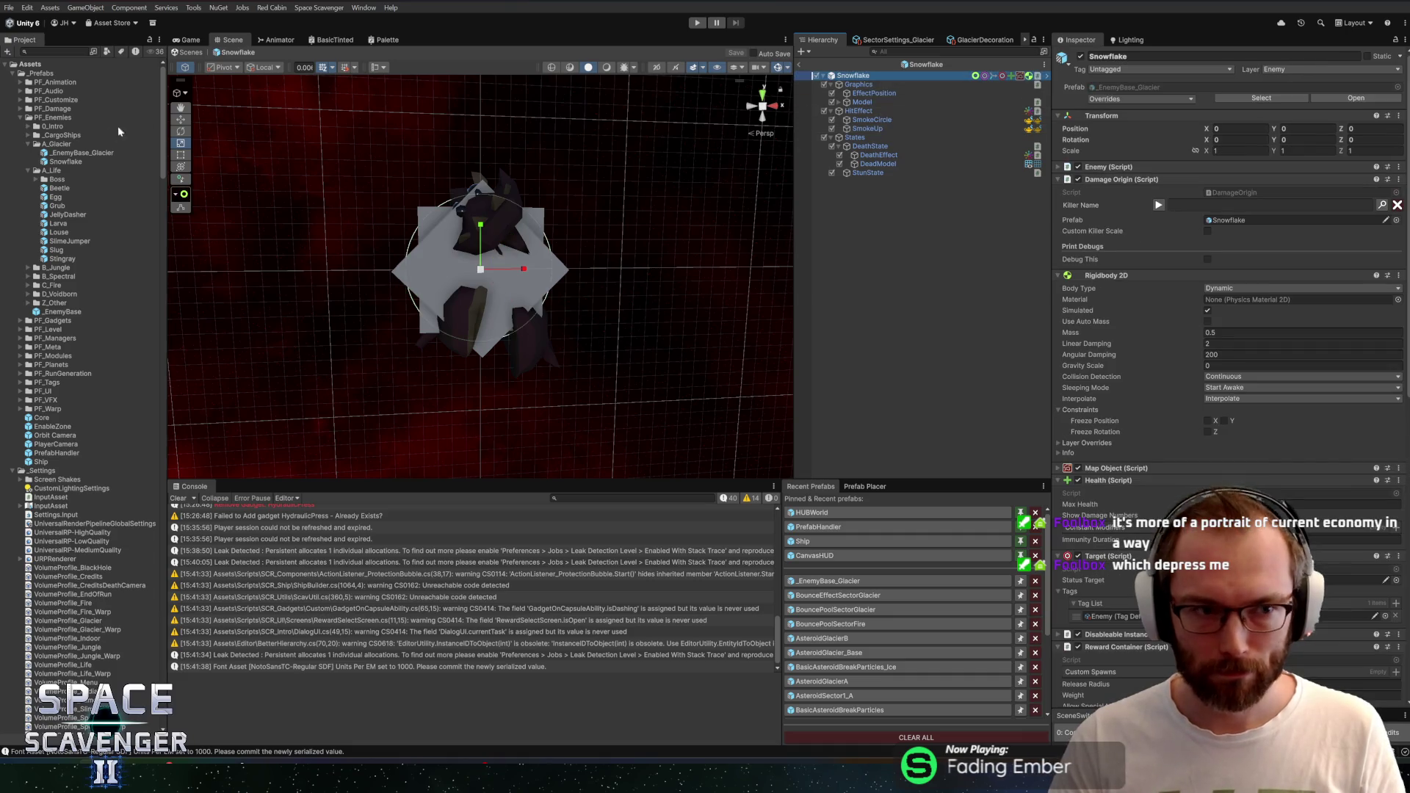
pyautogui.hotkey('ctrl', 'z')
pyautogui.scroll(-5, 1186, 439)
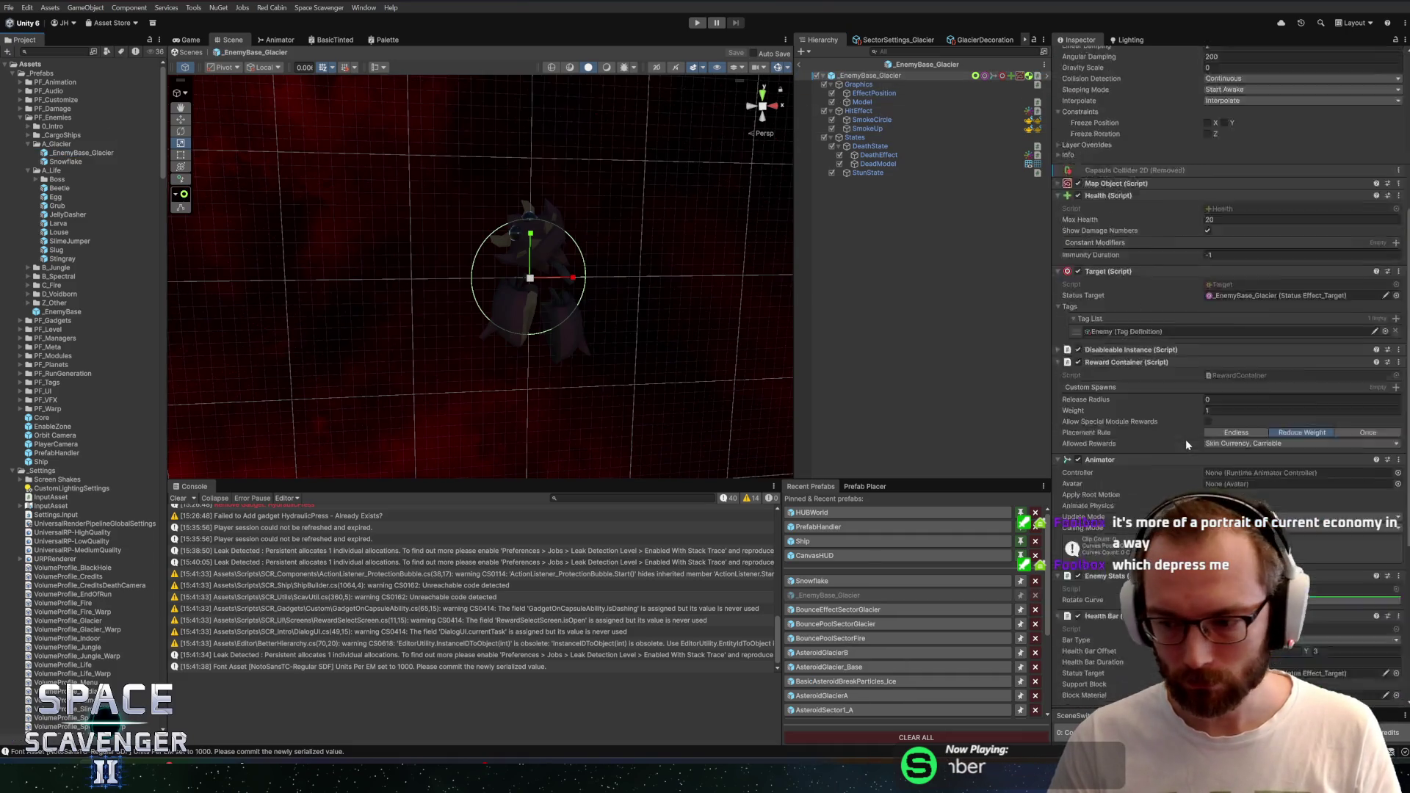
pyautogui.scroll(-3, 1187, 438)
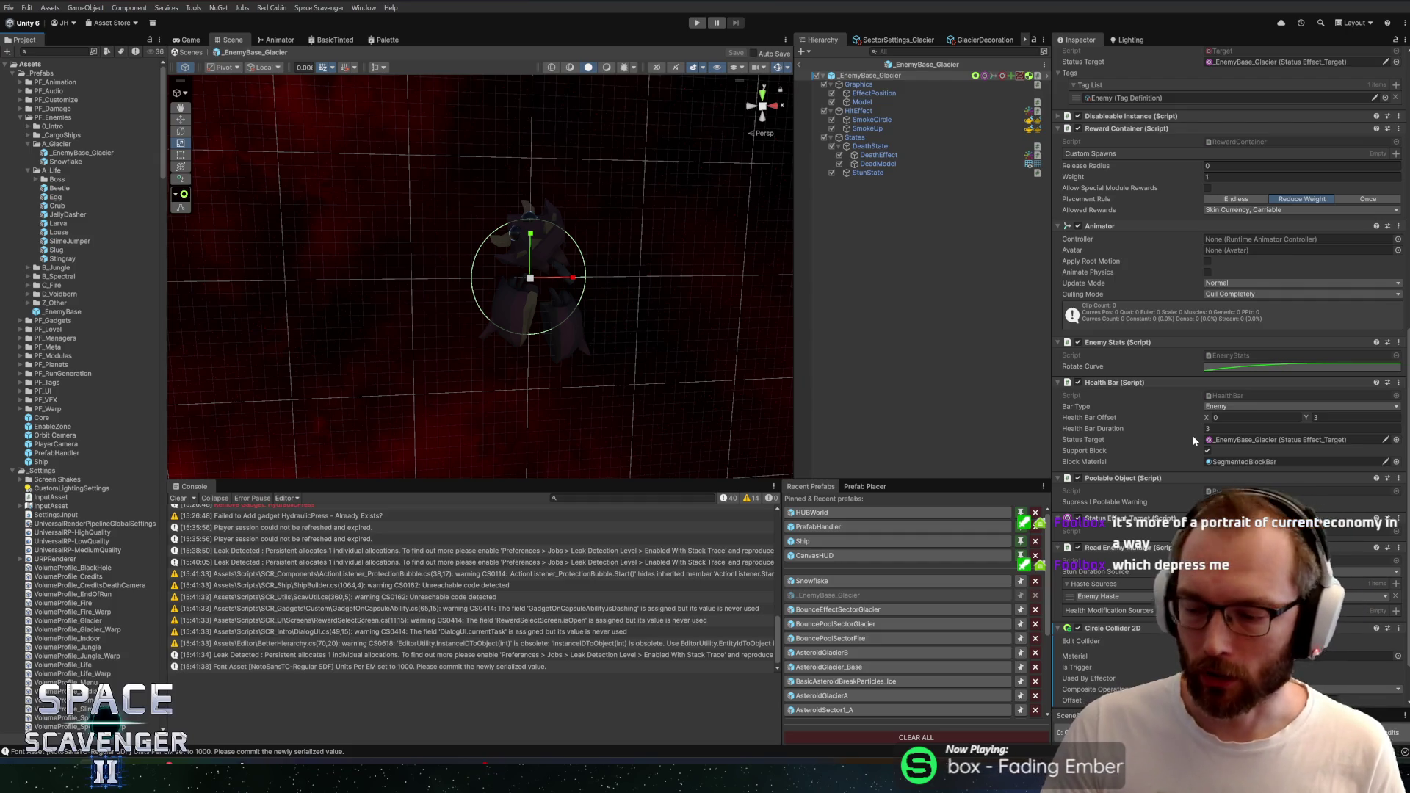
pyautogui.scroll(-1, 1166, 351)
pyautogui.scroll(-1, 1166, 351)
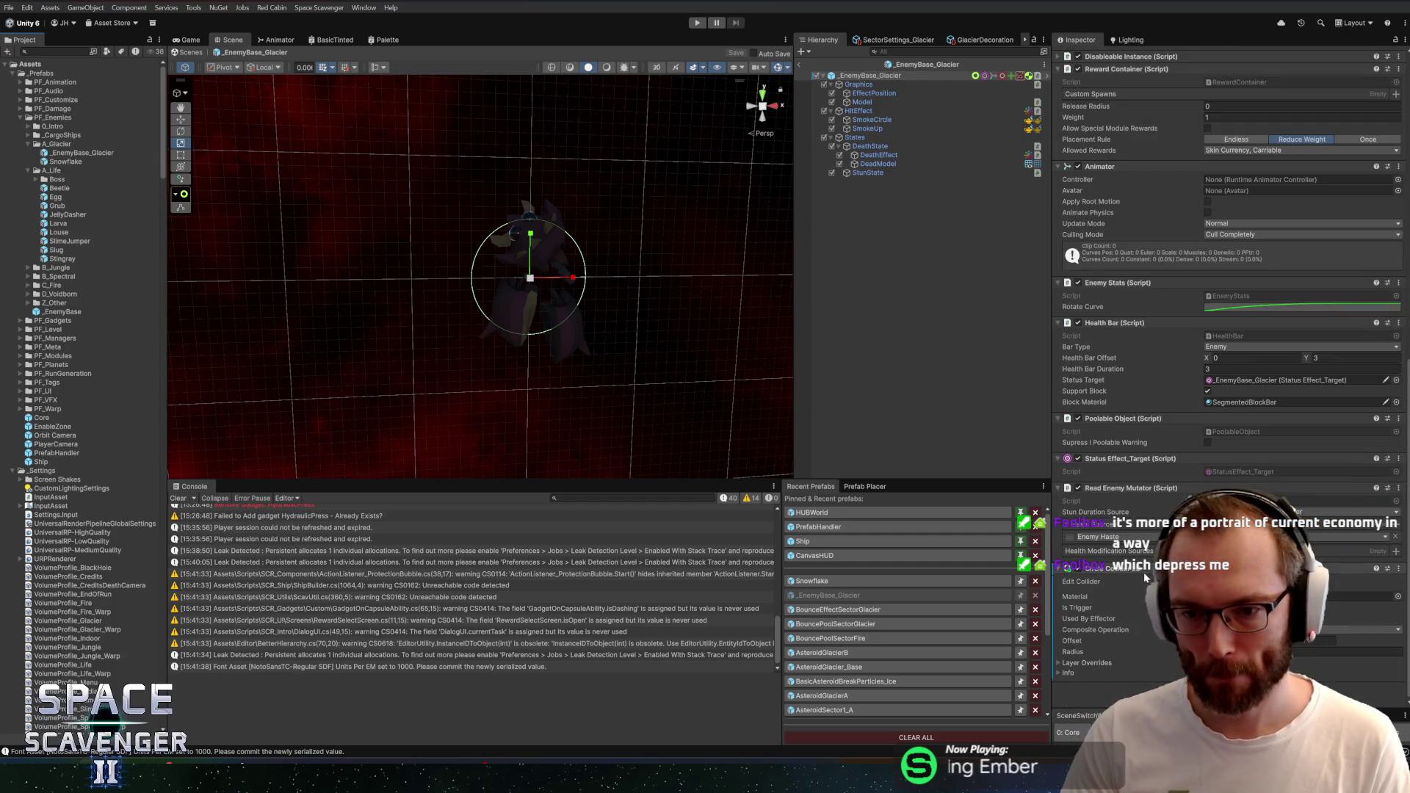
# Revert the removed Capsule Collider 2D on the base prefab and reopen Snowflake
pyautogui.scroll(10, 1121, 378)
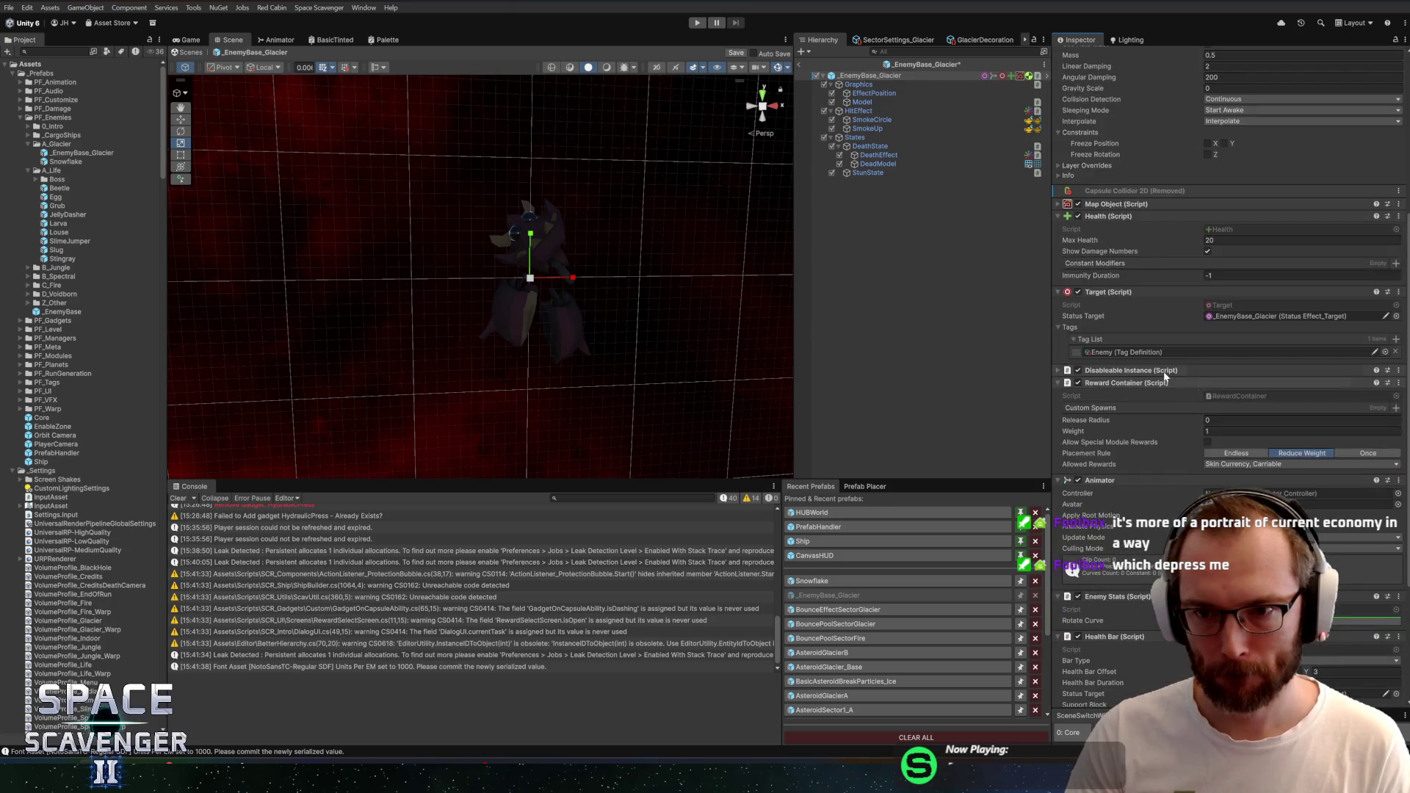
pyautogui.rightClick(1123, 371)
pyautogui.moveTo(1182, 379)
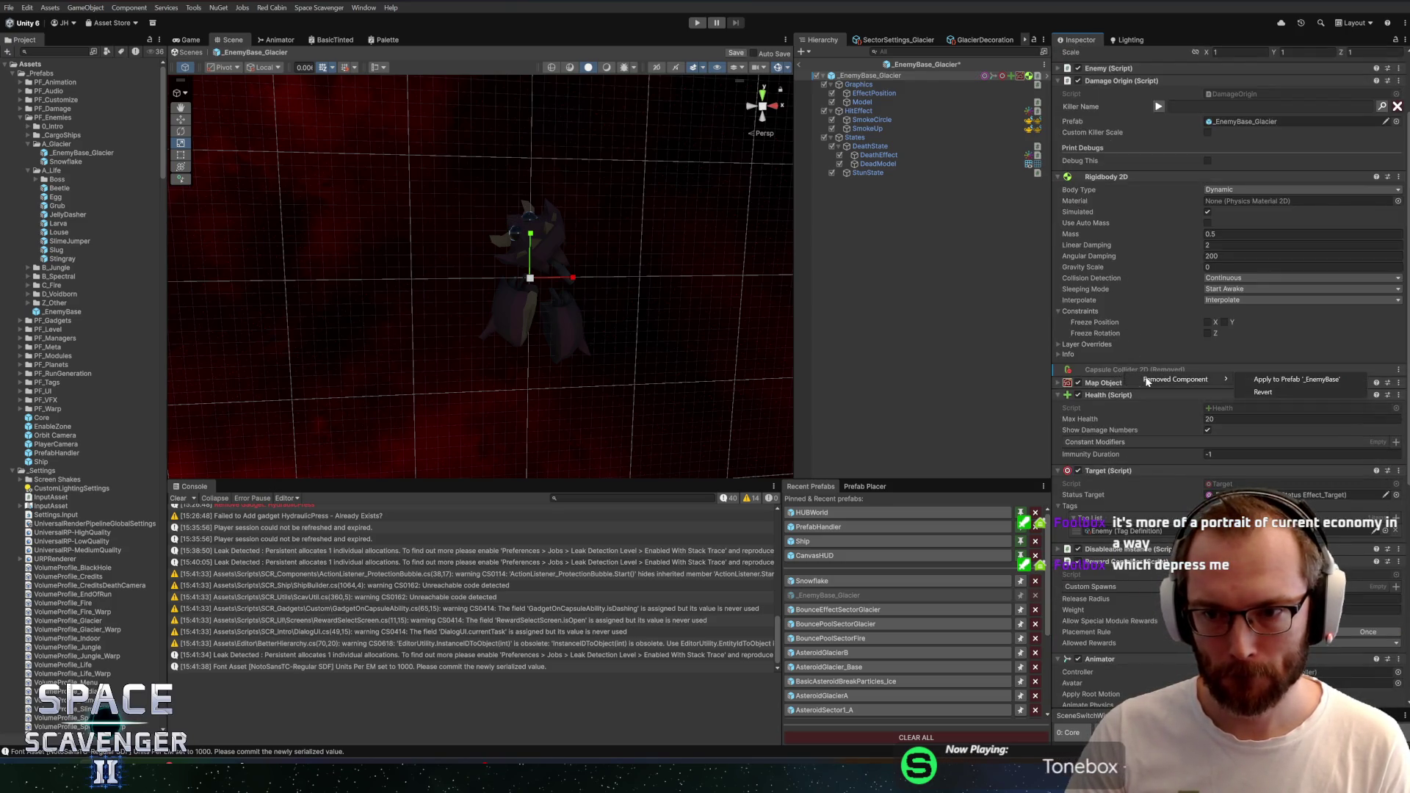
pyautogui.click(1285, 389)
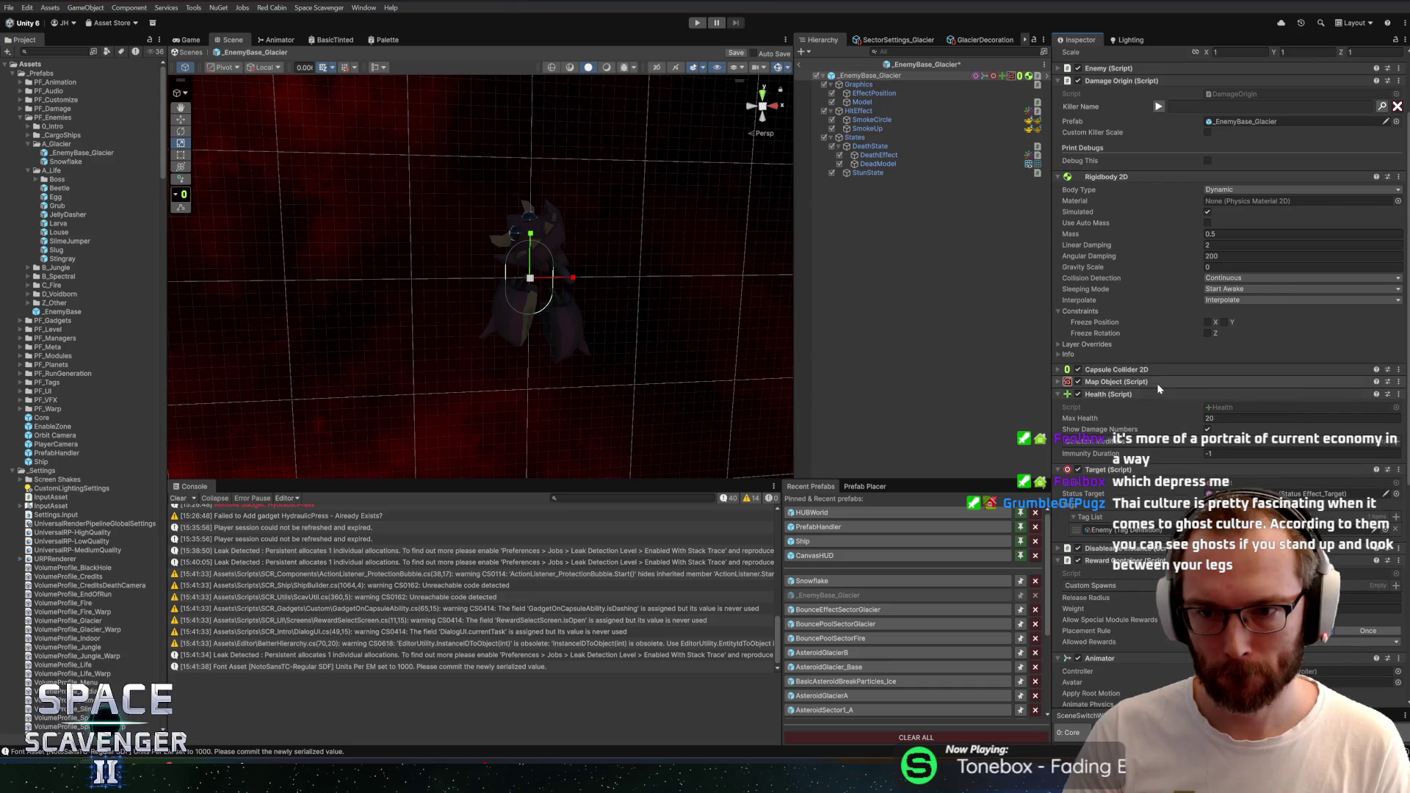
pyautogui.click(945, 65)
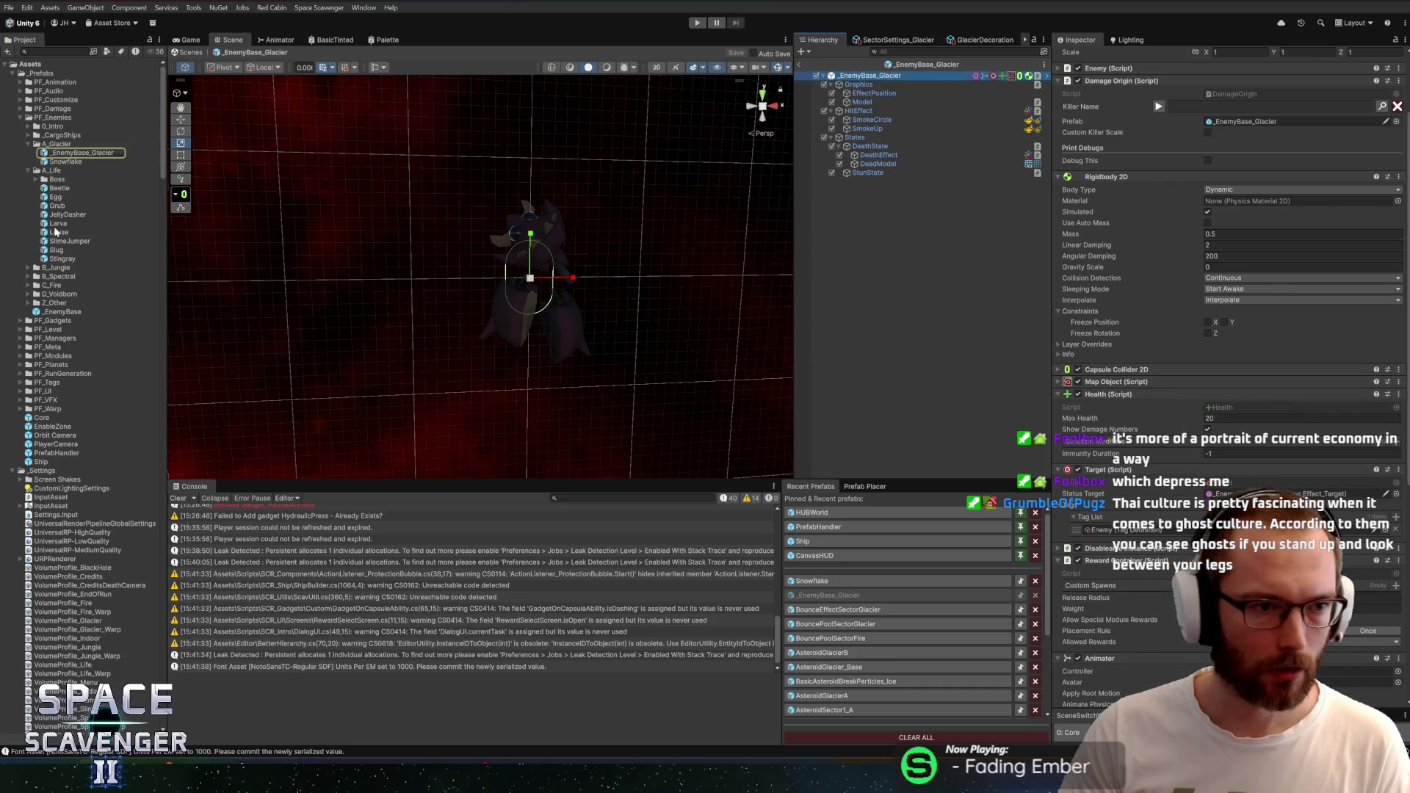
pyautogui.doubleClick(74, 163)
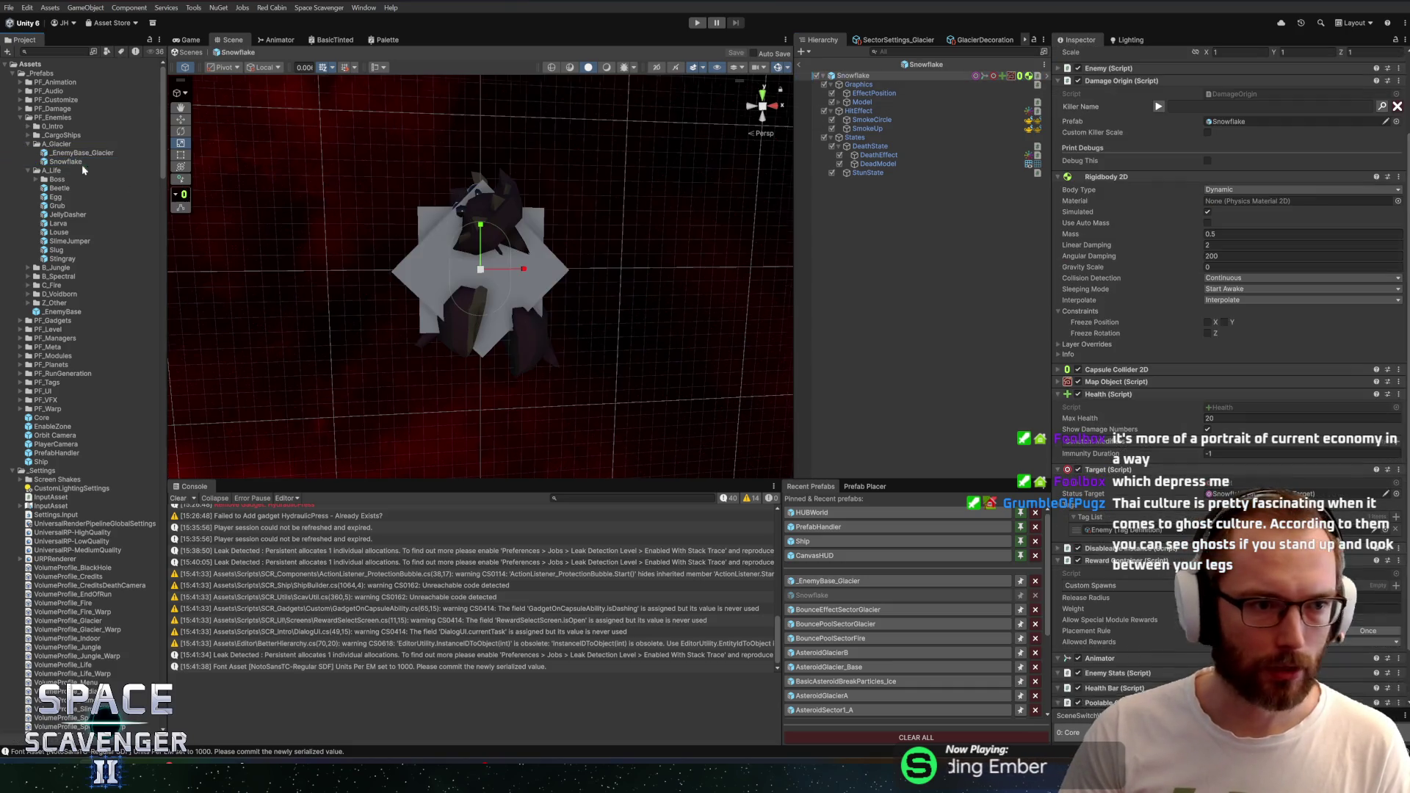
# Remove Snowflake's Capsule Collider 2D and set its Circle Collider 2D Radius to 0.5
pyautogui.rightClick(1143, 369)
pyautogui.click(1190, 421)
pyautogui.scroll(-5, 1226, 331)
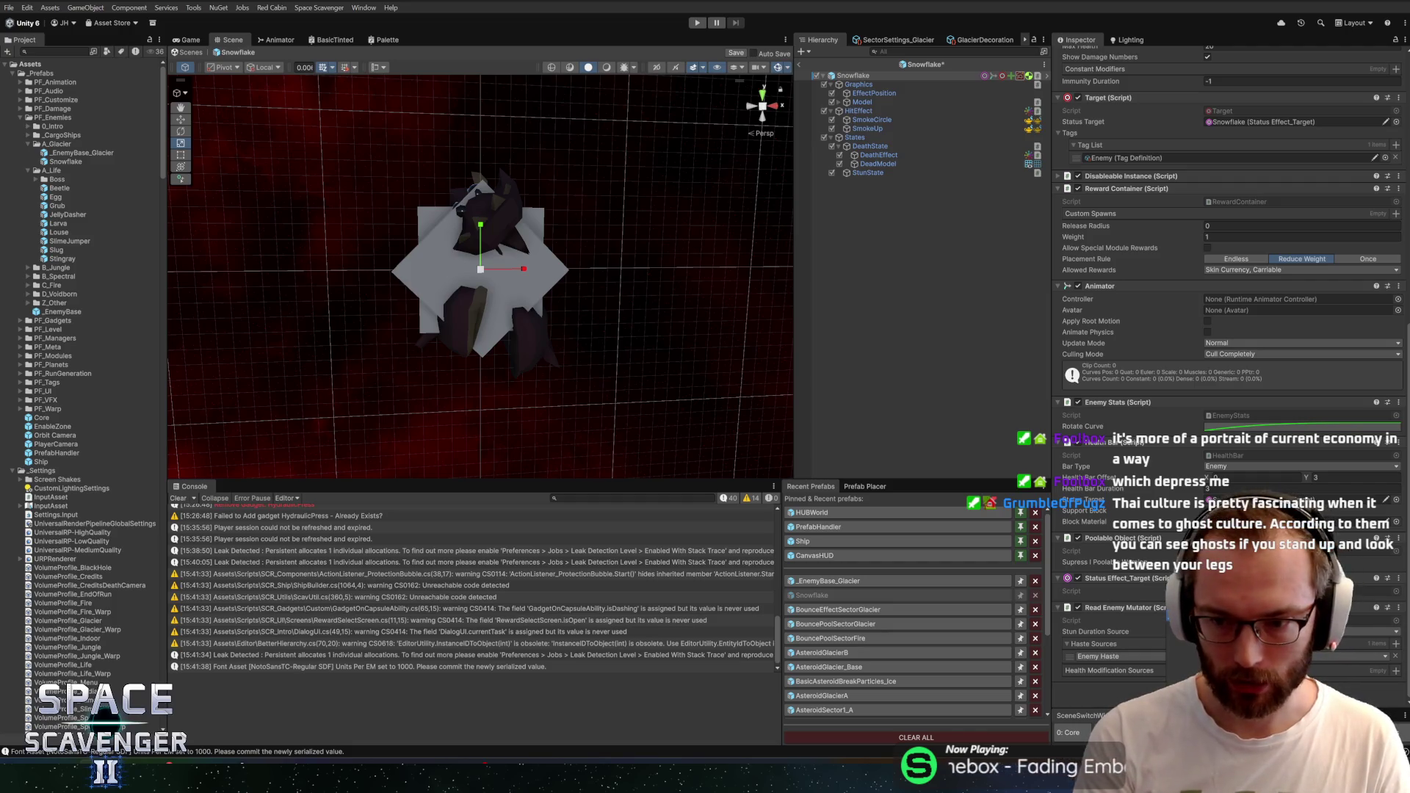
pyautogui.scroll(-3, 1226, 367)
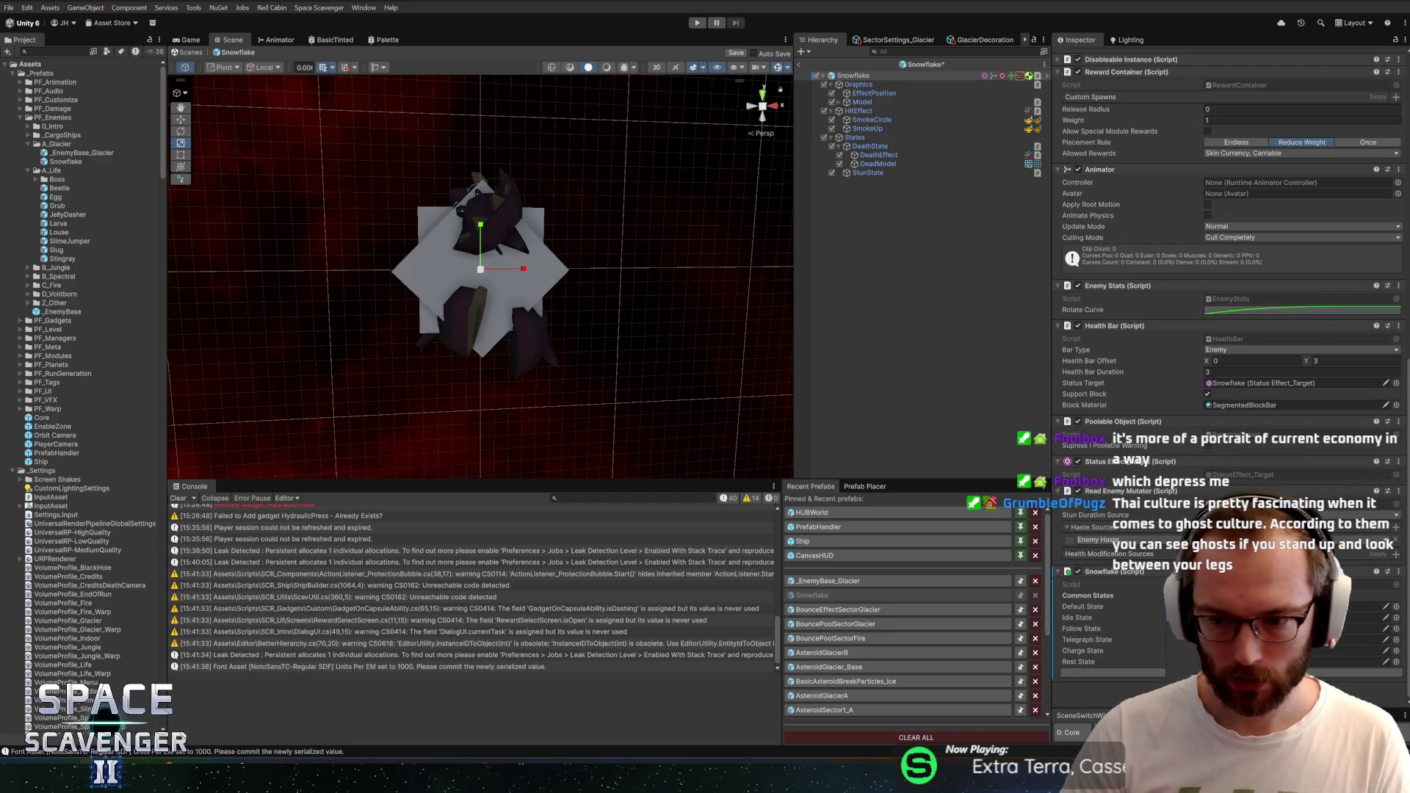
pyautogui.scroll(-3, 1226, 367)
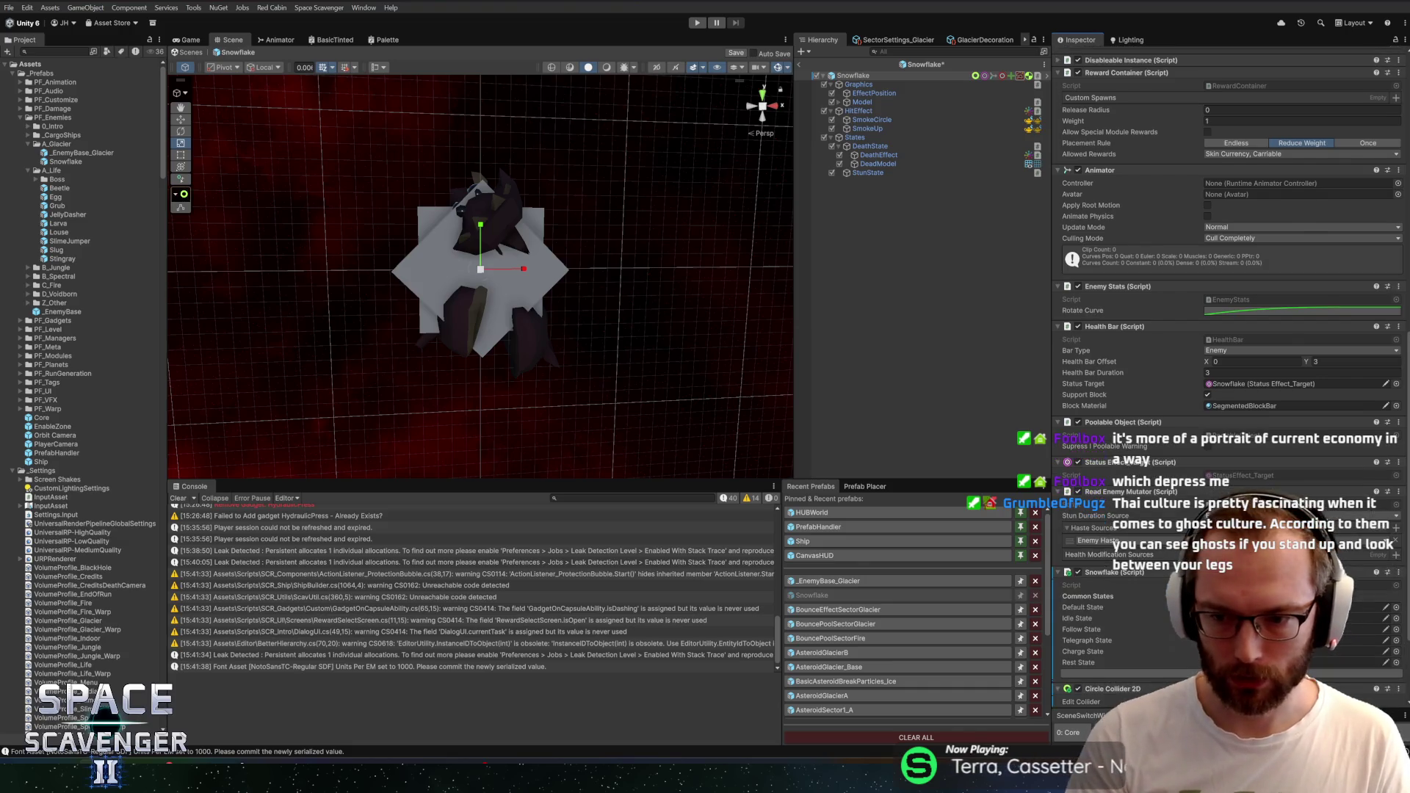
pyautogui.write('0.5')
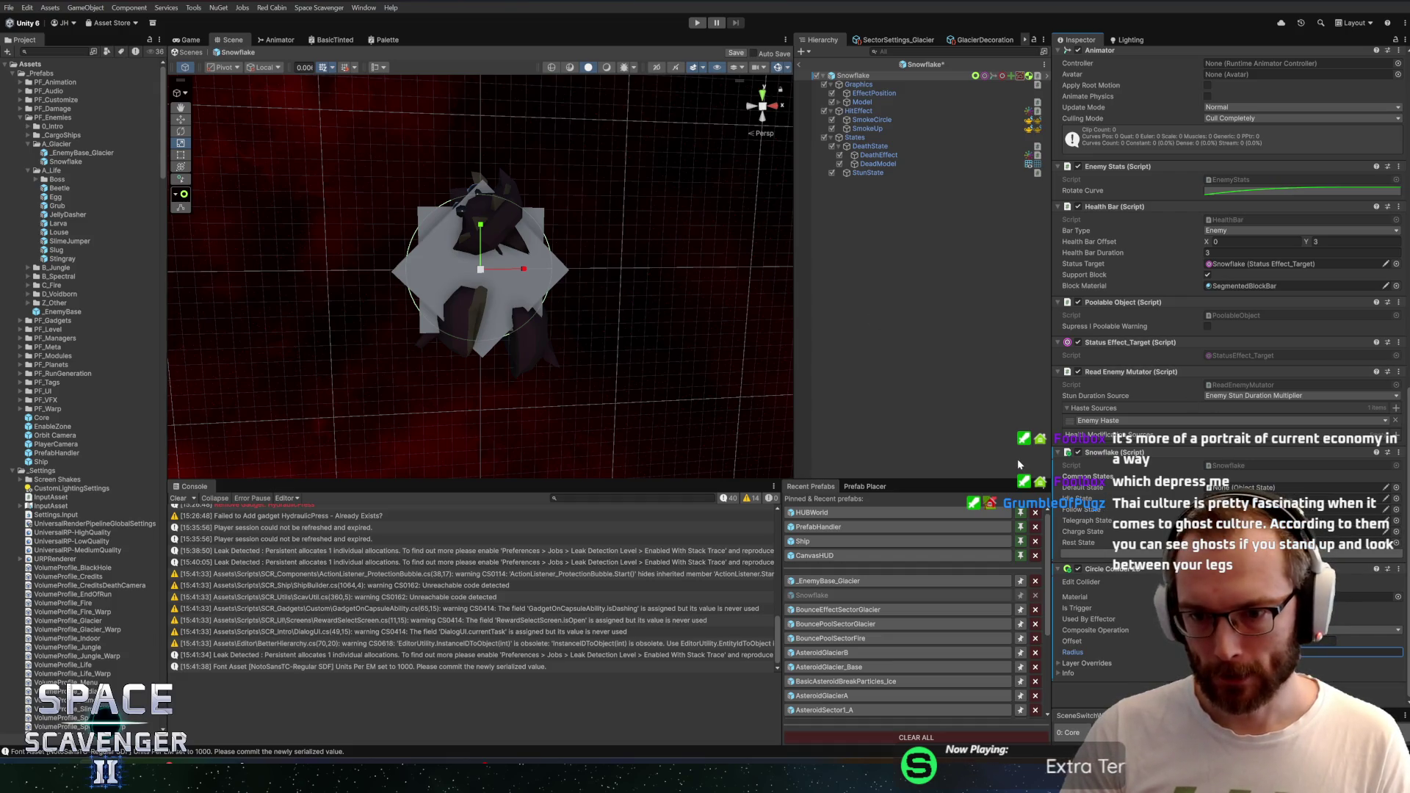
pyautogui.click(840, 146)
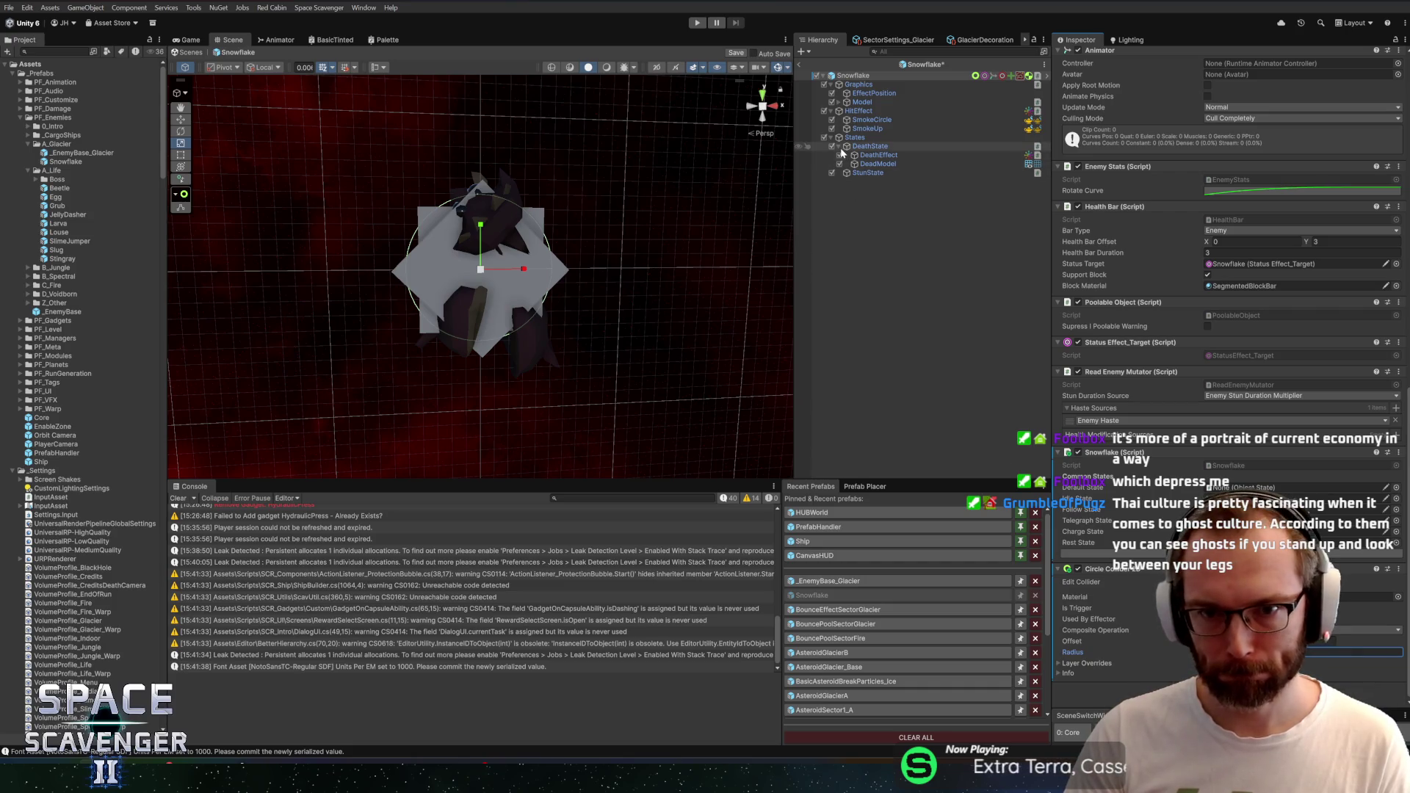
# Place the EnemyBasics prefab from the Z_Other folder into Snowflake's hierarchy
pyautogui.rightClick(855, 138)
pyautogui.click(920, 308)
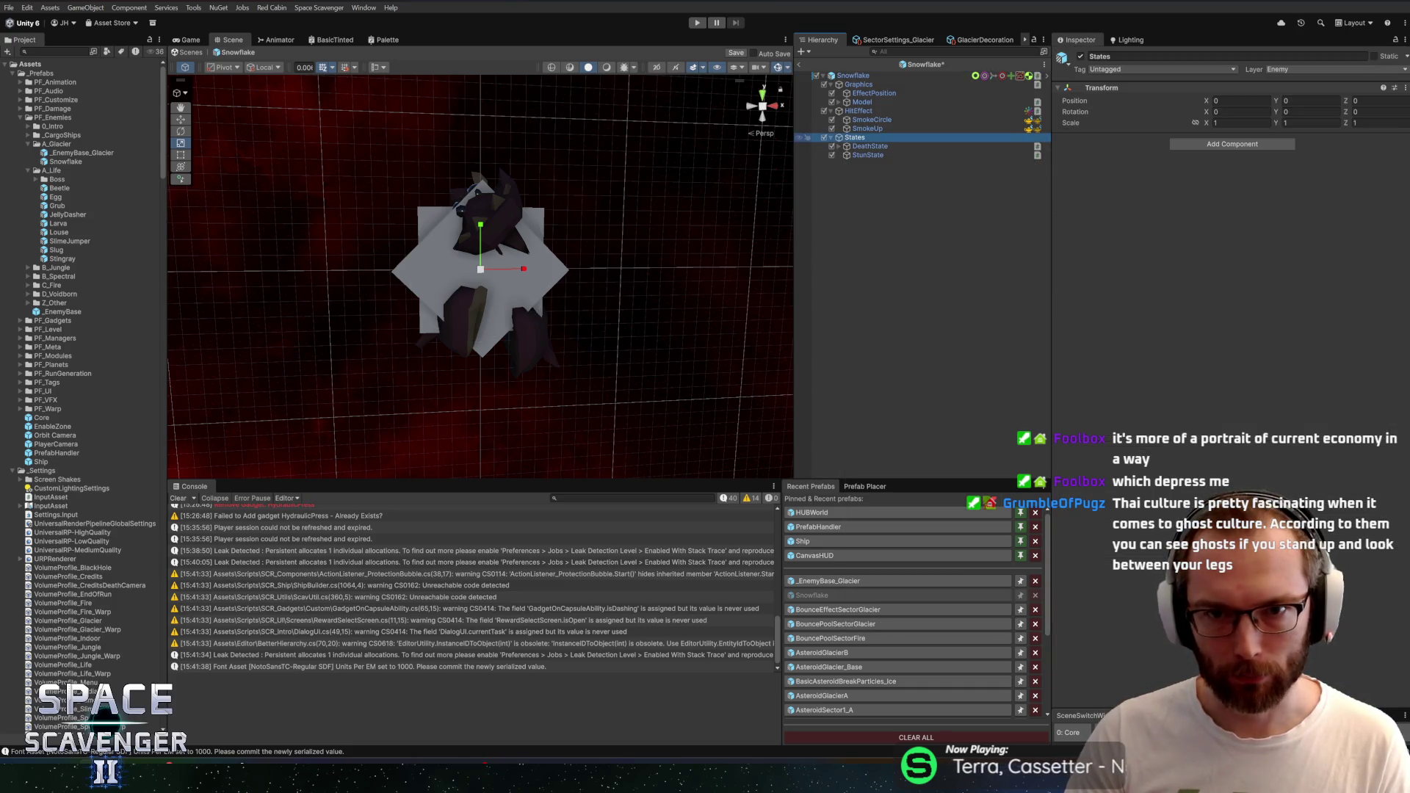
pyautogui.click(52, 52)
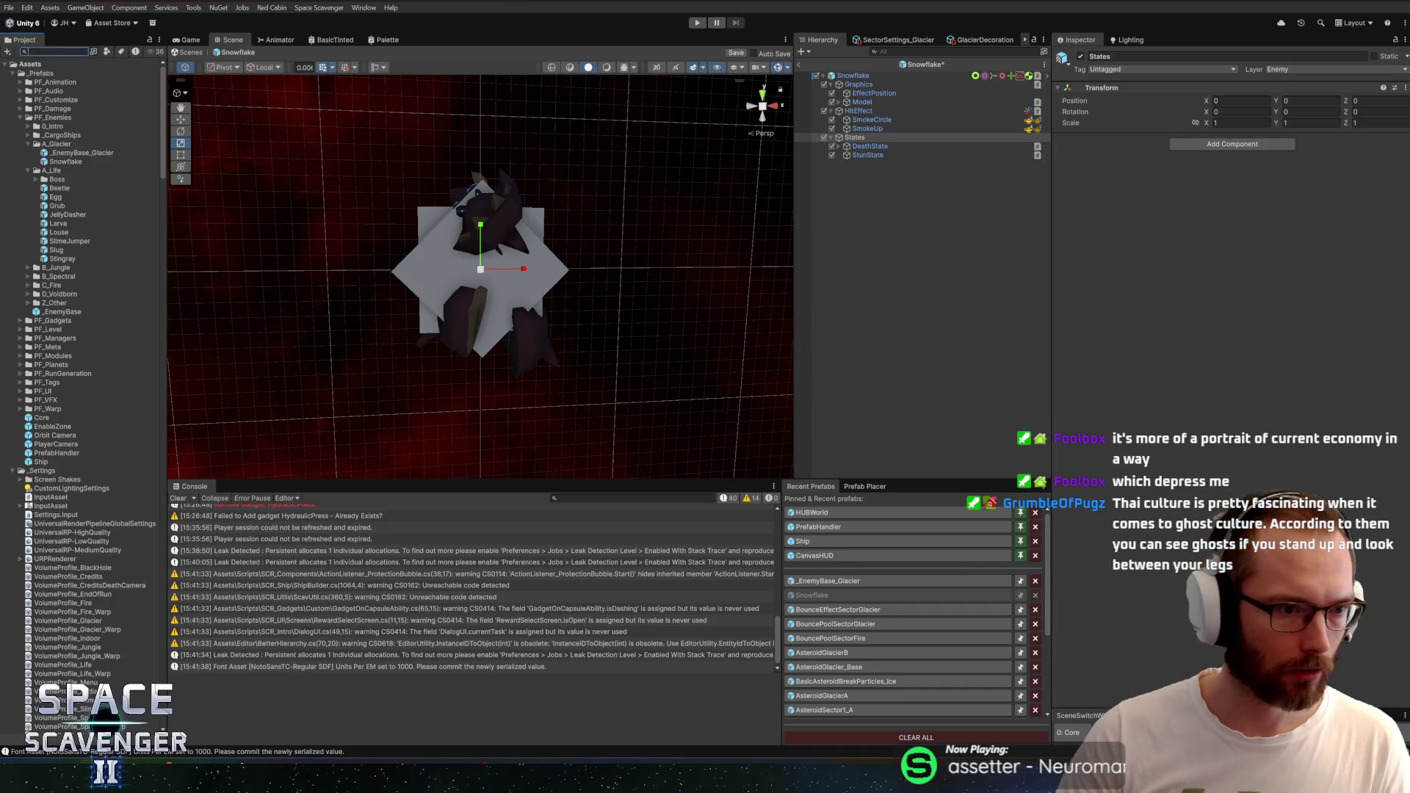
pyautogui.click(27, 303)
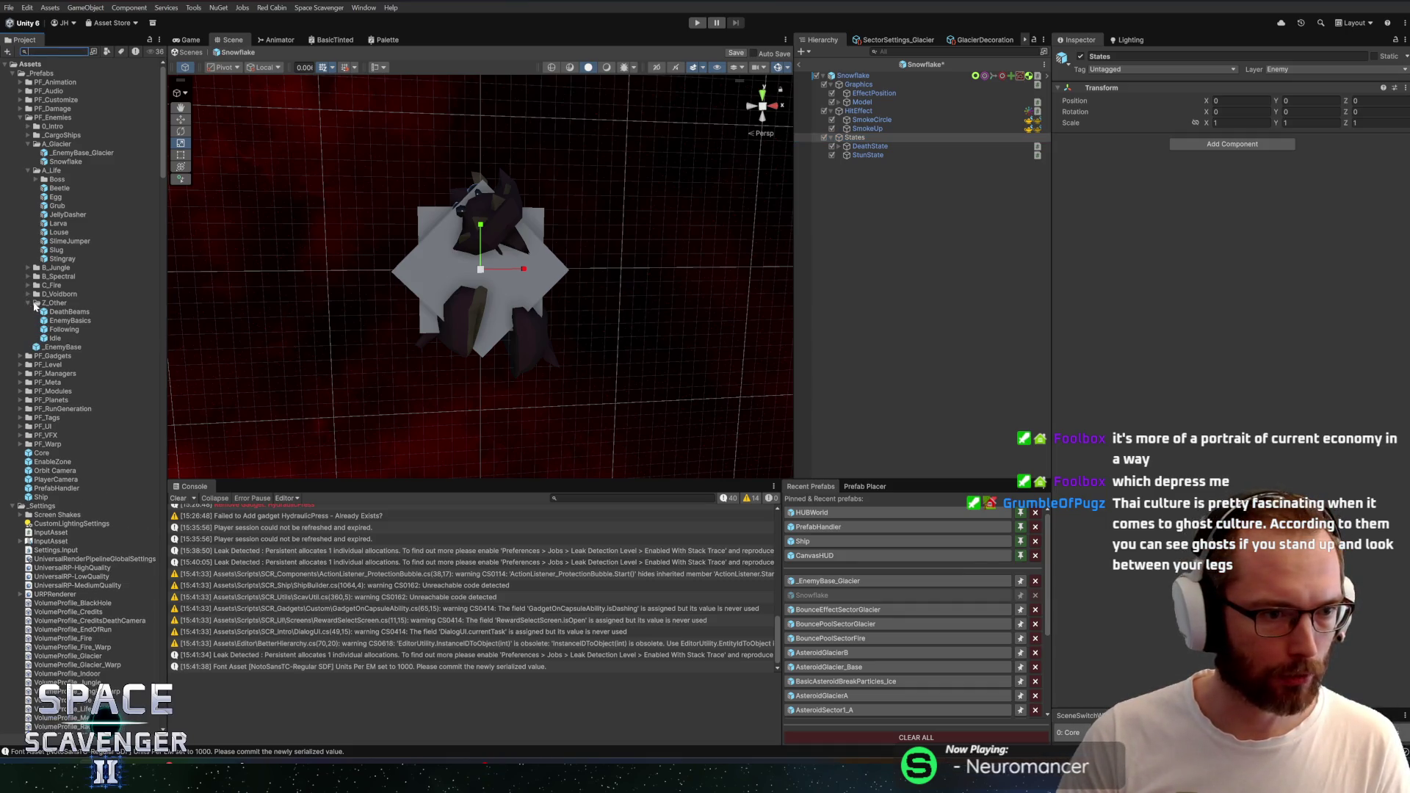
pyautogui.click(823, 257)
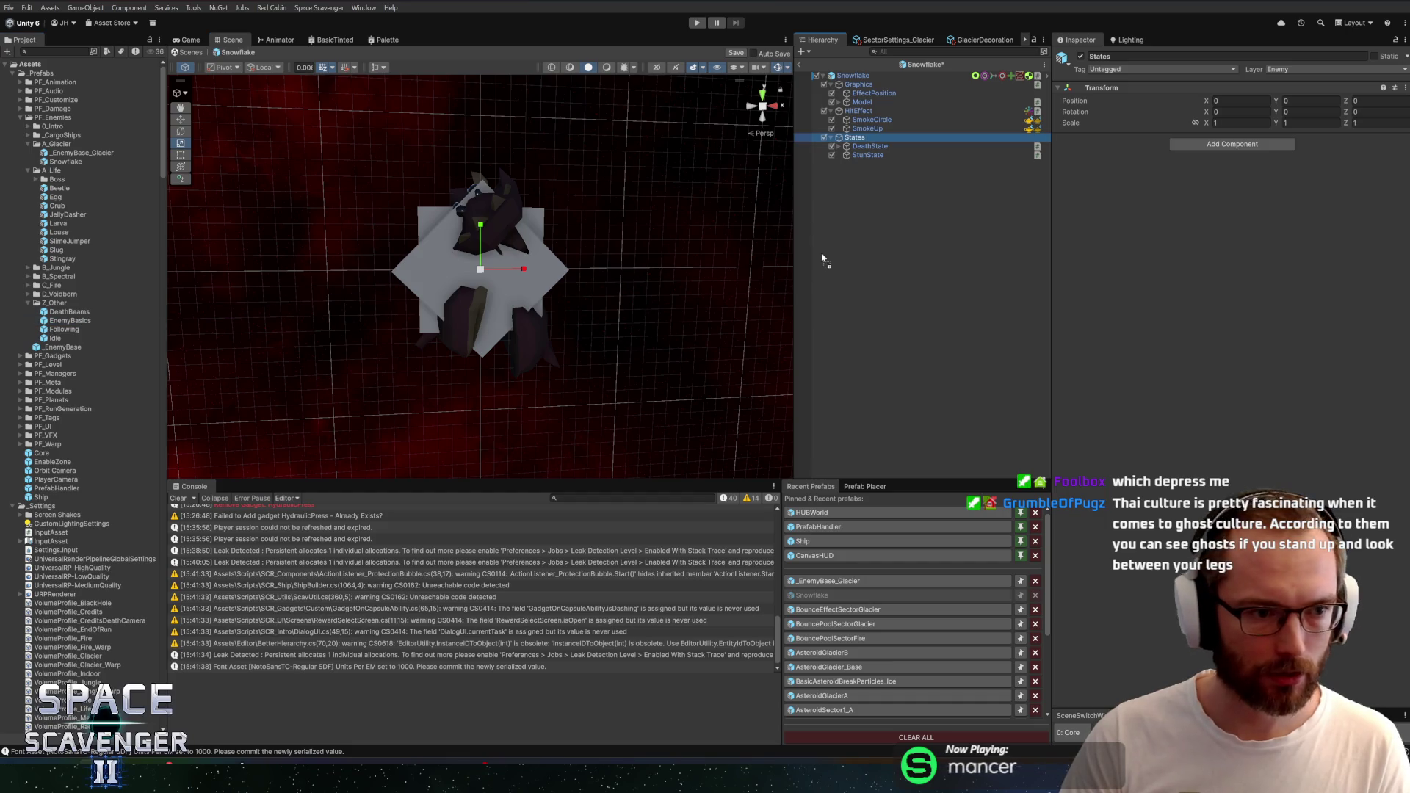
pyautogui.moveTo(873, 174); pyautogui.dragTo(873, 173)
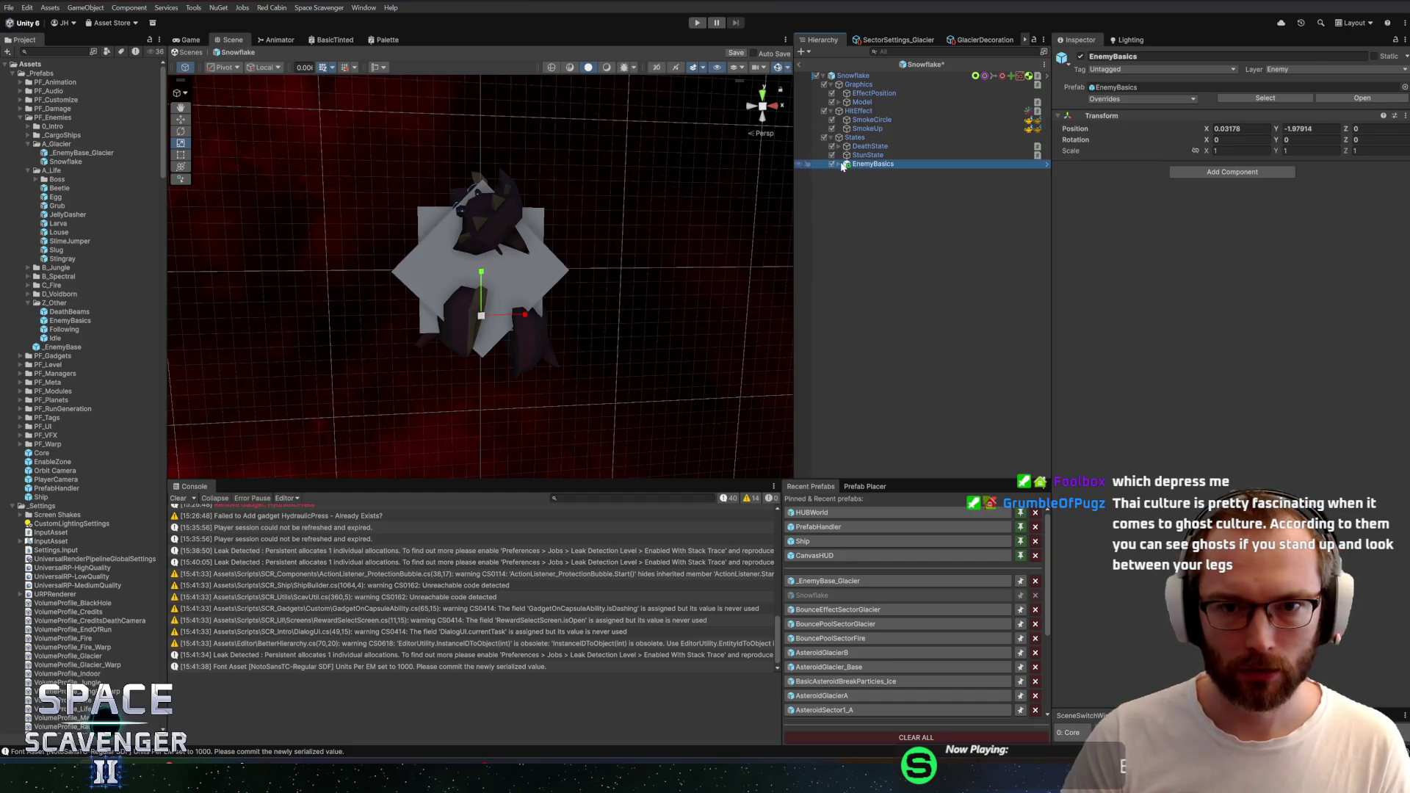
# Unpack EnemyBasics, move Idle and Following under States, and delete EnemyBasics
pyautogui.rightClick(856, 164)
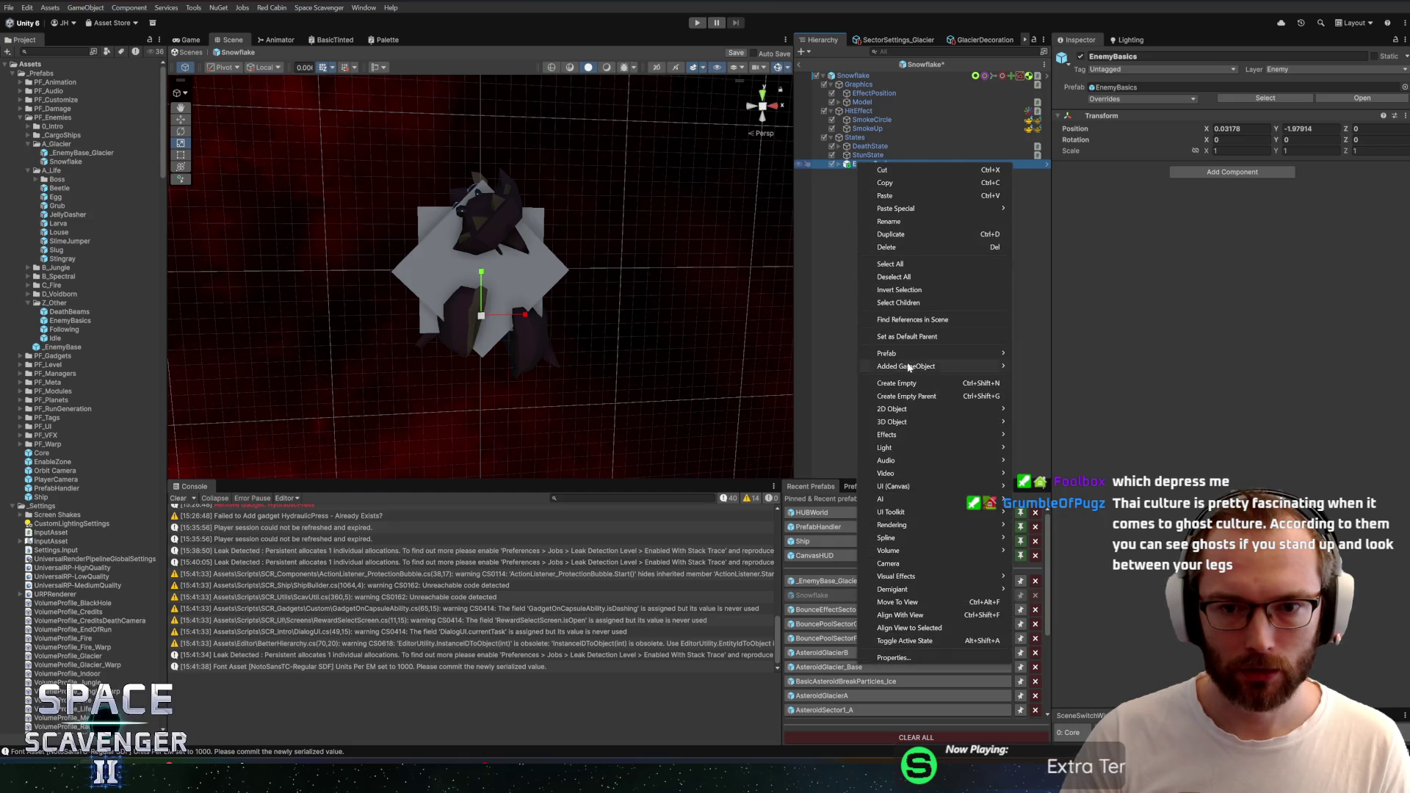
pyautogui.moveTo(920, 356)
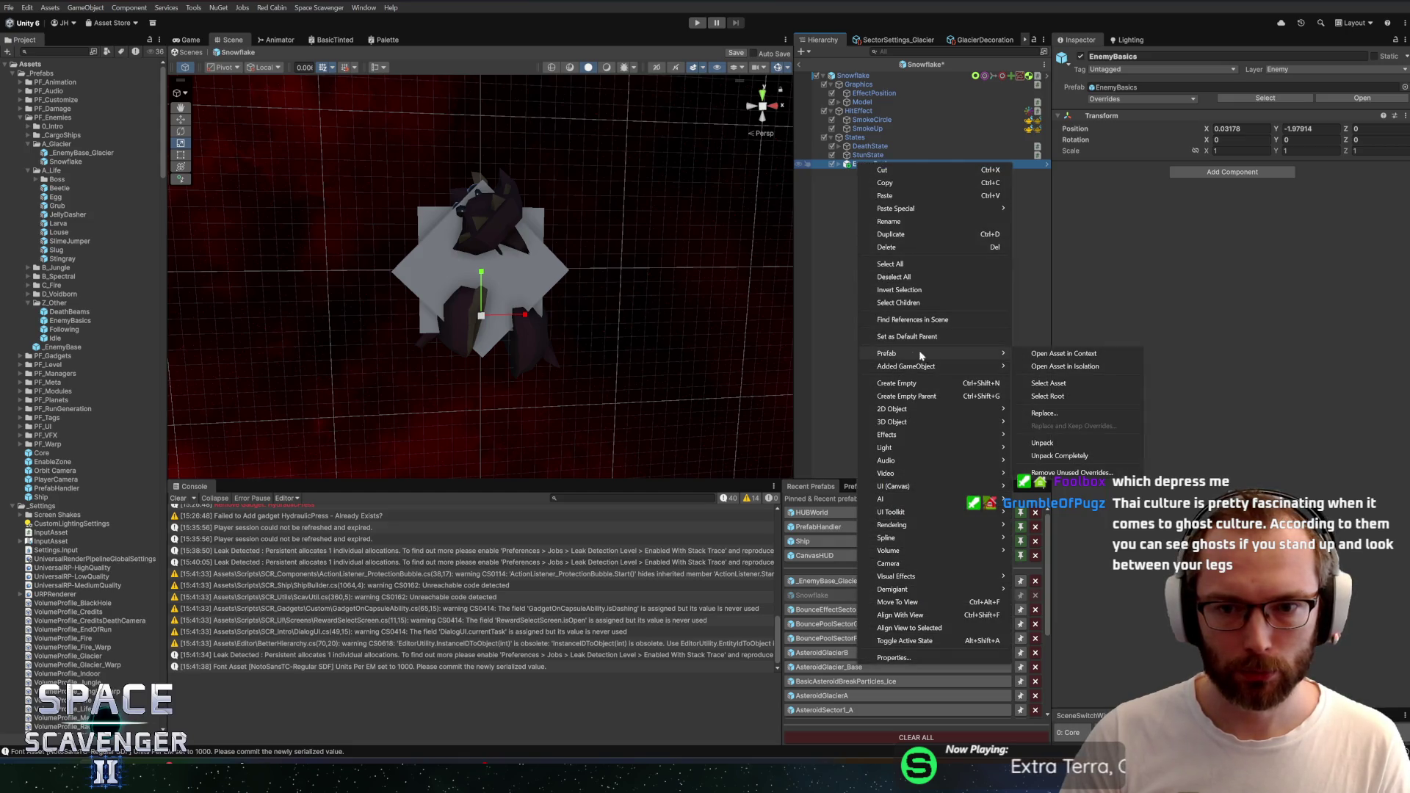
pyautogui.click(1067, 442)
pyautogui.click(838, 165)
pyautogui.click(874, 182)
pyautogui.keyDown('shift'); pyautogui.click(868, 174); pyautogui.keyUp('shift')
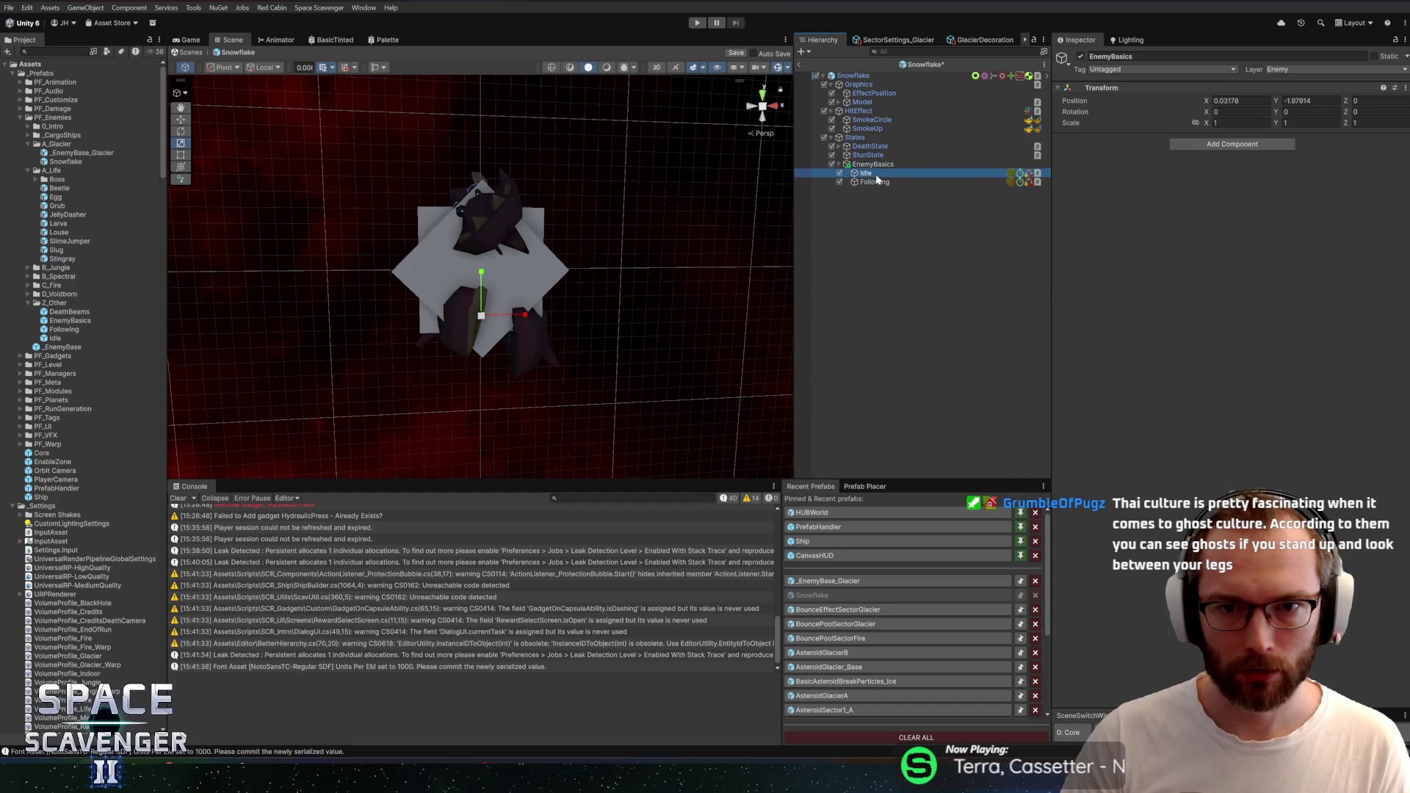
pyautogui.moveTo(873, 164); pyautogui.dragTo(873, 160)
pyautogui.press('Delete')
# Review the Idle and Following states, checking which state Idle targets
pyautogui.click(866, 164)
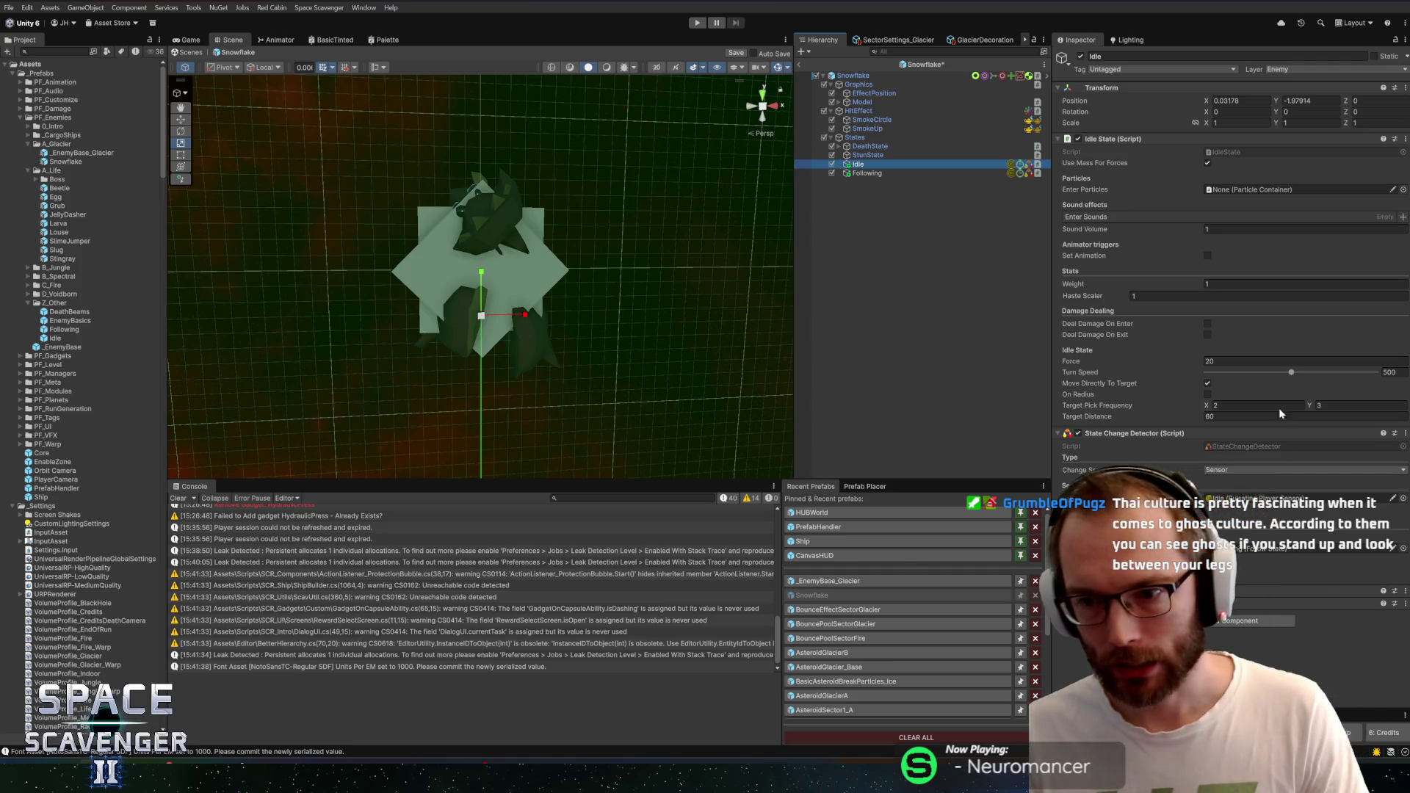
pyautogui.click(1248, 548)
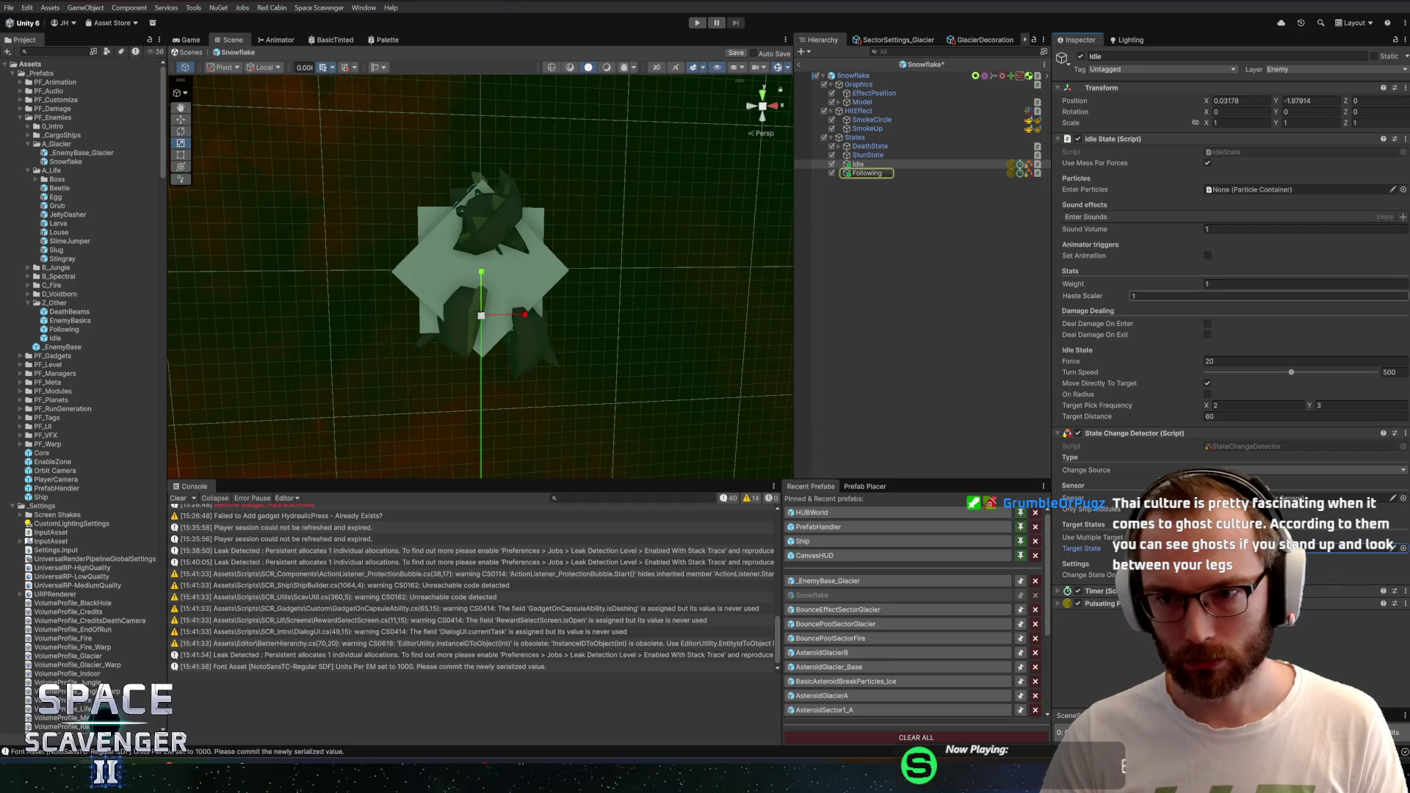
pyautogui.click(909, 172)
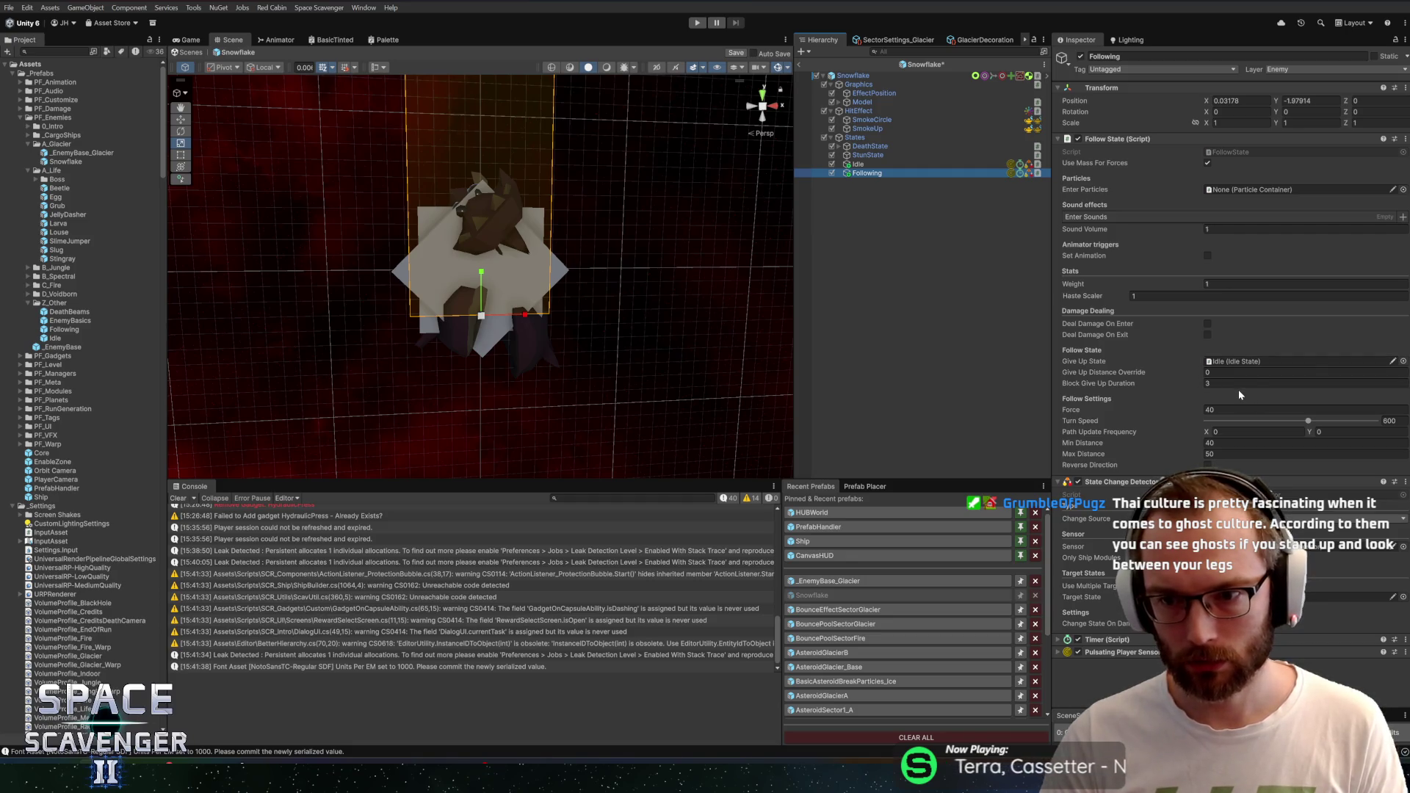
pyautogui.scroll(-5, 581, 207)
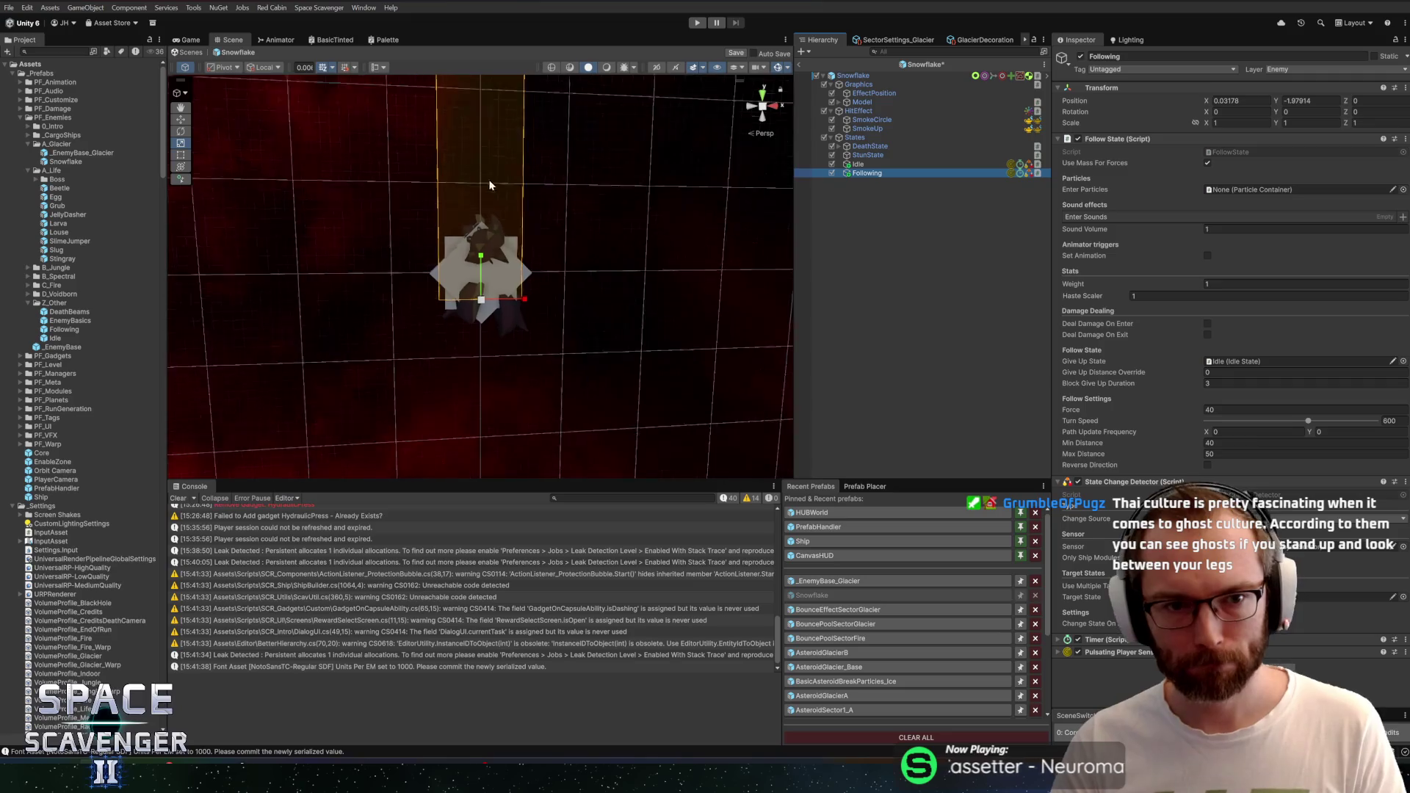
pyautogui.scroll(5, 581, 207)
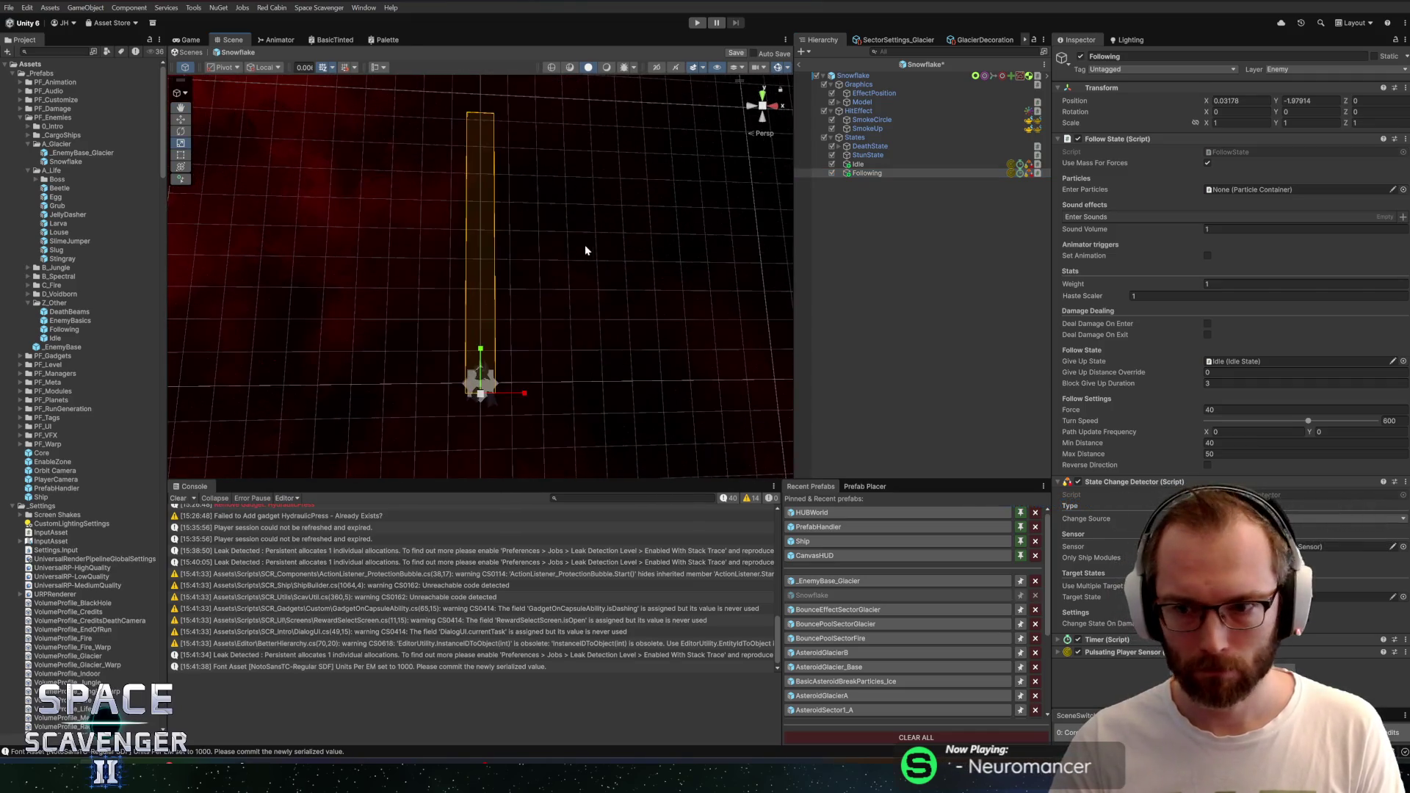
pyautogui.scroll(3, 576, 205)
pyautogui.scroll(-4, 592, 237)
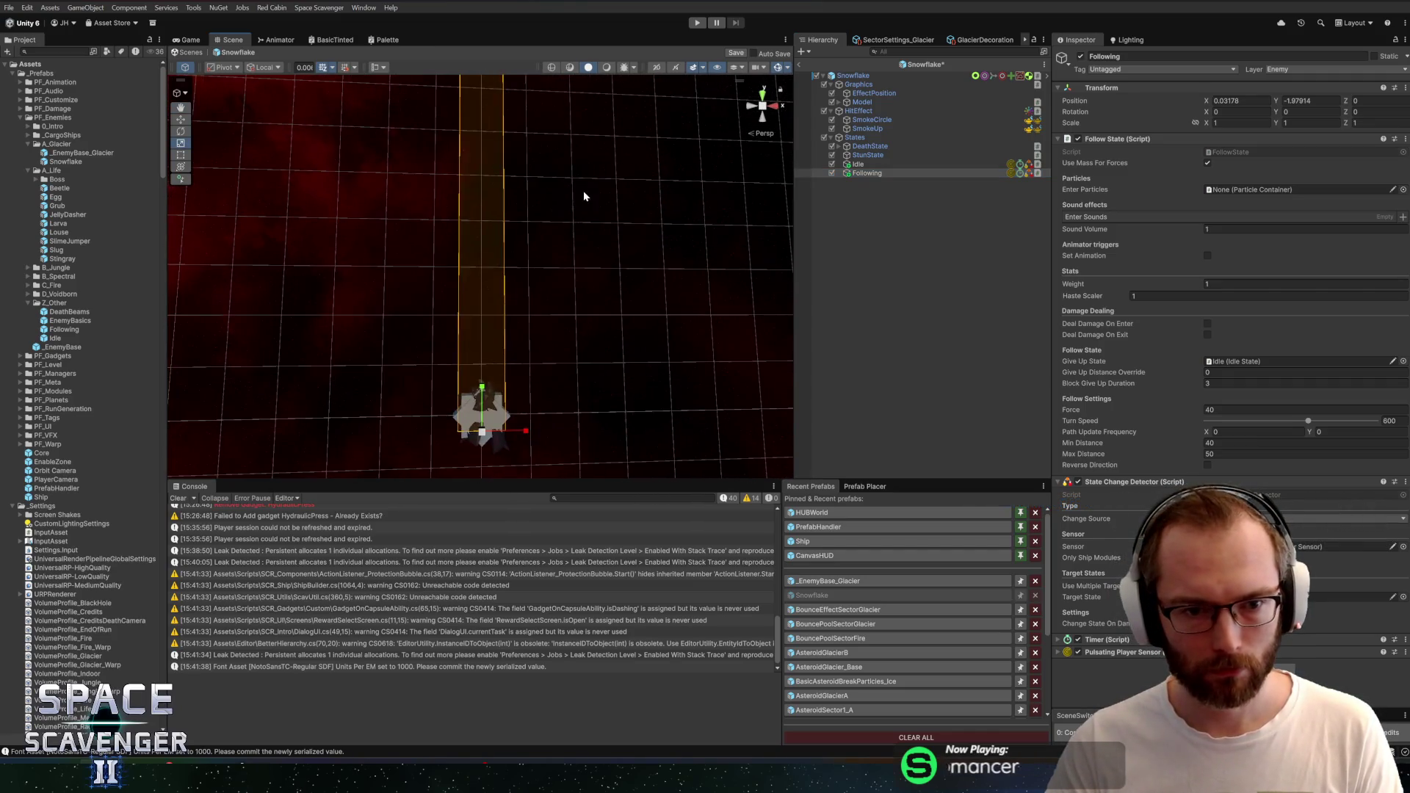
pyautogui.scroll(2, 587, 210)
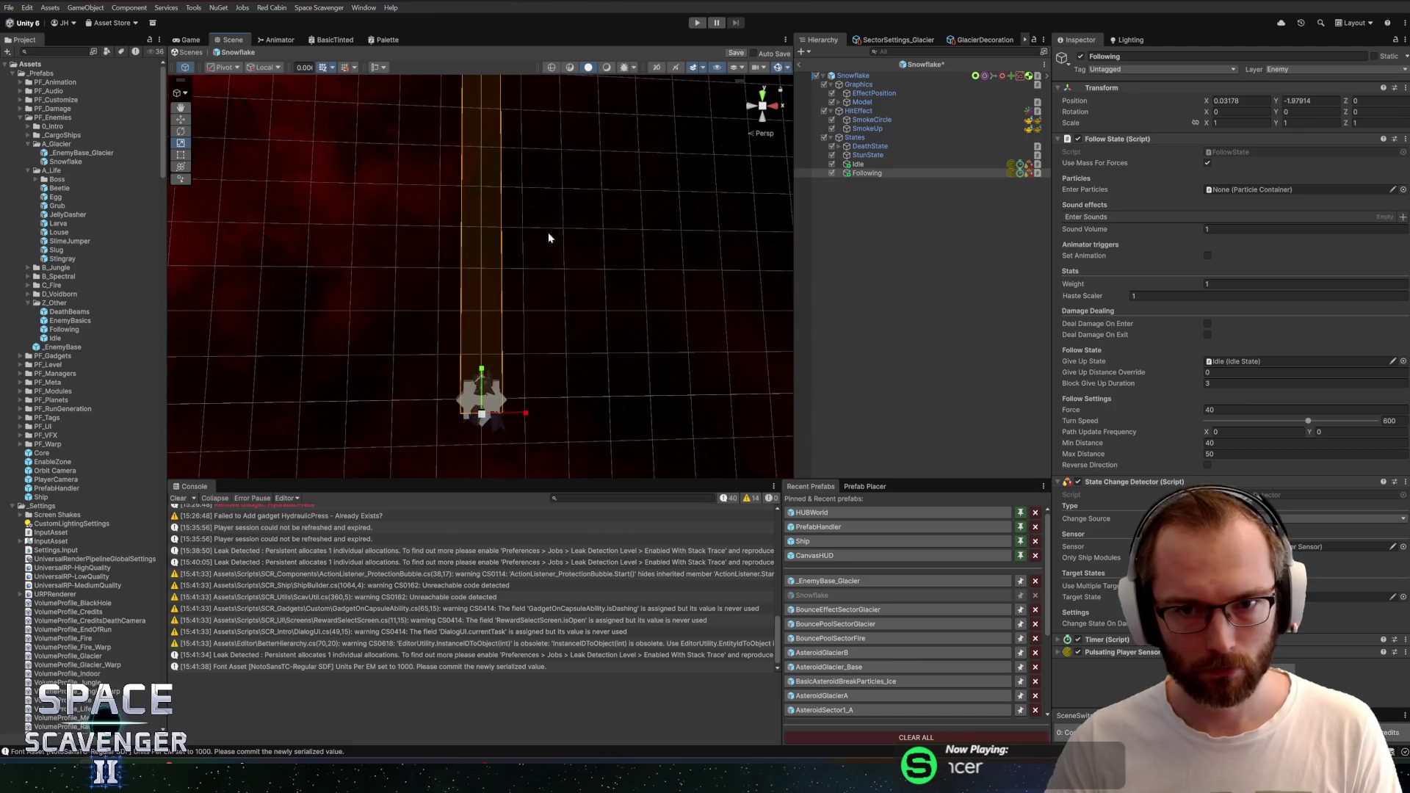
pyautogui.rightClick(851, 138)
# Duplicate the Following state and rename the copy Telegraph
pyautogui.click(849, 183)
pyautogui.click(861, 174)
pyautogui.hotkey('ctrl', 'd')
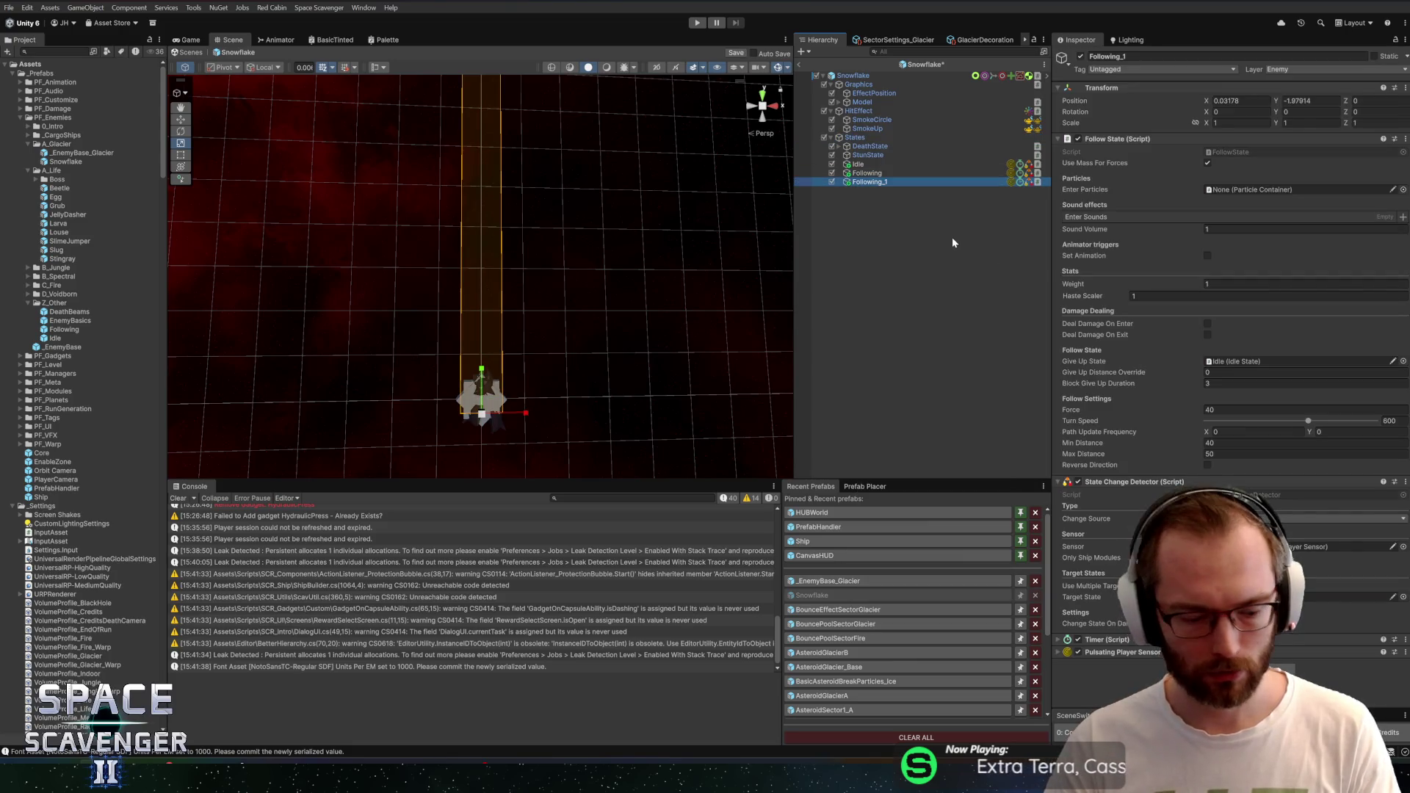
pyautogui.press('F2')
pyautogui.write('Teler')
pyautogui.press('BackSpace')
pyautogui.write('graphg')
pyautogui.press('Return')
pyautogui.press('F2')
pyautogui.press('End')
pyautogui.press('BackSpace')
pyautogui.press('Return')
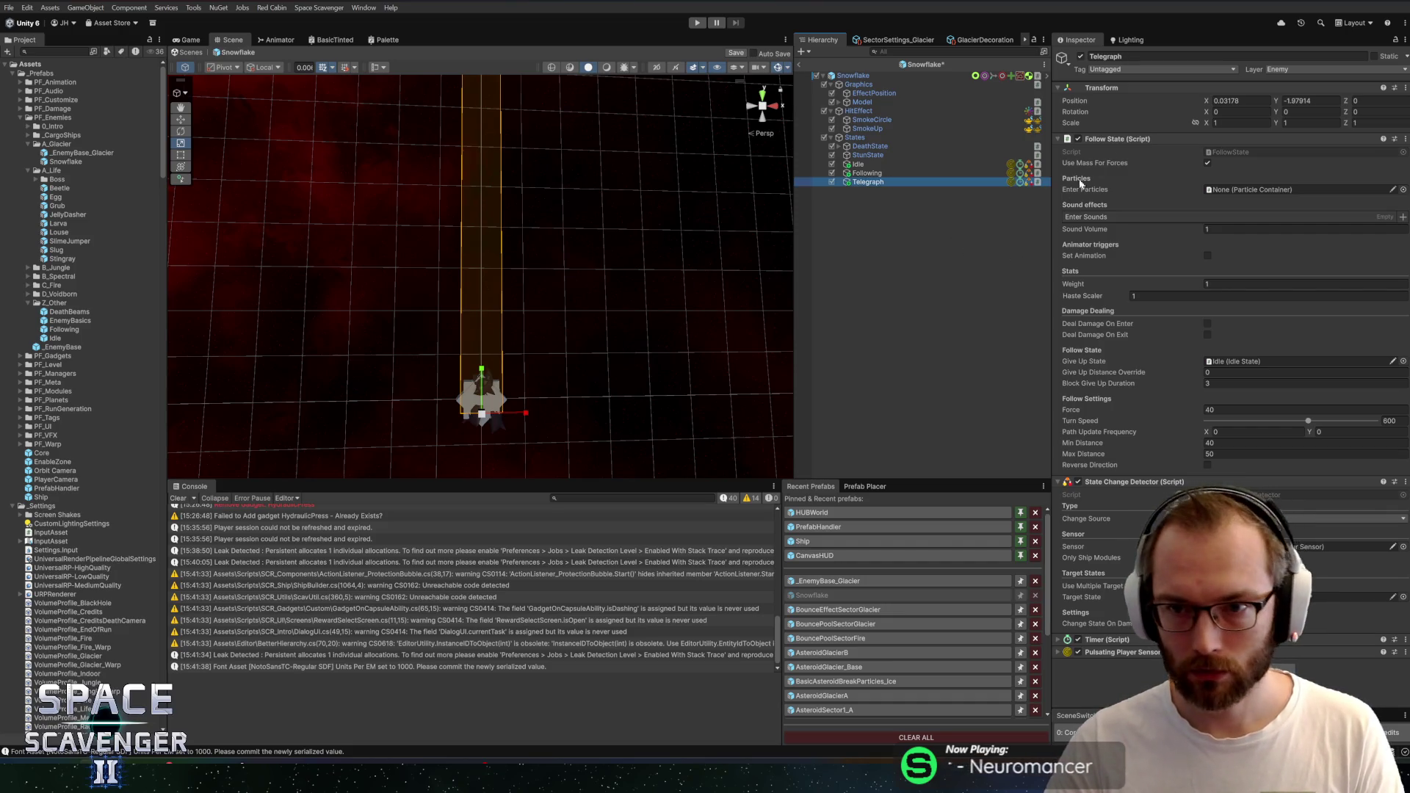
# Replace Telegraph's Follow State with a Wait State and remove its Pulsating Player Sensor
pyautogui.rightClick(1135, 141)
pyautogui.click(1178, 186)
pyautogui.click(1192, 327)
pyautogui.write('wait')
pyautogui.press('Return')
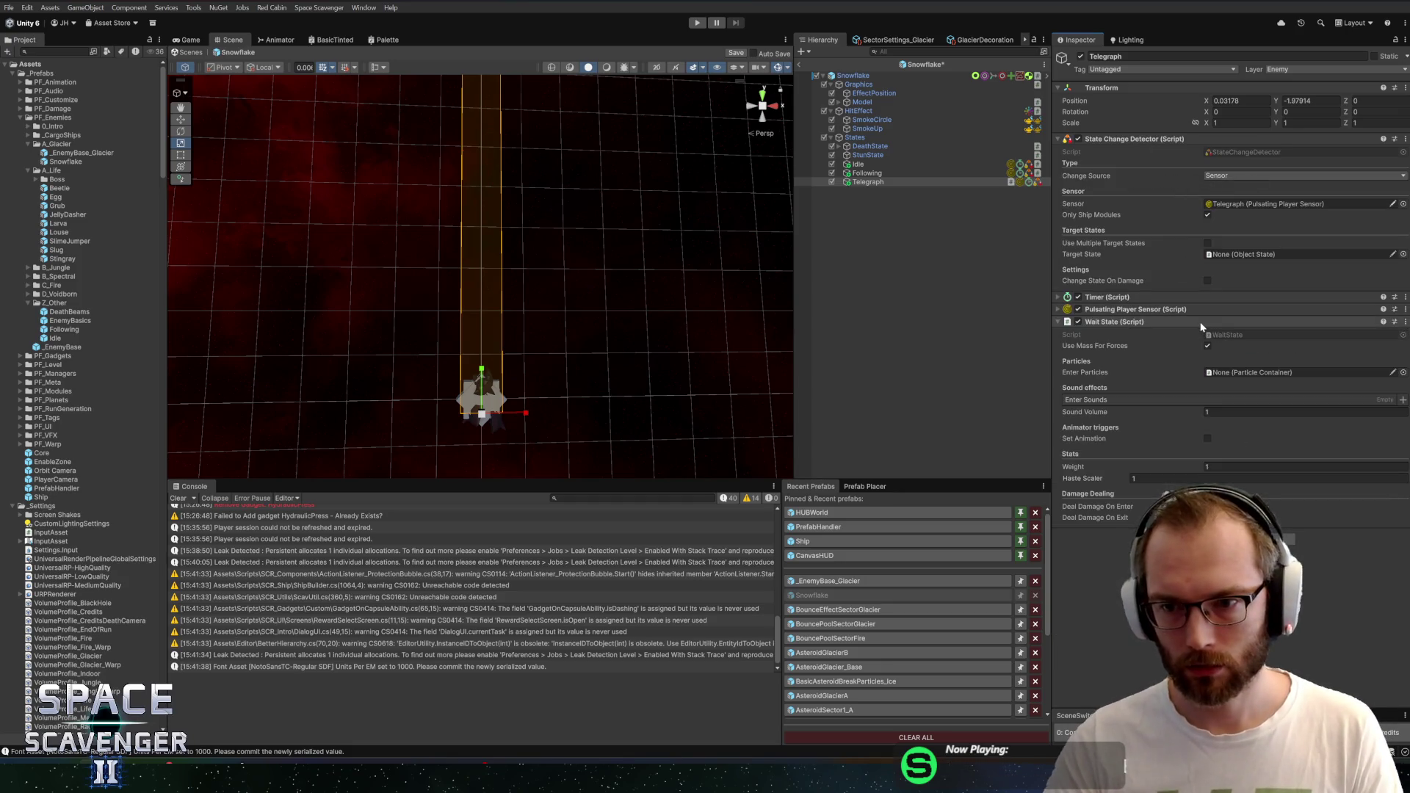
pyautogui.moveTo(1202, 324); pyautogui.dragTo(1113, 138)
pyautogui.rightClick(1103, 523)
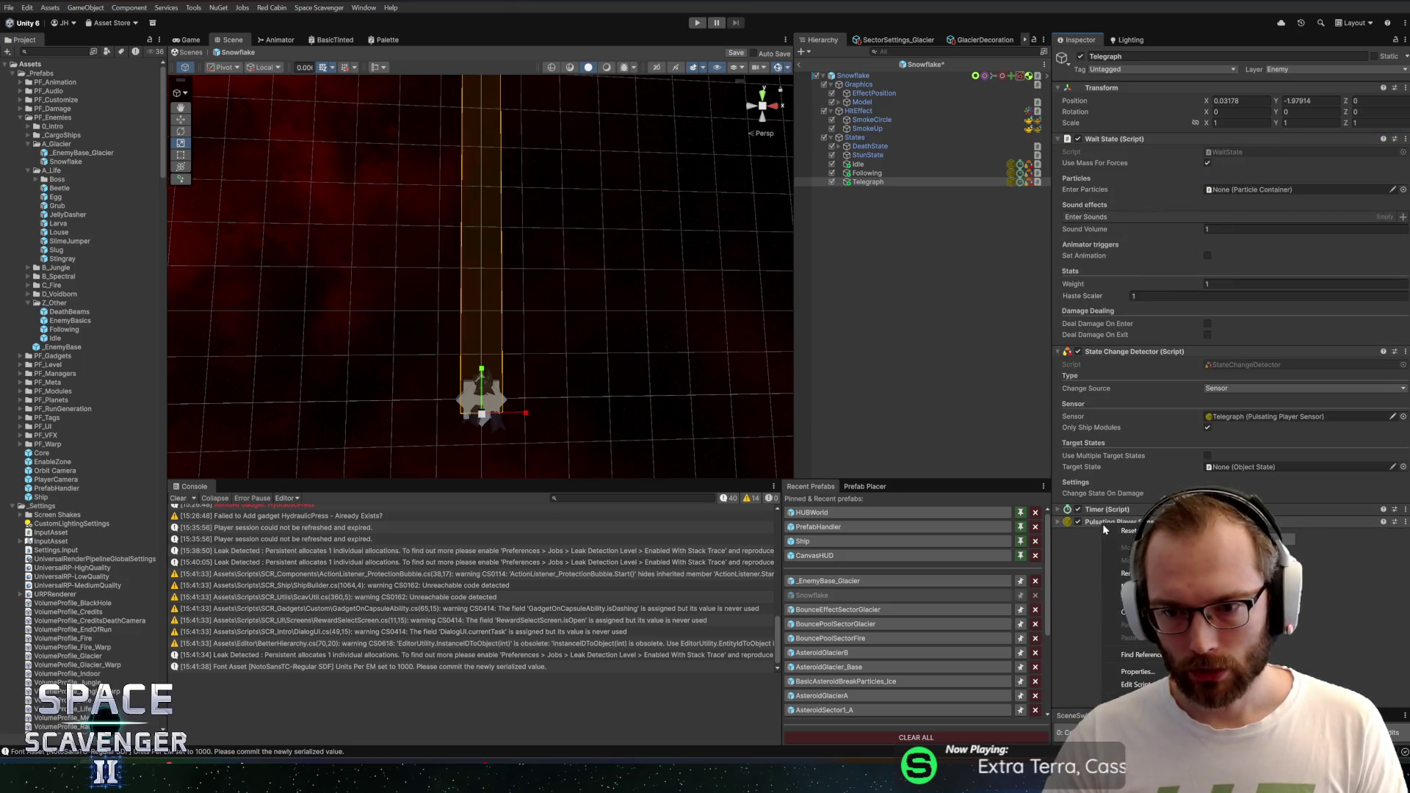
pyautogui.click(1131, 572)
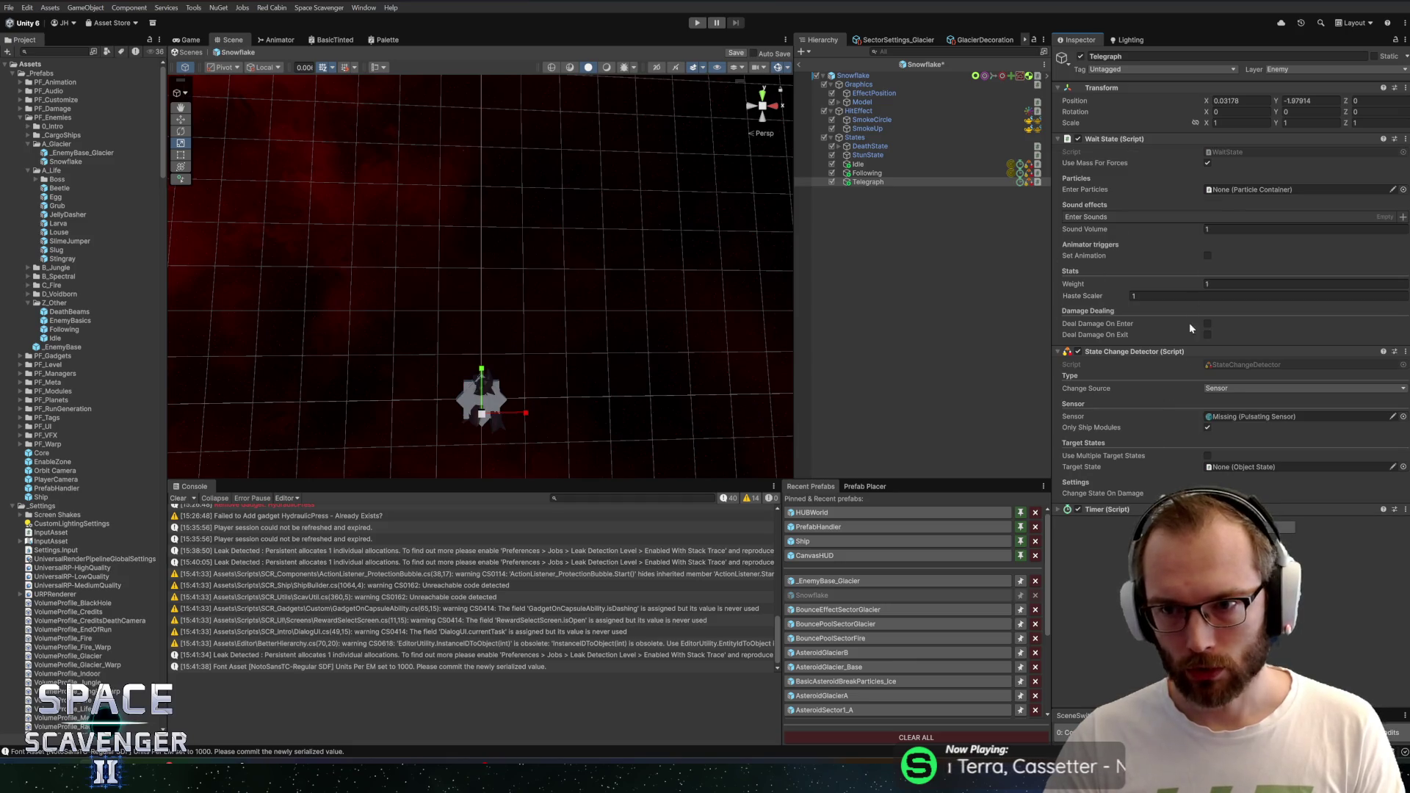
# Set Telegraph's Change Source to Timer, adjust the Timer duration, and save
pyautogui.click(1217, 390)
pyautogui.click(1222, 423)
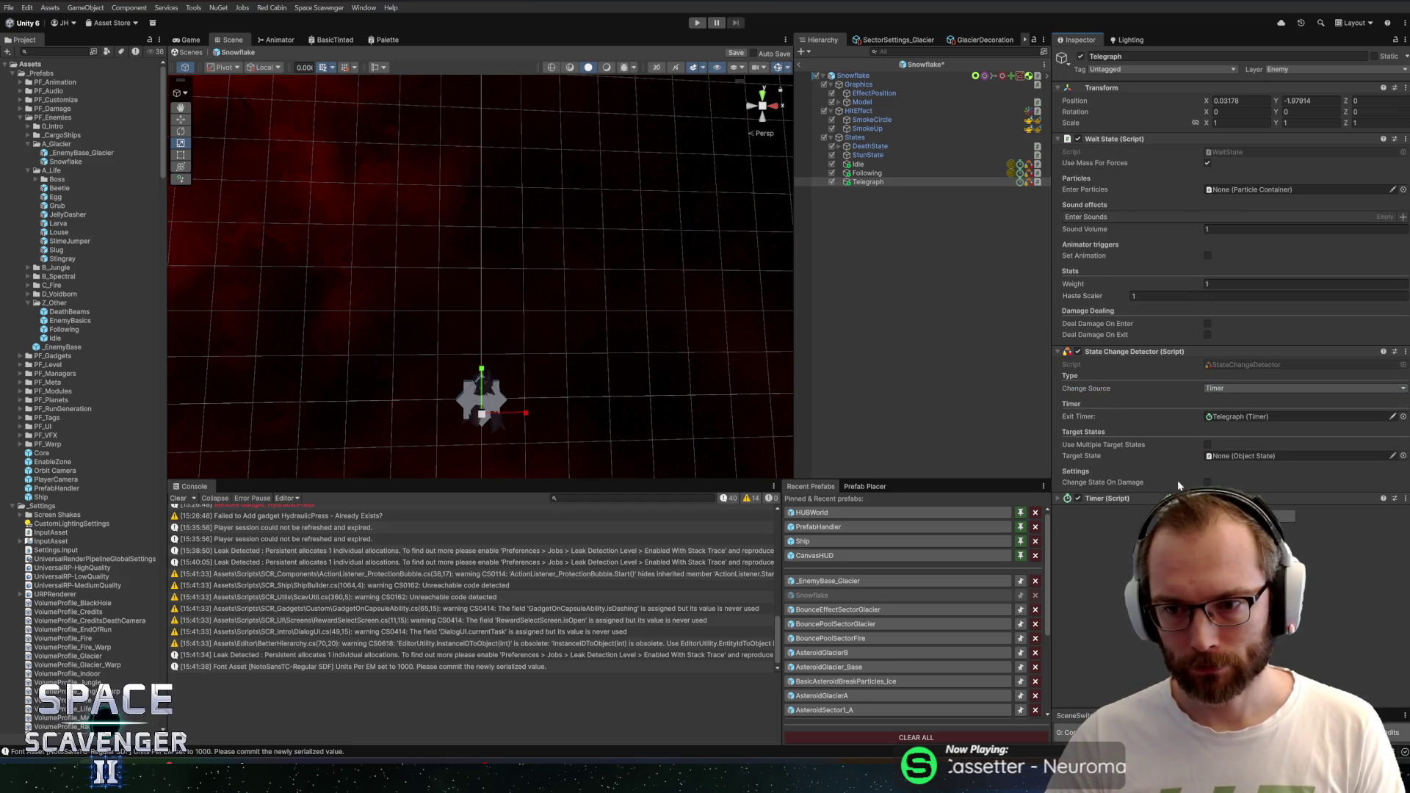
pyautogui.click(1135, 499)
pyautogui.click(1344, 534)
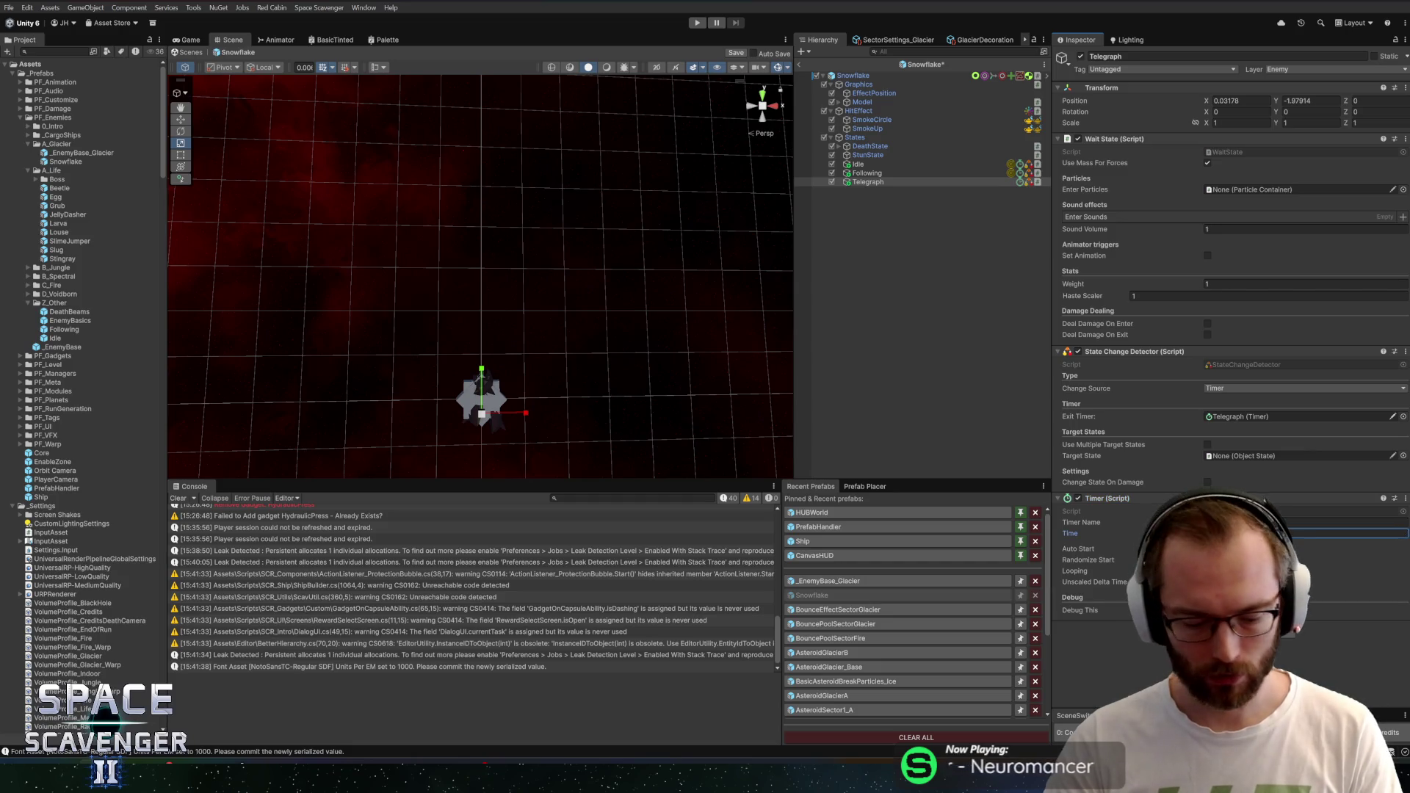
pyautogui.hotkey('ctrl', 's')
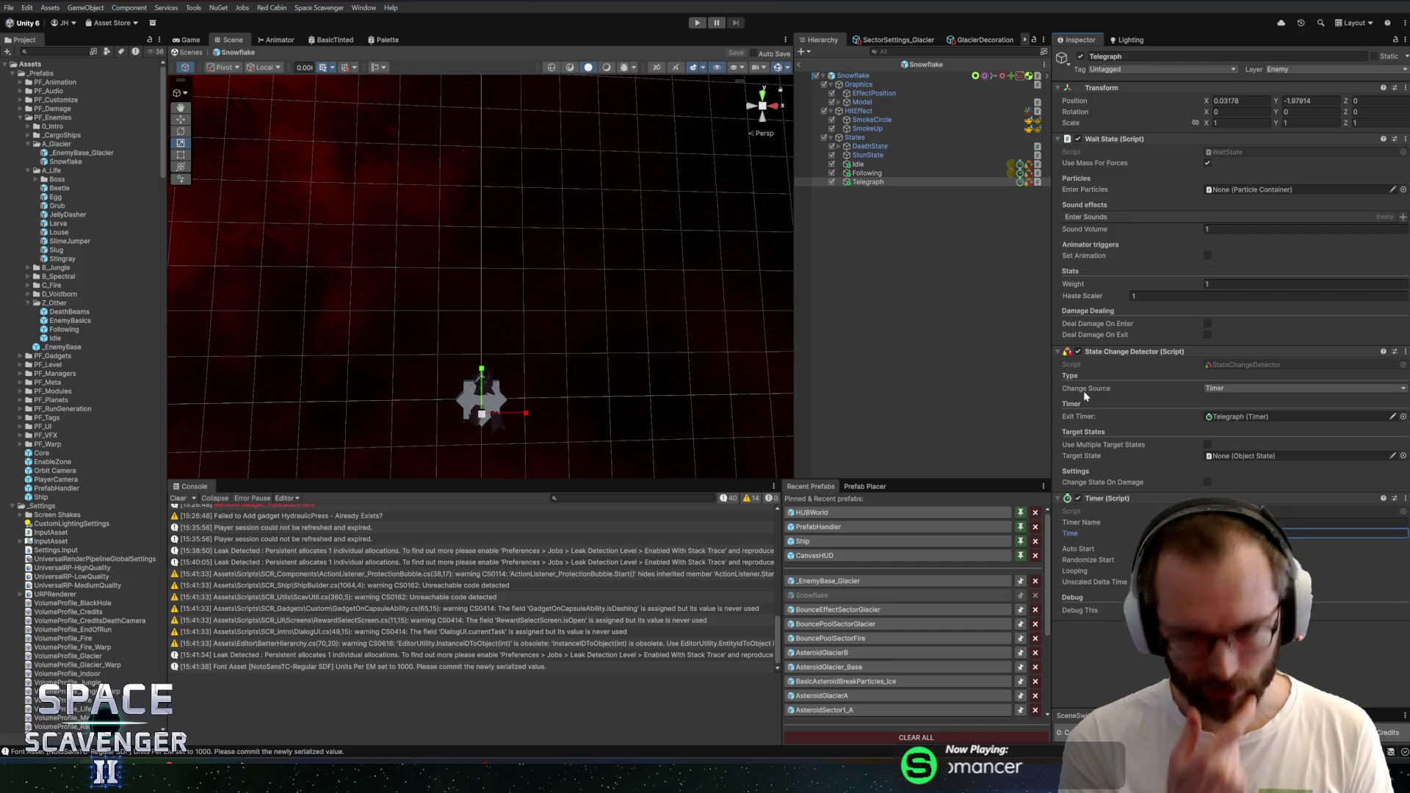
pyautogui.moveTo(473, 288)
pyautogui.mouseDown()
pyautogui.moveTo(507, 188)
pyautogui.moveTo(534, 266)
pyautogui.moveTo(520, 201)
pyautogui.mouseUp()
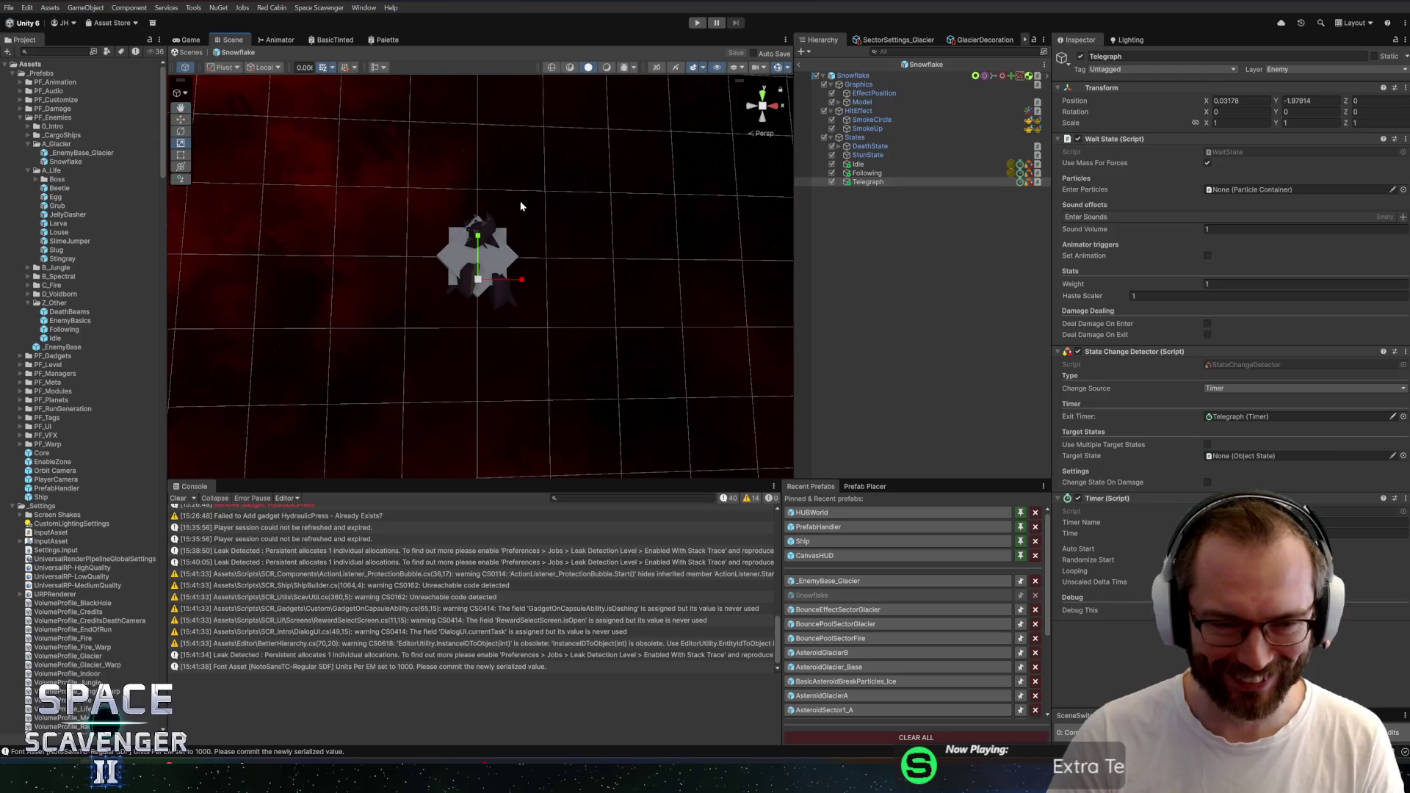
# Zero the Position of the Idle, Following and Telegraph states and save the prefab
pyautogui.click(912, 164)
pyautogui.click(900, 173)
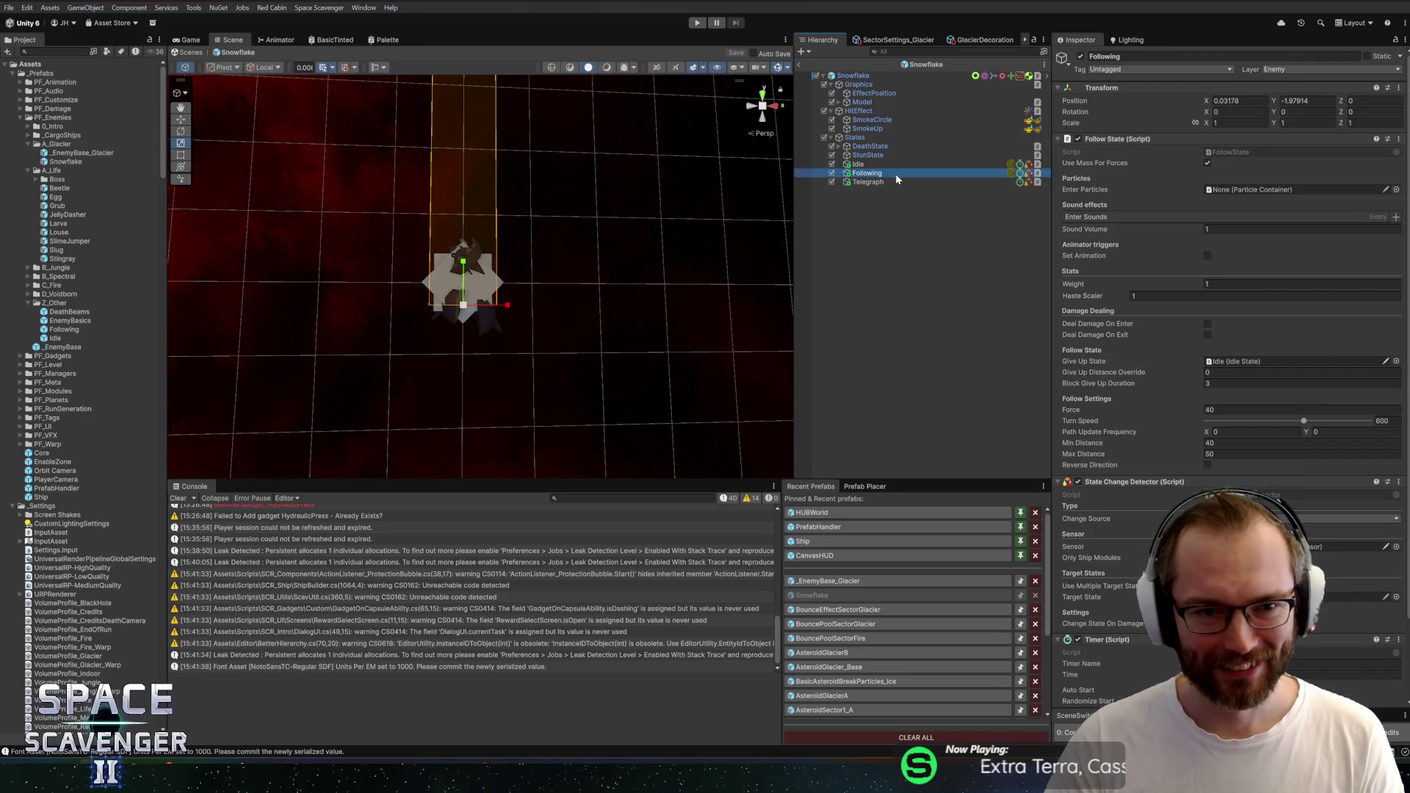
pyautogui.click(894, 178)
pyautogui.click(884, 166)
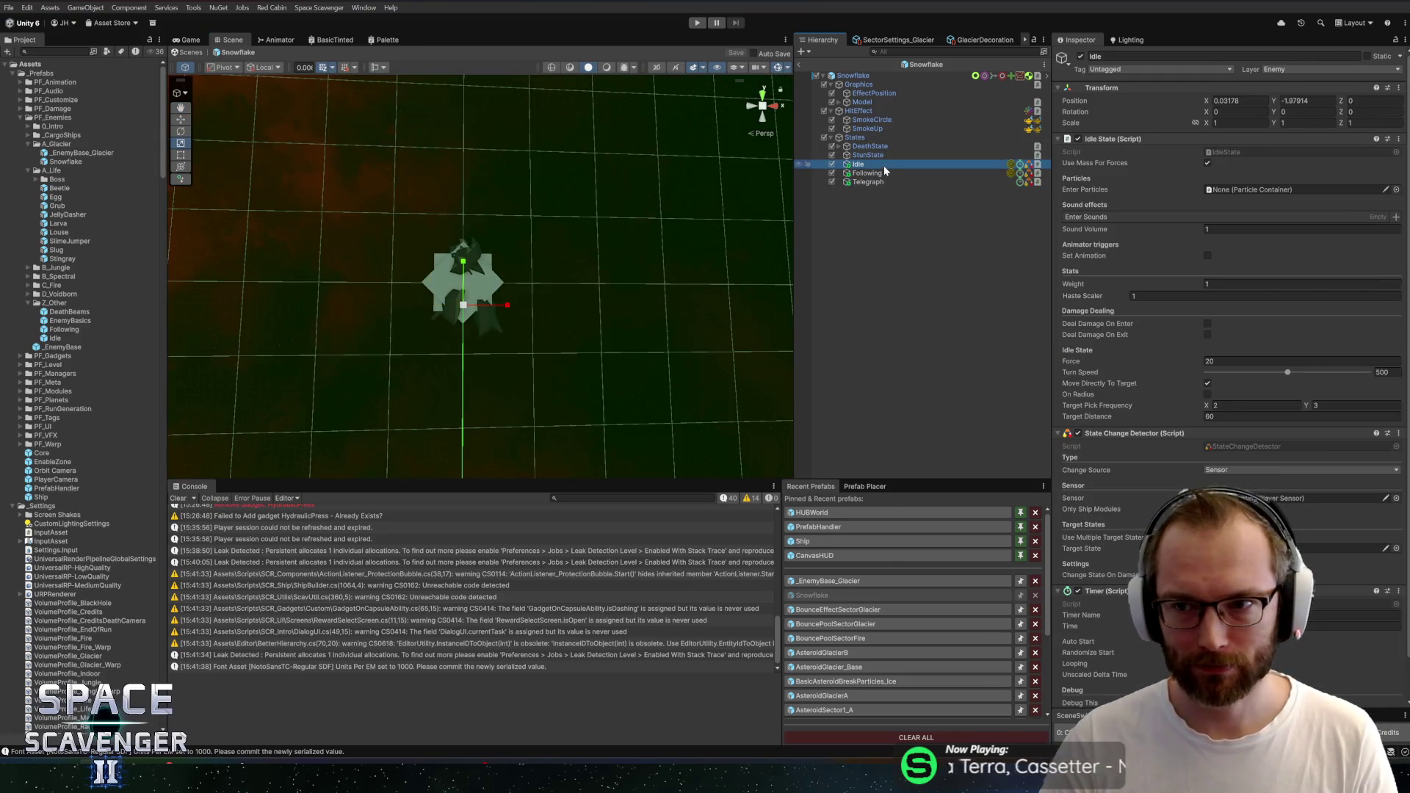
pyautogui.click(881, 174)
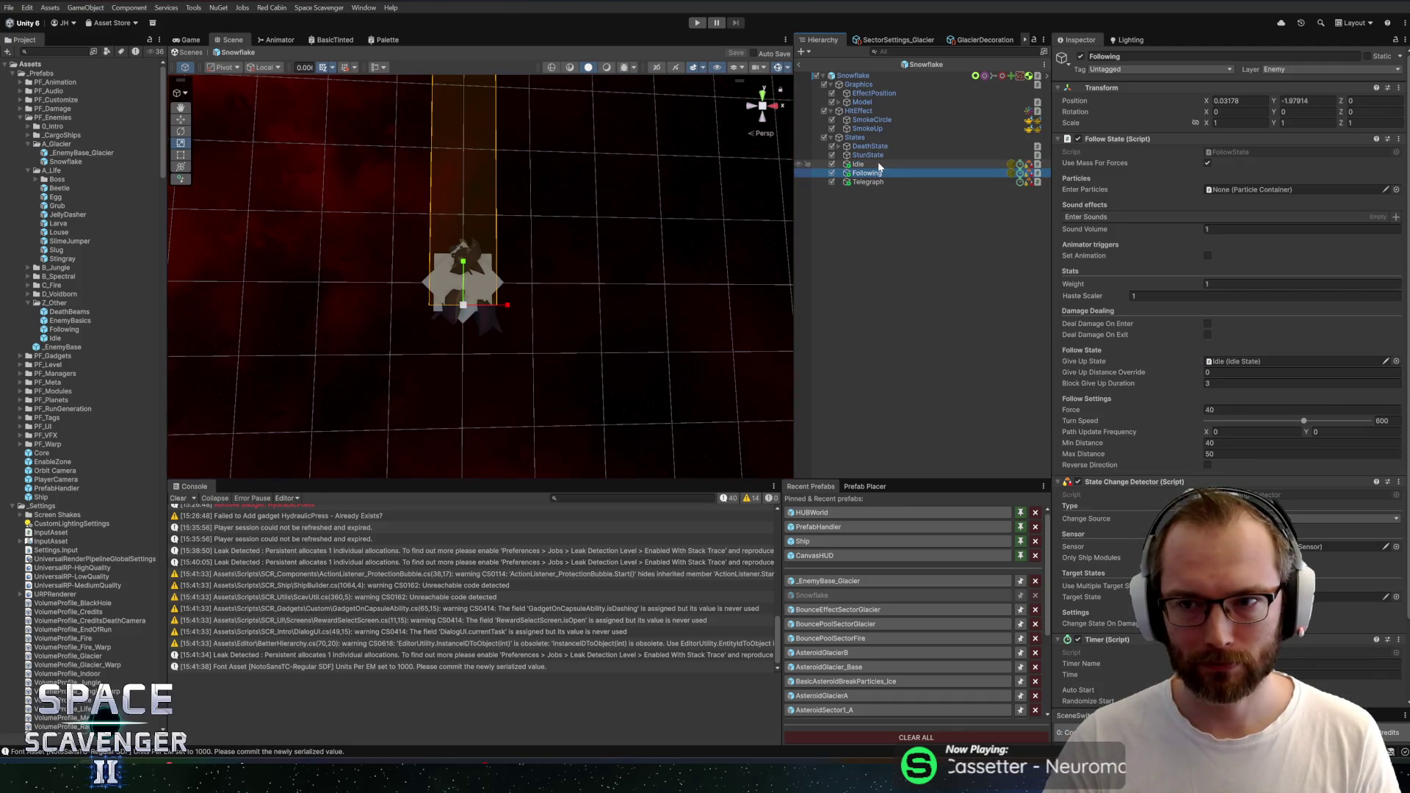
pyautogui.click(880, 164)
pyautogui.keyDown('shift'); pyautogui.click(868, 182); pyautogui.keyUp('shift')
pyautogui.click(1240, 101)
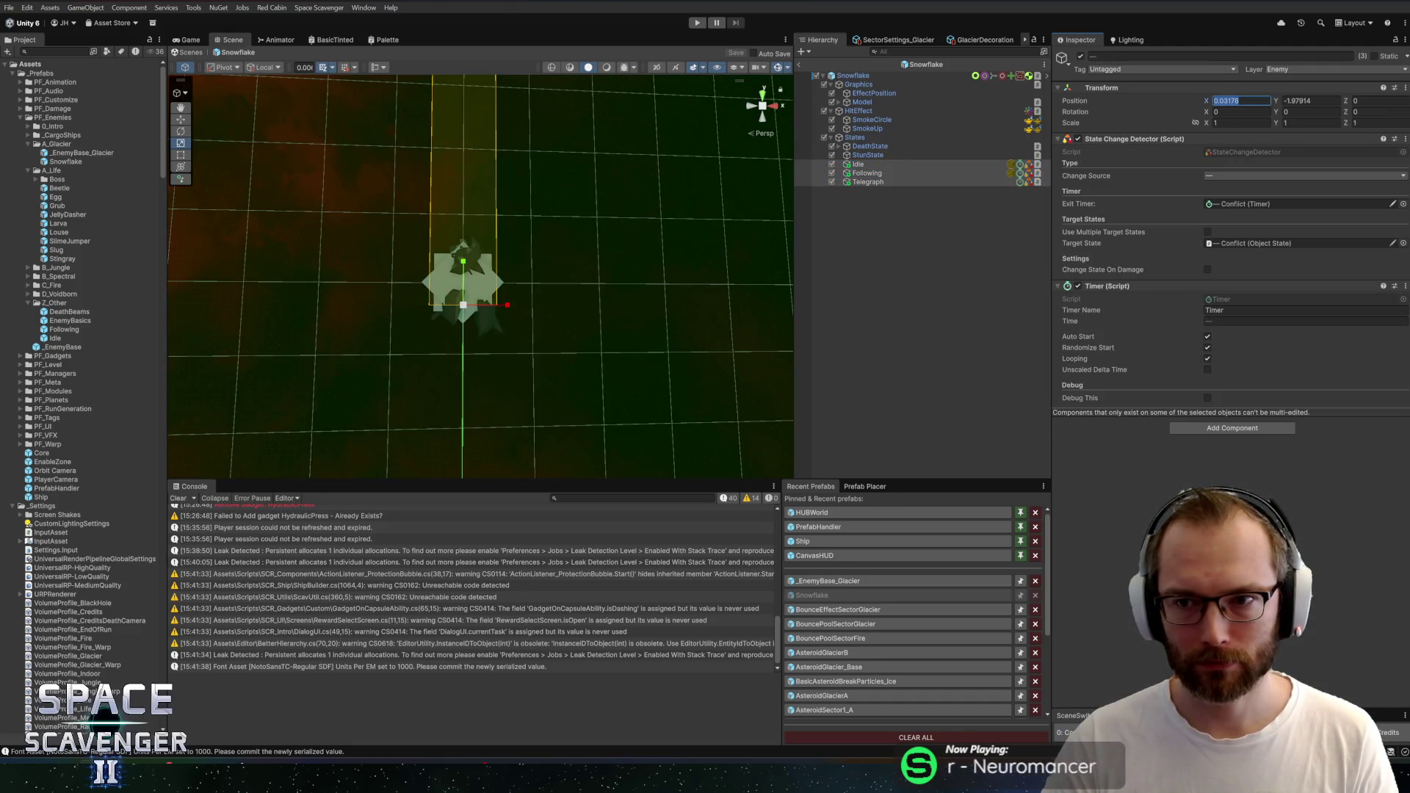
pyautogui.write('0')
pyautogui.press('Tab')
pyautogui.write('0')
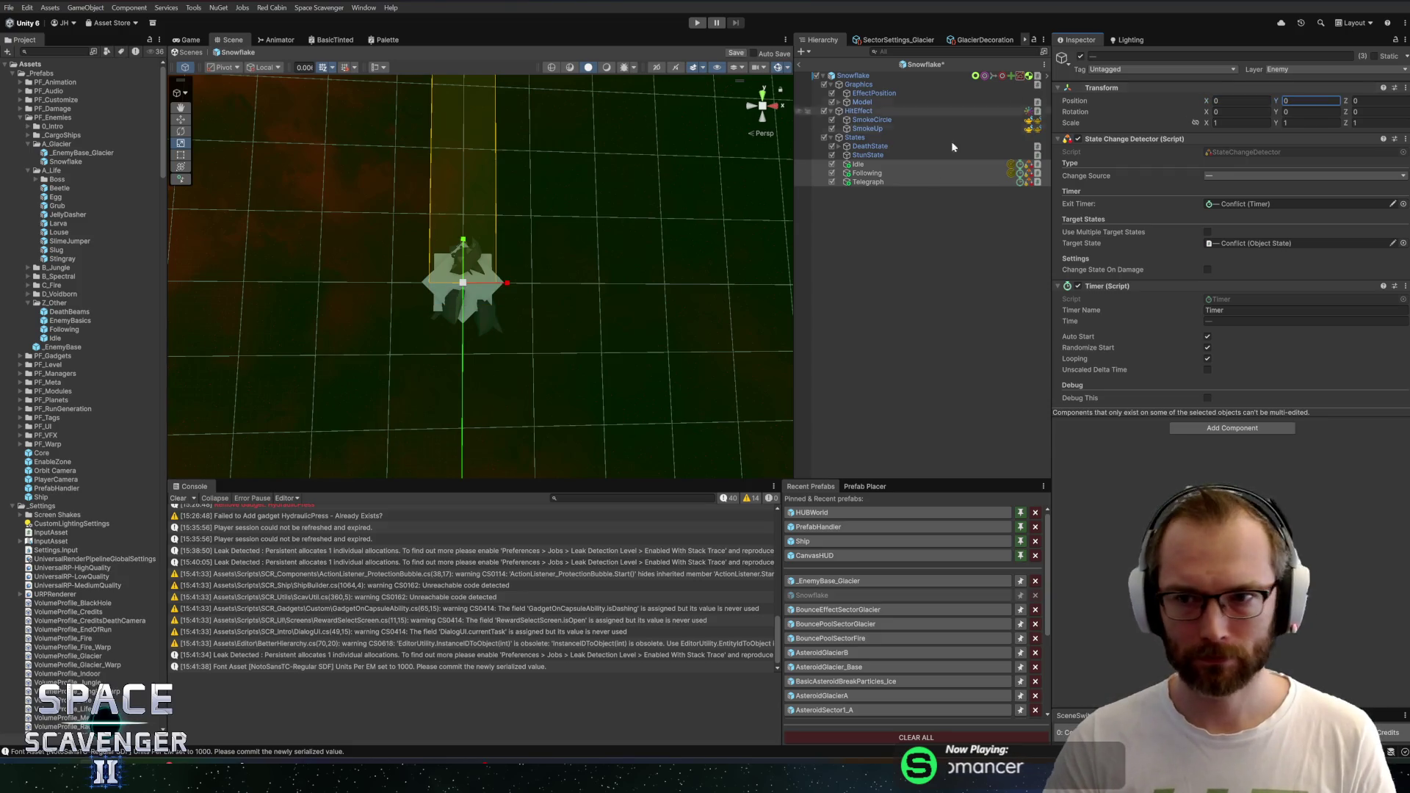
pyautogui.hotkey('ctrl', 's')
# Duplicate Telegraph as Charge and add a Charge State component above Wait State
pyautogui.click(881, 181)
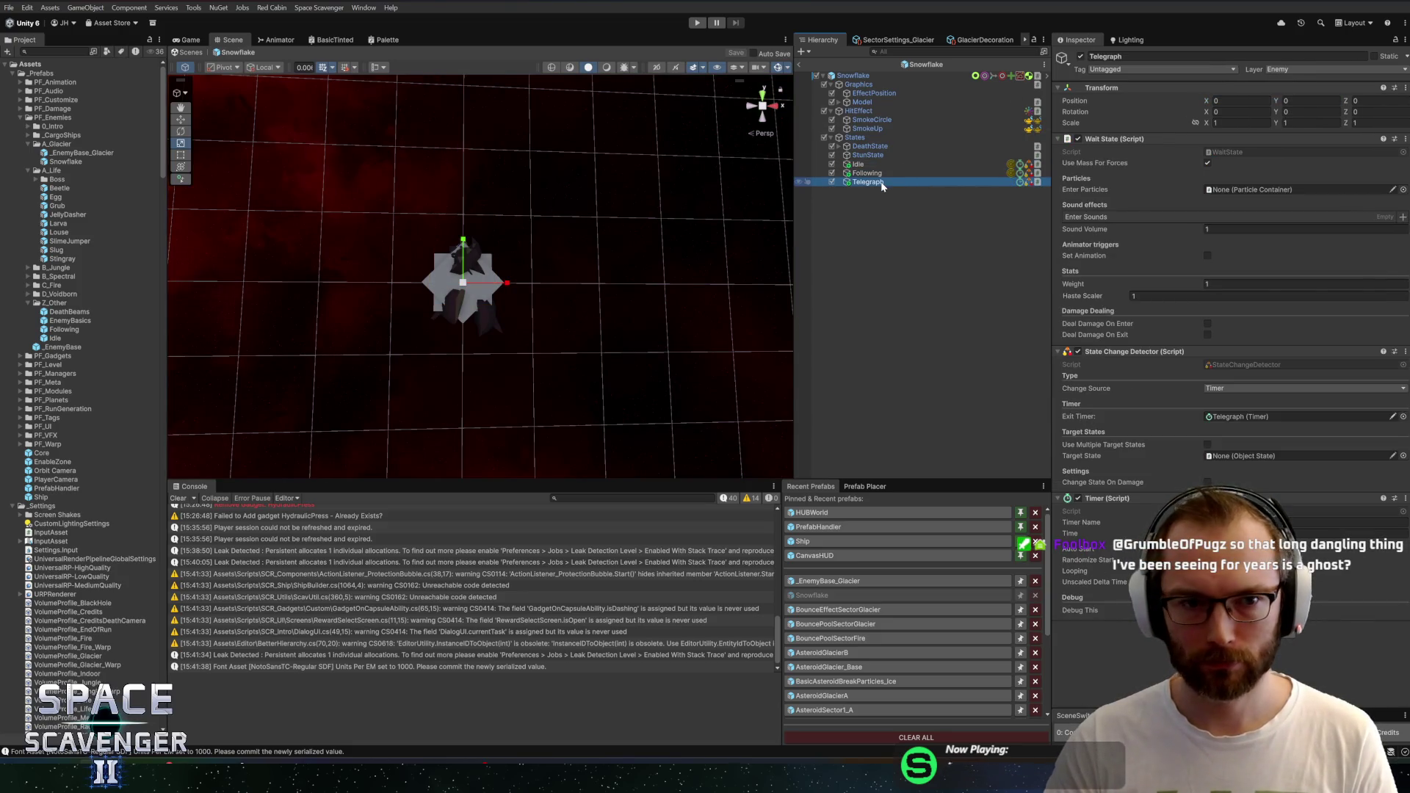
pyautogui.moveTo(578, 357); pyautogui.dragTo(620, 329)
pyautogui.click(877, 184)
pyautogui.hotkey('ctrl', 'd')
pyautogui.press('F2')
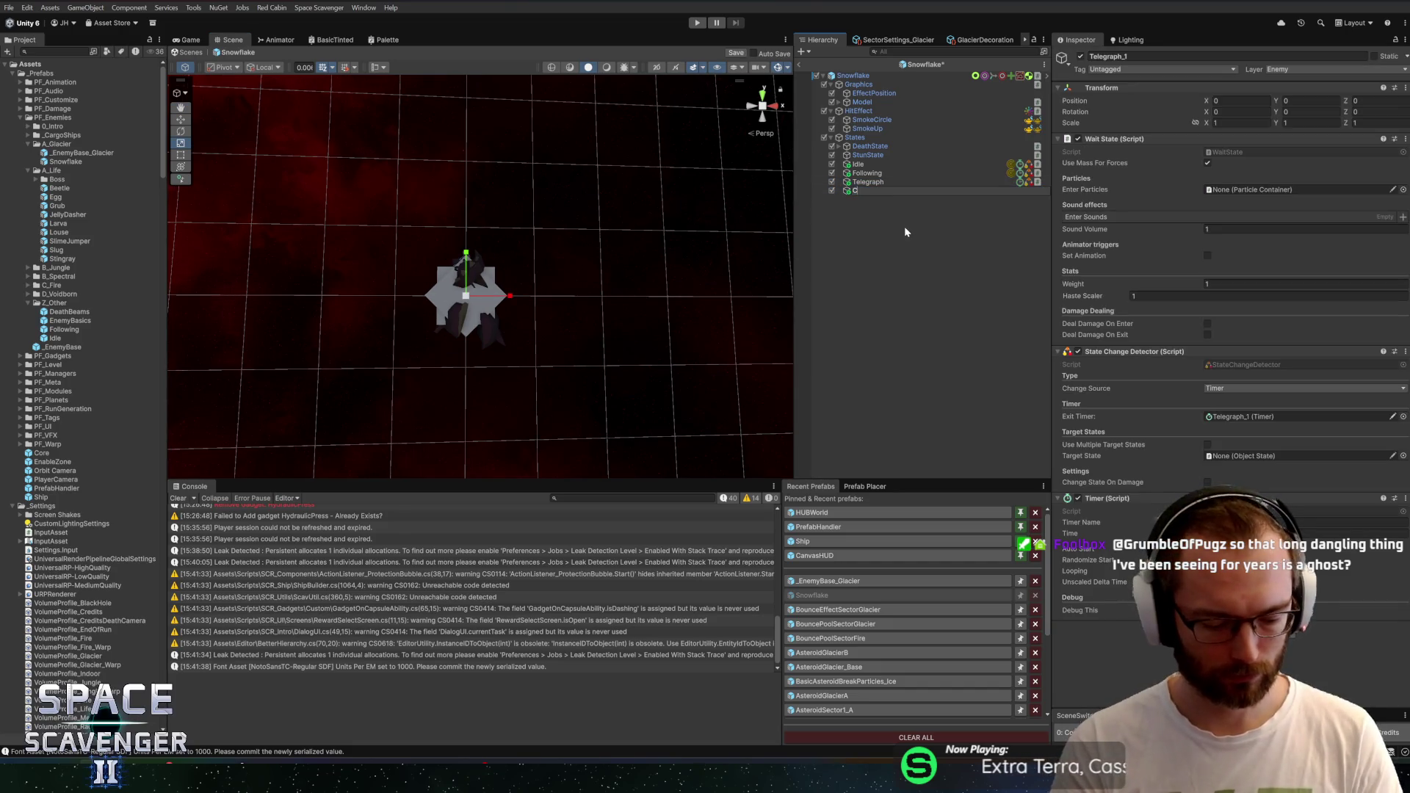
pyautogui.write('Charge')
pyautogui.press('Return')
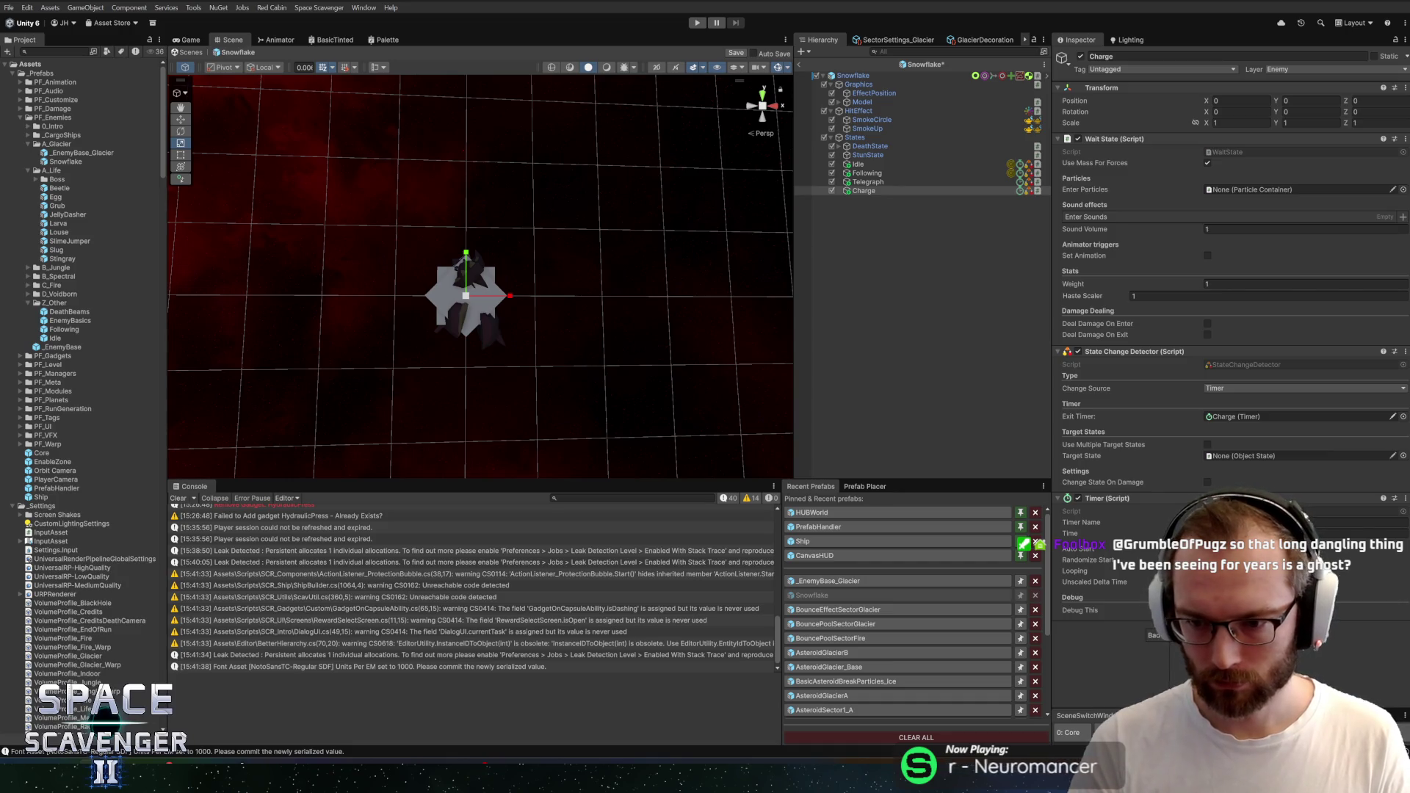
pyautogui.press('Return')
pyautogui.moveTo(1116, 626); pyautogui.dragTo(1138, 136)
pyautogui.scroll(-4, 1133, 288)
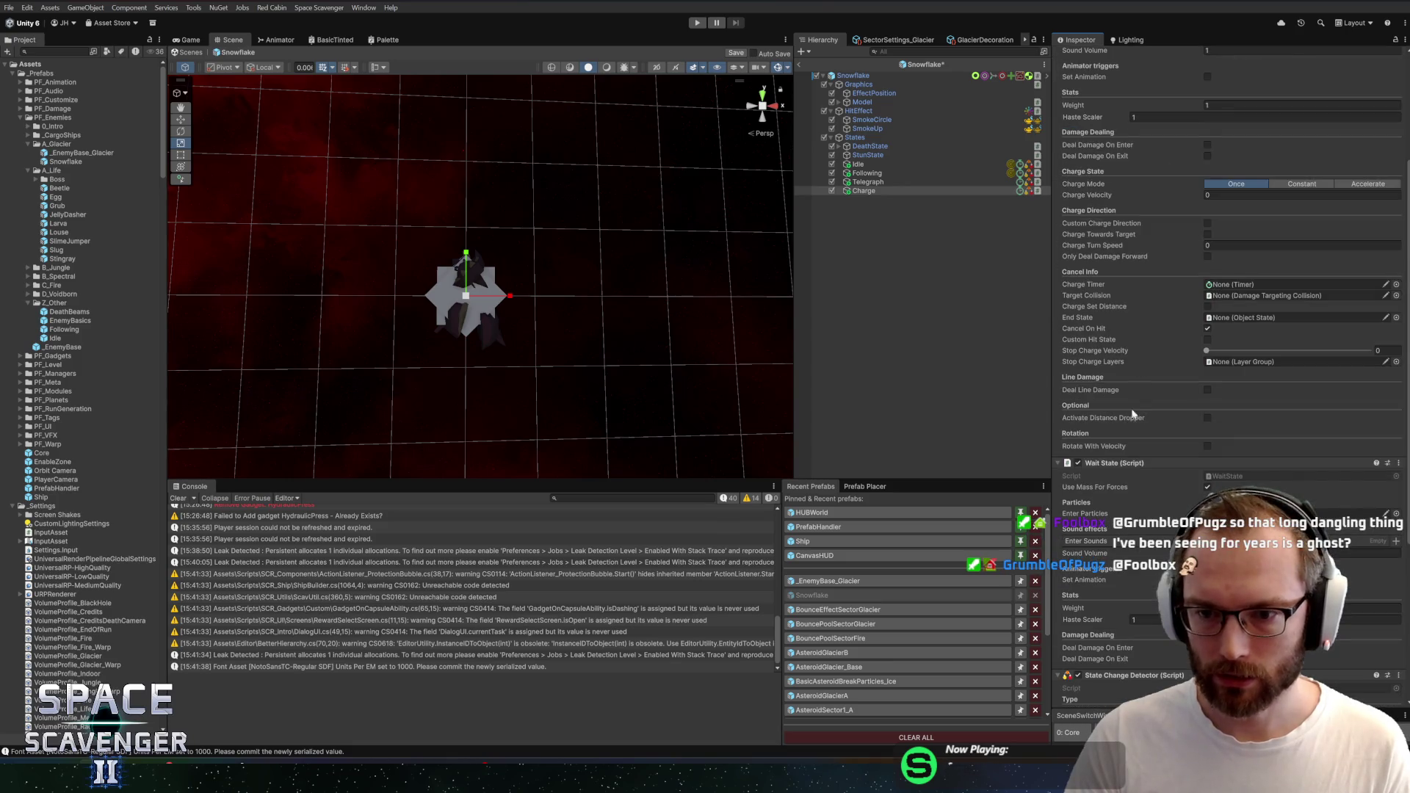
pyautogui.scroll(5, 1134, 441)
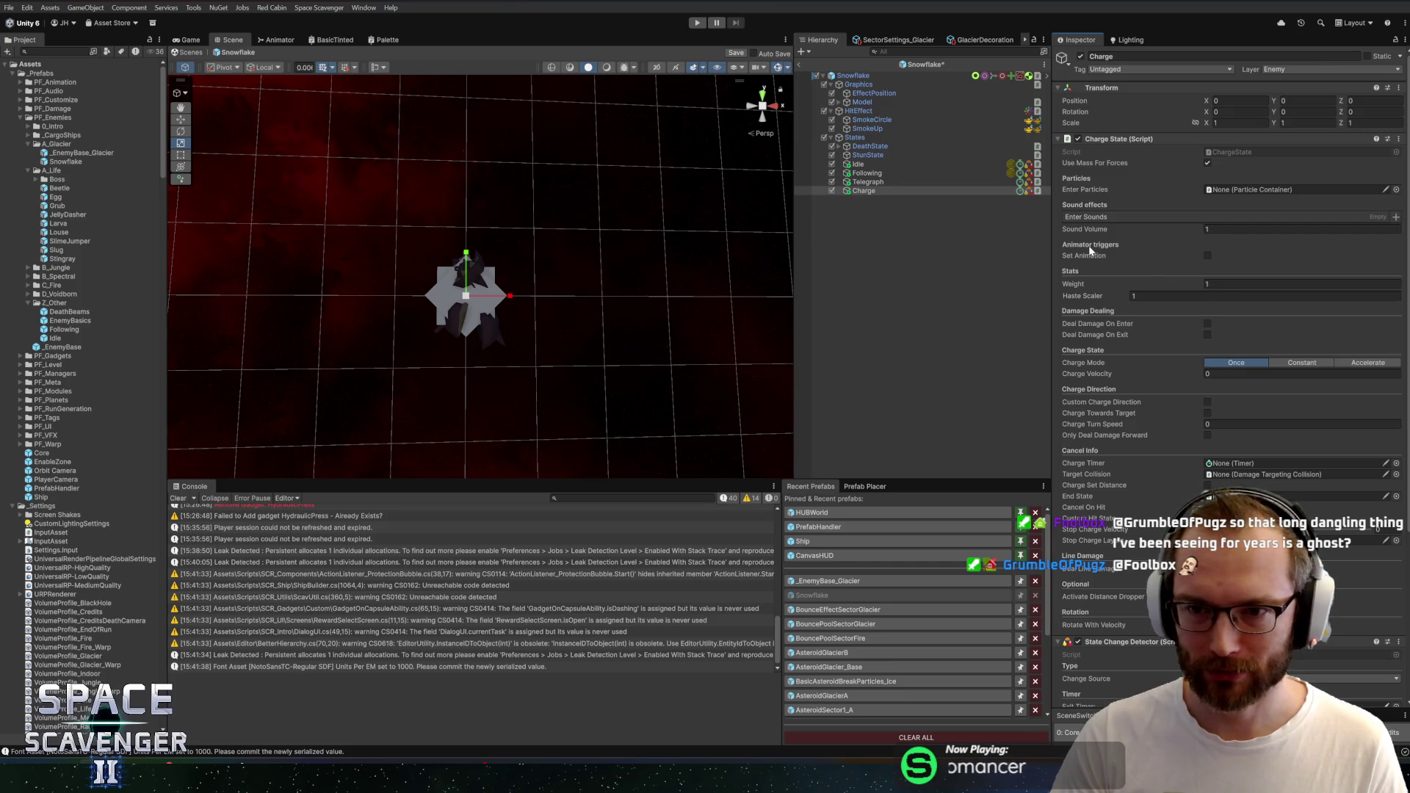
pyautogui.click(868, 183)
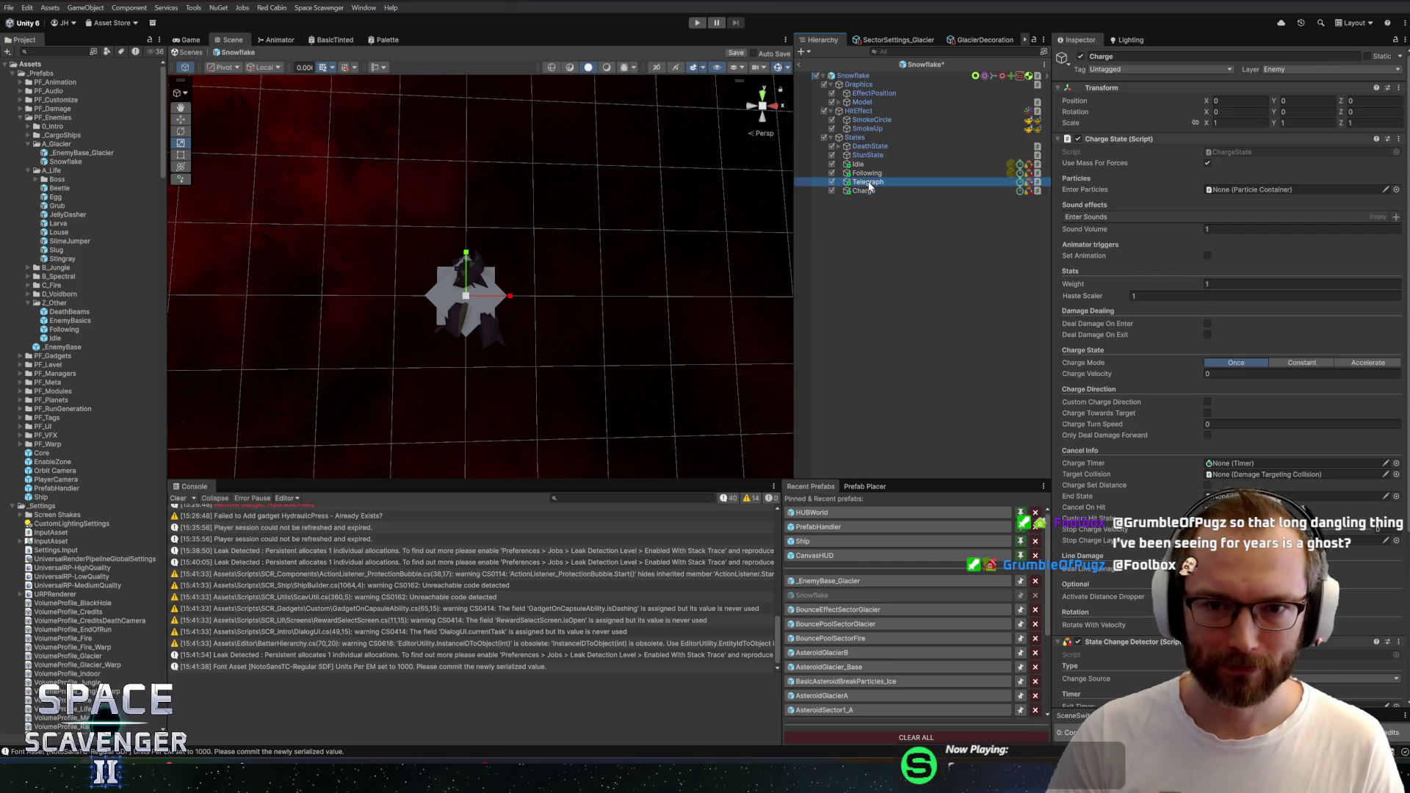
# Make Charge the Telegraph state's Target State and save the Snowflake prefab
pyautogui.click(865, 192)
pyautogui.click(870, 182)
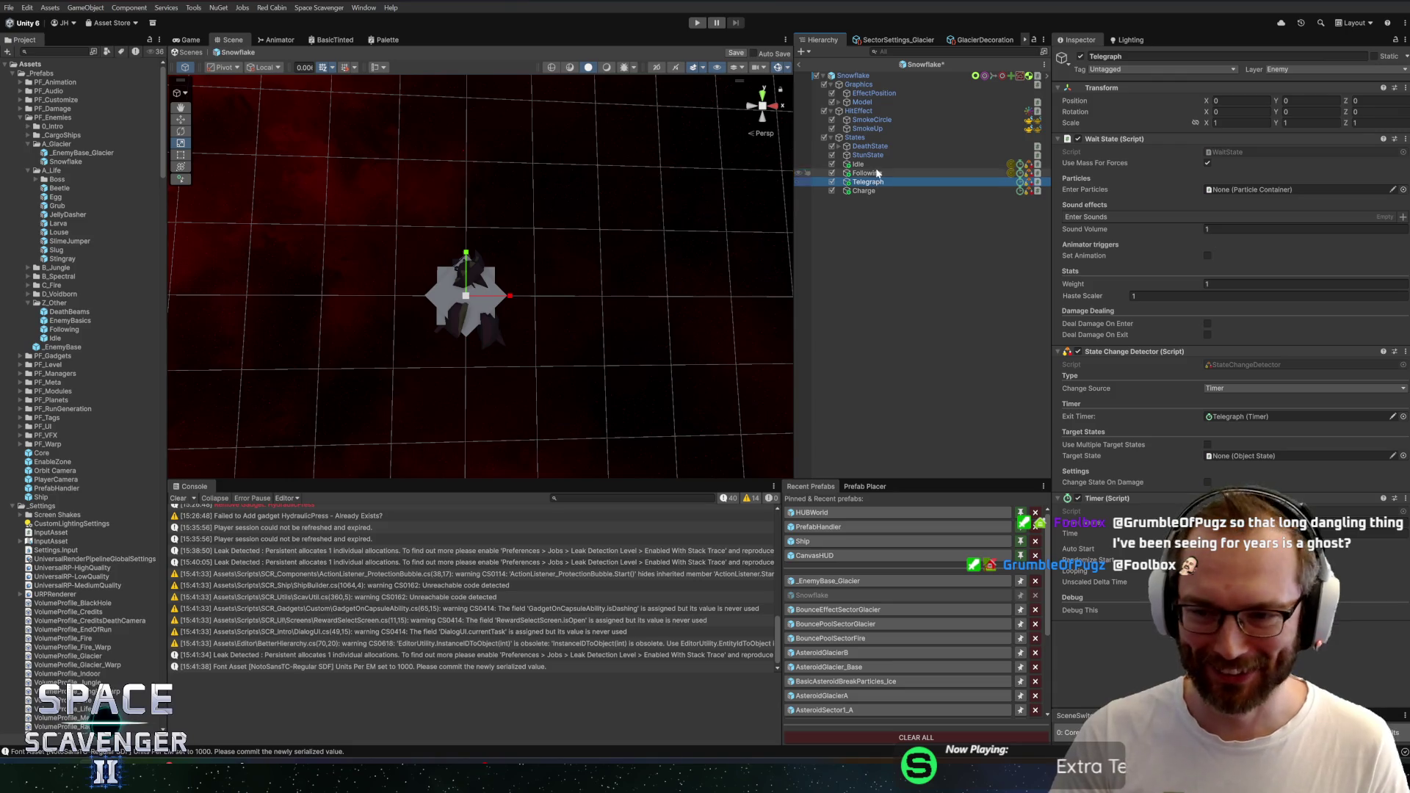
pyautogui.click(878, 173)
pyautogui.hotkey('ctrl', 's')
pyautogui.moveTo(870, 185); pyautogui.dragTo(1185, 409)
pyautogui.moveTo(1247, 450); pyautogui.dragTo(1252, 456)
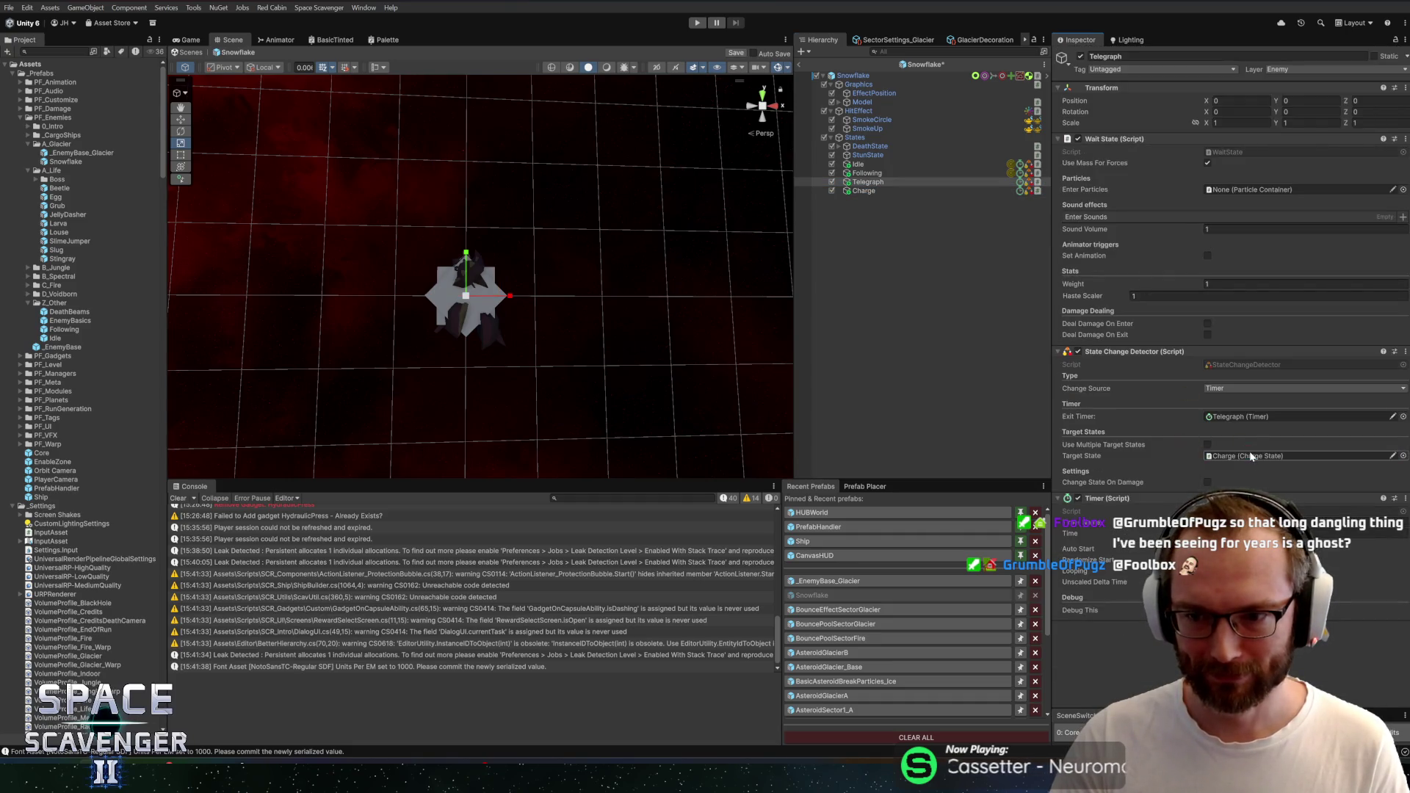
pyautogui.hotkey('ctrl', 's')
# Set the Charge state to Constant mode, velocity 40, dealing damage only forward
pyautogui.click(879, 190)
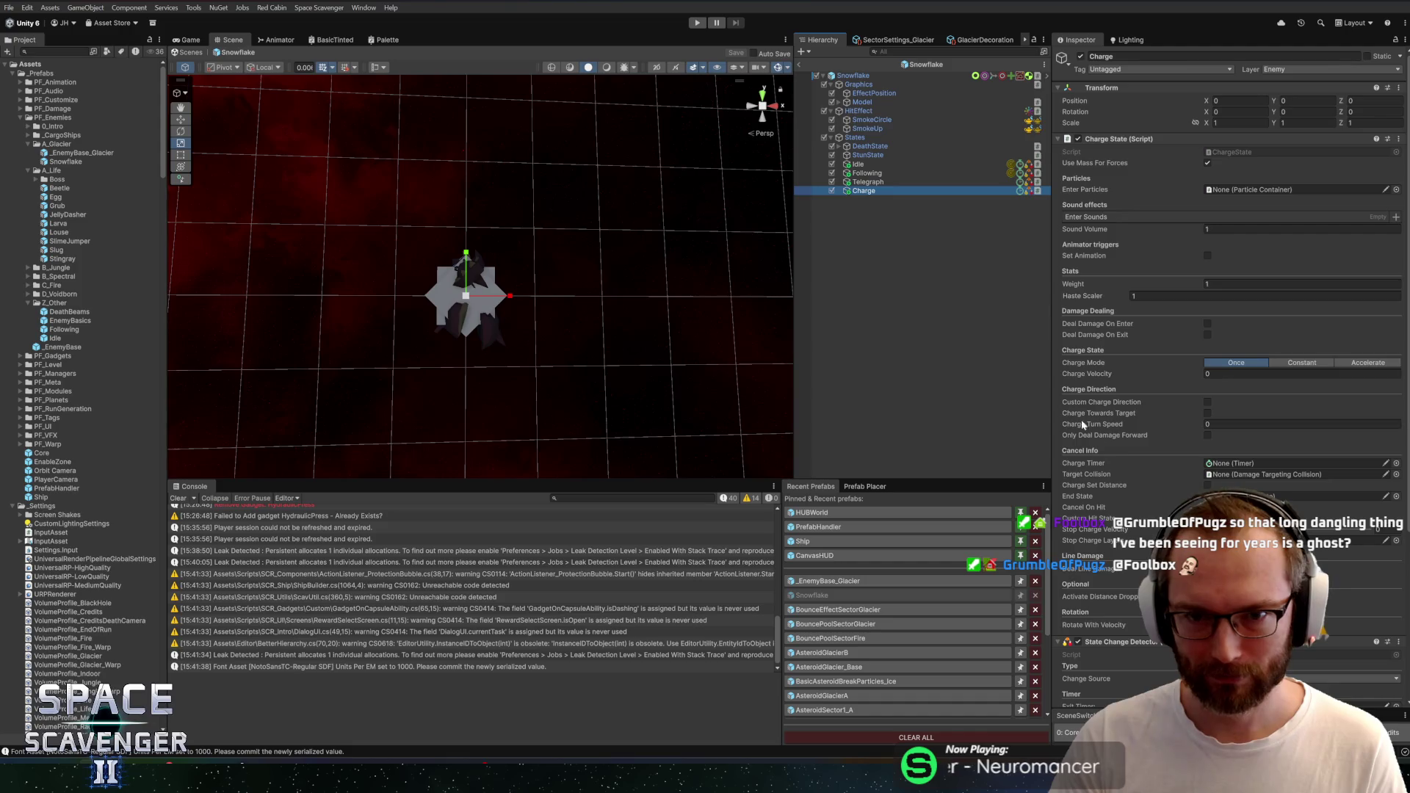
pyautogui.scroll(-2, 1139, 441)
pyautogui.click(1322, 312)
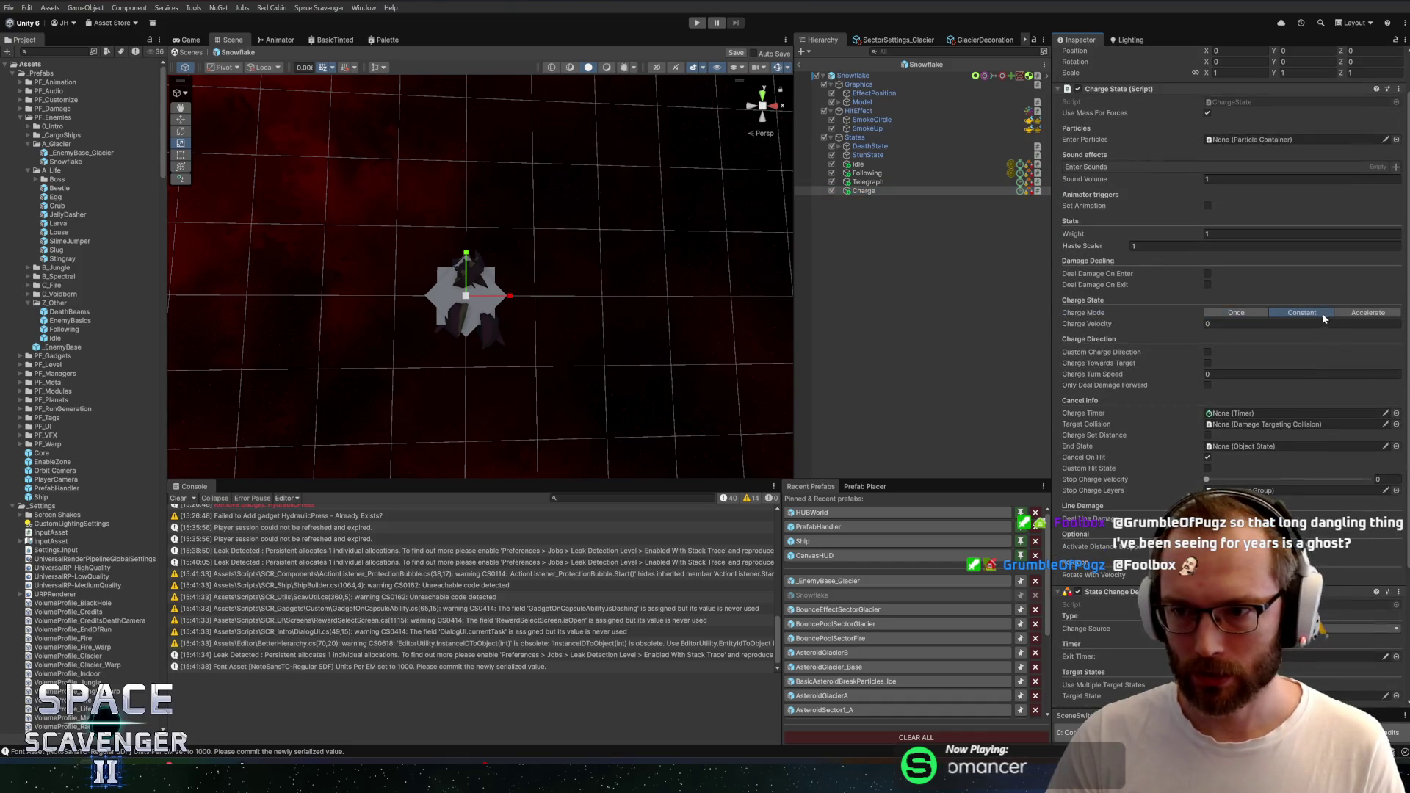
pyautogui.click(1314, 324)
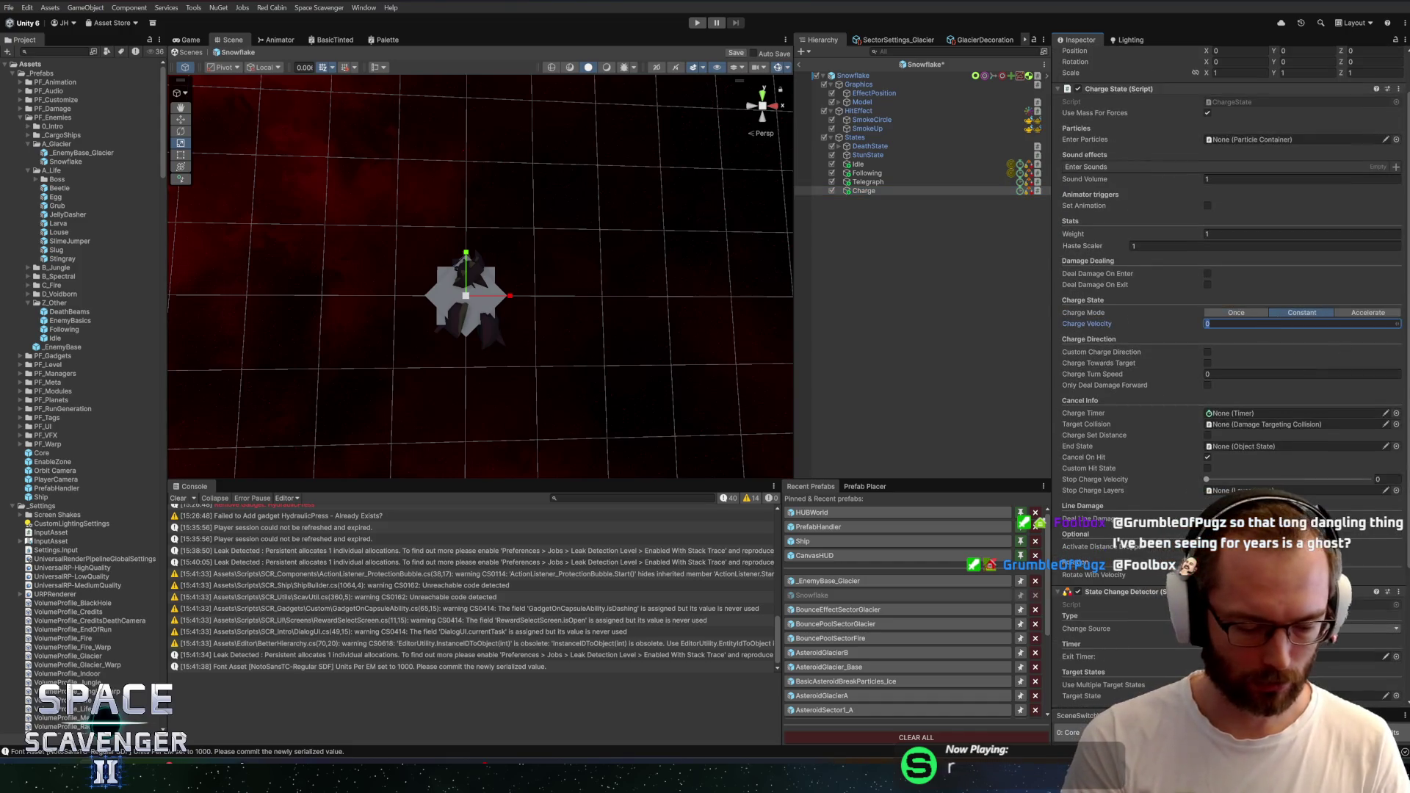
pyautogui.write('40')
pyautogui.hotkey('ctrl', 's')
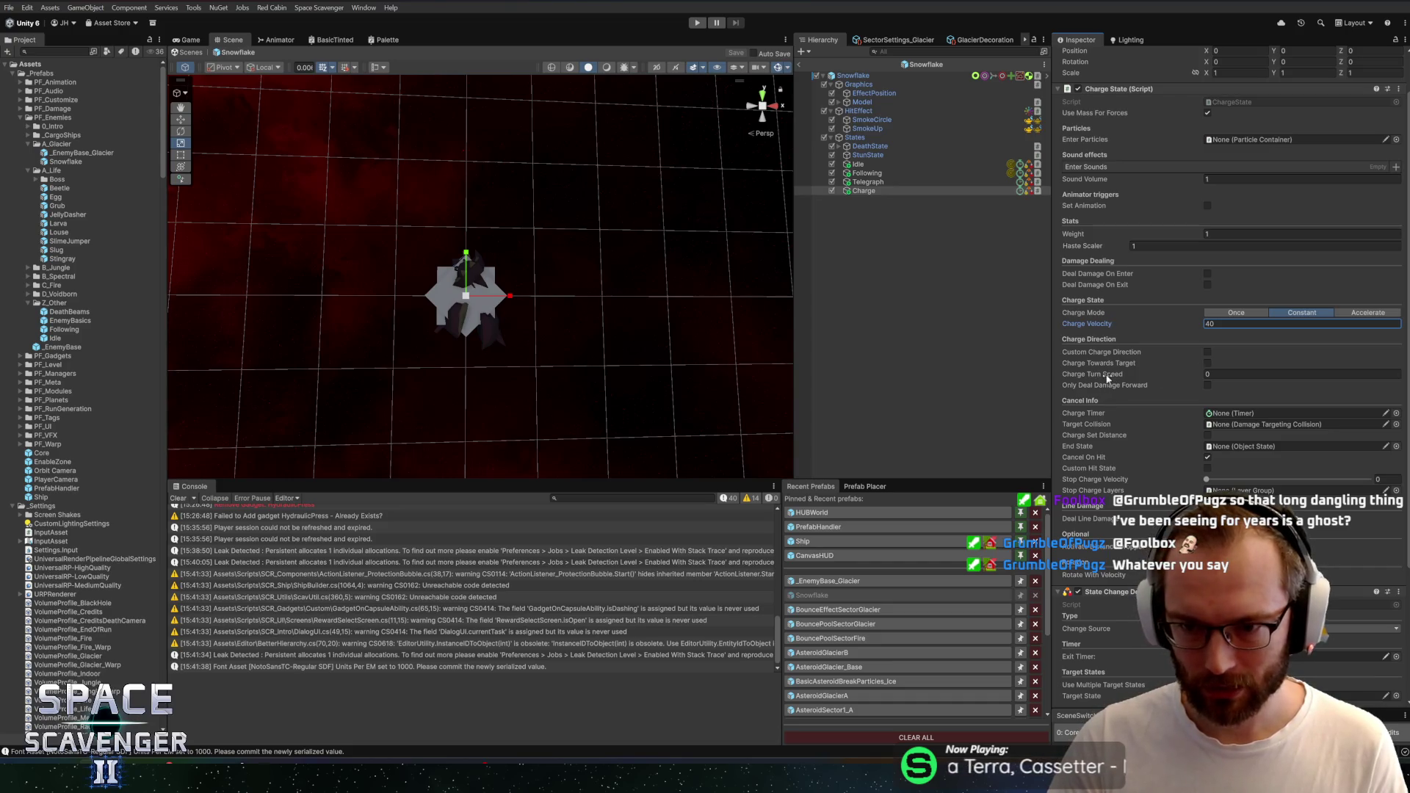
pyautogui.click(1207, 385)
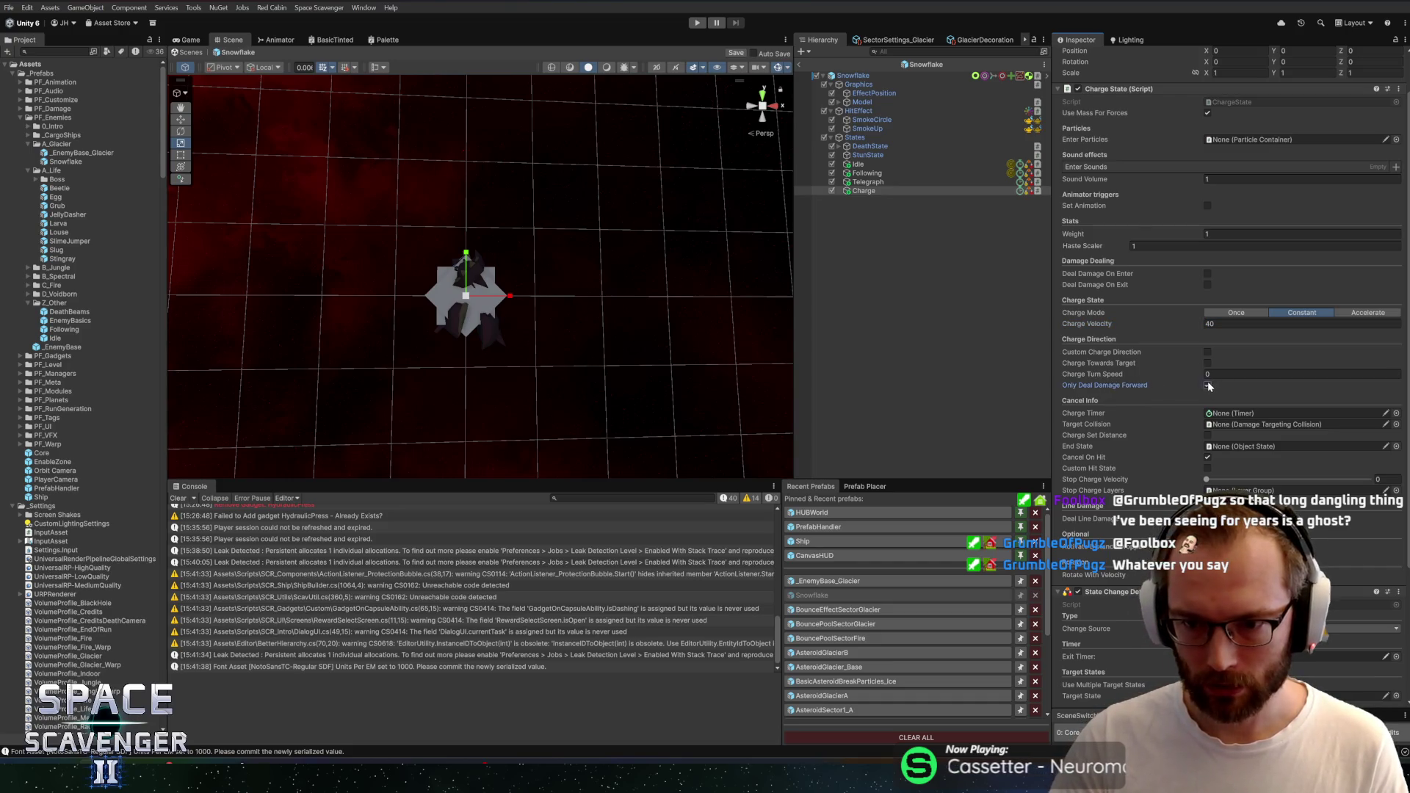
pyautogui.hotkey('ctrl', 's')
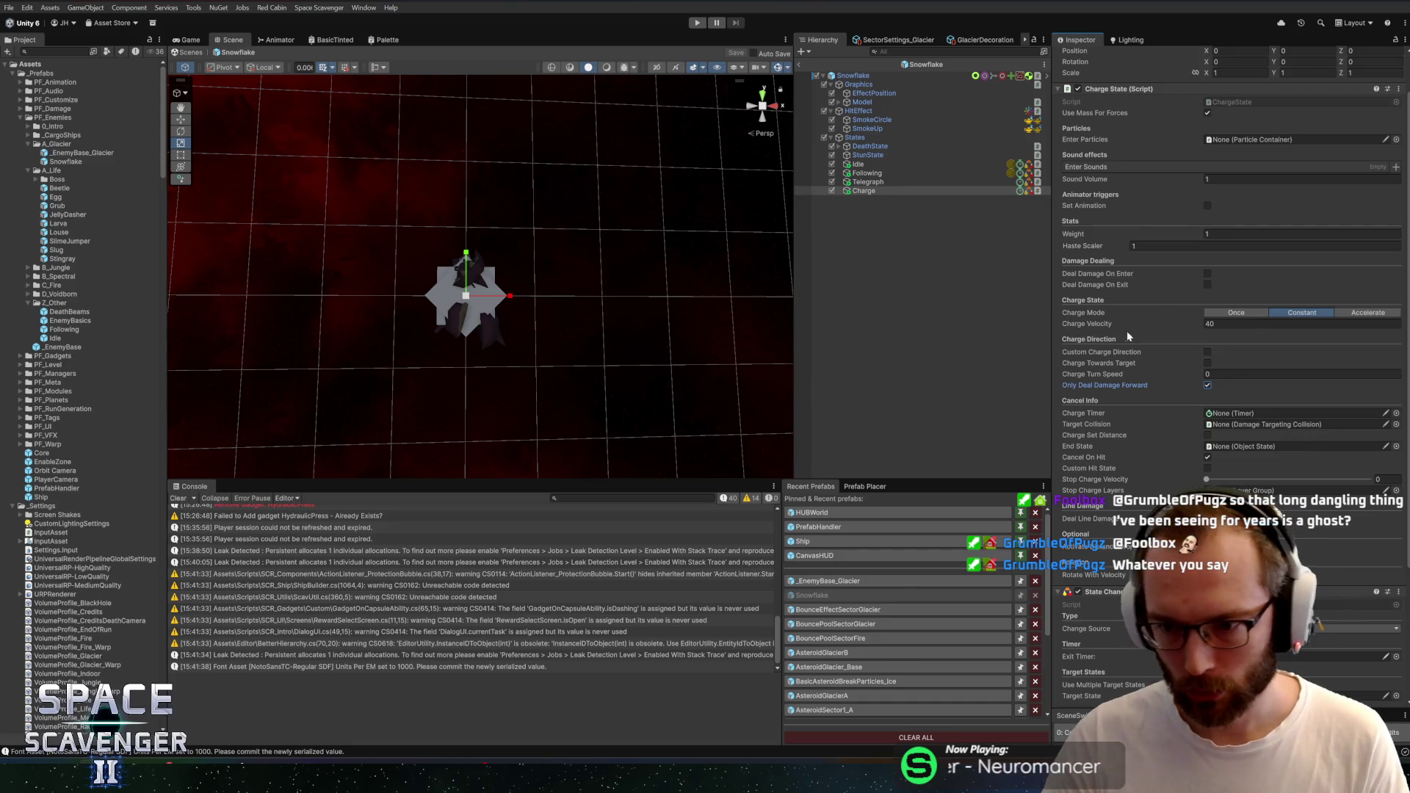
# Assign Charge as the Charge Timer and set Stop Charge Layers to Empty
pyautogui.scroll(-1, 1119, 327)
pyautogui.scroll(-5, 1117, 321)
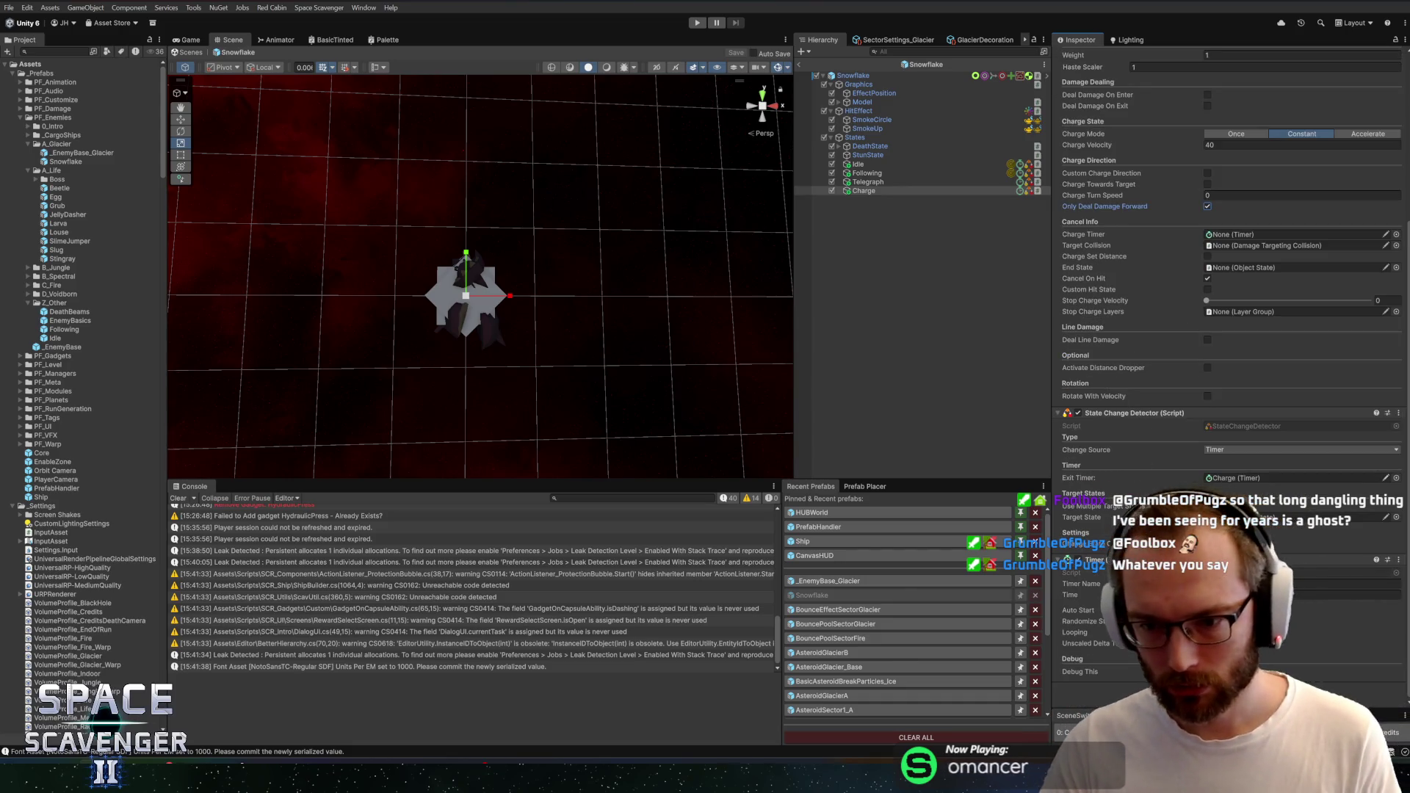
pyautogui.click(1246, 235)
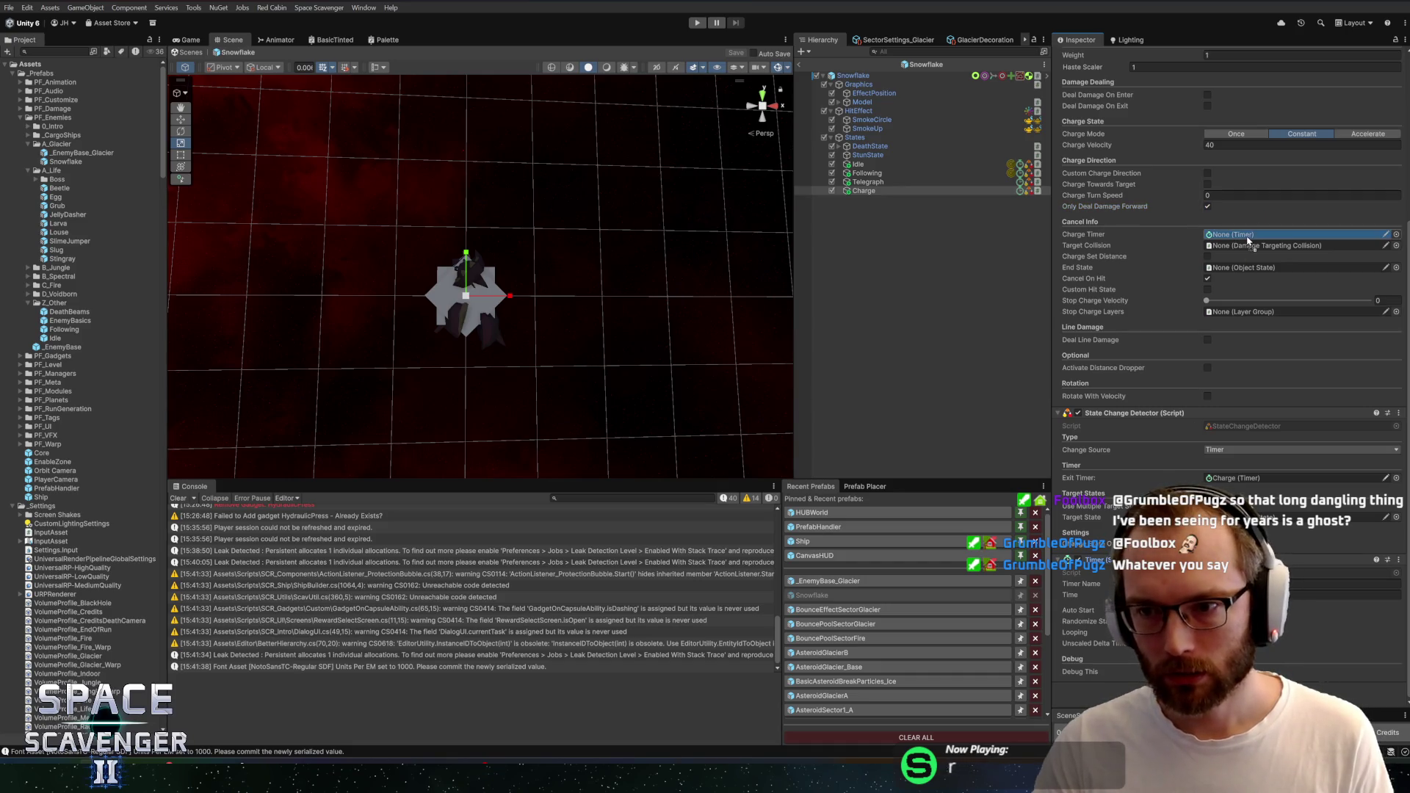
pyautogui.hotkey('ctrl', 'v')
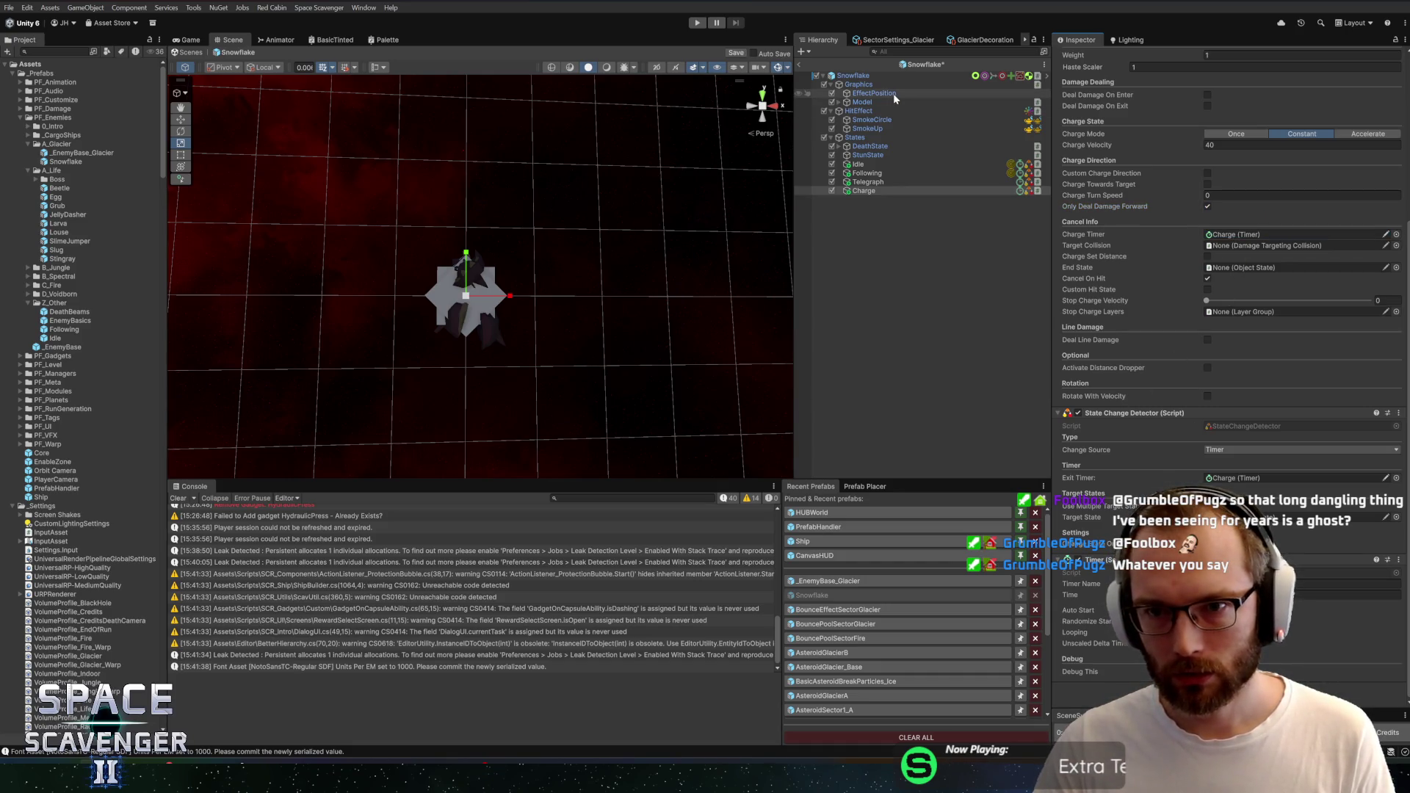
pyautogui.hotkey('ctrl', 's')
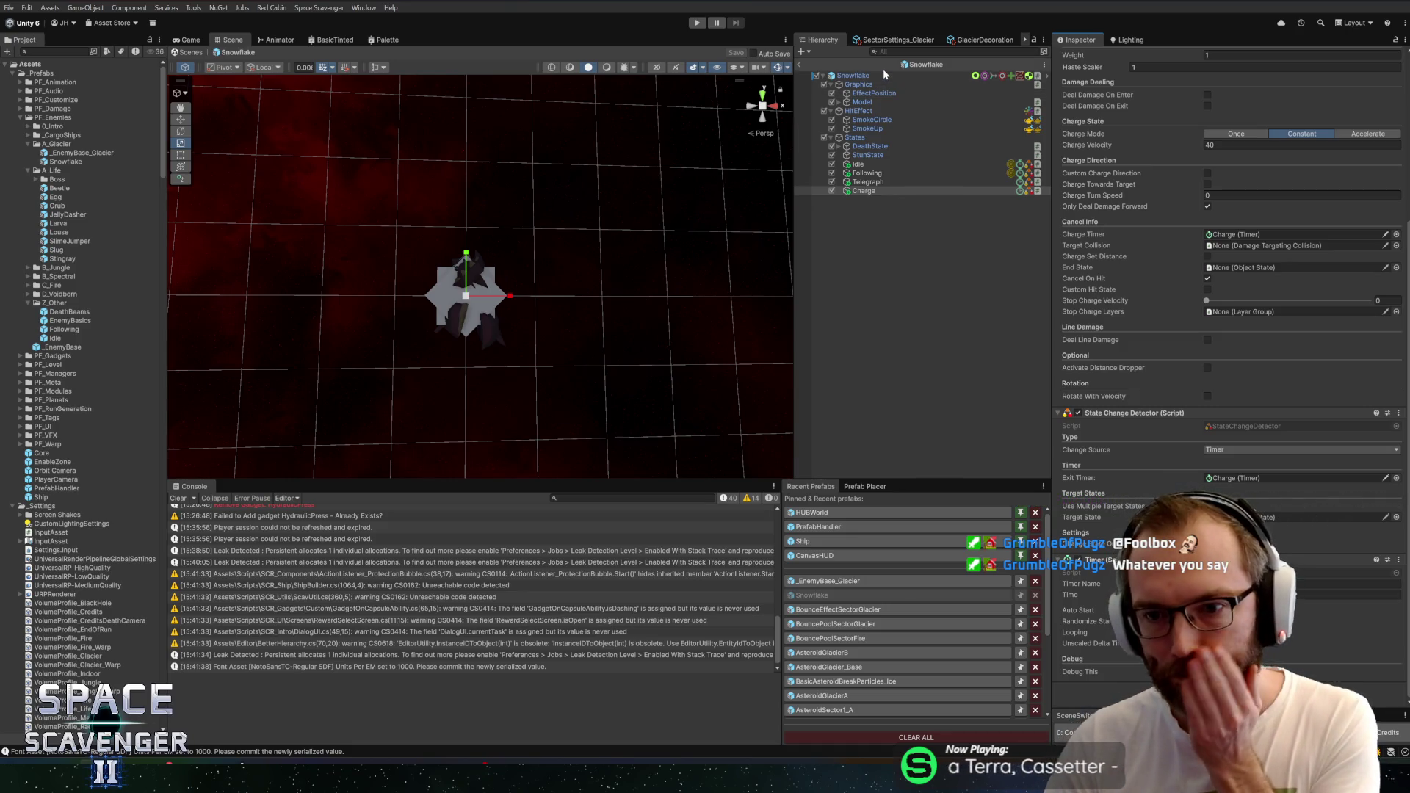
pyautogui.click(1396, 312)
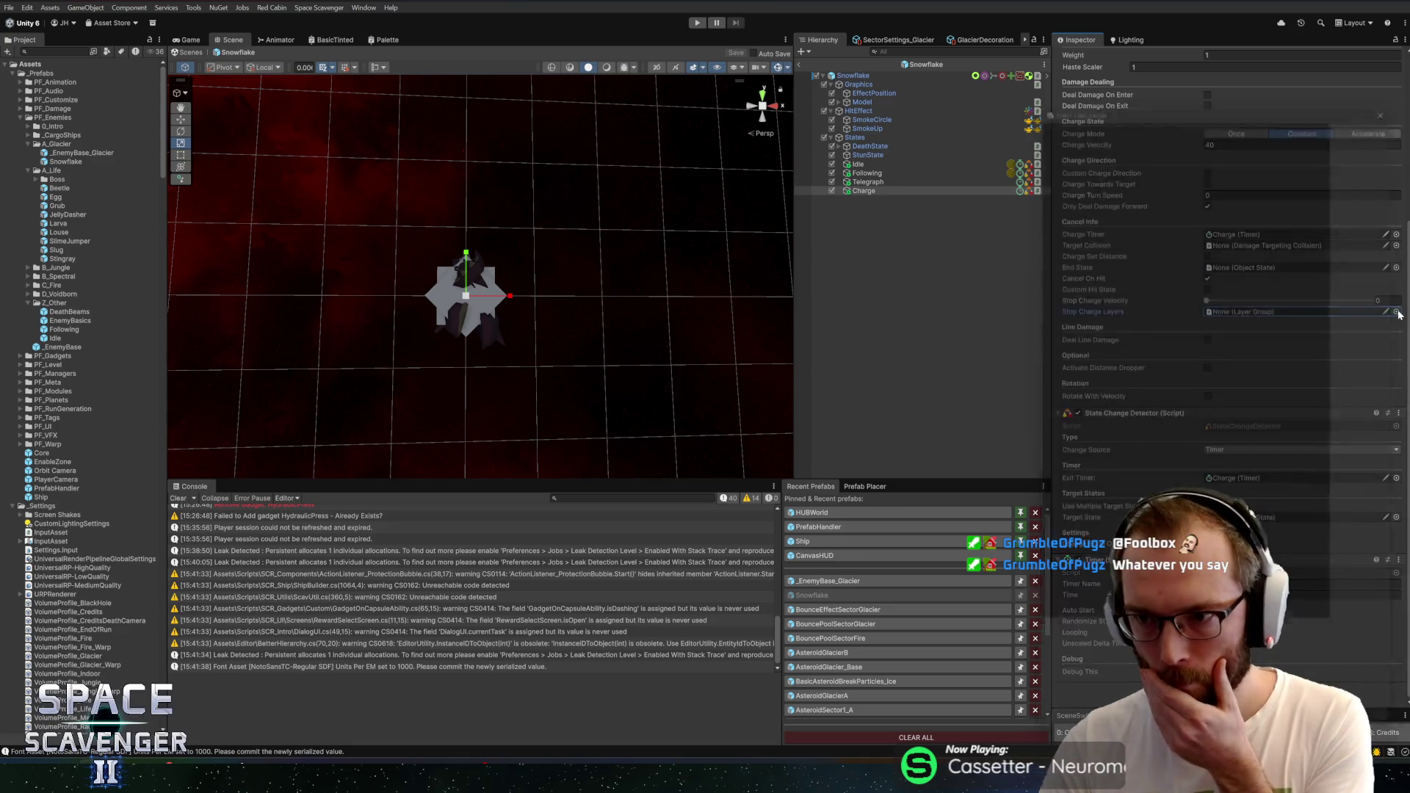
pyautogui.click(1402, 92)
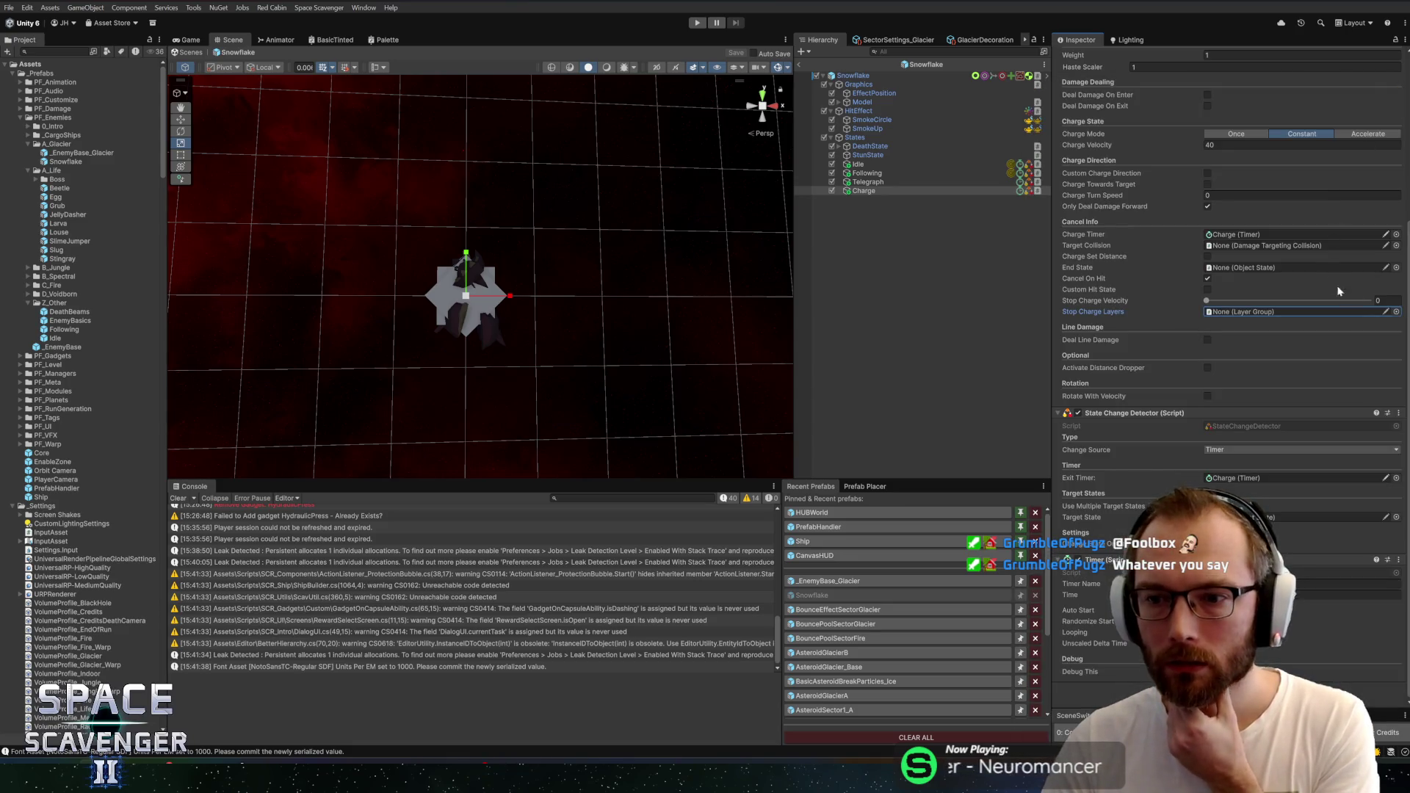
pyautogui.click(1396, 312)
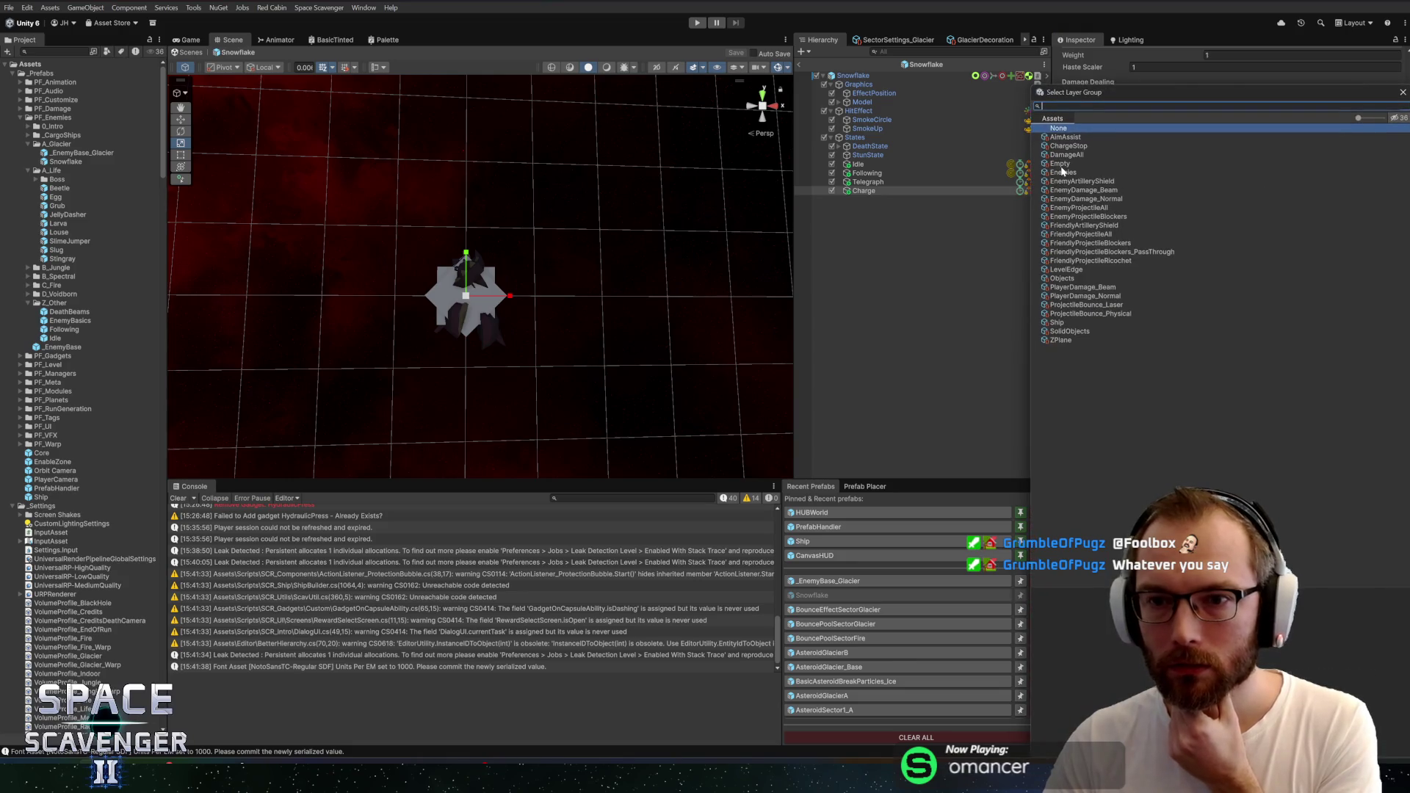
pyautogui.doubleClick(1060, 165)
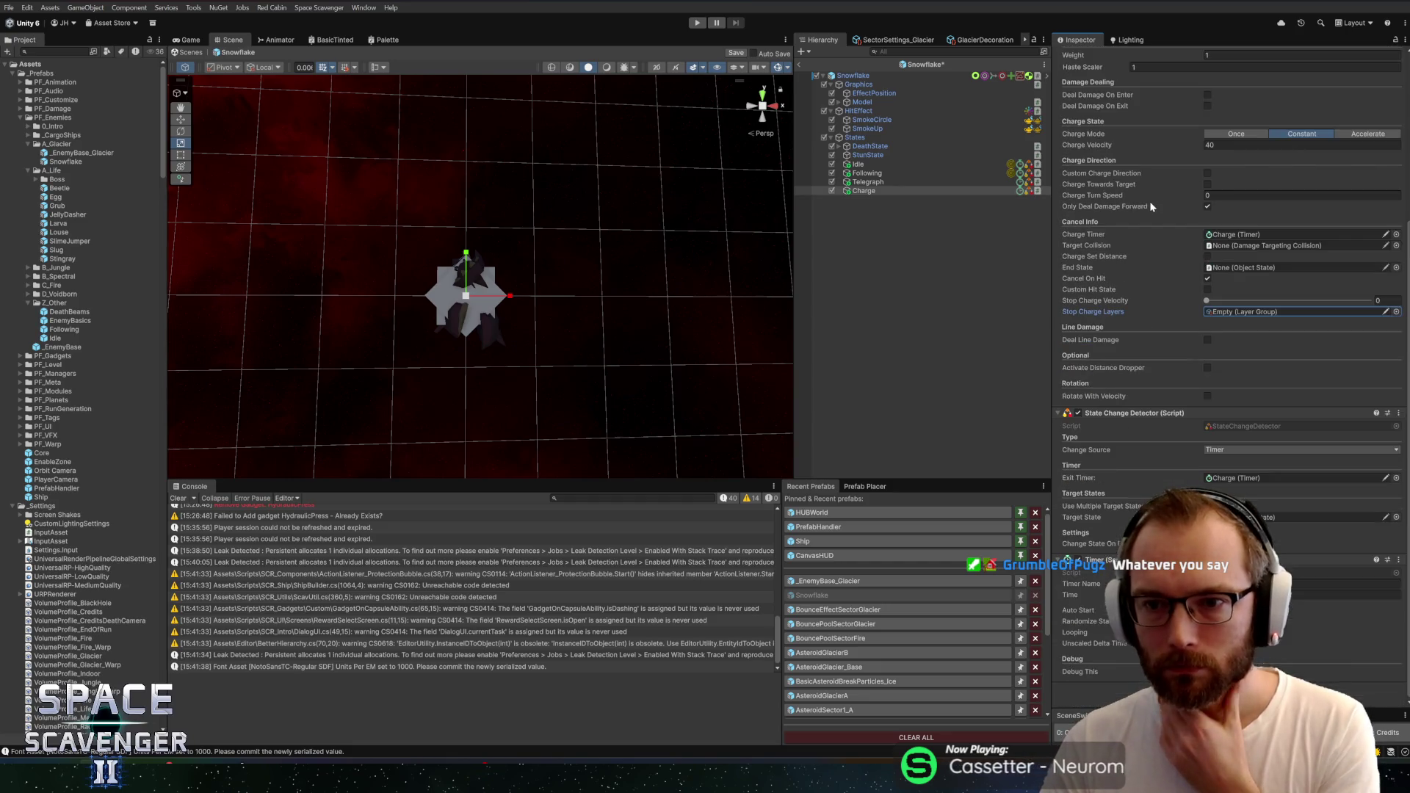
# Save the Snowflake prefab and search the project for 'boss'
pyautogui.hotkey('ctrl', 's')
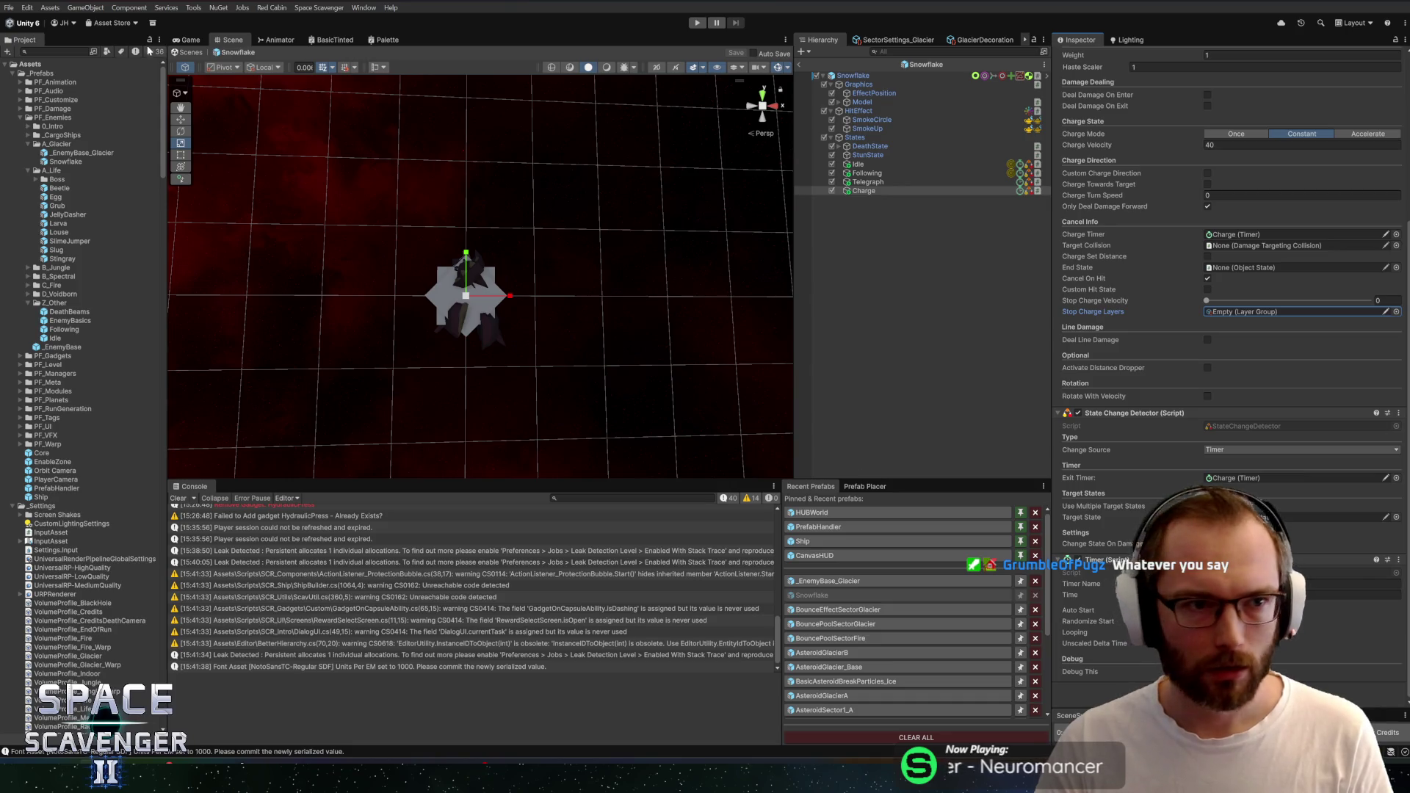
pyautogui.click(64, 50)
pyautogui.write('boss')
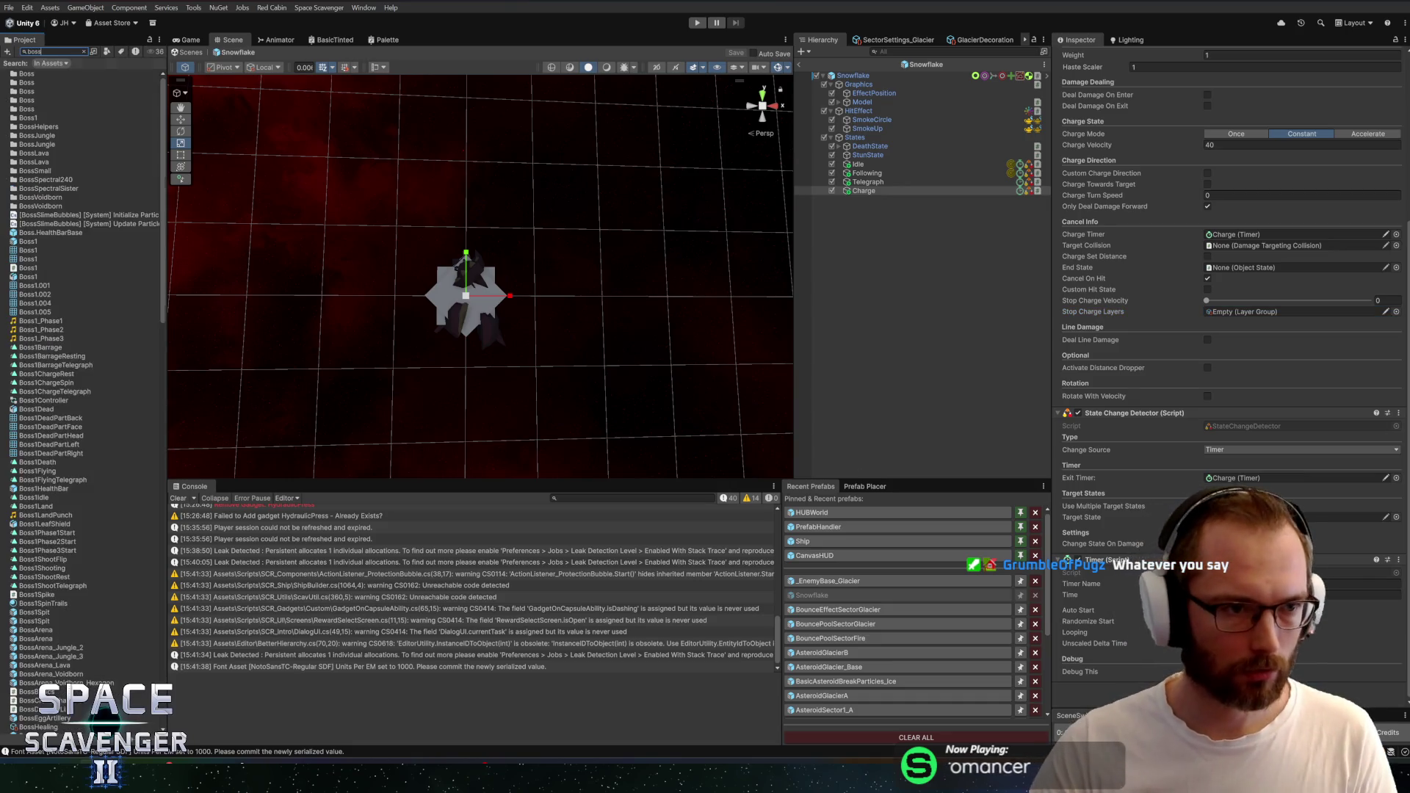
# Open the Boss1 prefab, collapse DeadModel and Beams, and select the Spin object
pyautogui.doubleClick(33, 241)
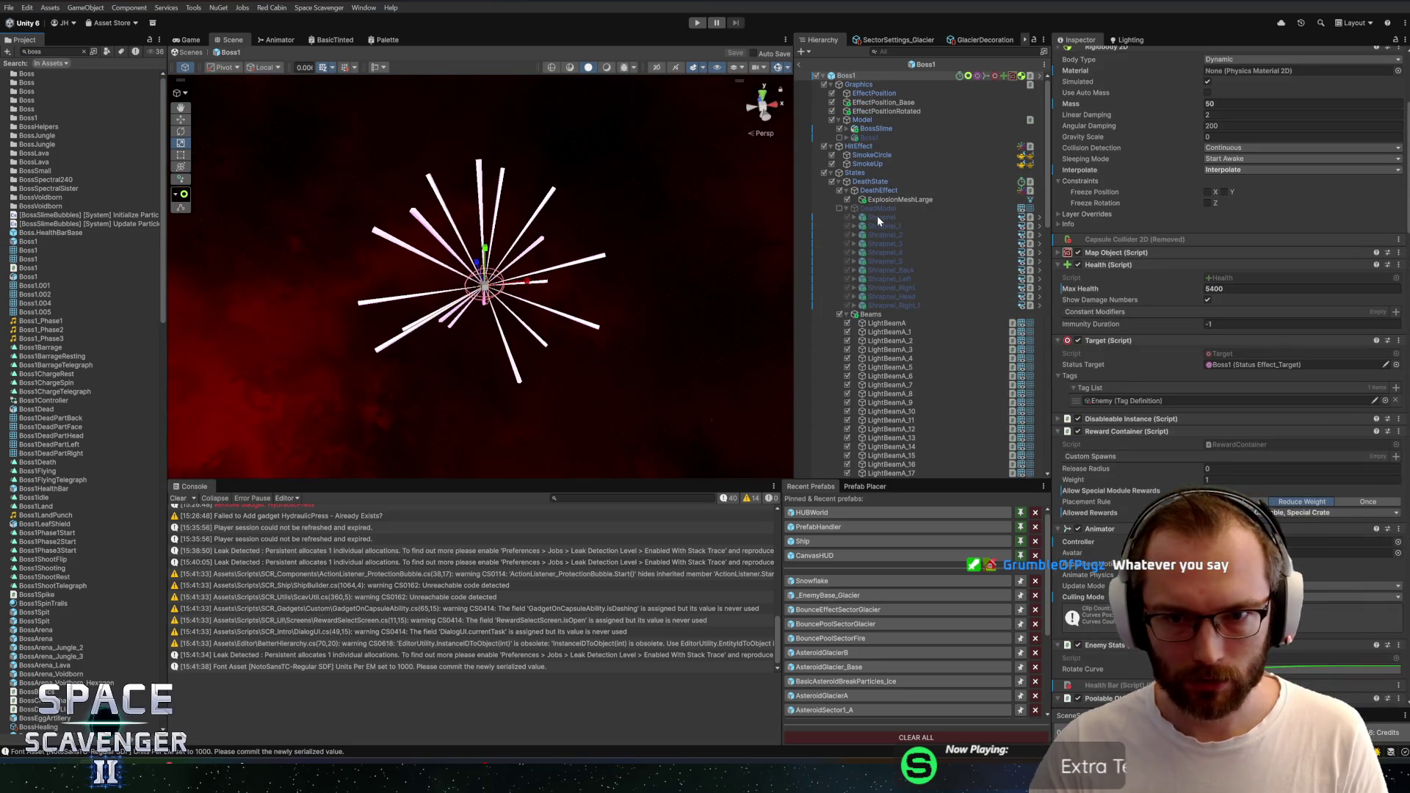
pyautogui.click(848, 210)
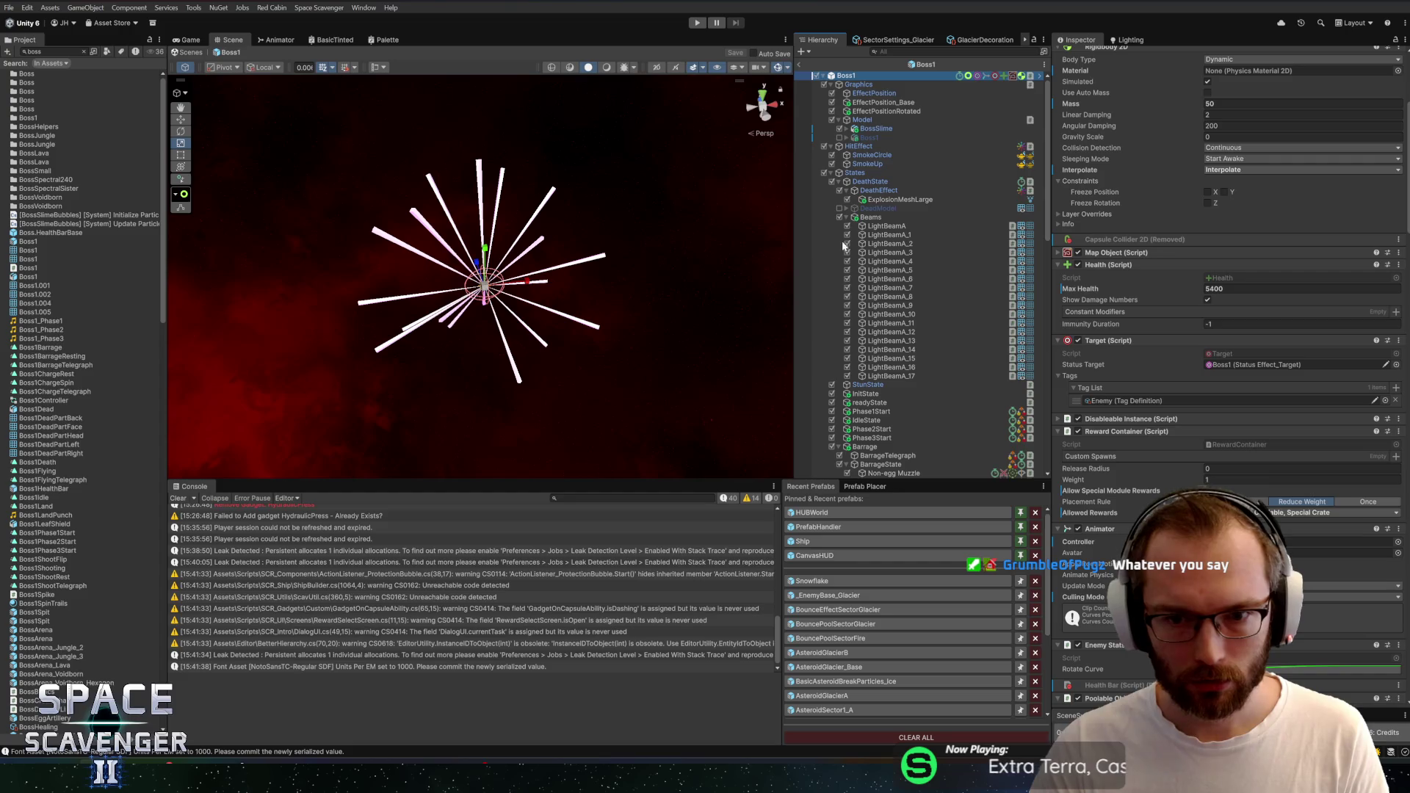
pyautogui.click(846, 218)
pyautogui.scroll(-10, 865, 310)
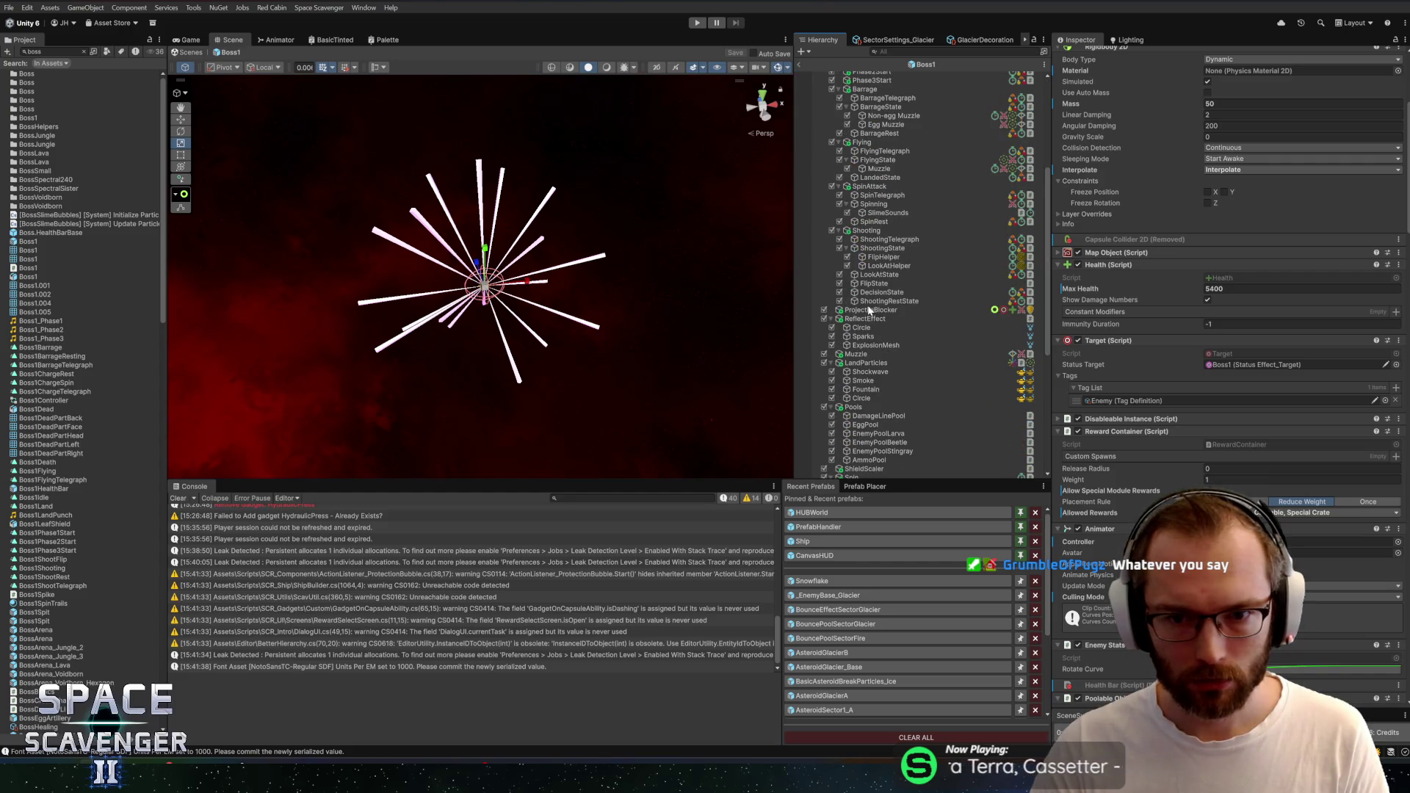
pyautogui.scroll(-3, 869, 308)
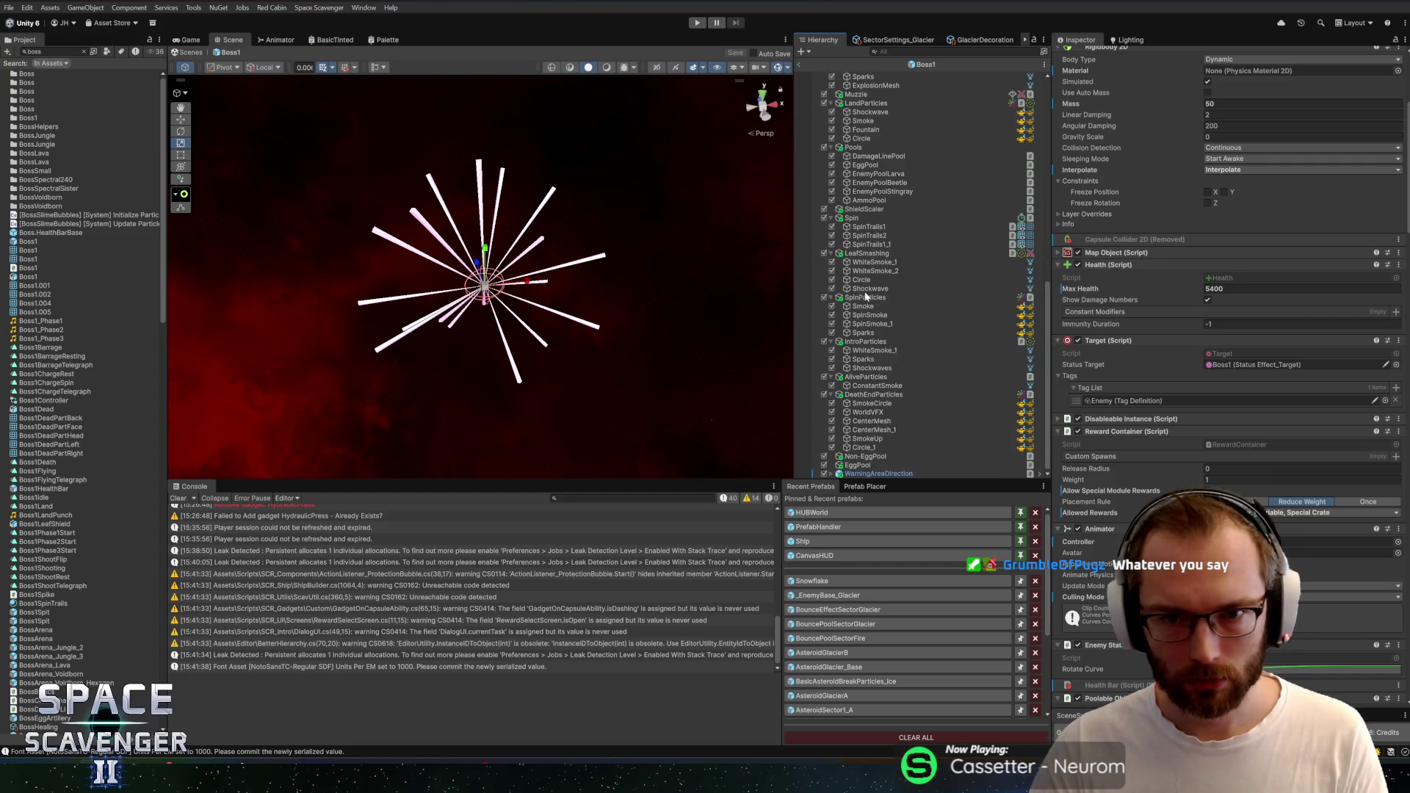
pyautogui.click(851, 218)
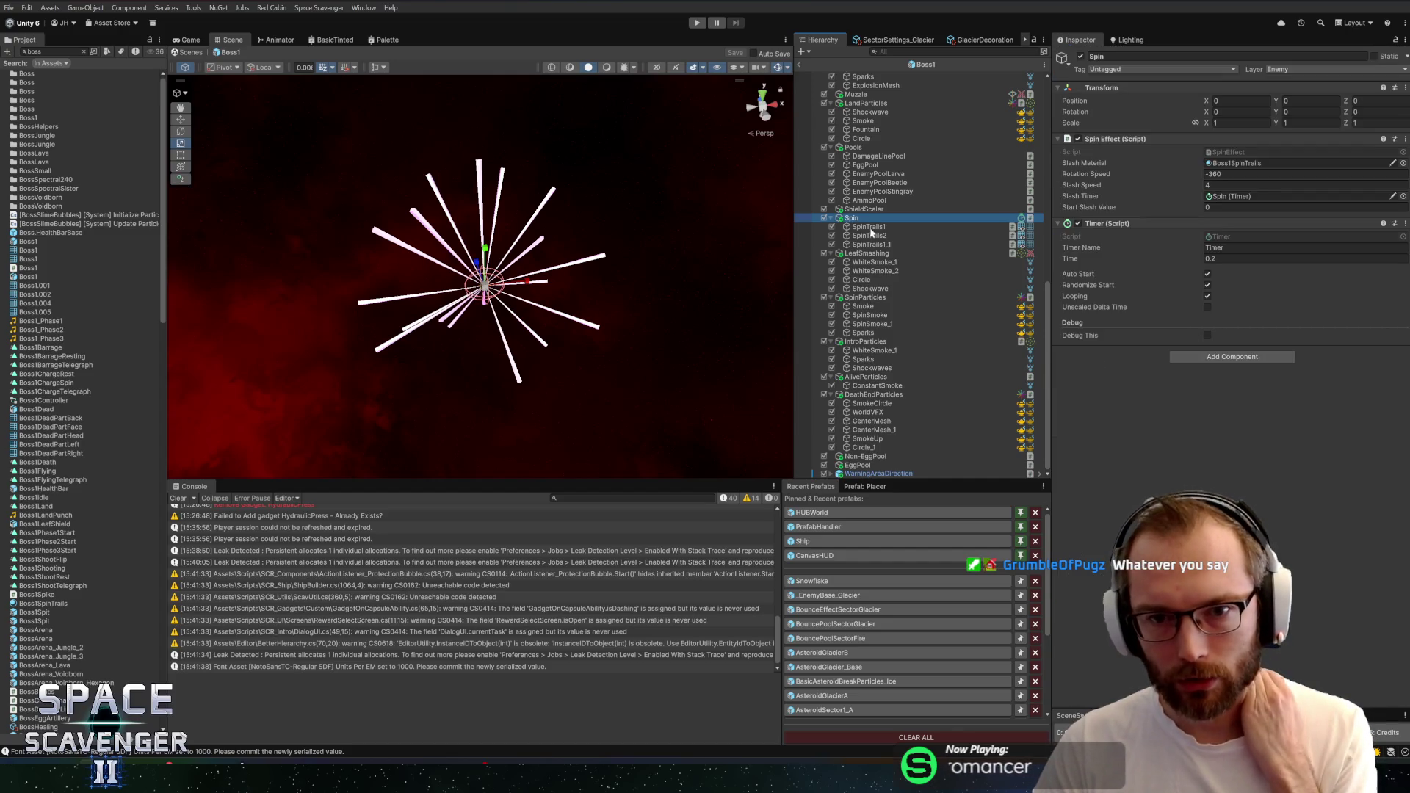
pyautogui.scroll(12, 872, 234)
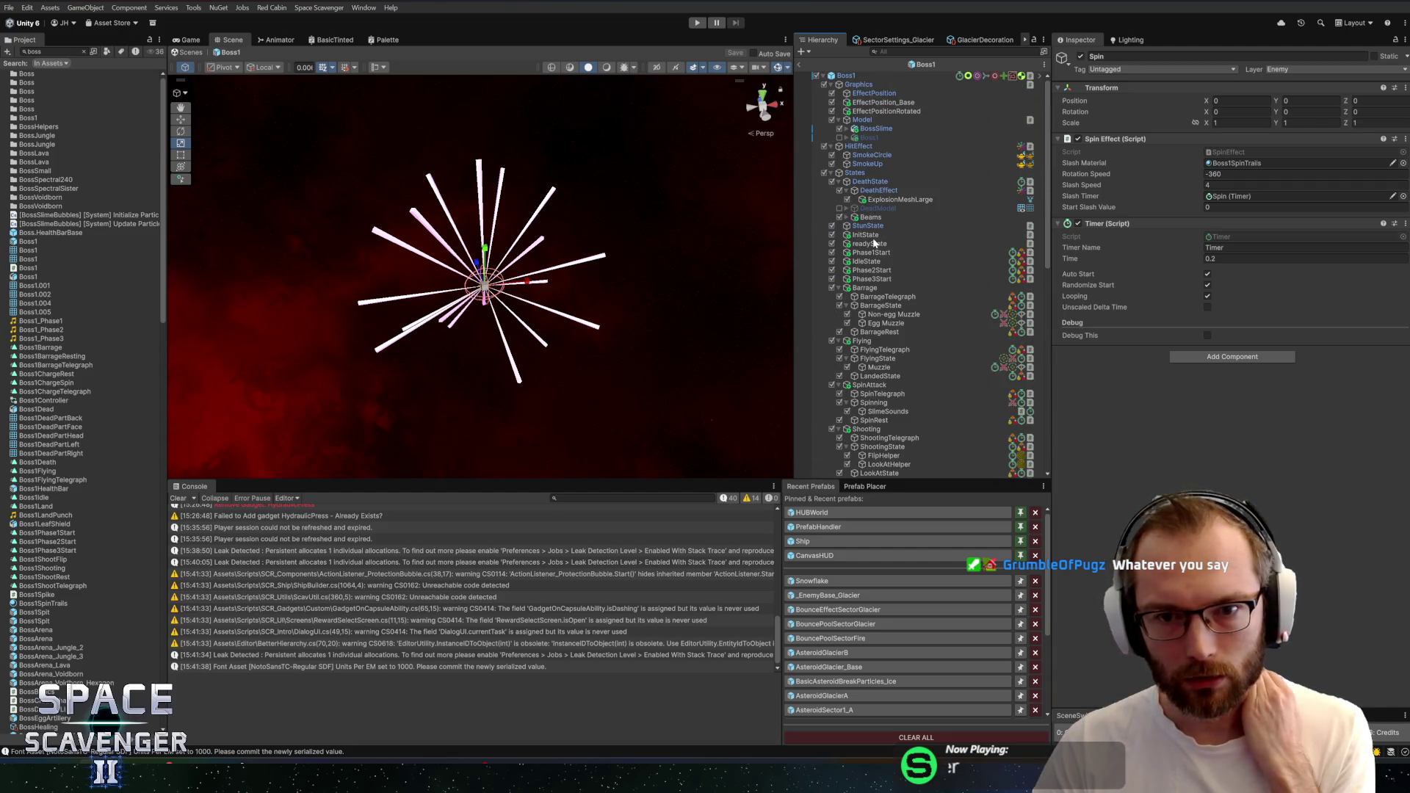
pyautogui.scroll(-3, 853, 269)
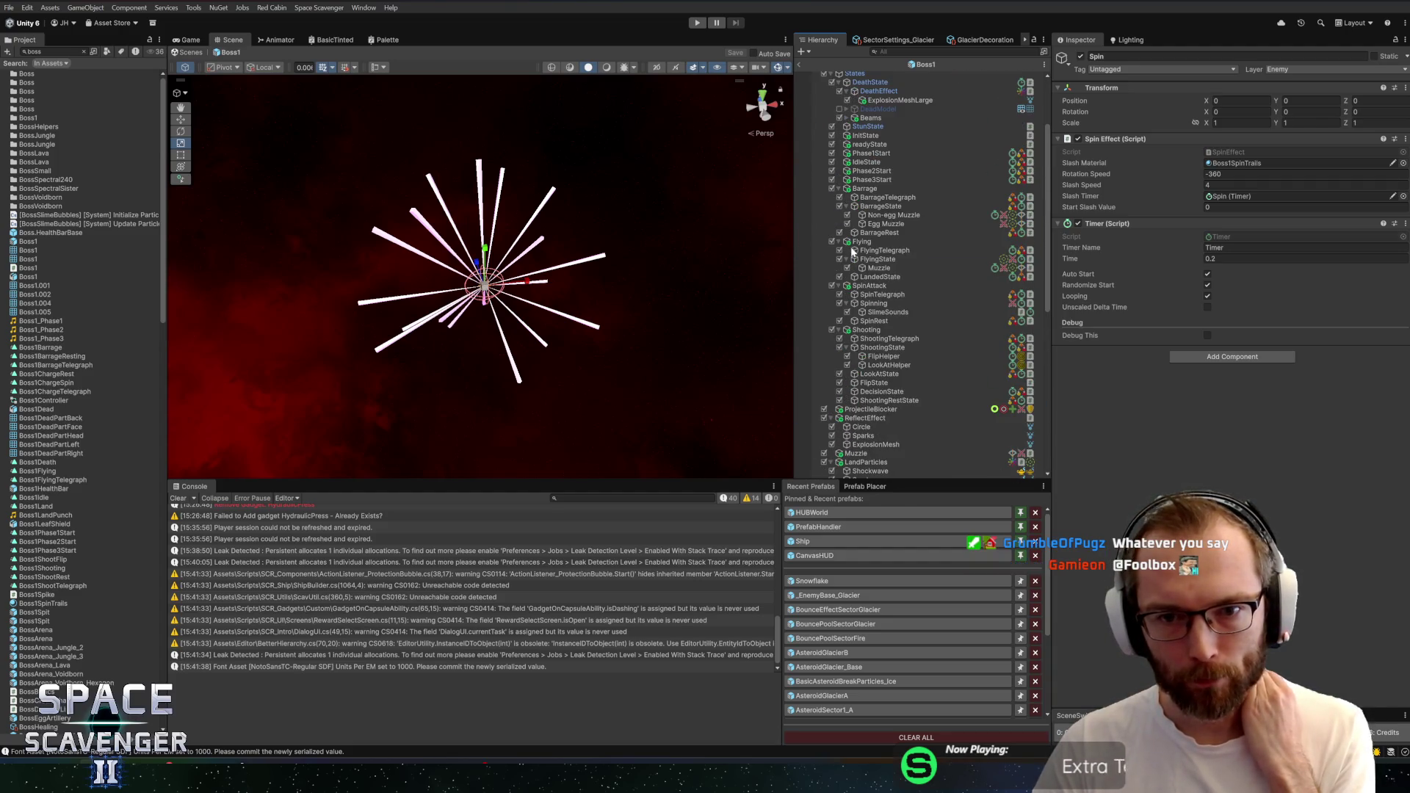
# Review the SpinAttack, SpinTelegraph and Spinning charge state settings
pyautogui.click(881, 286)
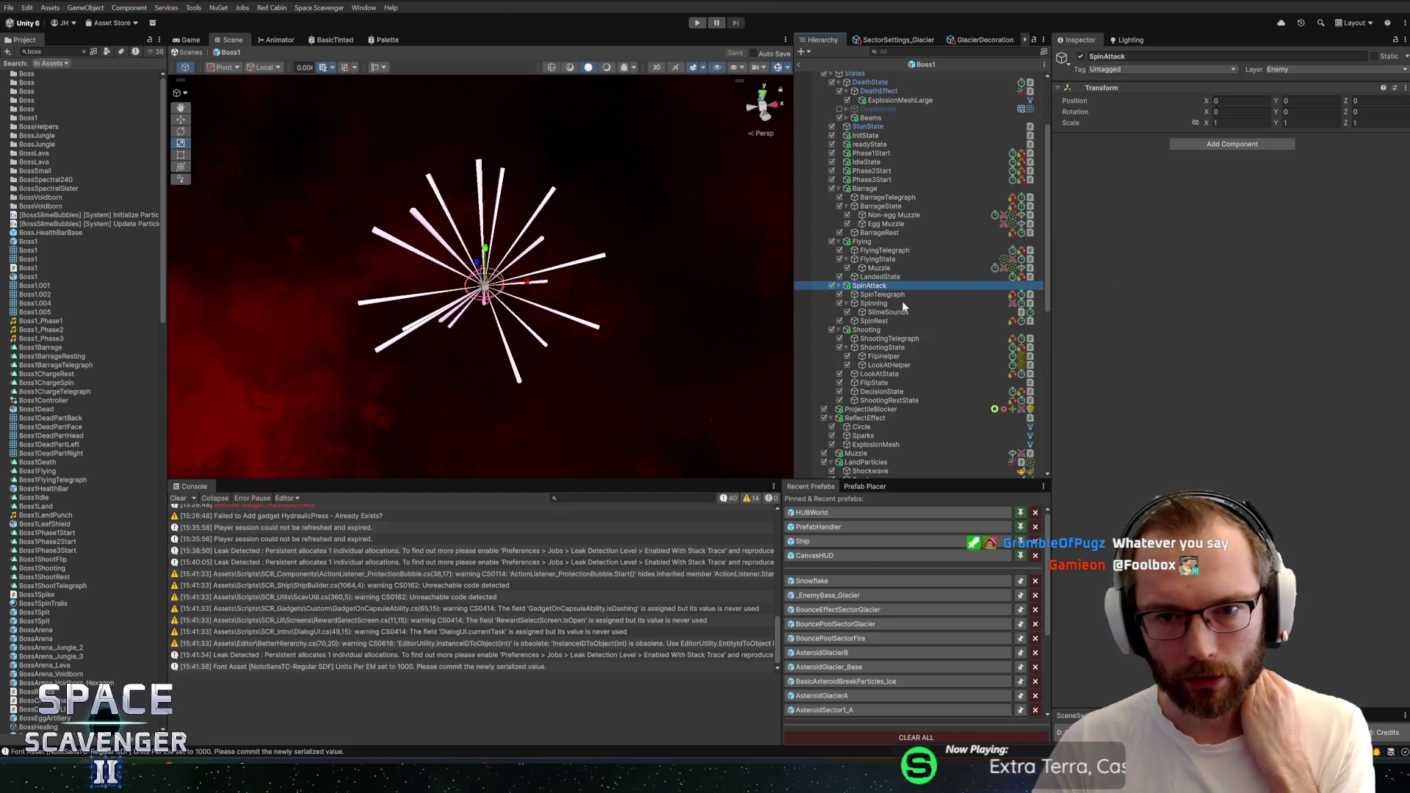
pyautogui.click(903, 295)
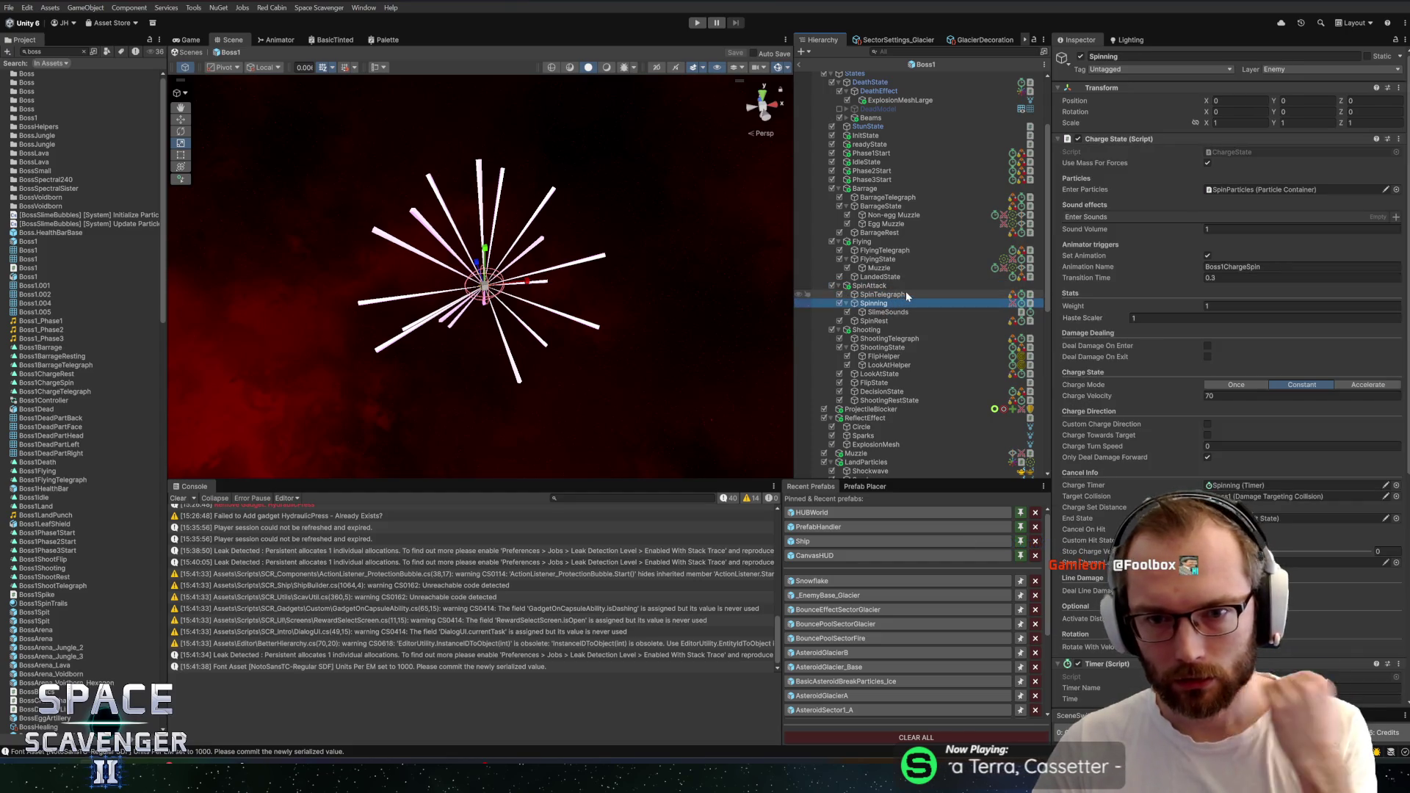
pyautogui.click(891, 304)
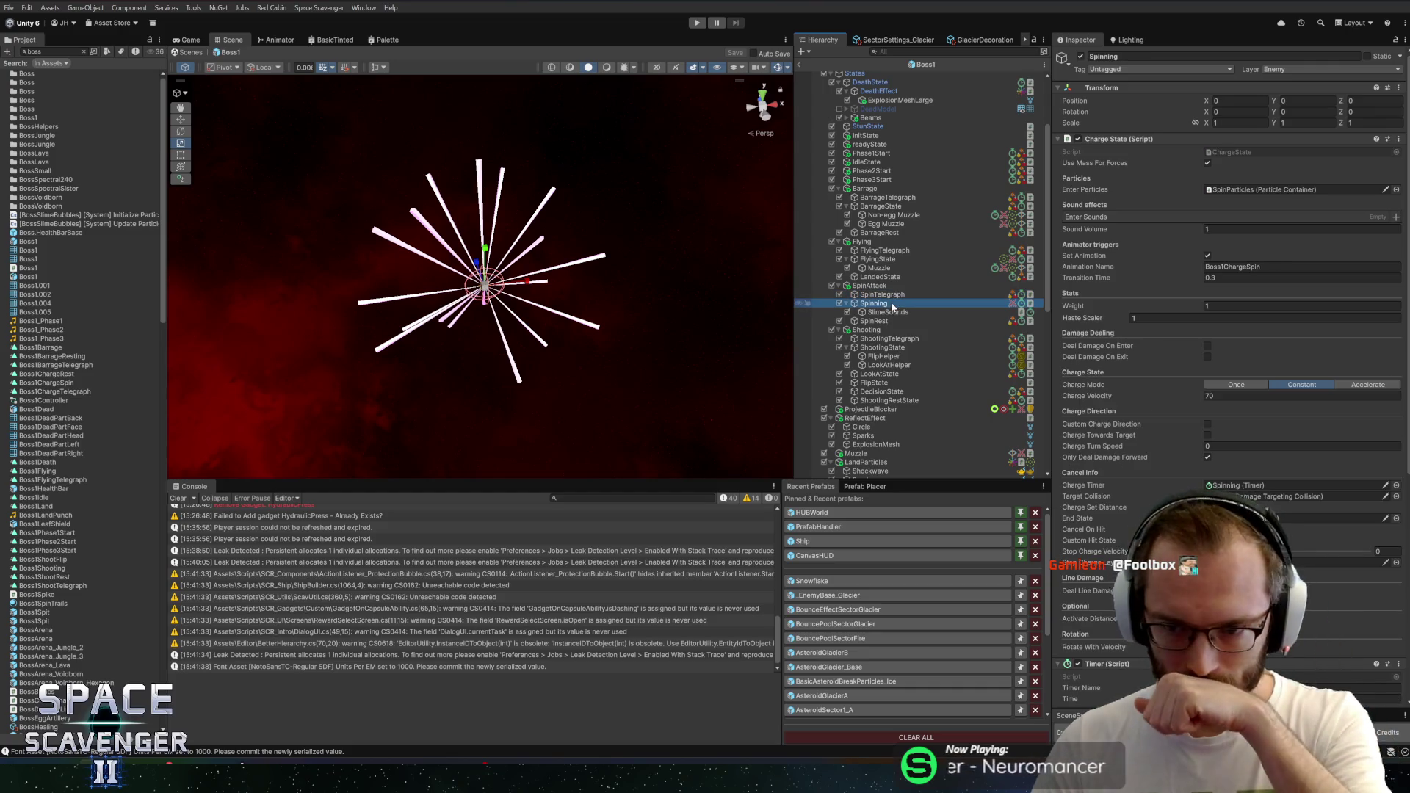
pyautogui.scroll(-4, 1119, 382)
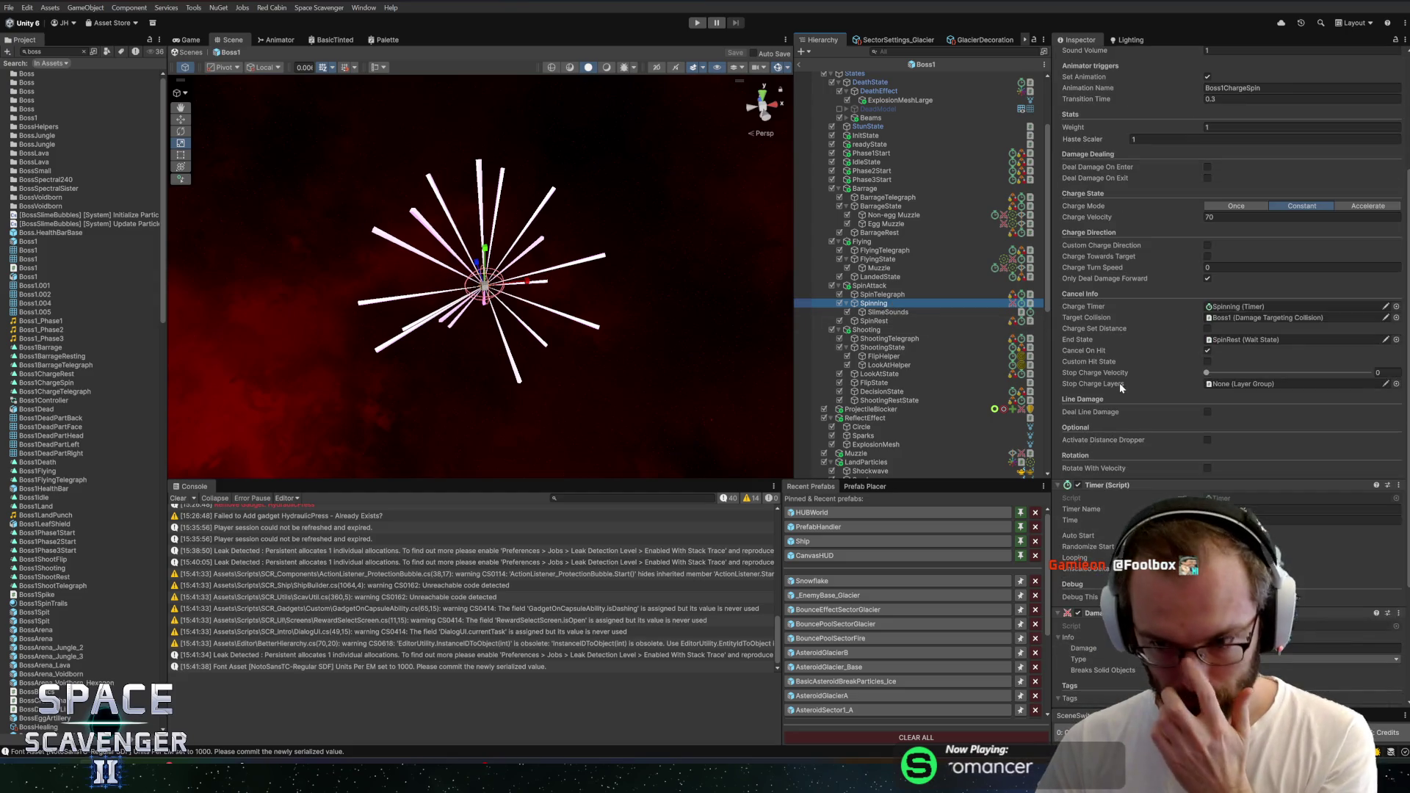
pyautogui.scroll(-2, 1147, 458)
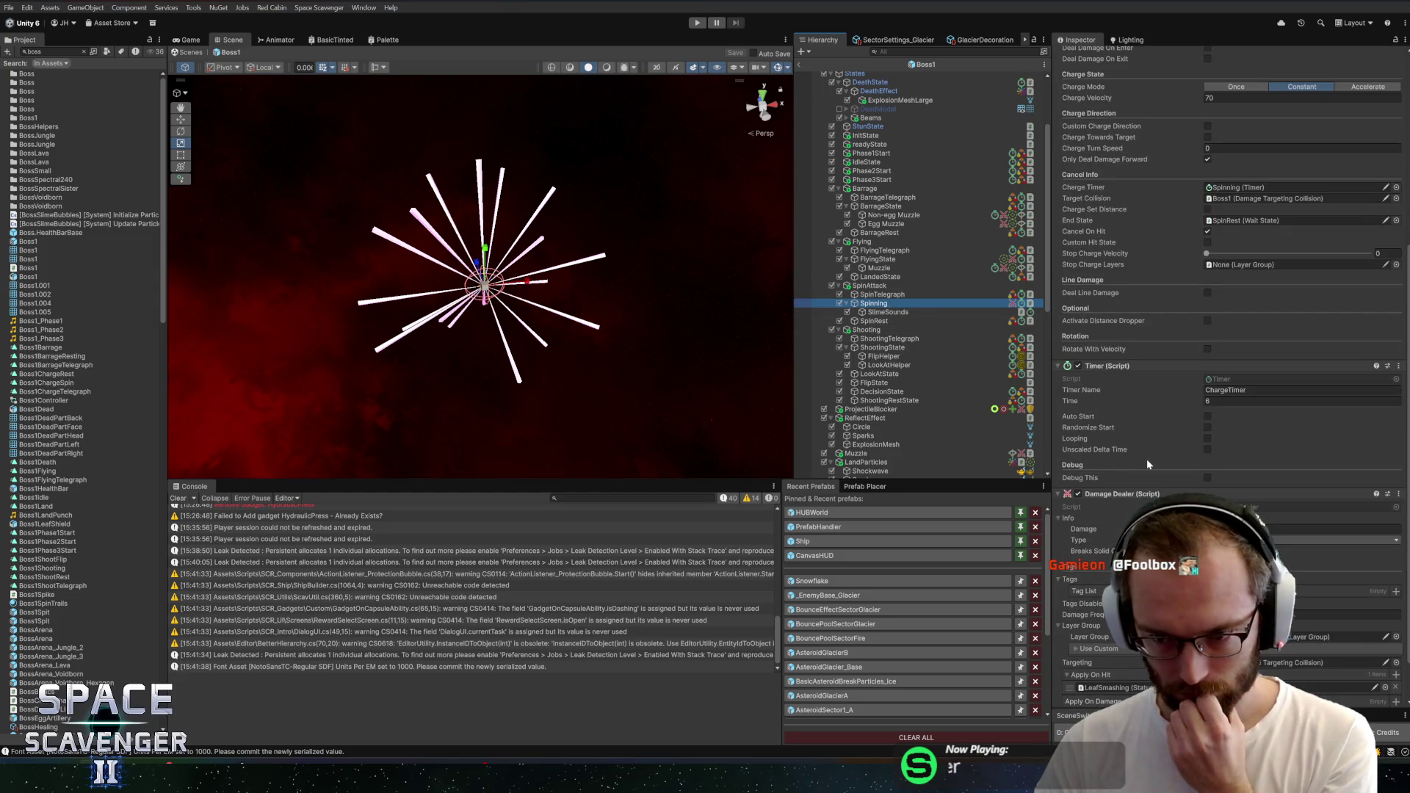
pyautogui.scroll(-2, 1146, 459)
pyautogui.scroll(4, 1147, 464)
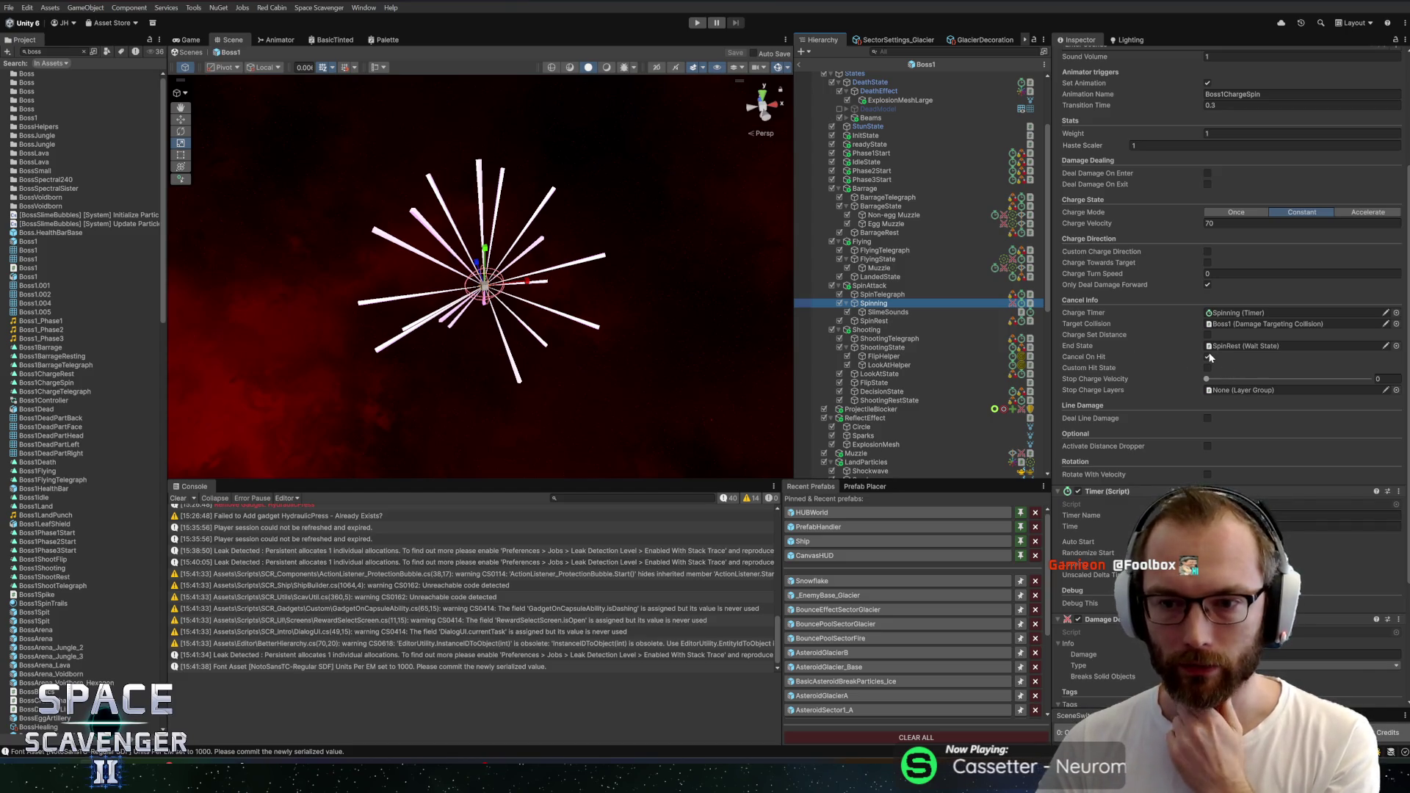
pyautogui.scroll(2, 1175, 351)
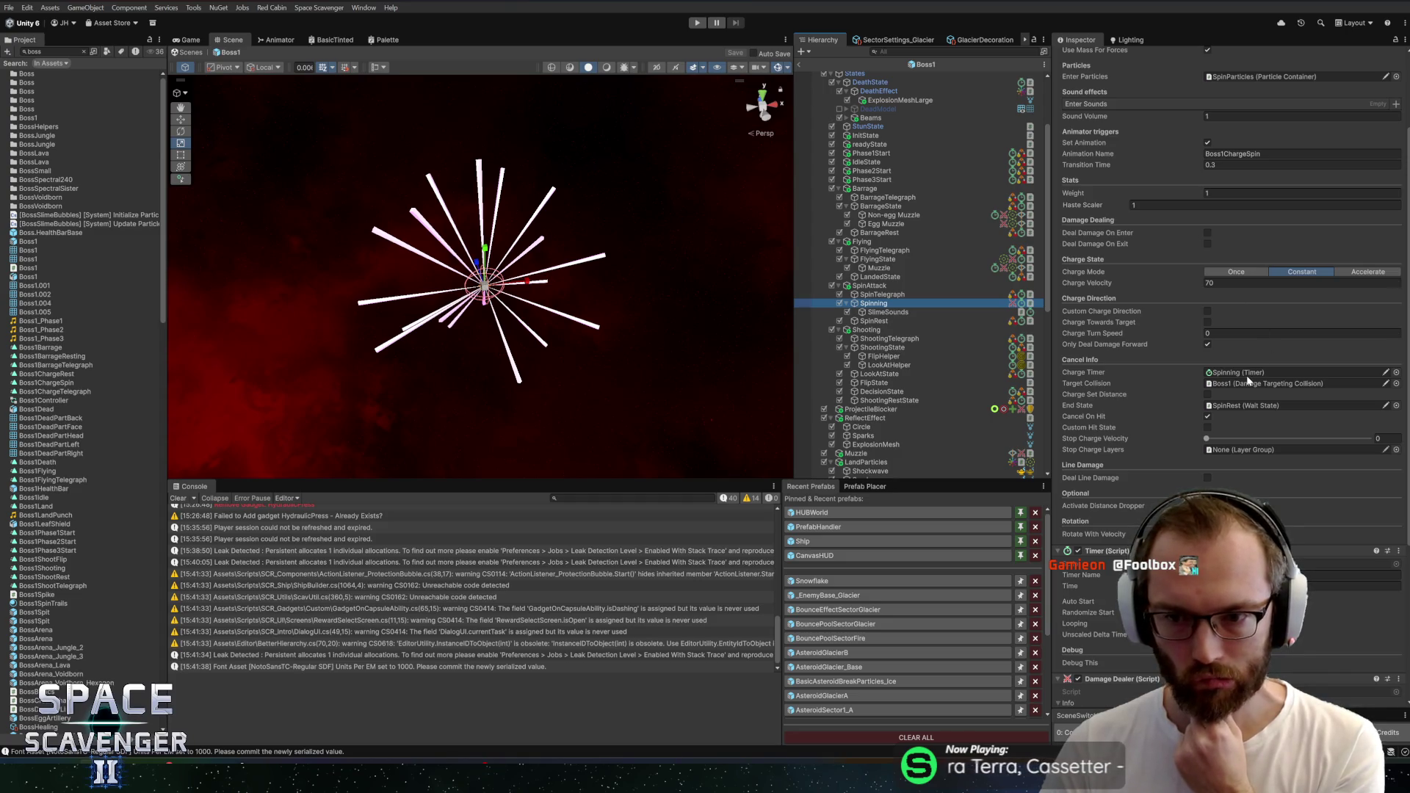
pyautogui.scroll(-5, 1245, 377)
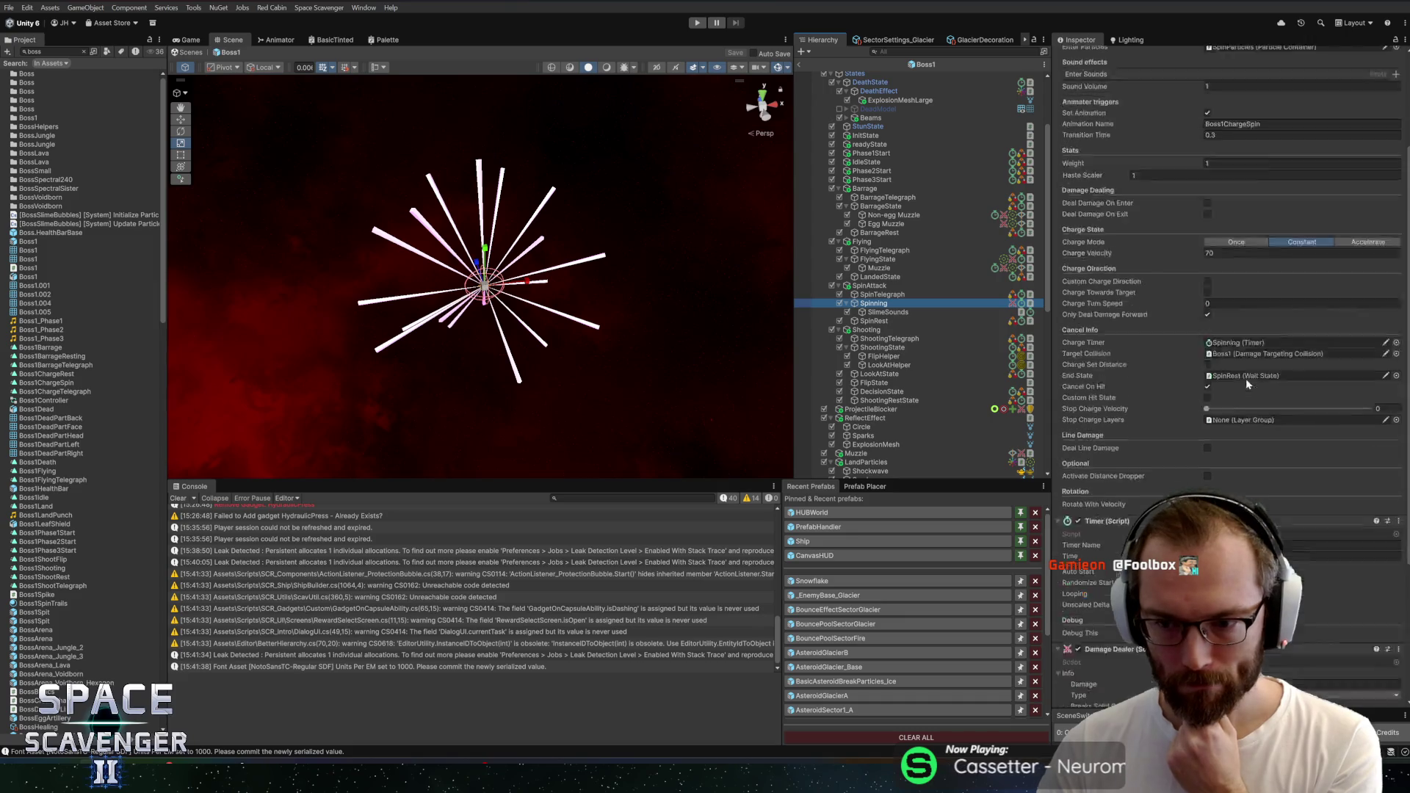
pyautogui.scroll(7, 1229, 381)
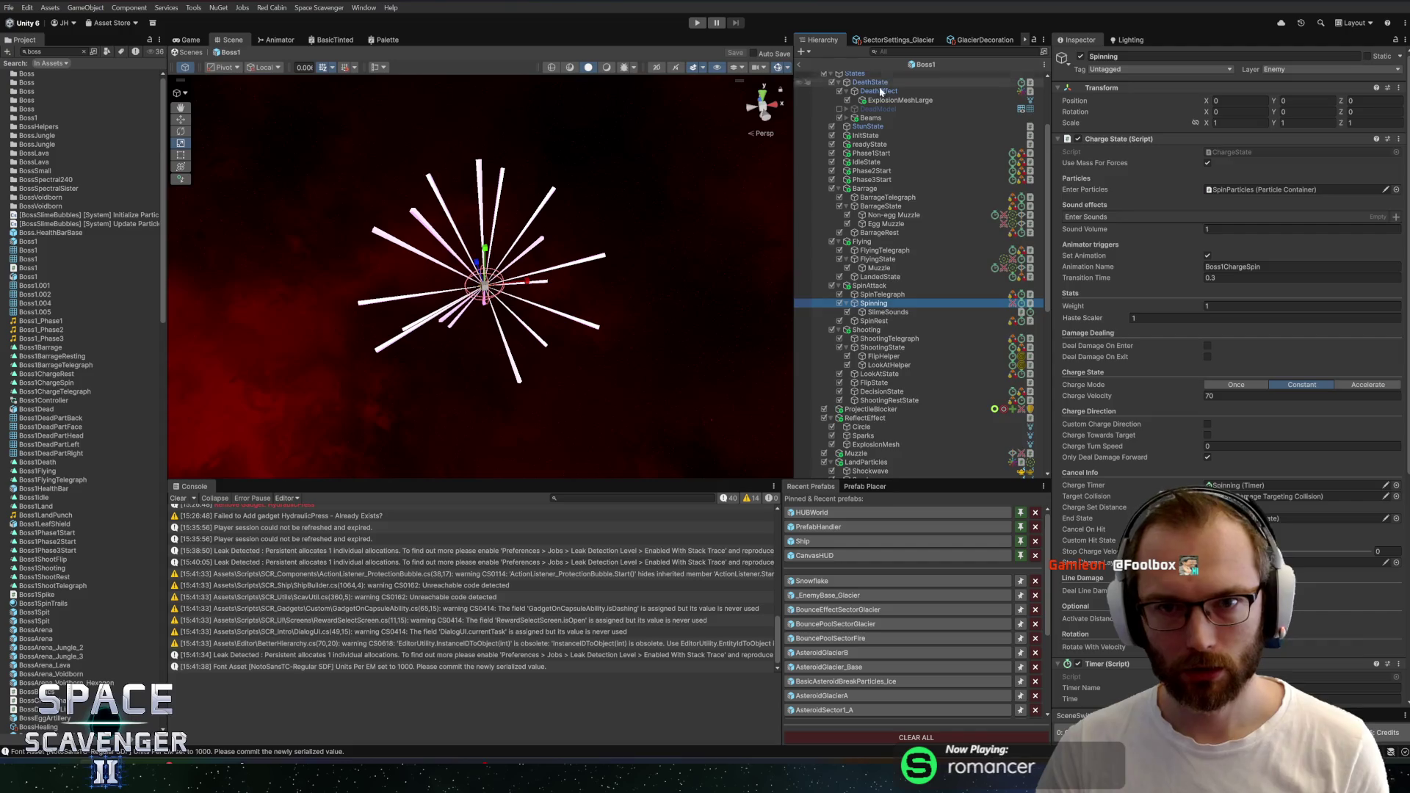
pyautogui.scroll(3, 881, 148)
# Select the Boss1 root object and bring up options for its Boss 1 script
pyautogui.click(851, 77)
pyautogui.scroll(-10, 1156, 450)
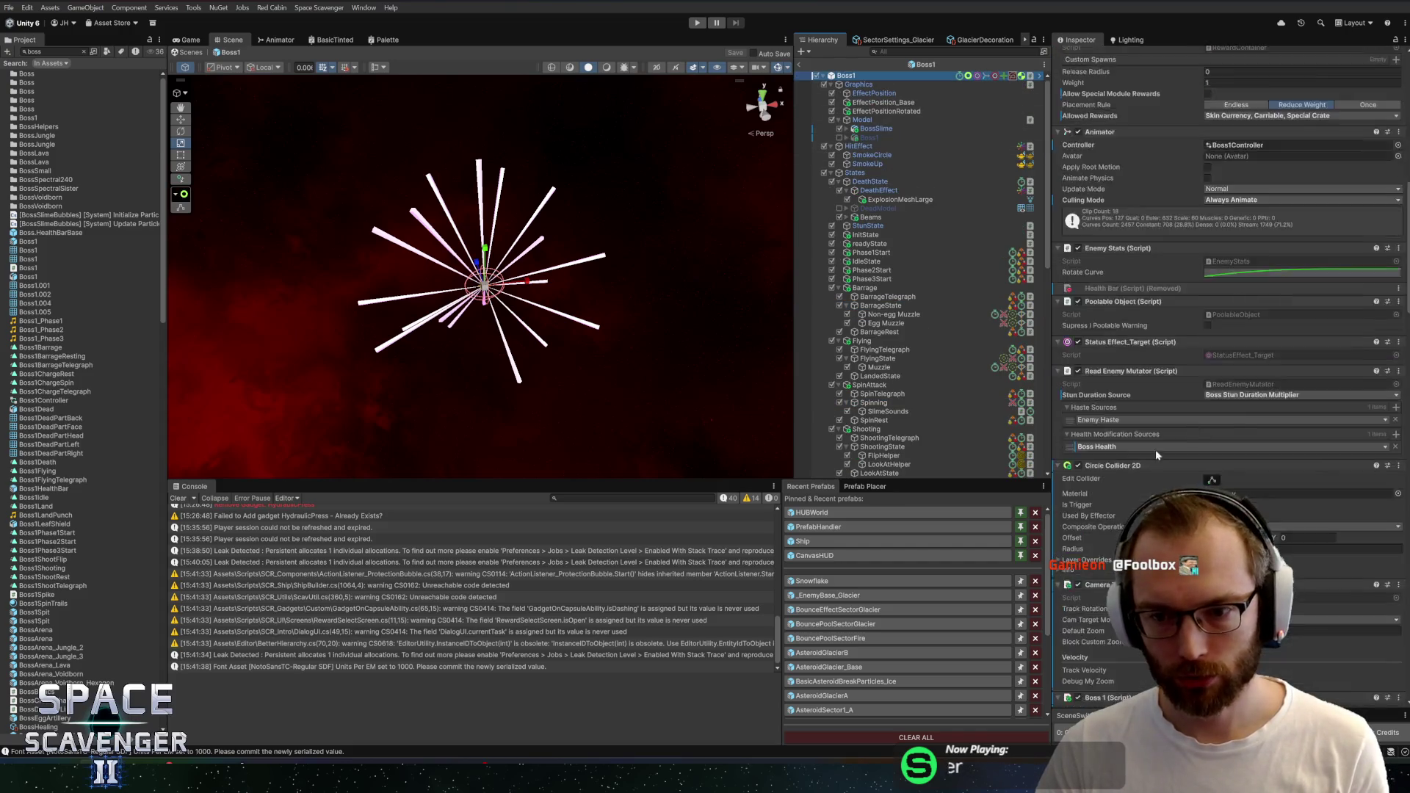
pyautogui.rightClick(1107, 220)
# Open Boss1.cs and trace spinState usages to the OnEnterSpin method
pyautogui.click(1160, 393)
pyautogui.hotkey('ctrl', 'f')
pyautogui.write('charge')
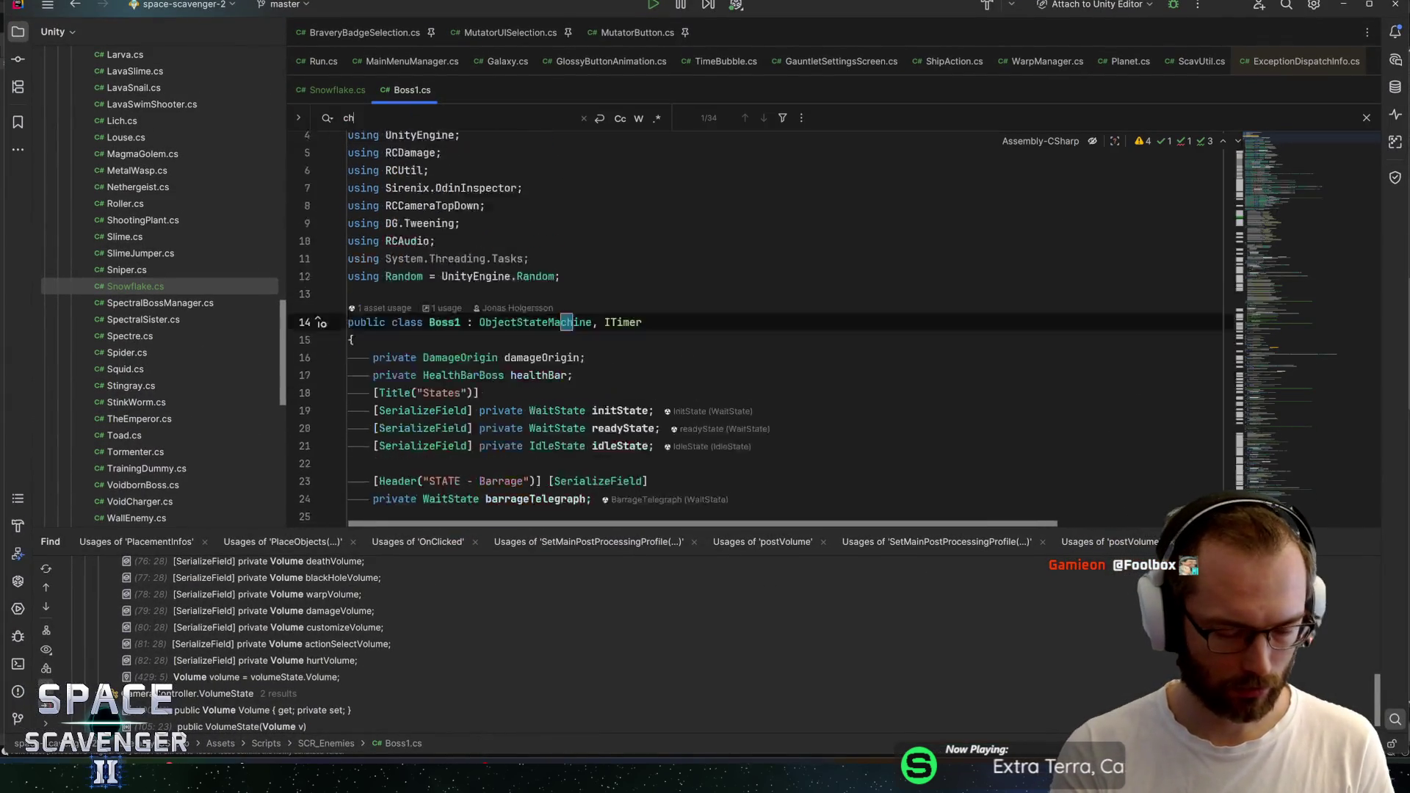
pyautogui.doubleClick(633, 284)
pyautogui.hotkey('ctrl', 'f')
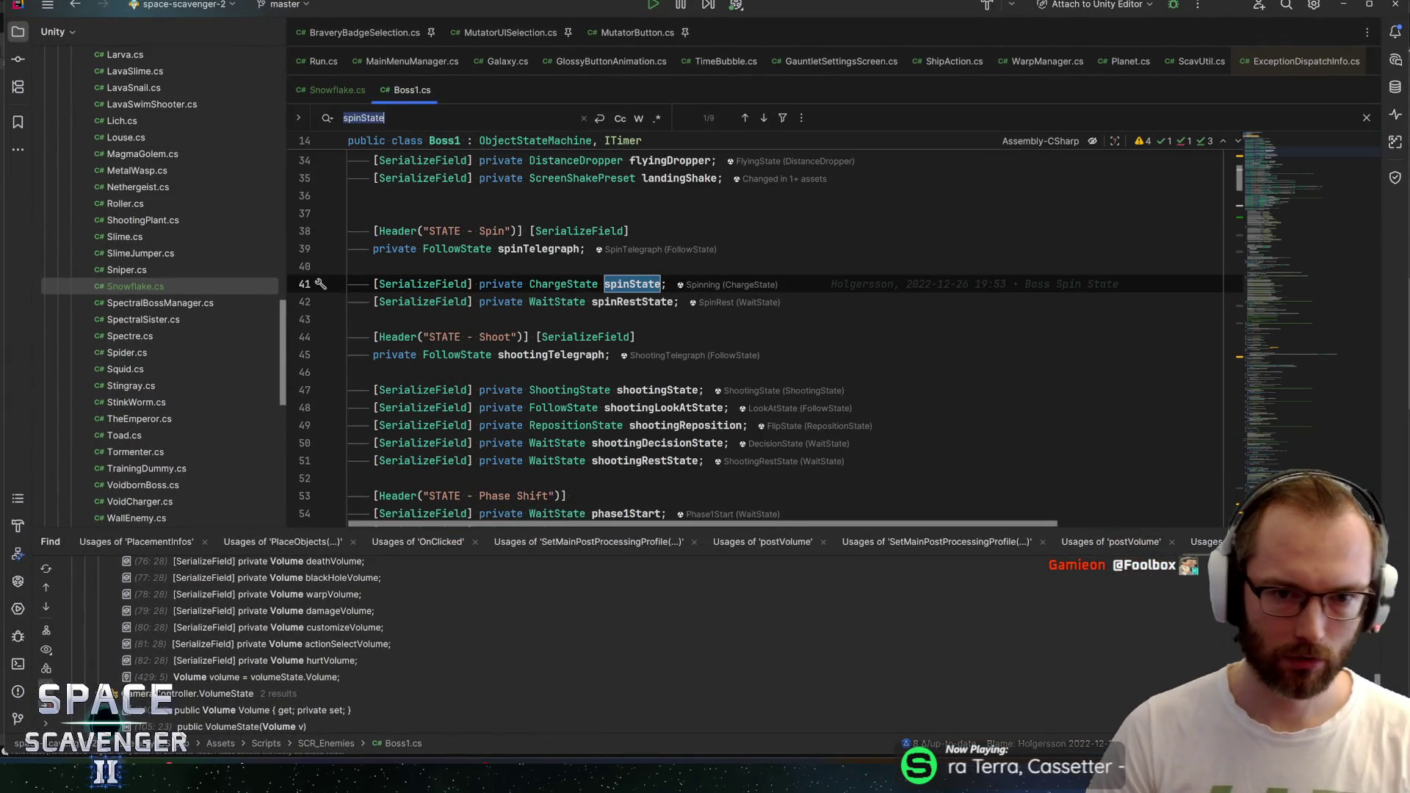
pyautogui.press('Return')
pyautogui.press('Return')
pyautogui.press('Return')
pyautogui.press('Return')
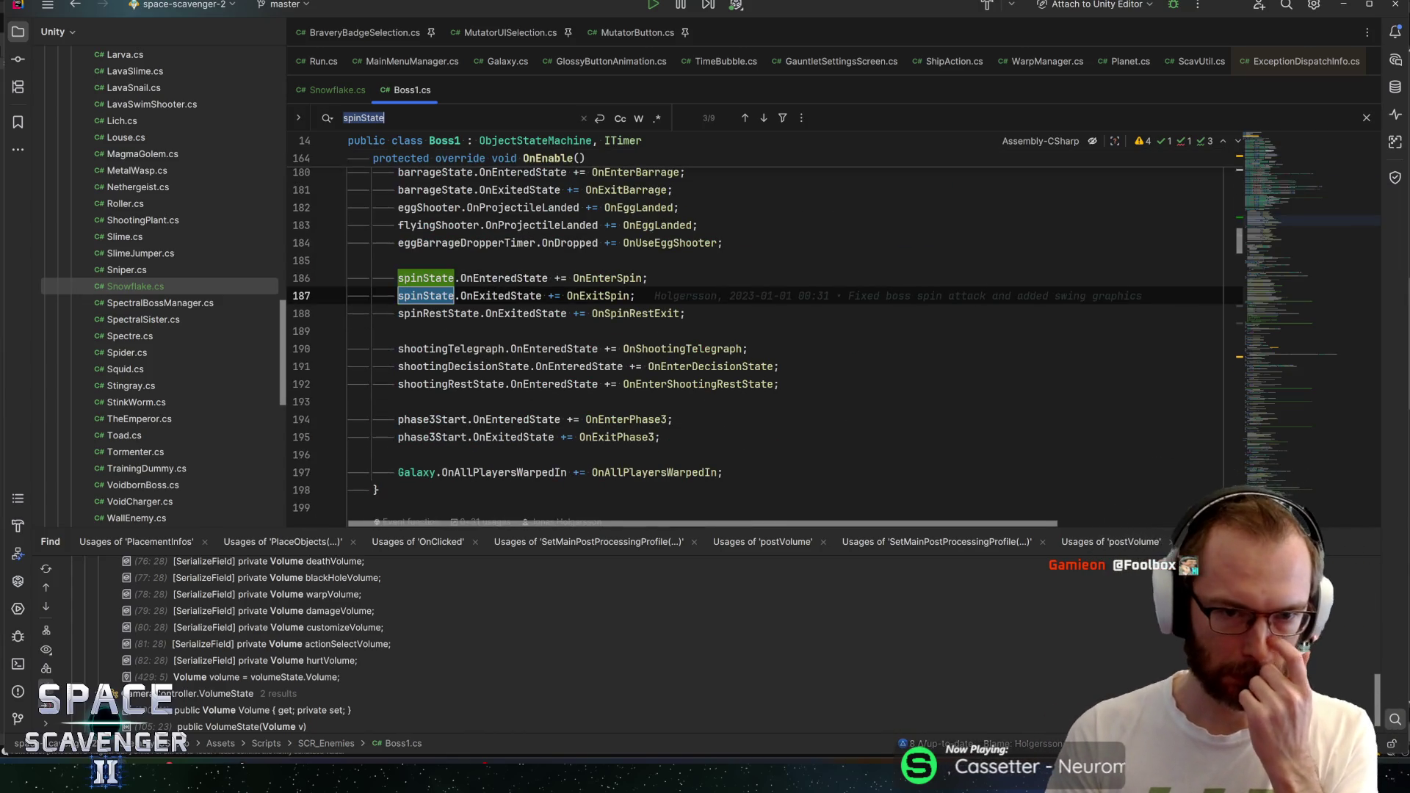
pyautogui.press('Return')
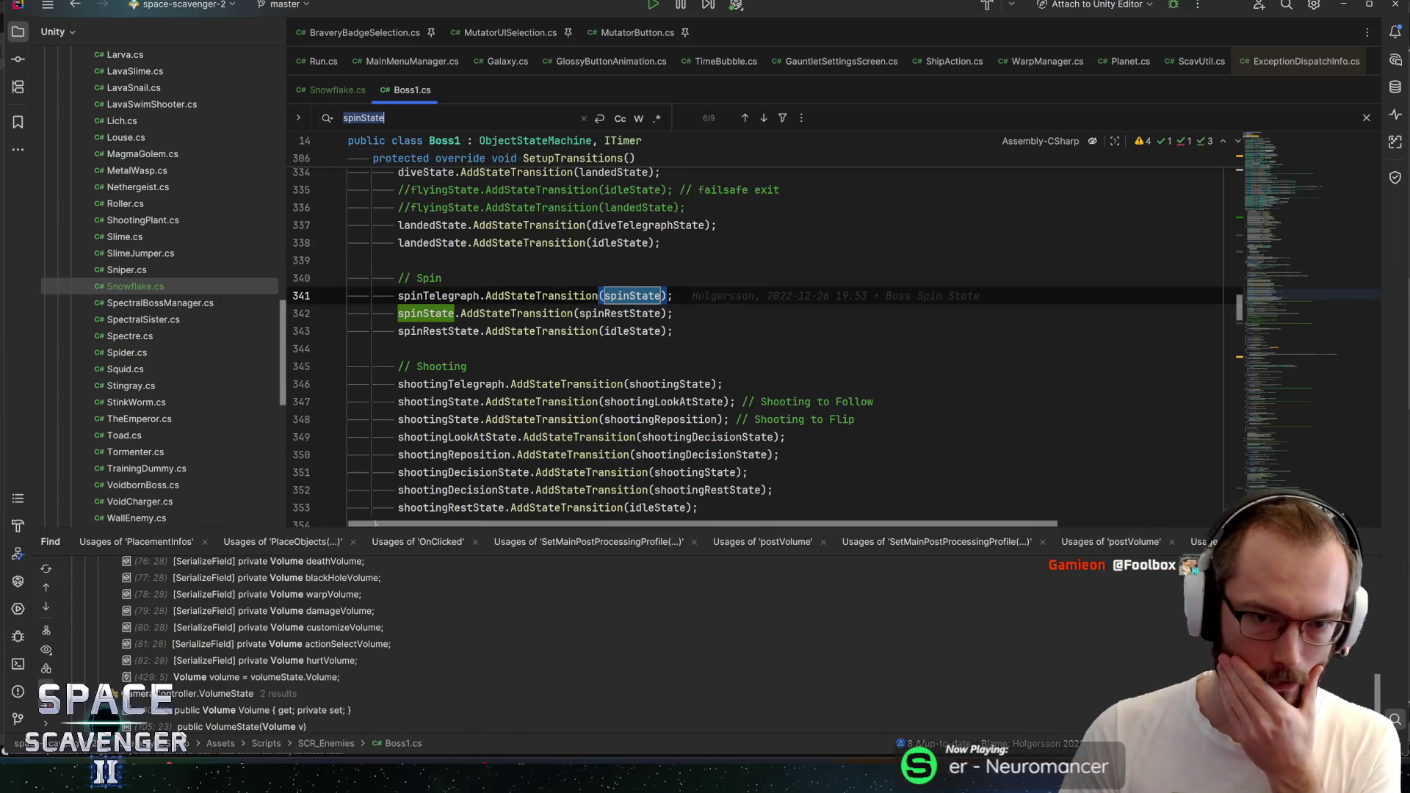
pyautogui.press('F12')
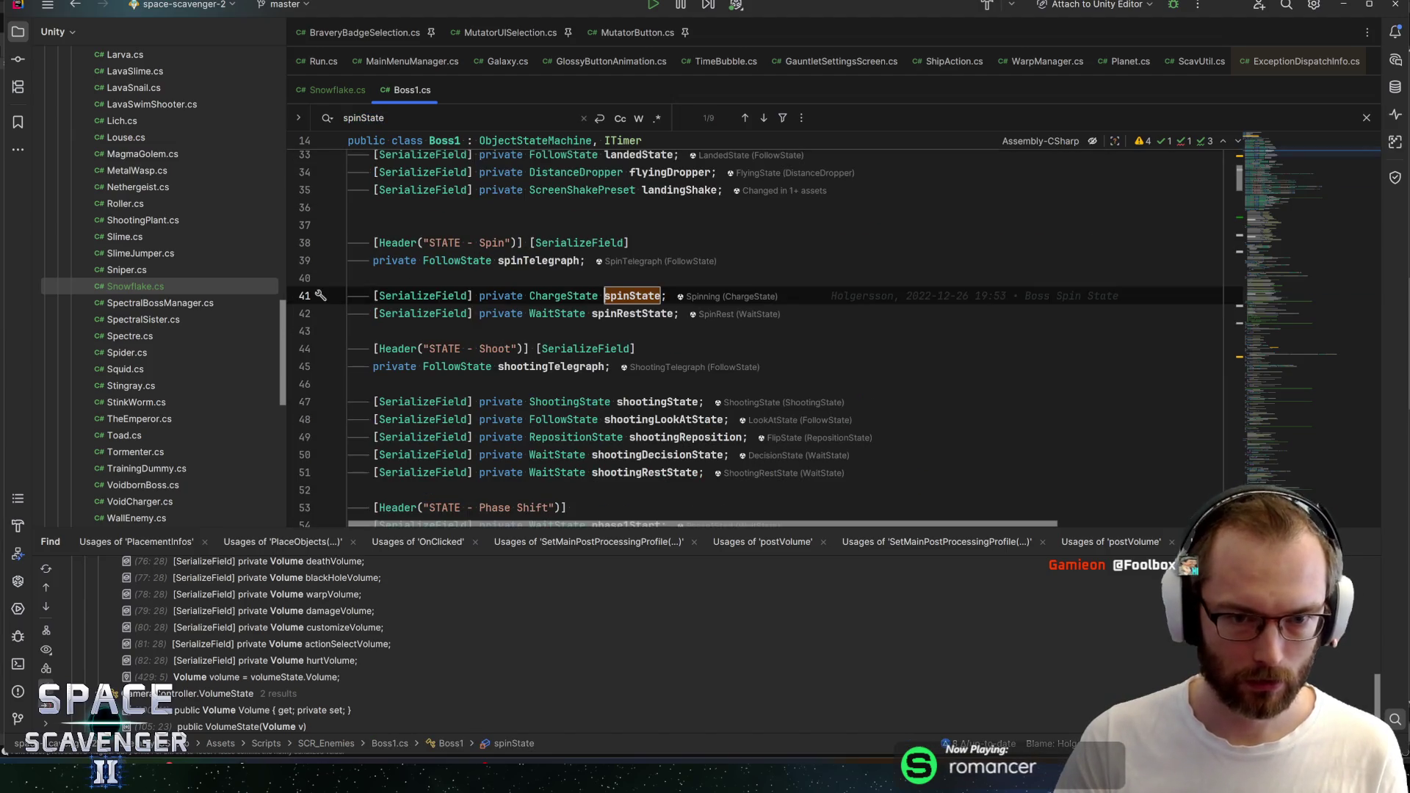
pyautogui.press('Return')
pyautogui.press('F12')
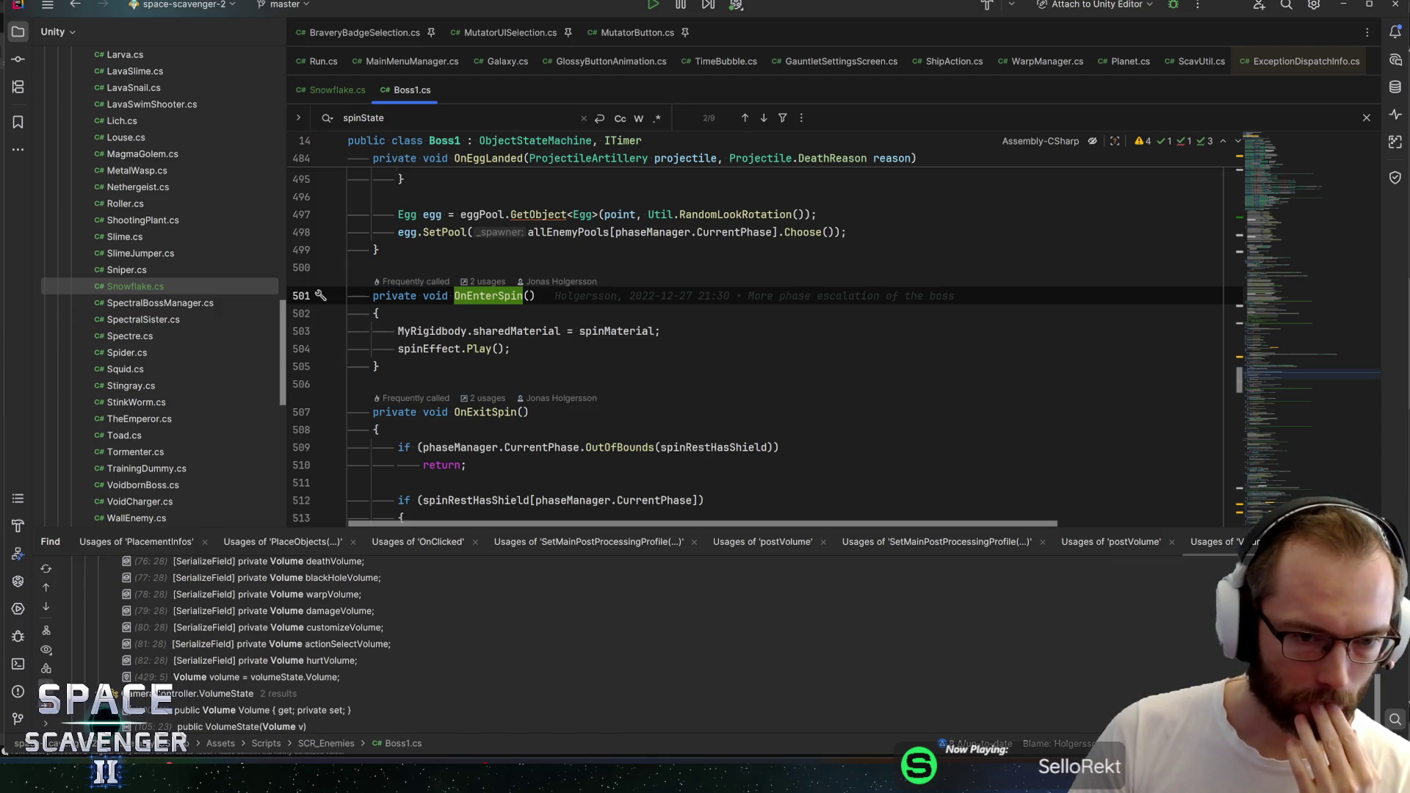
# Locate the spinMaterial declaration and where it gets applied
pyautogui.click(619, 331)
pyautogui.hotkey('ctrl', 'b')
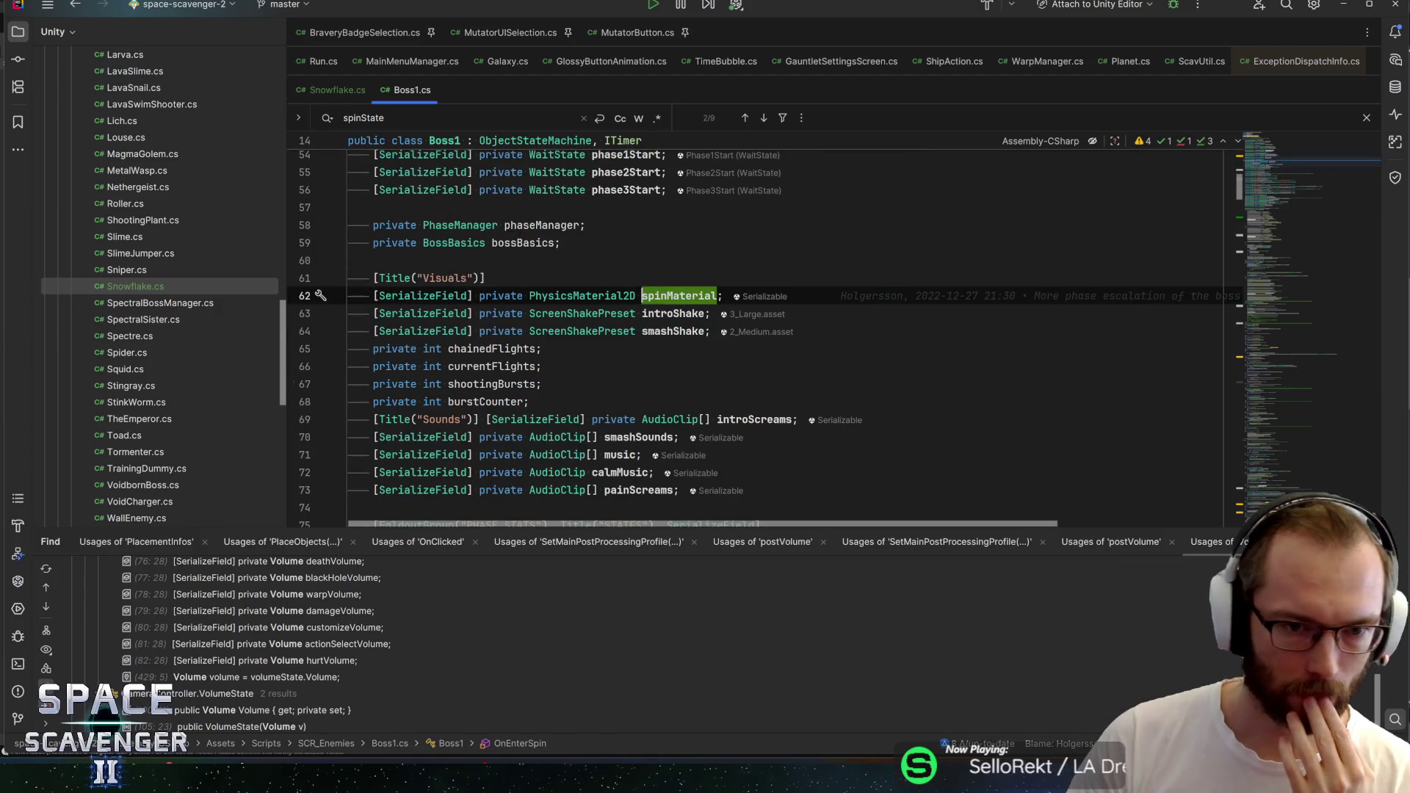
pyautogui.hotkey('ctrl', 'w')
pyautogui.hotkey('ctrl', 'w')
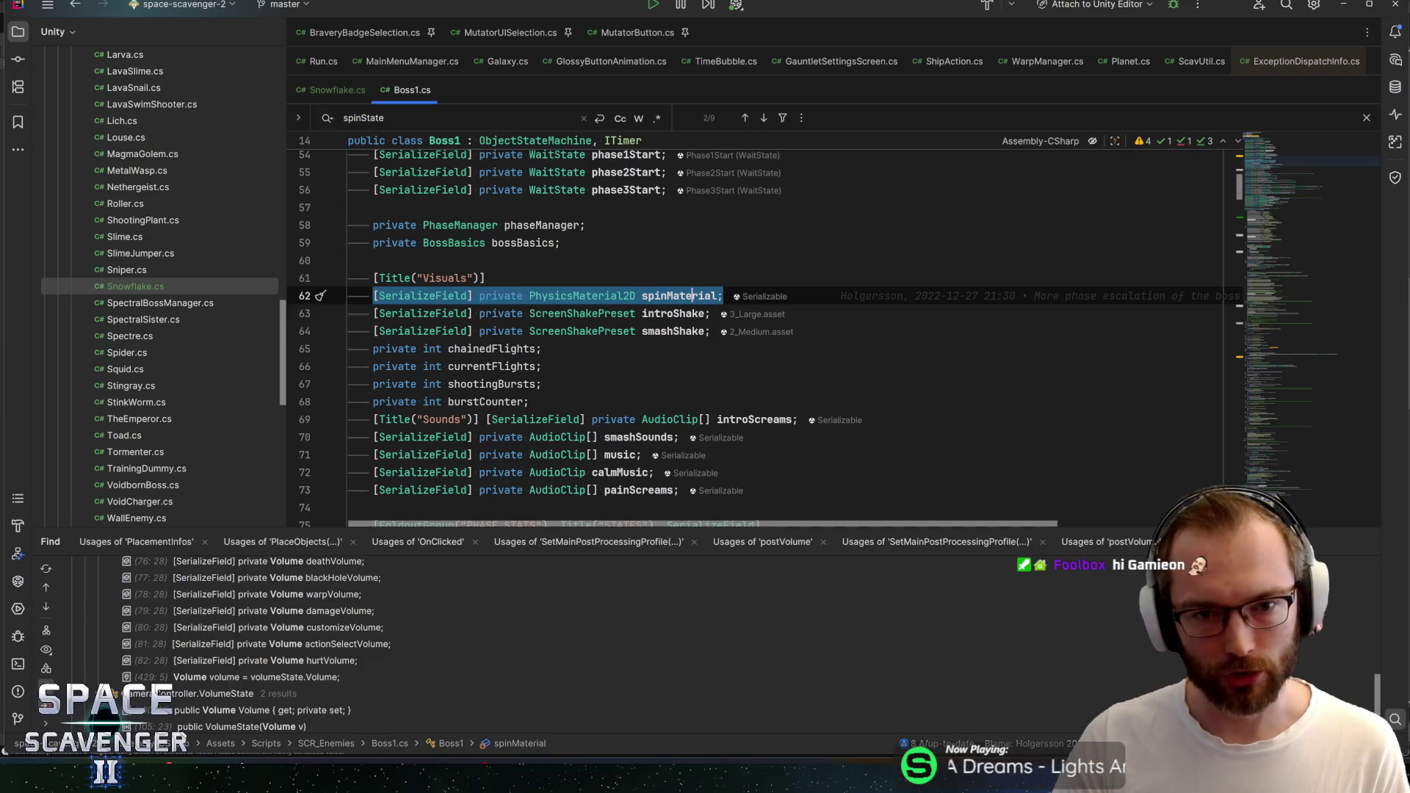
pyautogui.hotkey('ctrl', 'shift', 'w')
pyautogui.hotkey('ctrl', 'f')
pyautogui.press('Return')
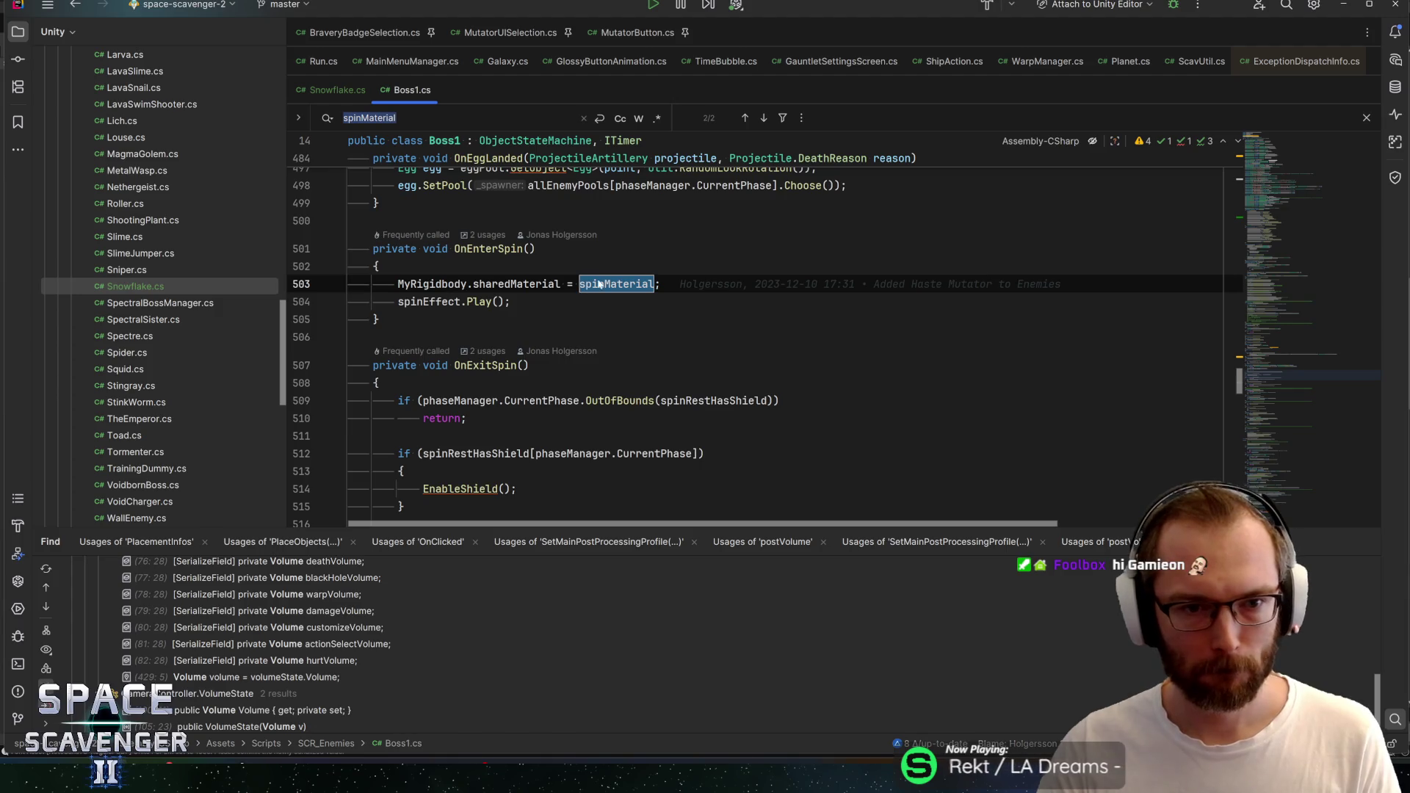
# Review the sharedMaterial assignments in OnEnterSpin and OnExitSpin, then return to Snowflake.cs
pyautogui.click(492, 248)
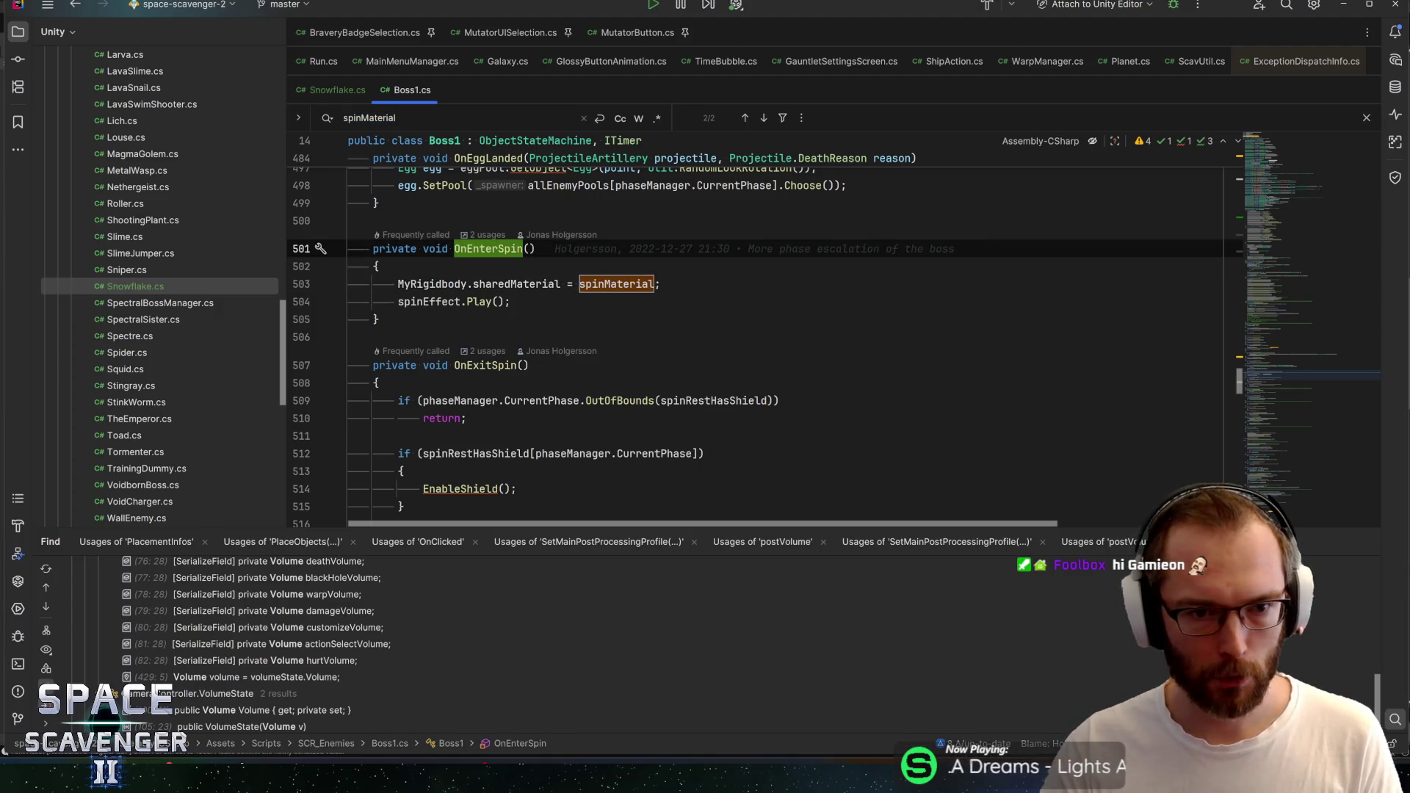
pyautogui.scroll(-3, 763, 330)
pyautogui.click(350, 418)
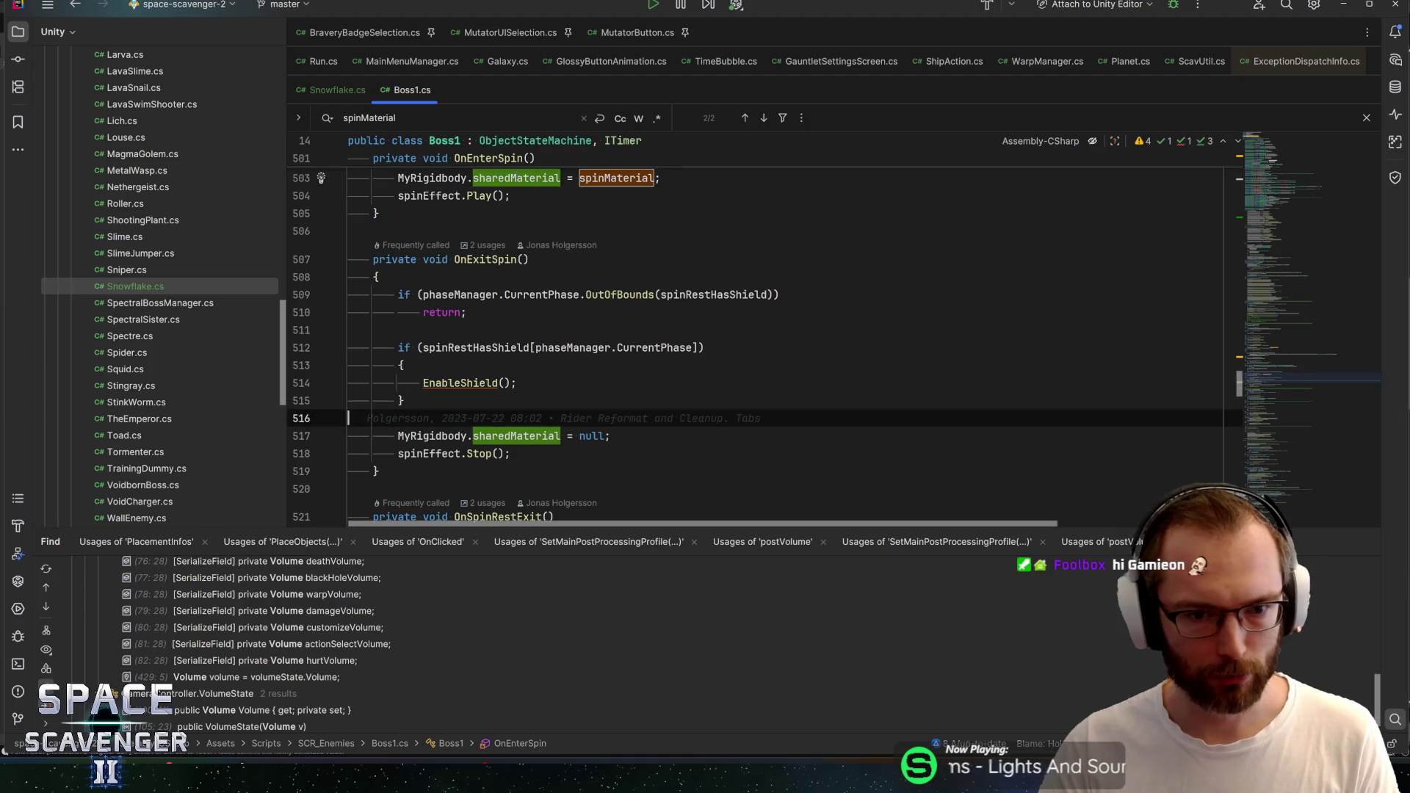
pyautogui.click(611, 436)
pyautogui.hotkey('ctrl', 'shift', 'BackSpace')
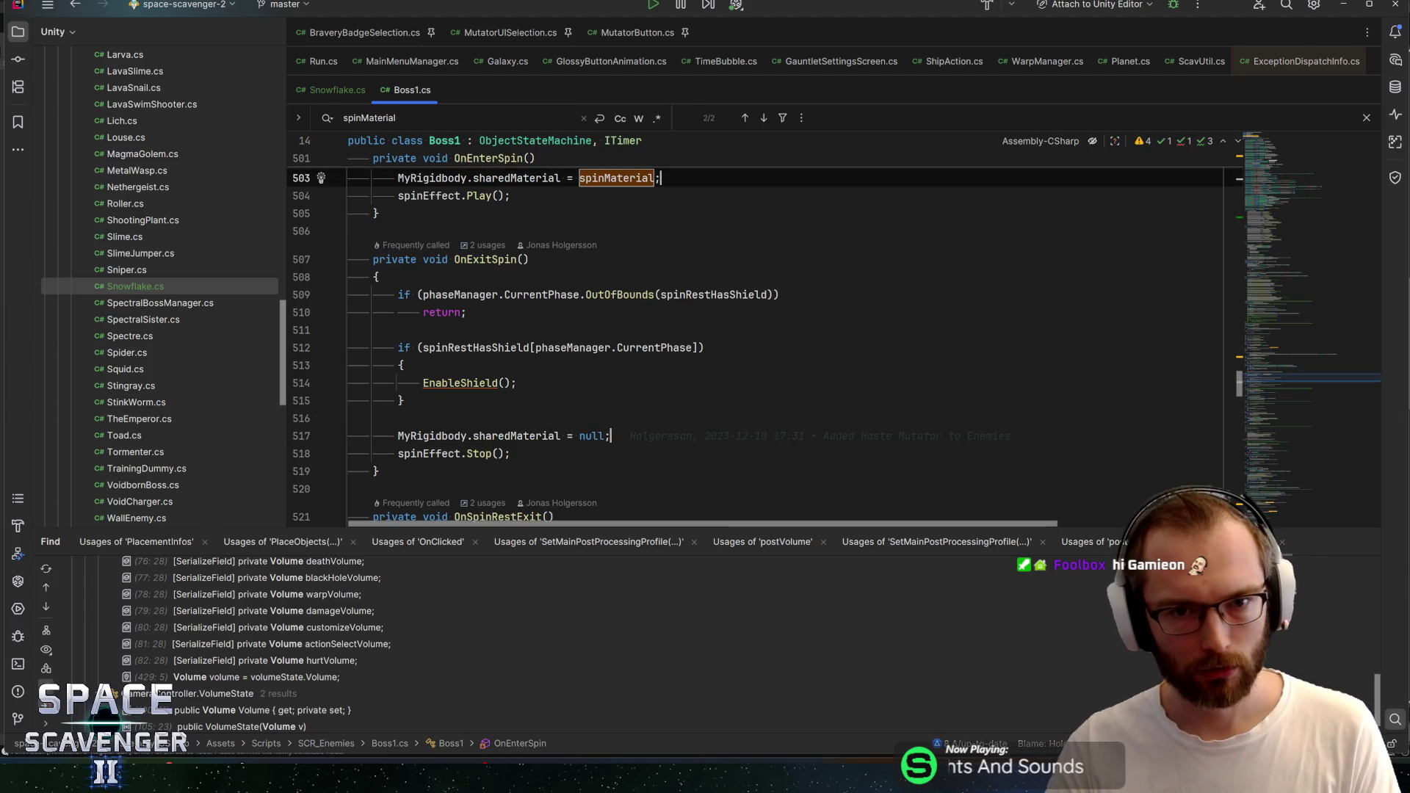
pyautogui.hotkey('shift', 'Home')
pyautogui.click(661, 204)
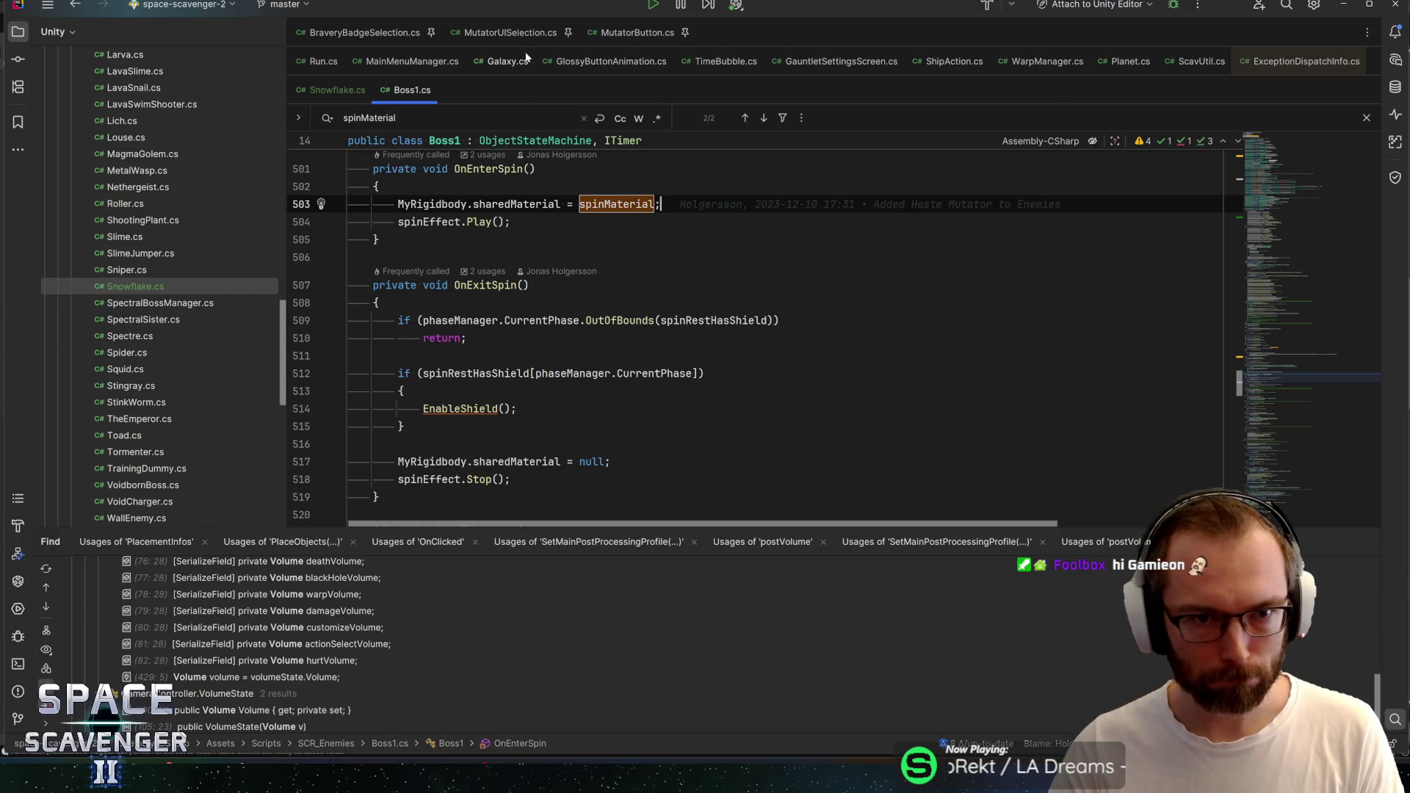
pyautogui.click(338, 89)
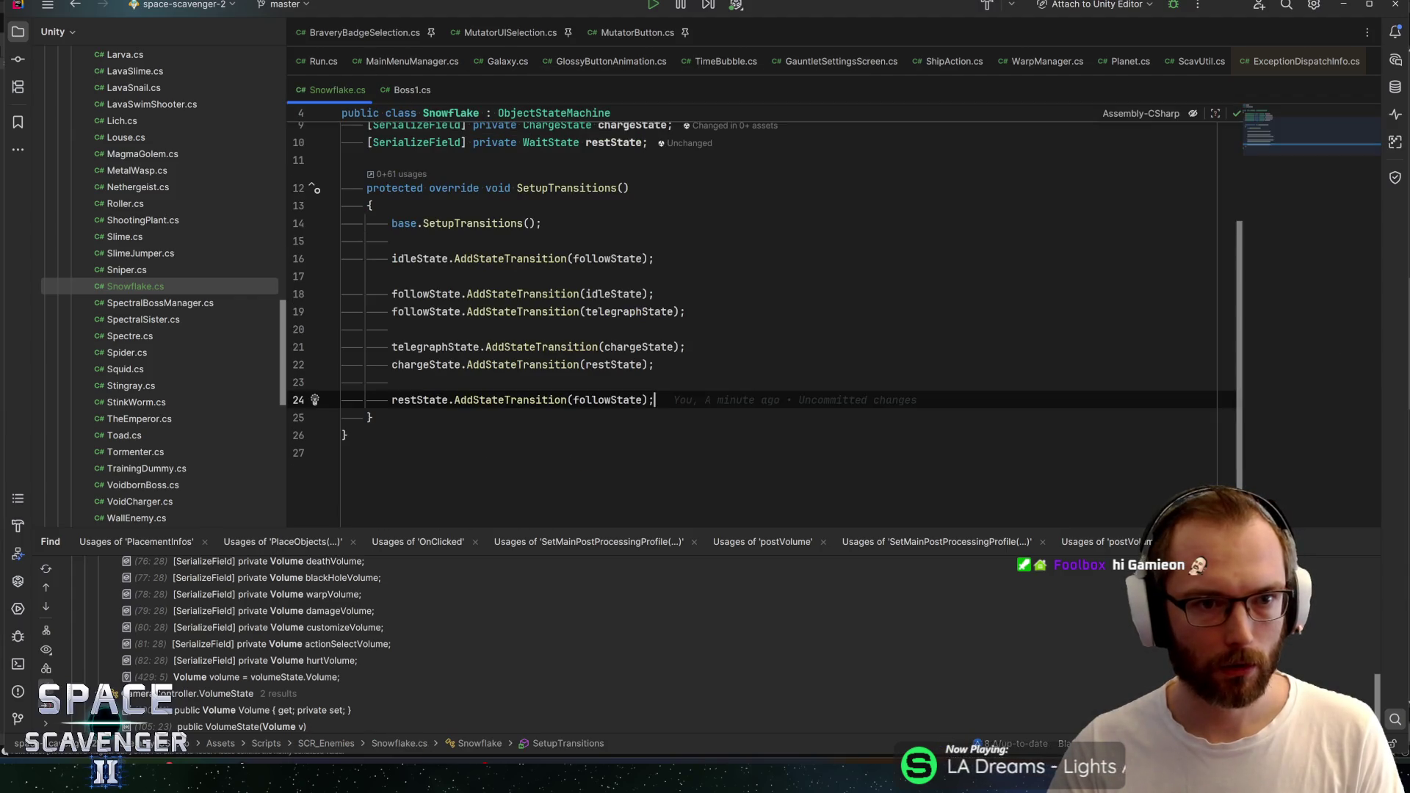
# Open ChargeState.cs, keeping Snowflake.cs pinned as a tab
pyautogui.hotkey('ctrl', 'n')
pyautogui.write('chargestate')
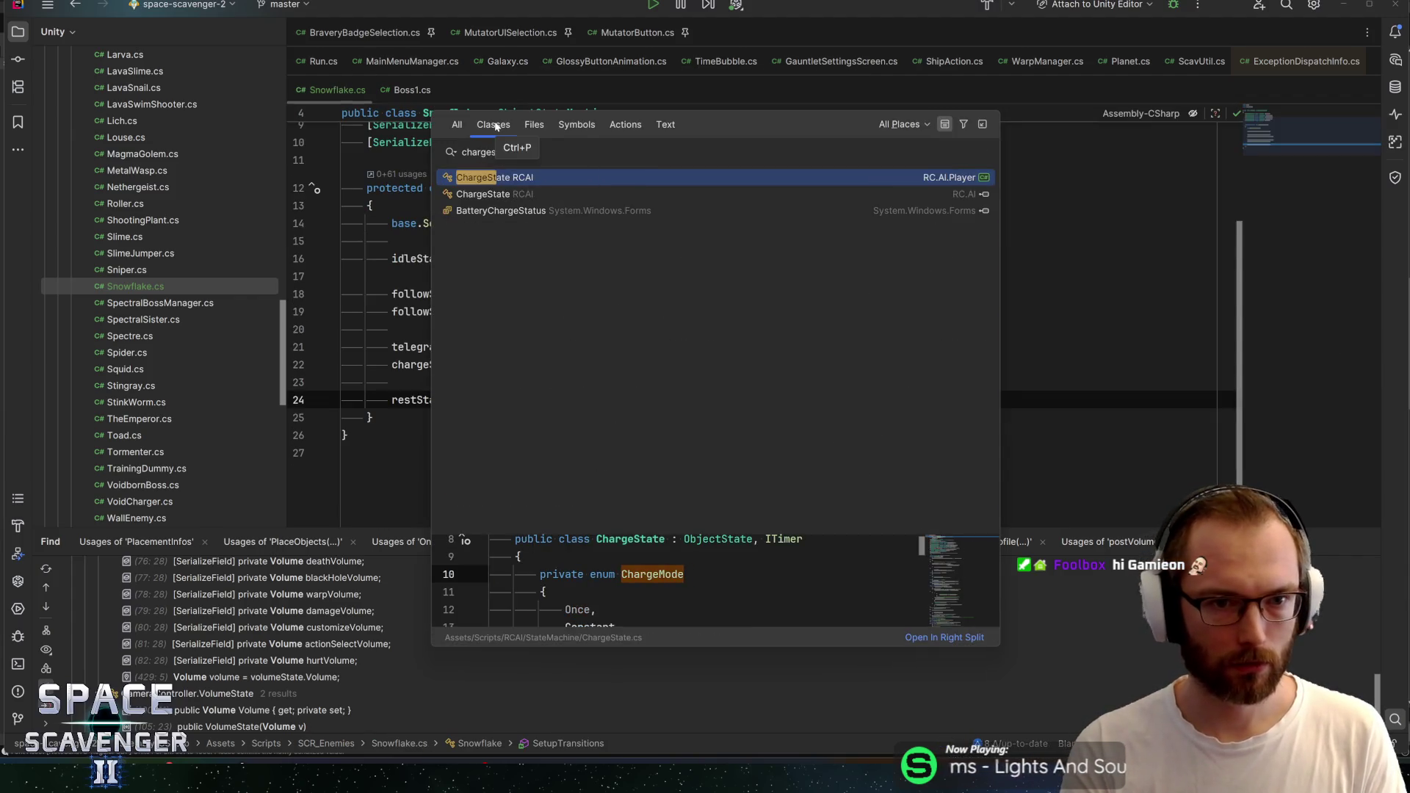
pyautogui.press('Return')
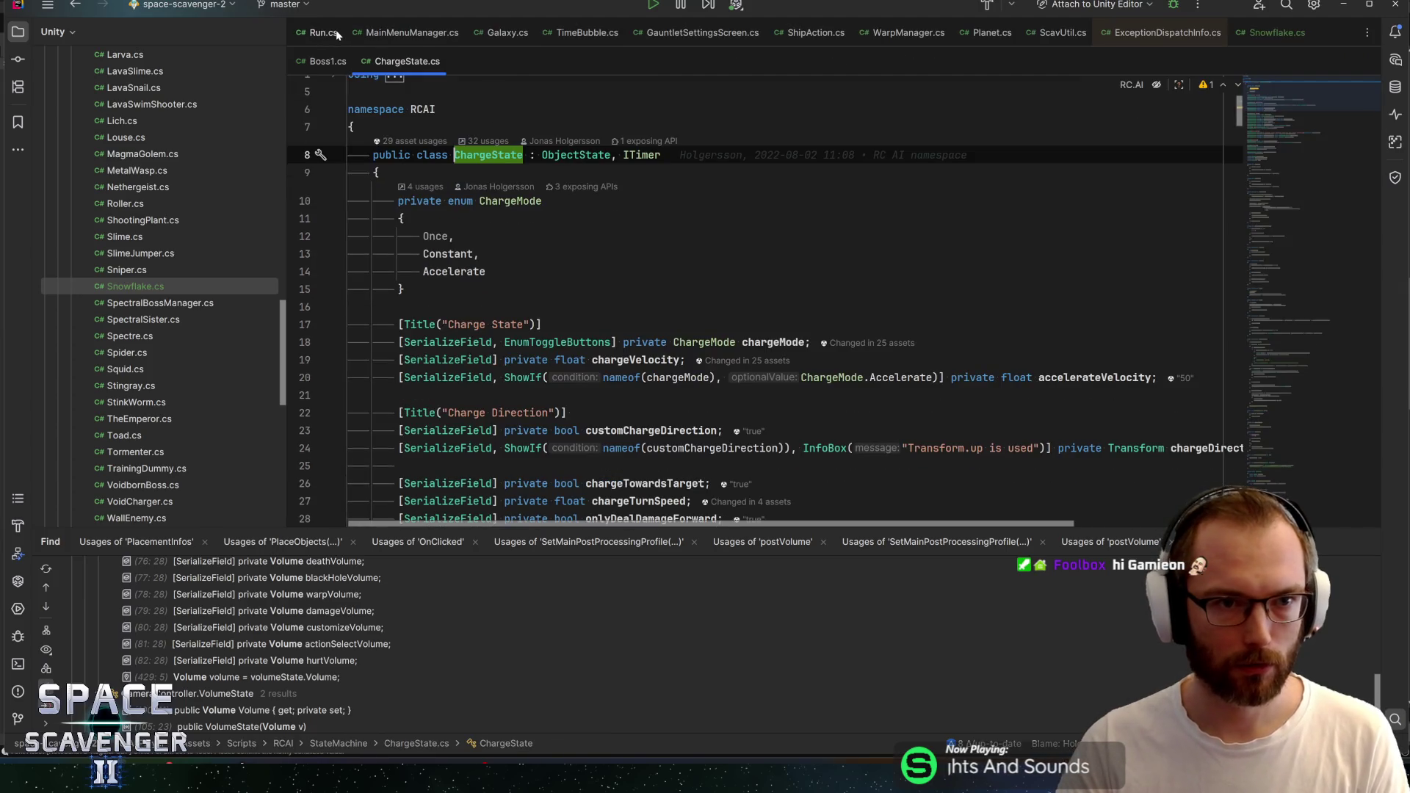
pyautogui.click(950, 37)
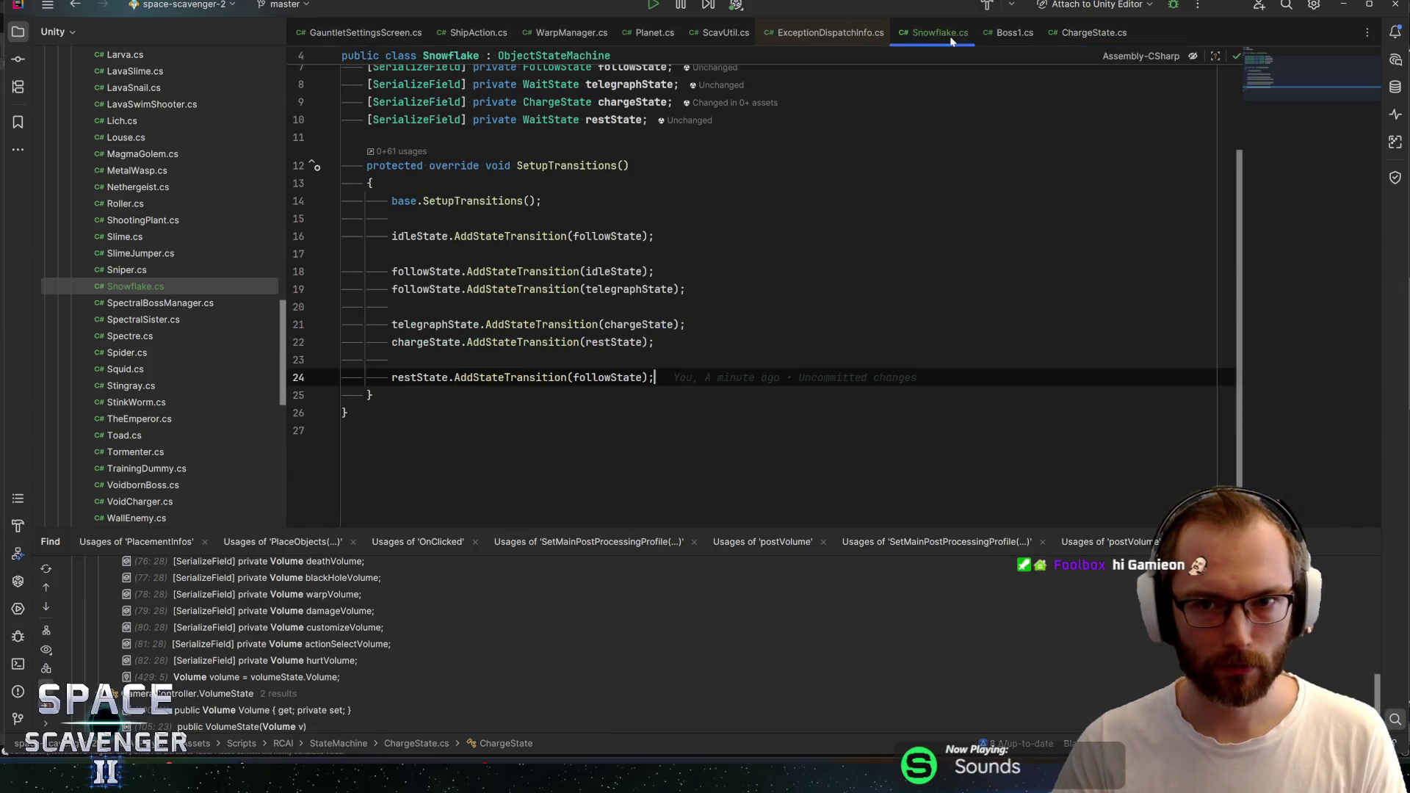
pyautogui.click(953, 38)
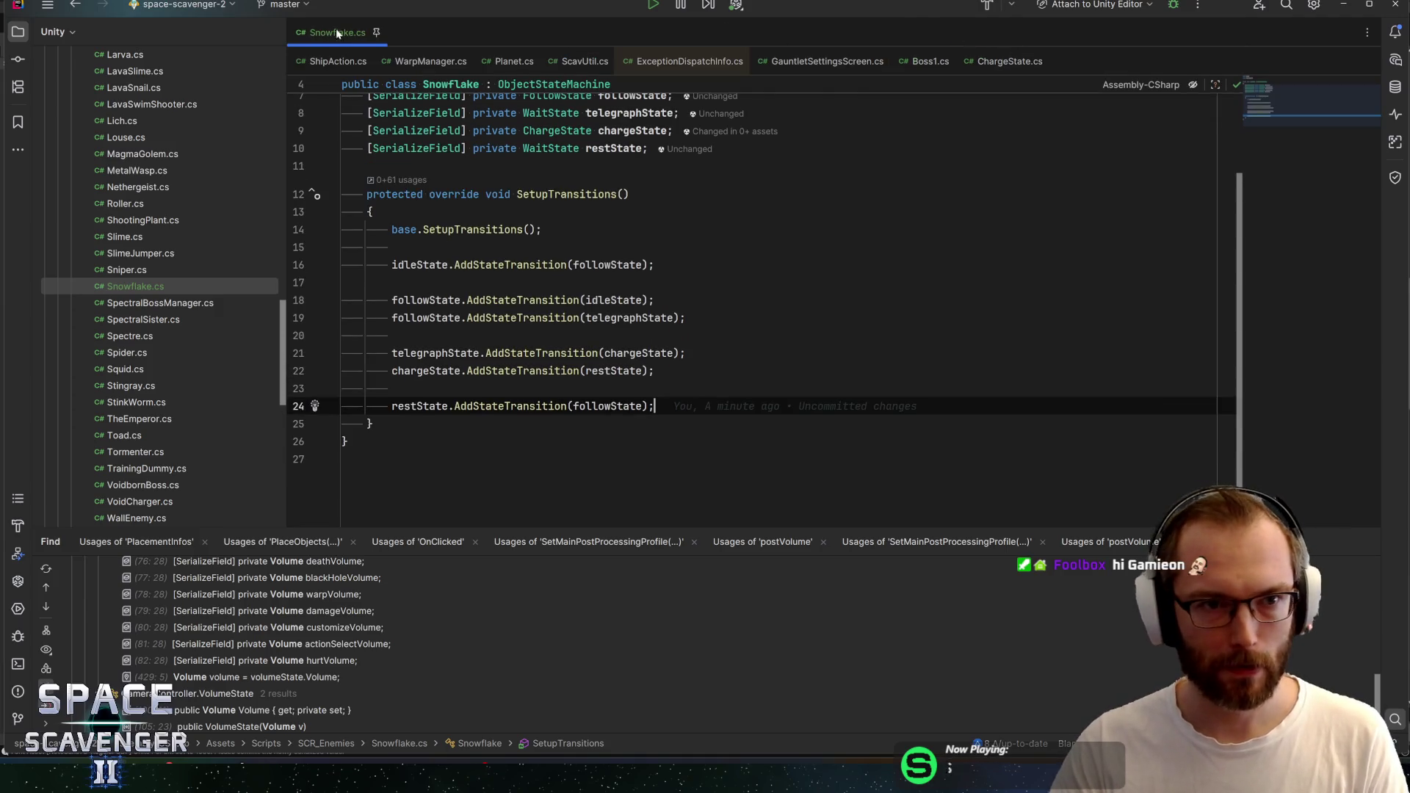
pyautogui.click(1001, 65)
# Add a [SerializeField] private bool customPhysicsMaterial field below the charge direction fields
pyautogui.scroll(-3, 764, 308)
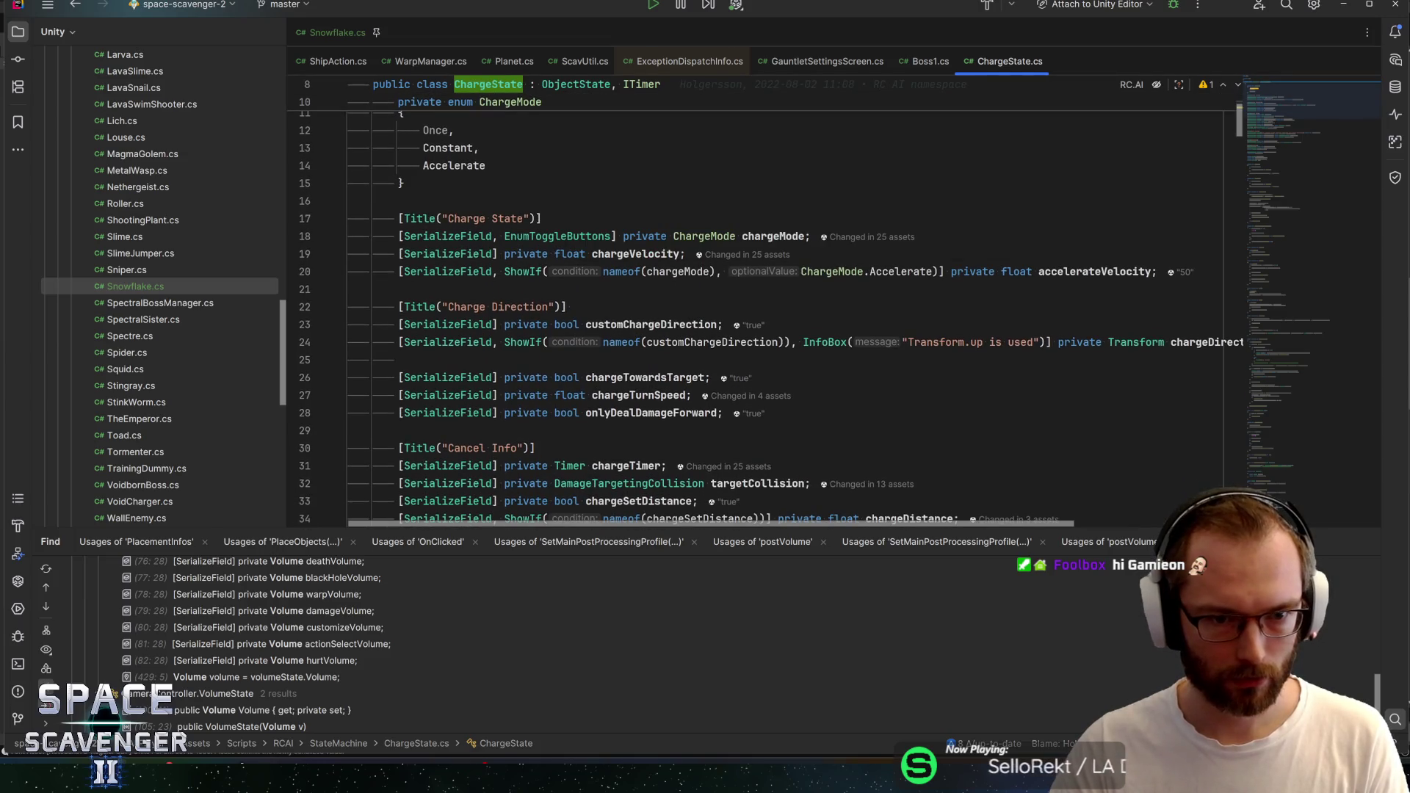
pyautogui.scroll(-3, 514, 294)
pyautogui.click(512, 201)
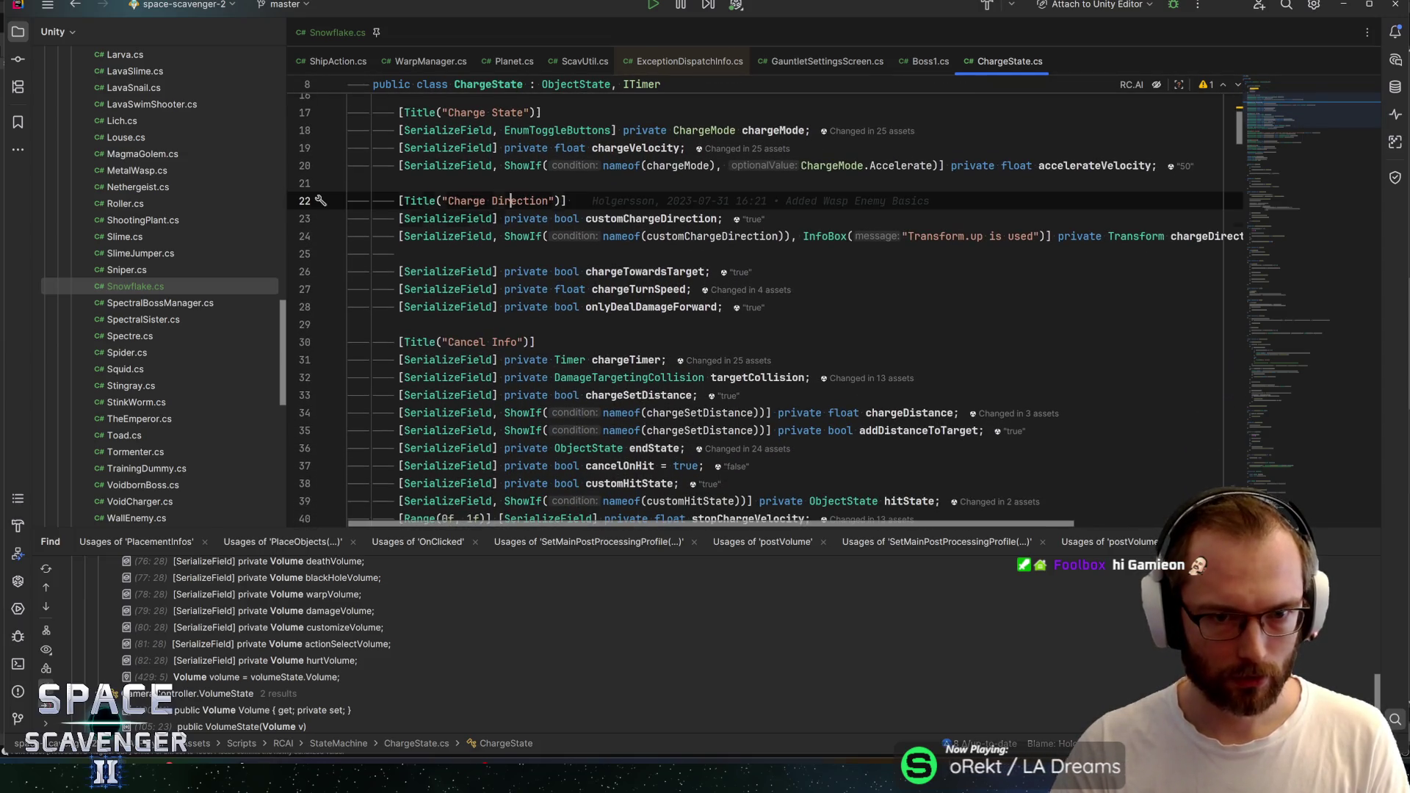
pyautogui.click(506, 236)
pyautogui.press('End')
pyautogui.press('Return')
pyautogui.write('[SerializeField] private bool custom')
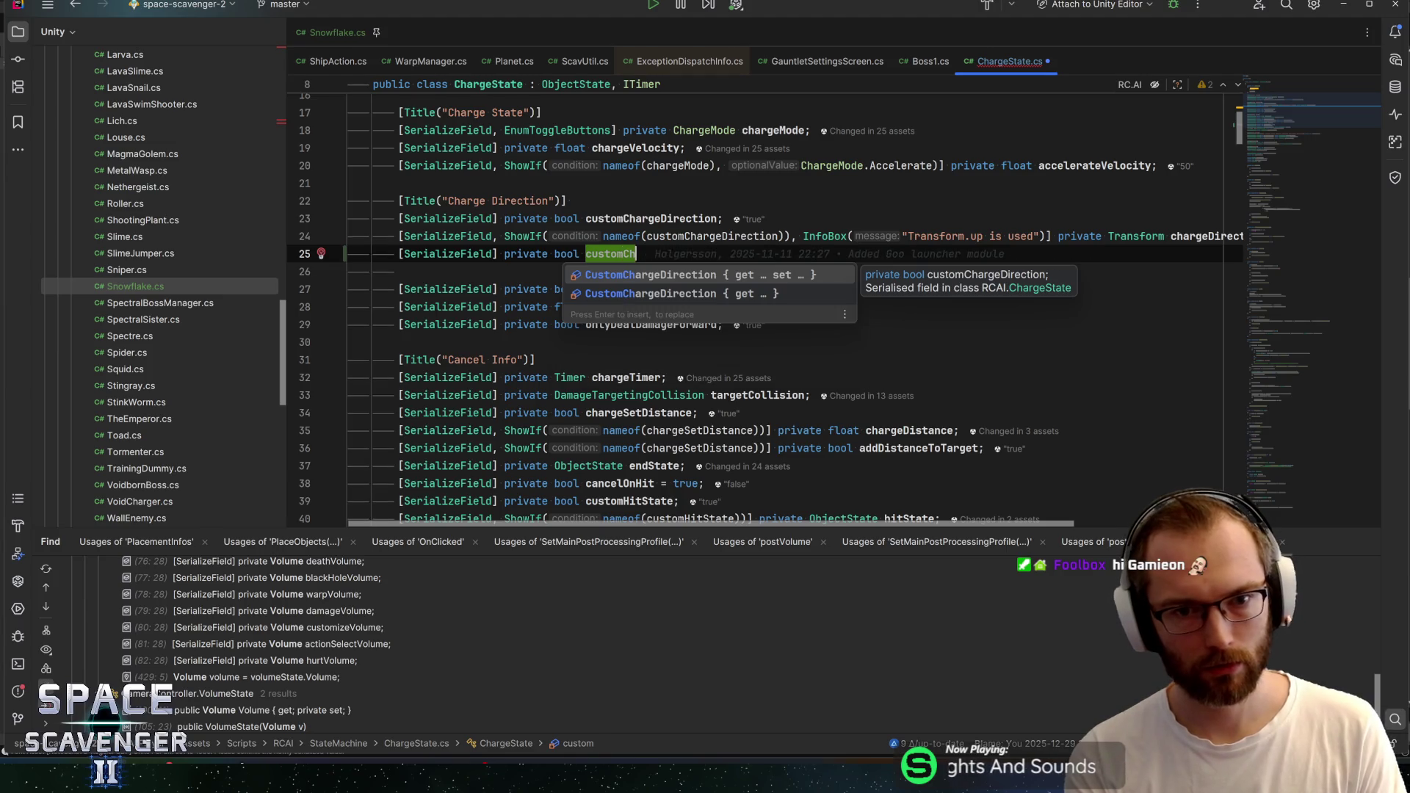
pyautogui.write('Phy')
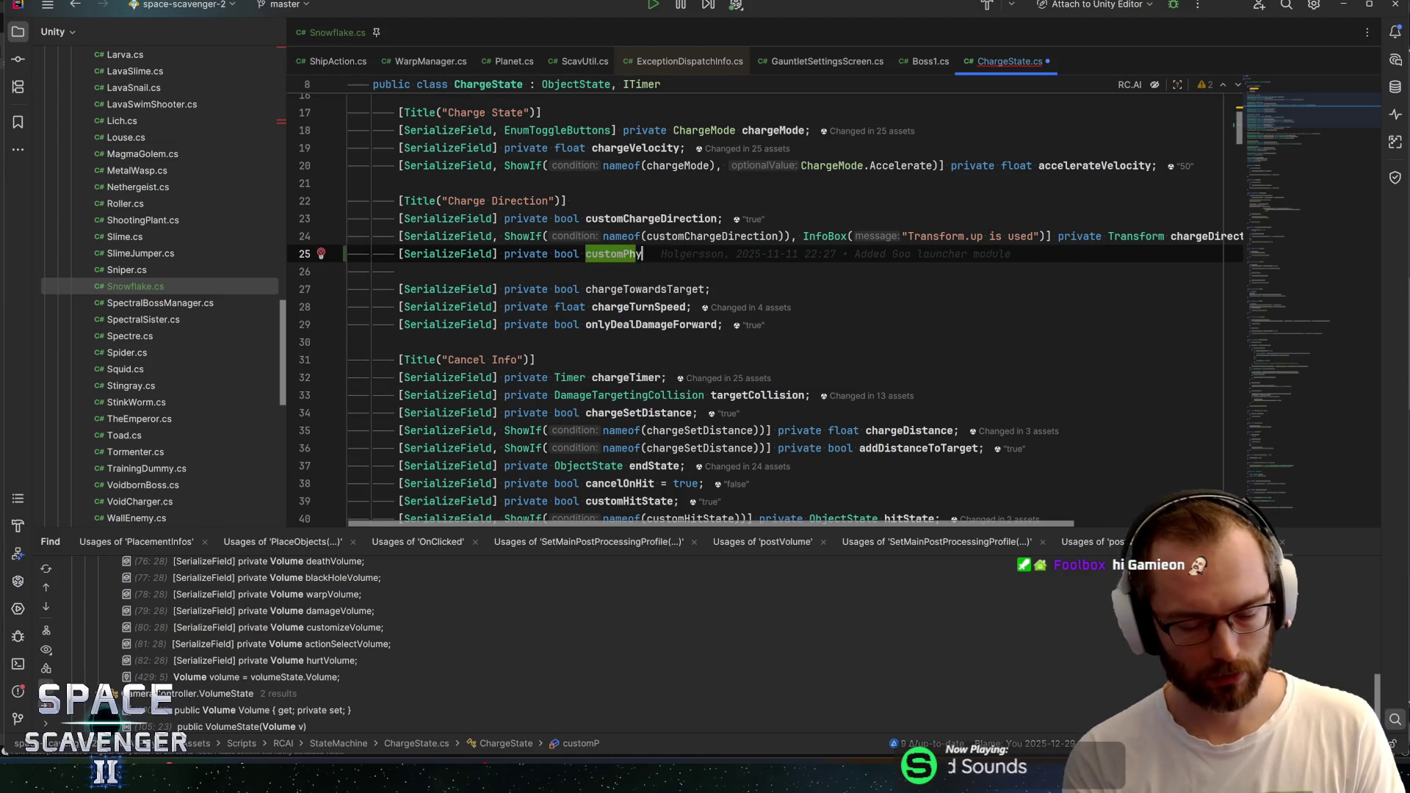
pyautogui.write('sicsMaterial;')
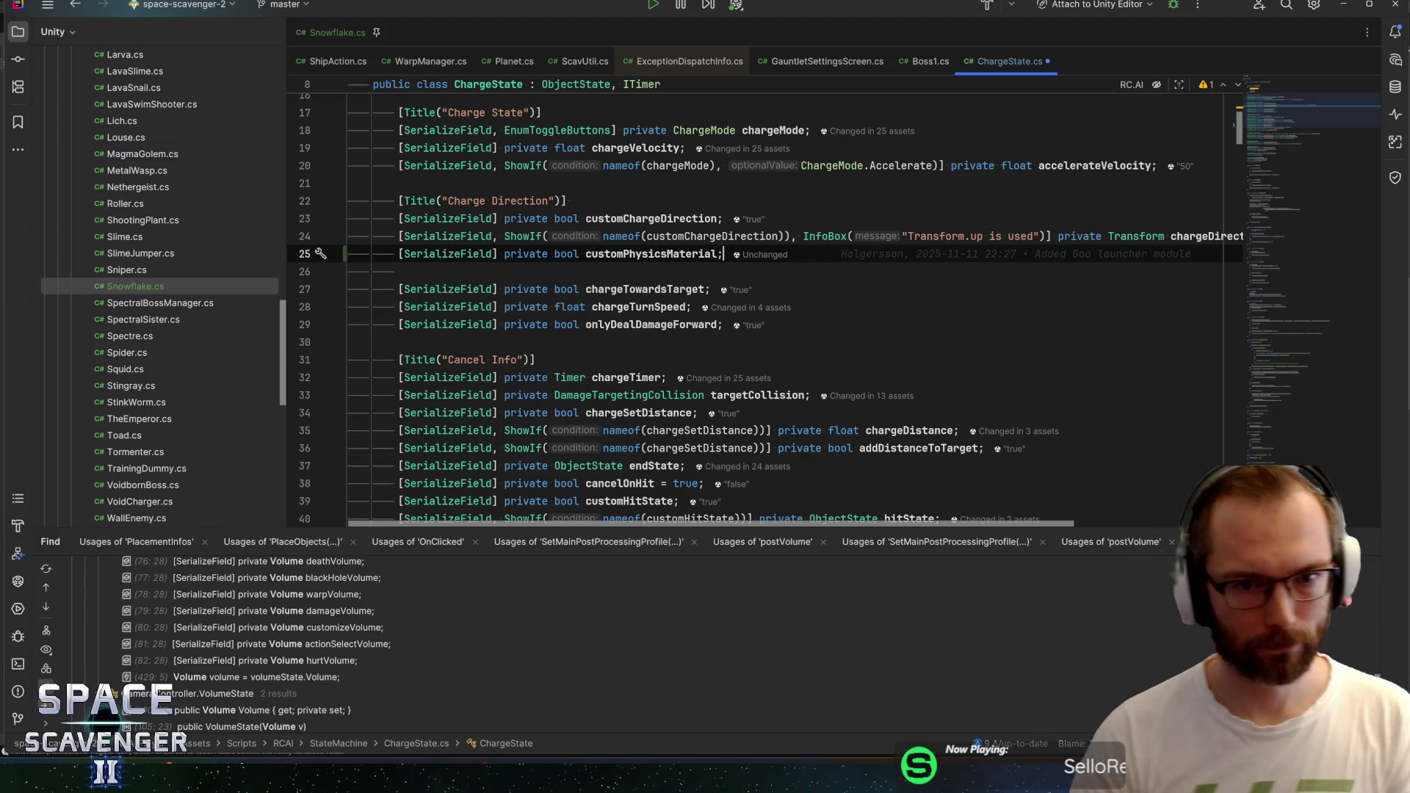
# Replace it with a serialized PhysicsMaterial2D field named customChargeMaterial
pyautogui.press('Return')
pyautogui.write('[SerializeField] private')
pyautogui.write('[SerializeField] private PhysicsMaterial2D spinMaterial;')
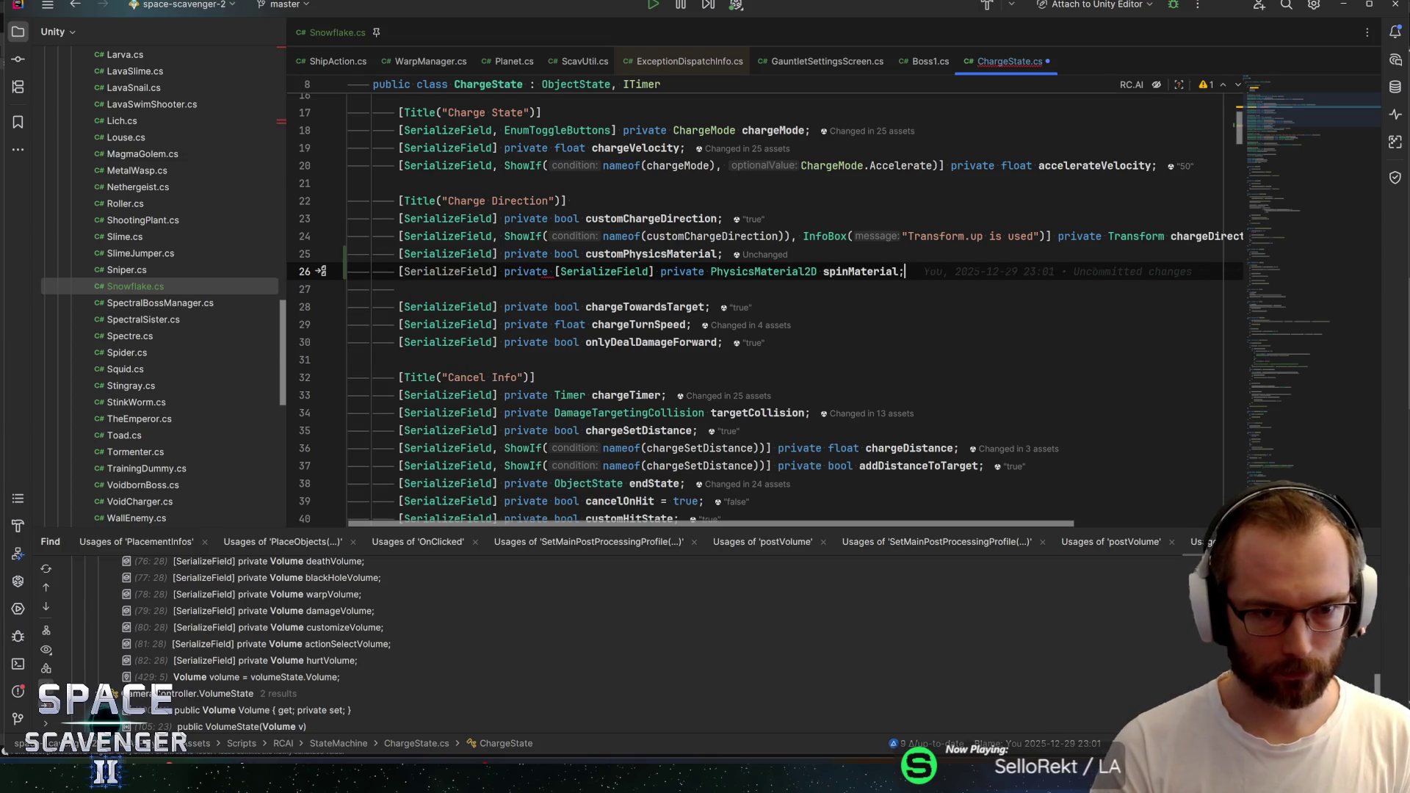
pyautogui.click(498, 271)
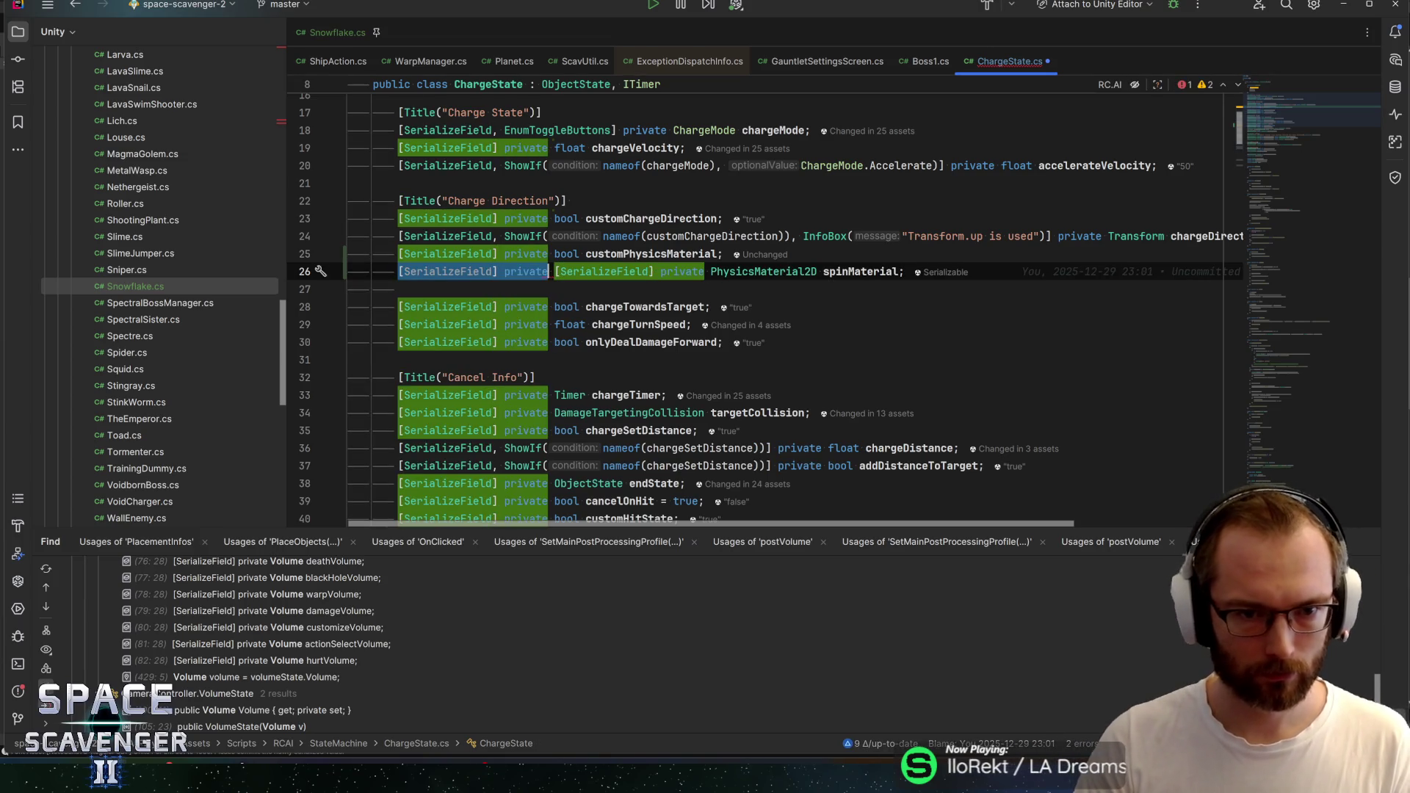
pyautogui.press('Delete')
pyautogui.click(665, 271)
pyautogui.write('chargeMate')
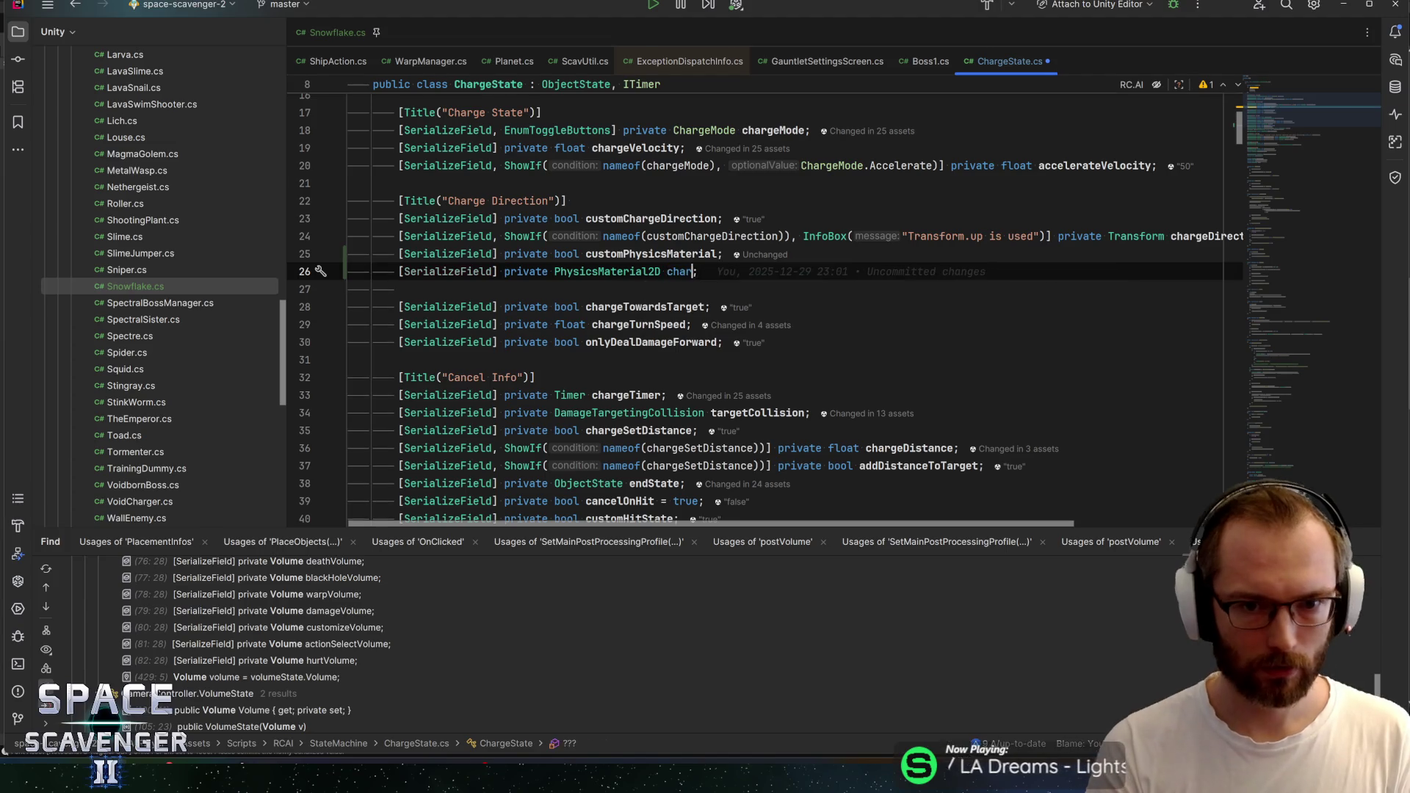
pyautogui.write('rial')
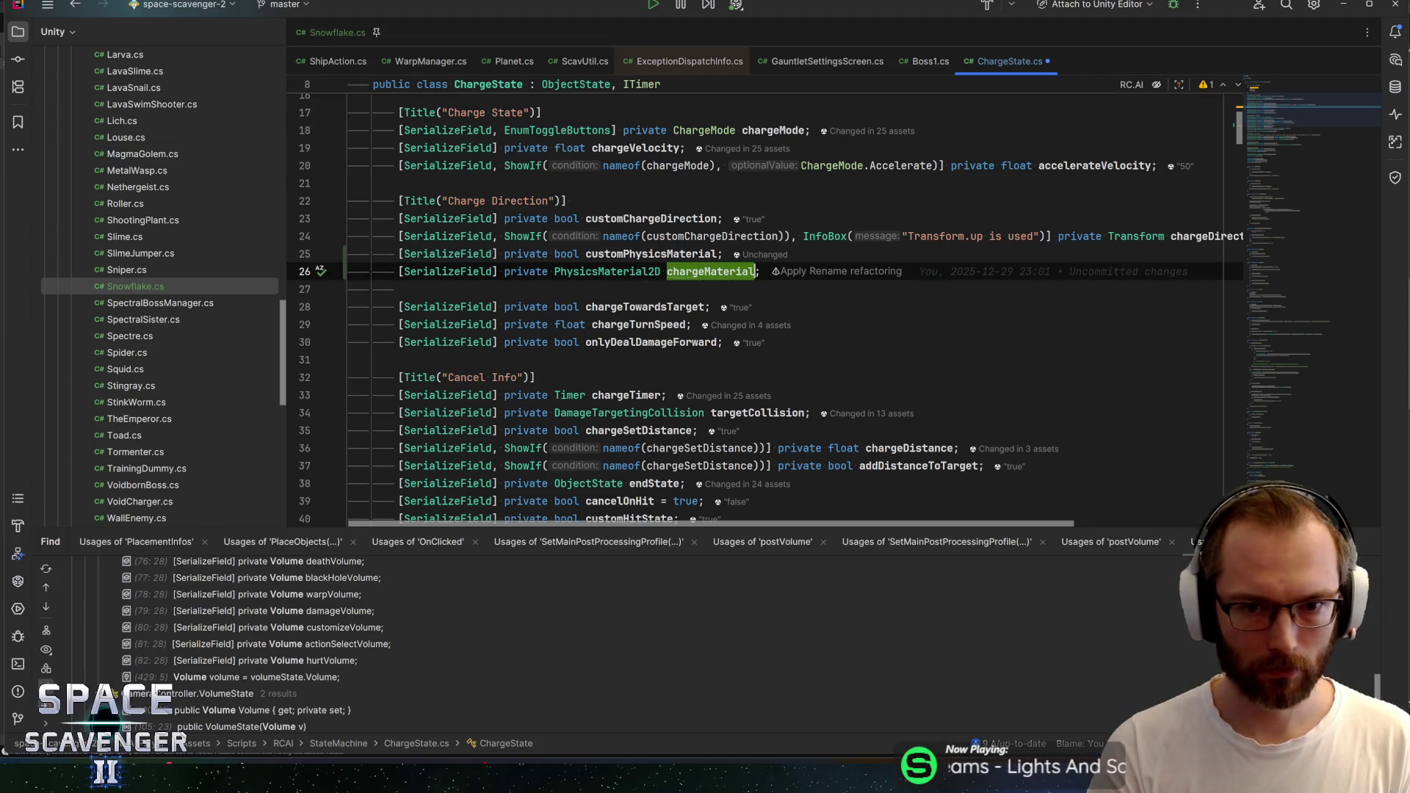
pyautogui.click(723, 254)
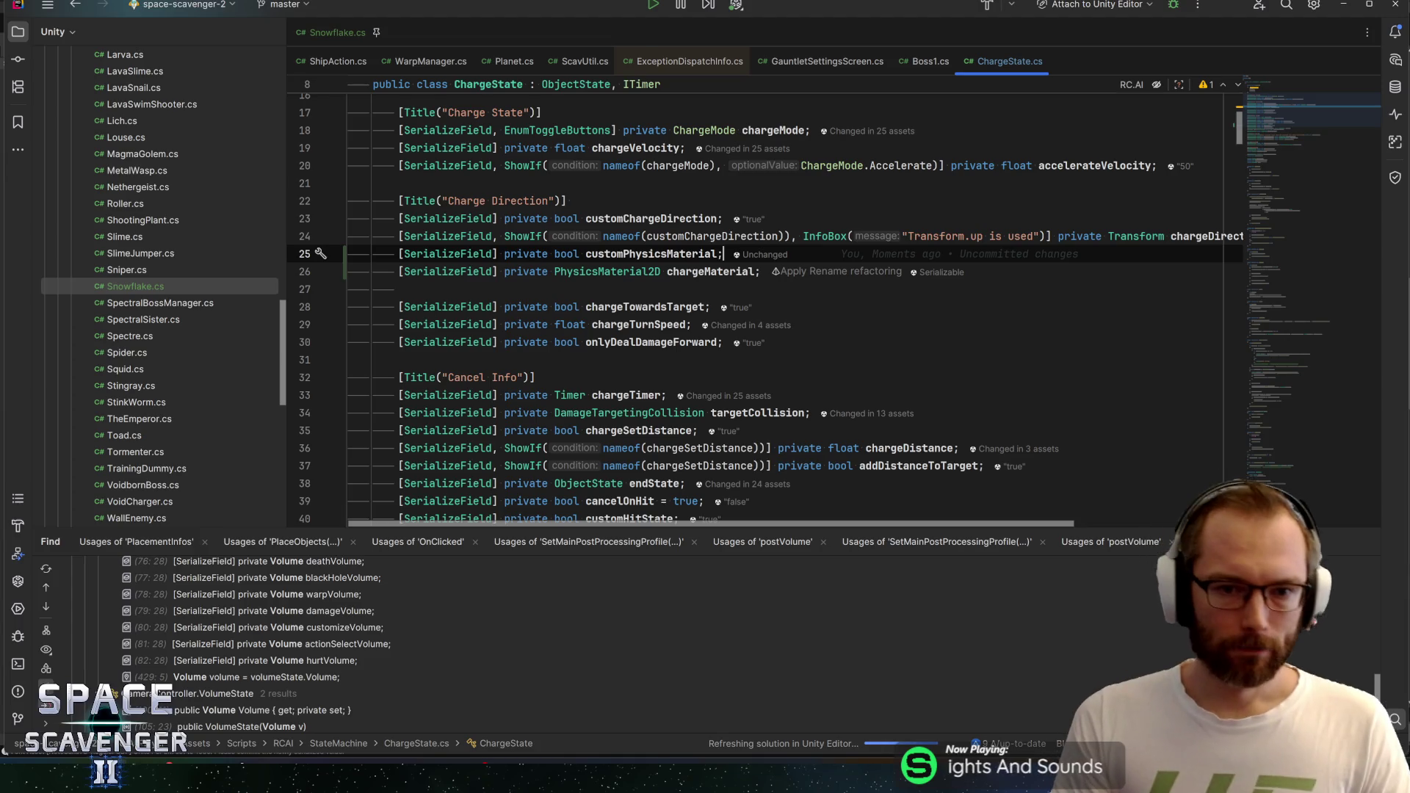
pyautogui.hotkey('ctrl', 'x')
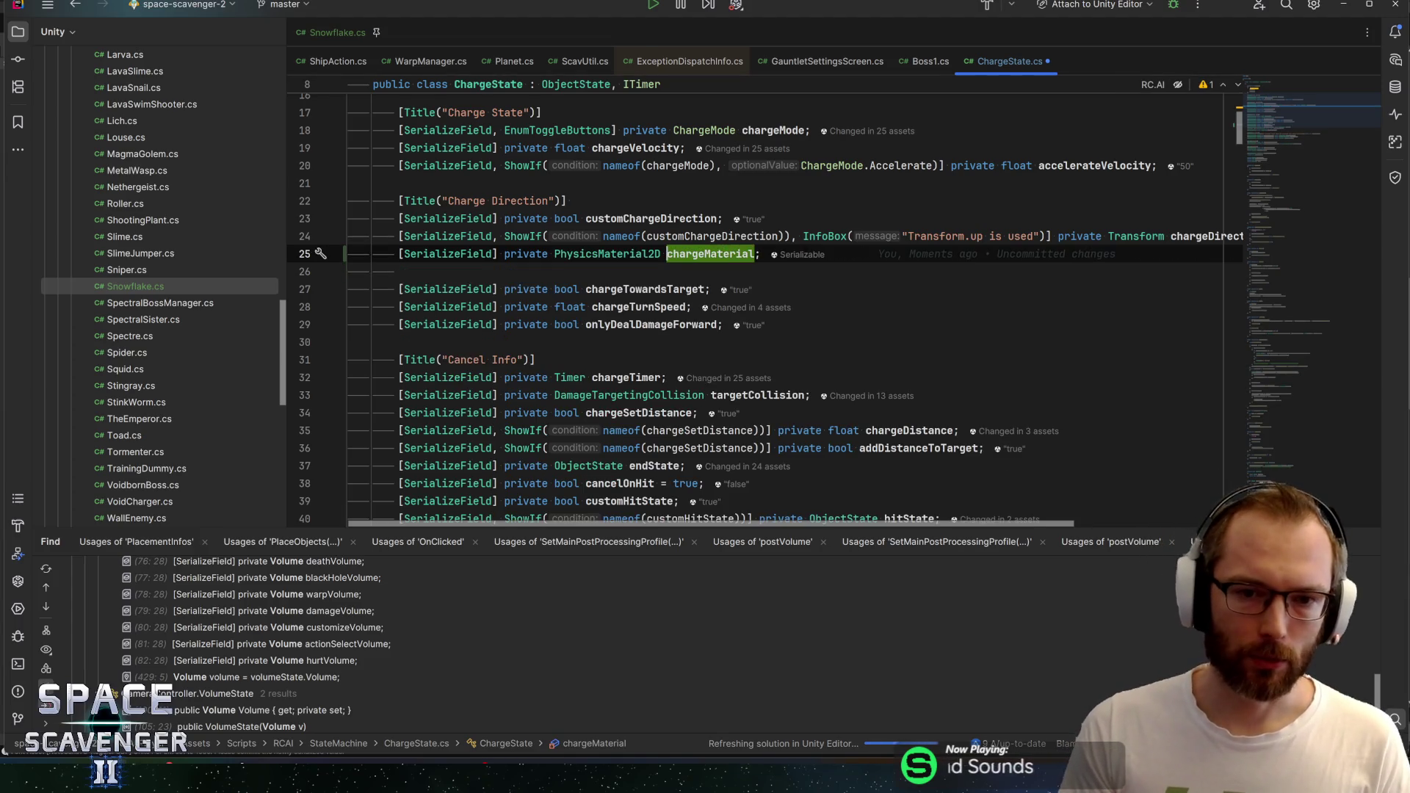
pyautogui.click(667, 253)
pyautogui.write('custom')
pyautogui.press('Delete')
pyautogui.write('C')
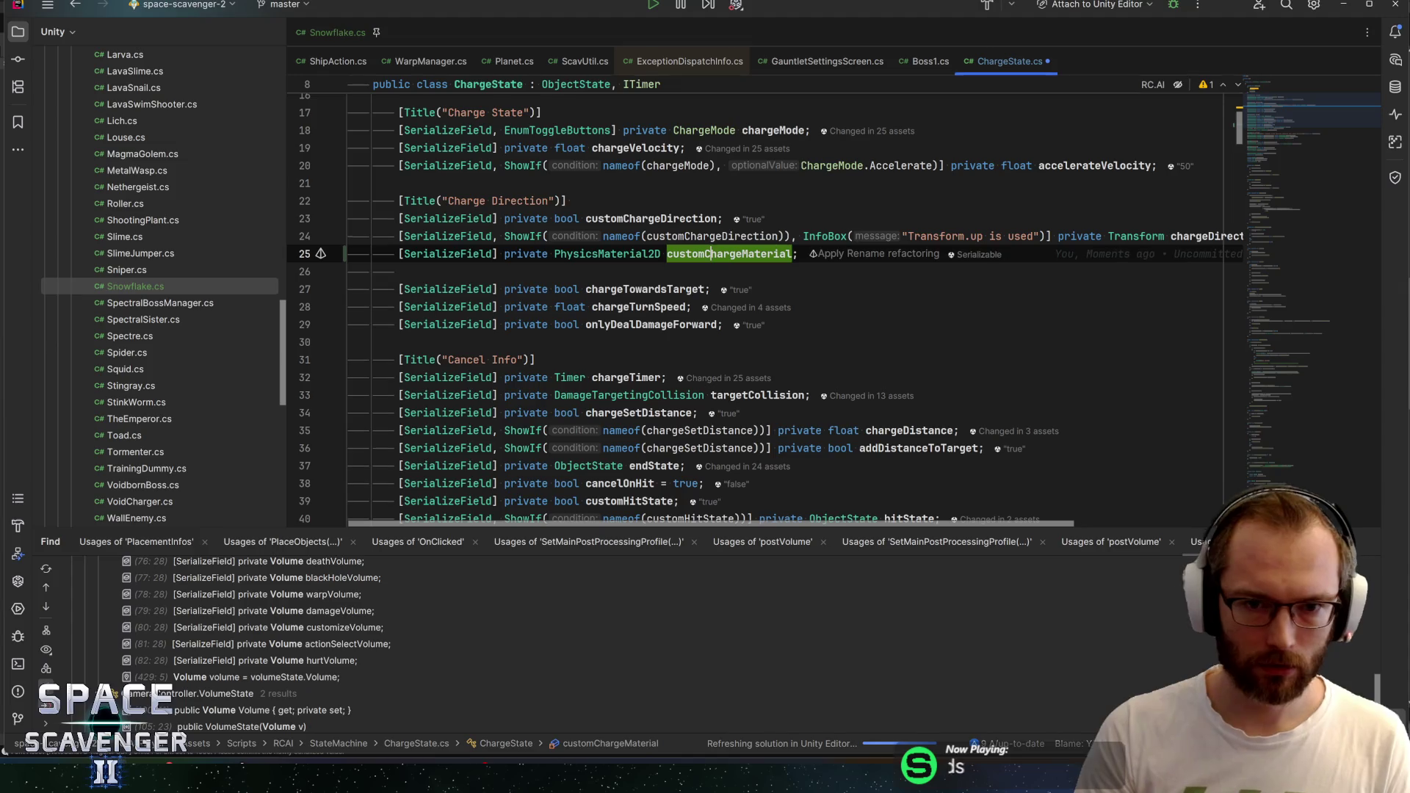
pyautogui.press('End')
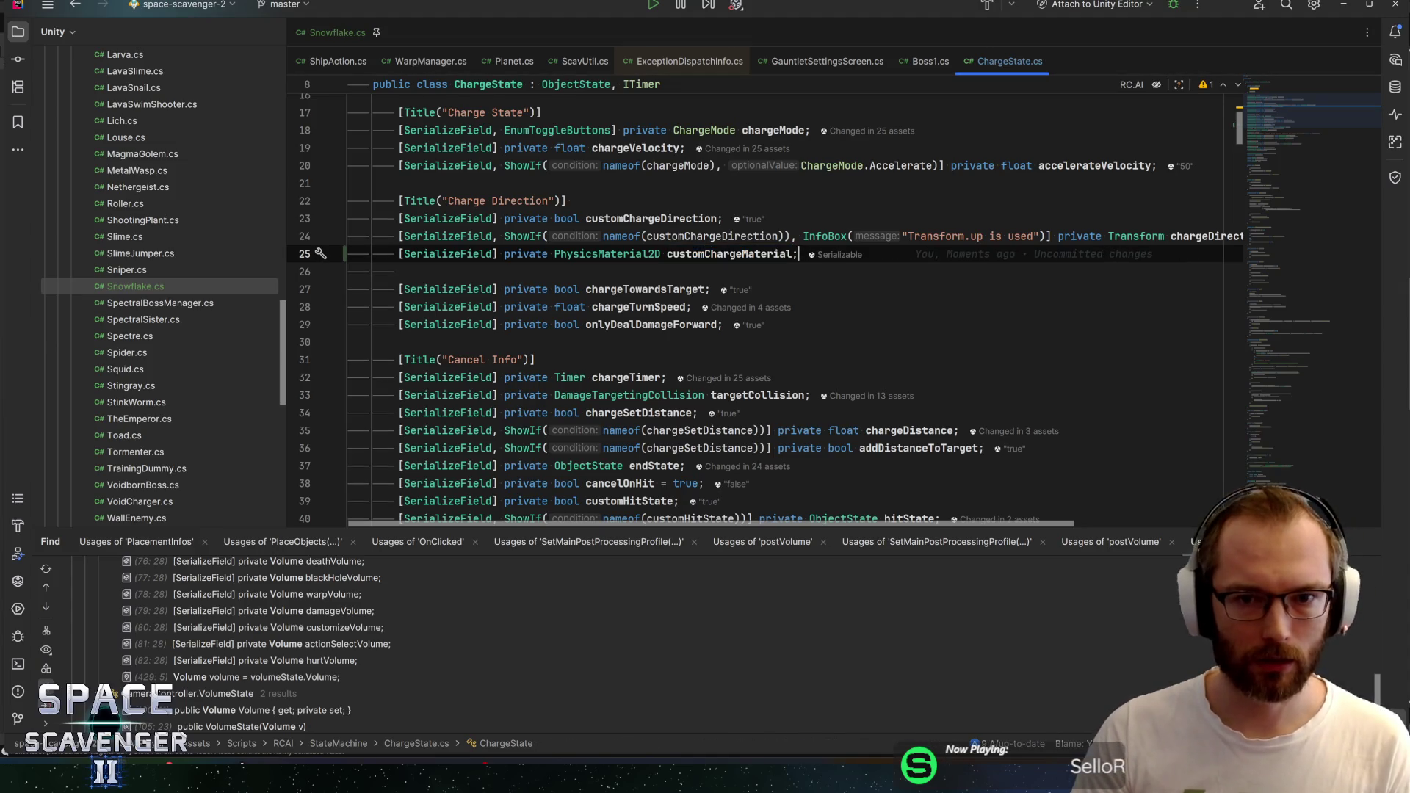
# Find OnEnter and add an if (customChargeMaterial) block with braces
pyautogui.hotkey('ctrl', 'f')
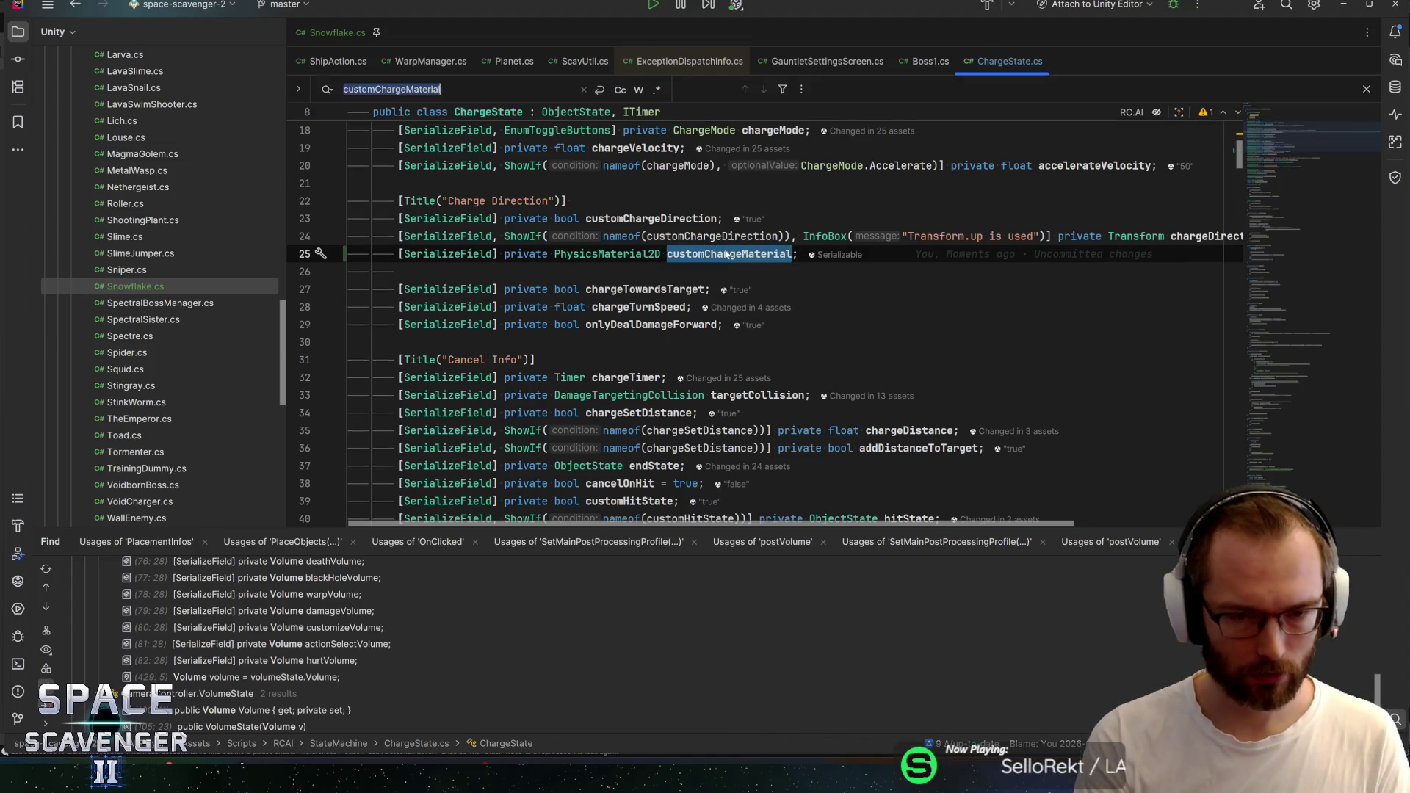
pyautogui.write('onenter')
pyautogui.click(602, 330)
pyautogui.press('Down')
pyautogui.press('Down')
pyautogui.press('Down')
pyautogui.press('Return')
pyautogui.write('if (customChargeMaterial')
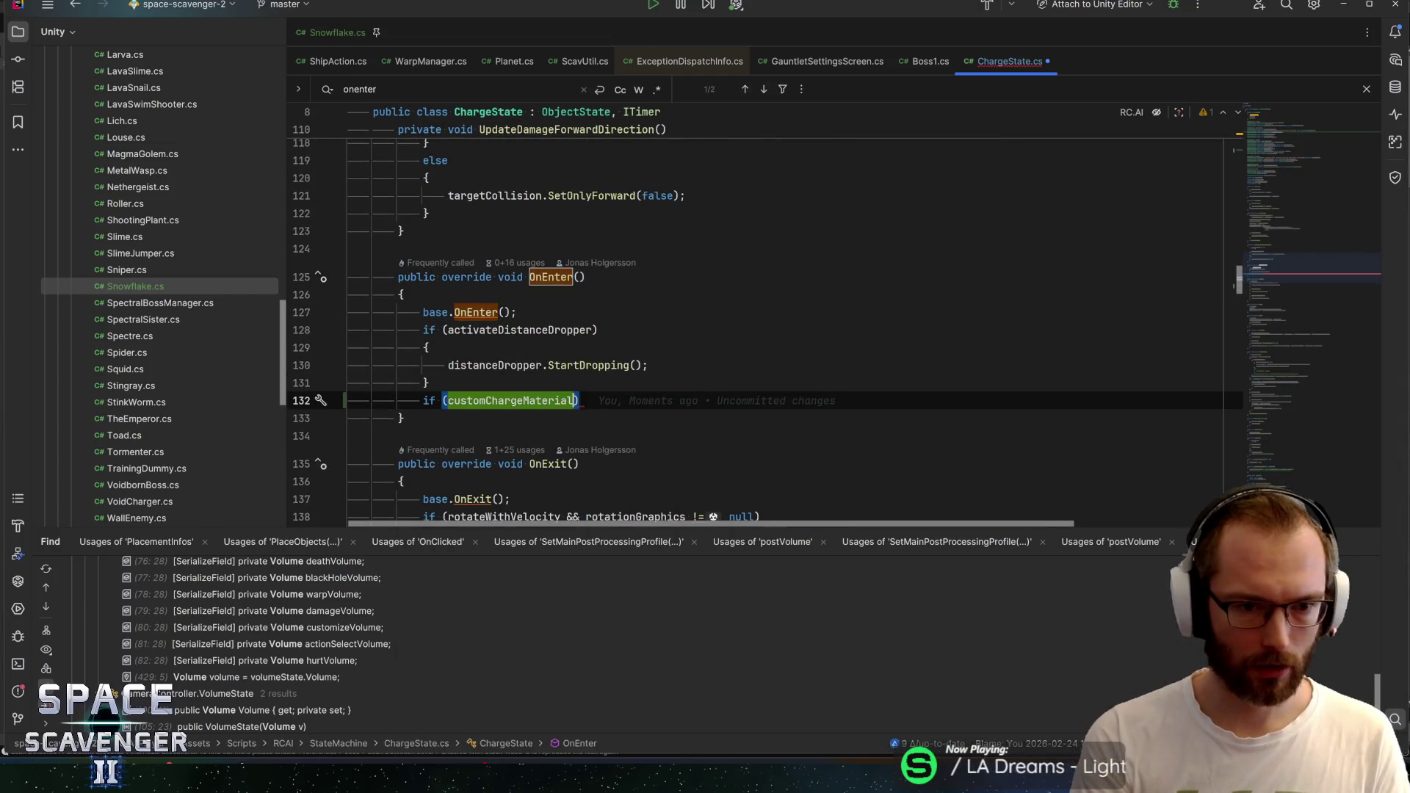
pyautogui.hotkey('ctrl', 'shift', 'Return')
pyautogui.write('customChargeMaterial')
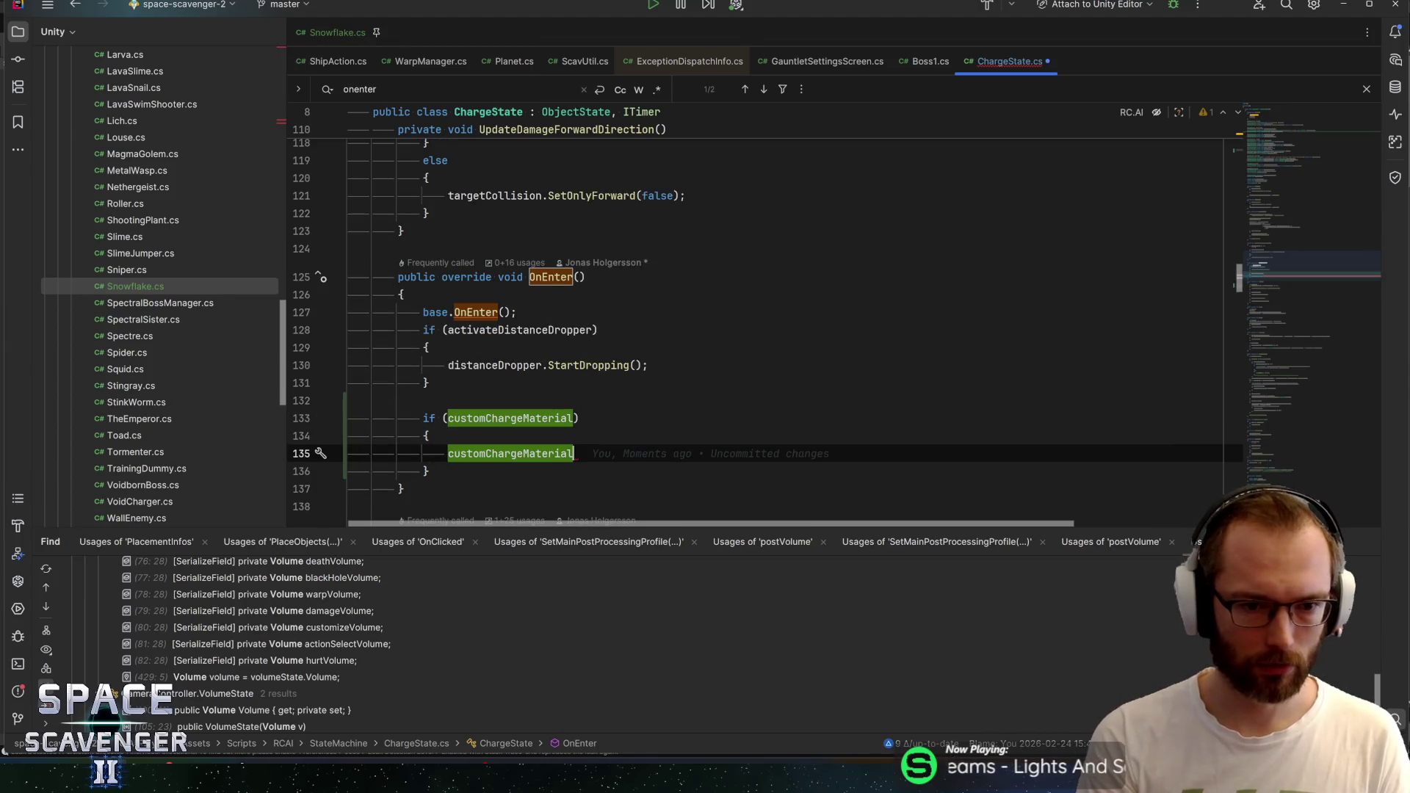
pyautogui.hotkey('ctrl', 'BackSpace')
# Start the if body with StateMachineBase, trying .rig and my members
pyautogui.write('my')
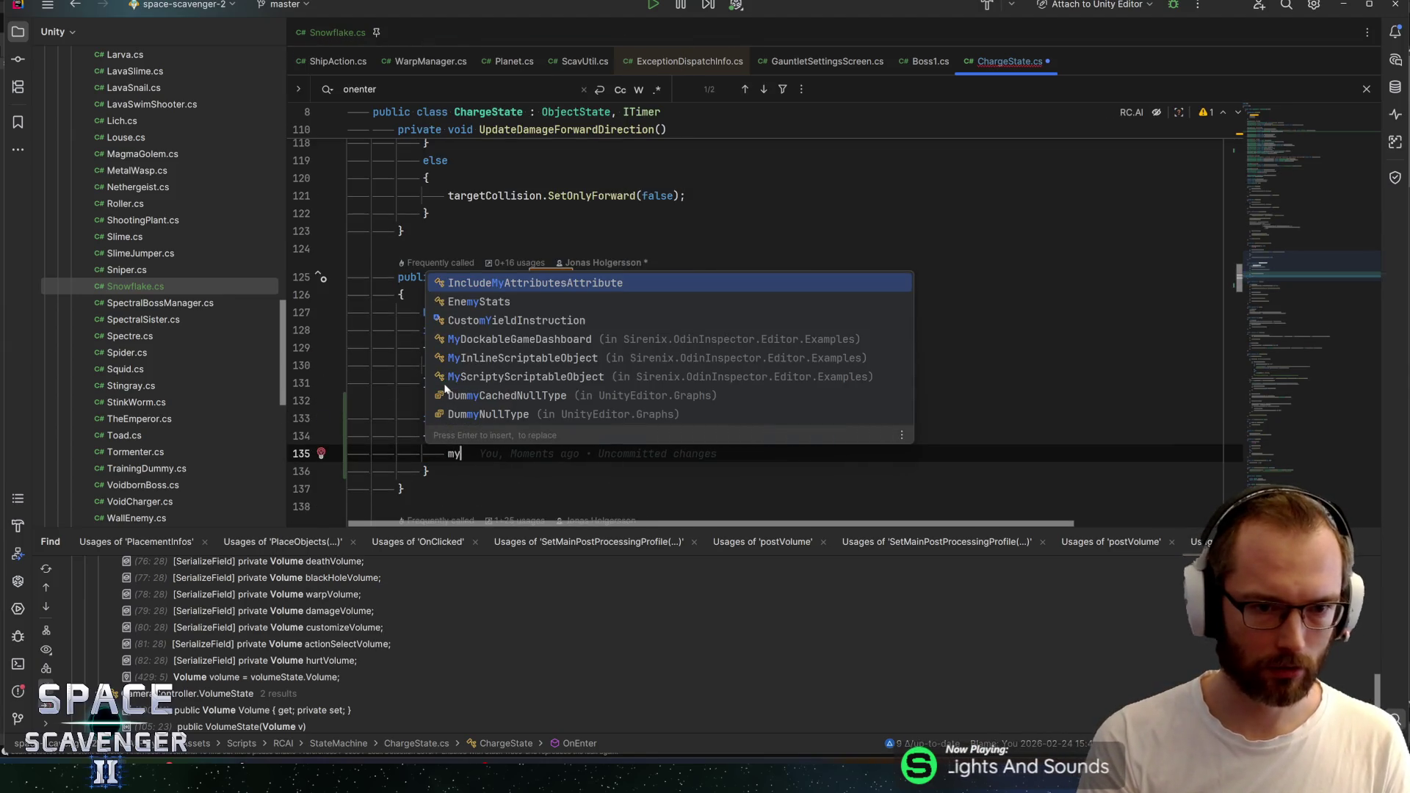
pyautogui.press('BackSpace')
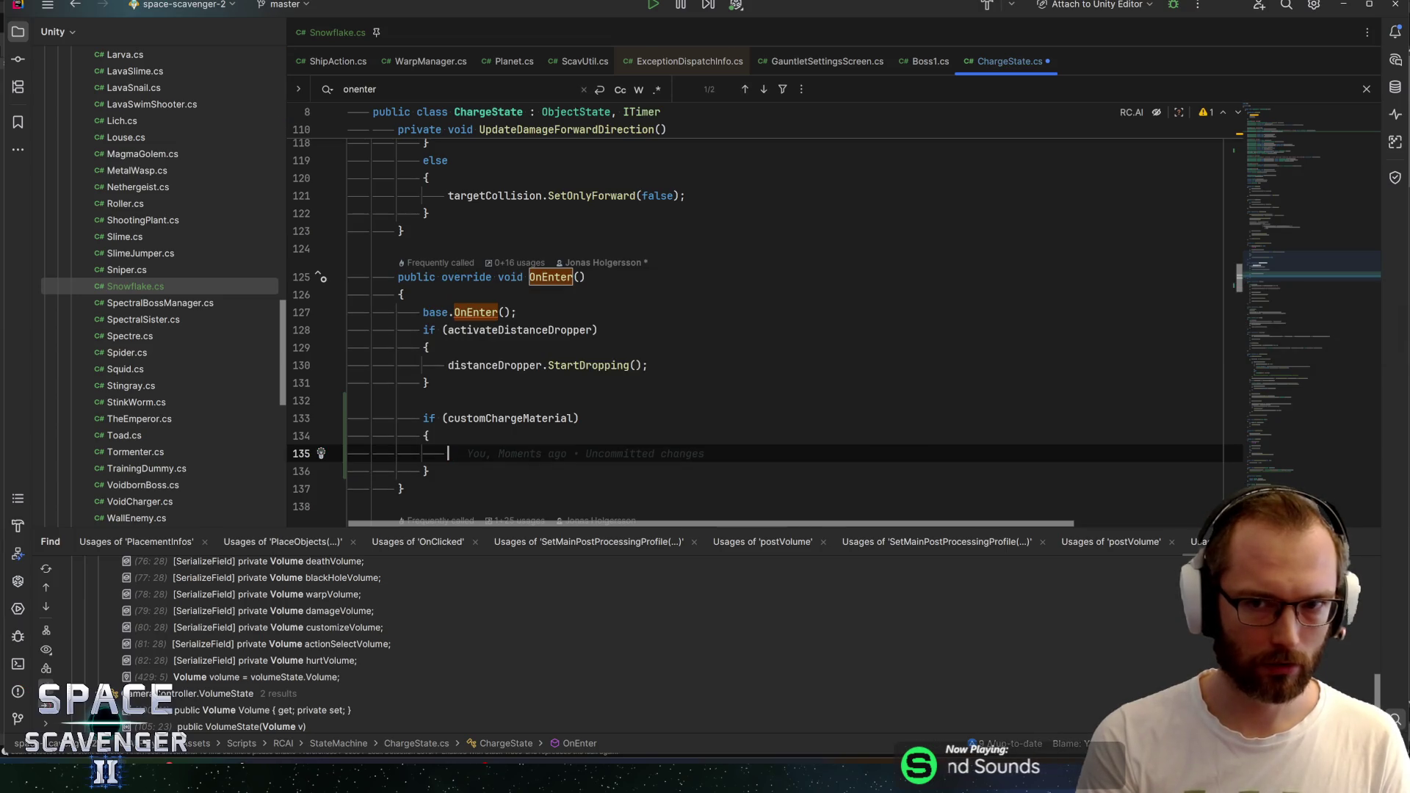
pyautogui.write('statema')
pyautogui.press('Return')
pyautogui.write('.rig')
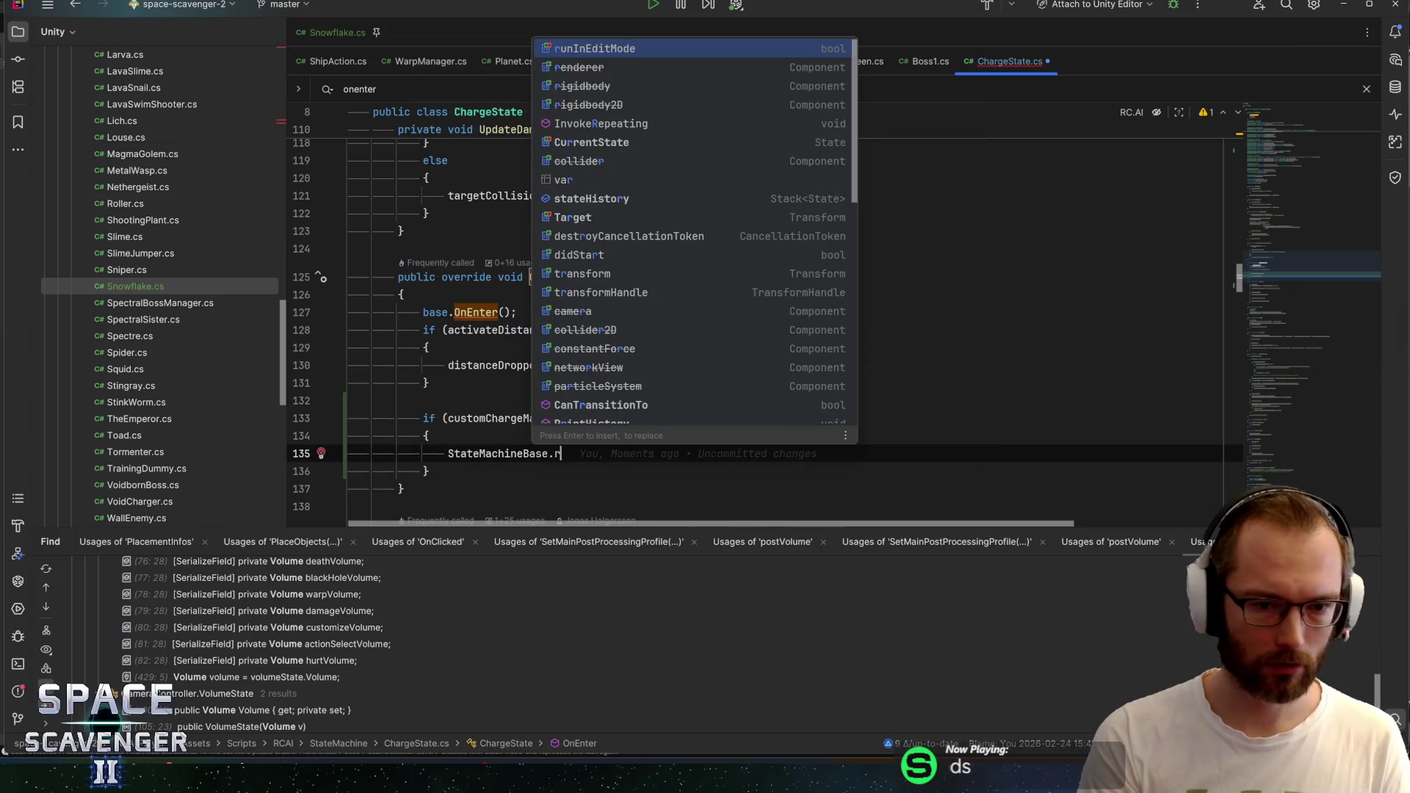
pyautogui.press('BackSpace')
pyautogui.press('BackSpace')
pyautogui.press('BackSpace')
pyautogui.write('my')
pyautogui.press('BackSpace')
pyautogui.press('BackSpace')
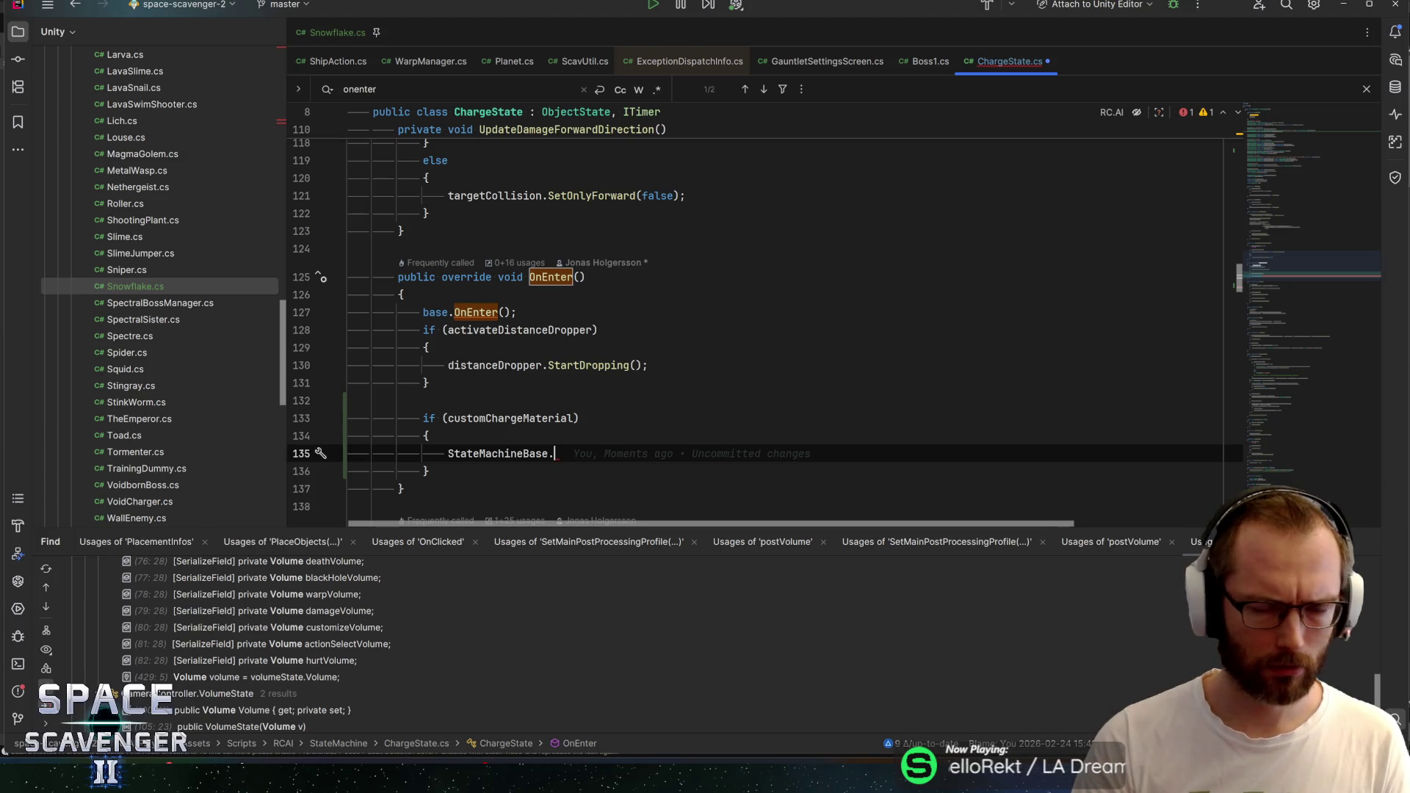
# Replace StateMachineBase with ObjectState and check the ObjectState class definition
pyautogui.hotkey('ctrl', 'q')
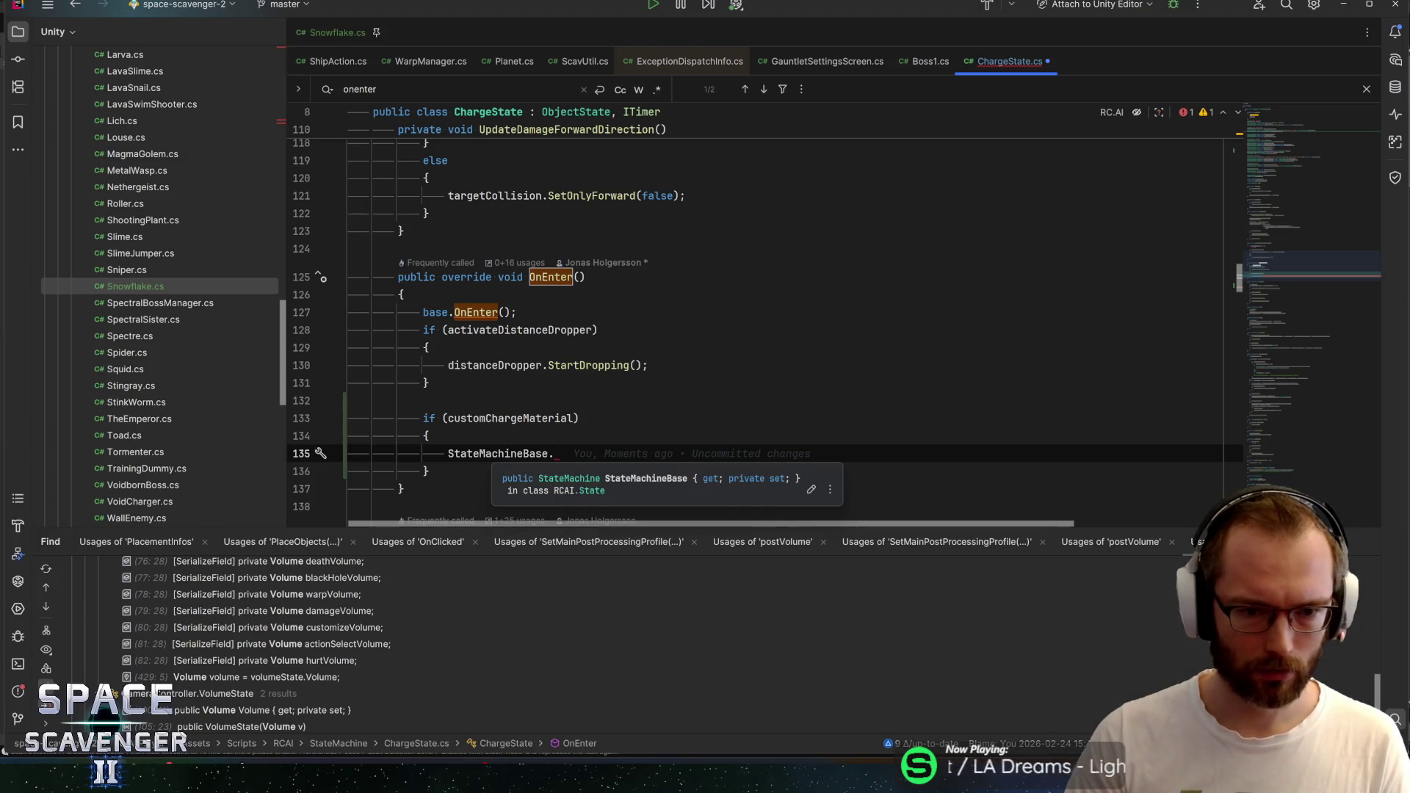
pyautogui.moveTo(1282, 266)
pyautogui.mouseDown()
pyautogui.moveTo(1310, 129)
pyautogui.moveTo(1305, 291)
pyautogui.mouseUp()
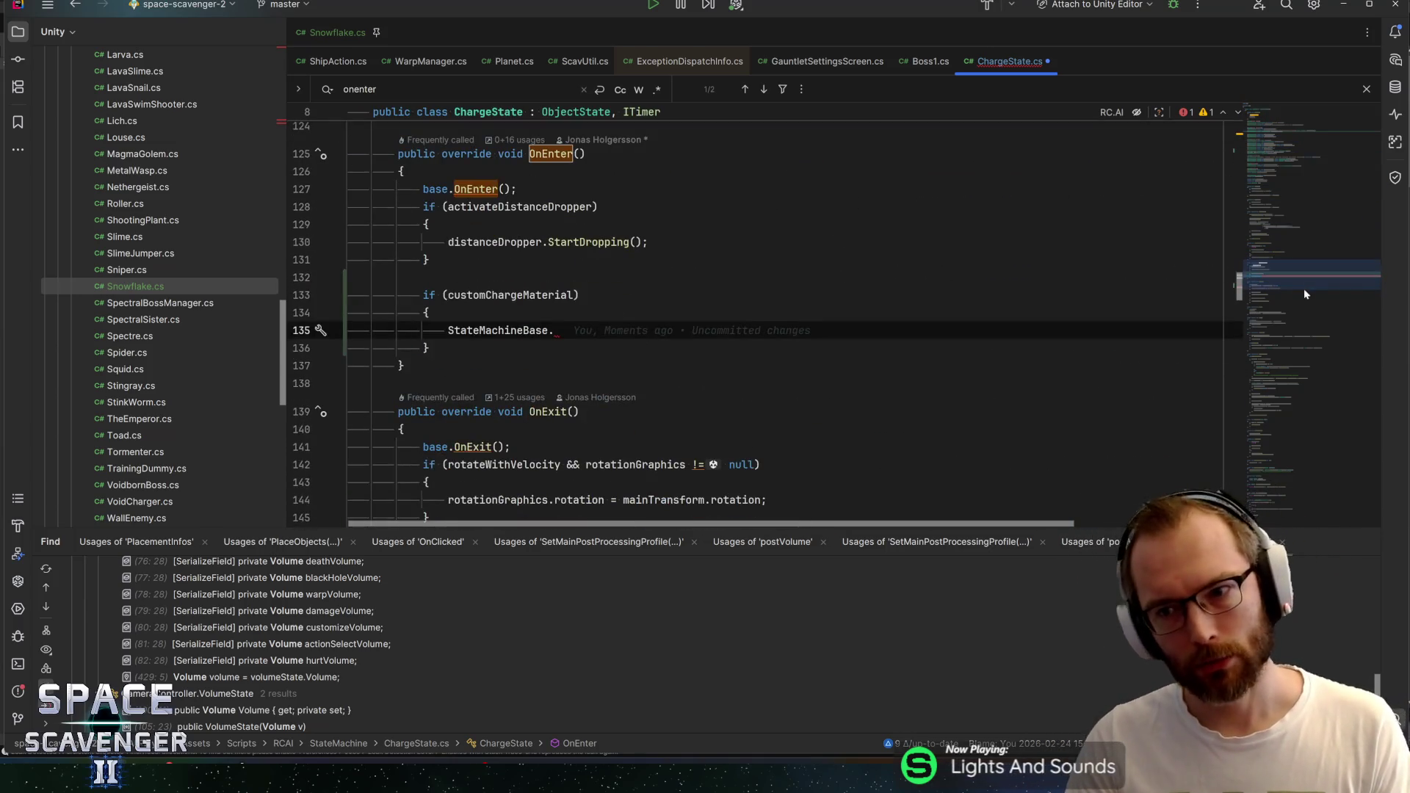
pyautogui.hotkey('shift', 'Home')
pyautogui.write('Obj')
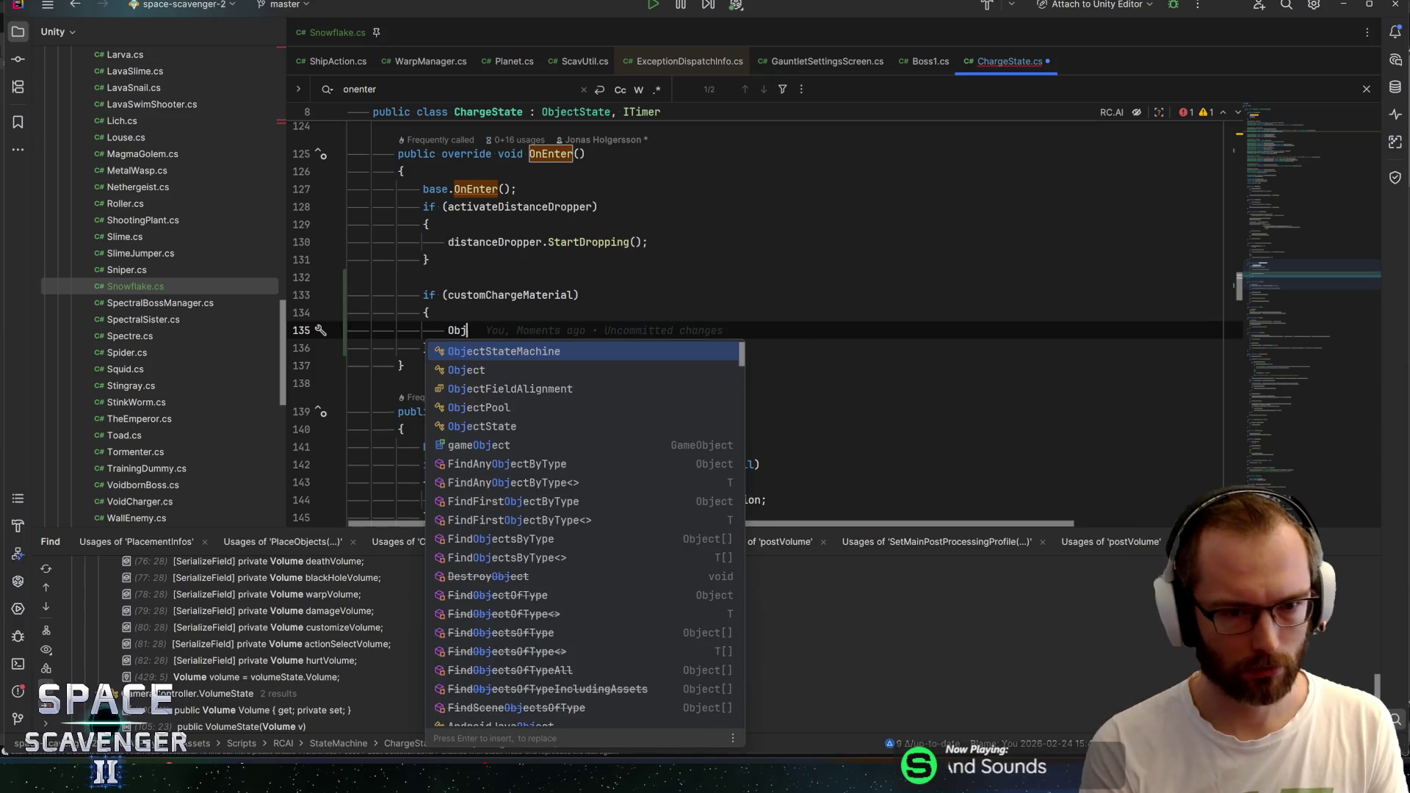
pyautogui.write('ectState')
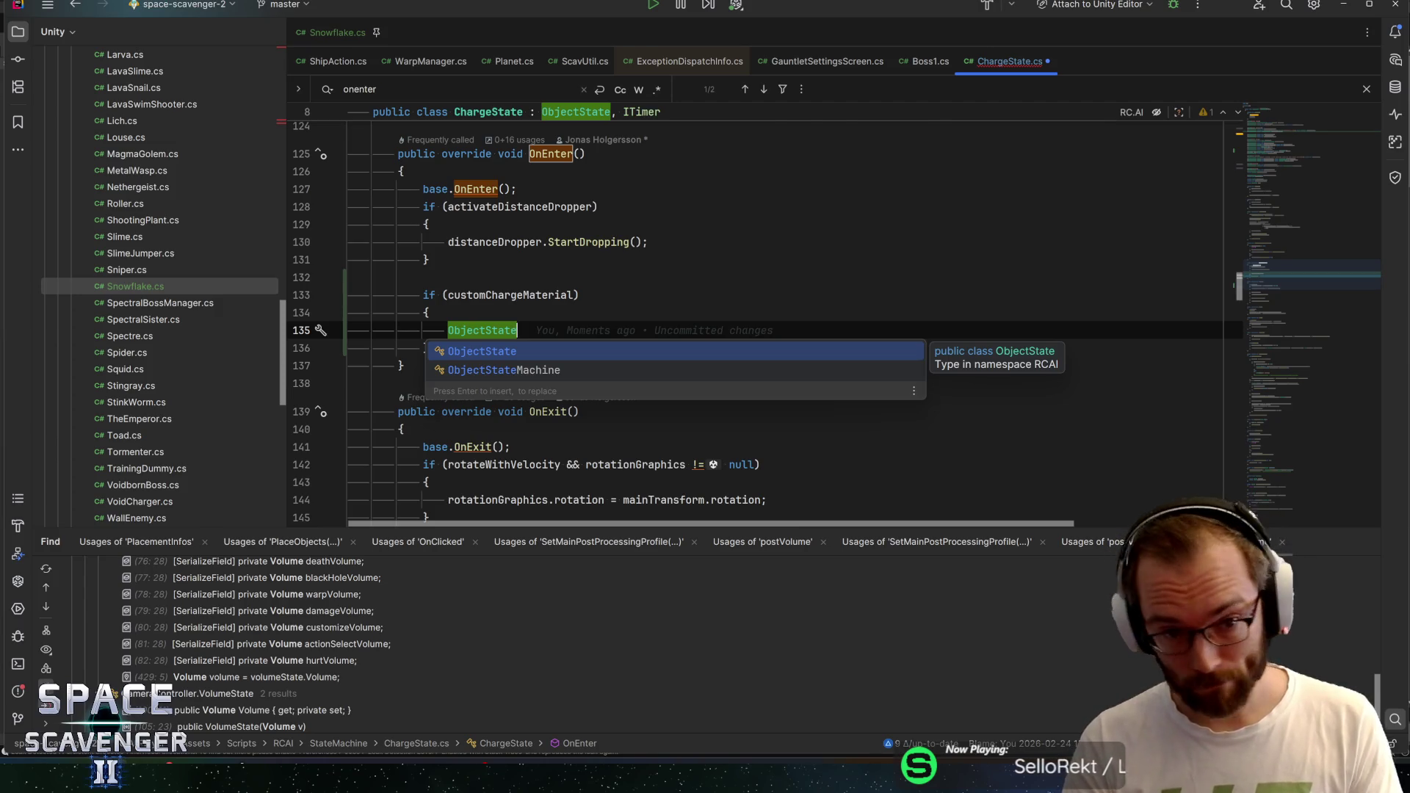
pyautogui.press('Escape')
pyautogui.press('Escape')
pyautogui.scroll(20, 764, 309)
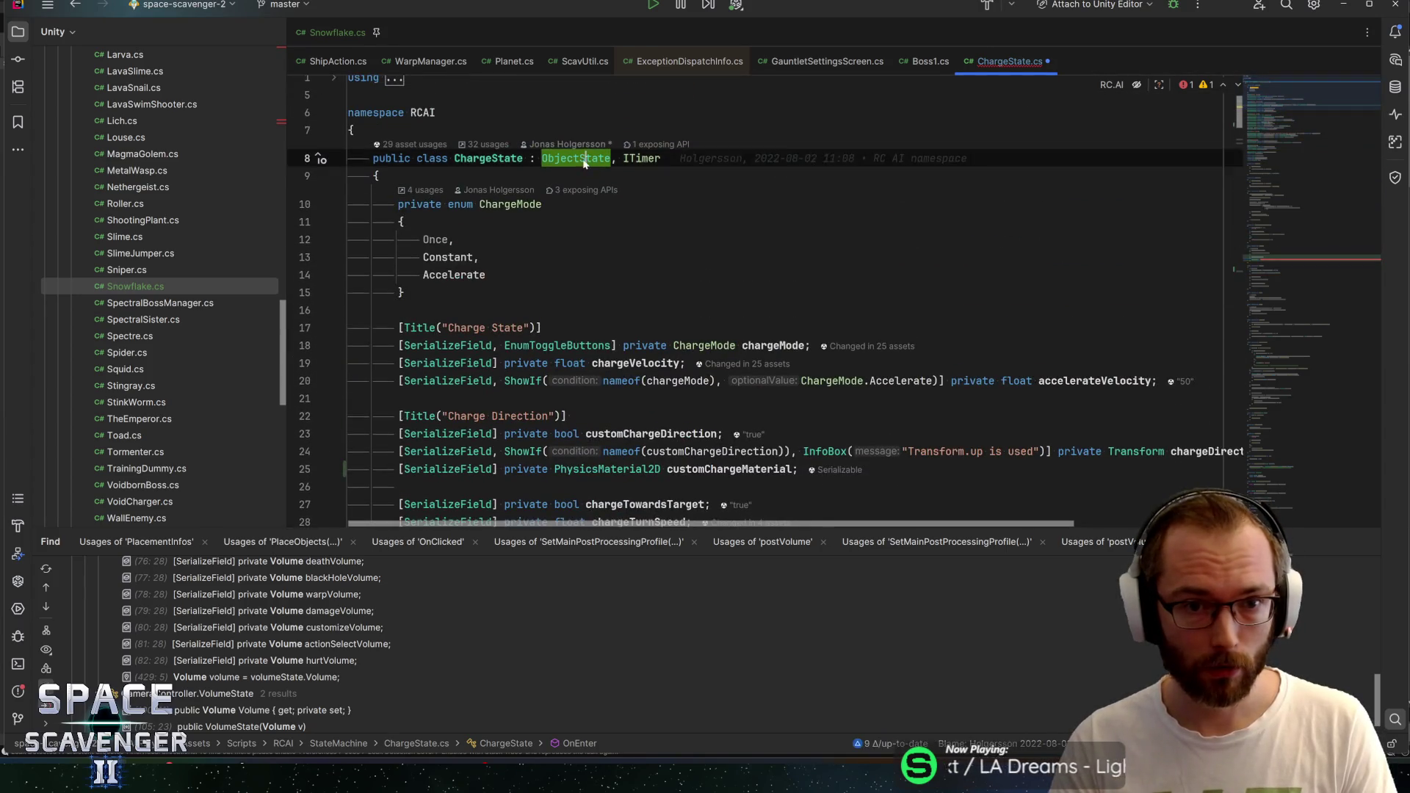
pyautogui.hotkey('ctrl', 'b')
pyautogui.hotkey('ctrl', 'alt', 'Left')
pyautogui.hotkey('ctrl', 'alt', 'Left')
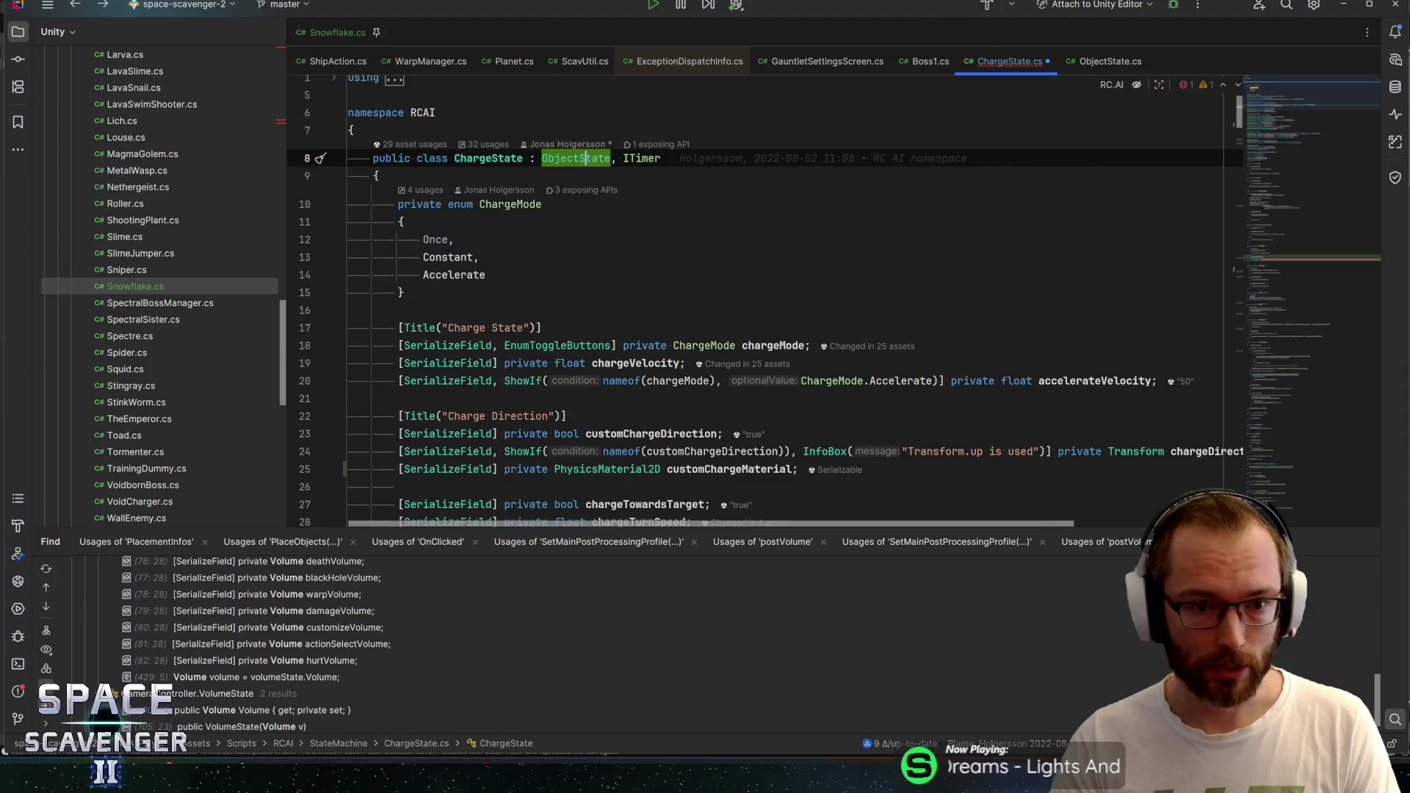
pyautogui.click(512, 302)
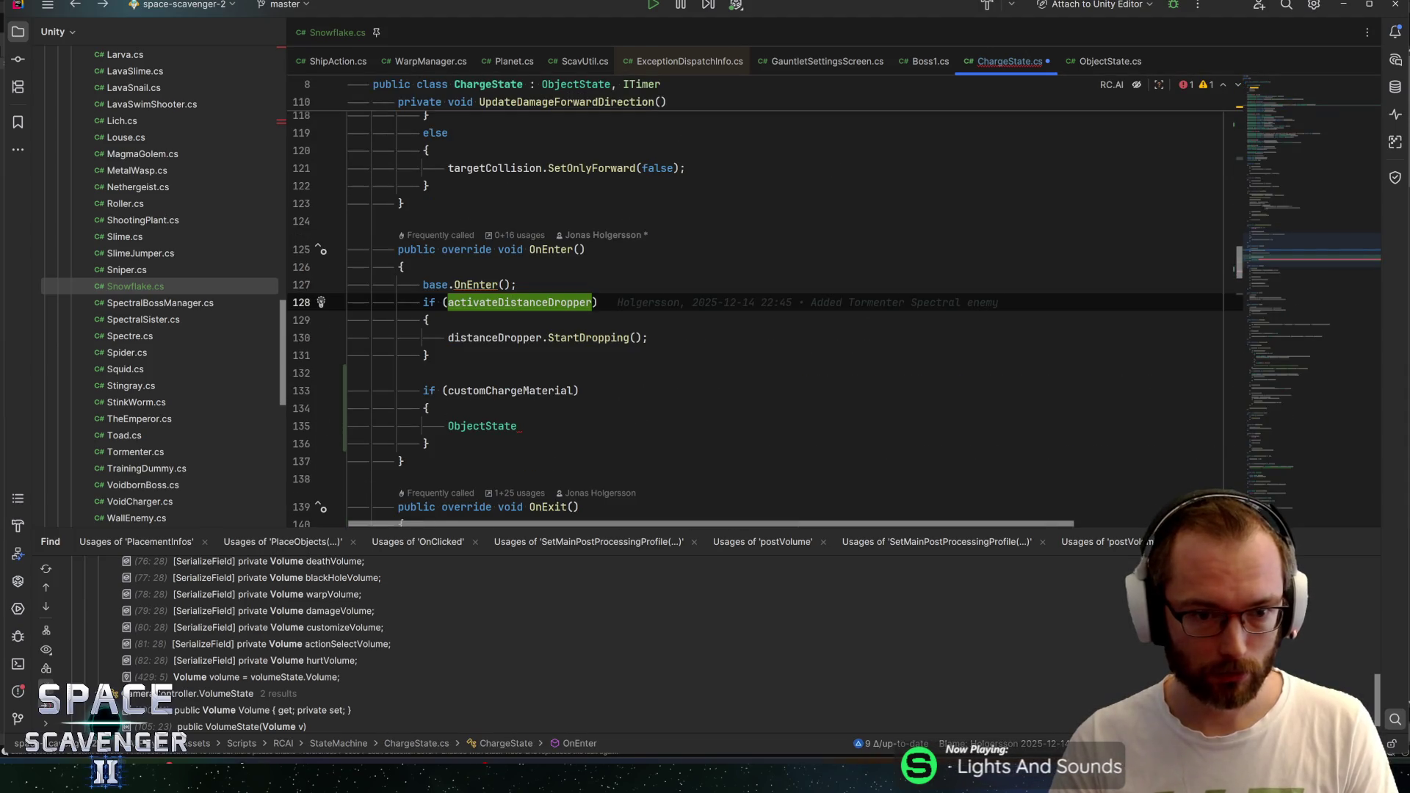
# Retype line 135 as OStateMachine.MyRigidbody.sharedMaterial = customChargeMaterial
pyautogui.click(517, 426)
pyautogui.write('OSt')
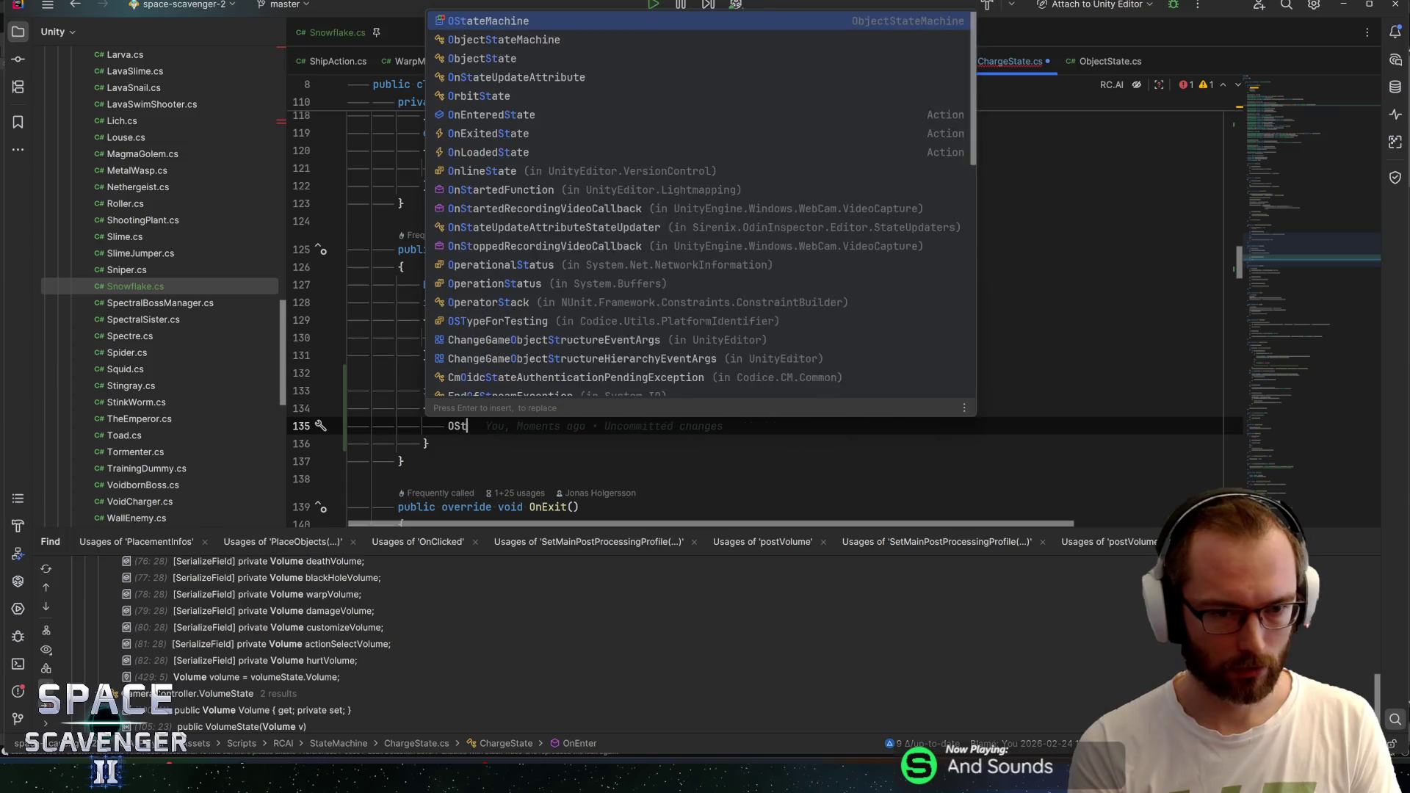
pyautogui.write('ateMachine.My')
pyautogui.press('Return')
pyautogui.write('.')
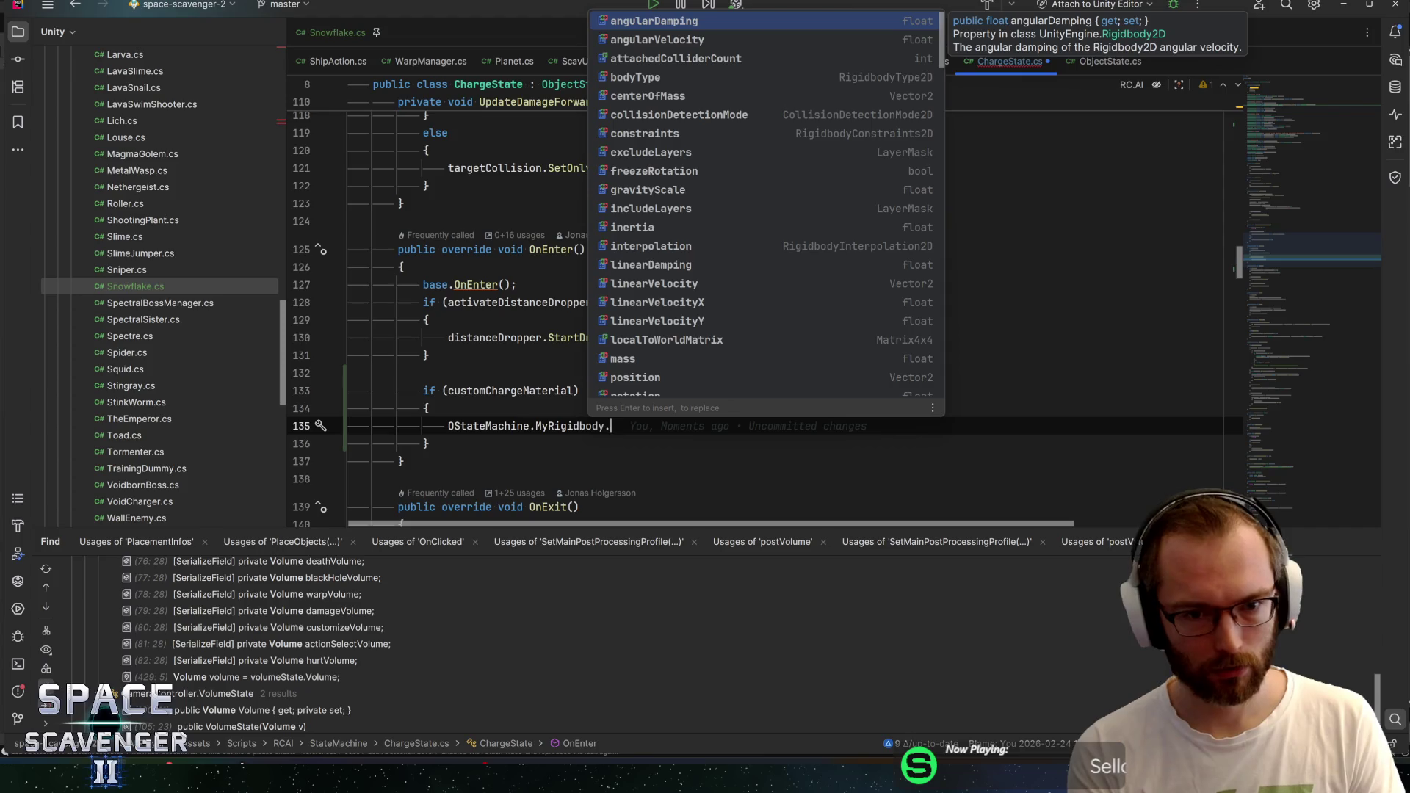
pyautogui.write('mat')
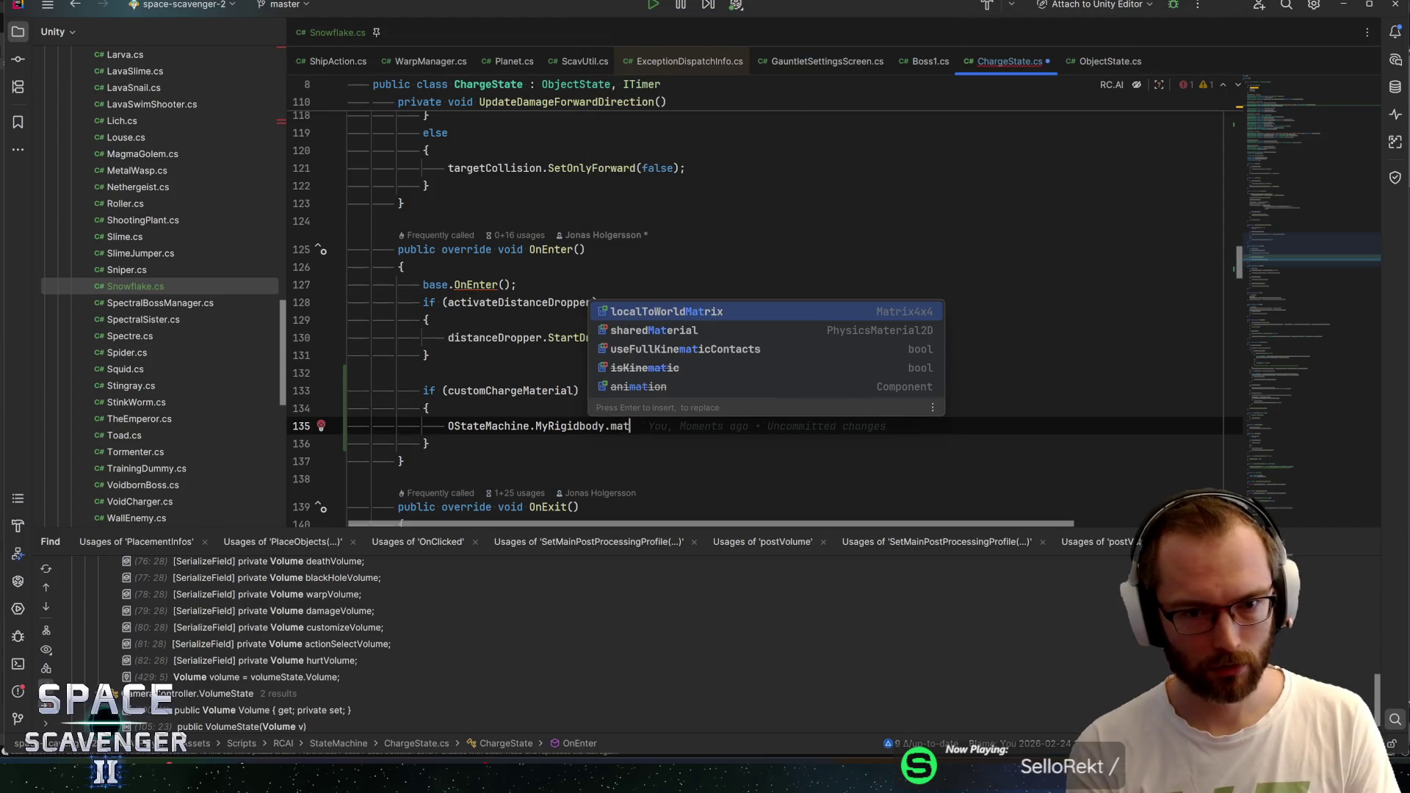
pyautogui.press('Down')
pyautogui.press('Return')
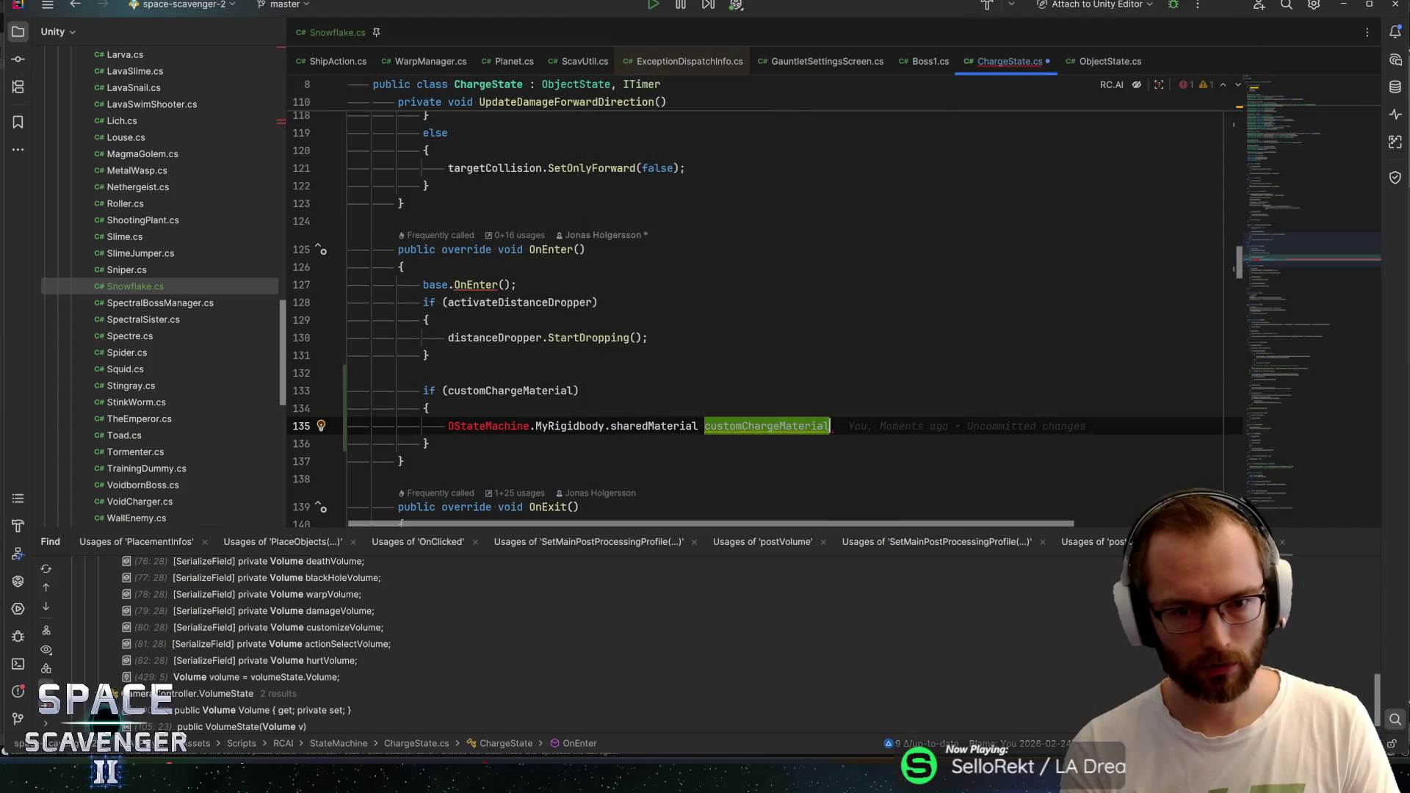
pyautogui.write('= customChargeMaterial')
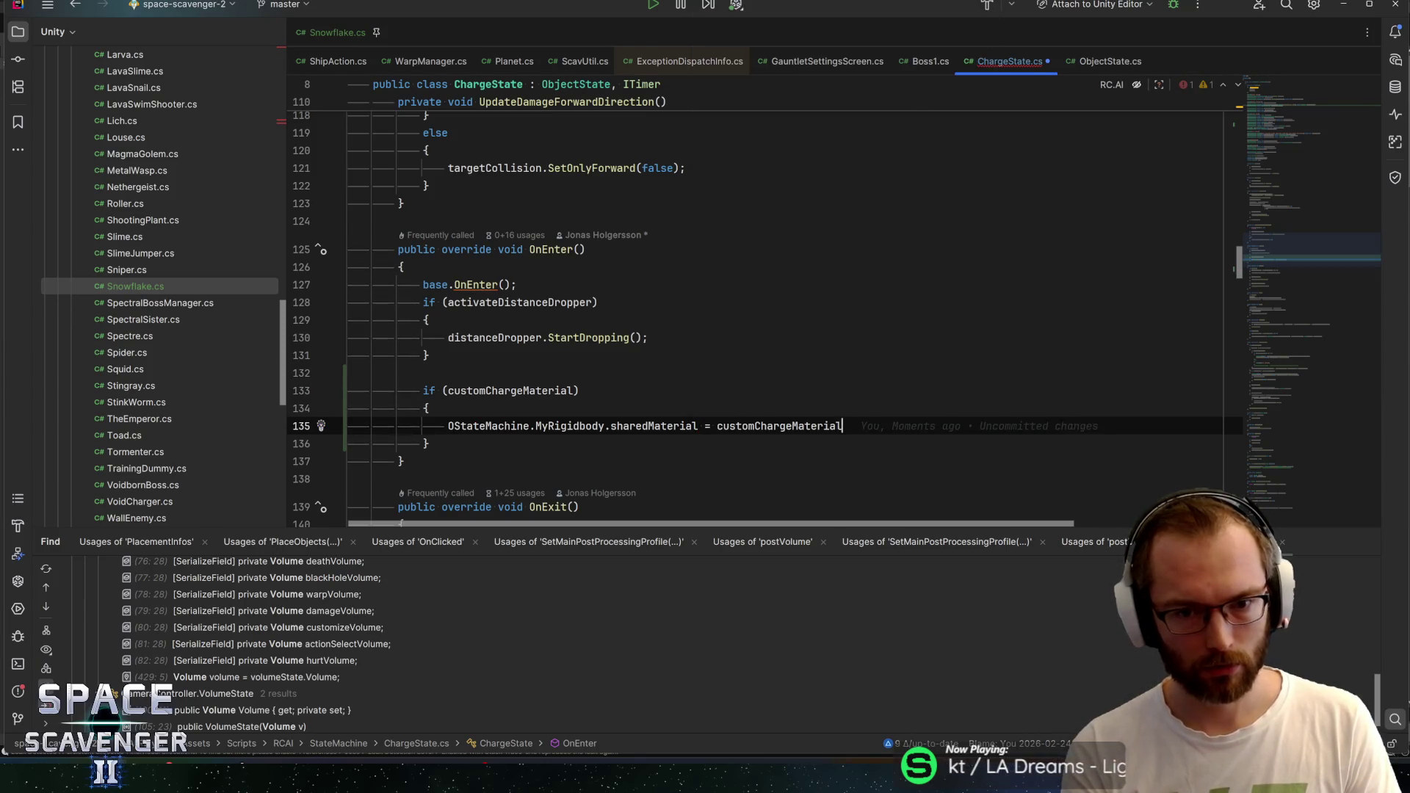
# Copy the block into OnExit, unwrap the assignment, set it to null, and save ChargeState.cs
pyautogui.hotkey('ctrl', 'w')
pyautogui.hotkey('ctrl', 'w')
pyautogui.hotkey('ctrl', 'w')
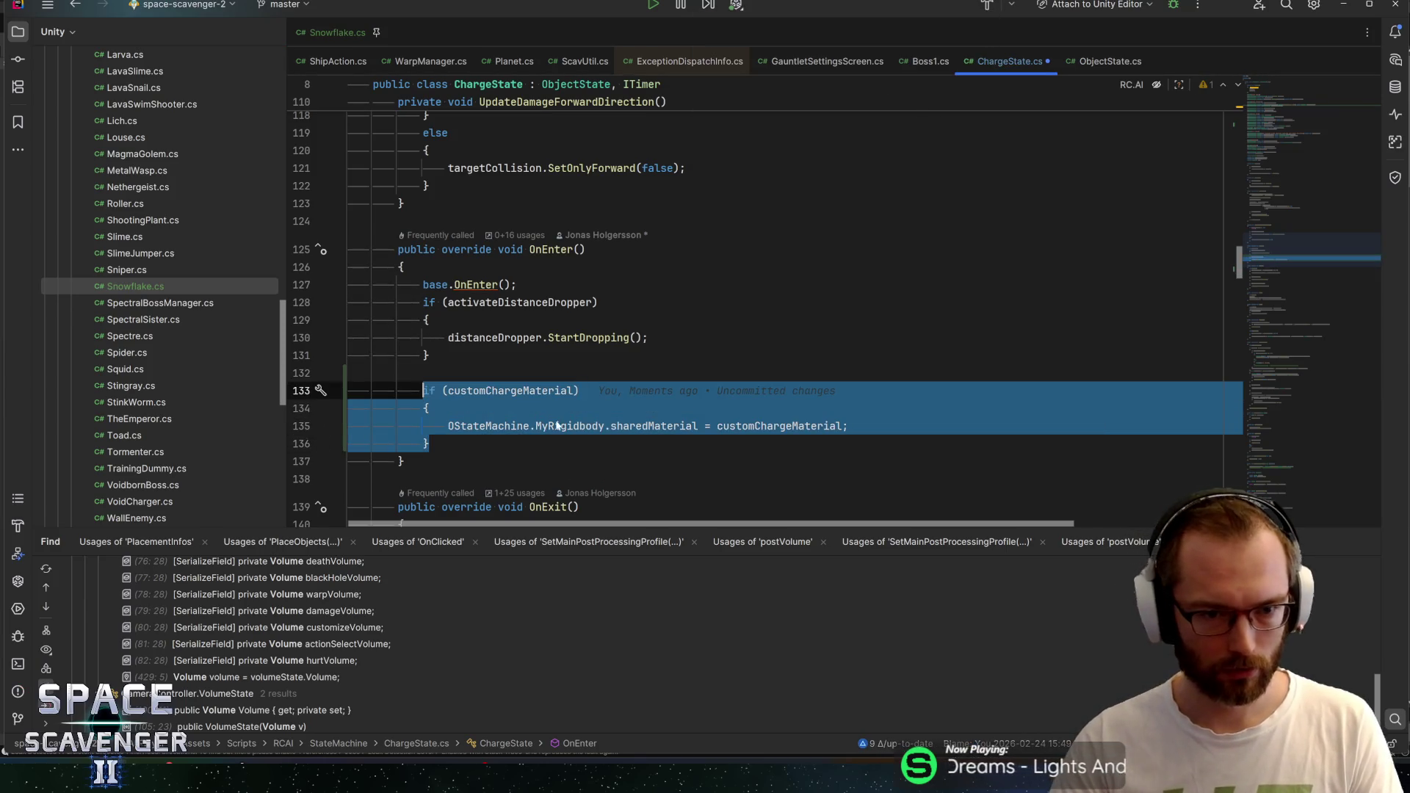
pyautogui.scroll(-8, 764, 315)
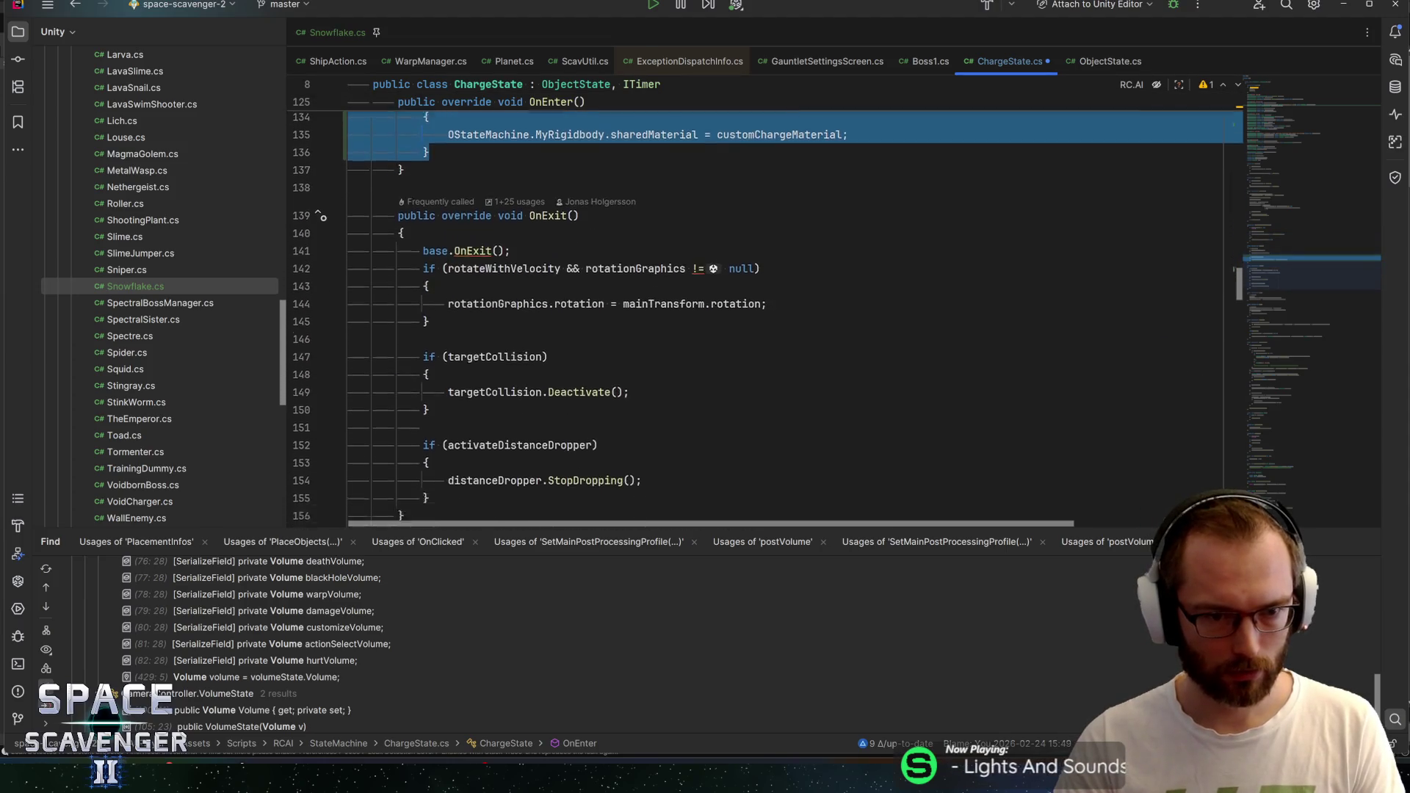
pyautogui.click(428, 366)
pyautogui.press('Return')
pyautogui.write('if (customChargeMaterial) {     OStateMachine.MyRigidbody.sharedMaterial = customChargeMaterial; }')
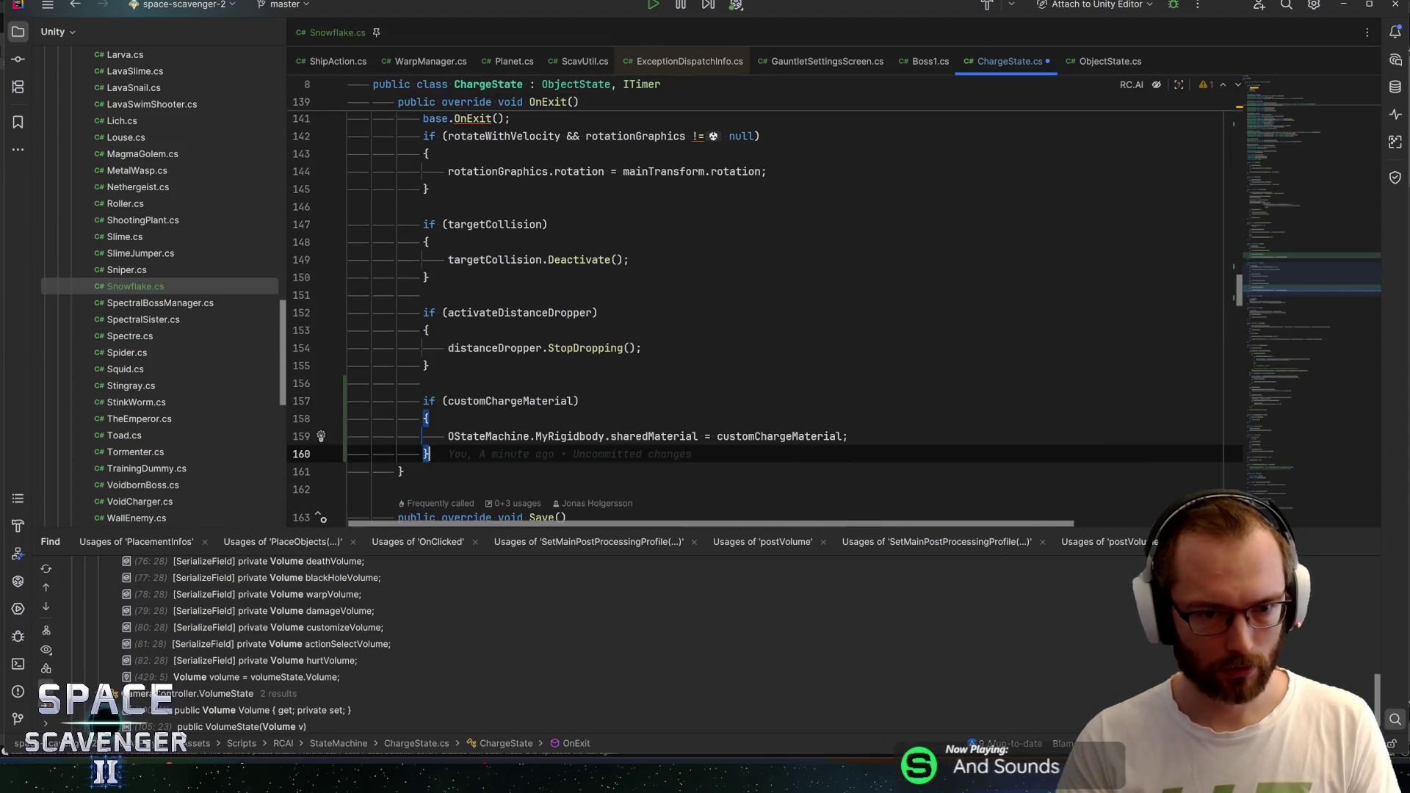
pyautogui.hotkey('ctrl', 'shift', 'Up')
pyautogui.press('Down')
pyautogui.hotkey('shift', 'Down')
pyautogui.hotkey('shift', 'Down')
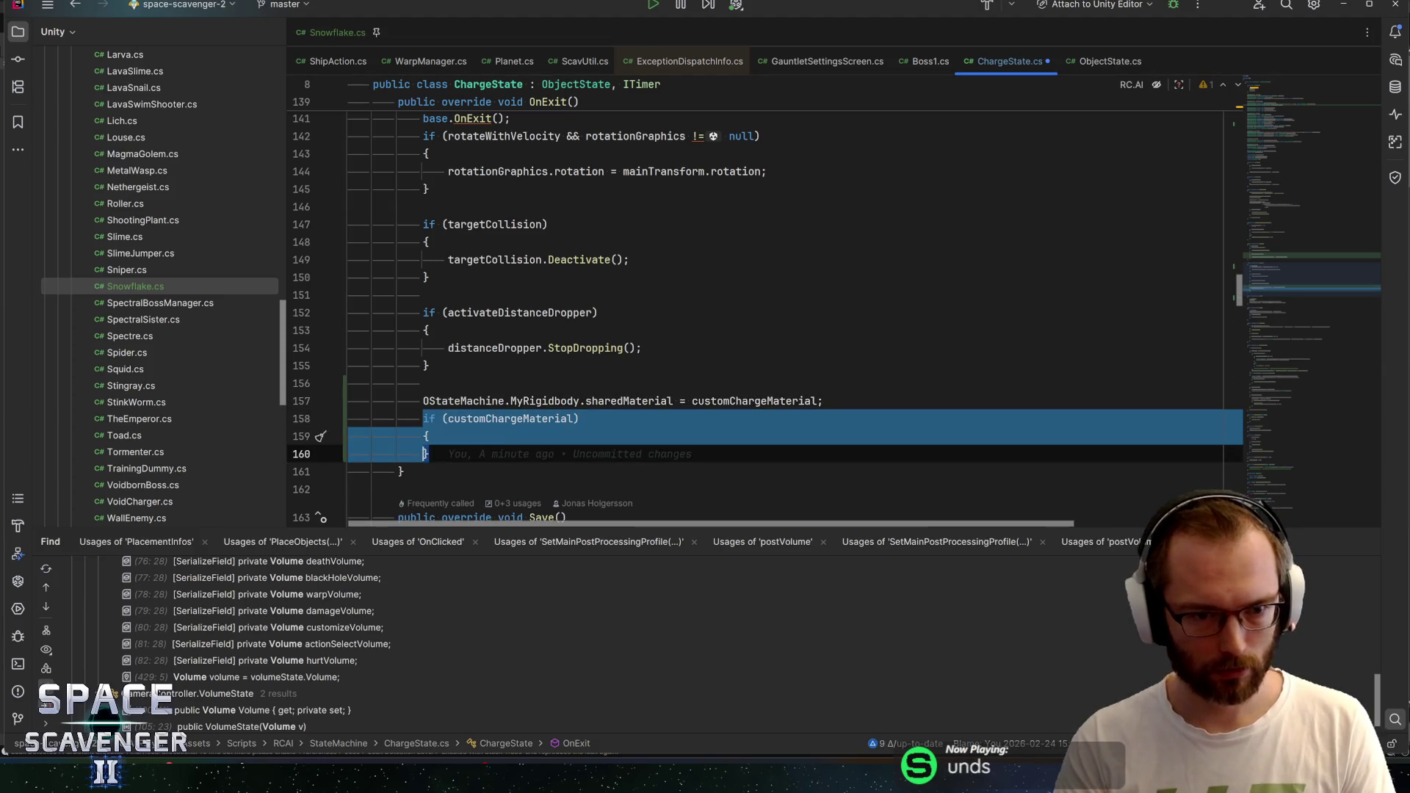
pyautogui.press('BackSpace')
pyautogui.press('BackSpace')
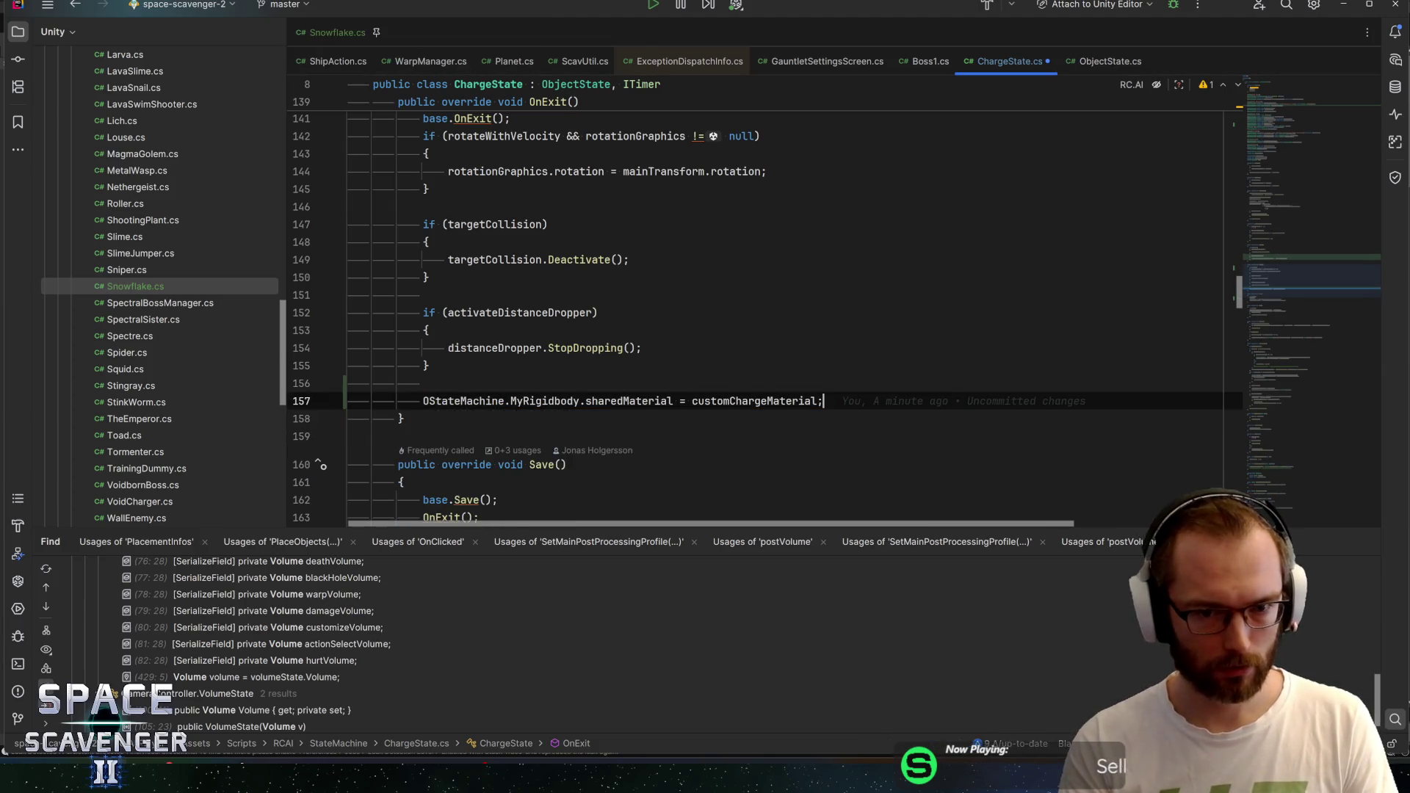
pyautogui.write('null')
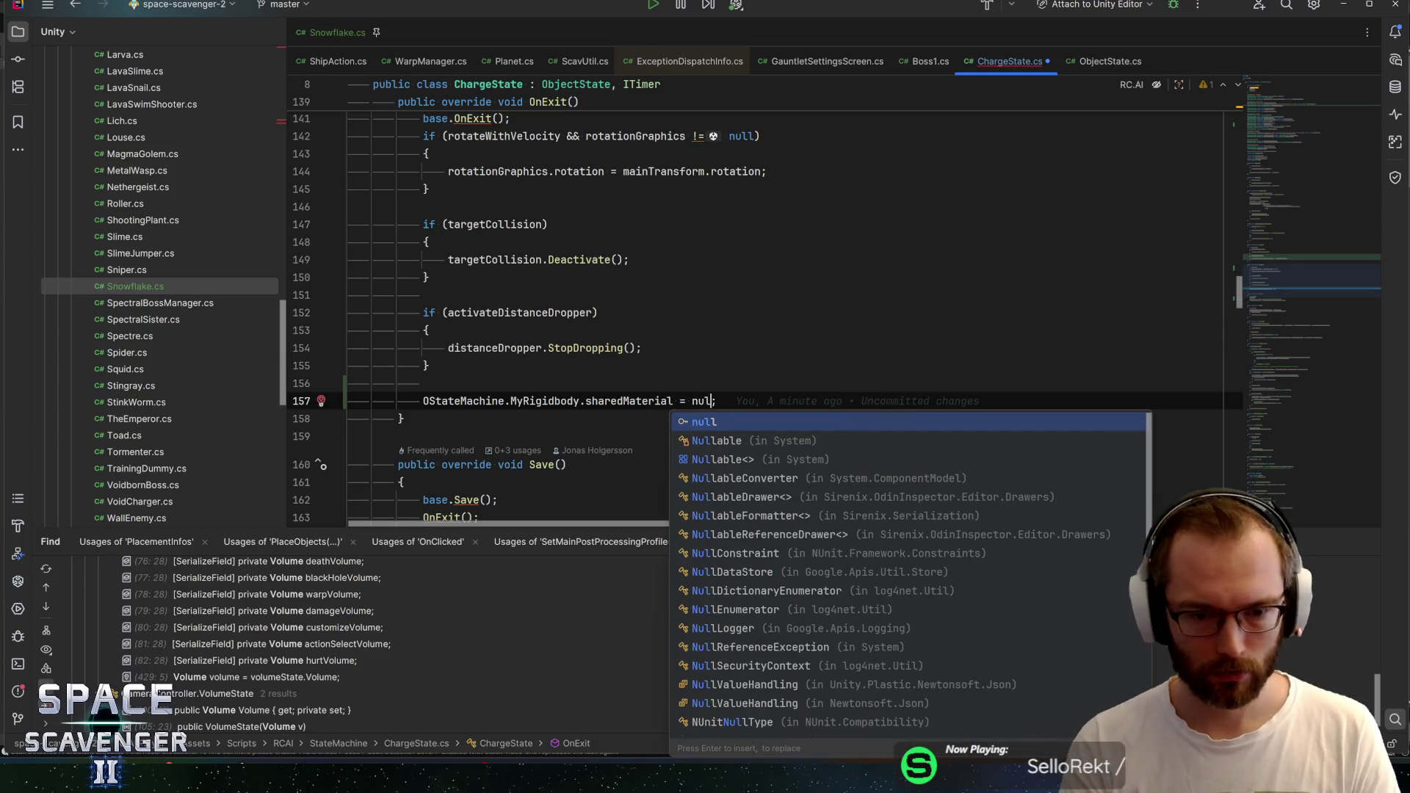
pyautogui.hotkey('ctrl', 's')
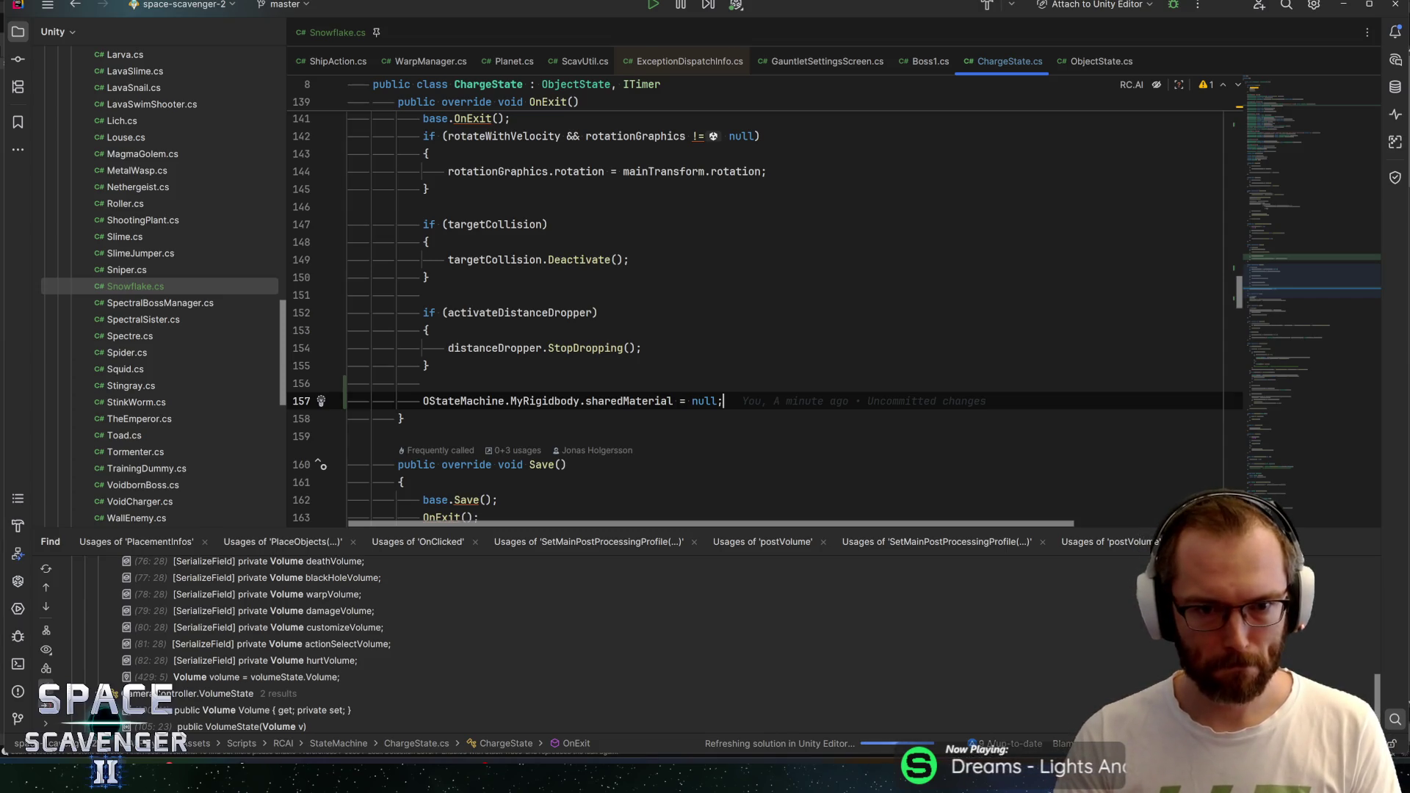
pyautogui.hotkey('alt', 'Tab')
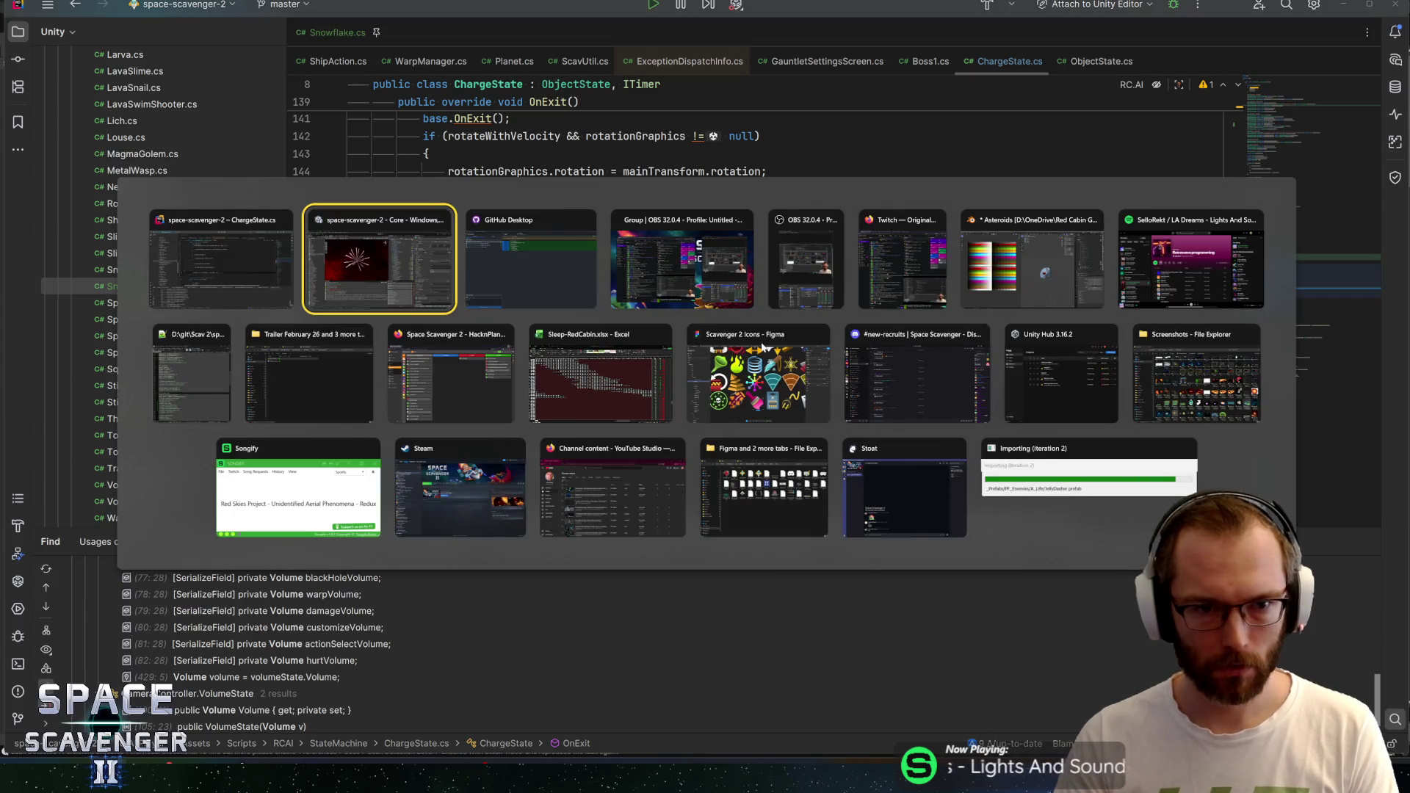
# Assign the Bouncy physics material as Custom Charge Material on Boss1's Spinning state
pyautogui.hotkey('alt', 'shift', 'Tab')
pyautogui.press('Tab')
pyautogui.press('Tab')
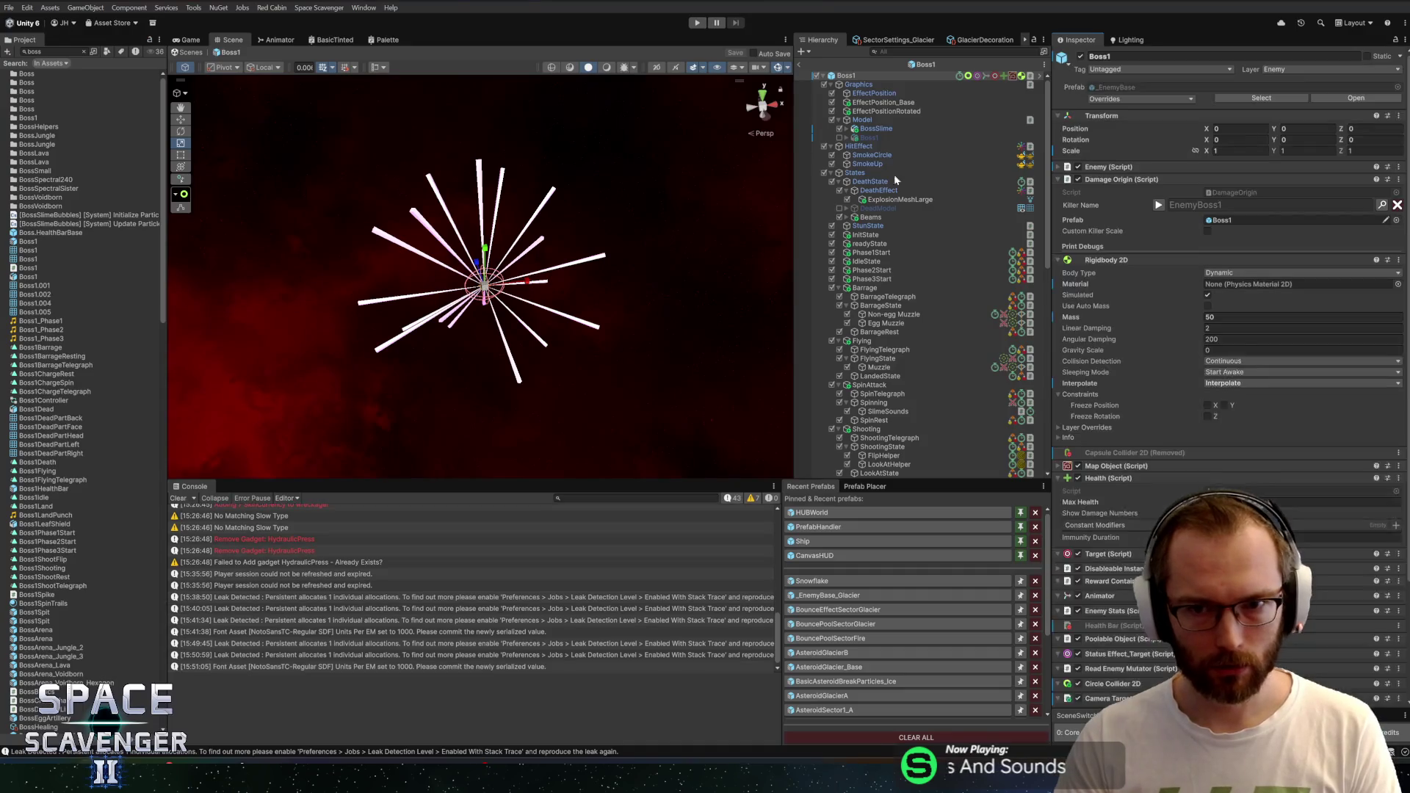
pyautogui.scroll(-10, 1175, 411)
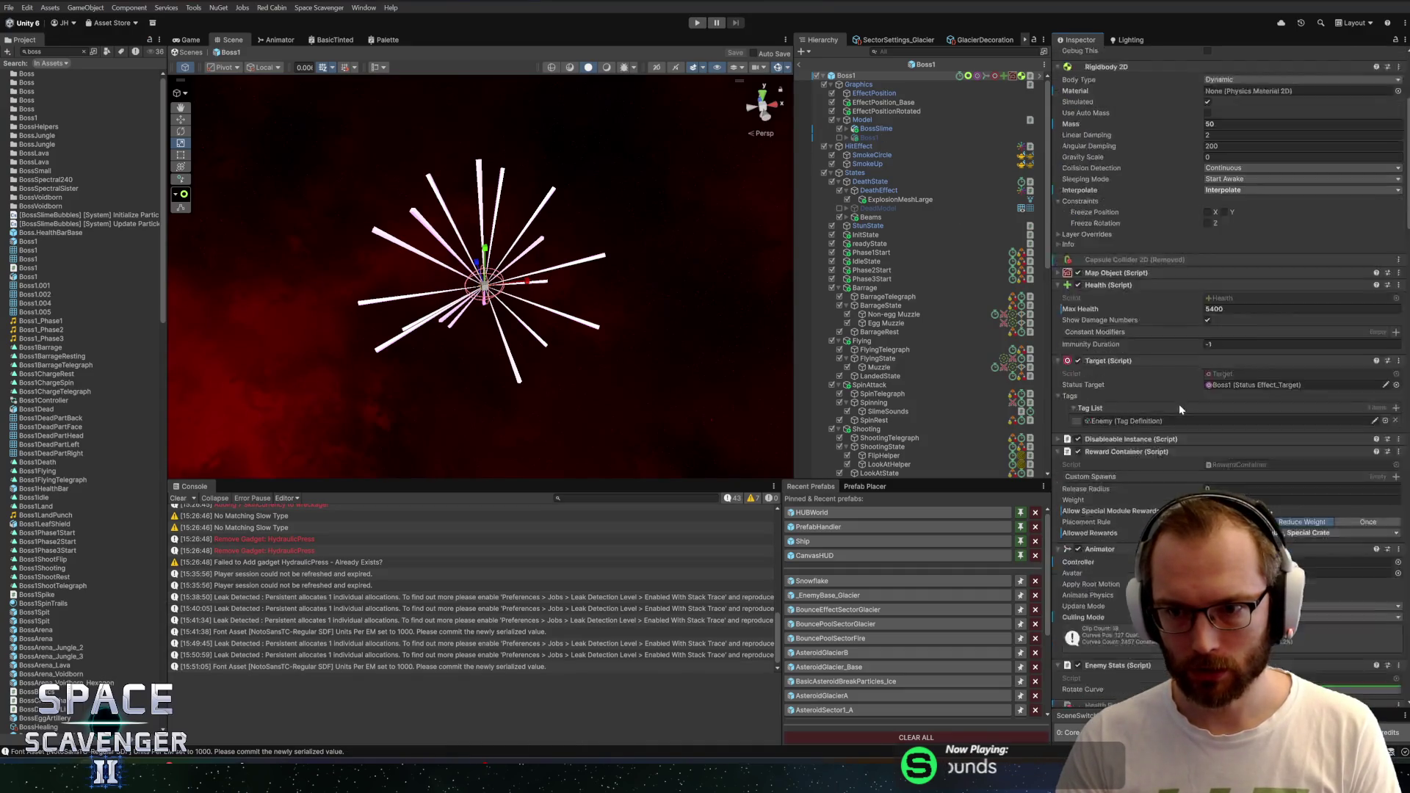
pyautogui.scroll(-15, 1147, 417)
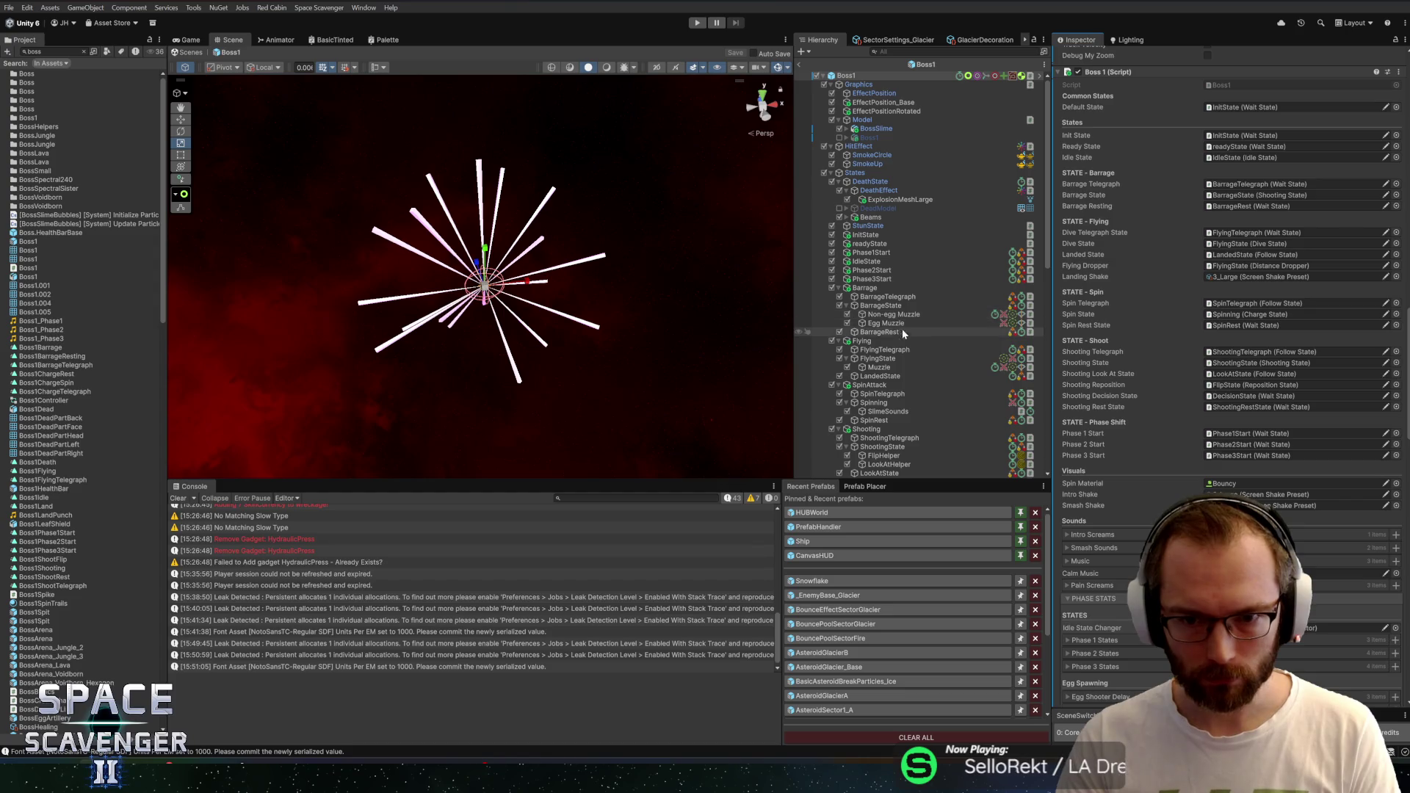
pyautogui.scroll(-2, 906, 359)
pyautogui.scroll(-2, 906, 359)
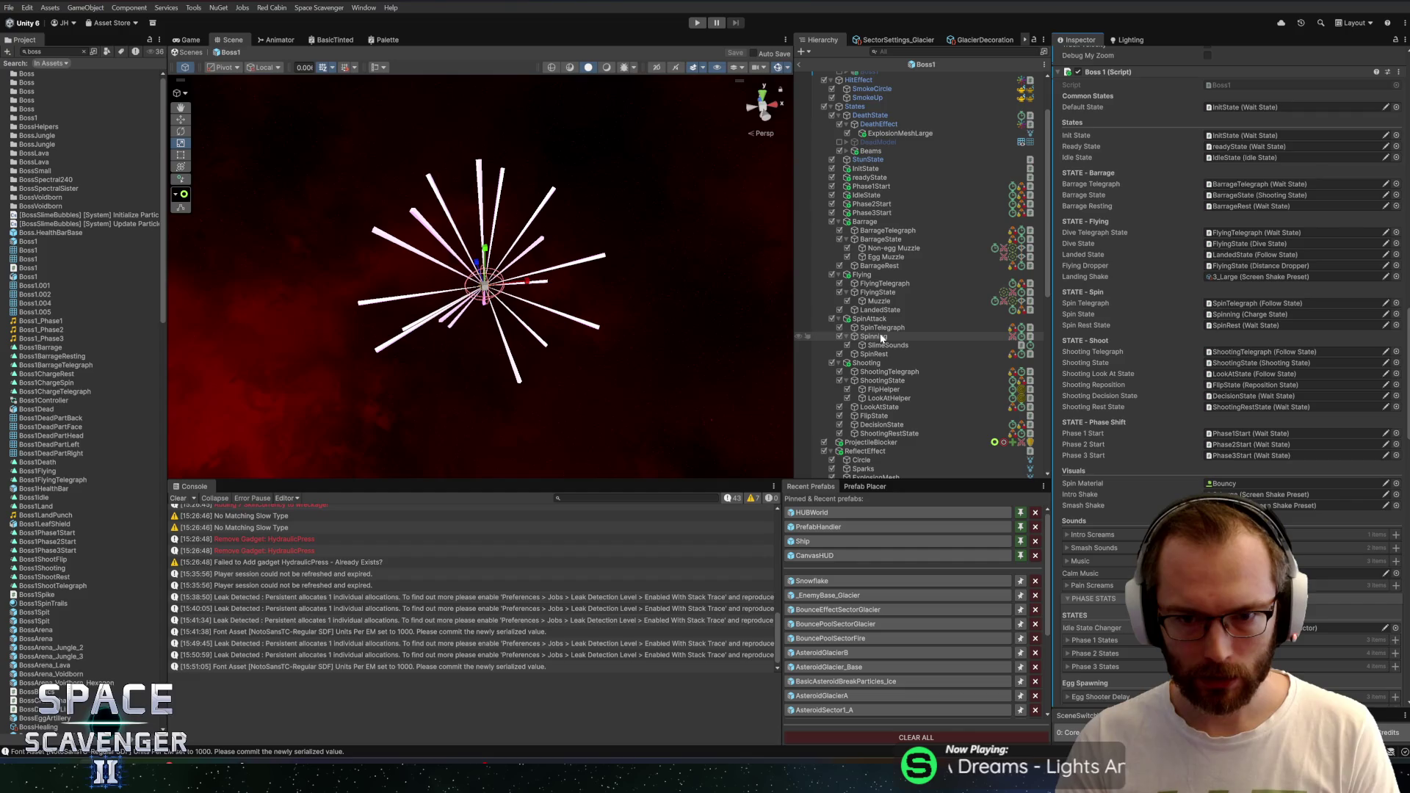
pyautogui.click(878, 336)
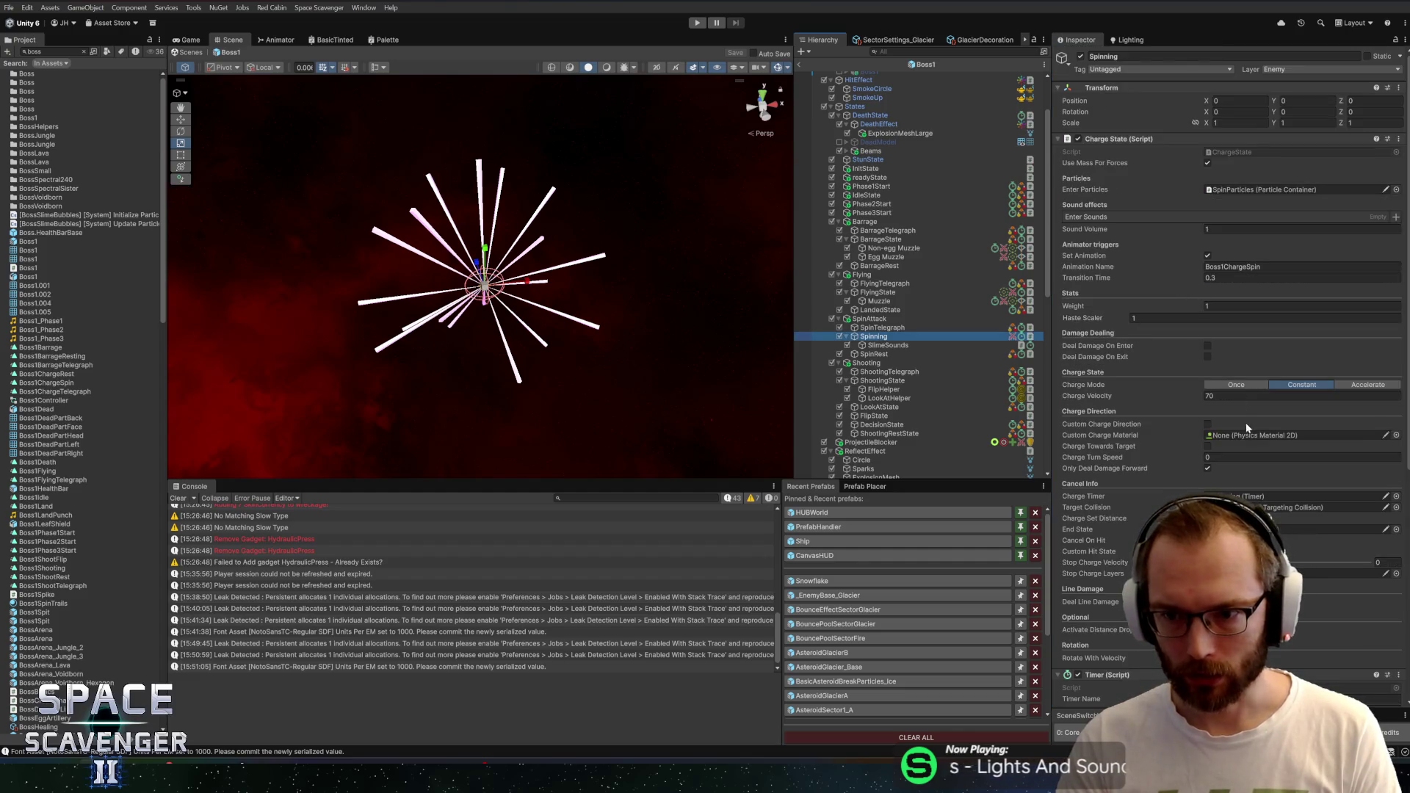
pyautogui.click(1396, 436)
pyautogui.click(1062, 137)
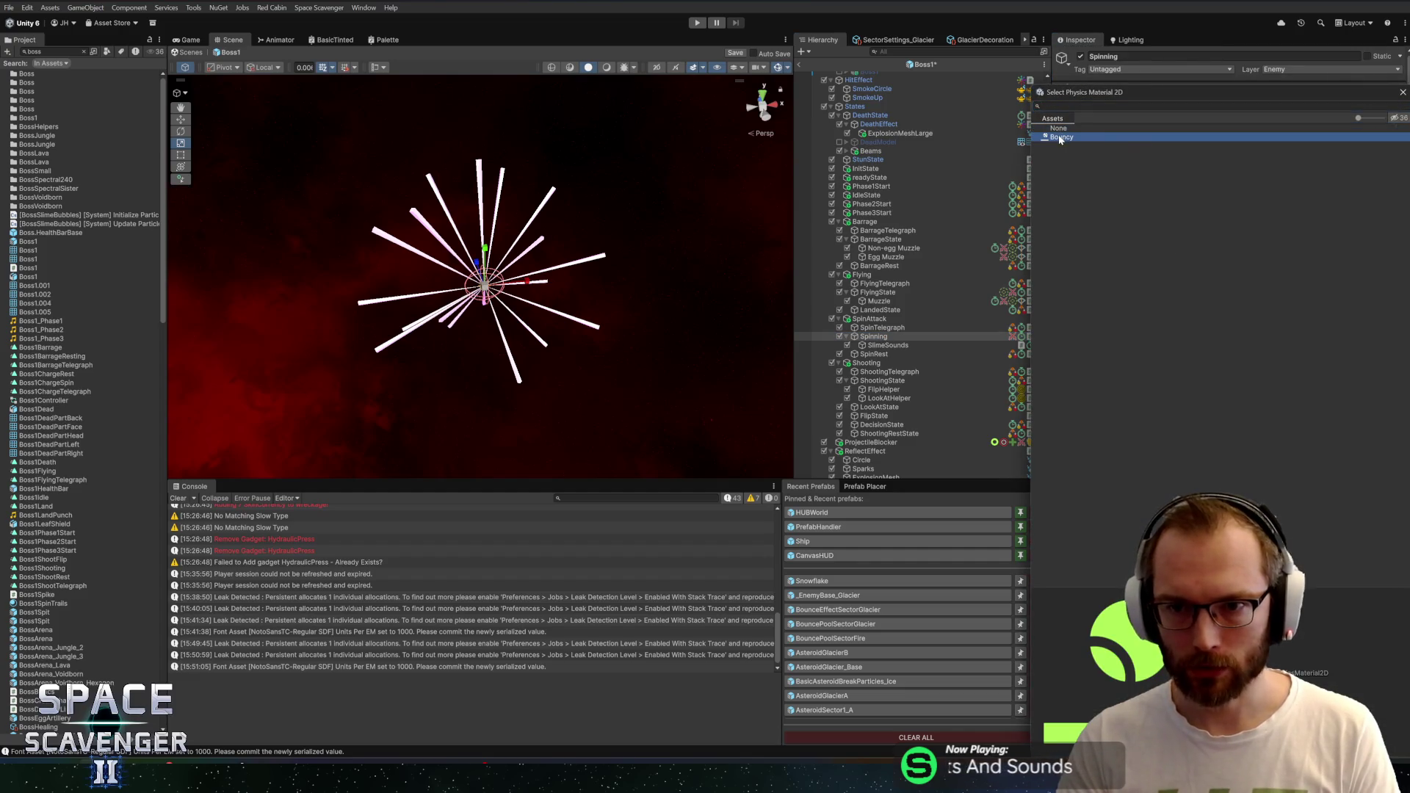
pyautogui.doubleClick(1061, 137)
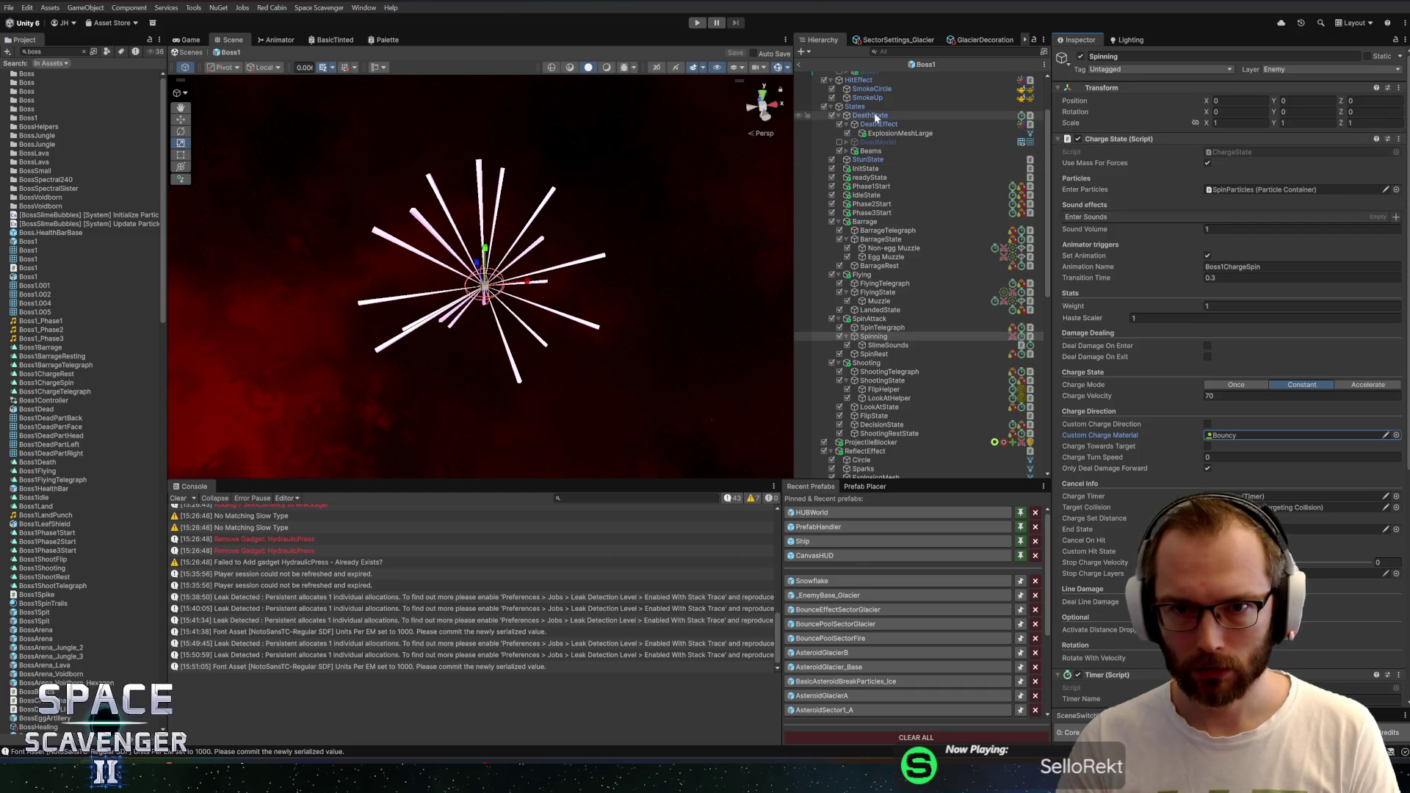
pyautogui.hotkey('alt', 'Tab')
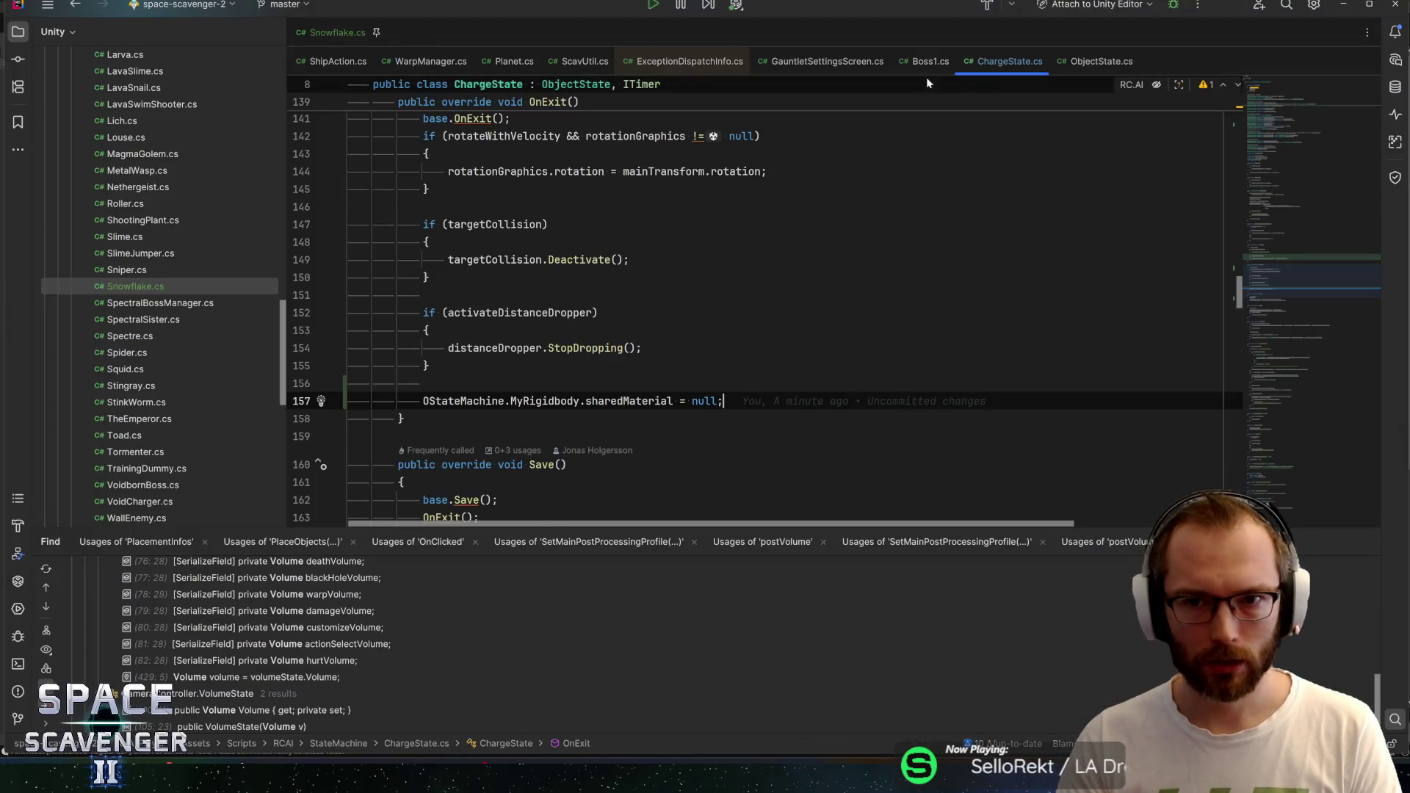
# In Boss1.cs, delete the spinMaterial declaration and its OnEnterSpin assignment, then save
pyautogui.click(927, 62)
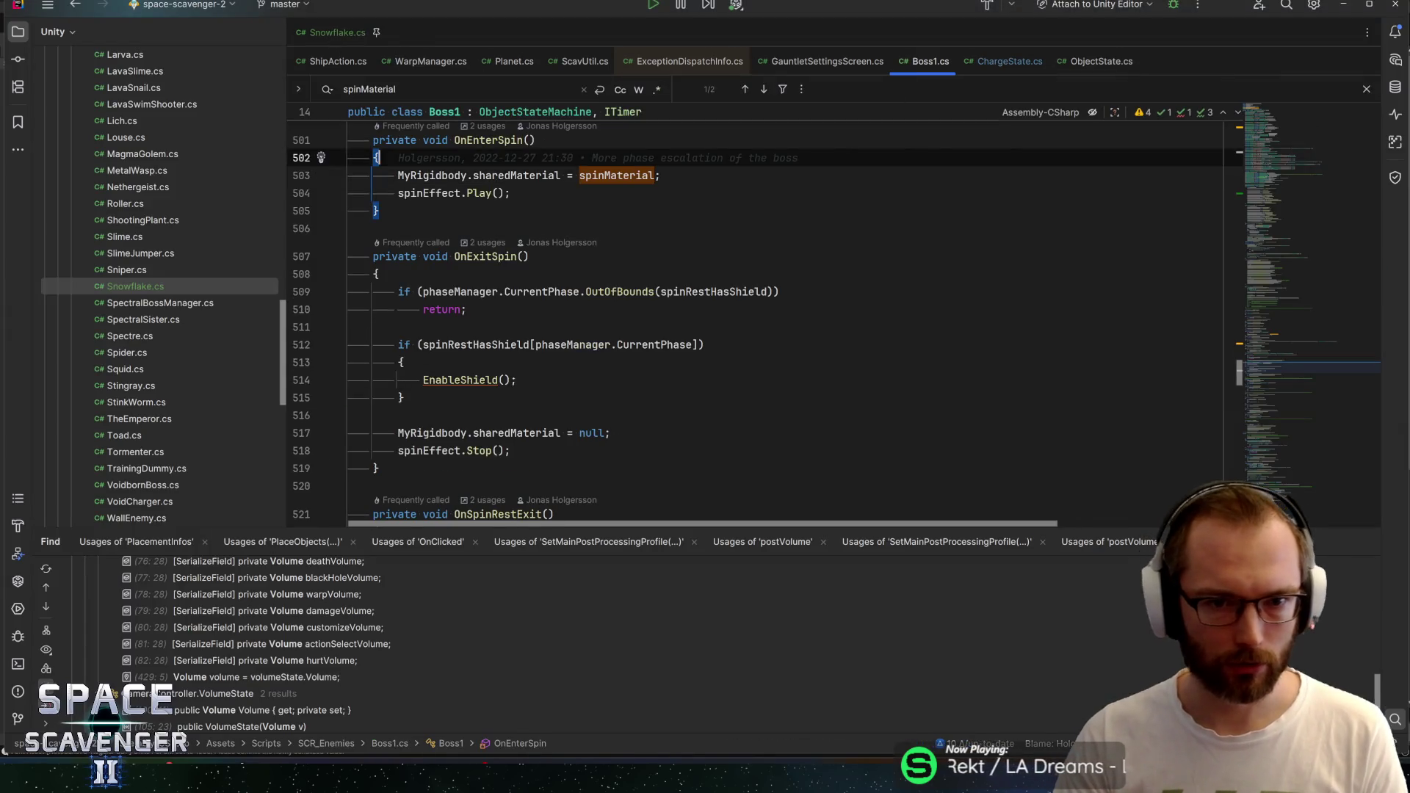
pyautogui.hotkey('ctrl', 'b')
pyautogui.hotkey('ctrl', 'x')
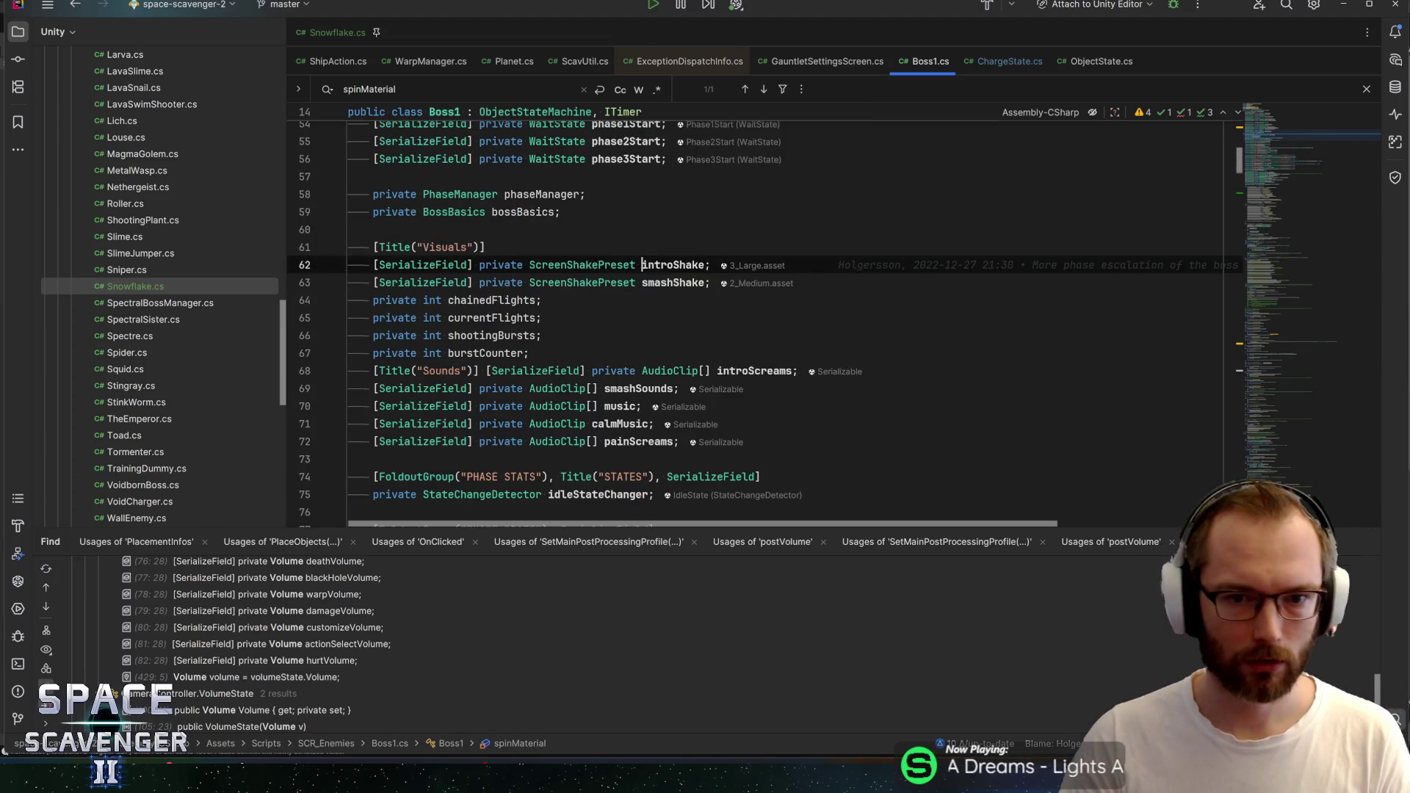
pyautogui.scroll(2, 764, 323)
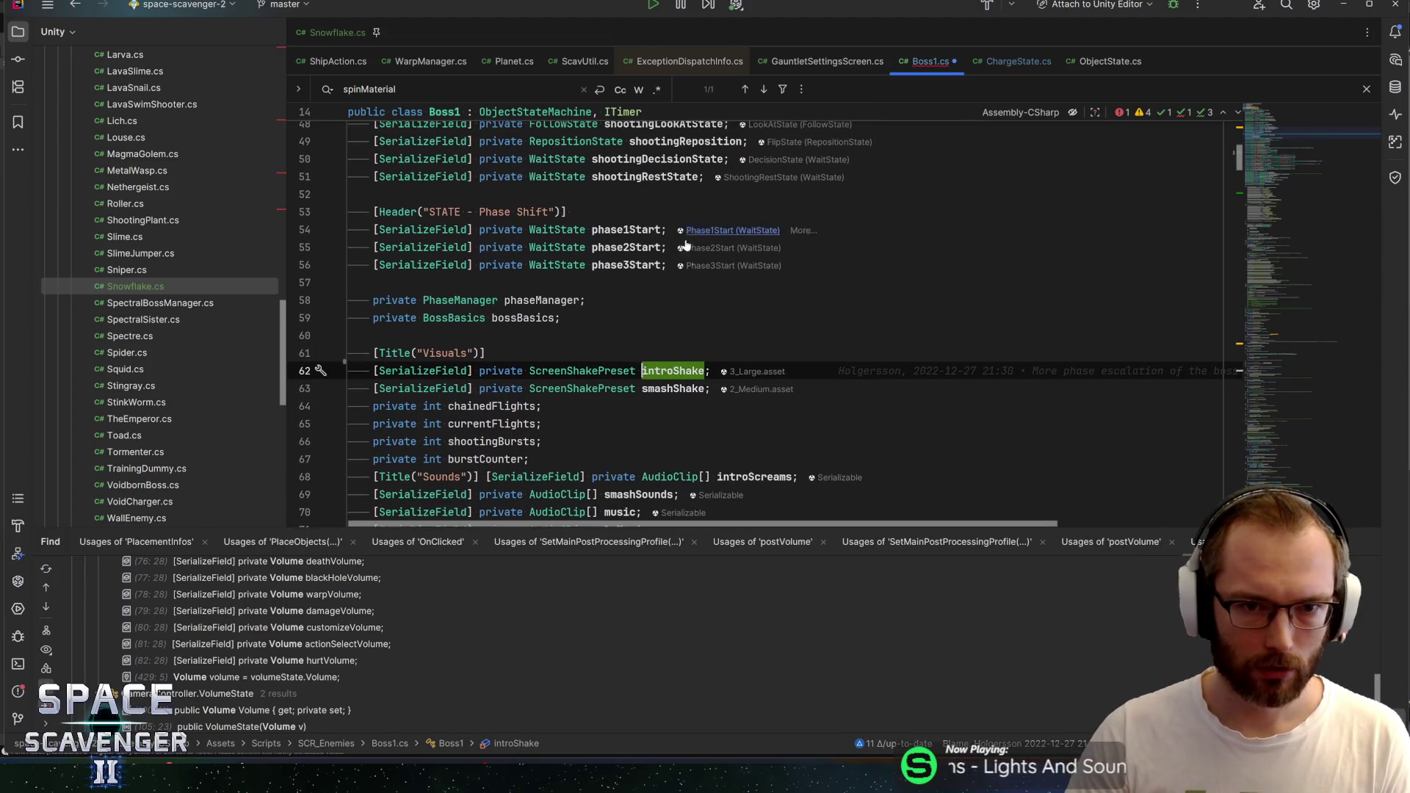
pyautogui.moveTo(1280, 135); pyautogui.dragTo(1271, 360)
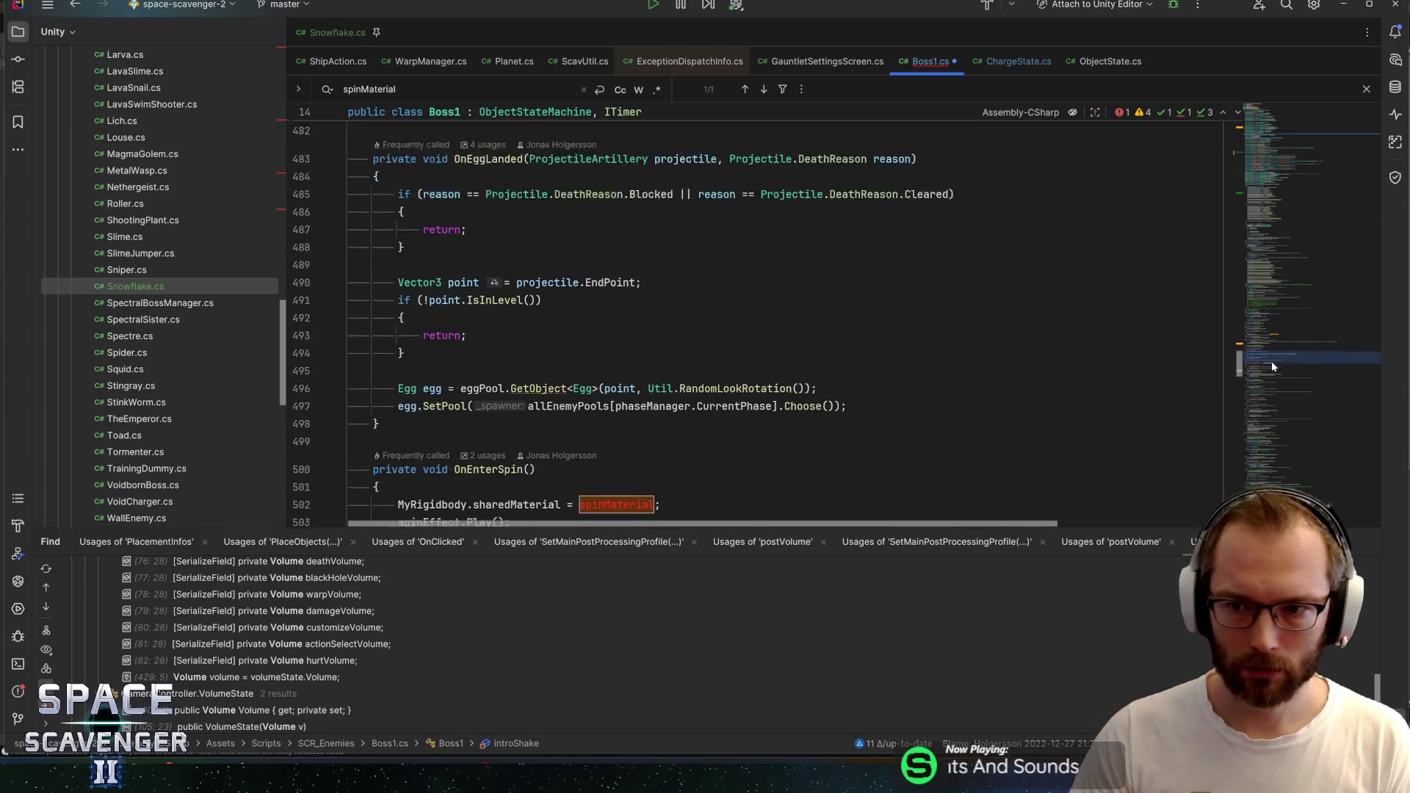
pyautogui.click(660, 327)
pyautogui.hotkey('ctrl', 'x')
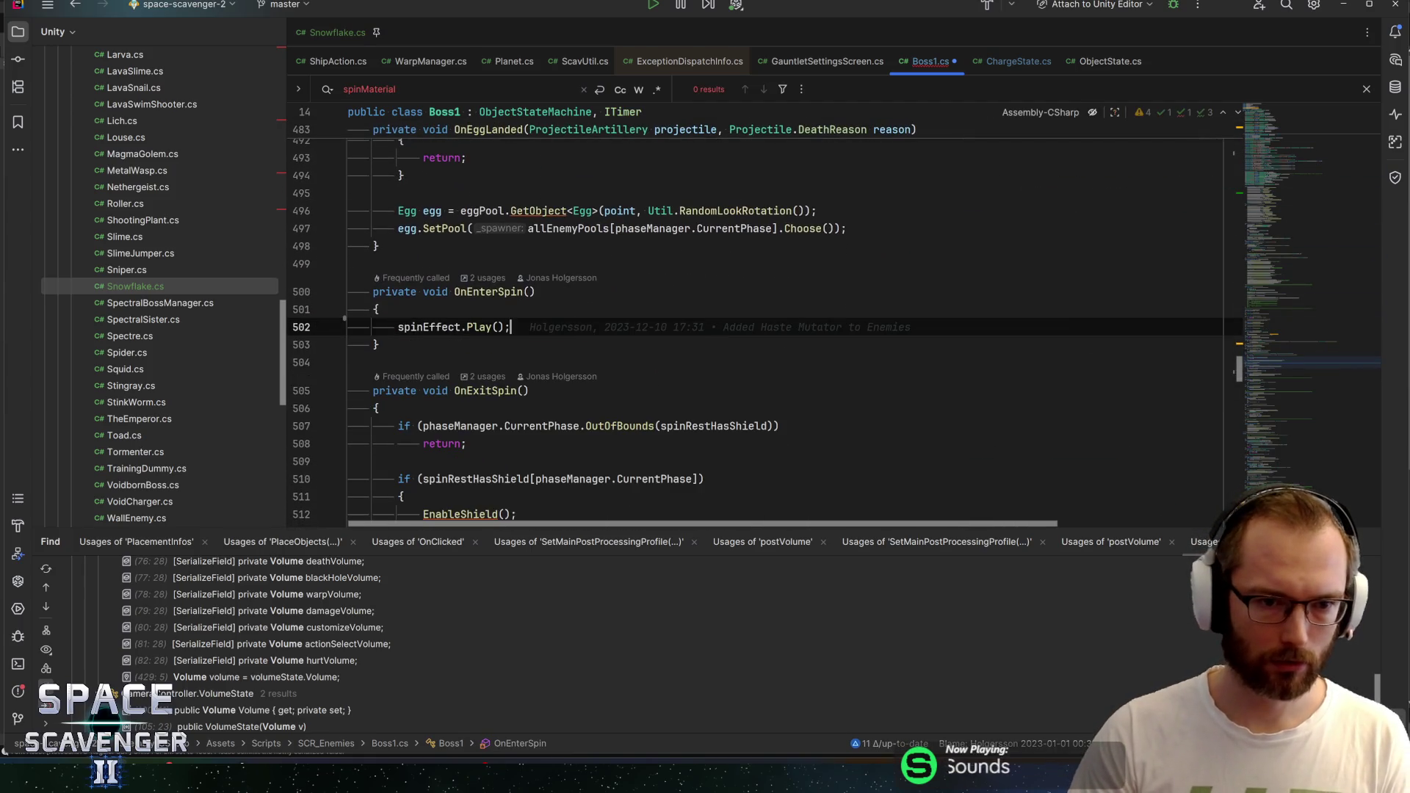
pyautogui.hotkey('ctrl', 's')
# Remove the null sharedMaterial line from OnExitSpin and save Boss1.cs again
pyautogui.scroll(-3, 756, 323)
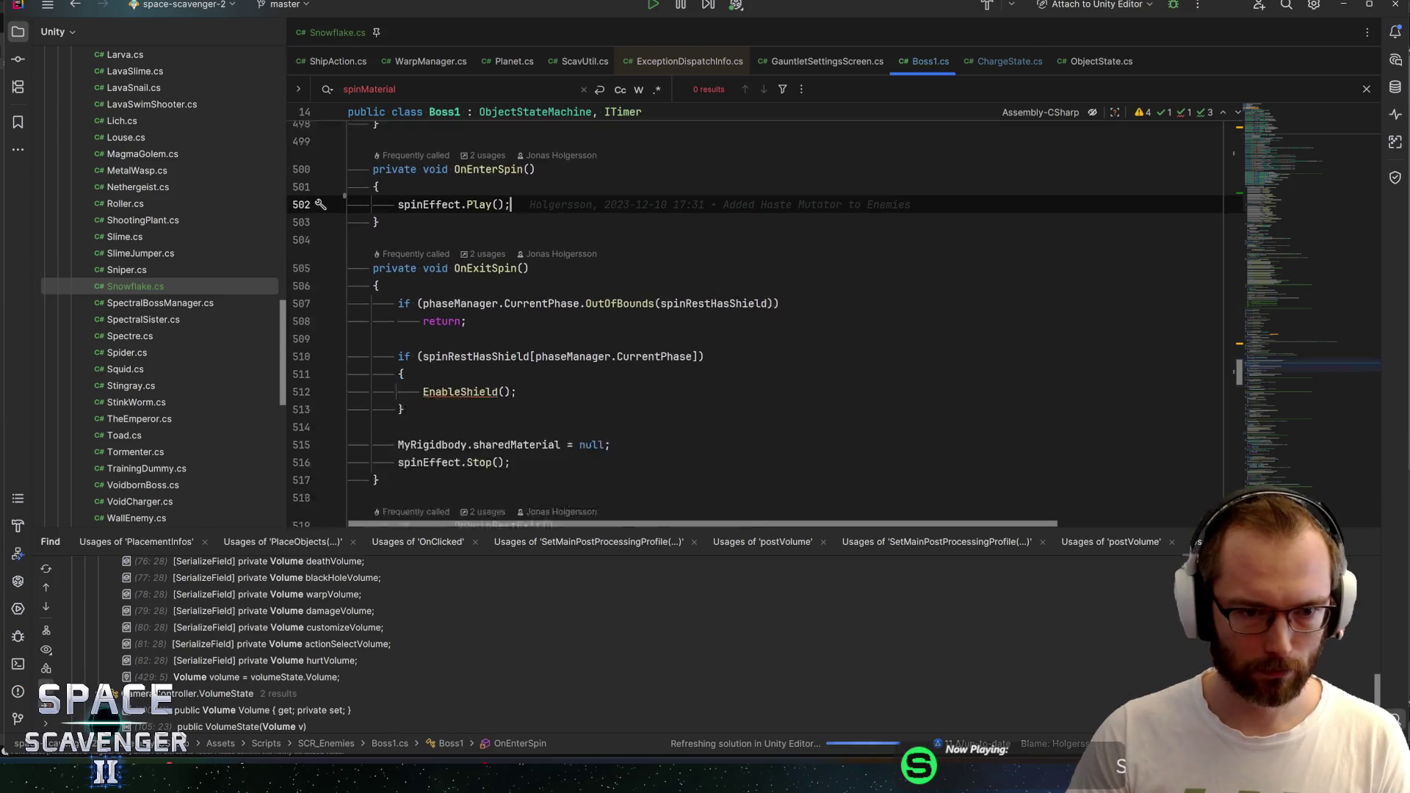
pyautogui.click(559, 408)
pyautogui.hotkey('ctrl', 'x')
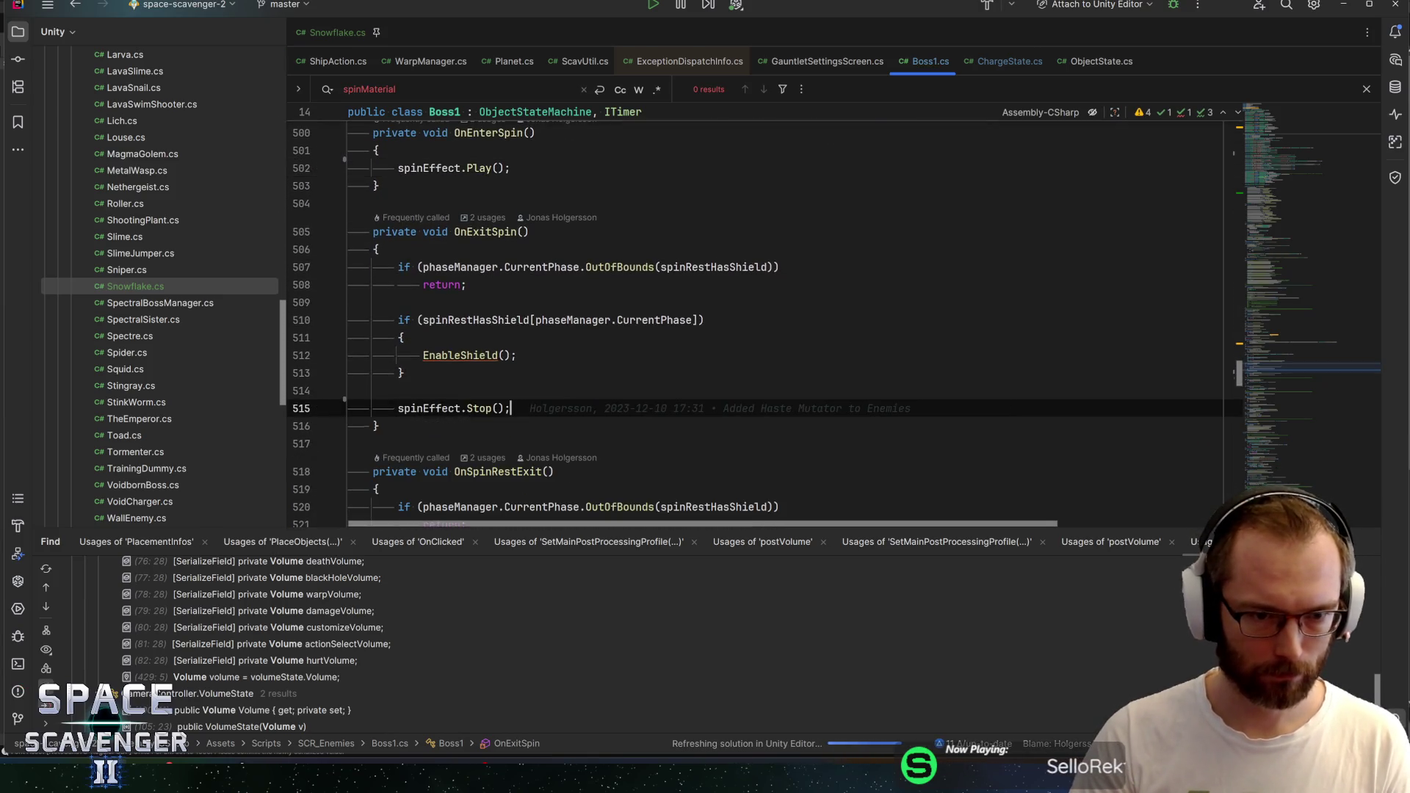
pyautogui.hotkey('ctrl', 'z')
pyautogui.click(498, 169)
pyautogui.hotkey('ctrl', 'v')
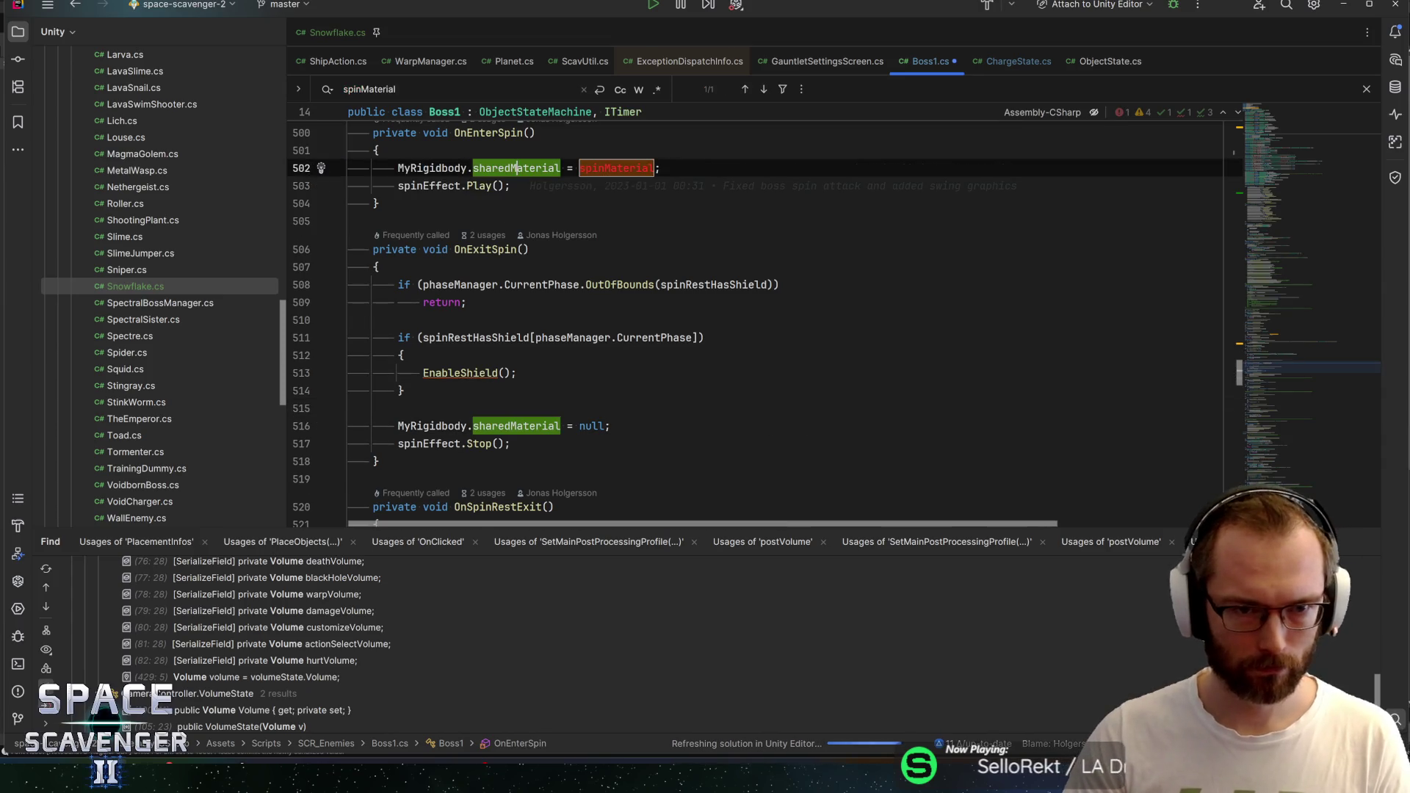
pyautogui.press('Up')
pyautogui.hotkey('ctrl', 'x')
pyautogui.press('Down')
pyautogui.press('Down')
pyautogui.press('Down')
pyautogui.press('Down')
pyautogui.hotkey('ctrl', 'x')
pyautogui.hotkey('ctrl', 's')
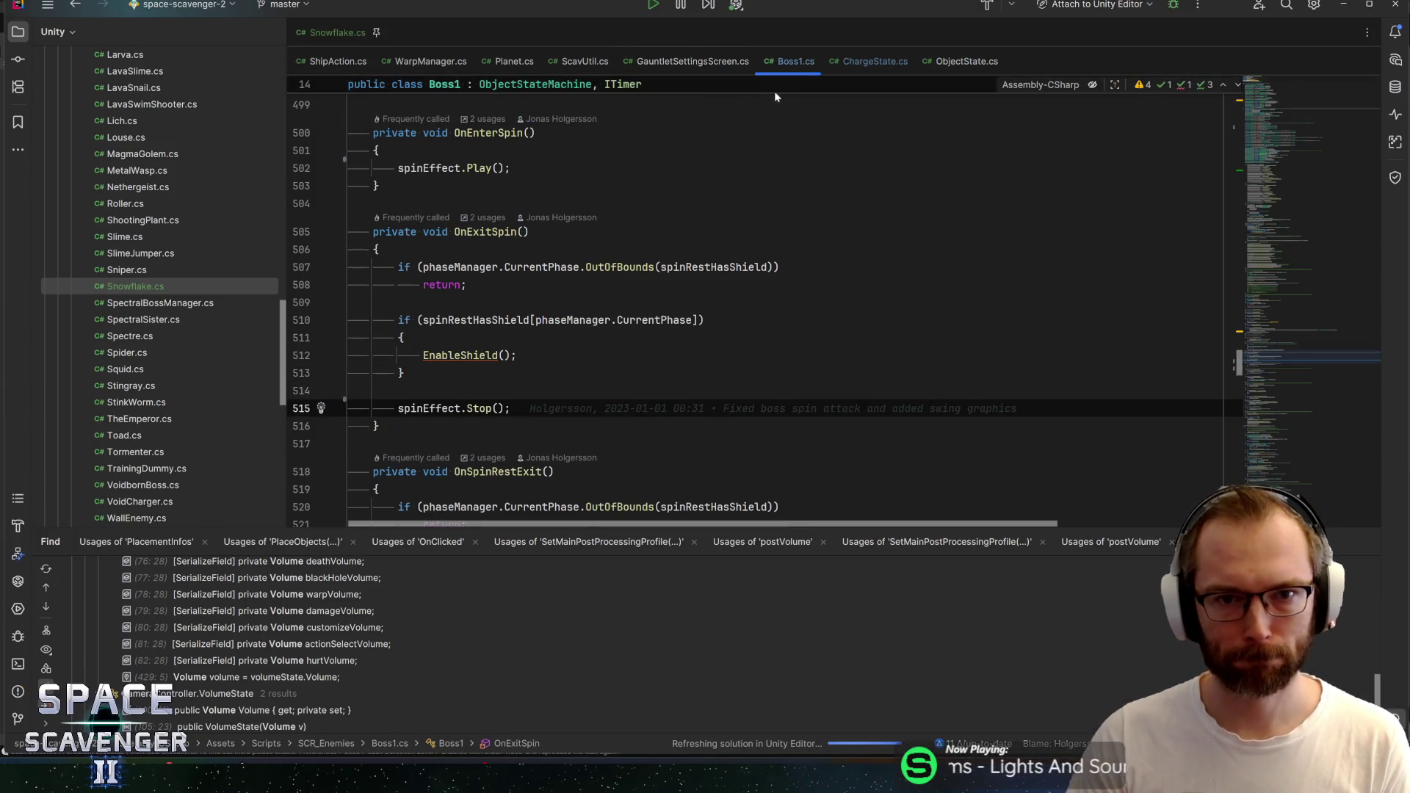
pyautogui.hotkey('alt', 'Tab')
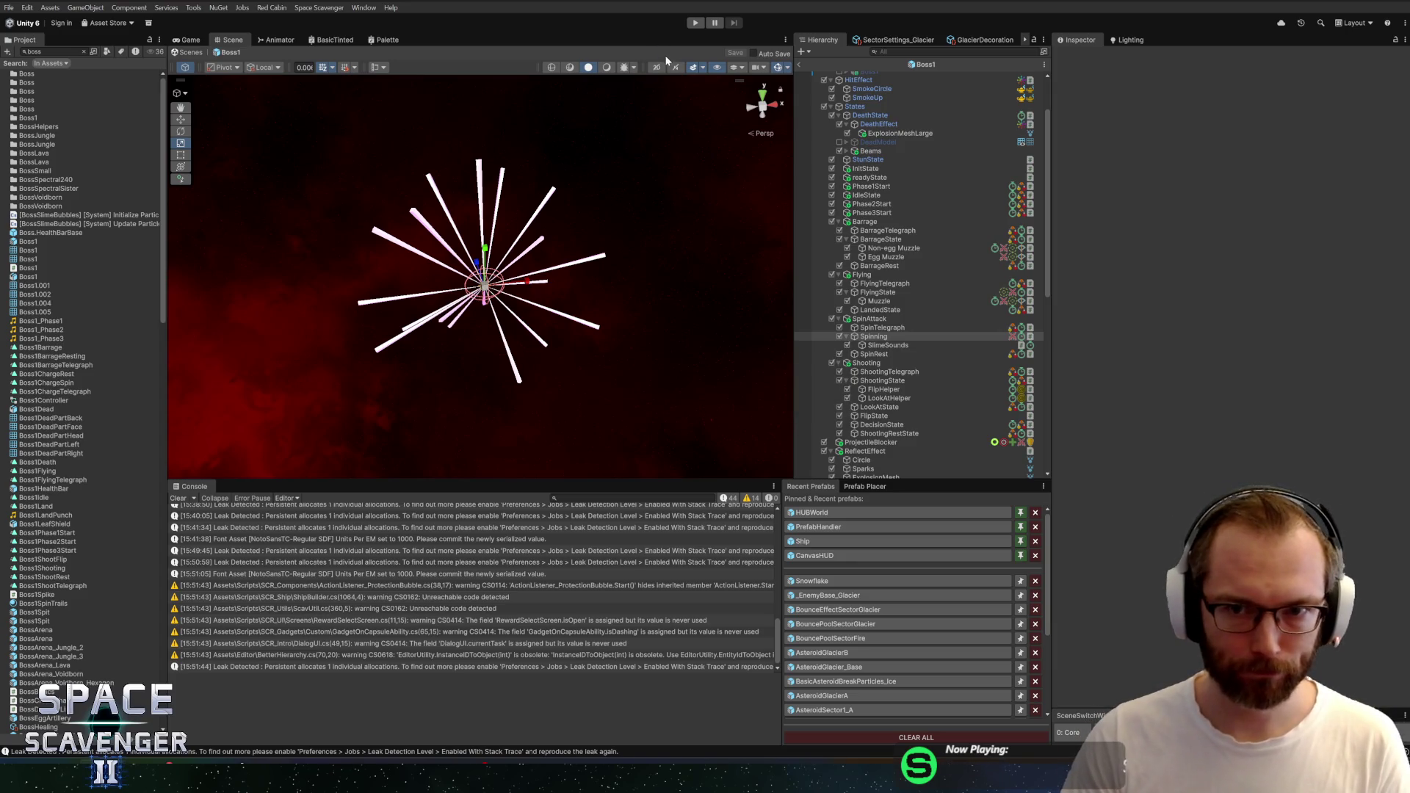
# Open the Snowflake prefab and set its Charge state's Custom Charge Material to Bouncy
pyautogui.doubleClick(812, 581)
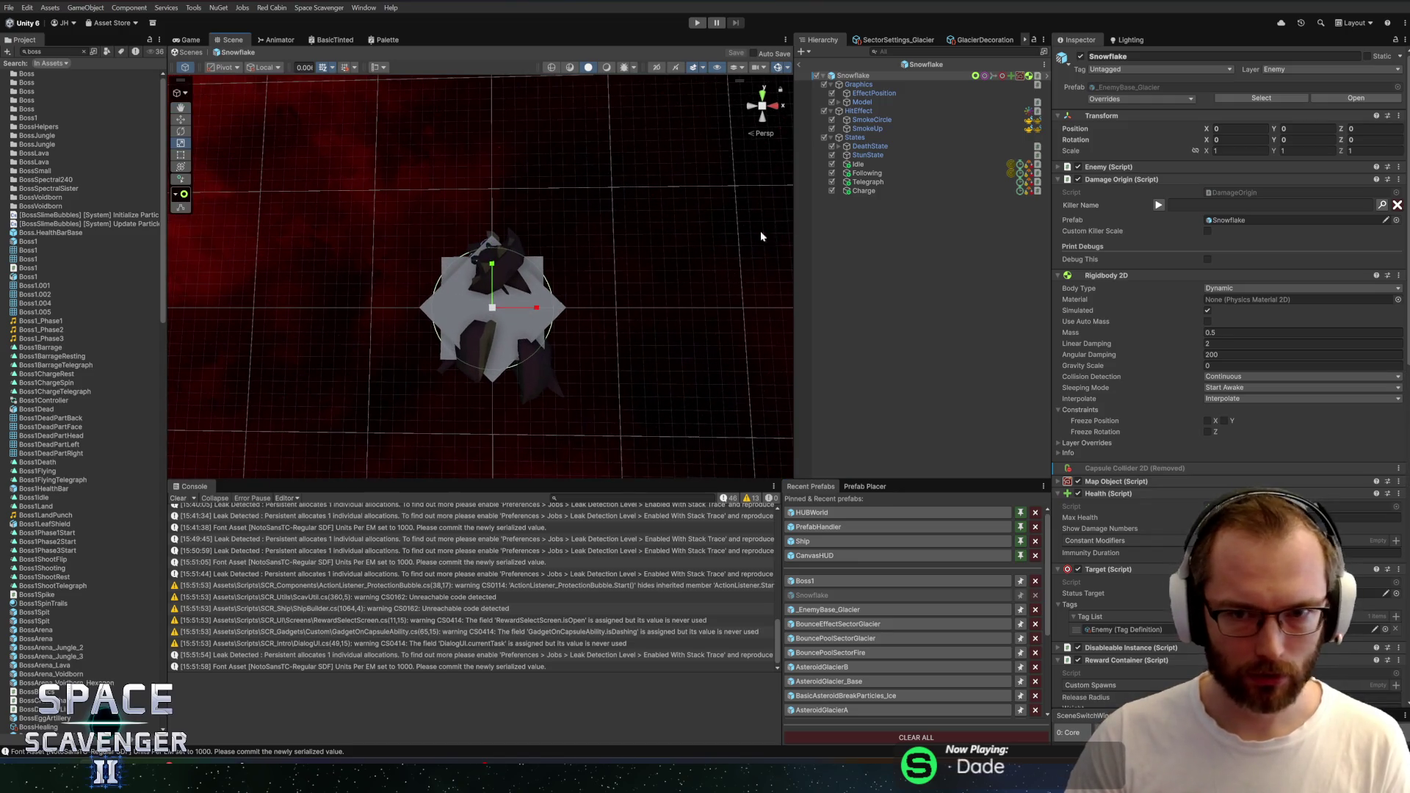
pyautogui.click(870, 191)
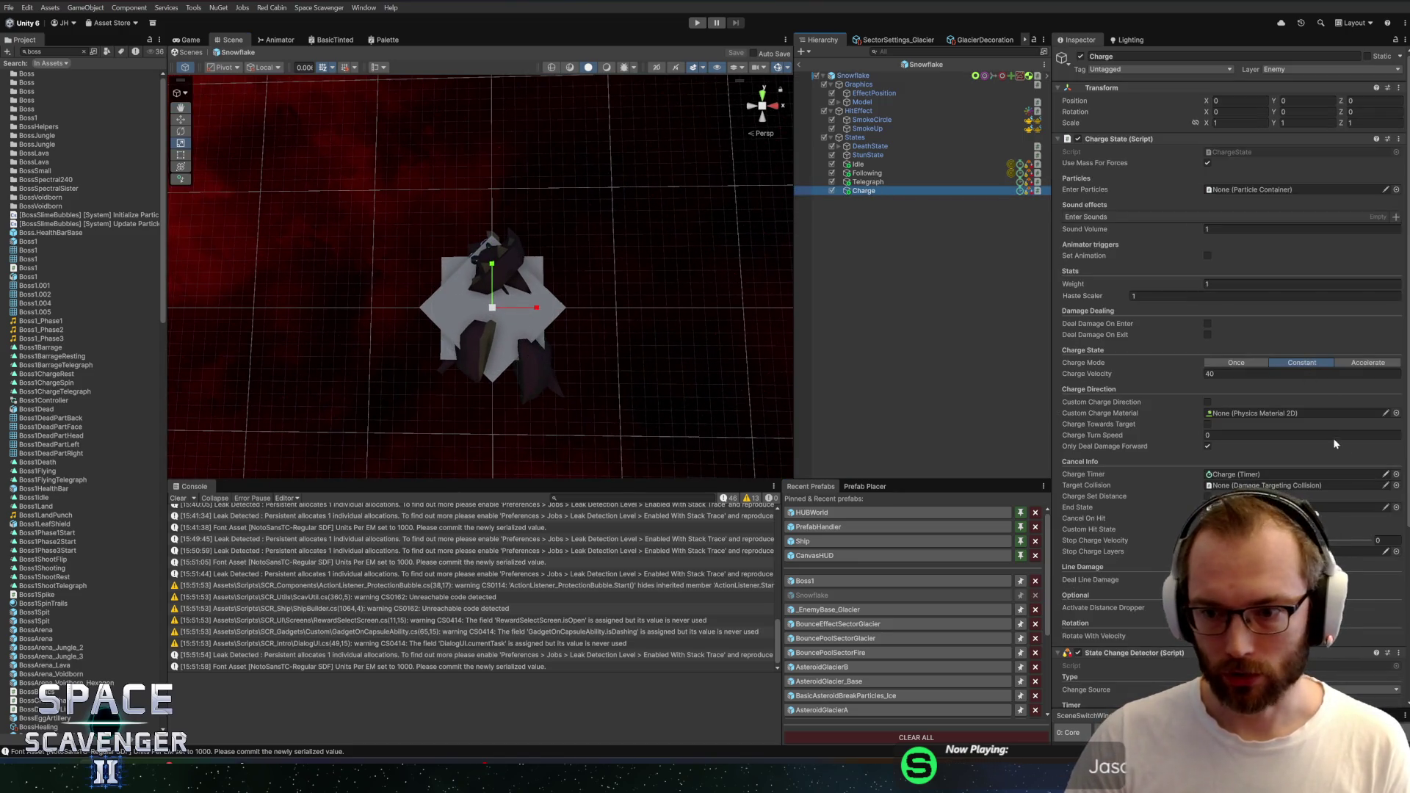
pyautogui.click(1396, 414)
pyautogui.press('Down')
pyautogui.press('Return')
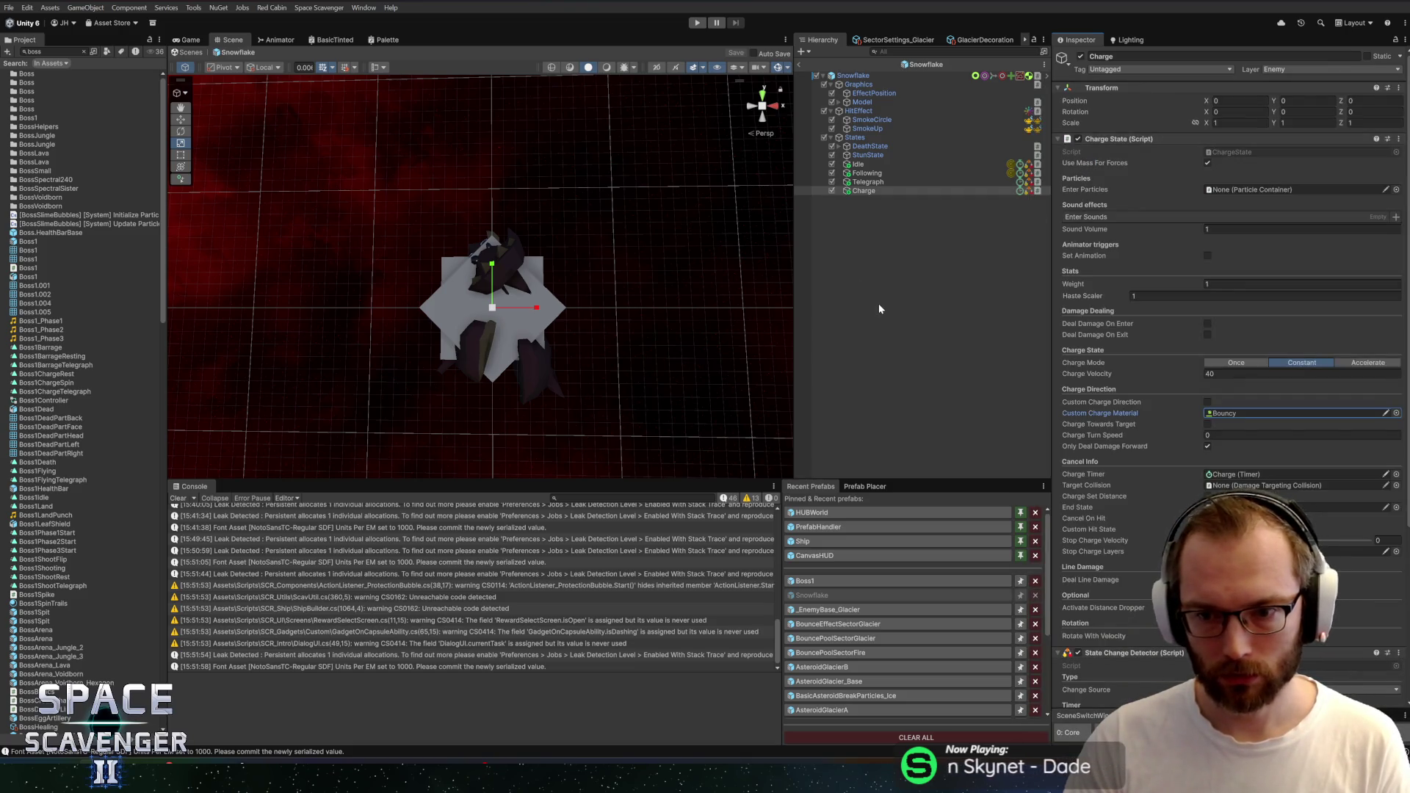
# Duplicate the Telegraph state as RestState and move it below Charge
pyautogui.click(875, 182)
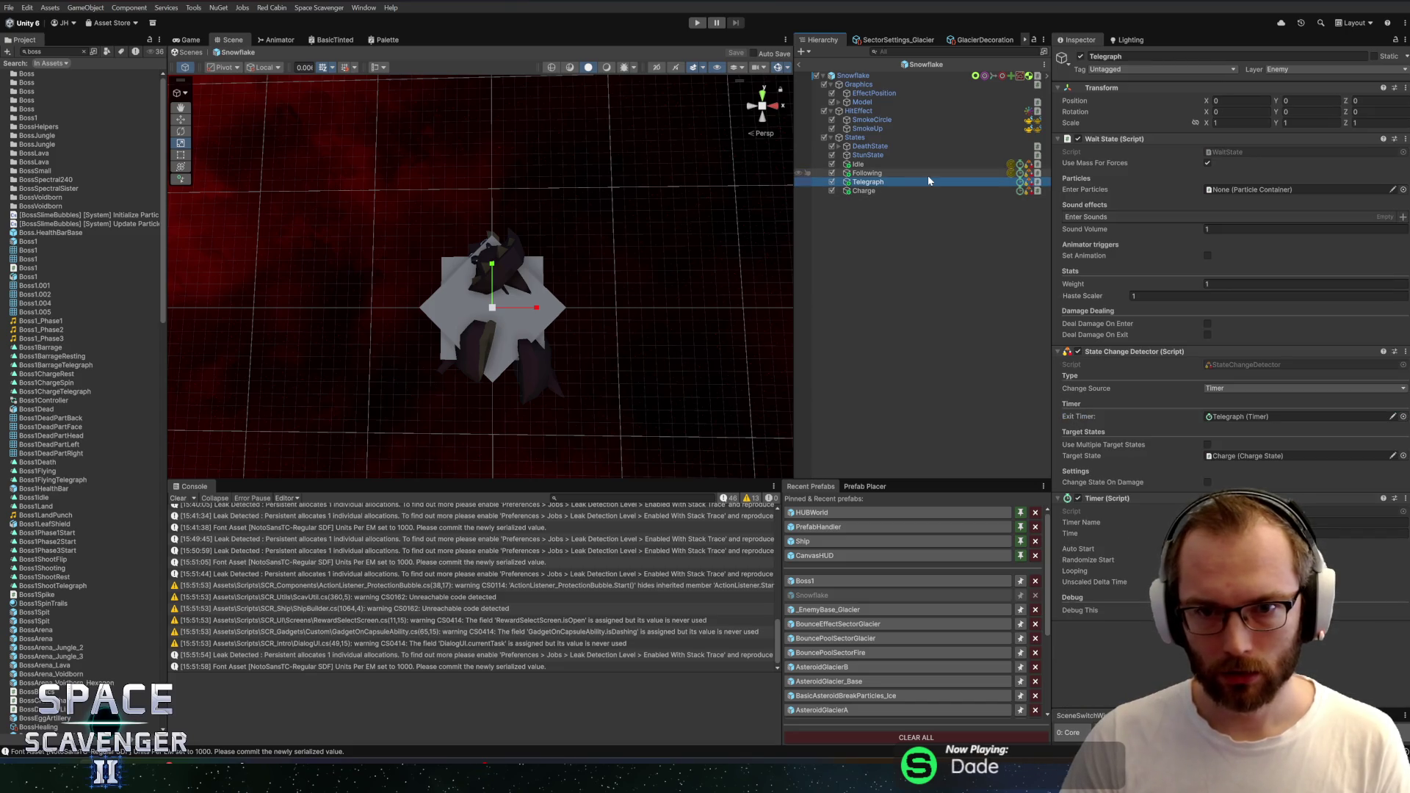
pyautogui.hotkey('ctrl', 'd')
pyautogui.press('F2')
pyautogui.write('Wait')
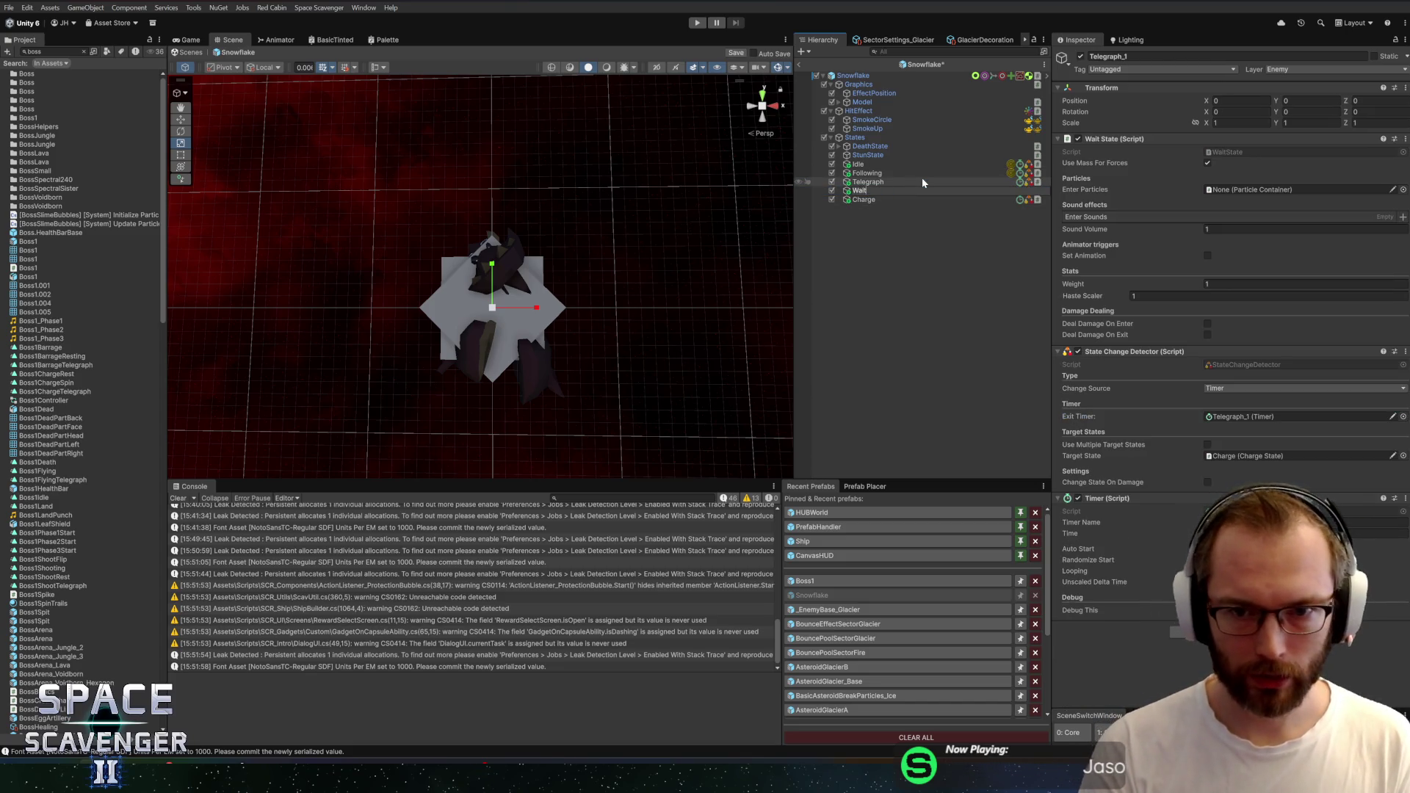
pyautogui.press('BackSpace')
pyautogui.press('BackSpace')
pyautogui.write('RestState')
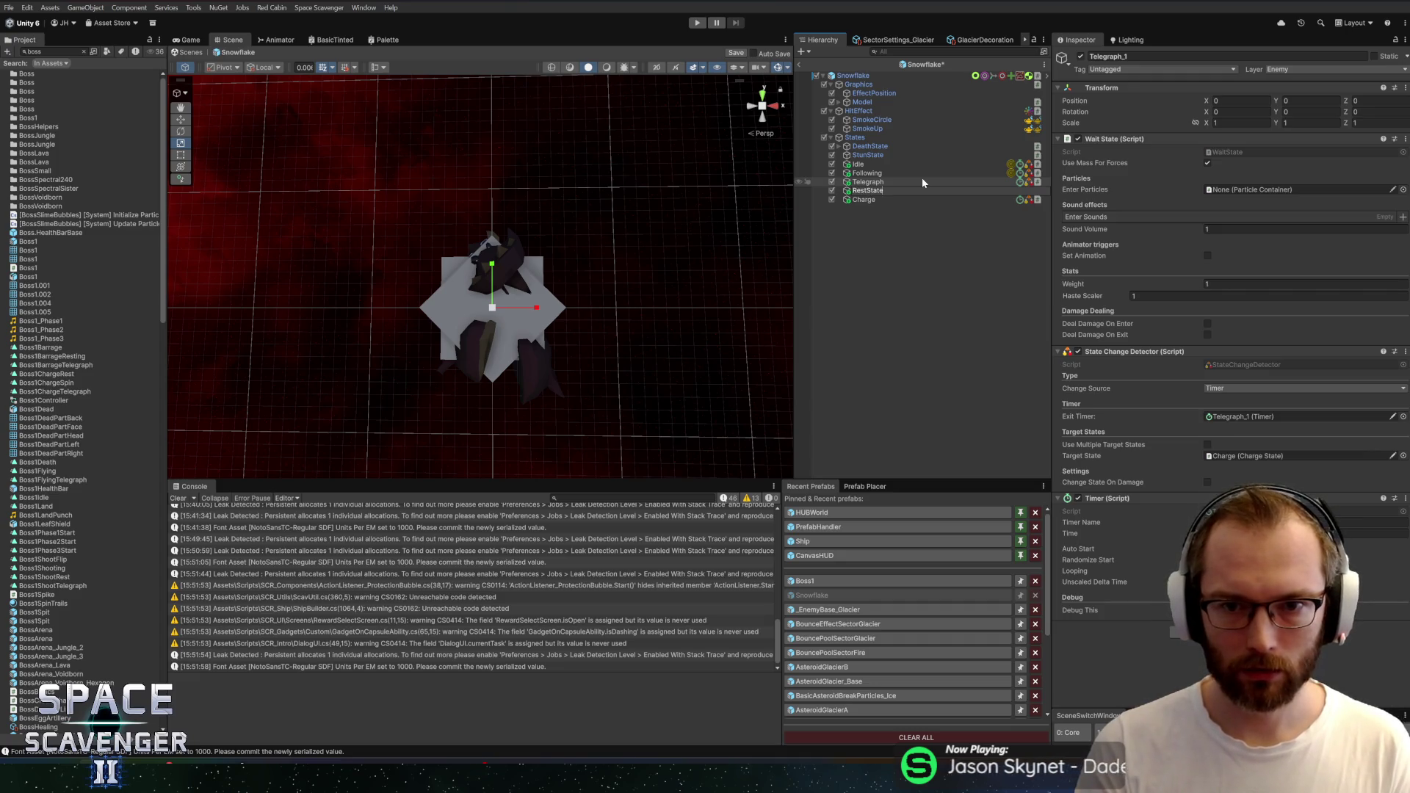
pyautogui.press('Return')
pyautogui.moveTo(881, 191)
pyautogui.mouseDown()
pyautogui.moveTo(878, 205)
pyautogui.moveTo(890, 199)
pyautogui.mouseUp()
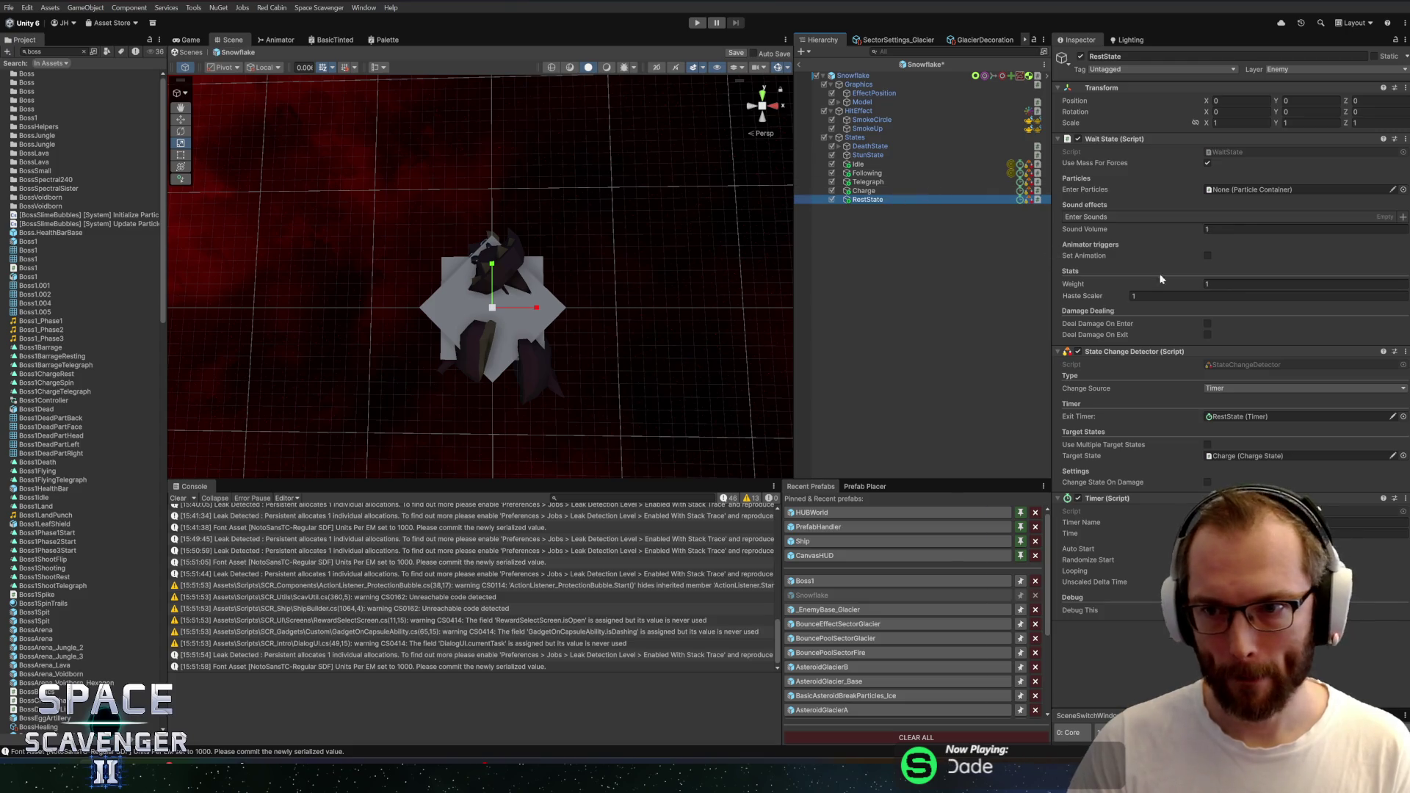
# Edit RestState's timer and search the Project for warning and charge assets
pyautogui.click(1332, 533)
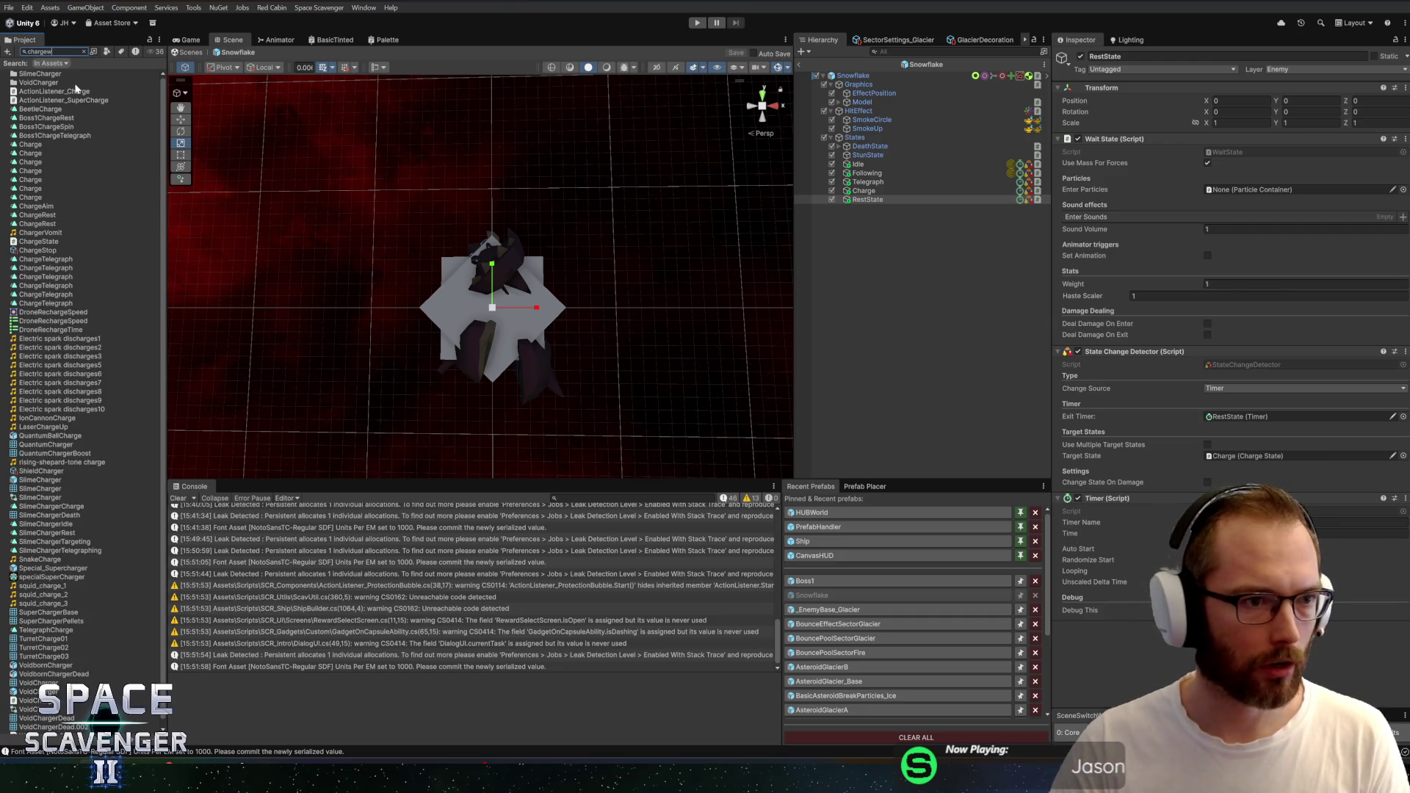
pyautogui.write('warning')
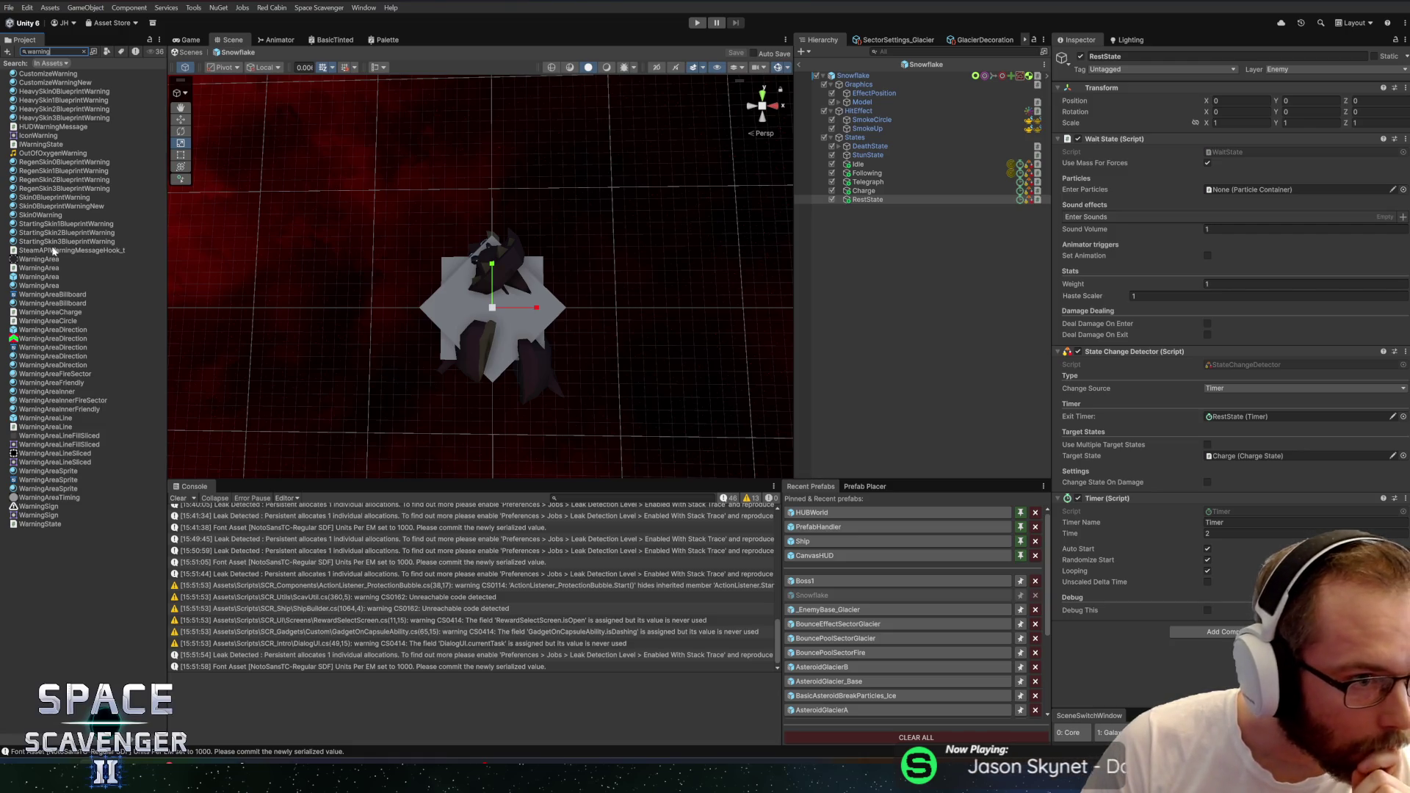
pyautogui.click(44, 52)
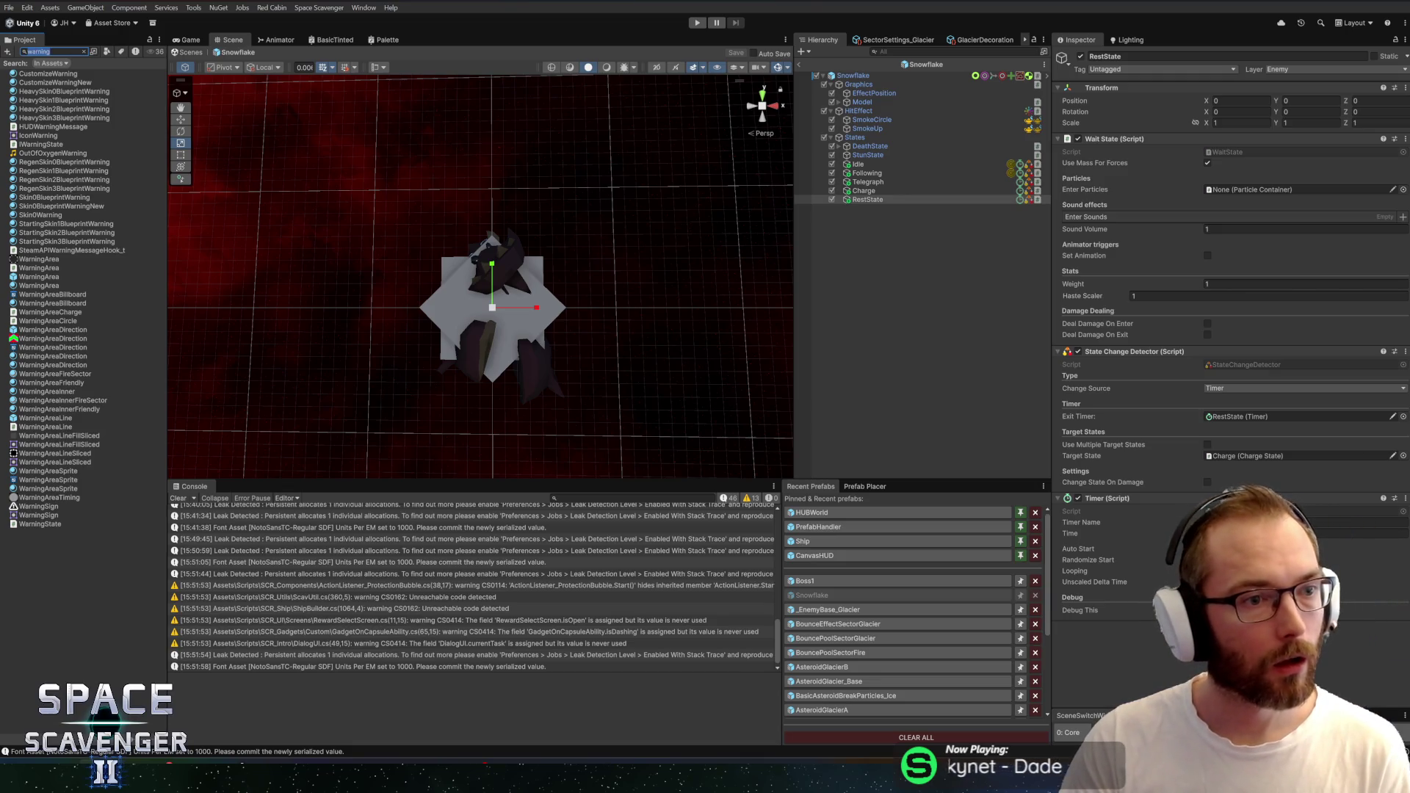
pyautogui.write('charge')
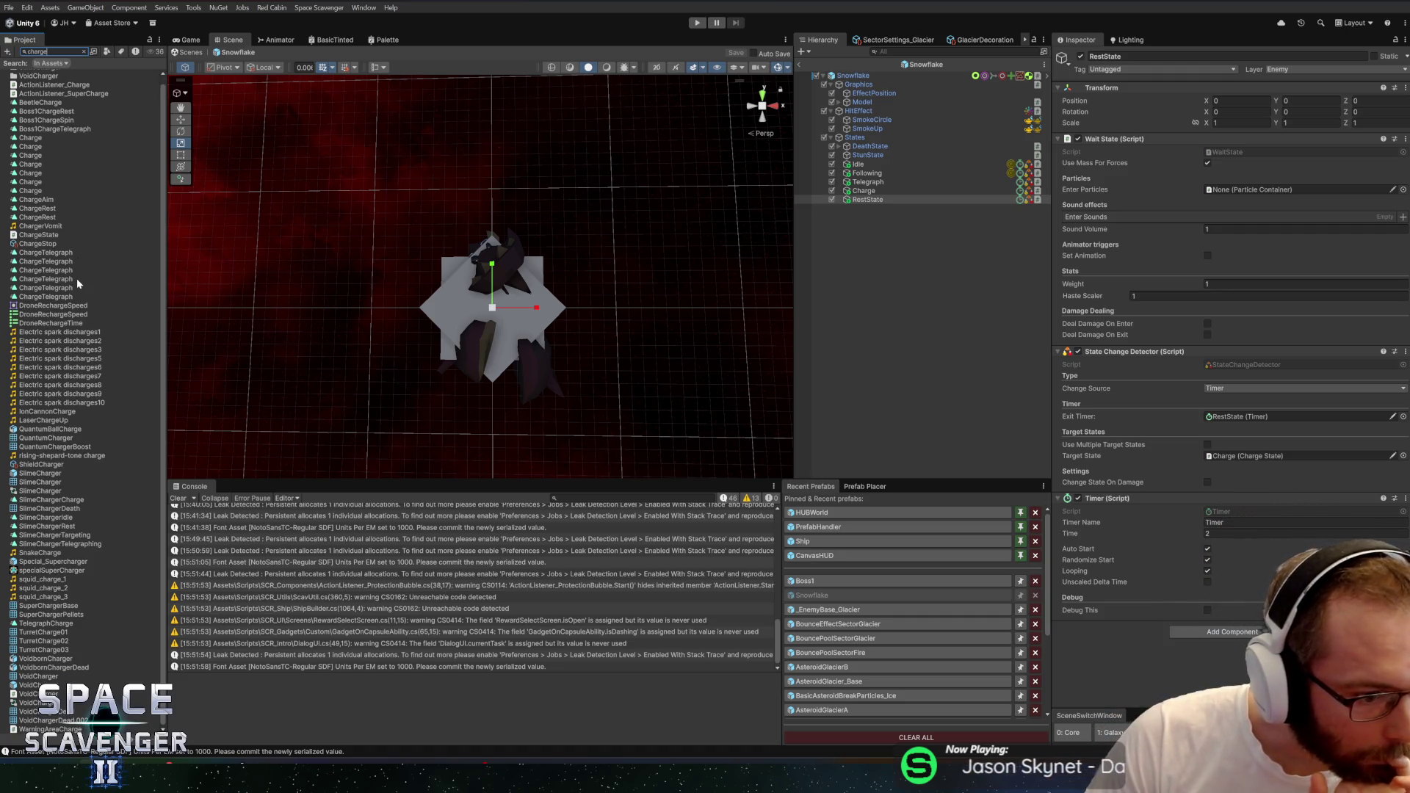
# Open the SlimeCharger prefab for reference, then return to the Snowflake prefab
pyautogui.scroll(1, 76, 279)
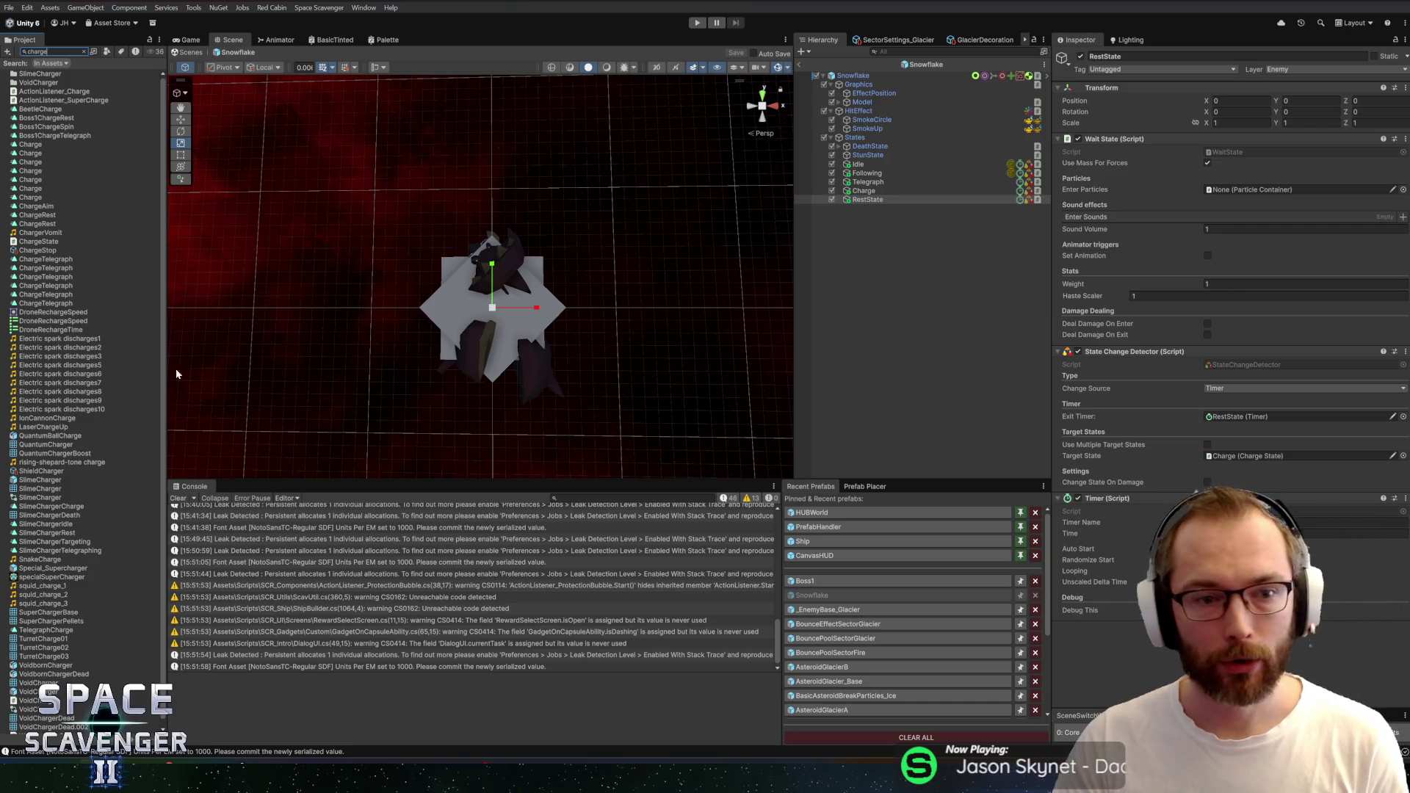
pyautogui.doubleClick(28, 481)
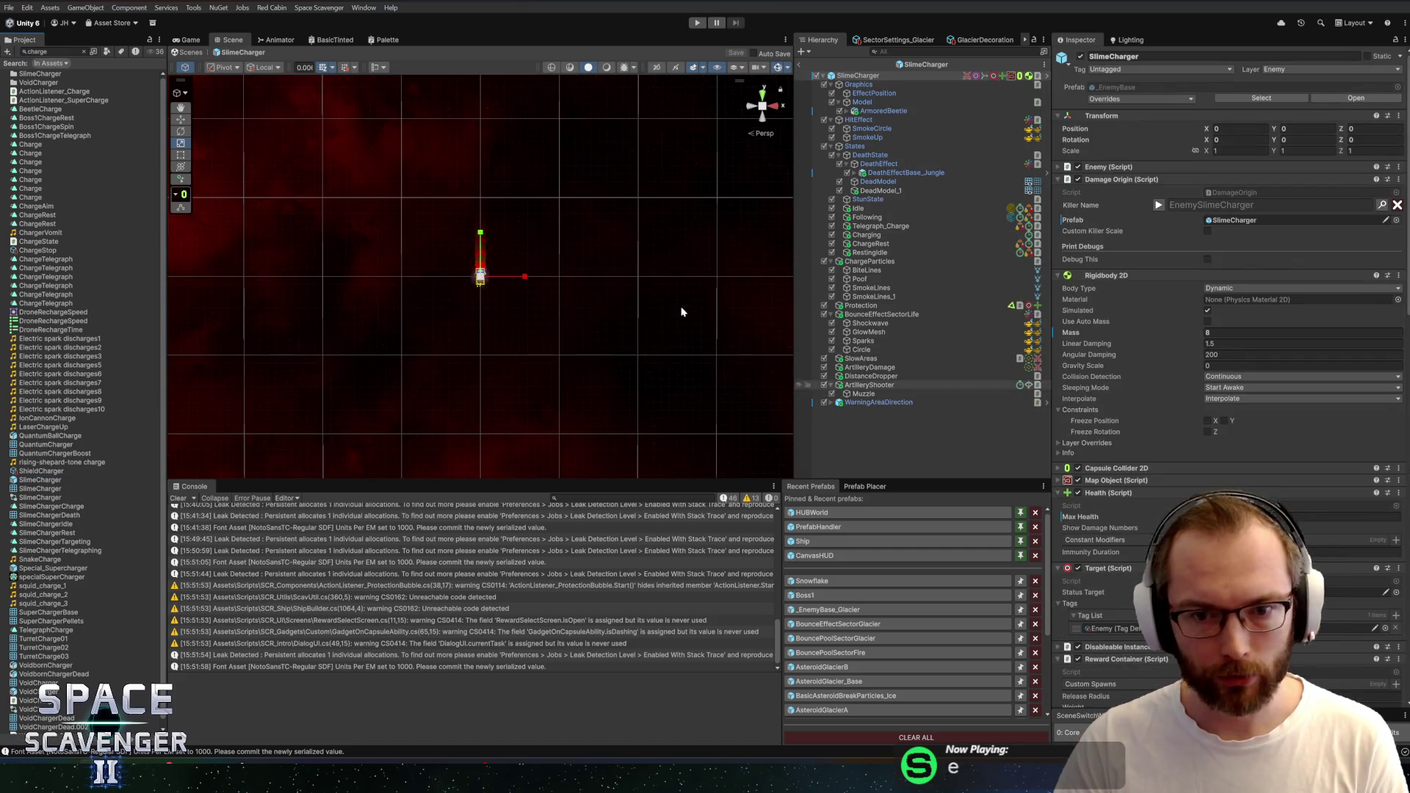
pyautogui.click(842, 581)
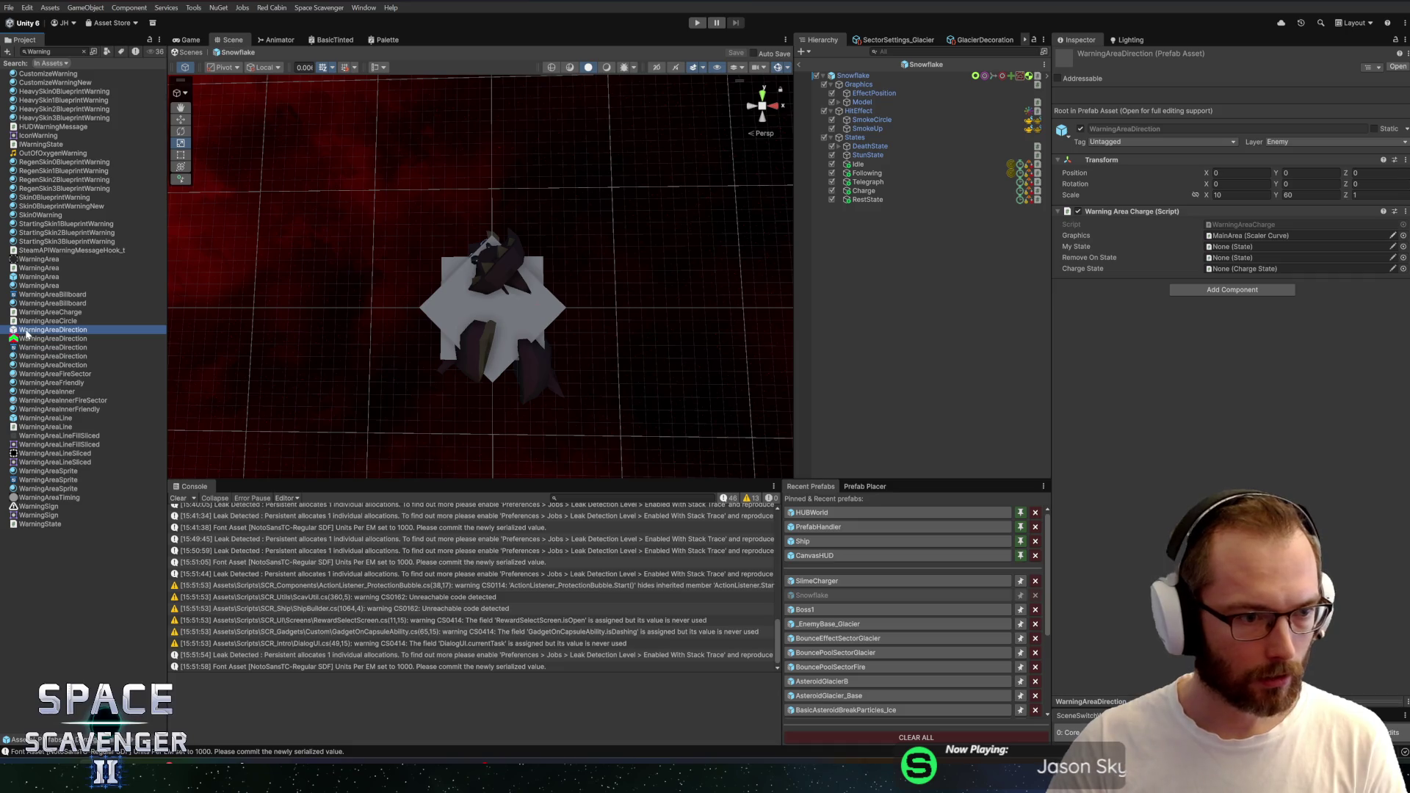
# Add WarningAreaDirection to Snowflake and link Telegraph and DeathState into its state fields
pyautogui.moveTo(933, 247); pyautogui.dragTo(870, 274)
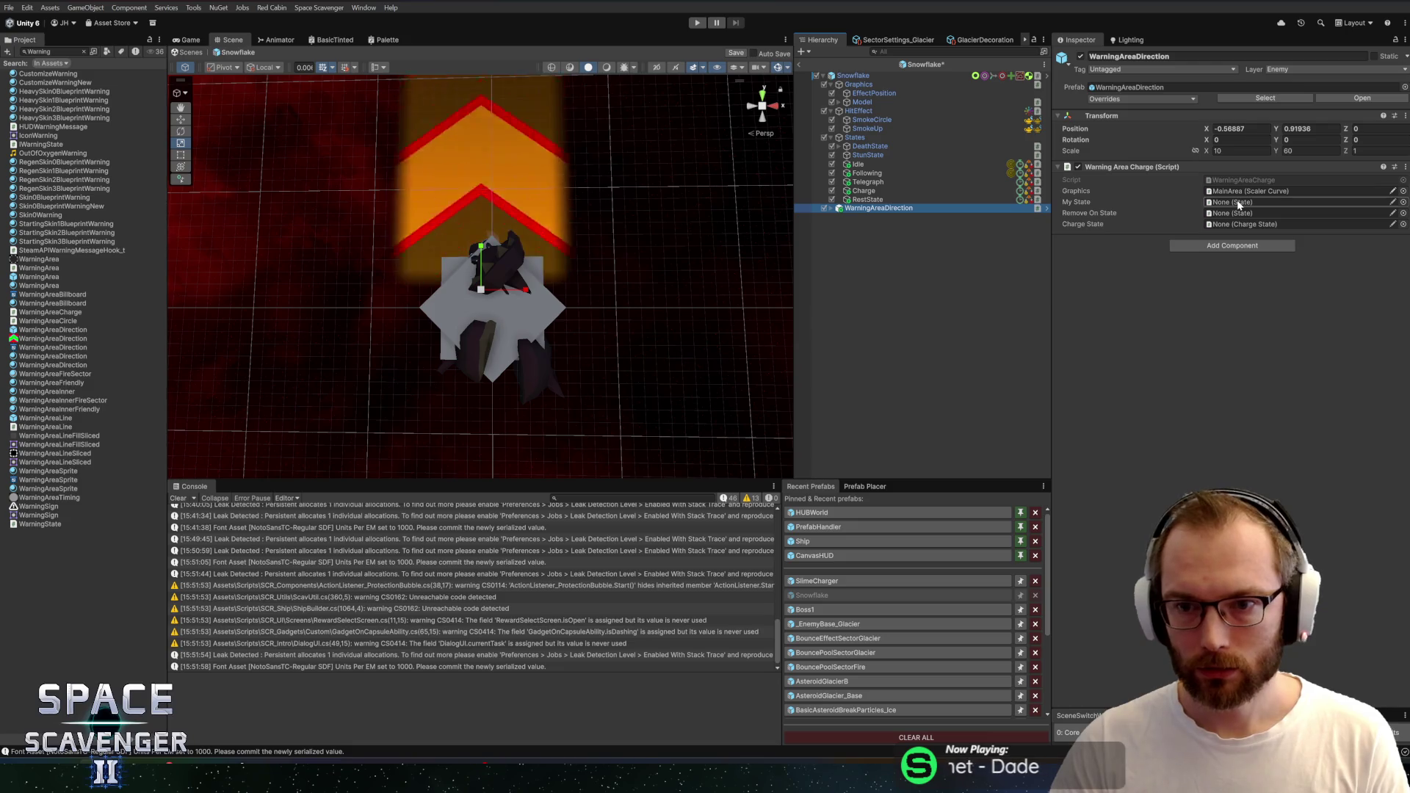
pyautogui.moveTo(857, 189)
pyautogui.mouseDown()
pyautogui.moveTo(1224, 205)
pyautogui.moveTo(868, 197)
pyautogui.moveTo(1256, 228)
pyautogui.mouseUp()
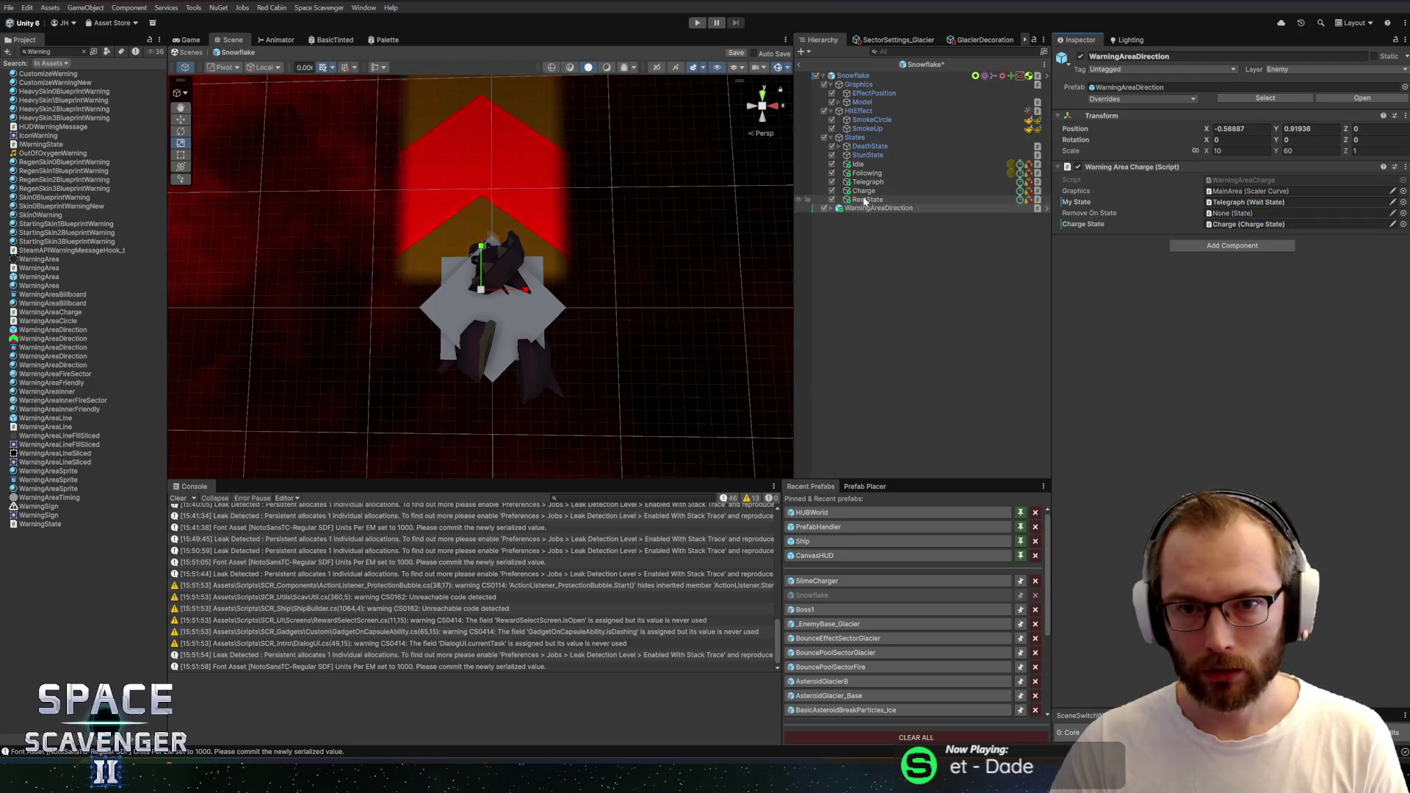
pyautogui.moveTo(870, 147)
pyautogui.mouseDown()
pyautogui.moveTo(1248, 202)
pyautogui.moveTo(1258, 224)
pyautogui.moveTo(1241, 213)
pyautogui.mouseUp()
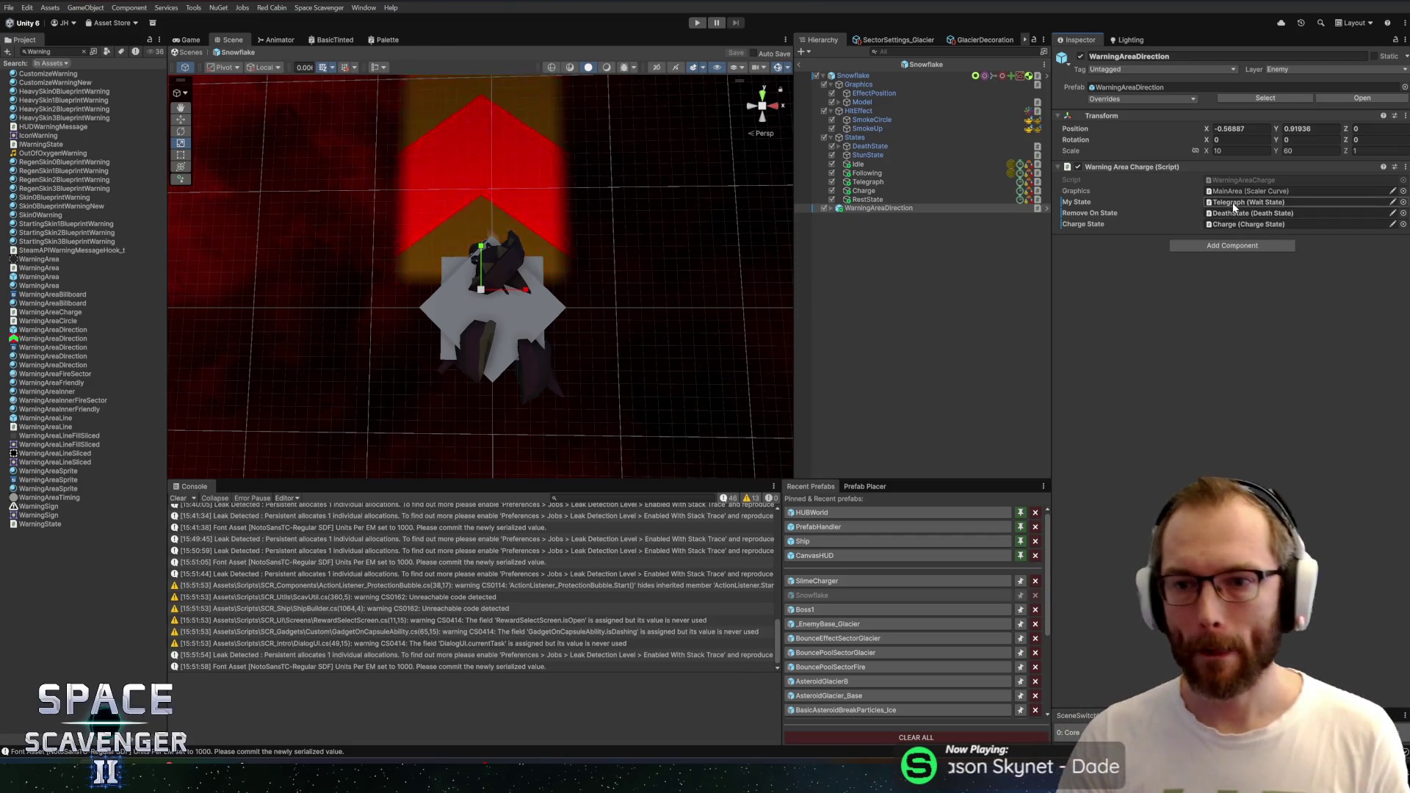
# Compare with SlimeCharger's WarningAreaDirection settings, then return to the Snowflake prefab
pyautogui.click(834, 579)
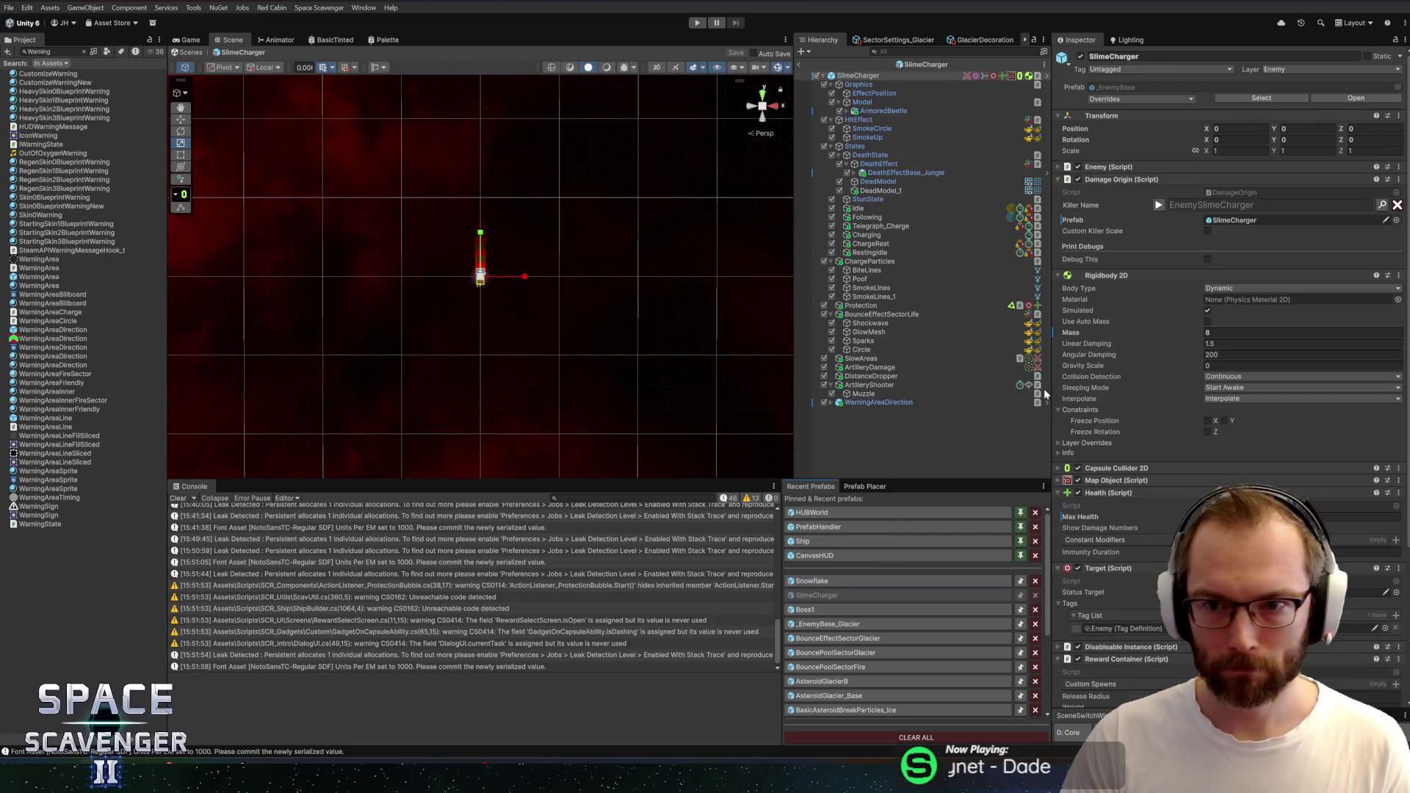
pyautogui.click(900, 402)
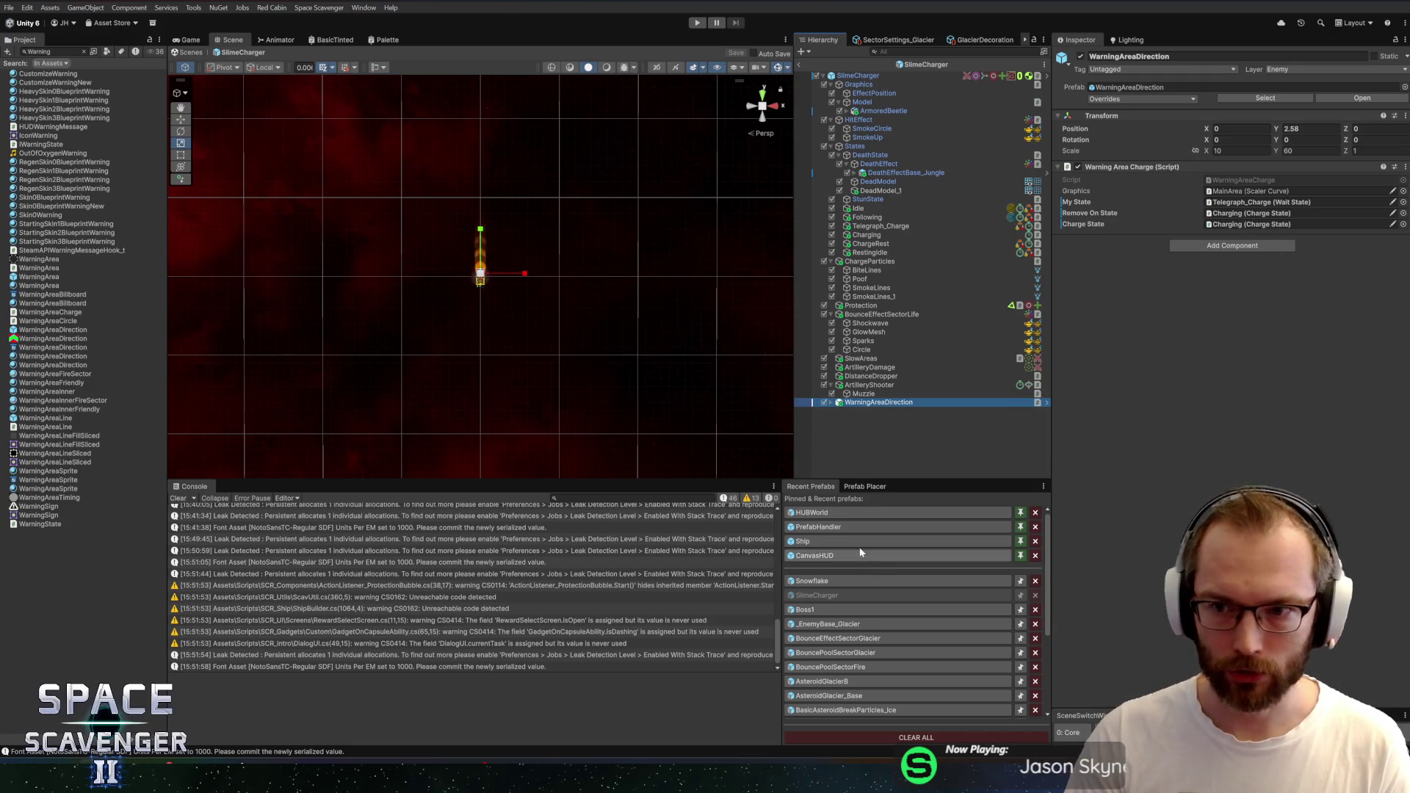
pyautogui.click(812, 581)
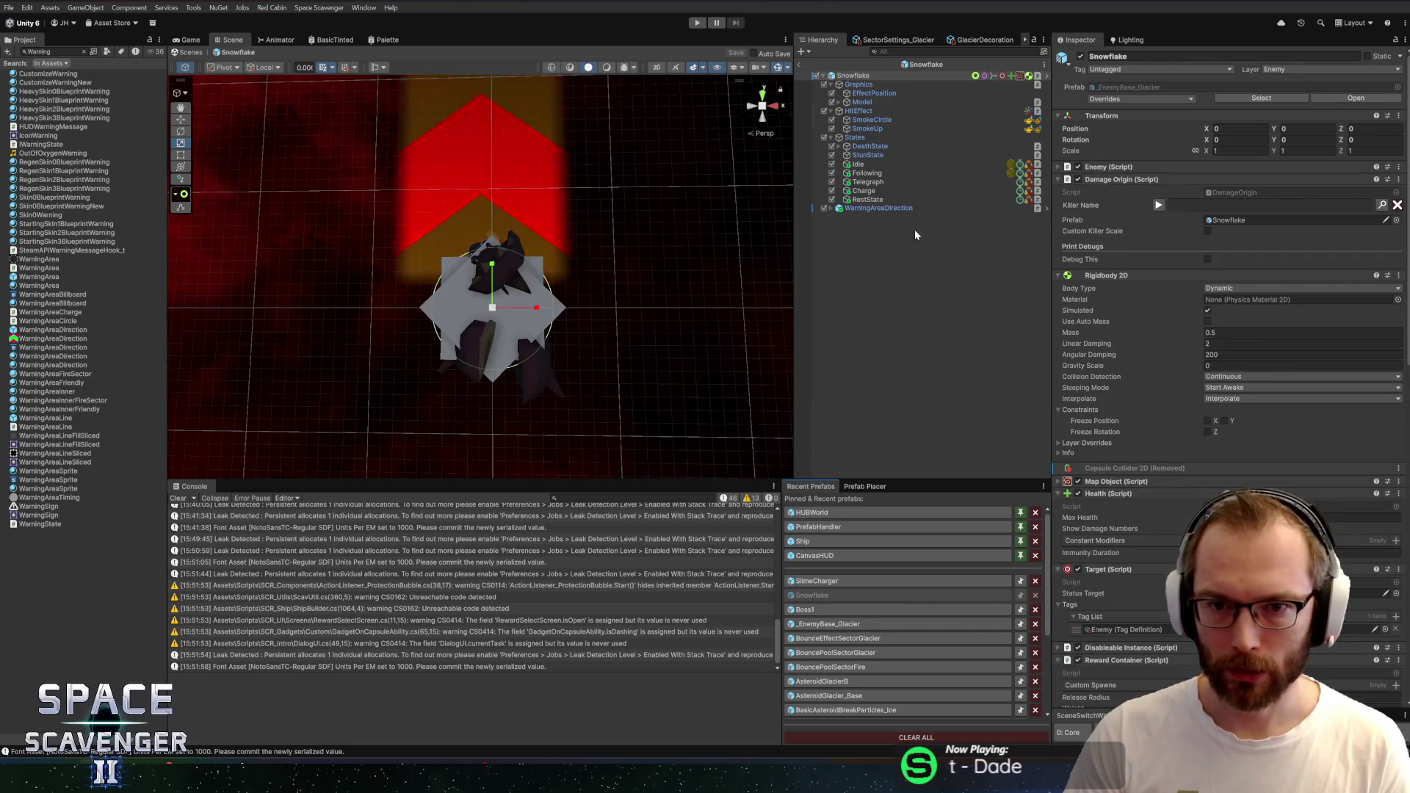
# Set Charge as the warning chevron's Remove On State and save the prefab
pyautogui.click(863, 199)
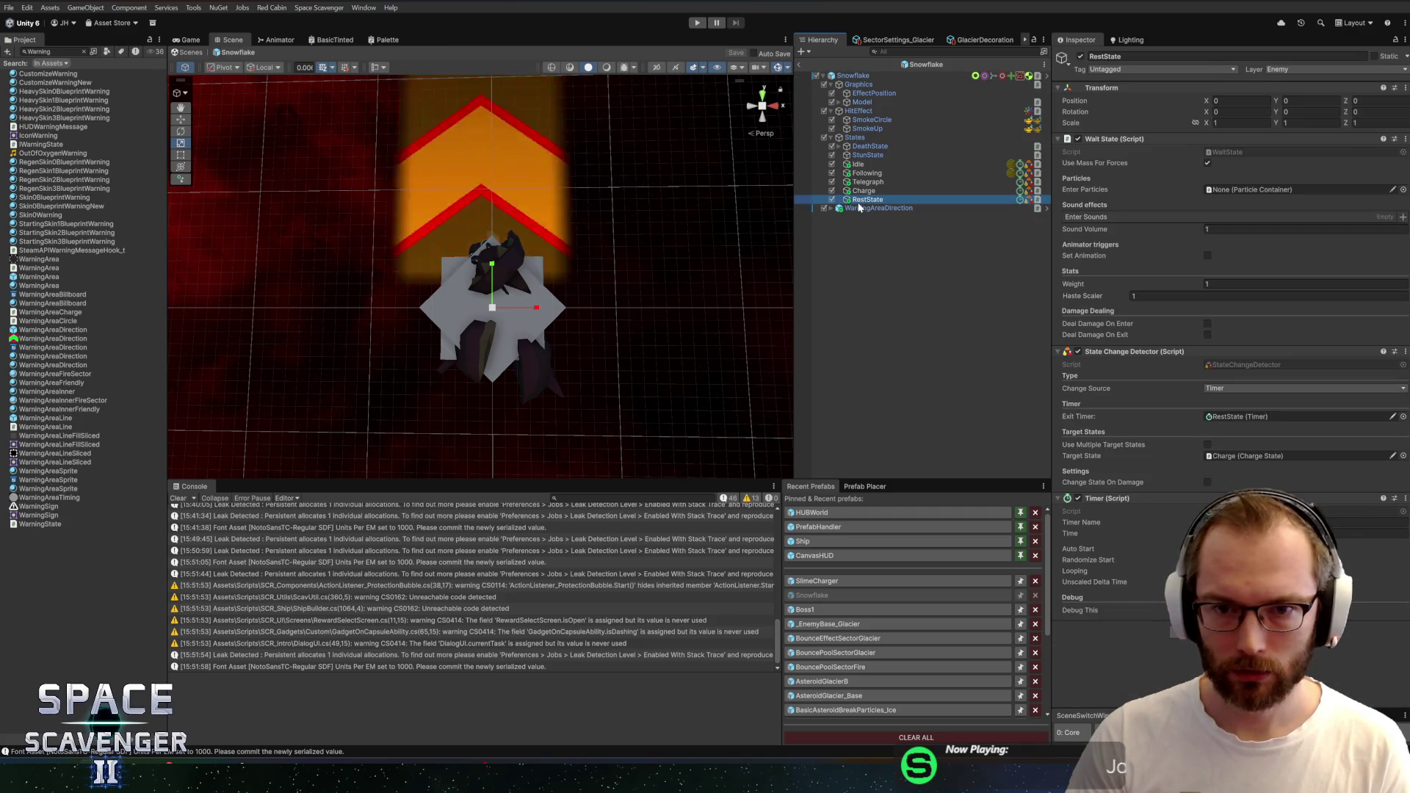
pyautogui.click(863, 208)
pyautogui.moveTo(863, 190)
pyautogui.mouseDown()
pyautogui.moveTo(1329, 228)
pyautogui.moveTo(1279, 222)
pyautogui.mouseUp()
pyautogui.hotkey('ctrl', 's')
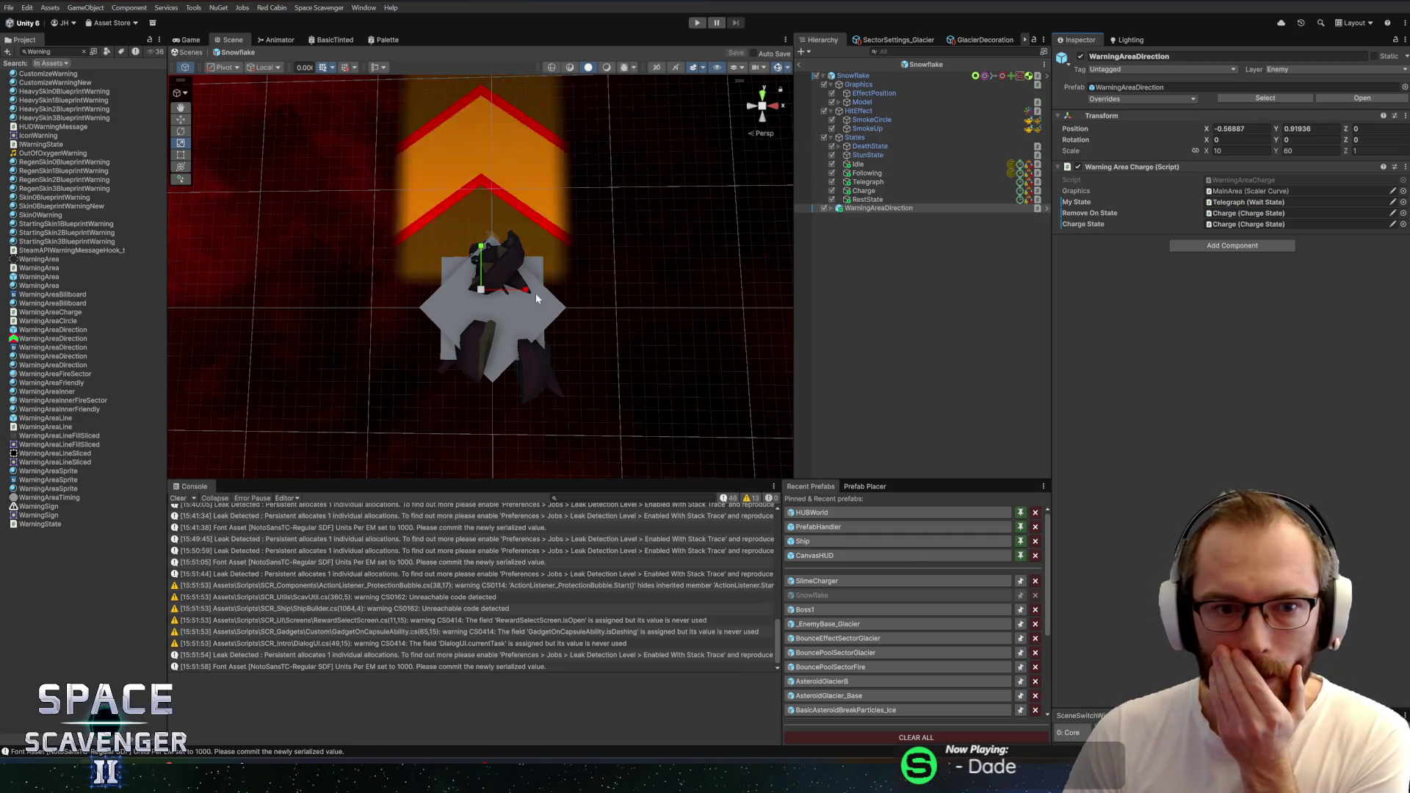
# Set the Snowflake script's Default State to Idle and review the linked states
pyautogui.scroll(-5, 536, 293)
pyautogui.scroll(2, 561, 250)
pyautogui.click(852, 75)
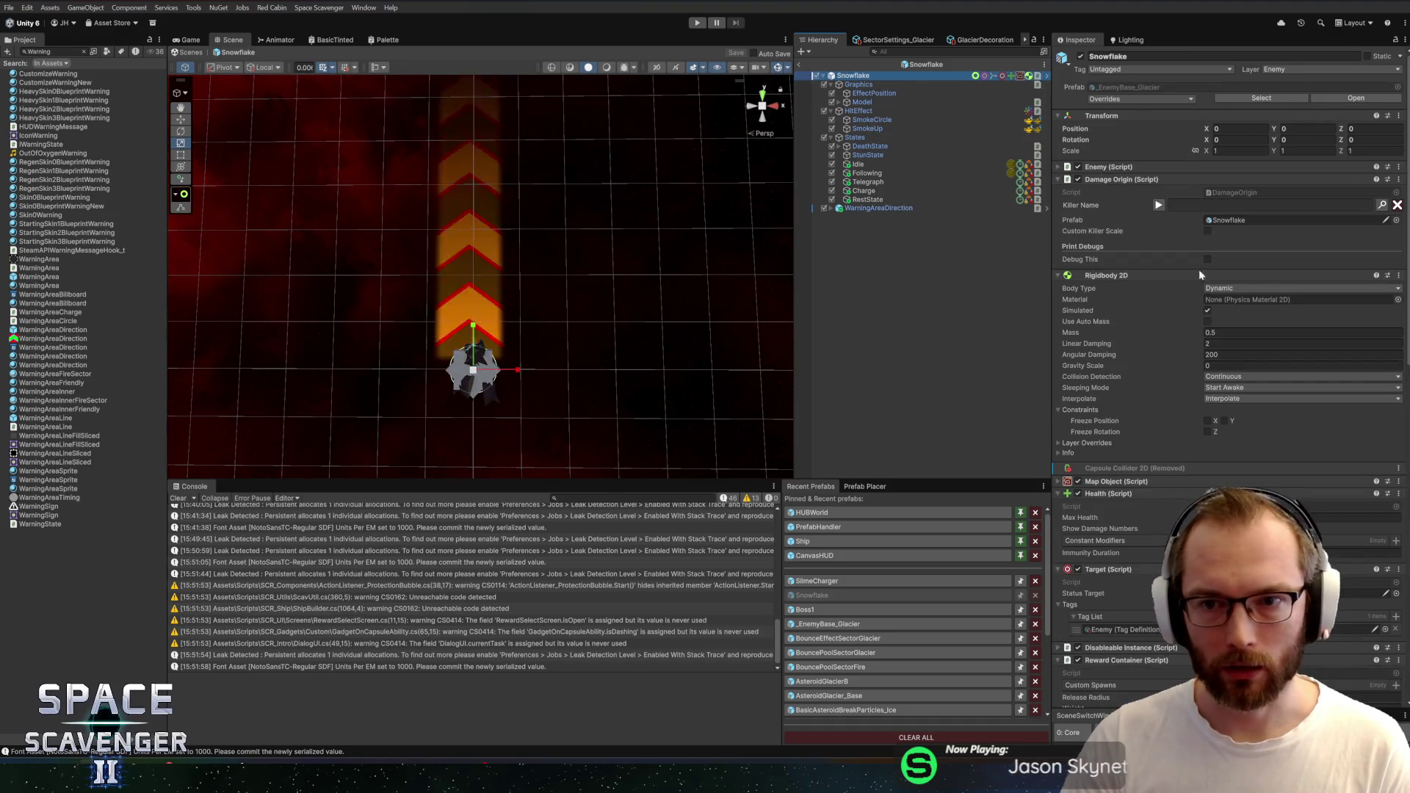
pyautogui.scroll(-10, 1130, 458)
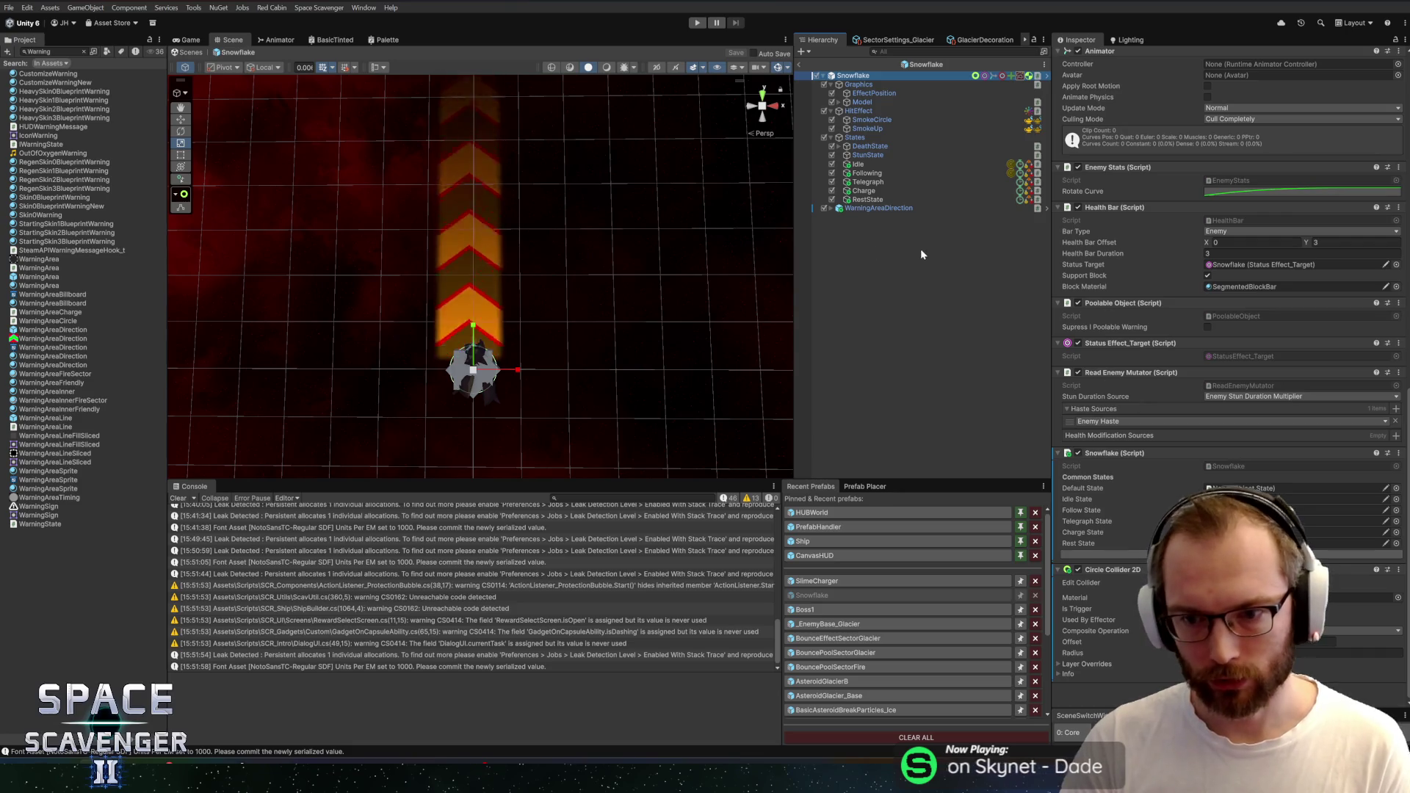
pyautogui.click(1249, 487)
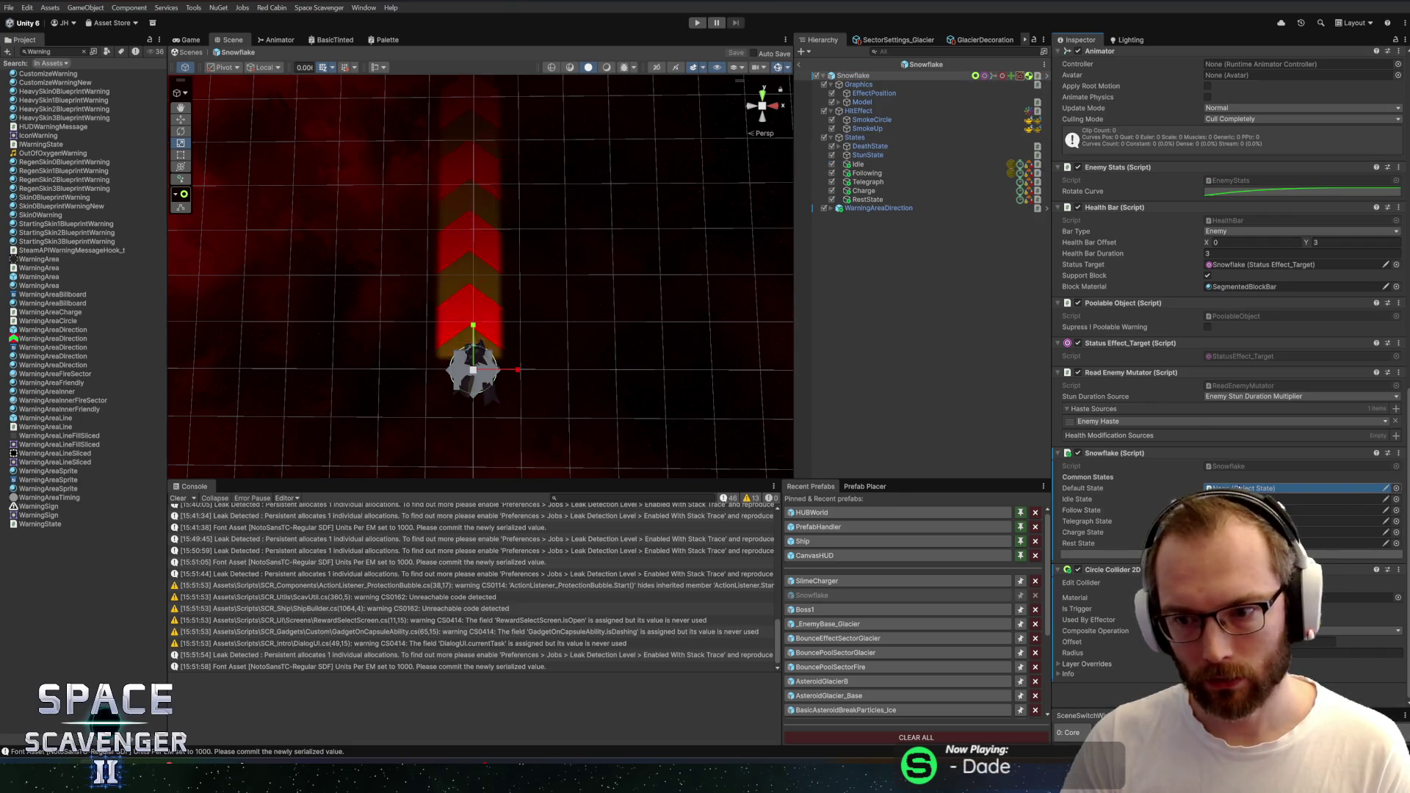
pyautogui.moveTo(858, 164); pyautogui.dragTo(1249, 488)
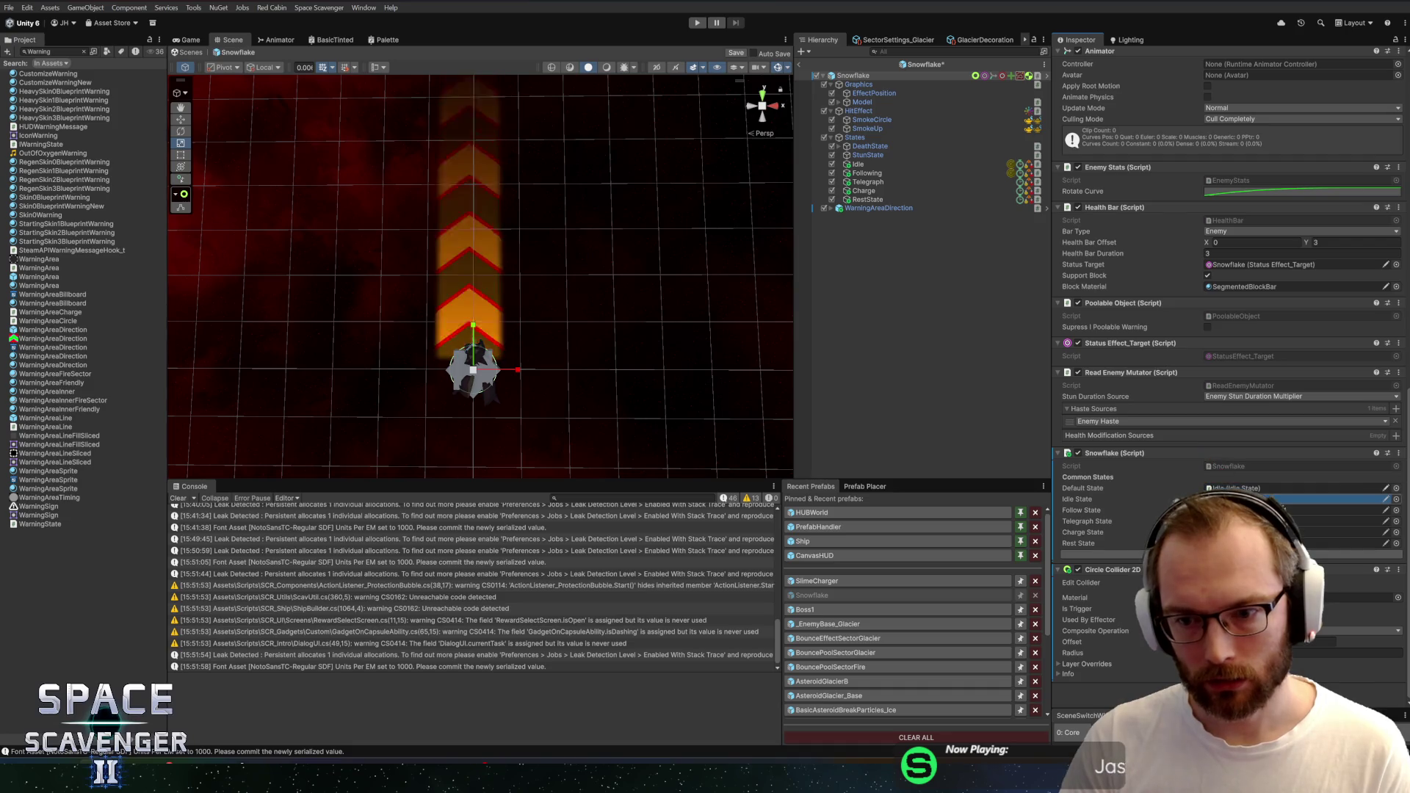
pyautogui.click(1174, 489)
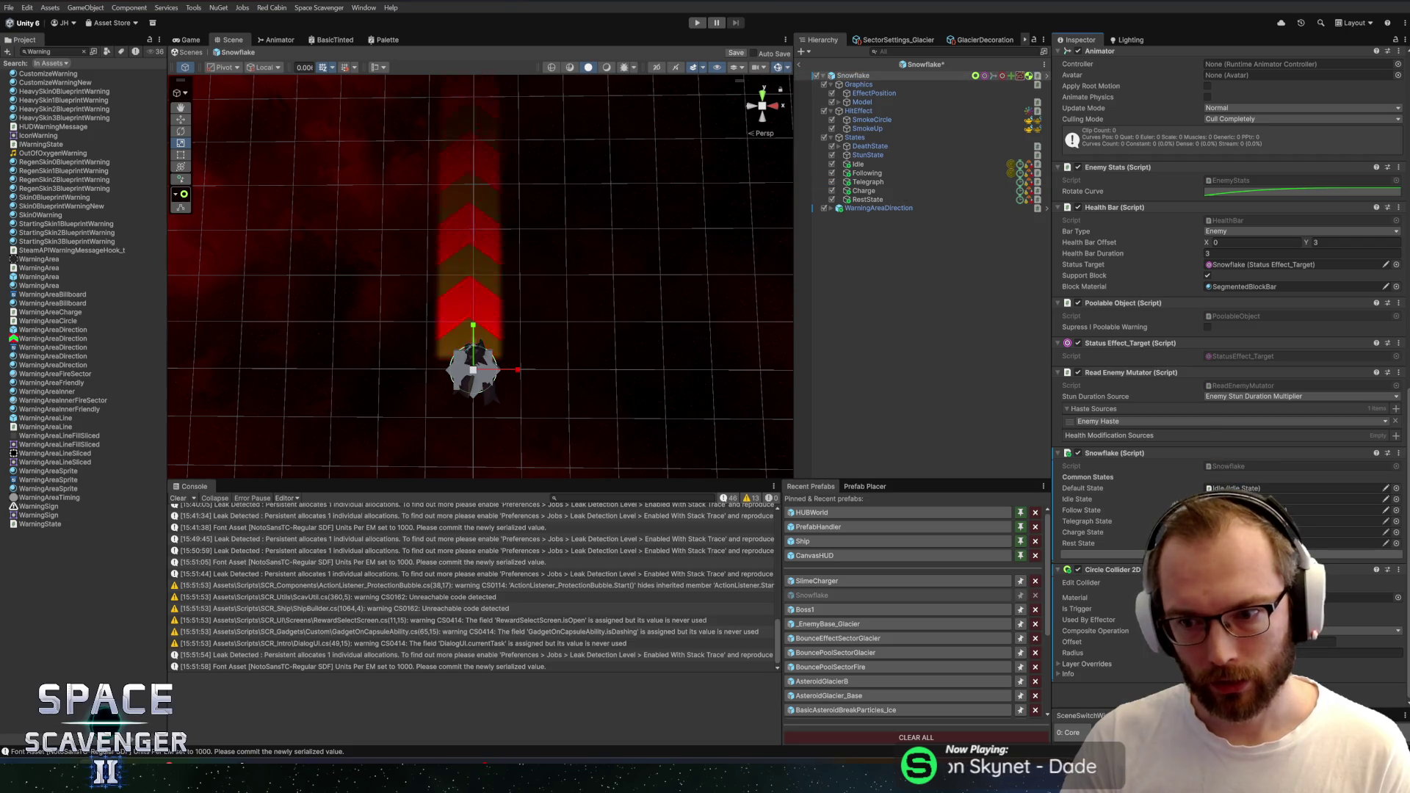
pyautogui.moveTo(865, 191); pyautogui.dragTo(1234, 488)
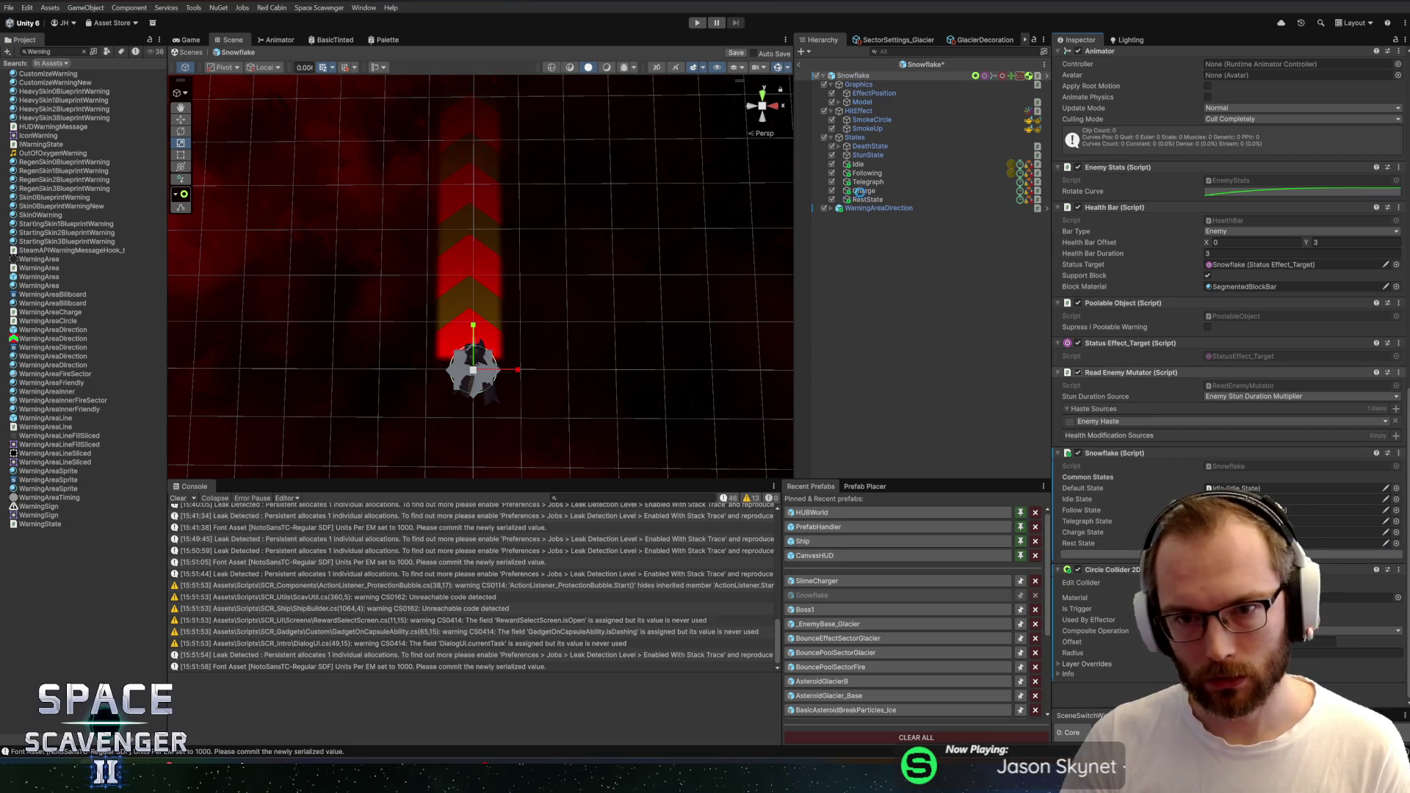
pyautogui.doubleClick(1234, 488)
pyautogui.press('Down')
pyautogui.press('Up')
pyautogui.press('Down')
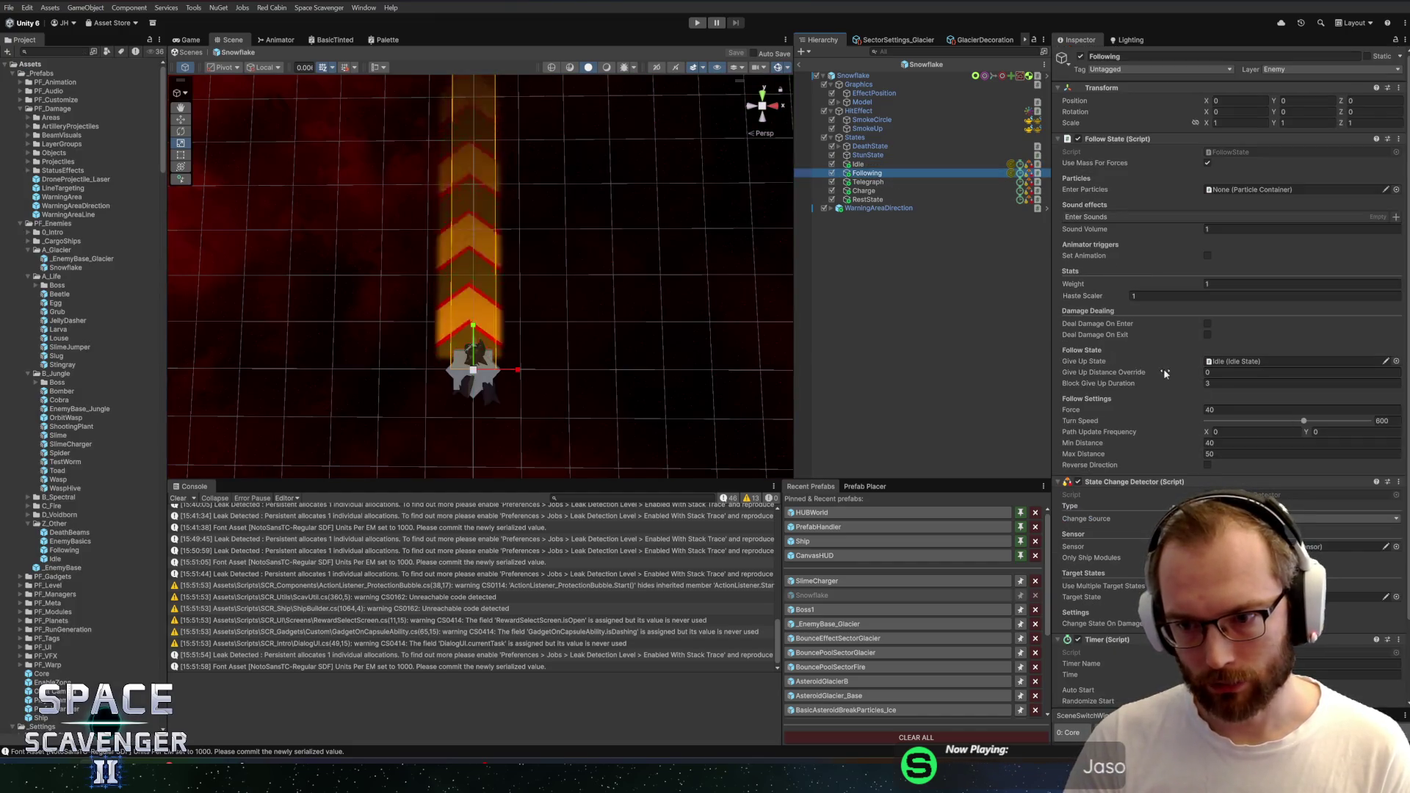
# Review the Following, Telegraph and Charge state settings
pyautogui.scroll(-3, 1162, 457)
pyautogui.click(1263, 505)
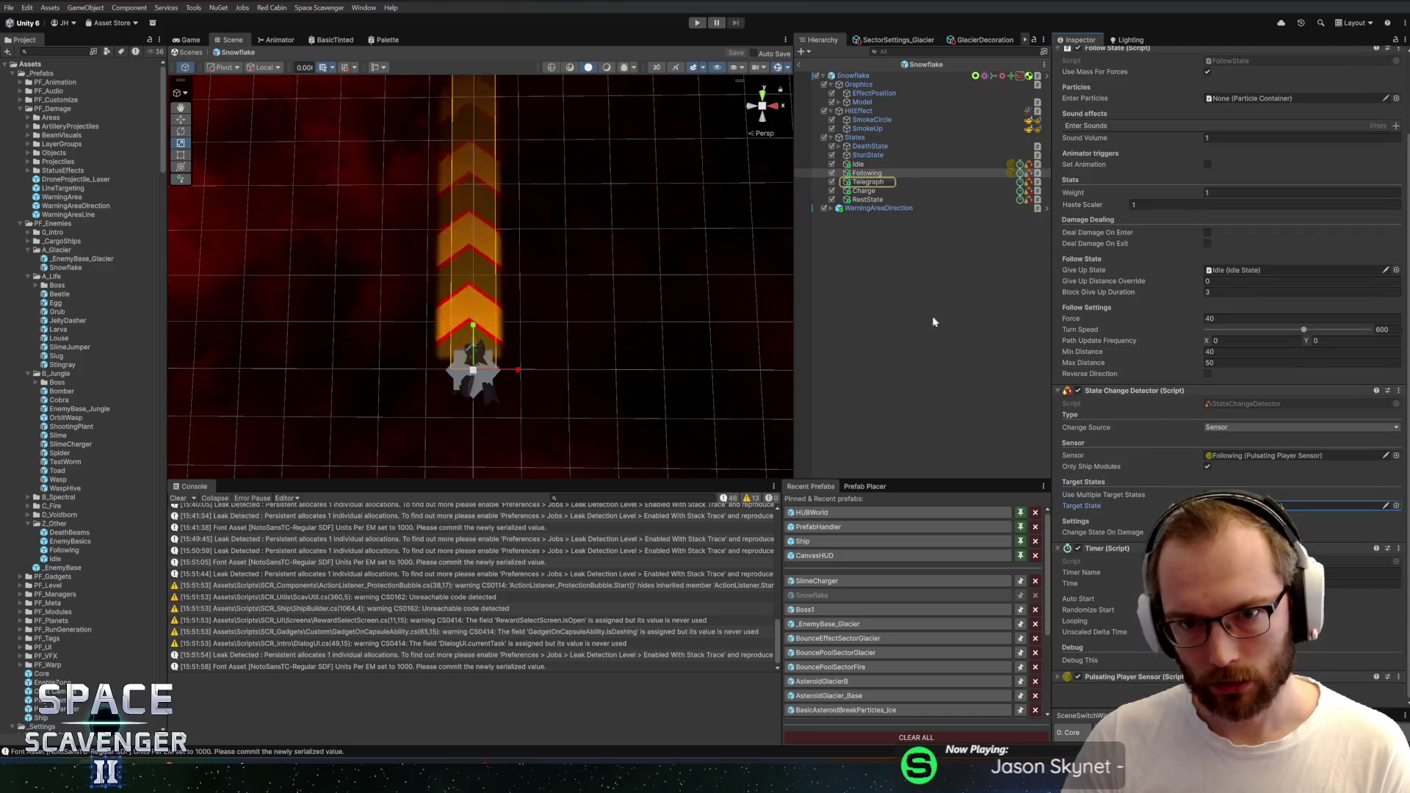
pyautogui.click(867, 182)
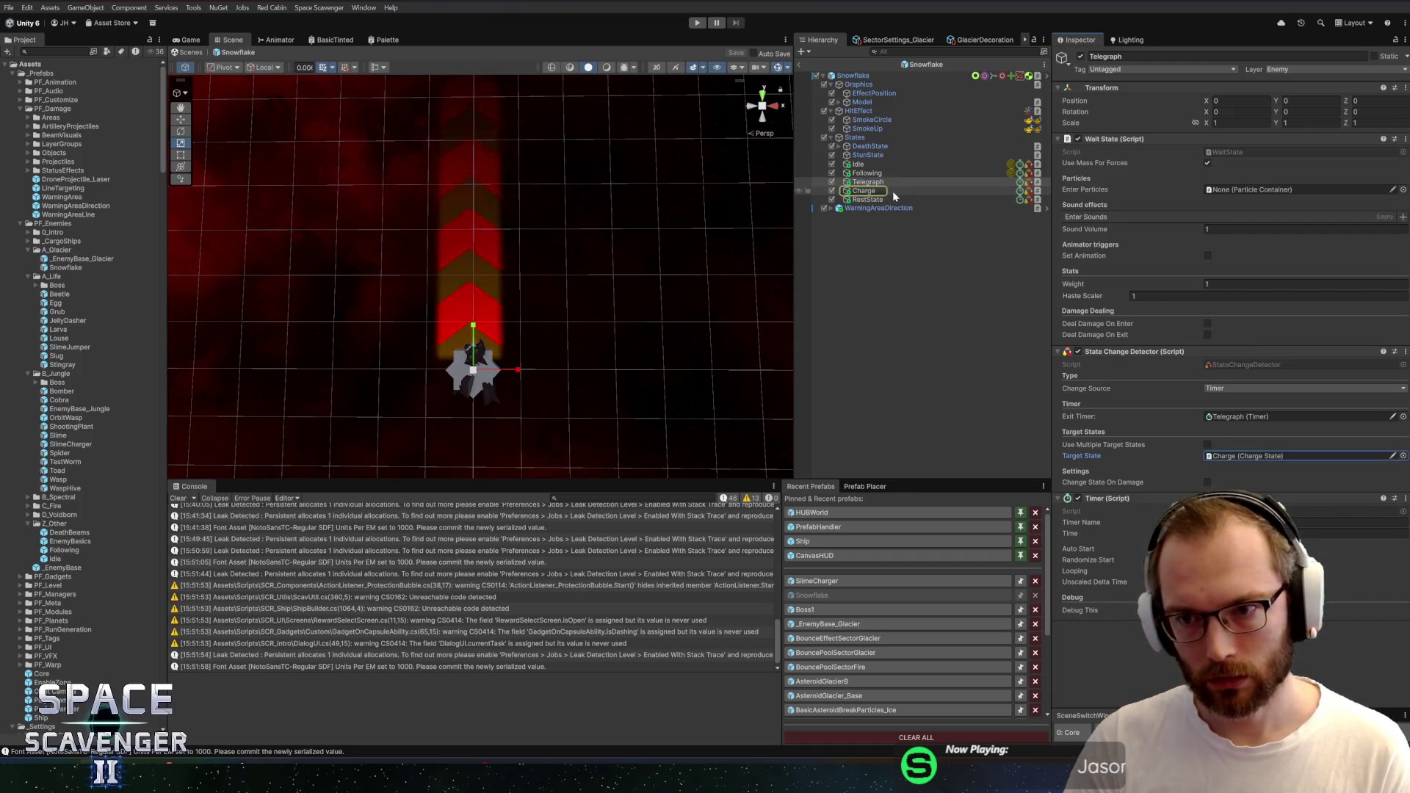
pyautogui.click(857, 193)
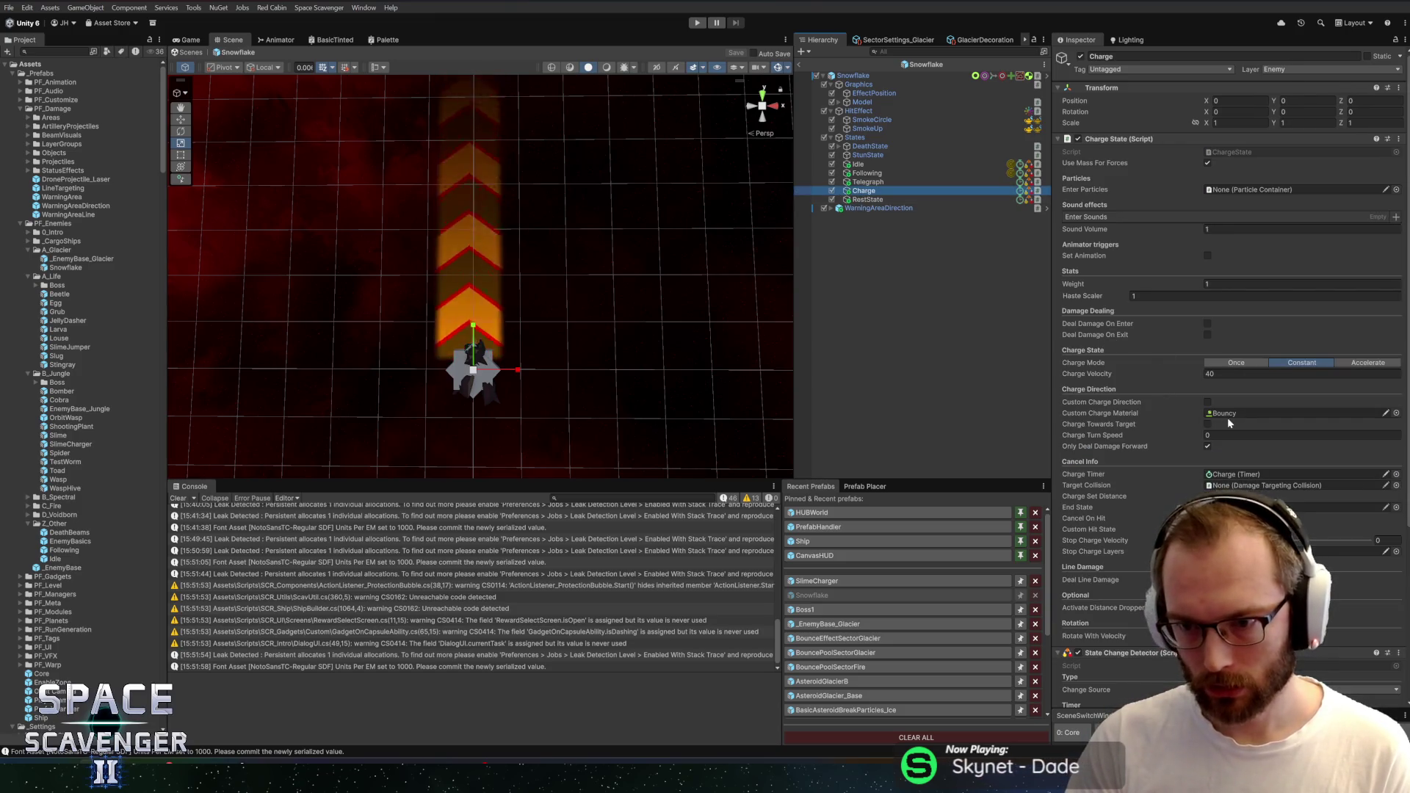
# Clear Charge's Stop Charge Layers, make RestState its End State, adjust its timer, and save
pyautogui.scroll(-3, 1179, 417)
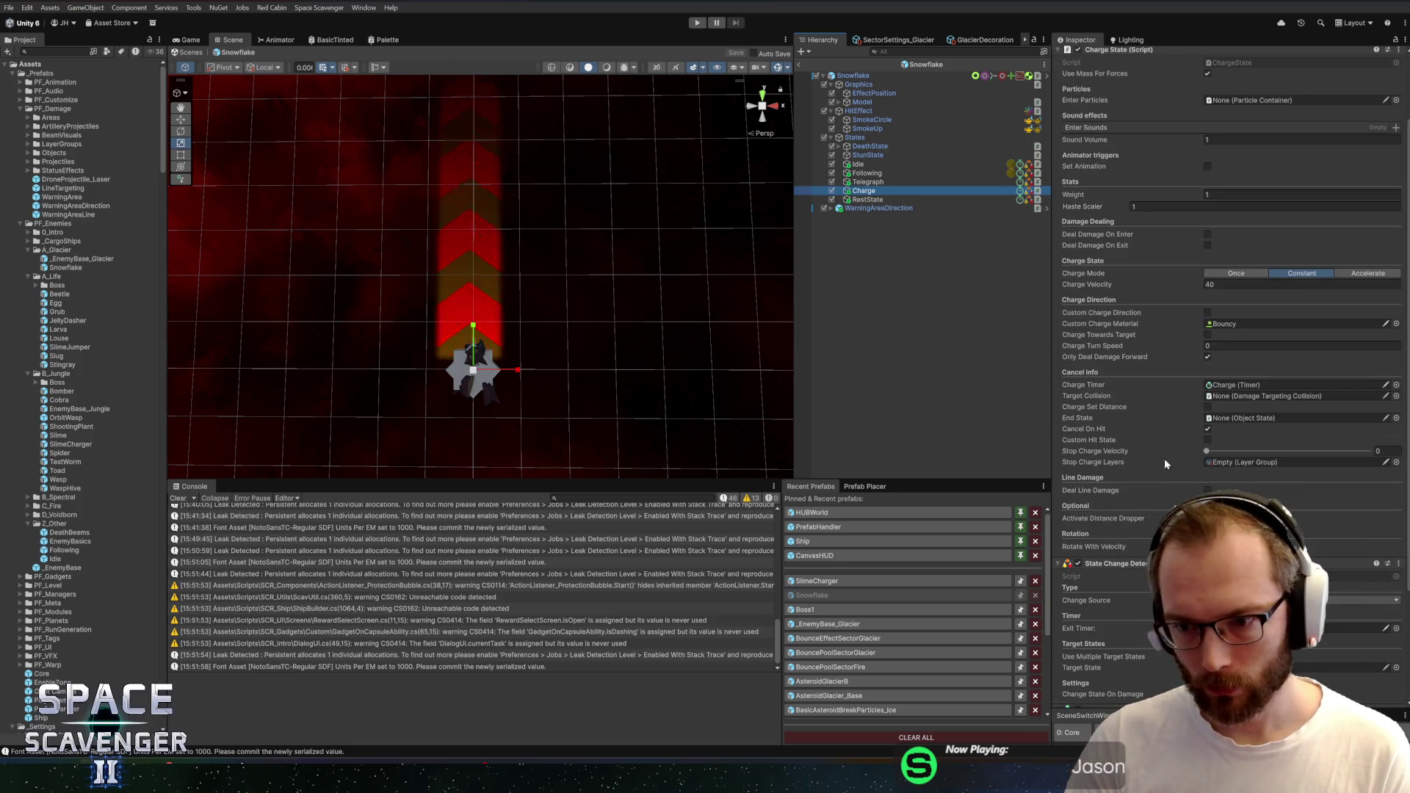
pyautogui.click(1164, 461)
pyautogui.press('Delete')
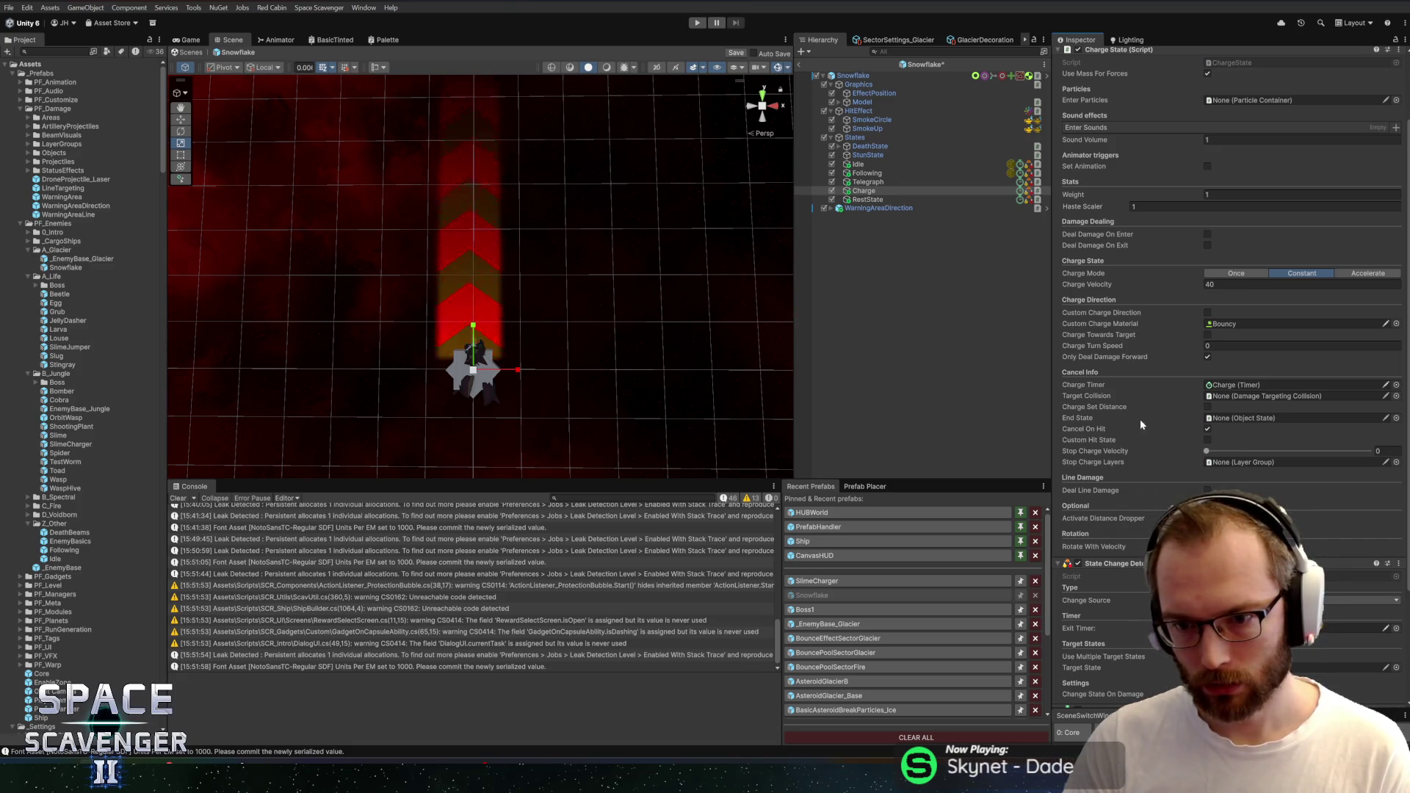
pyautogui.moveTo(867, 199)
pyautogui.mouseDown()
pyautogui.moveTo(1171, 299)
pyautogui.moveTo(1261, 423)
pyautogui.mouseUp()
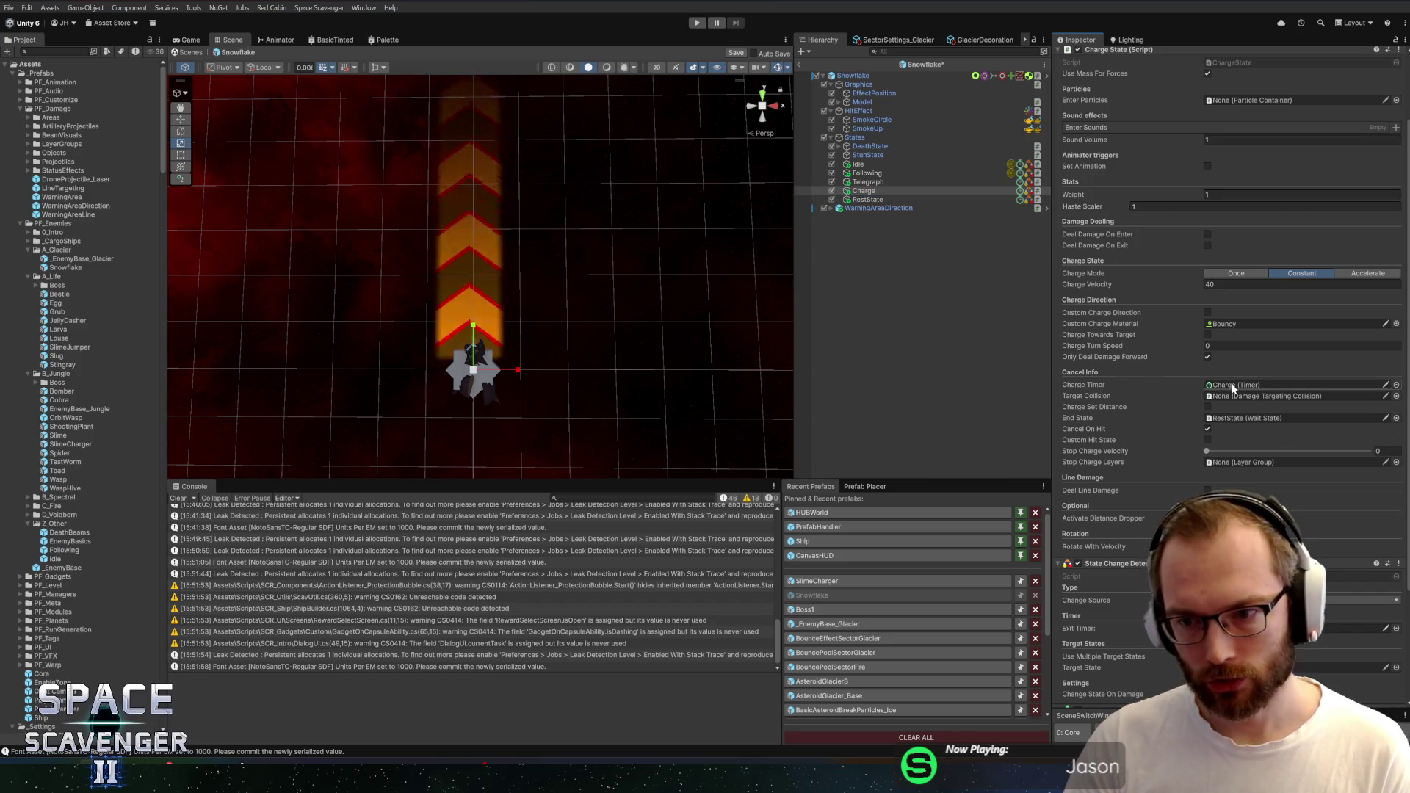
pyautogui.scroll(-5, 1230, 367)
pyautogui.click(1372, 596)
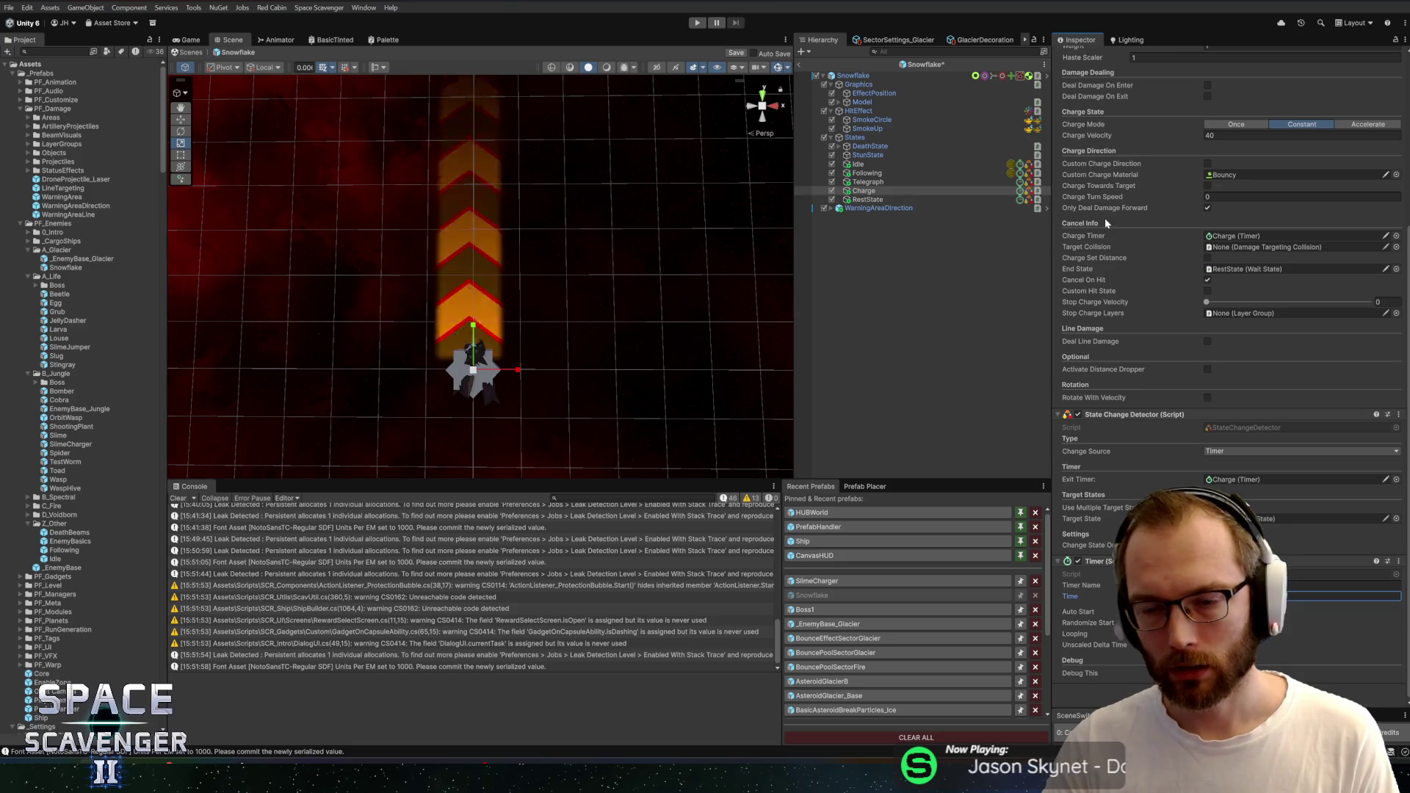
pyautogui.hotkey('ctrl', 's')
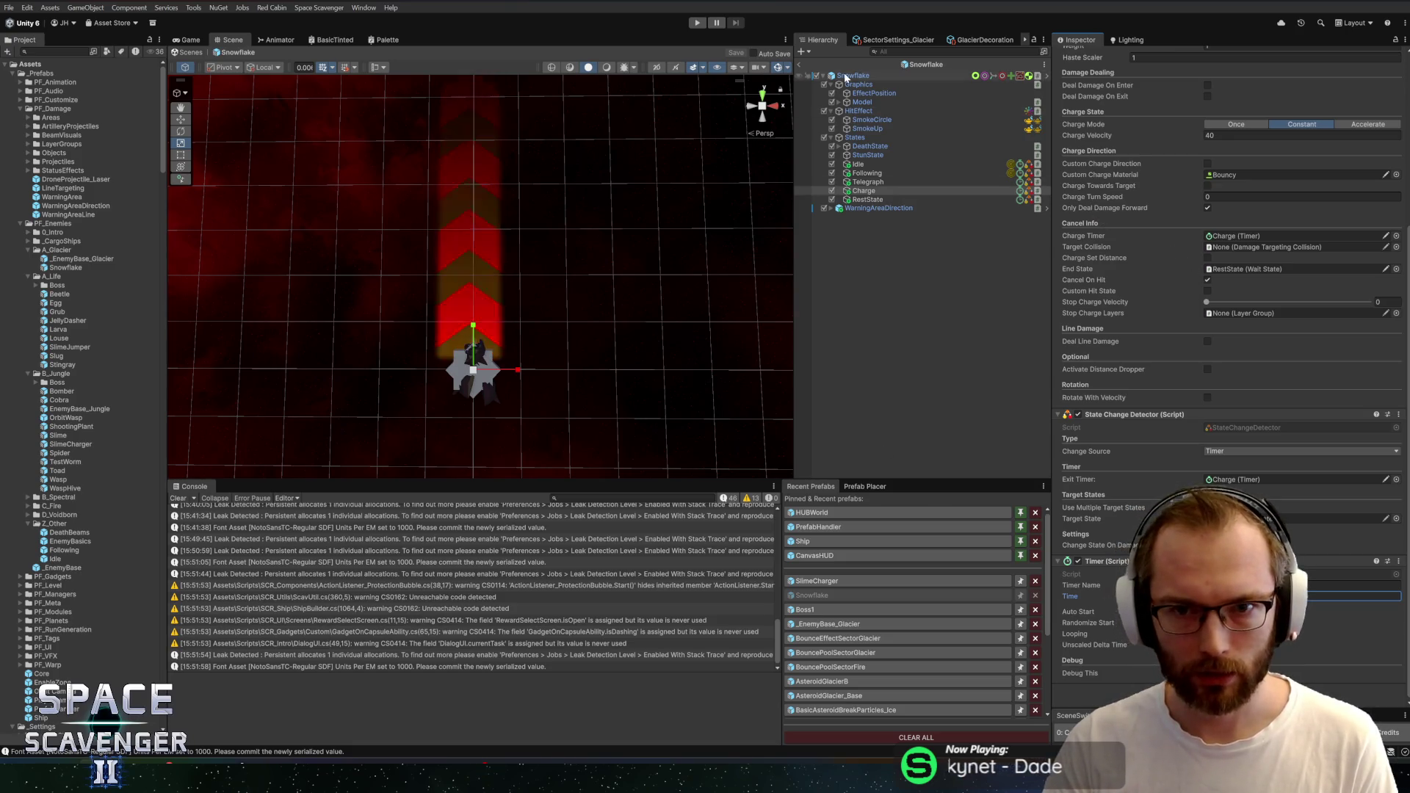
pyautogui.click(852, 76)
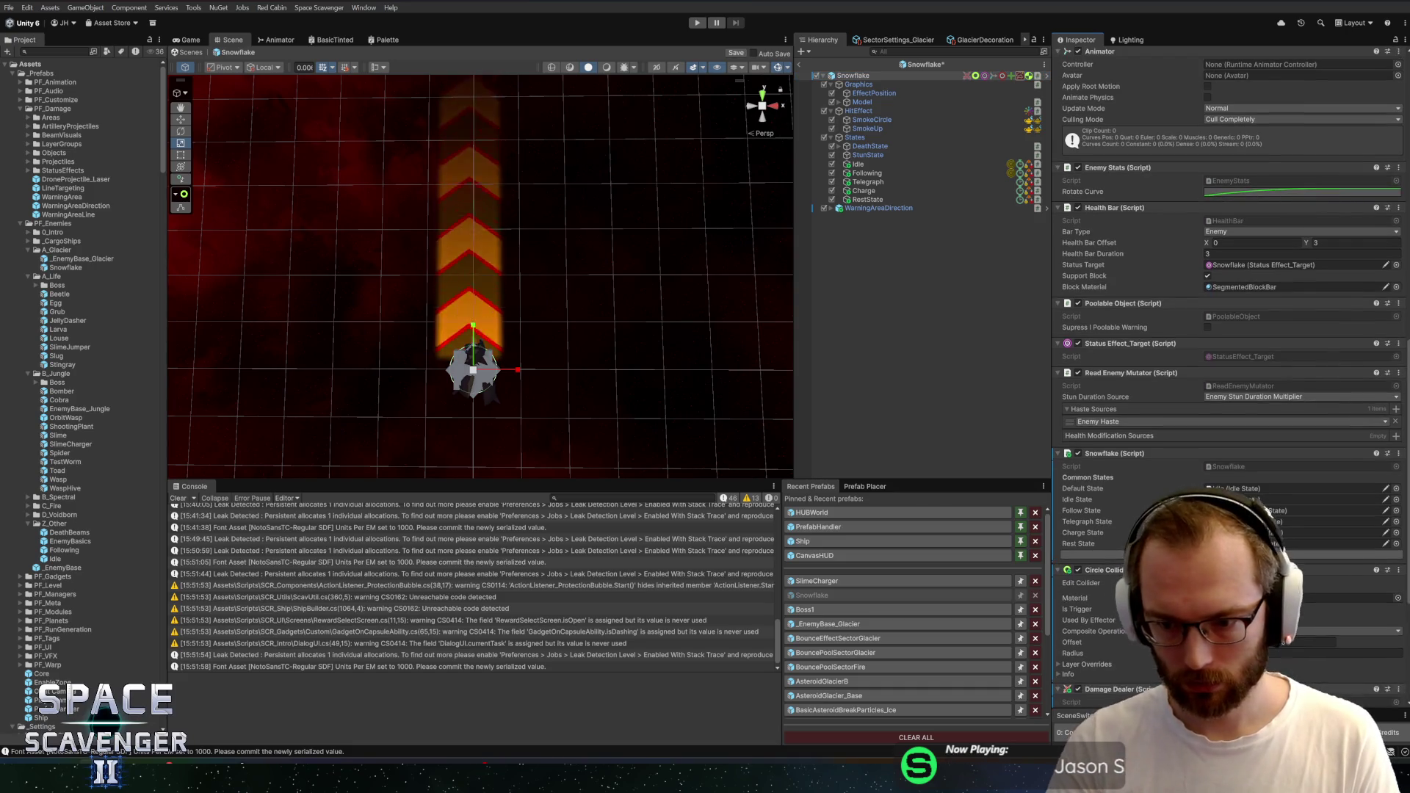
# Link the Damage Dealer's collision targeting and Damage Target fields
pyautogui.scroll(-5, 1227, 367)
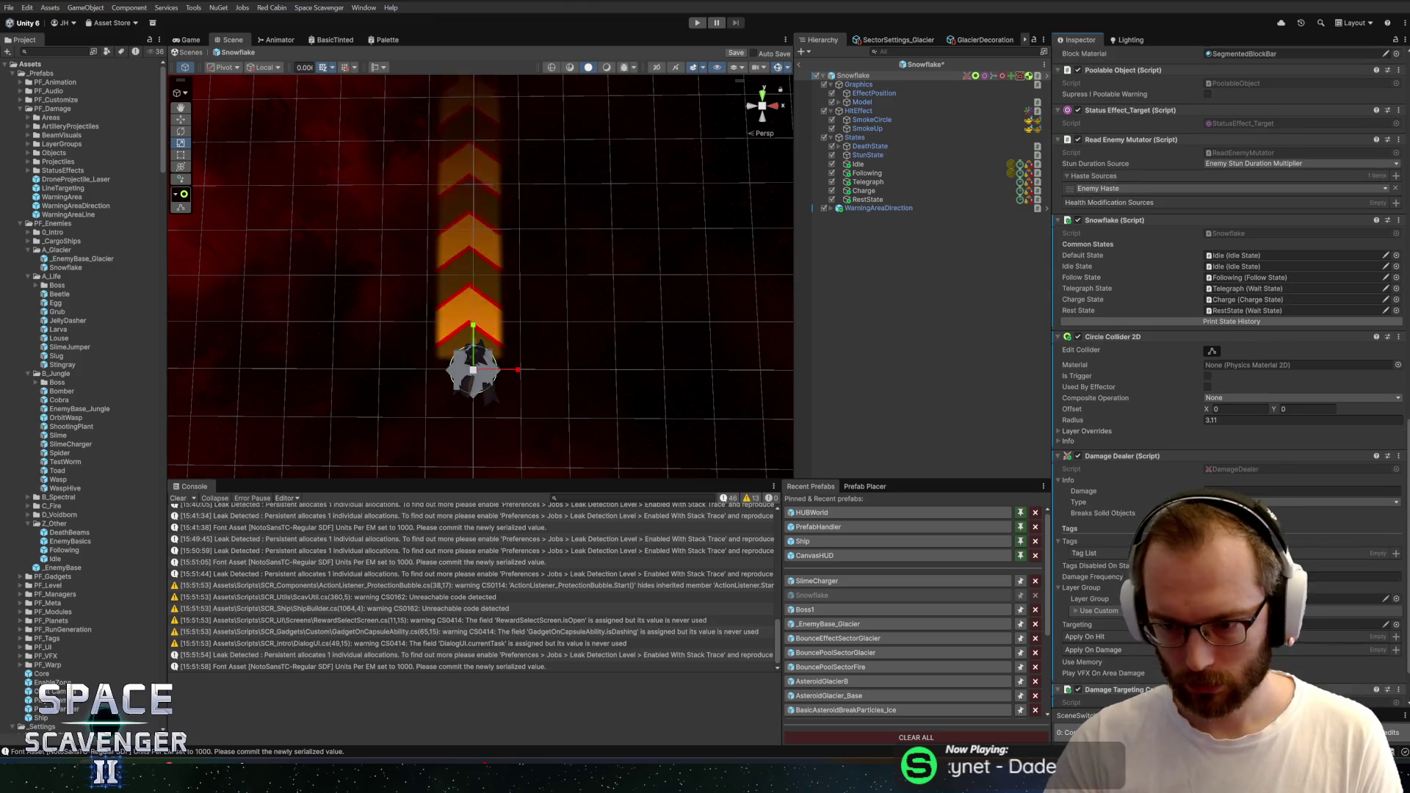
pyautogui.scroll(-1, 1099, 622)
pyautogui.moveTo(1099, 623); pyautogui.dragTo(1248, 562)
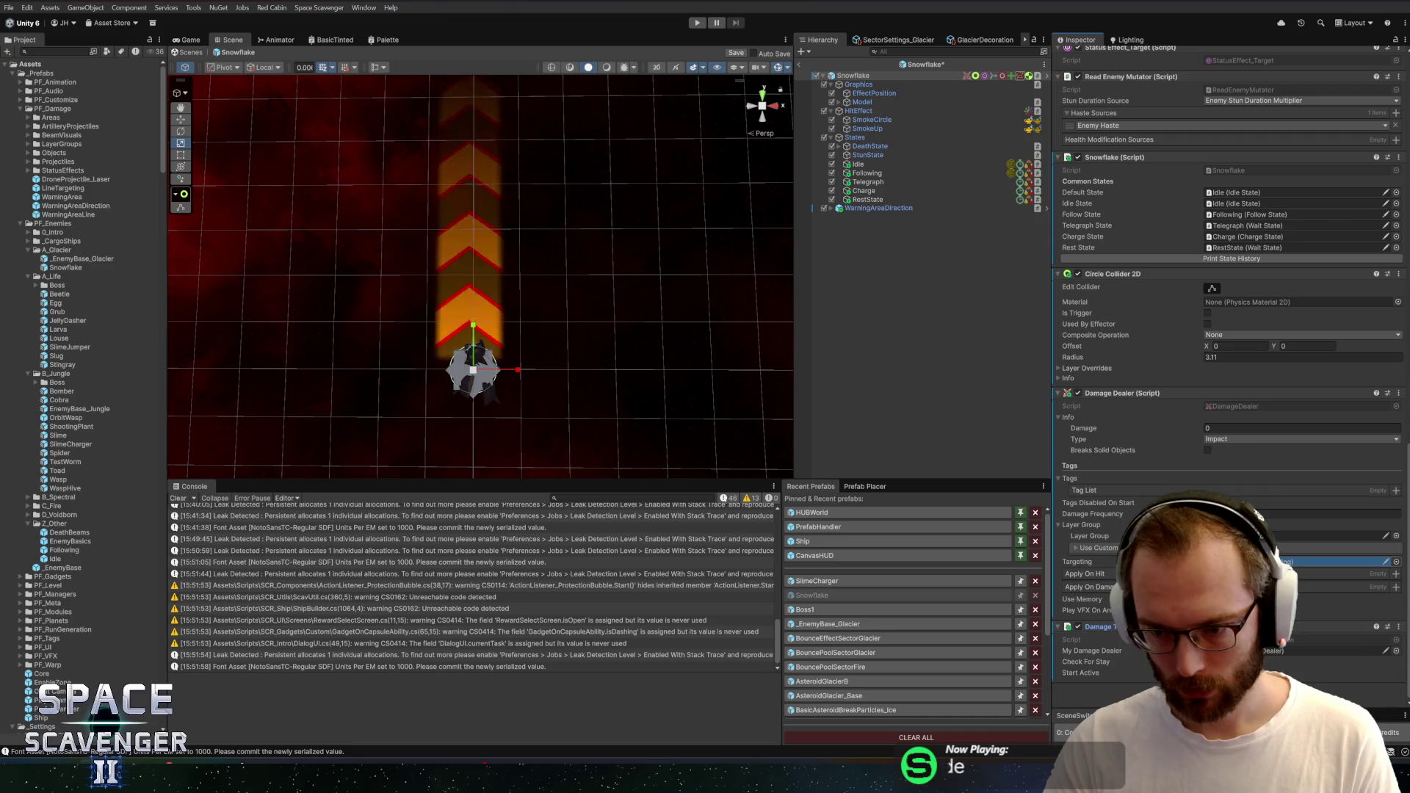
pyautogui.moveTo(1122, 393); pyautogui.dragTo(1321, 651)
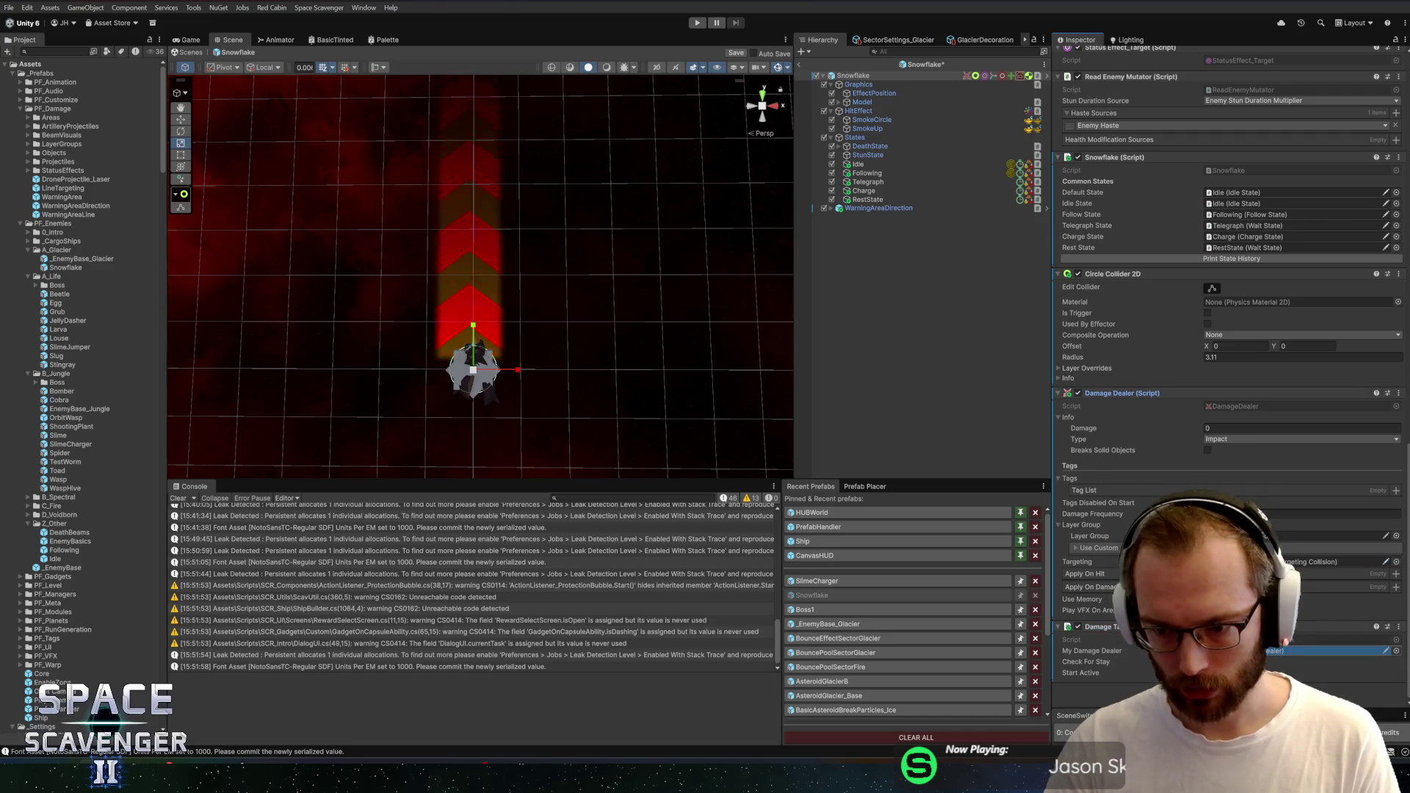
# Set the damage type to Ice with 6 damage, leaving solid-breaking off, and save
pyautogui.click(1233, 513)
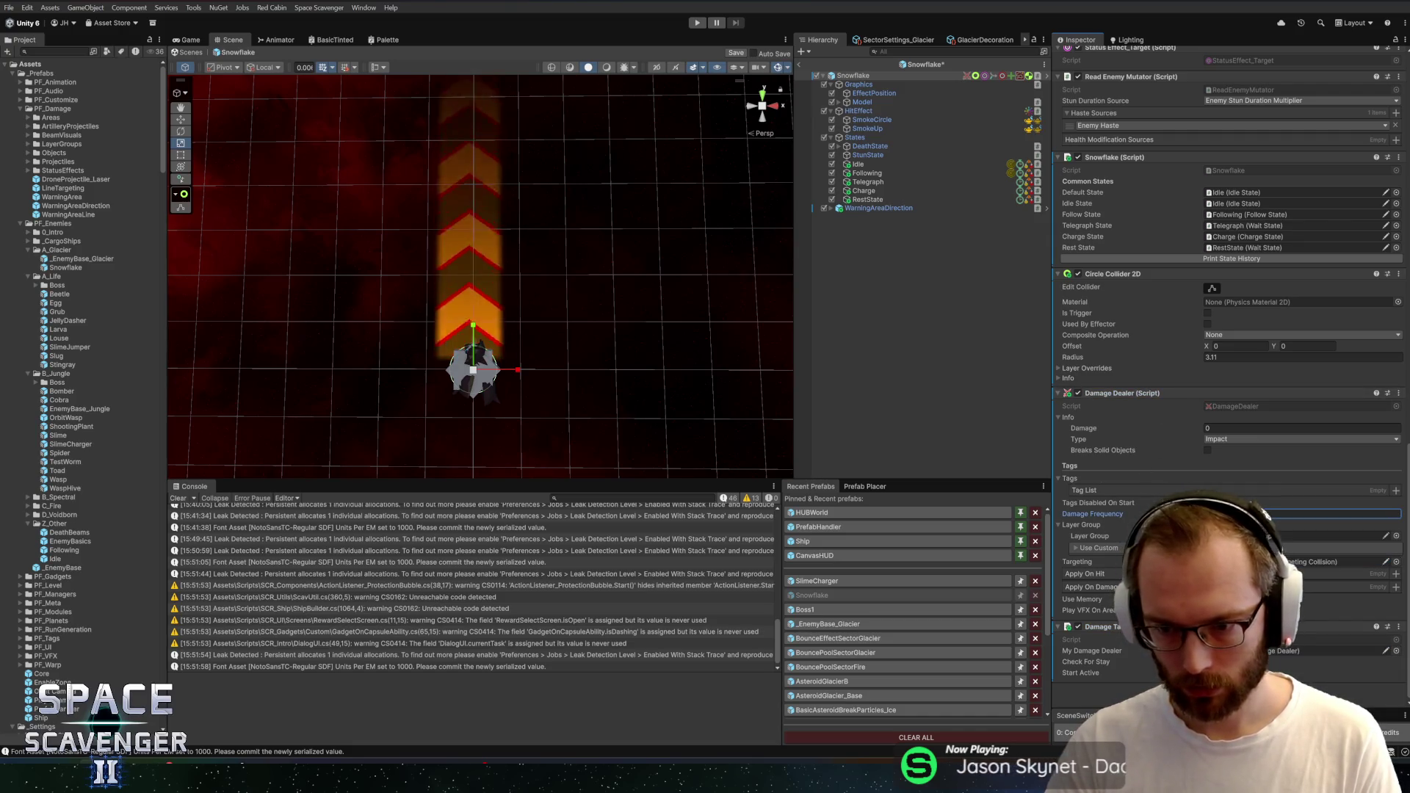
pyautogui.click(1226, 439)
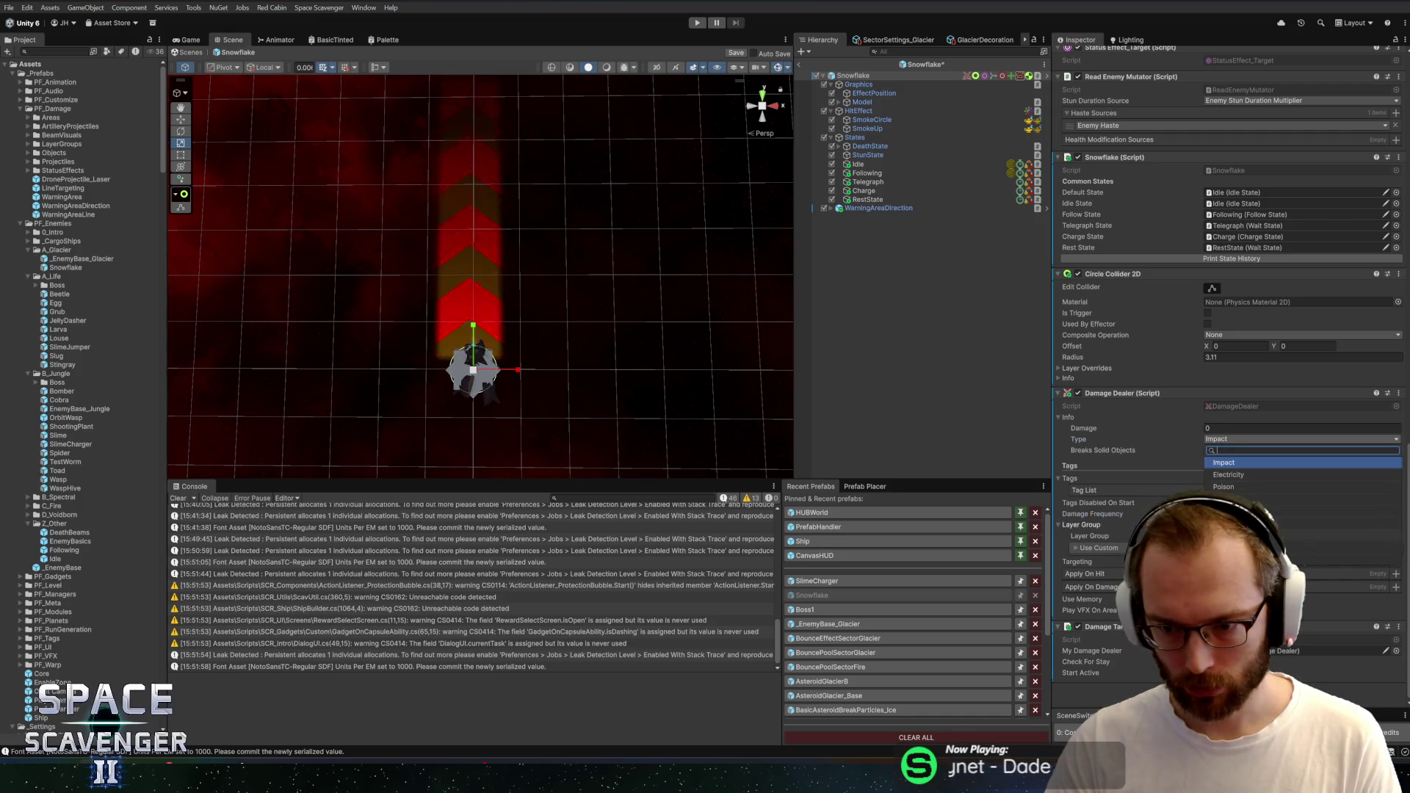
pyautogui.write('ice')
pyautogui.press('Return')
pyautogui.write('6')
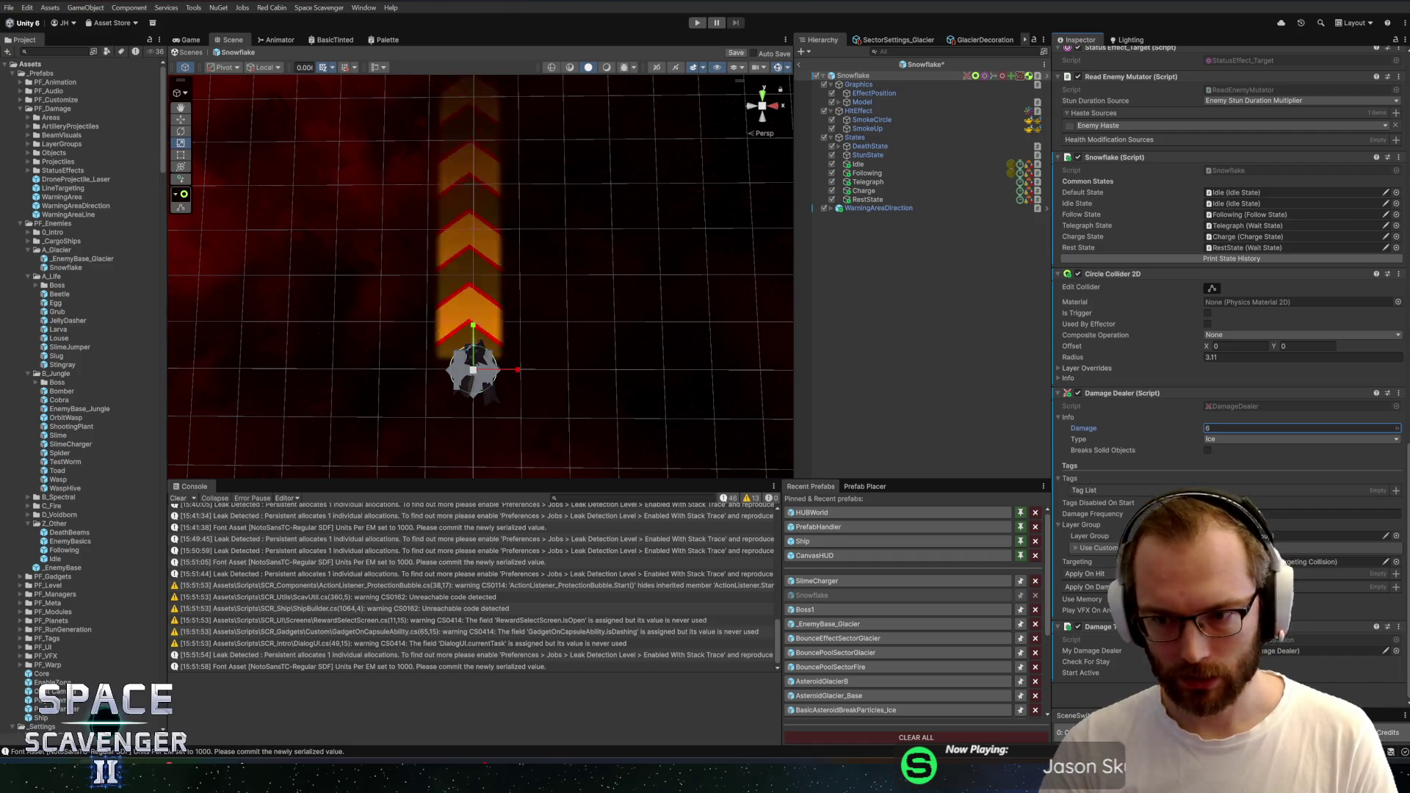
pyautogui.hotkey('ctrl', 's')
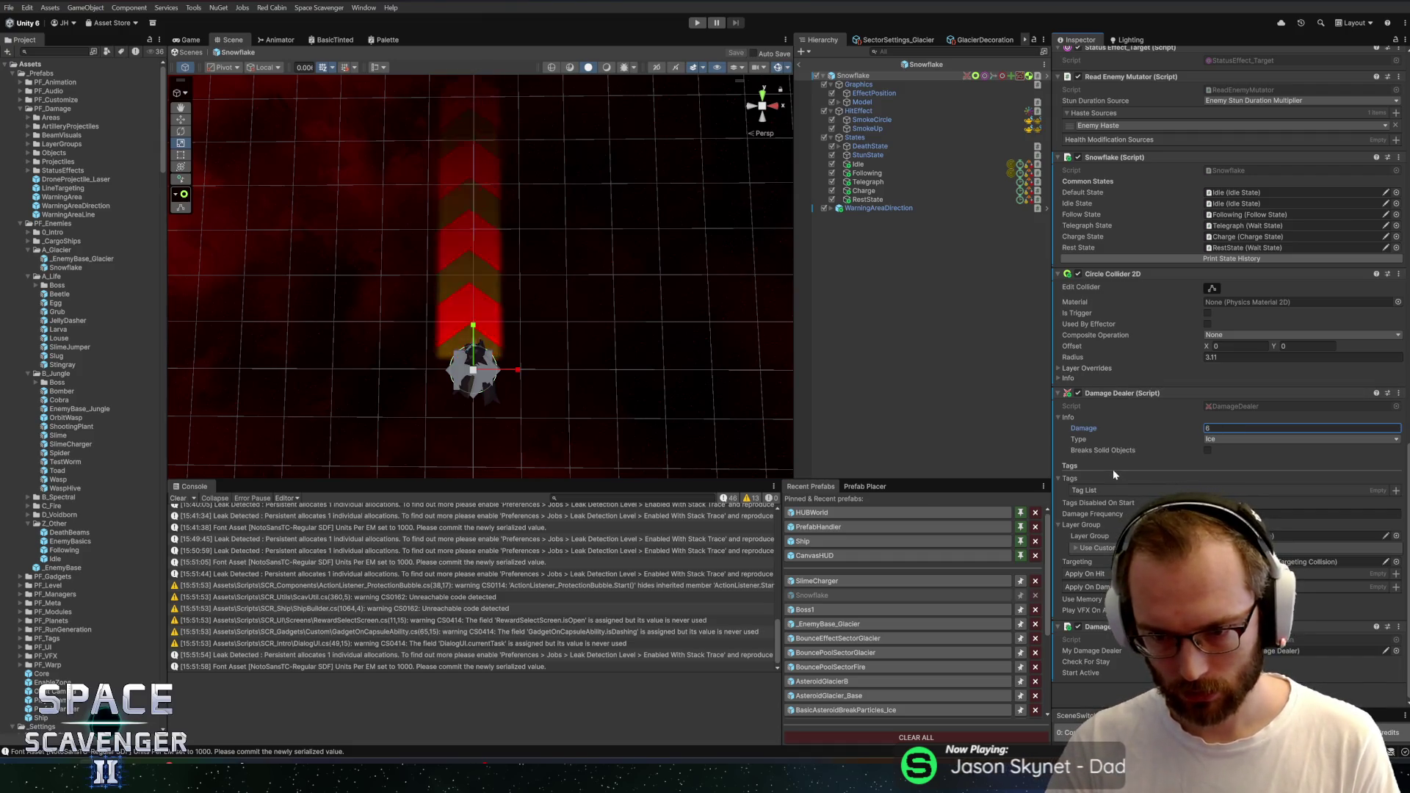
pyautogui.click(1207, 450)
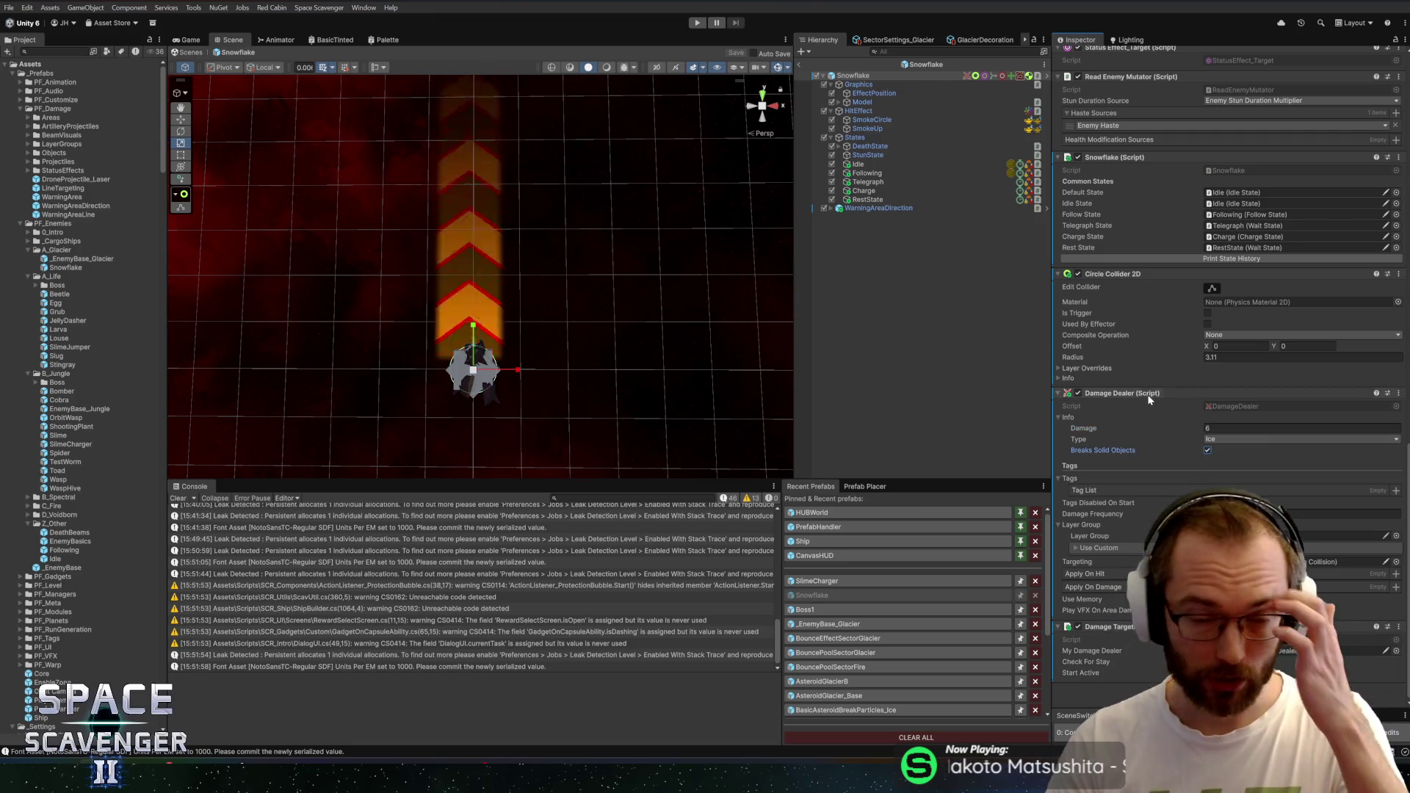
pyautogui.click(1207, 450)
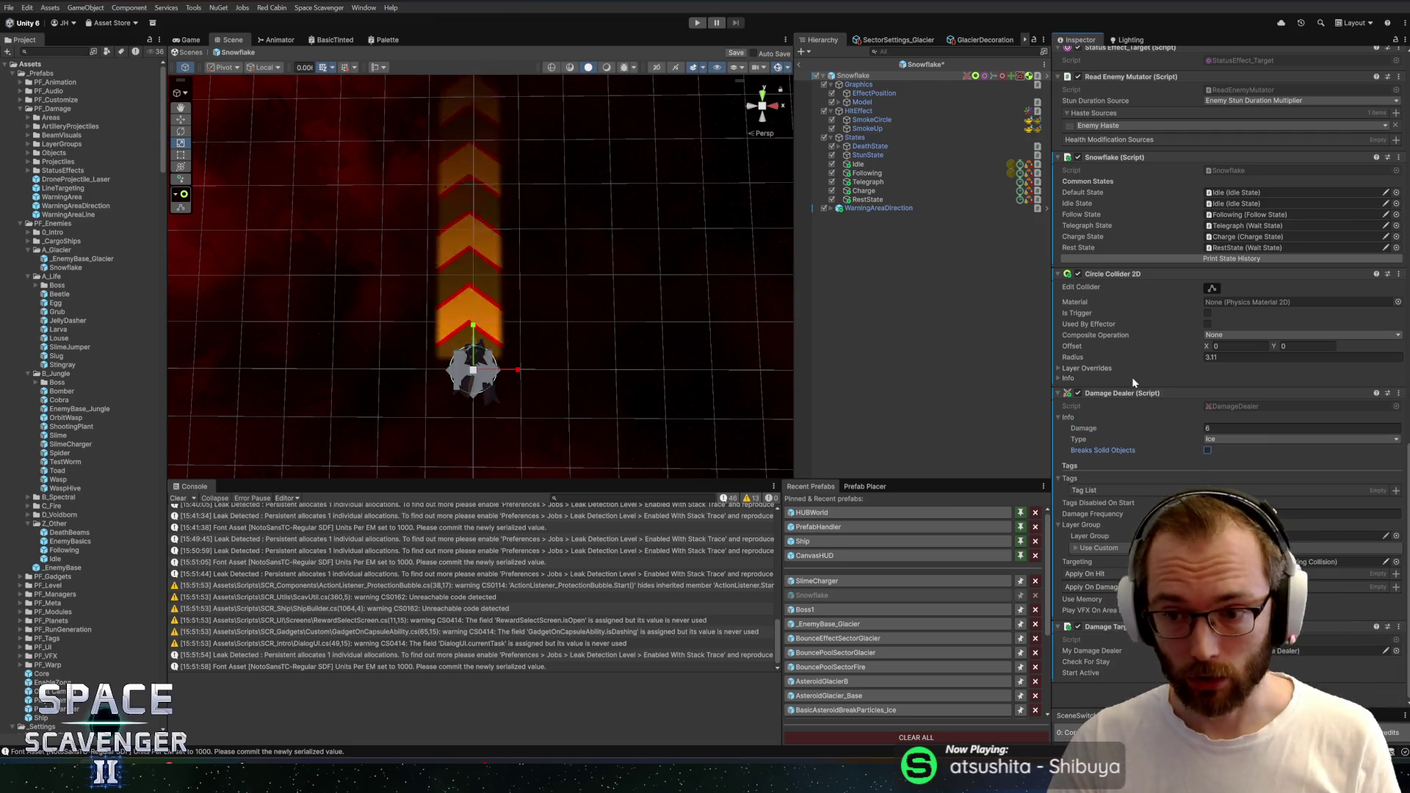
pyautogui.hotkey('ctrl', 's')
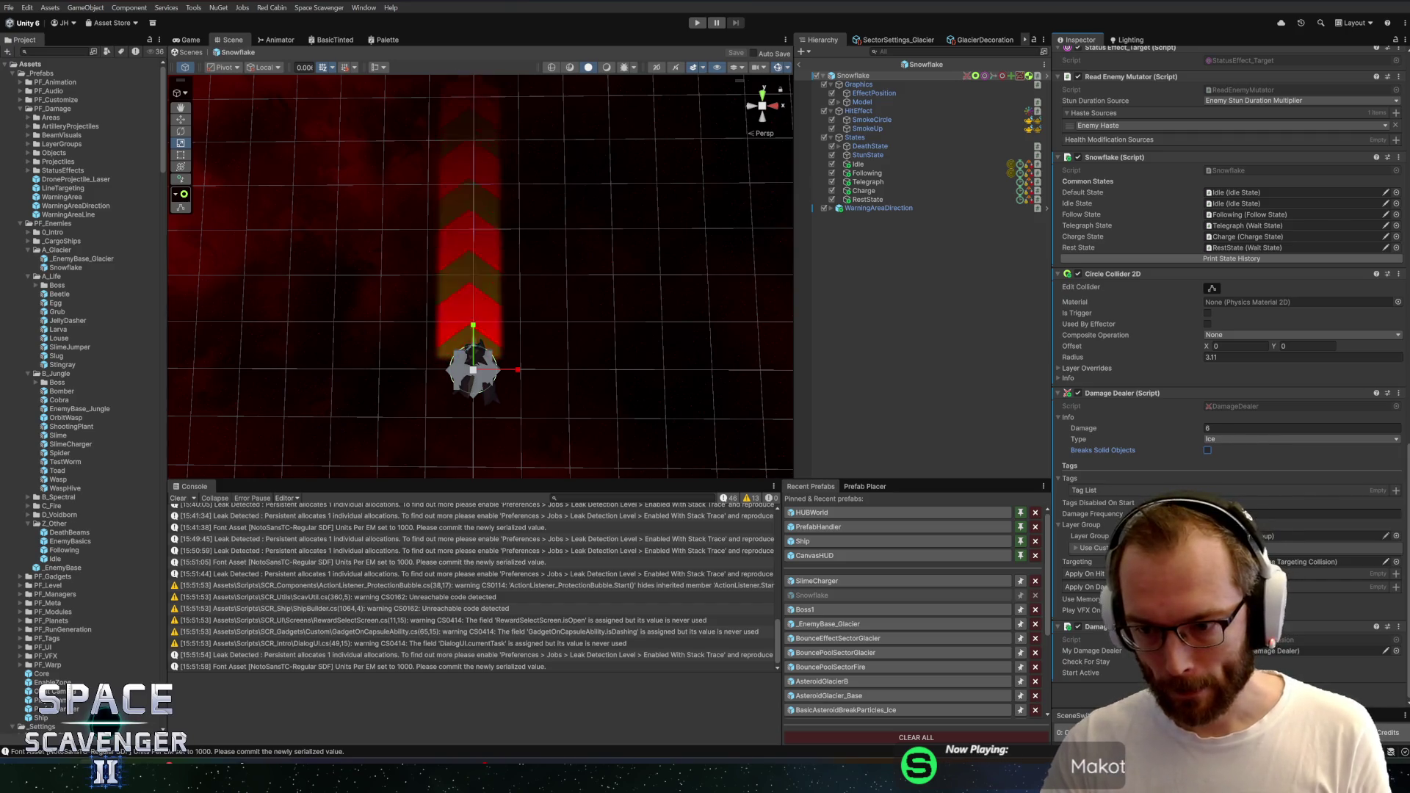
# Assign EnemyDamage_Normal as the Damage Dealer's layer group
pyautogui.click(1395, 537)
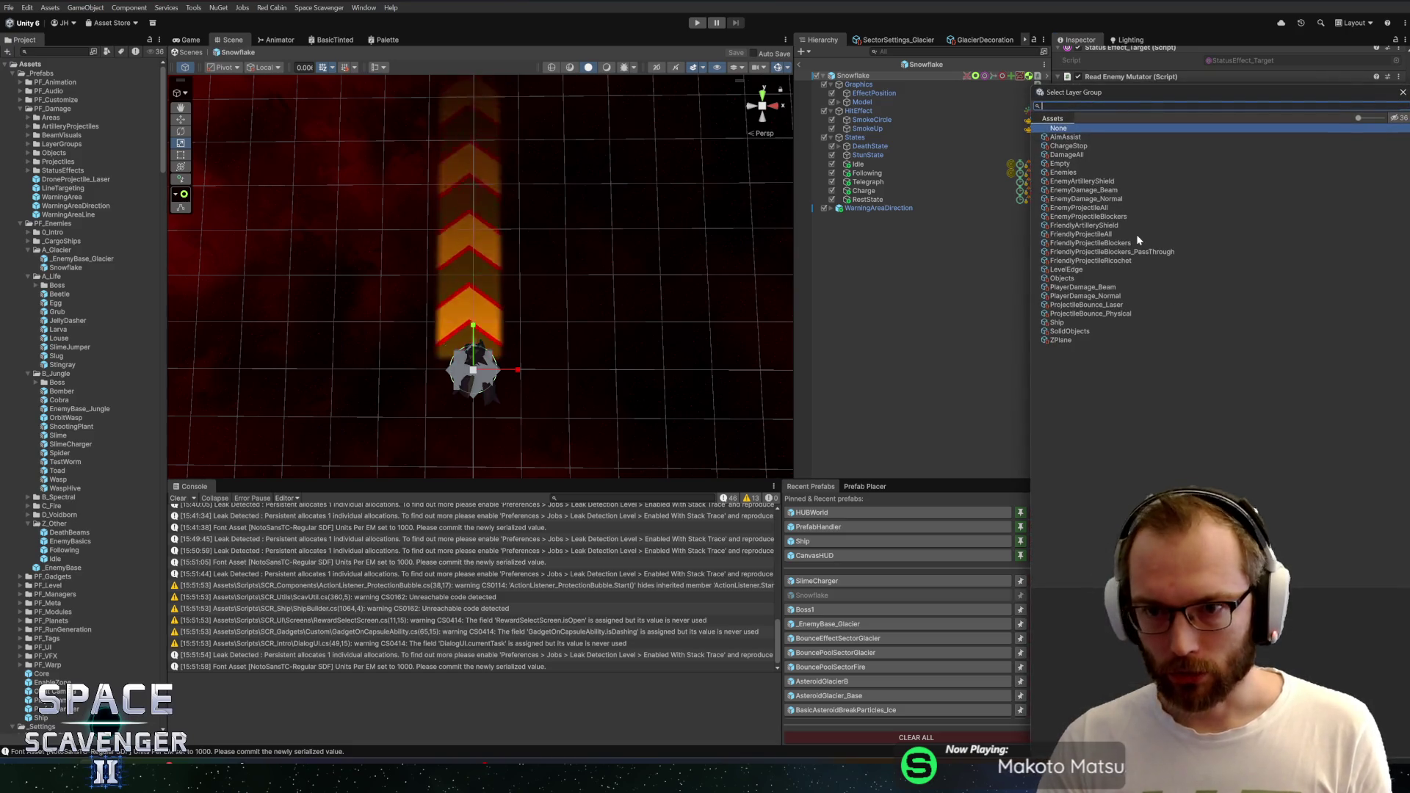
pyautogui.doubleClick(1069, 200)
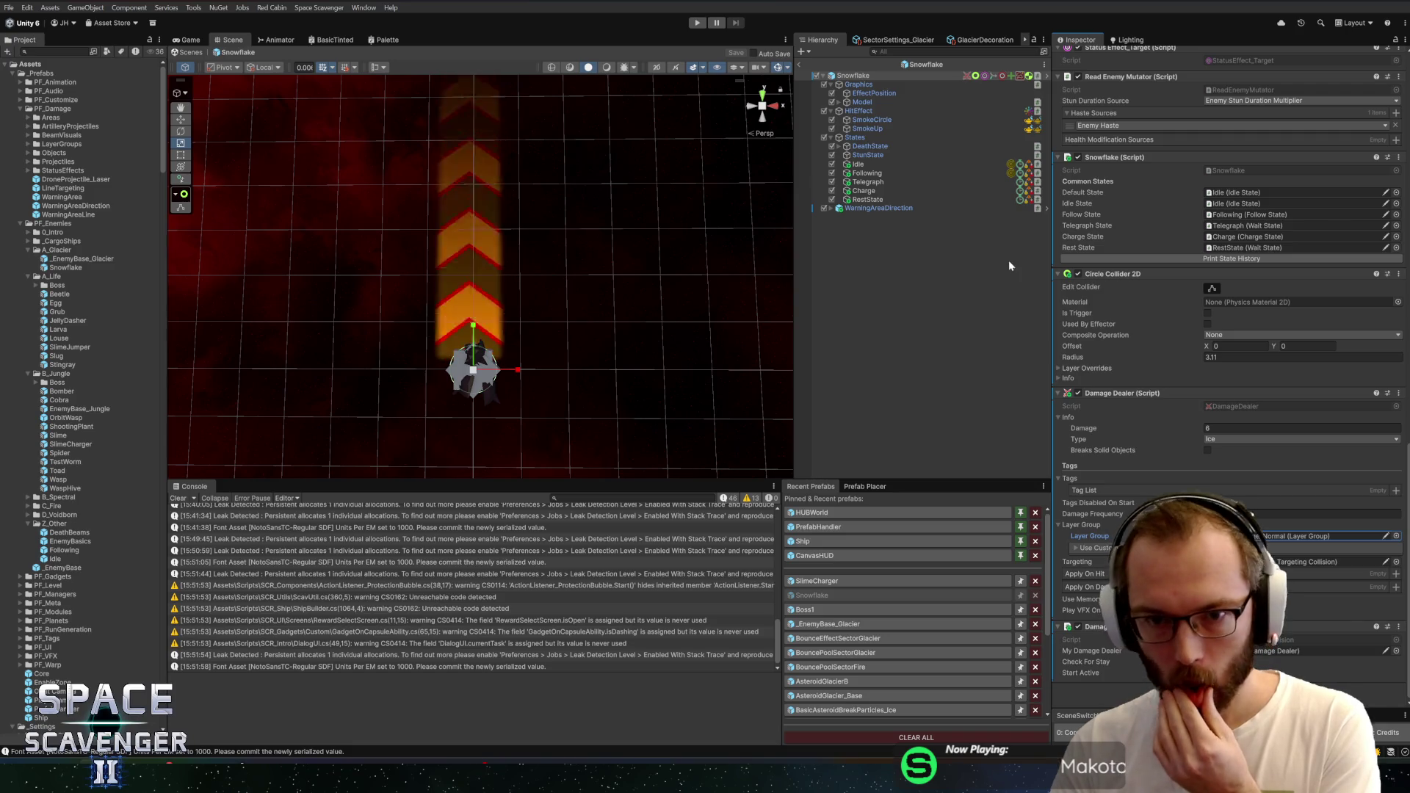
pyautogui.click(863, 190)
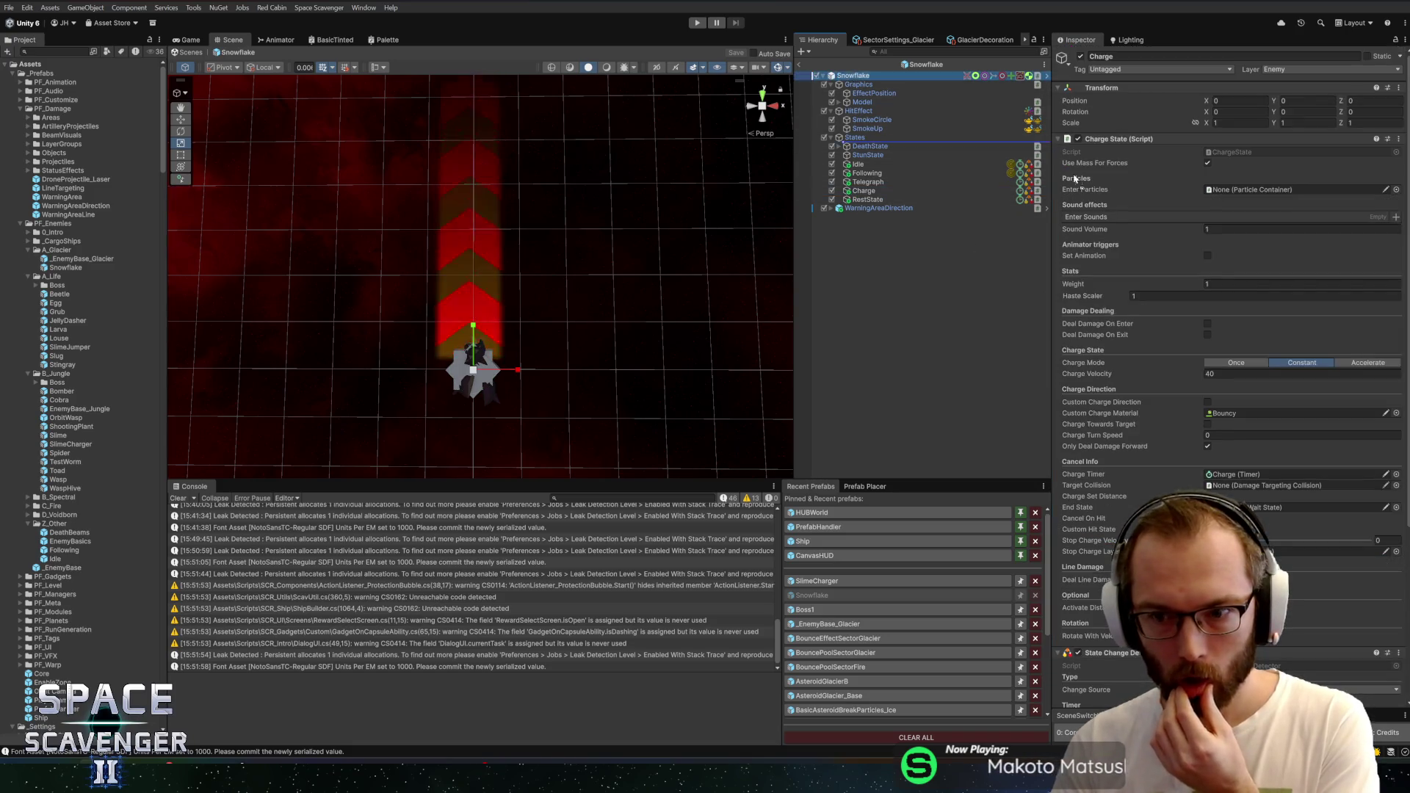
# Point RestState's timer Target State to Following and save the prefab
pyautogui.moveTo(1254, 474); pyautogui.dragTo(1248, 484)
pyautogui.click(868, 199)
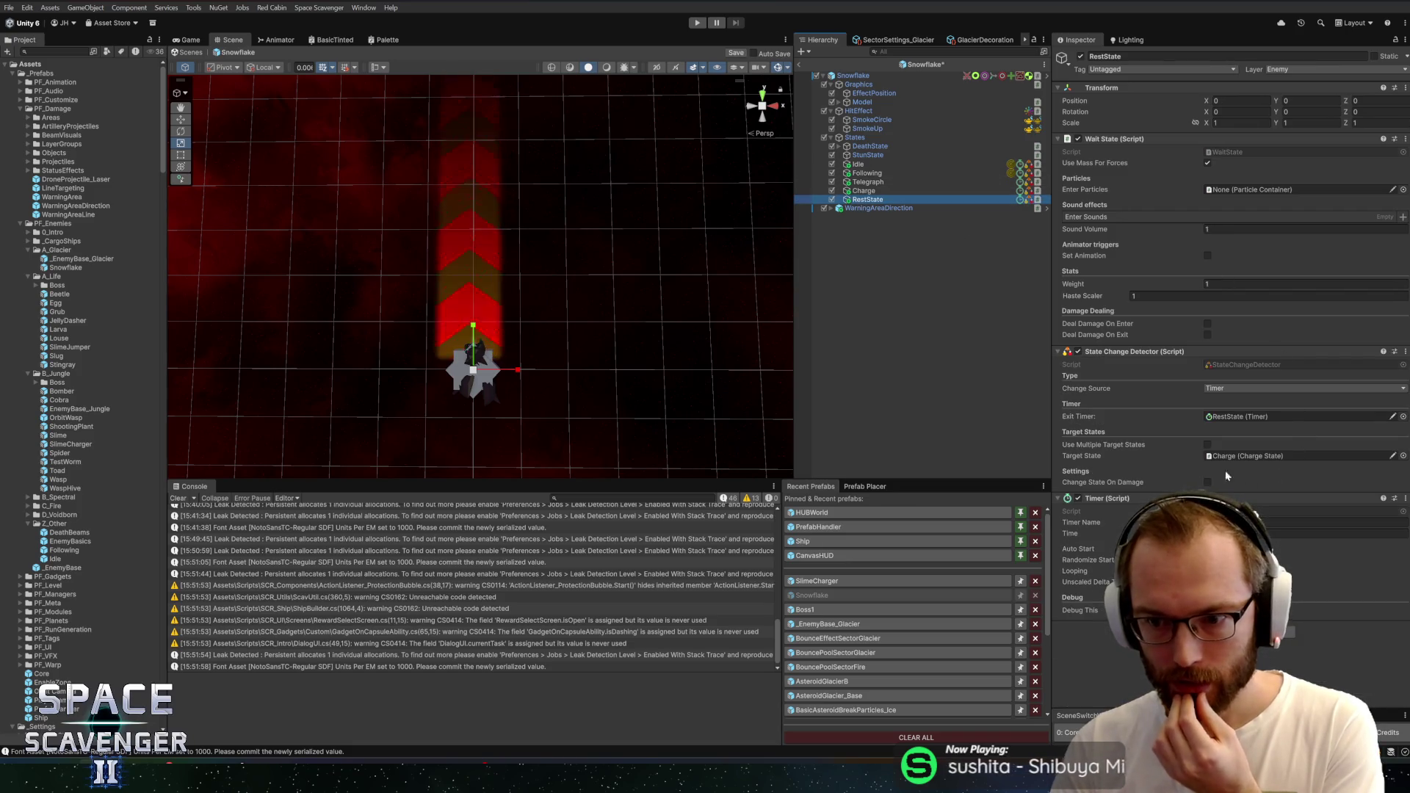
pyautogui.moveTo(860, 176)
pyautogui.mouseDown()
pyautogui.moveTo(1145, 411)
pyautogui.moveTo(1241, 456)
pyautogui.mouseUp()
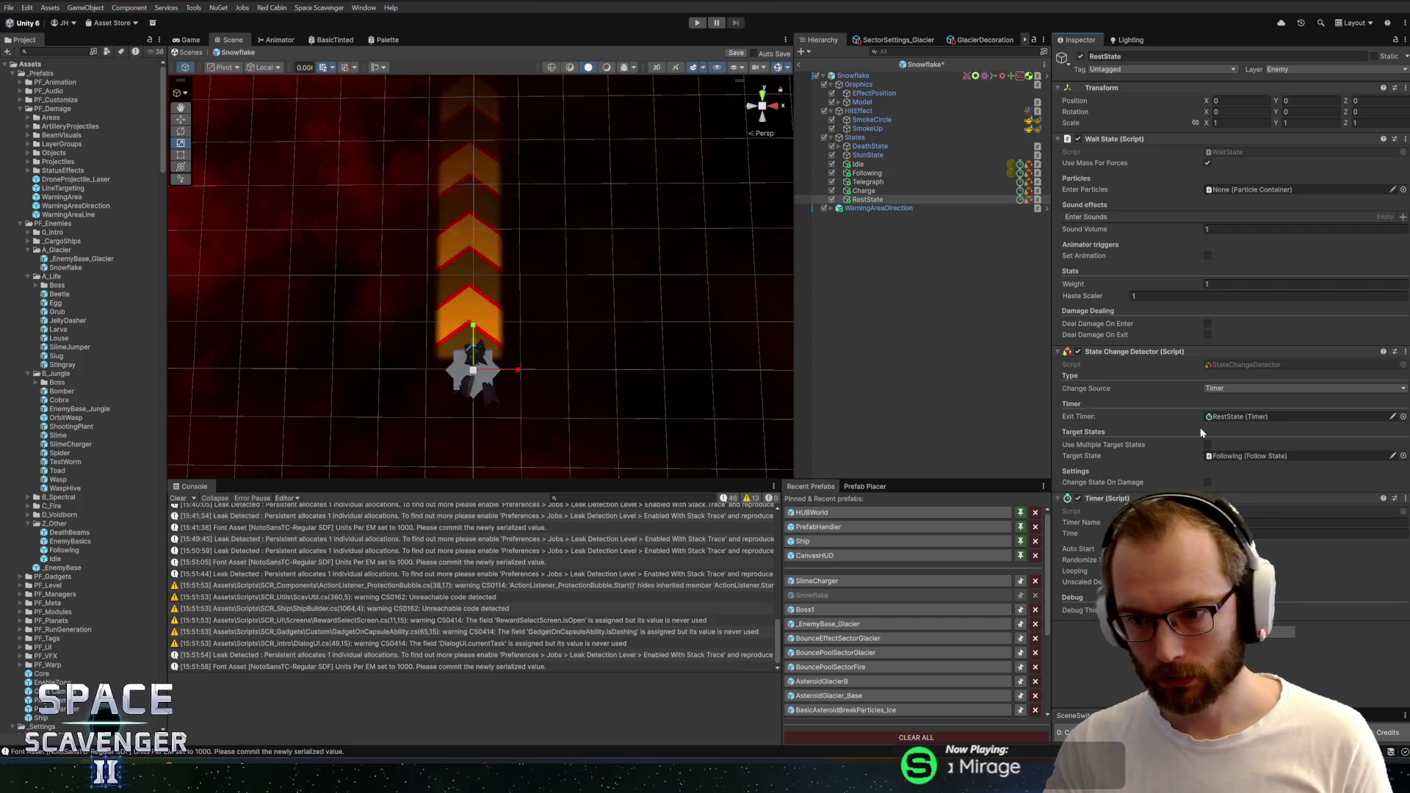
pyautogui.hotkey('ctrl', 's')
pyautogui.click(854, 76)
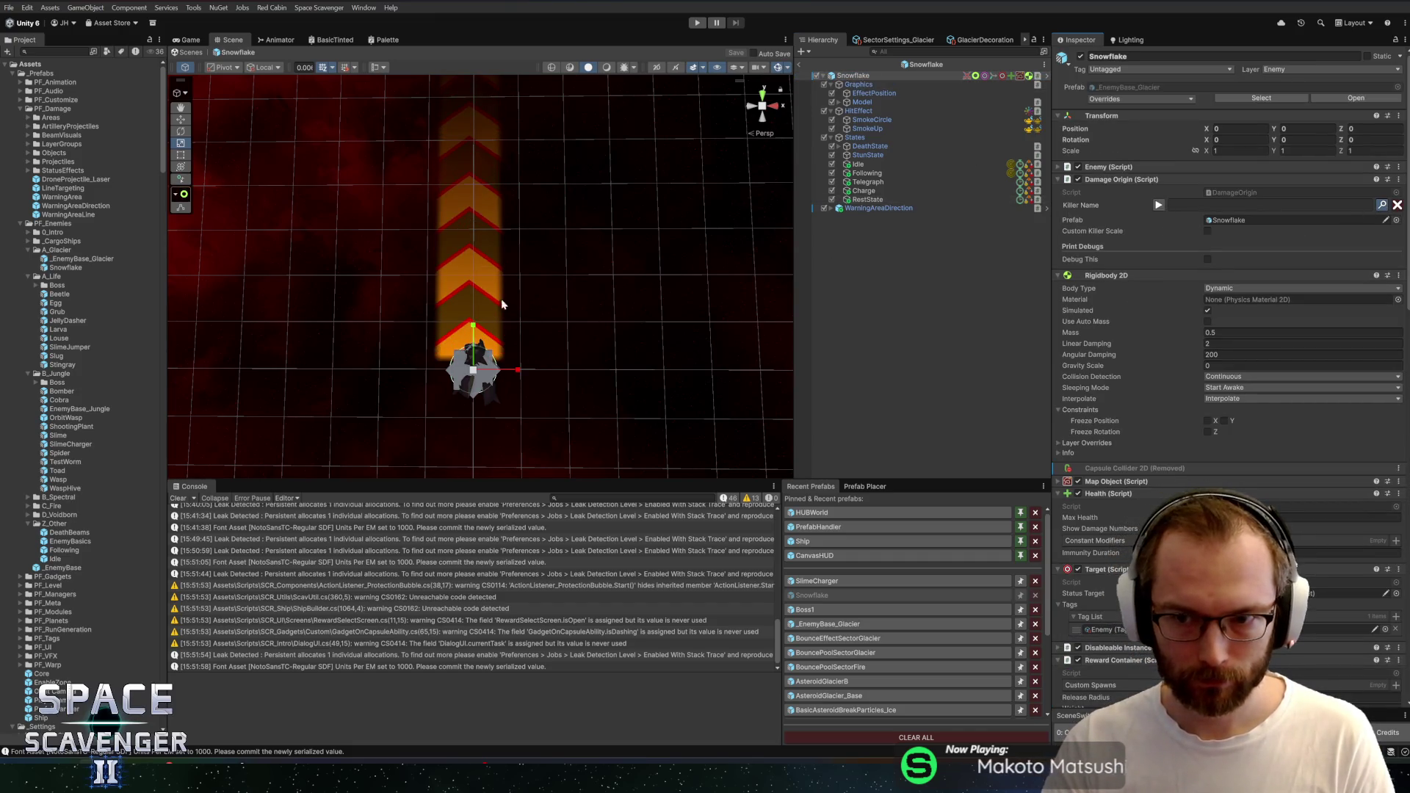
# Add localization key EnemySnowflake with value 'Snowflake' and assign it as the Snowflake's Killer Name
pyautogui.hotkey('ctrl', 'l')
pyautogui.write('En')
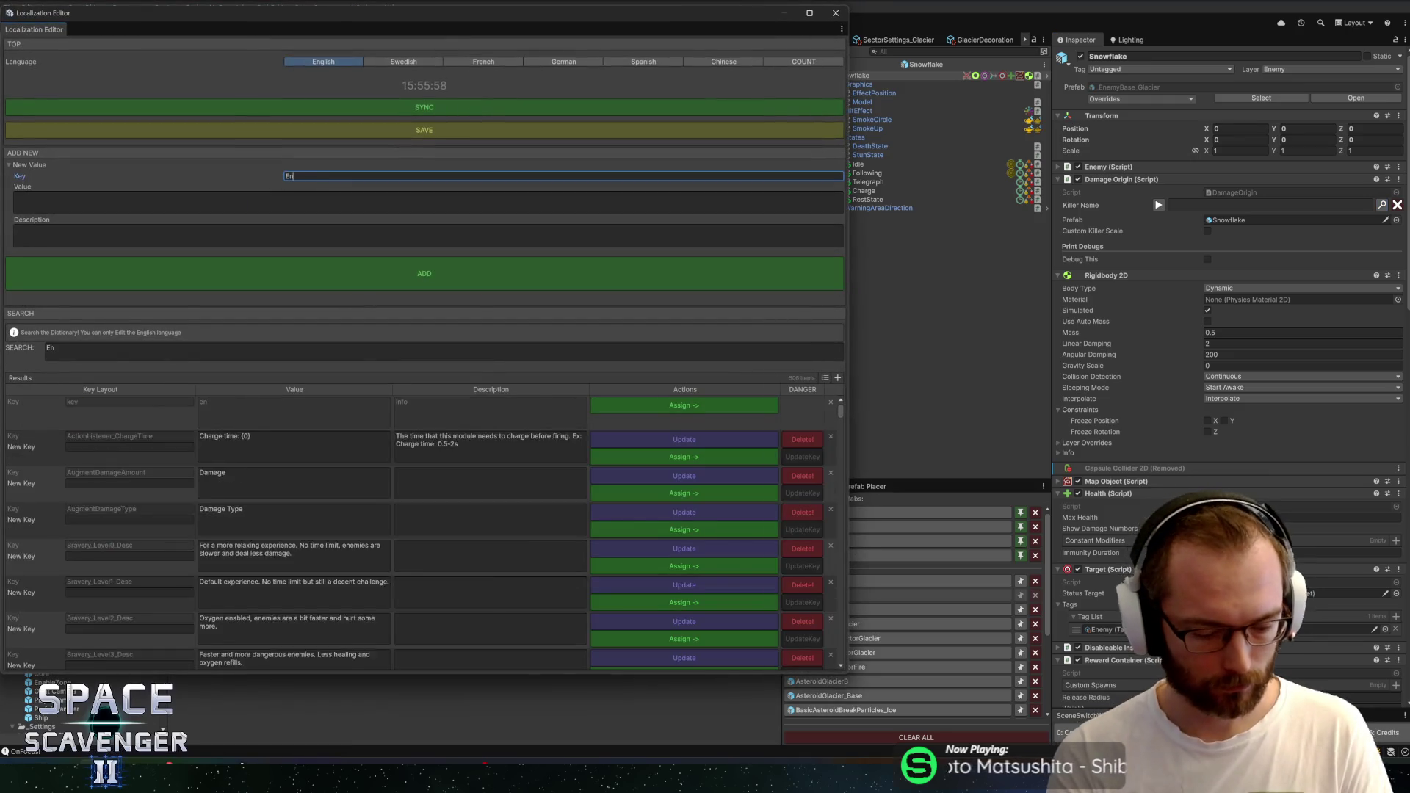
pyautogui.write('emyN')
pyautogui.press('BackSpace')
pyautogui.write('Snowflake')
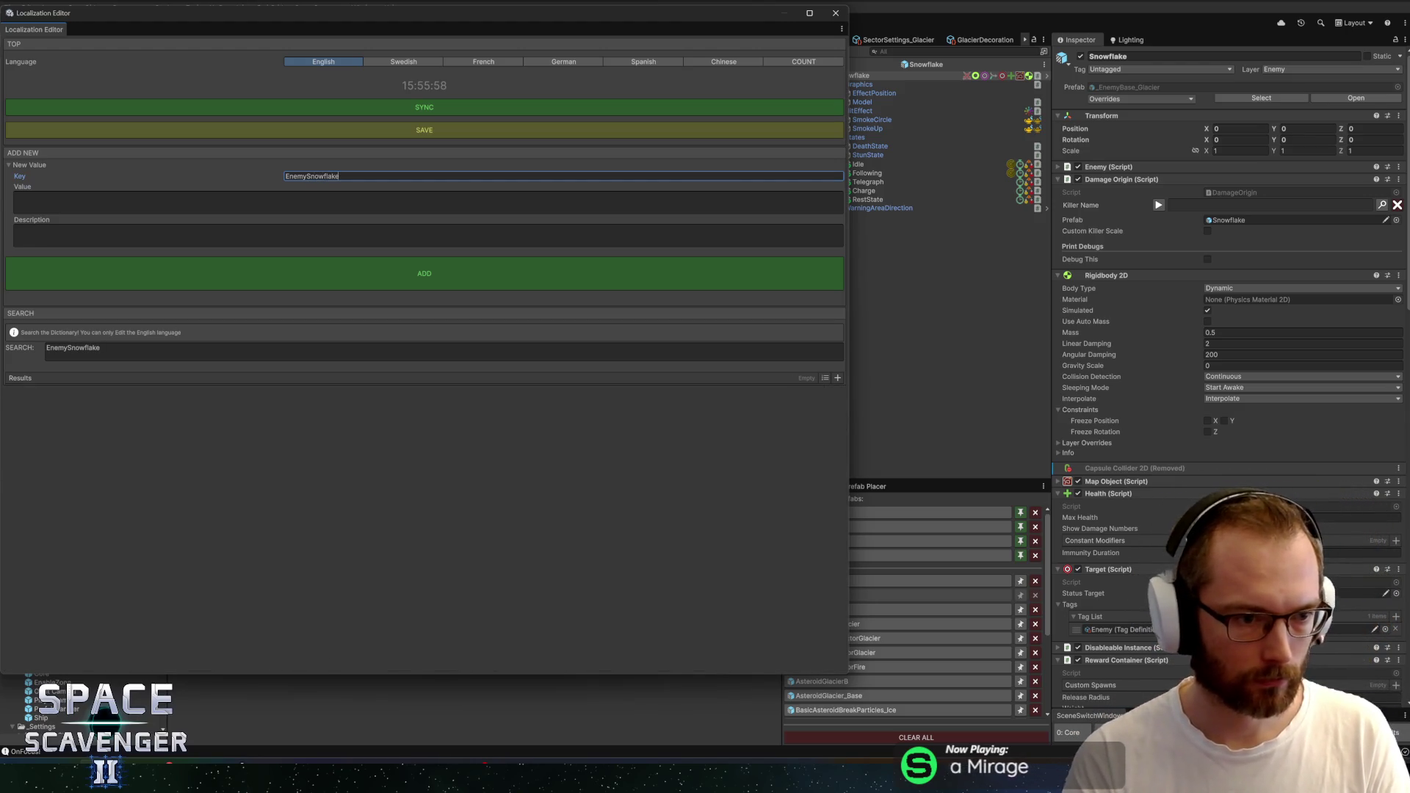
pyautogui.click(15, 197)
pyautogui.write('Snowflake')
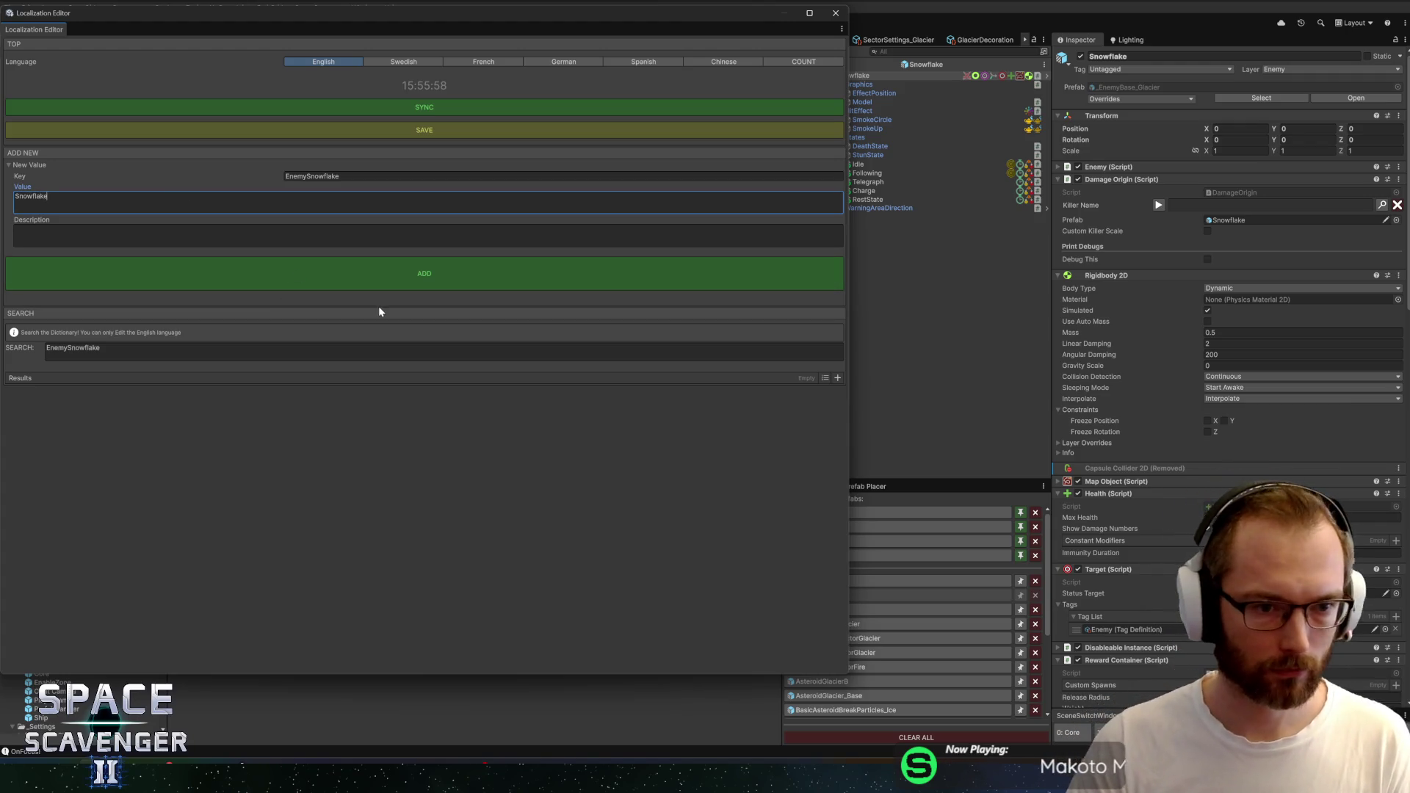
pyautogui.click(544, 439)
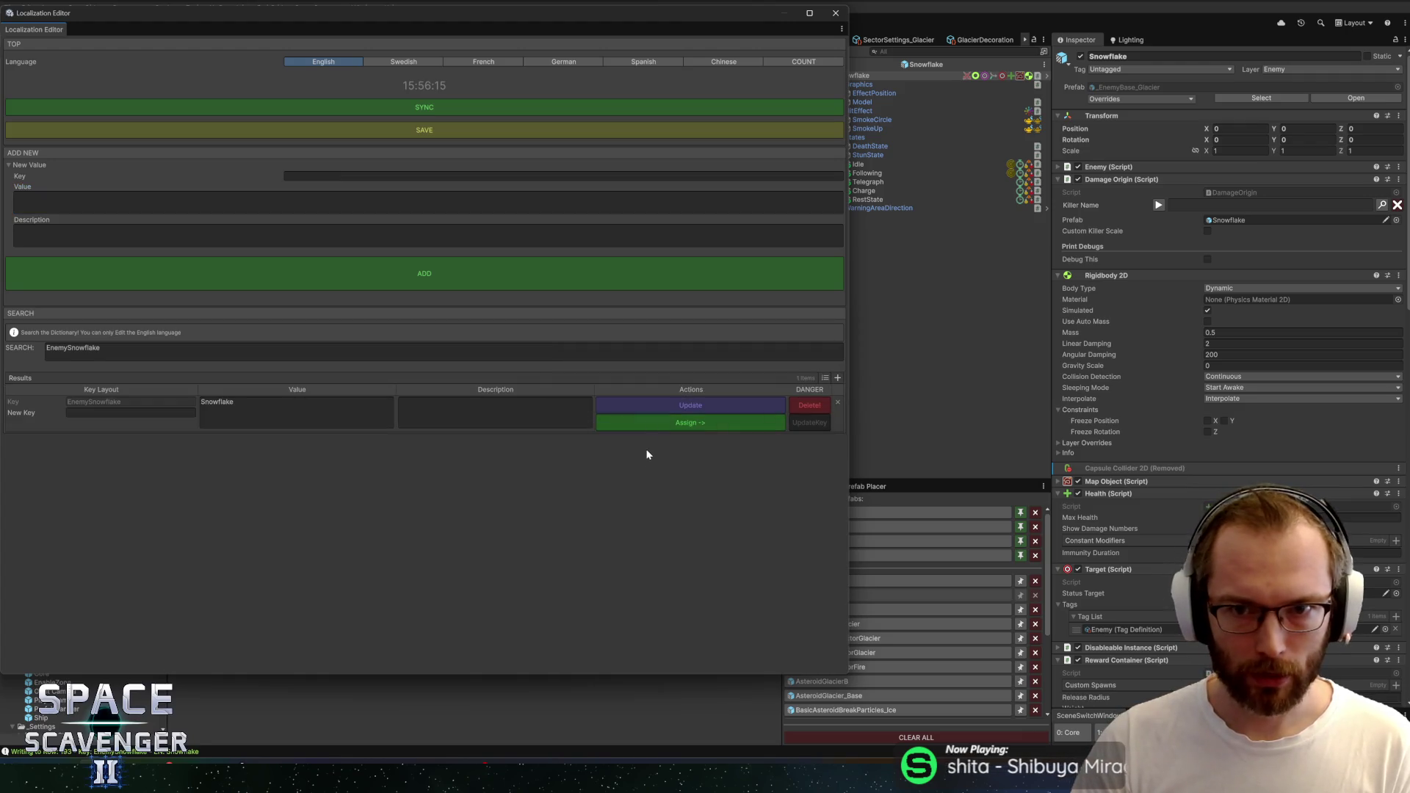
pyautogui.click(649, 420)
pyautogui.click(835, 14)
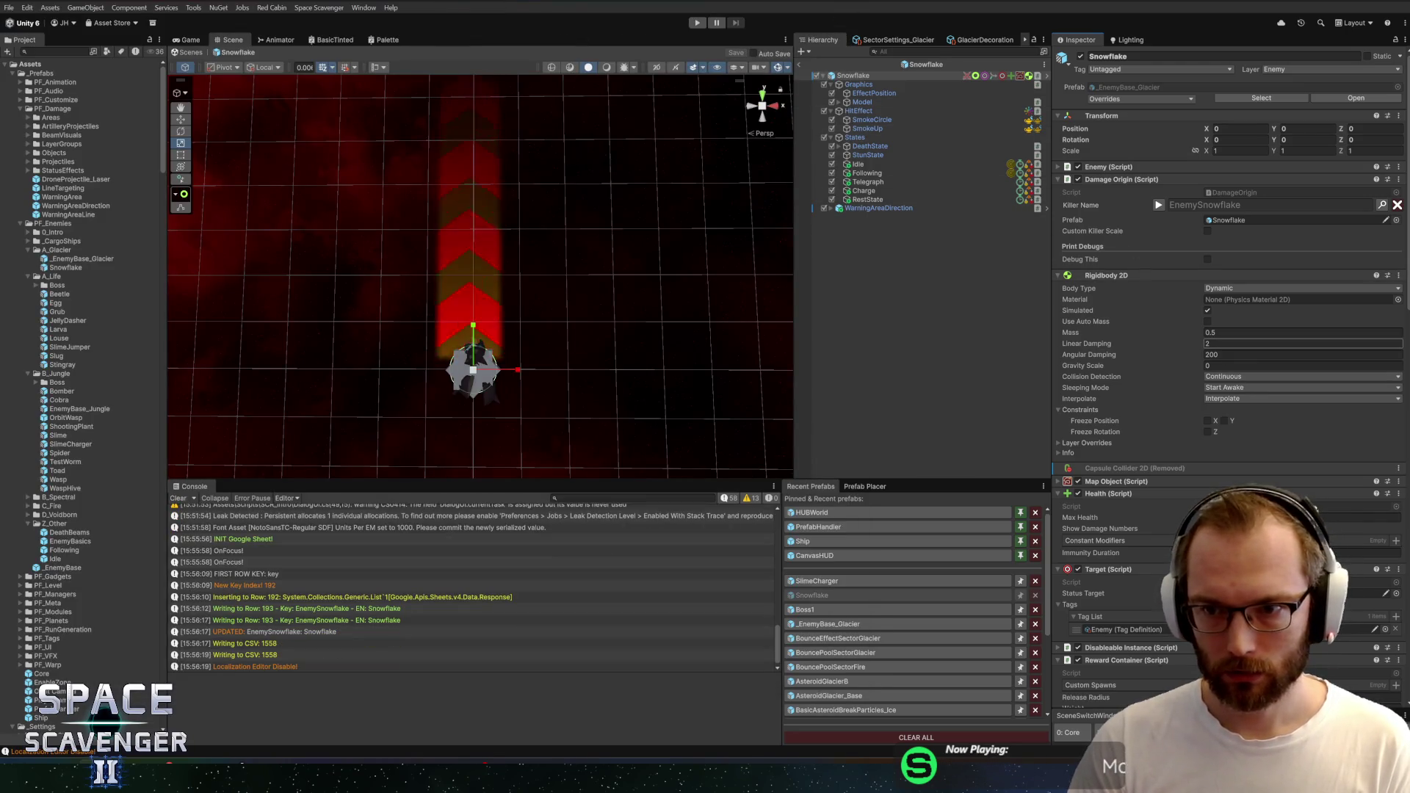
# Frame EffectPosition in the Scene view and select the Graphics object
pyautogui.click(900, 94)
pyautogui.press('f')
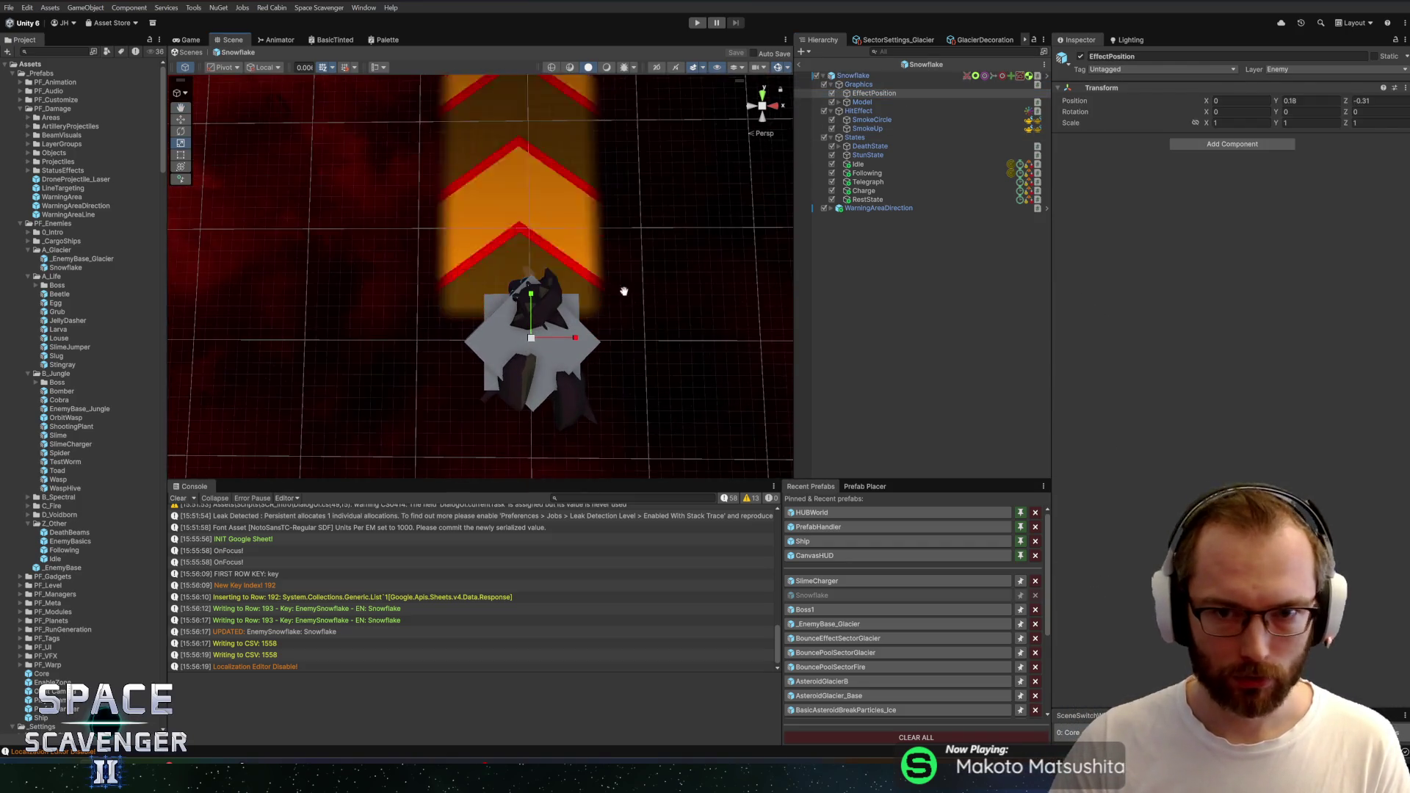
pyautogui.press('Up')
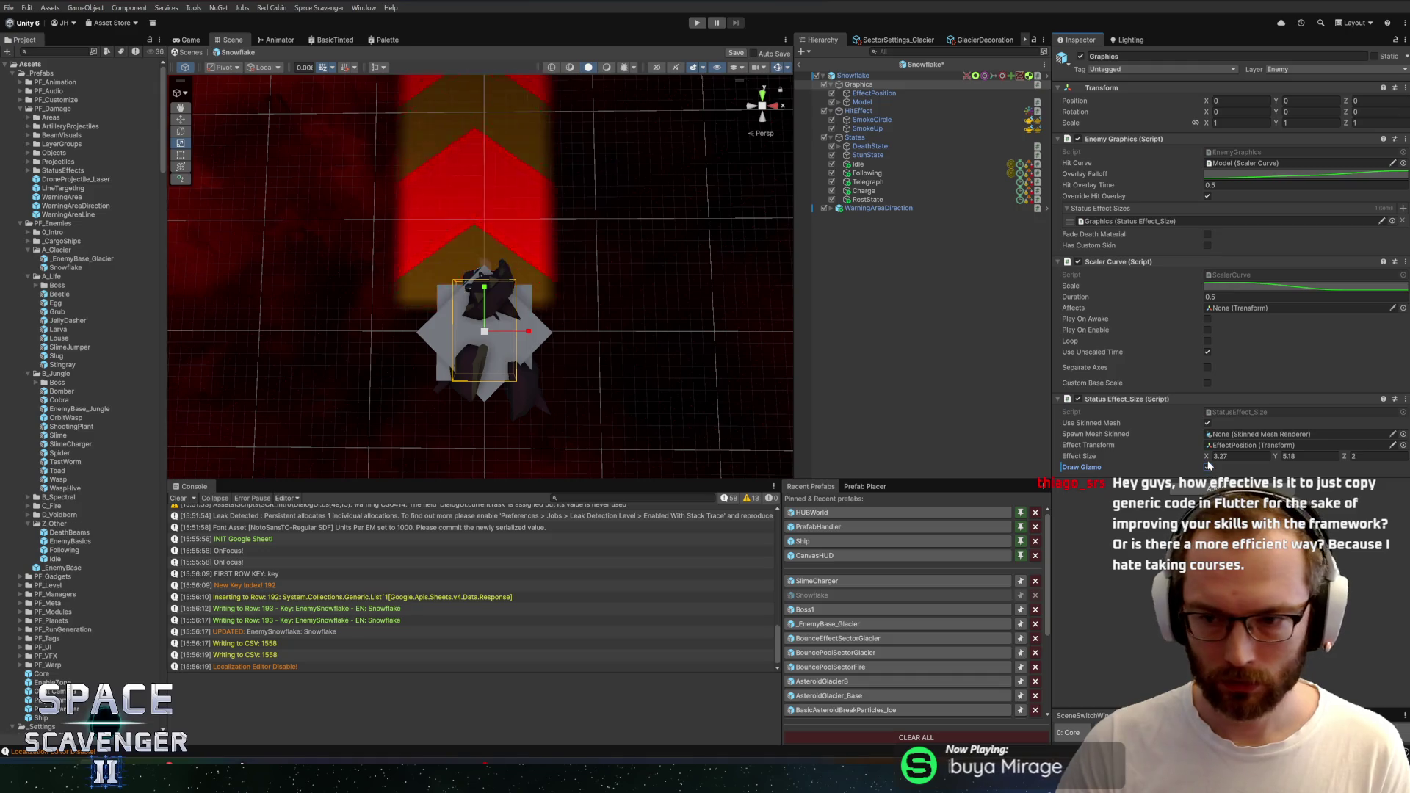
# Shrink the Graphics Status Effect Size to Y 3.73 and return to the Core scene
pyautogui.moveTo(1207, 456)
pyautogui.mouseDown()
pyautogui.moveTo(1072, 452)
pyautogui.moveTo(1108, 454)
pyautogui.mouseUp()
pyautogui.moveTo(1275, 456); pyautogui.dragTo(1263, 460)
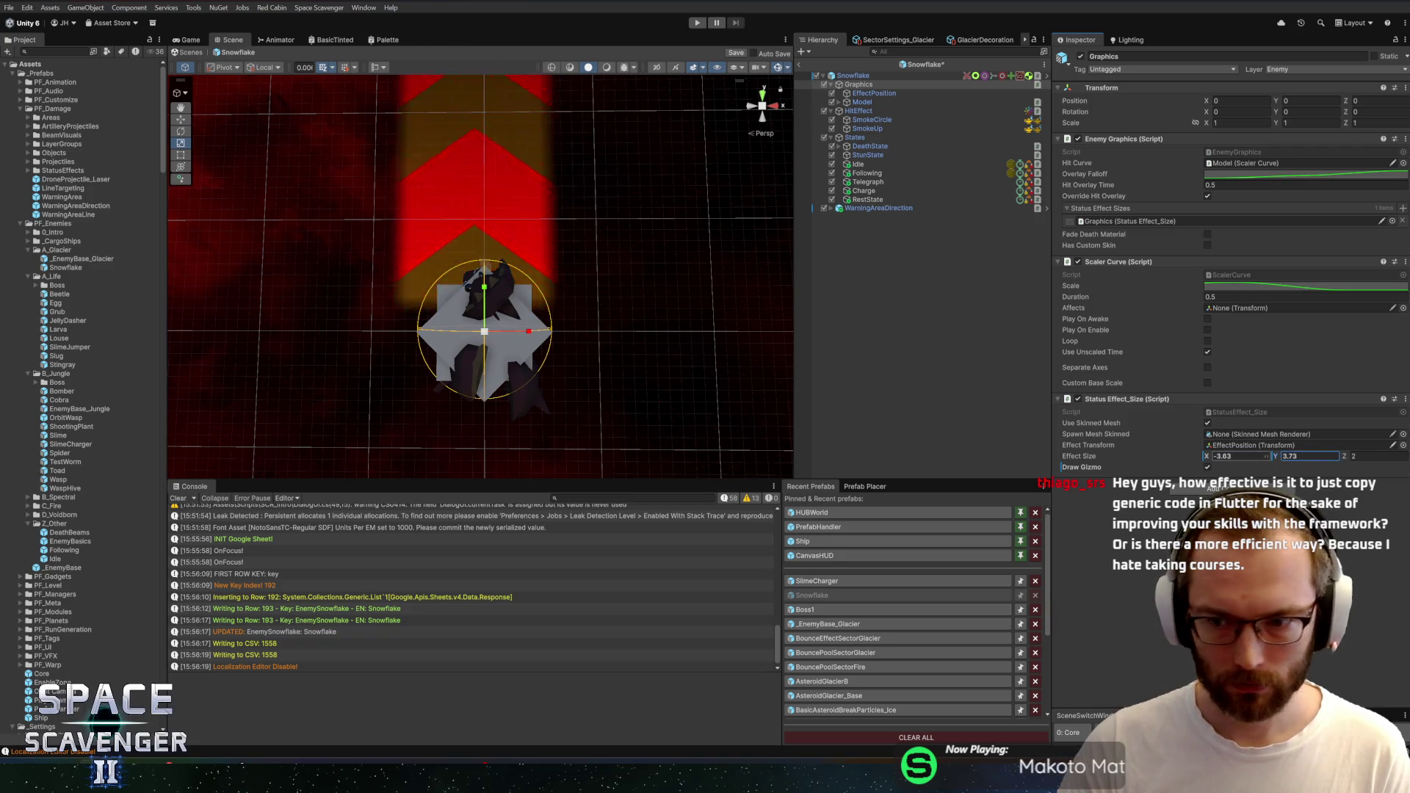
pyautogui.moveTo(567, 351)
pyautogui.mouseDown()
pyautogui.moveTo(673, 336)
pyautogui.moveTo(632, 280)
pyautogui.moveTo(582, 287)
pyautogui.moveTo(665, 263)
pyautogui.moveTo(526, 244)
pyautogui.moveTo(645, 237)
pyautogui.mouseUp()
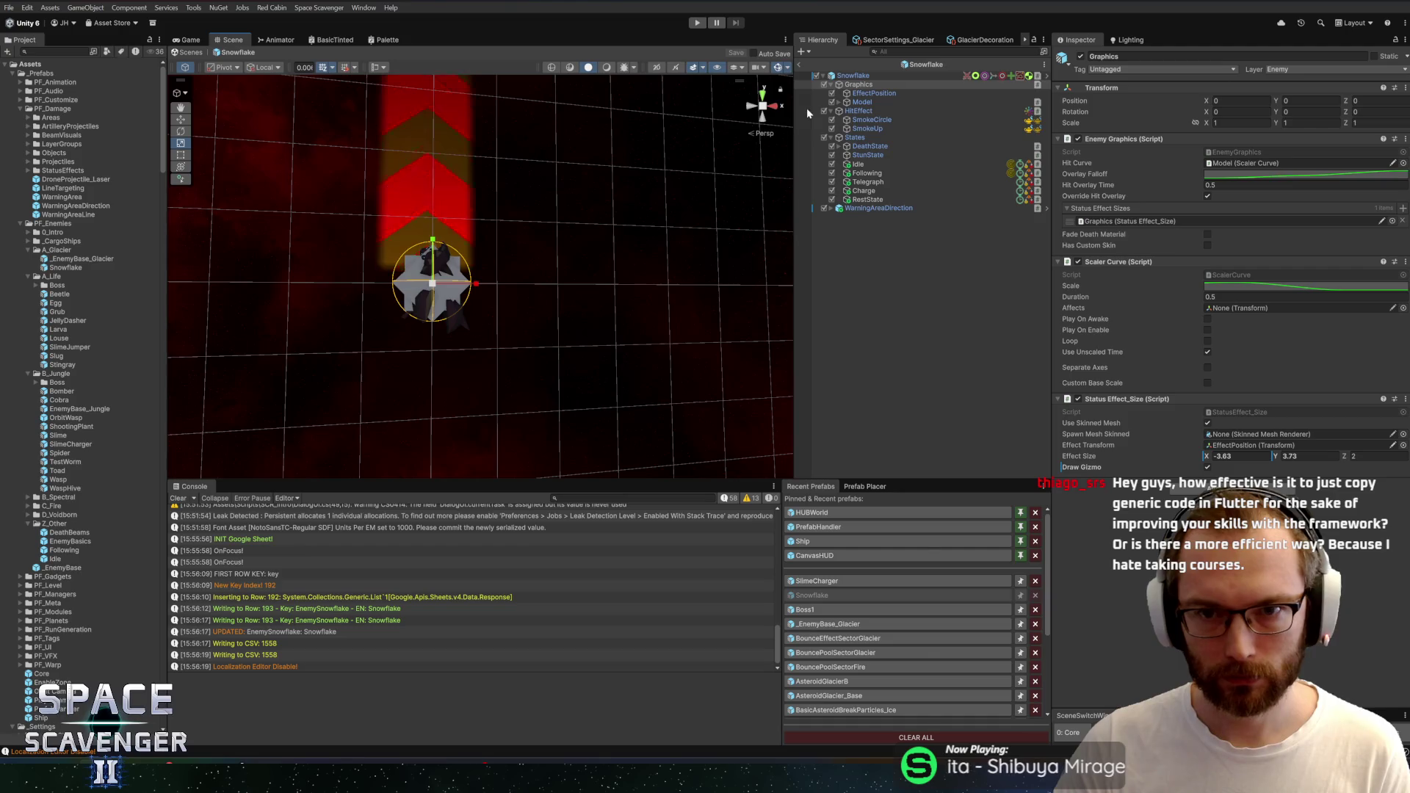
pyautogui.click(798, 63)
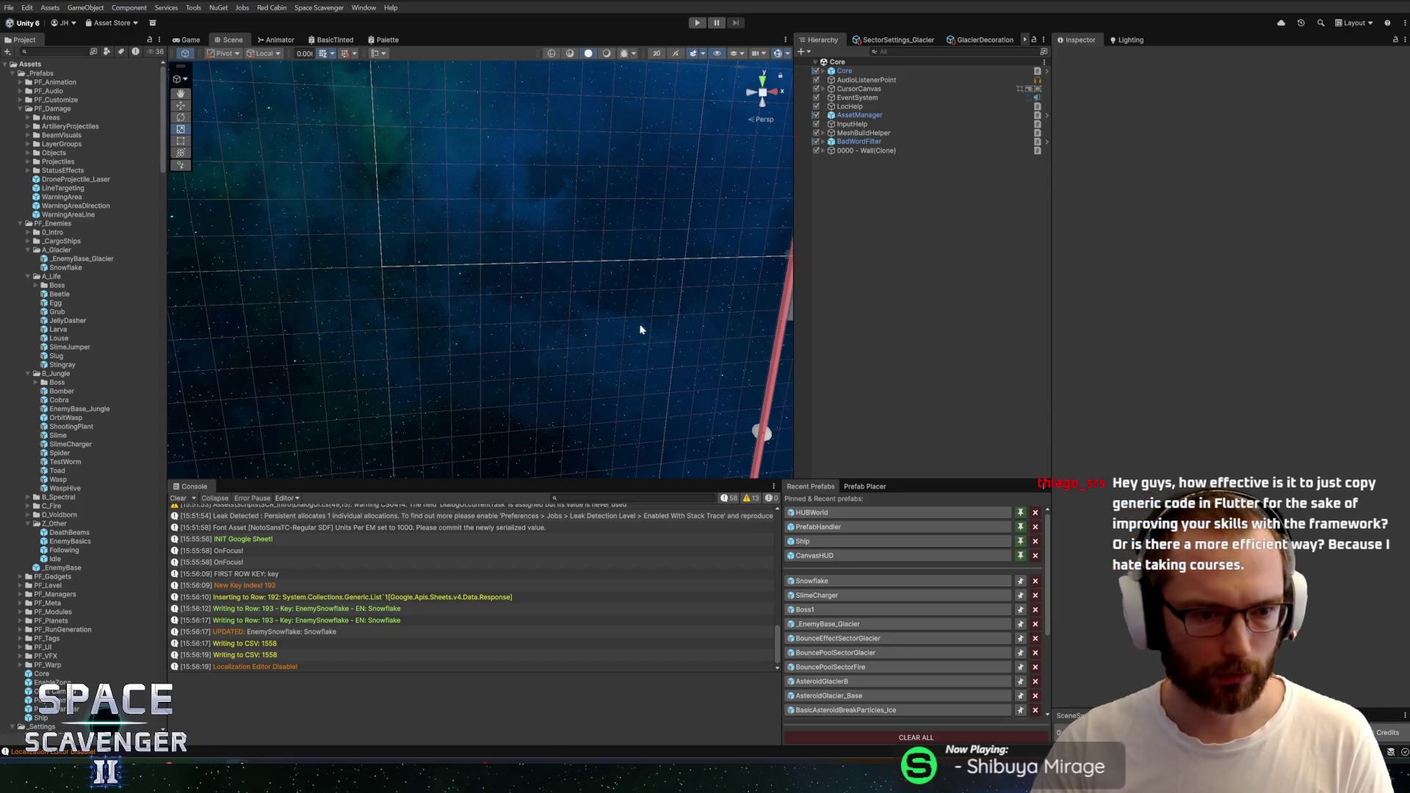
# Collapse the _Settings folder in the Project panel
pyautogui.moveTo(168, 421); pyautogui.dragTo(174, 422)
pyautogui.scroll(-5, 99, 424)
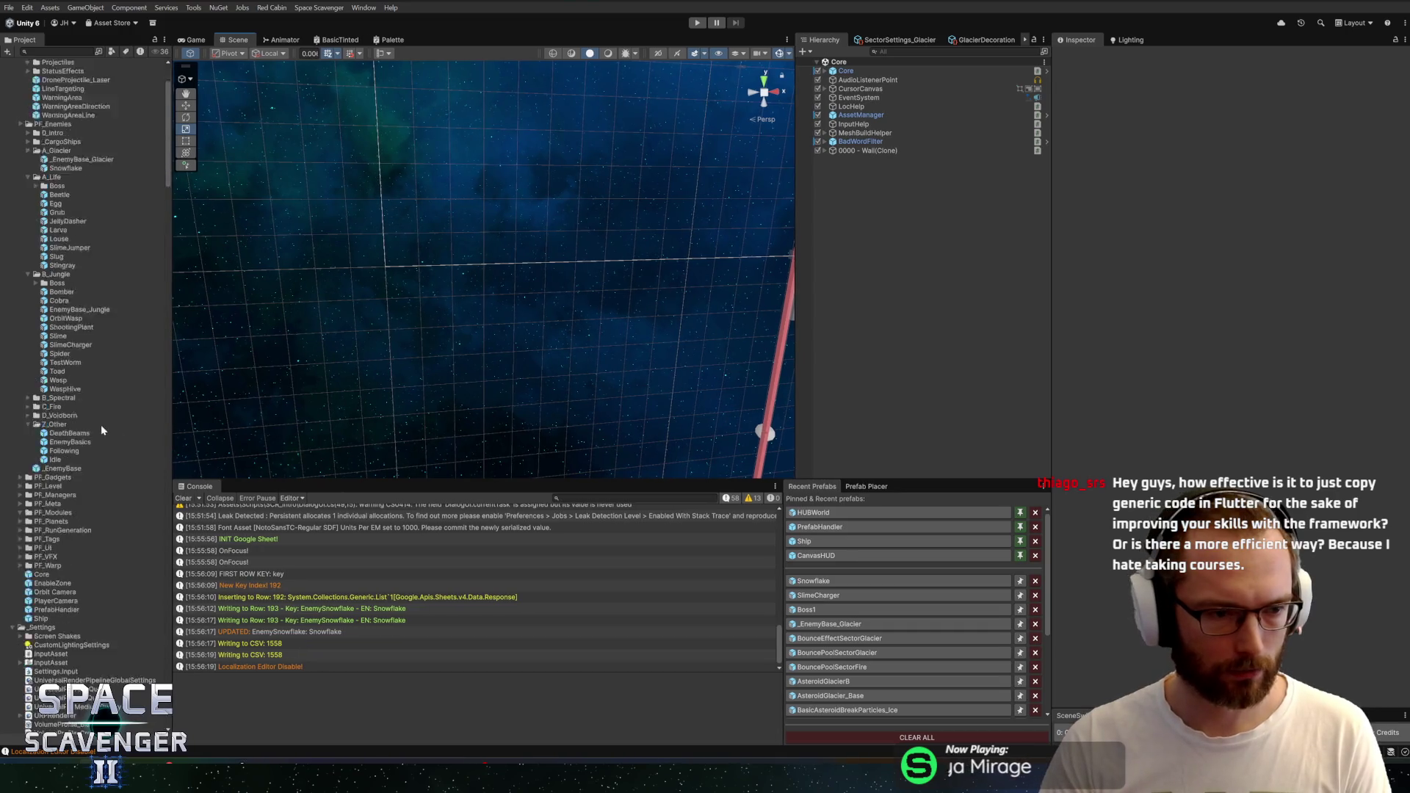
pyautogui.scroll(-3, 89, 528)
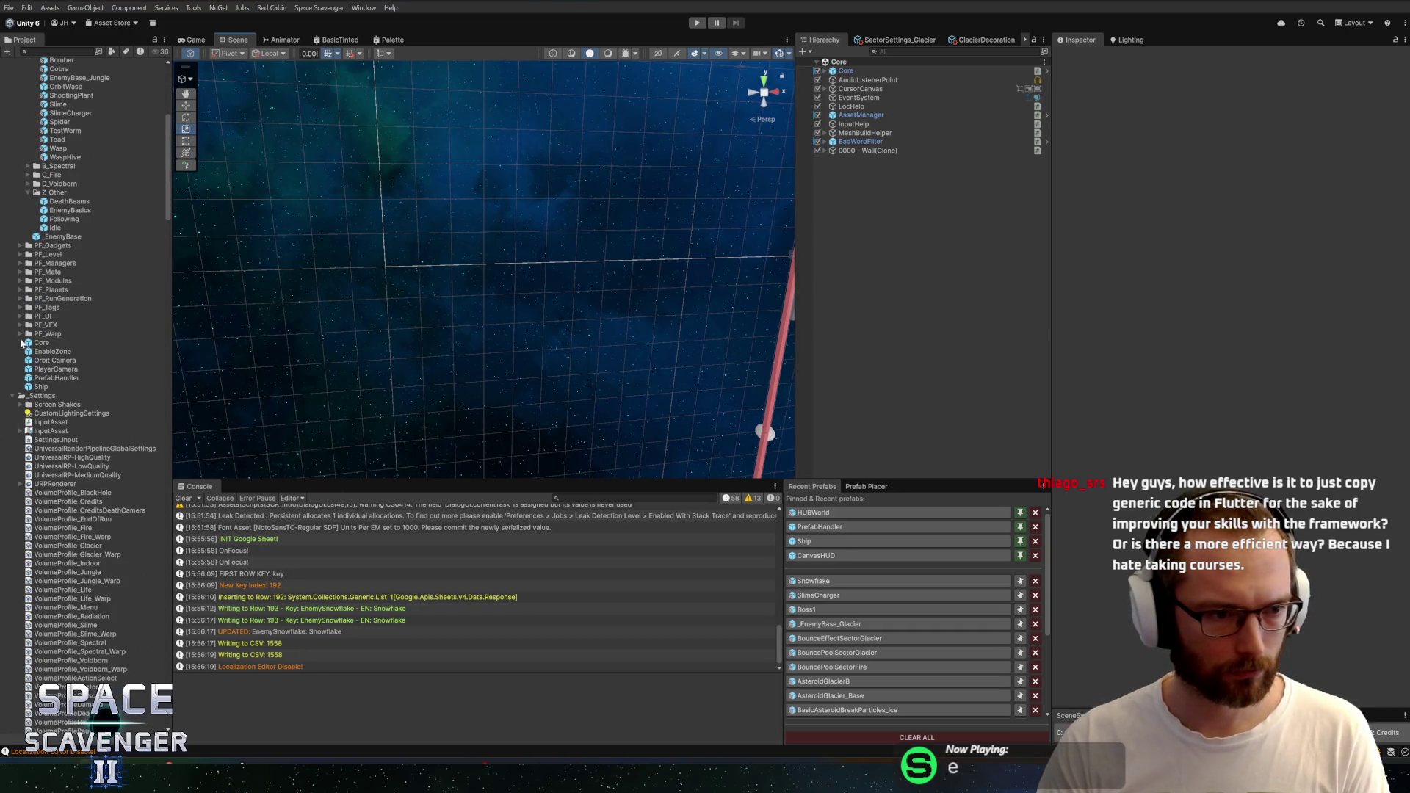
pyautogui.click(18, 397)
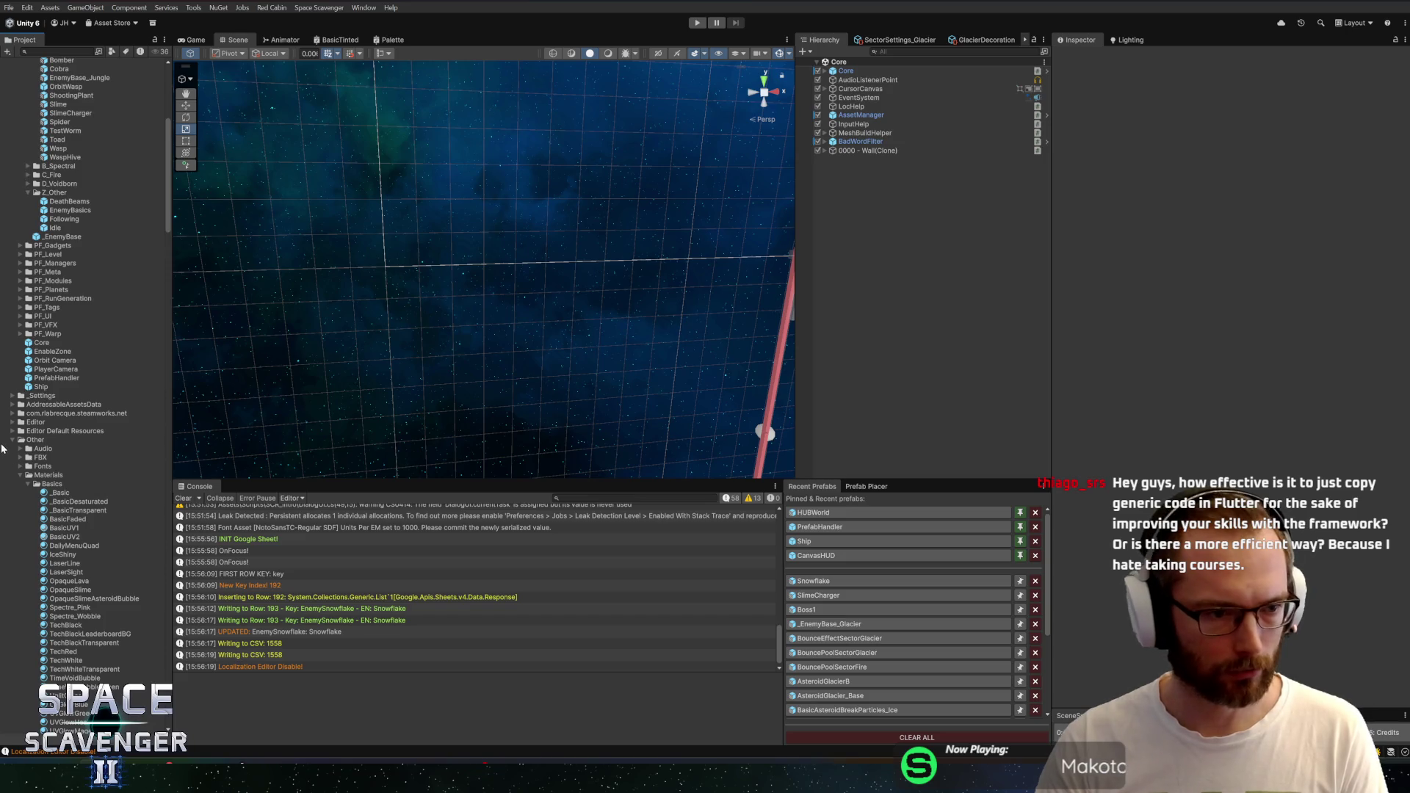
pyautogui.scroll(3, 24, 448)
pyautogui.scroll(3, 40, 400)
pyautogui.scroll(-10, 436, 326)
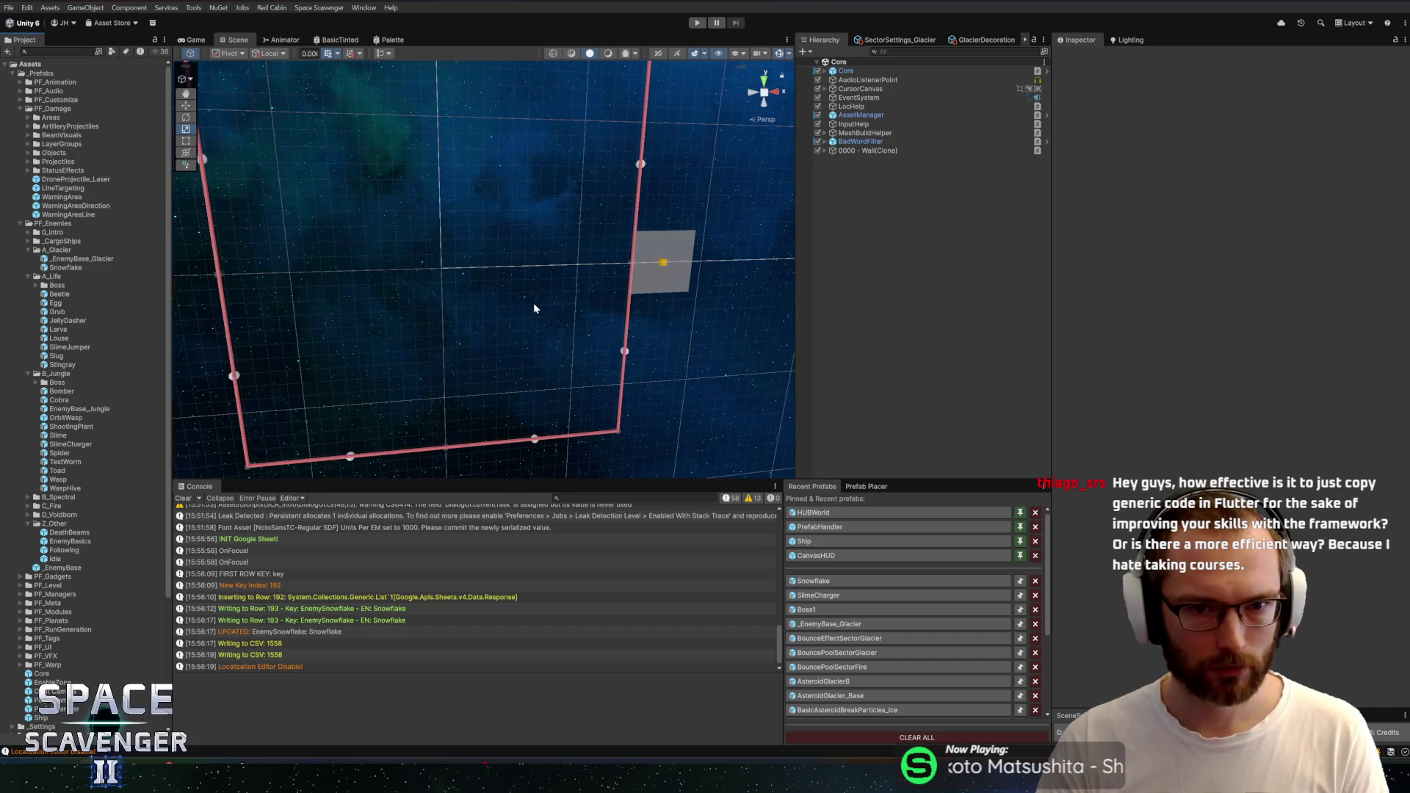
# Delete the stray 0000 - Wall(Clone) object from the Core scene
pyautogui.moveTo(577, 272)
pyautogui.mouseDown()
pyautogui.moveTo(592, 196)
pyautogui.moveTo(604, 183)
pyautogui.moveTo(597, 209)
pyautogui.moveTo(612, 195)
pyautogui.mouseUp()
pyautogui.scroll(5, 639, 188)
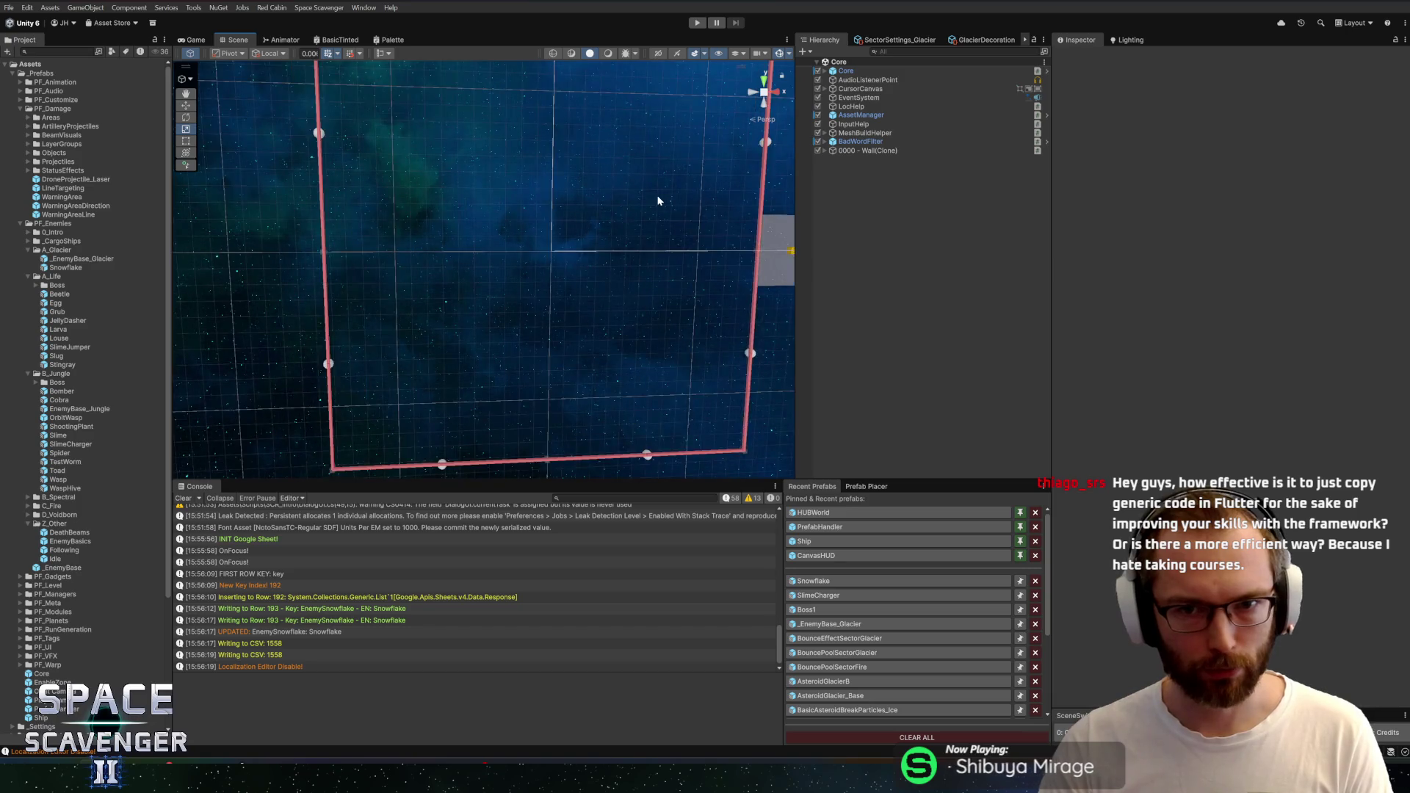
pyautogui.click(888, 150)
pyautogui.press('Delete')
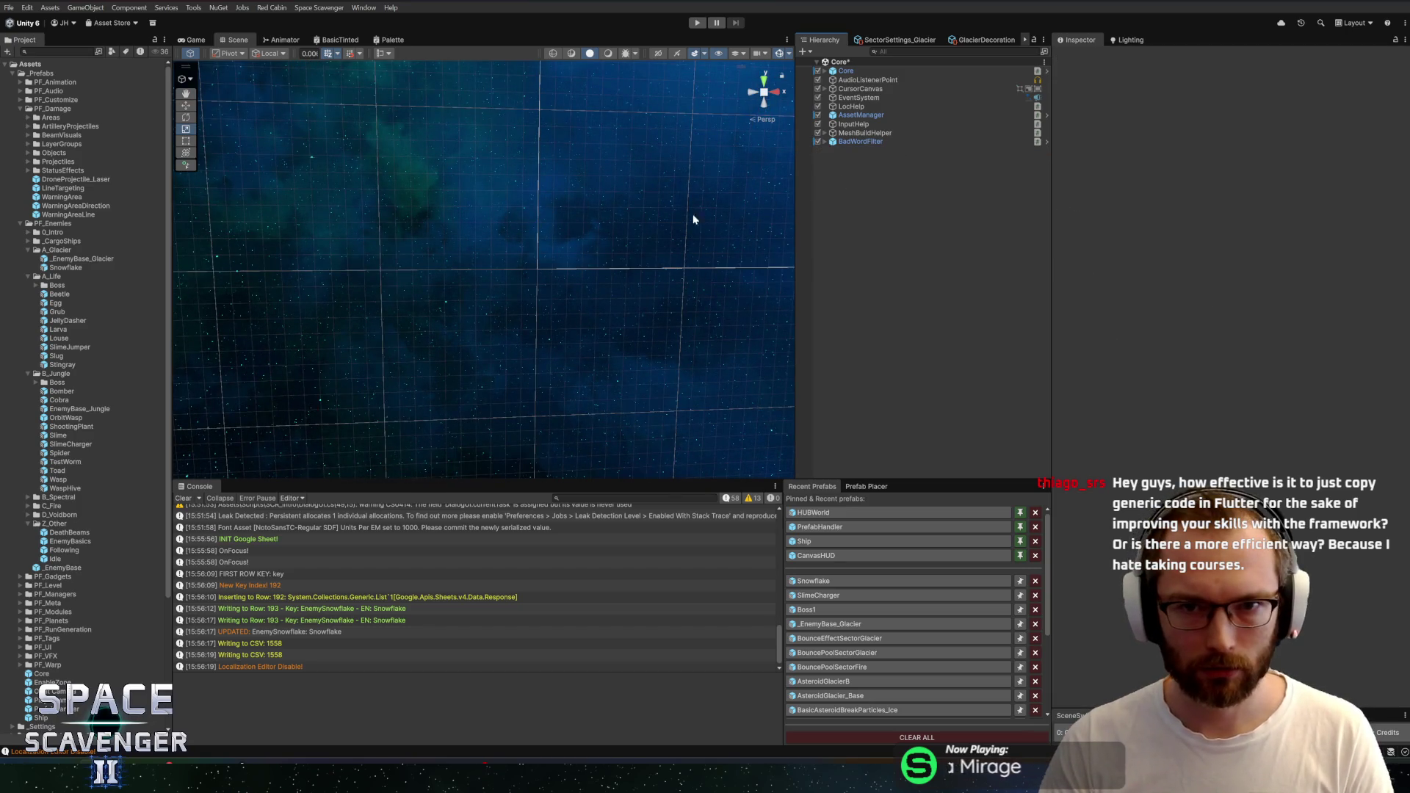
# Open the Snowflake prefab for editing again
pyautogui.moveTo(600, 222); pyautogui.dragTo(602, 271)
pyautogui.scroll(3, 511, 316)
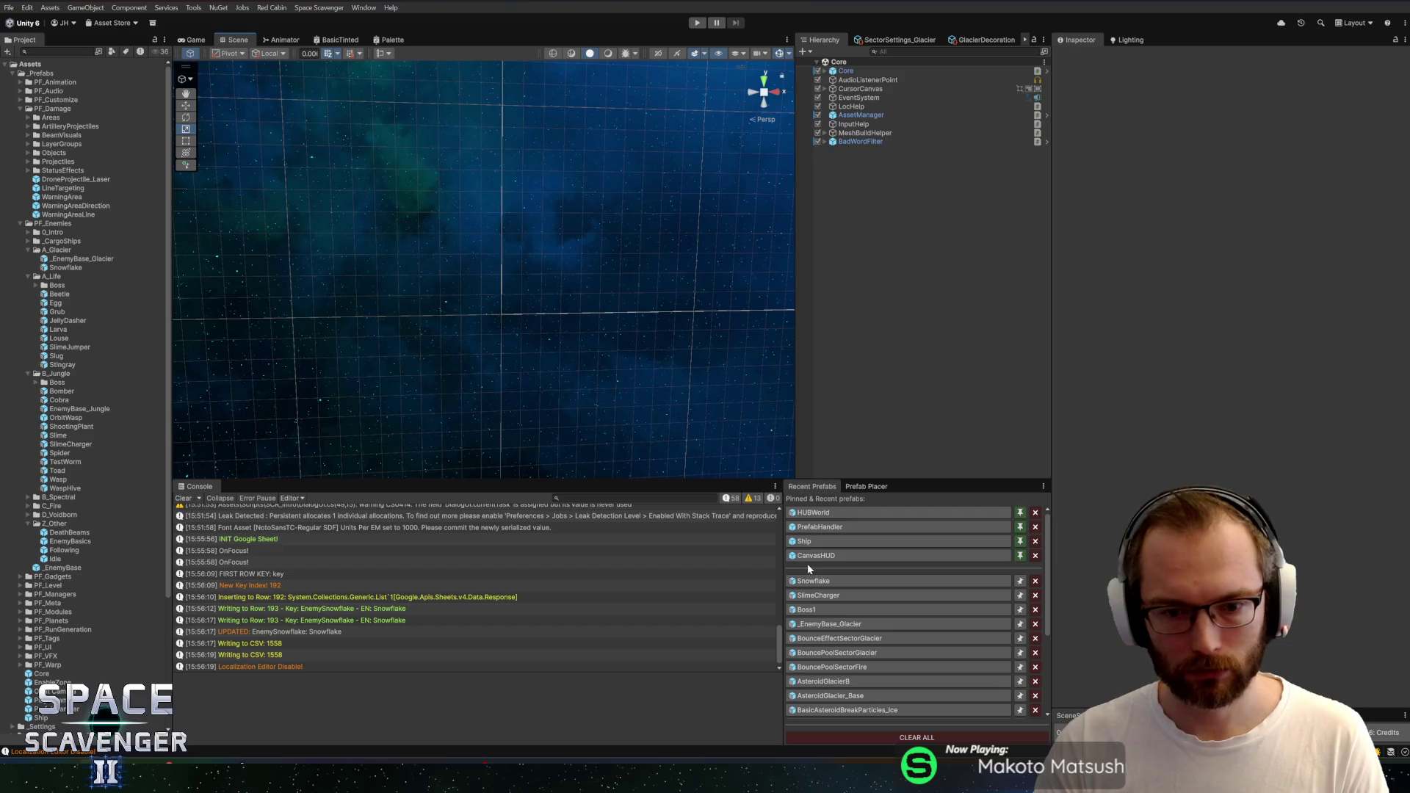
pyautogui.click(820, 580)
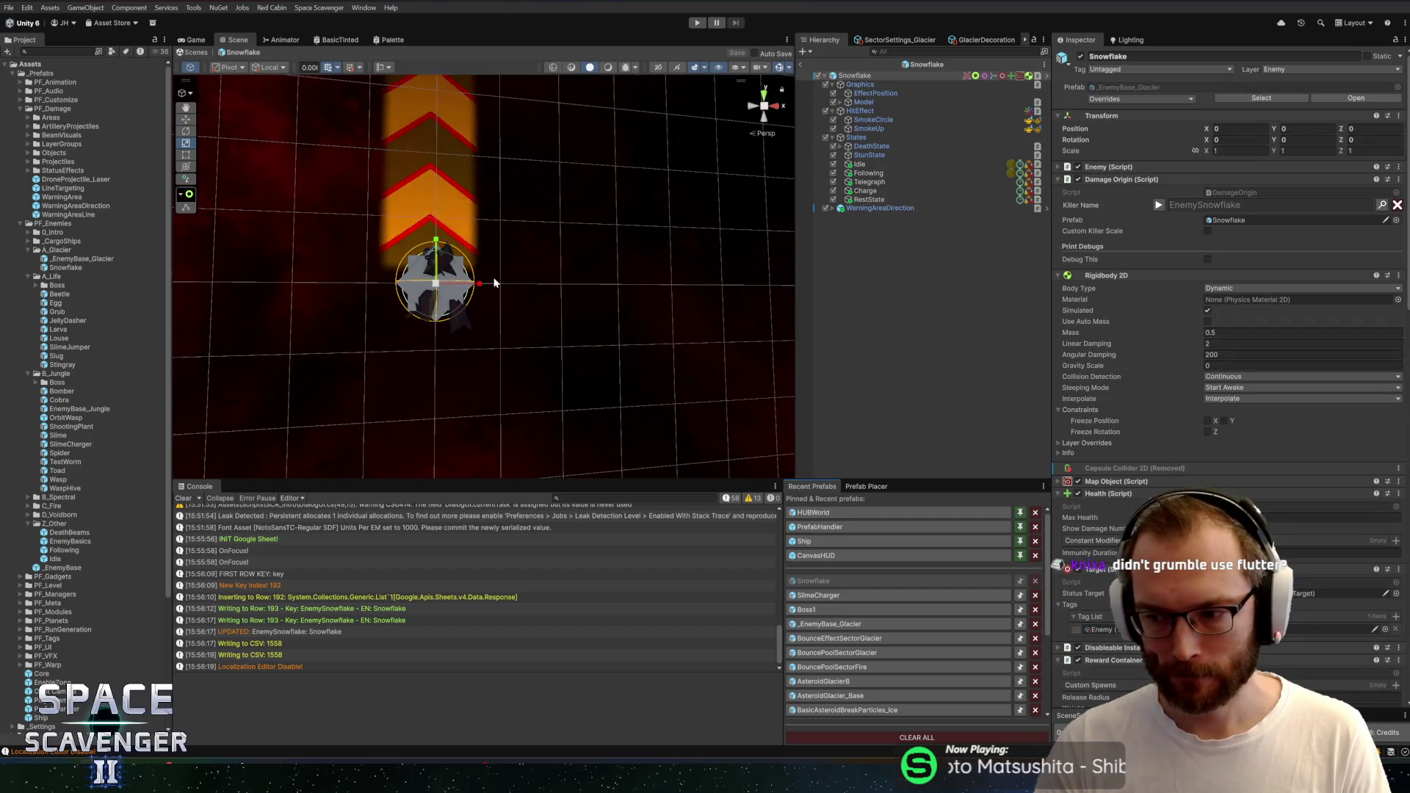
pyautogui.moveTo(539, 292)
pyautogui.mouseDown()
pyautogui.moveTo(545, 245)
pyautogui.moveTo(614, 267)
pyautogui.moveTo(702, 264)
pyautogui.moveTo(588, 243)
pyautogui.mouseUp()
pyautogui.scroll(2, 624, 249)
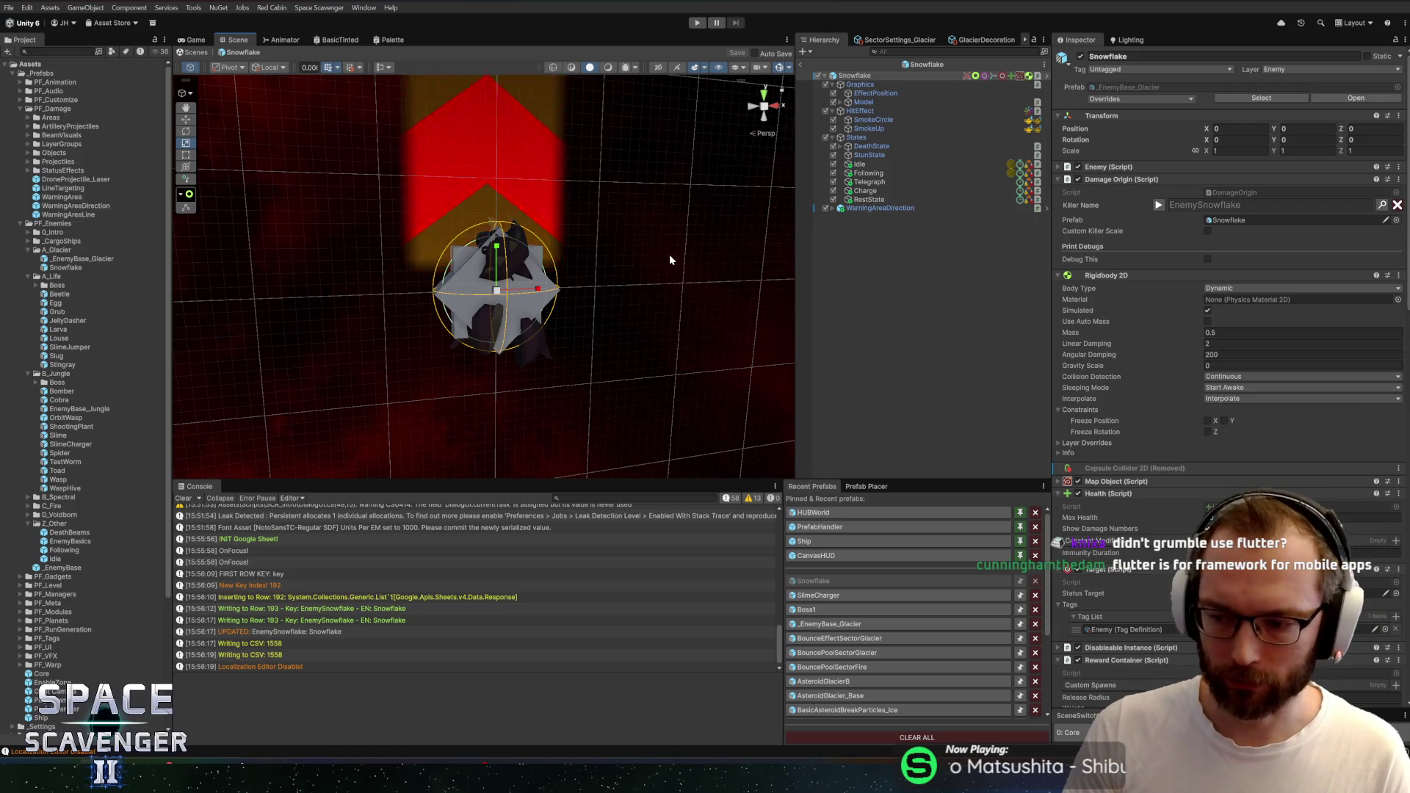
pyautogui.scroll(-3, 678, 345)
pyautogui.scroll(5, 580, 310)
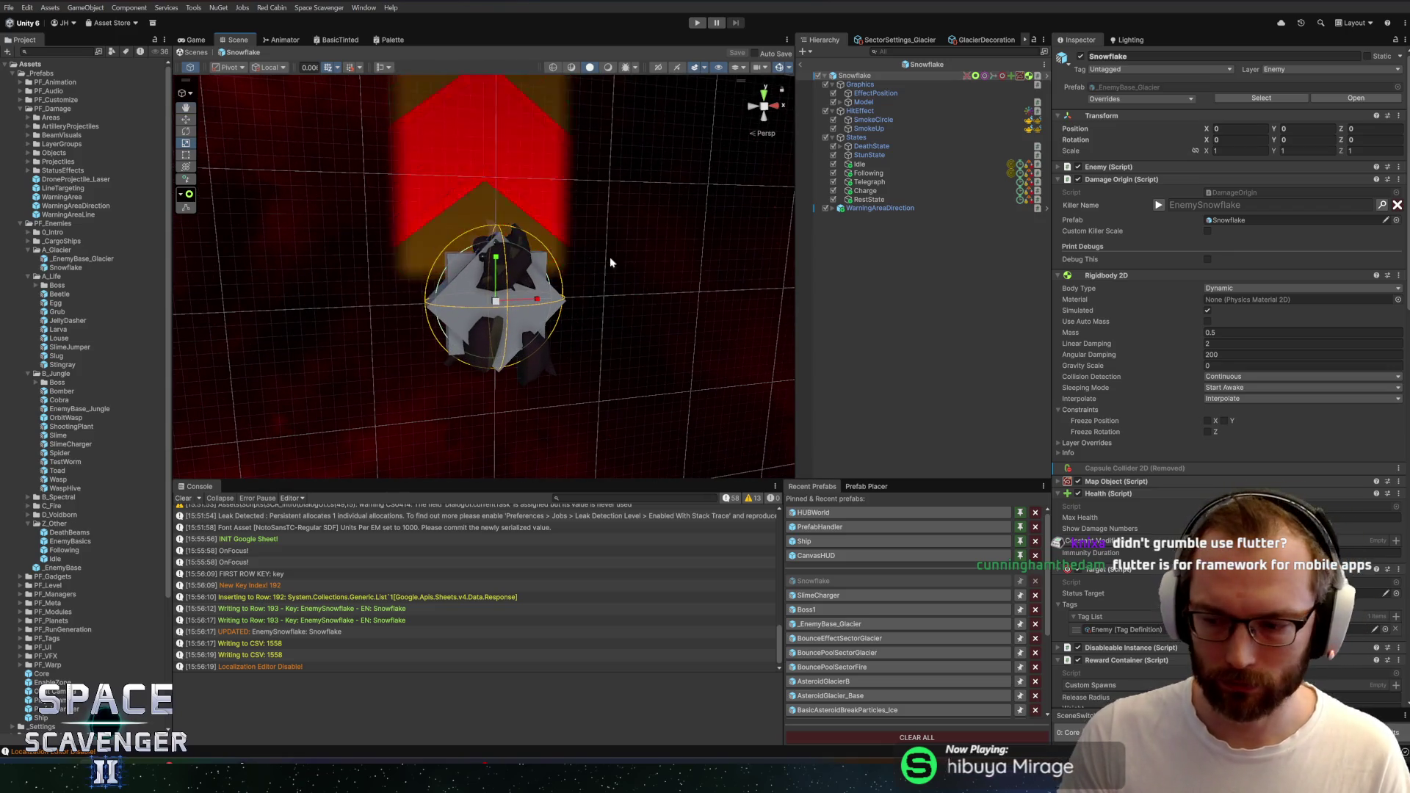
pyautogui.scroll(-2, 589, 259)
pyautogui.scroll(3, 620, 277)
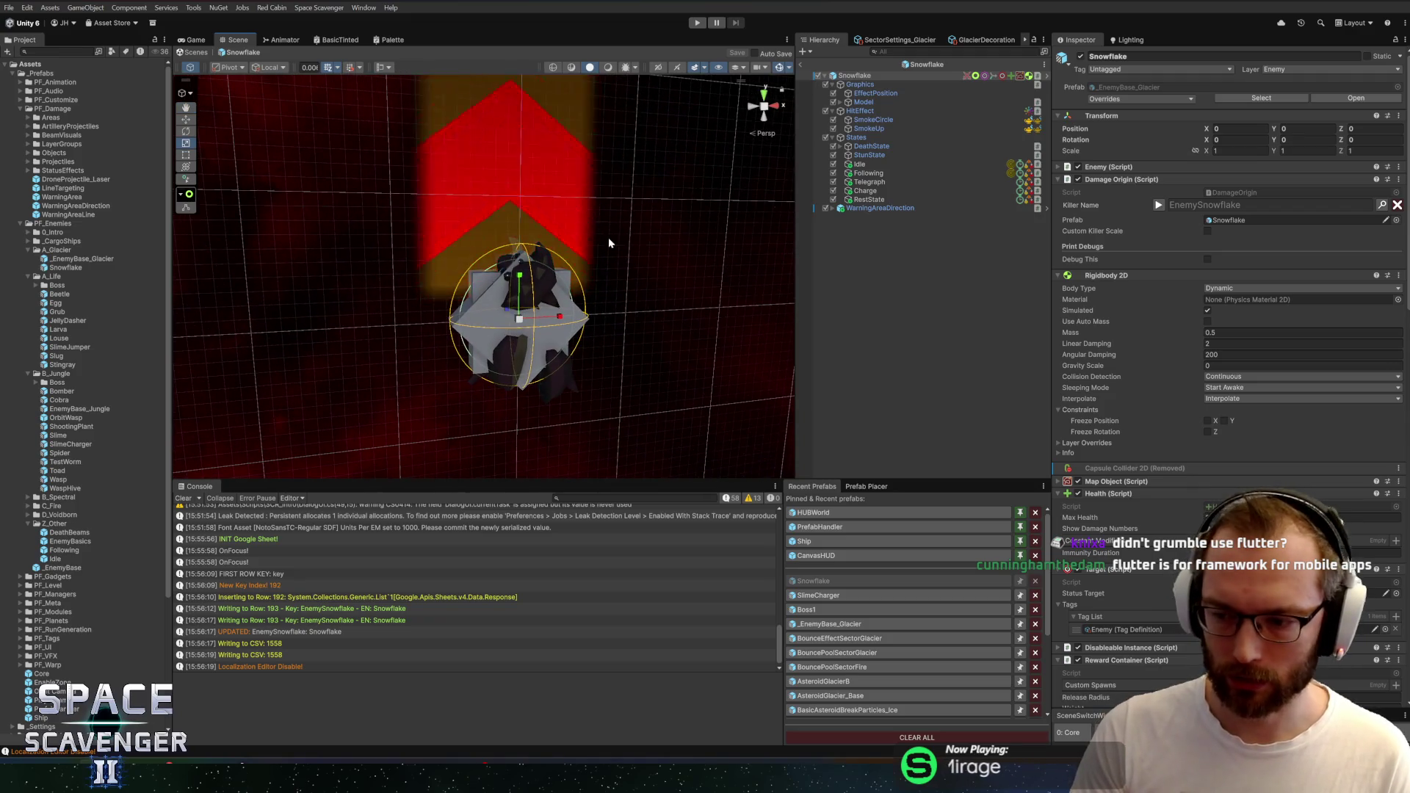
pyautogui.scroll(-2, 608, 243)
pyautogui.scroll(4, 567, 267)
pyautogui.scroll(-2, 517, 233)
pyautogui.scroll(3, 591, 229)
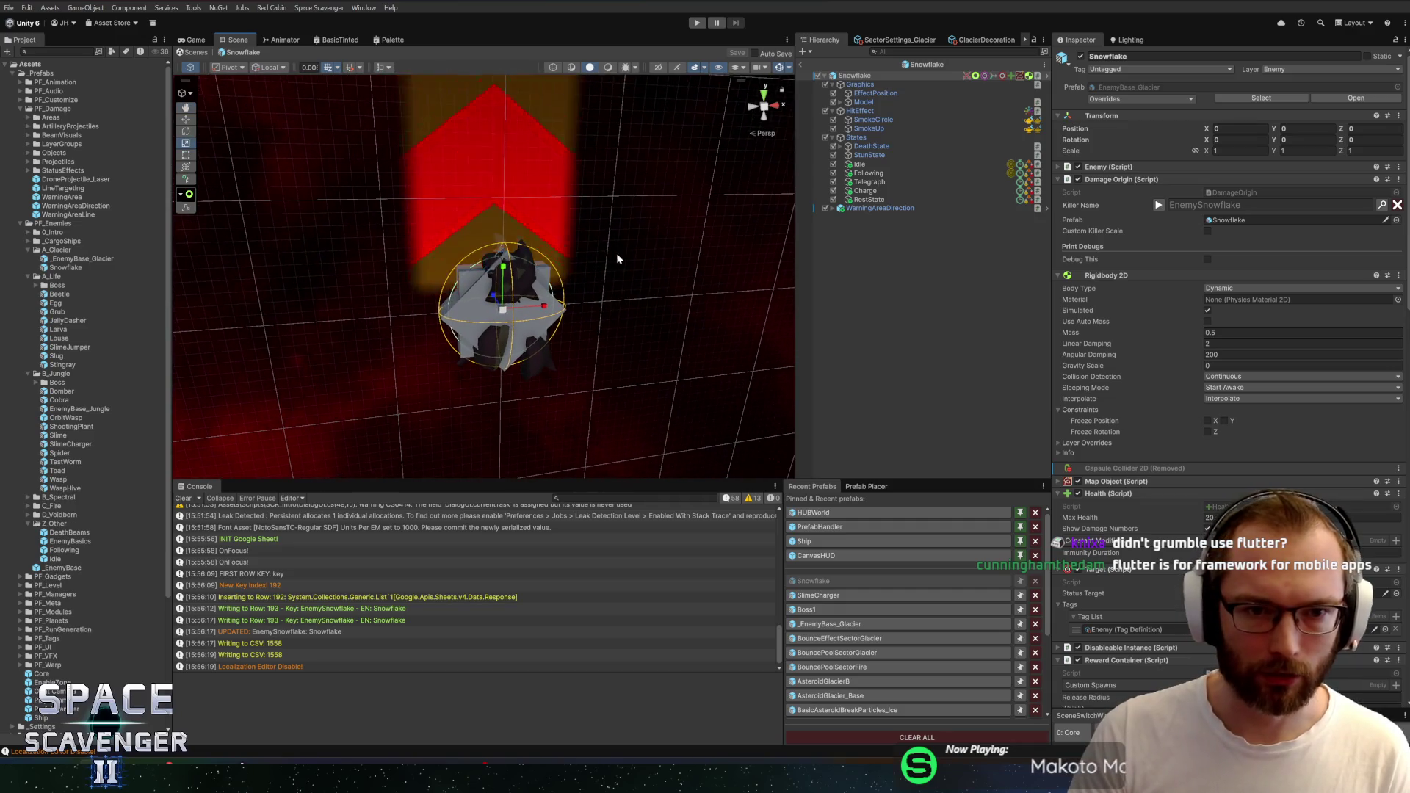
pyautogui.scroll(-2, 617, 259)
pyautogui.scroll(2, 598, 223)
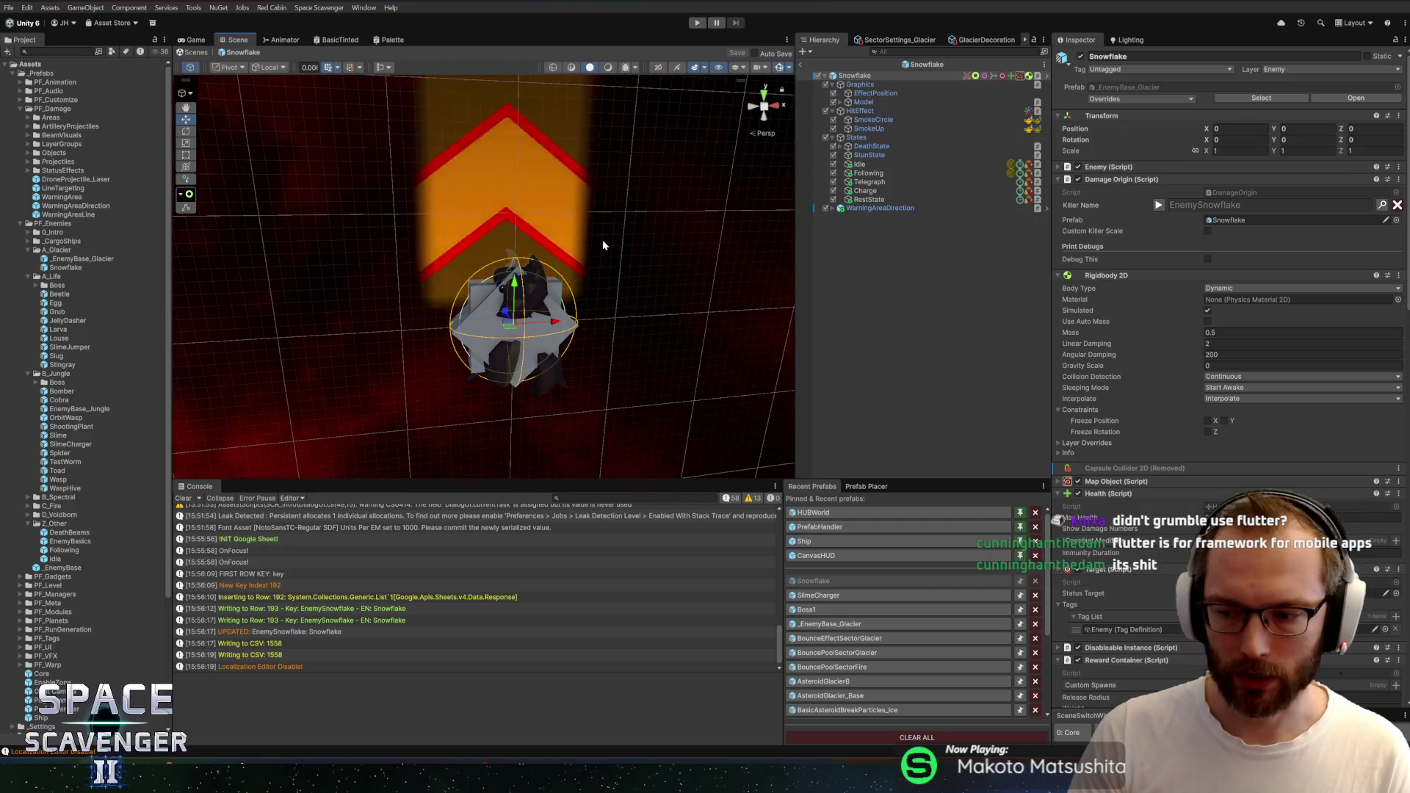
pyautogui.scroll(3, 646, 205)
pyautogui.moveTo(619, 171); pyautogui.dragTo(655, 161)
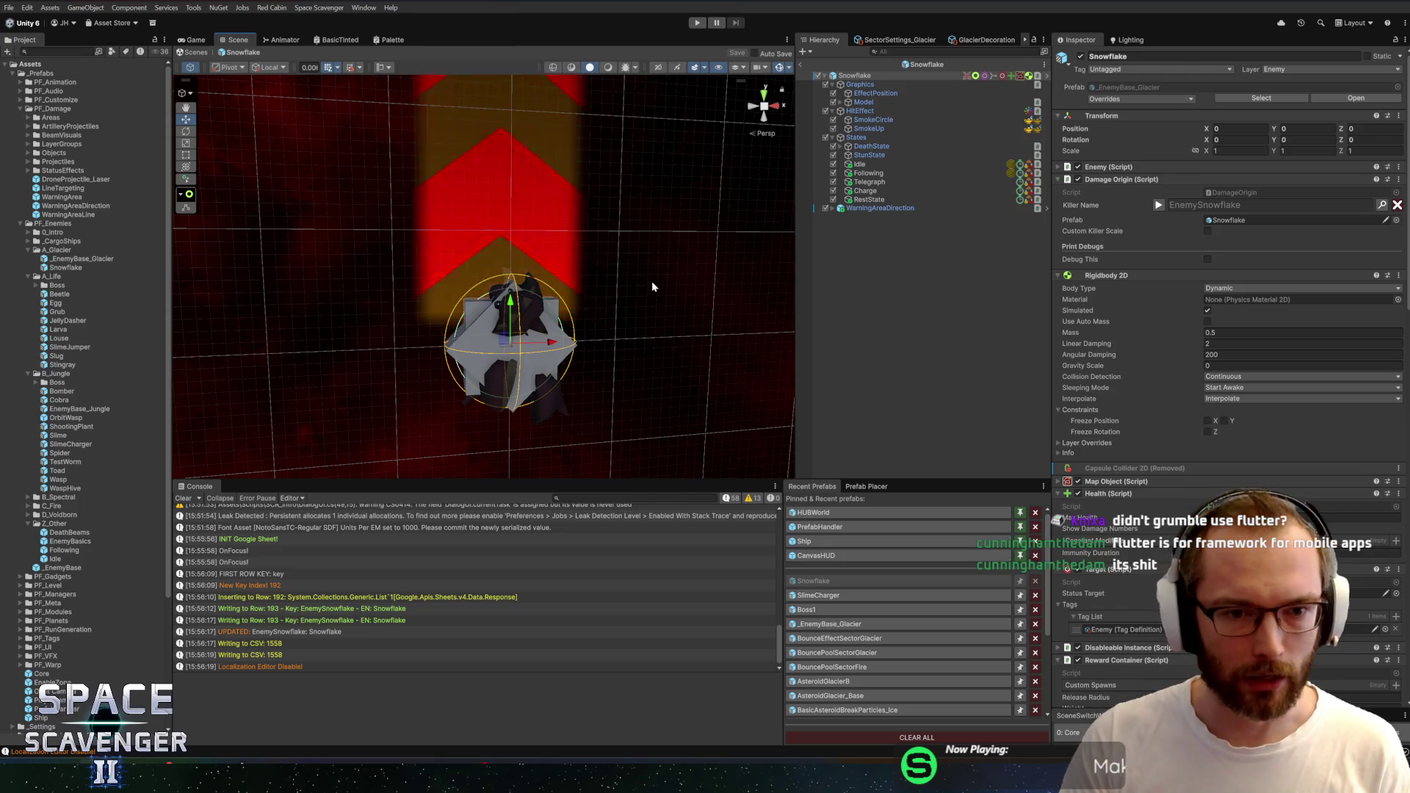
pyautogui.press('f')
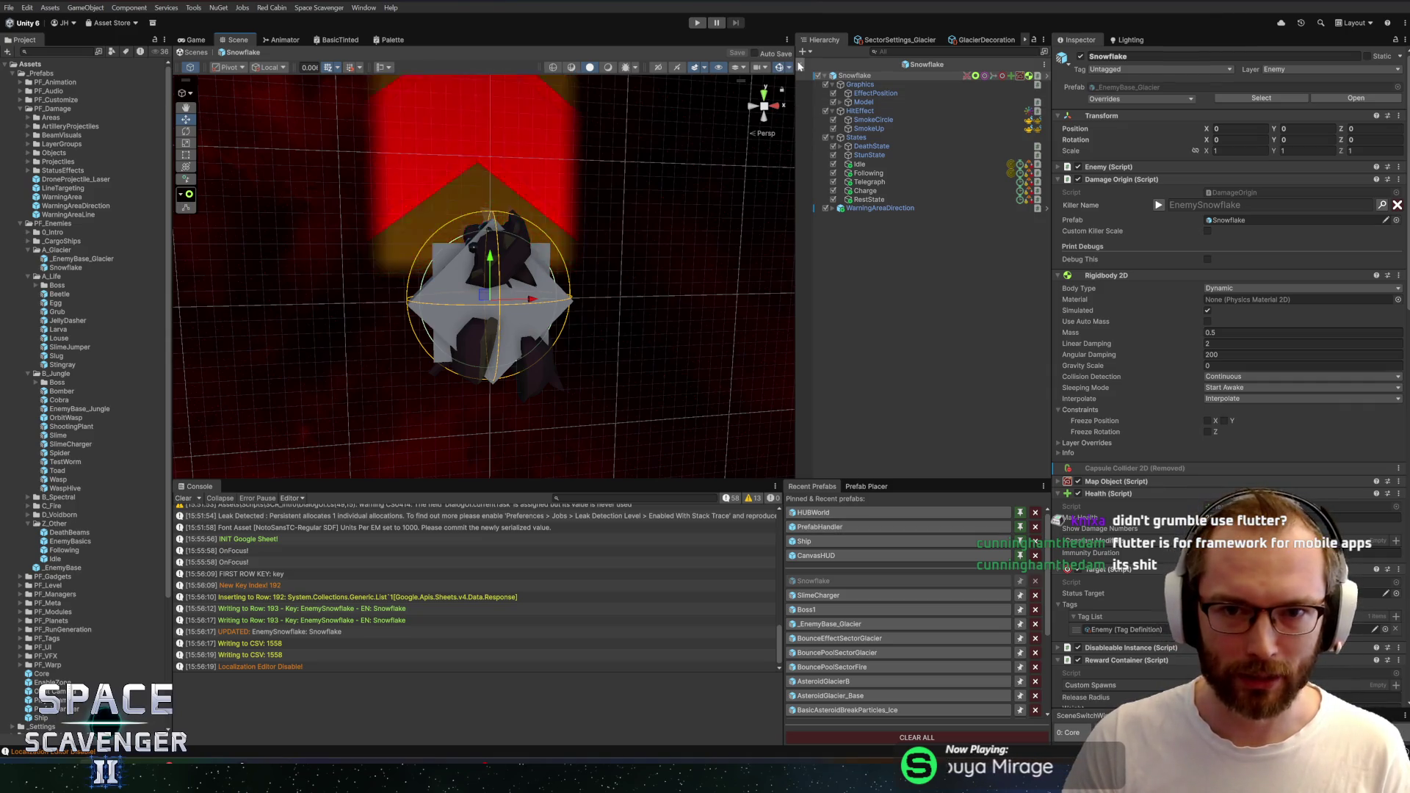
pyautogui.click(929, 66)
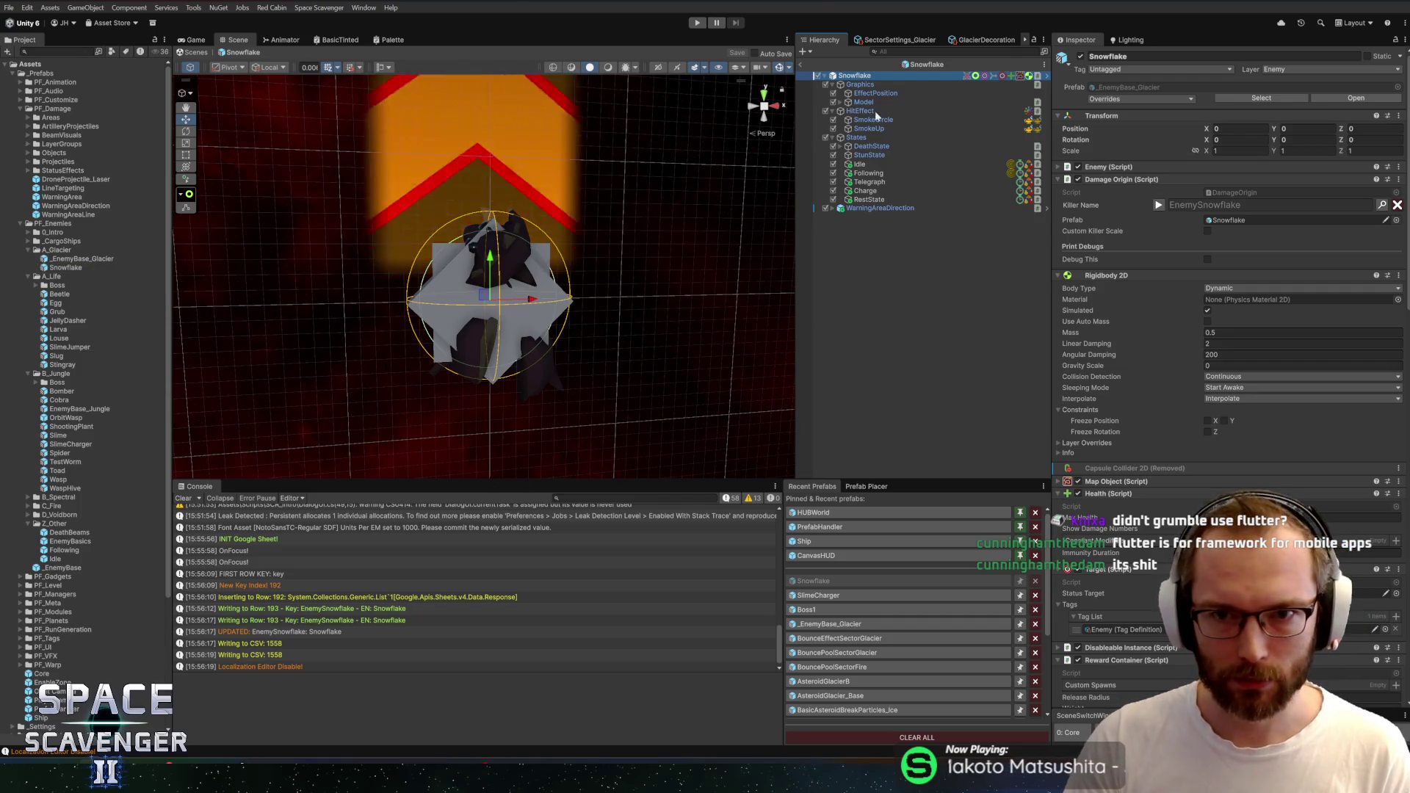
pyautogui.press('Escape')
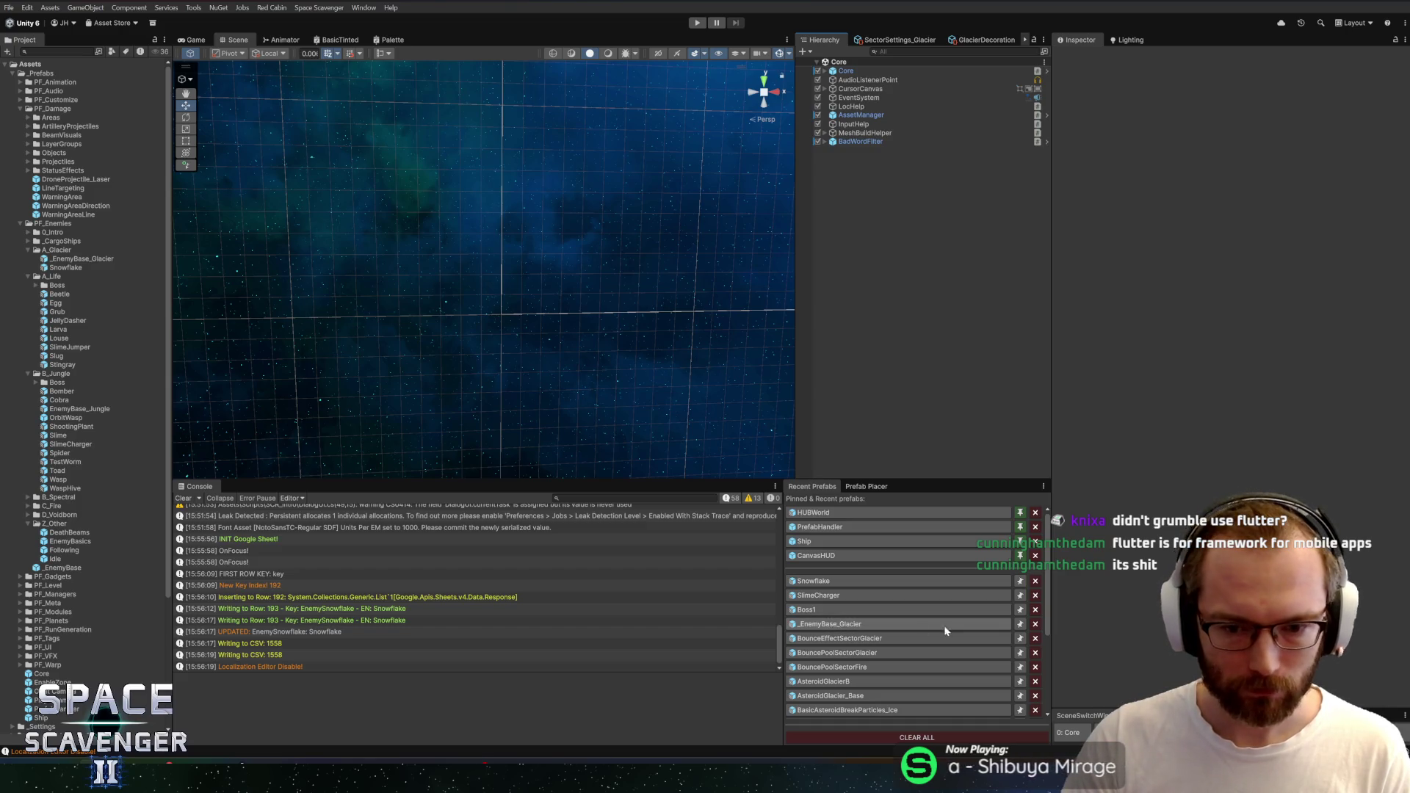
# Show the Level_Glacier_A settings in a widened panel, scrolled to Enemies listing Larva and Louse
pyautogui.click(1024, 39)
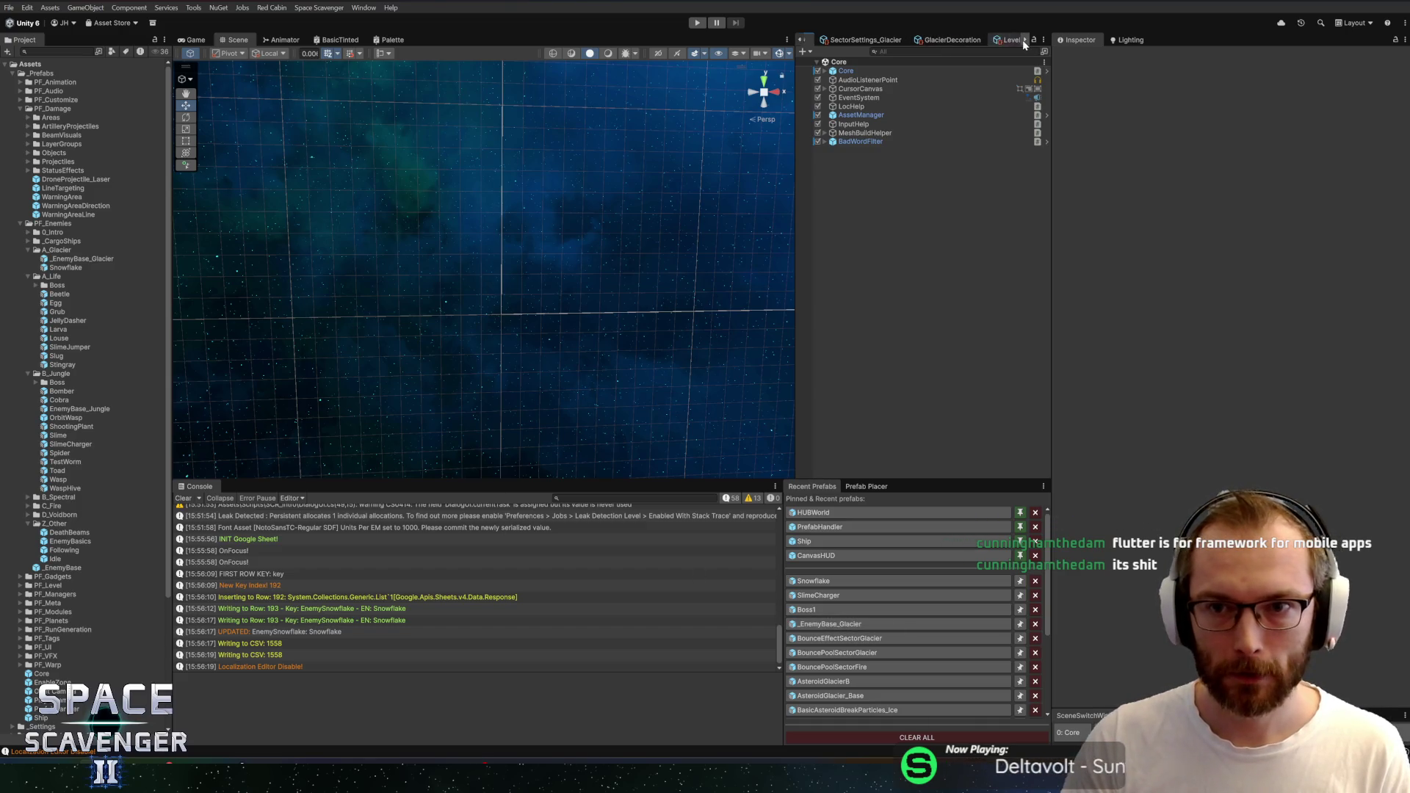
pyautogui.click(939, 42)
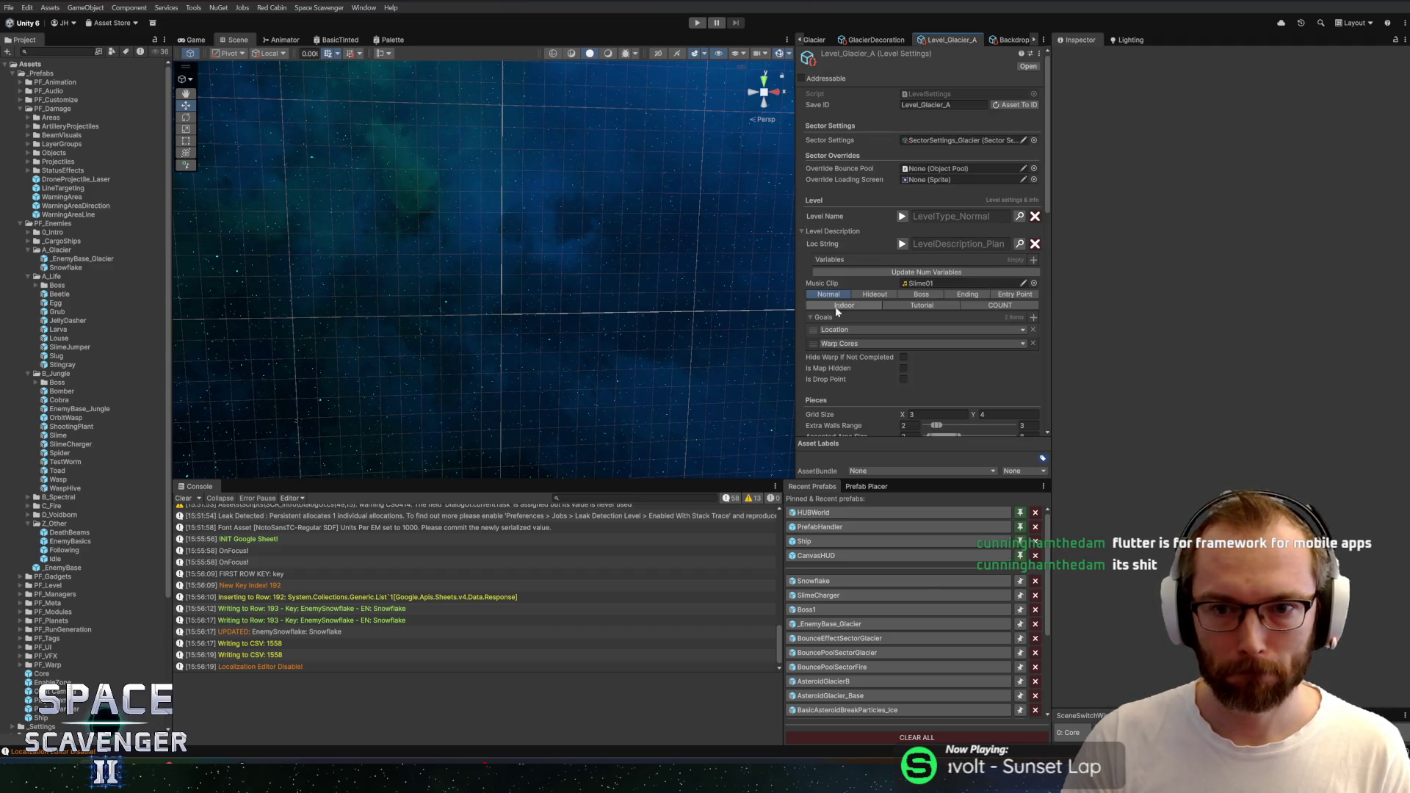
pyautogui.moveTo(794, 276); pyautogui.dragTo(749, 287)
pyautogui.moveTo(692, 481); pyautogui.dragTo(716, 508)
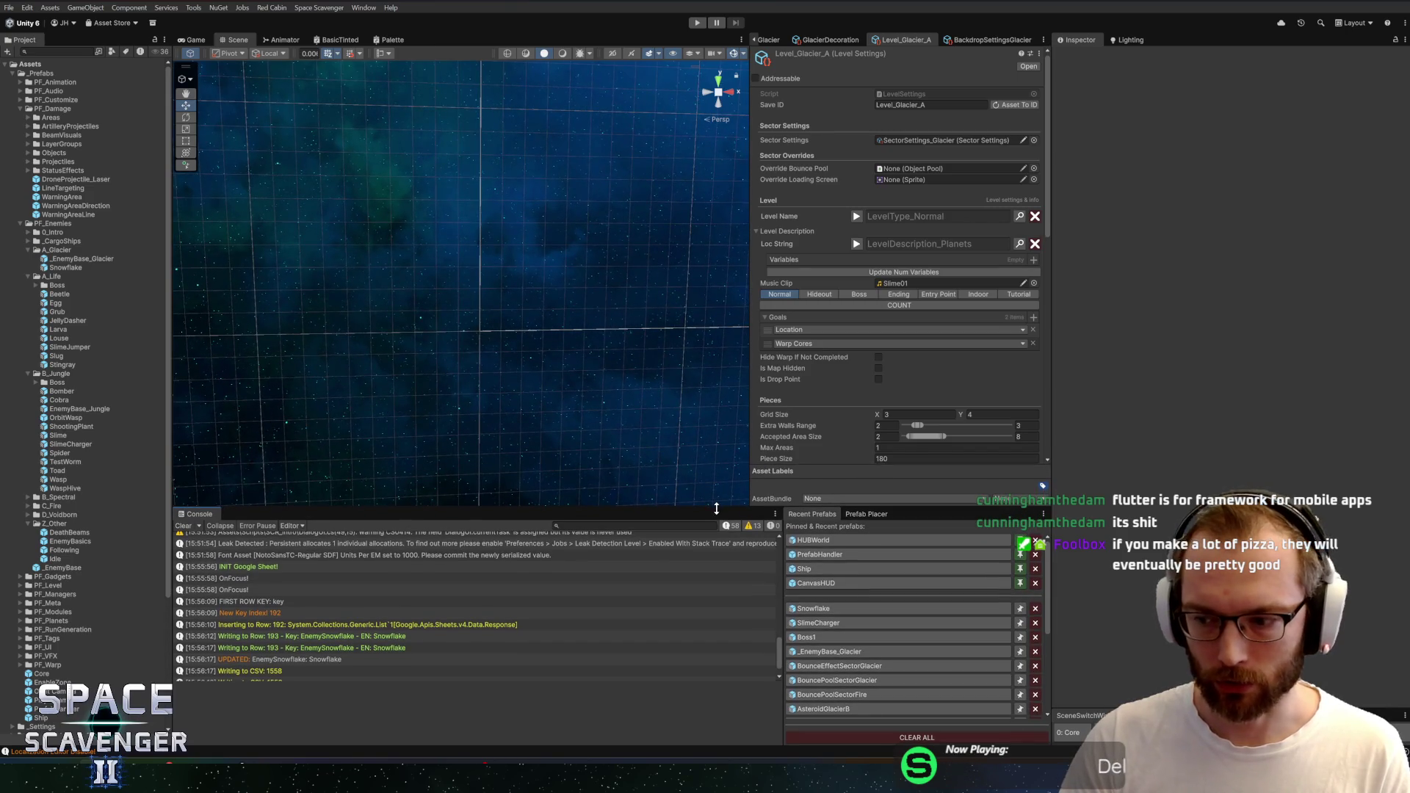
pyautogui.moveTo(1053, 373); pyautogui.dragTo(1090, 376)
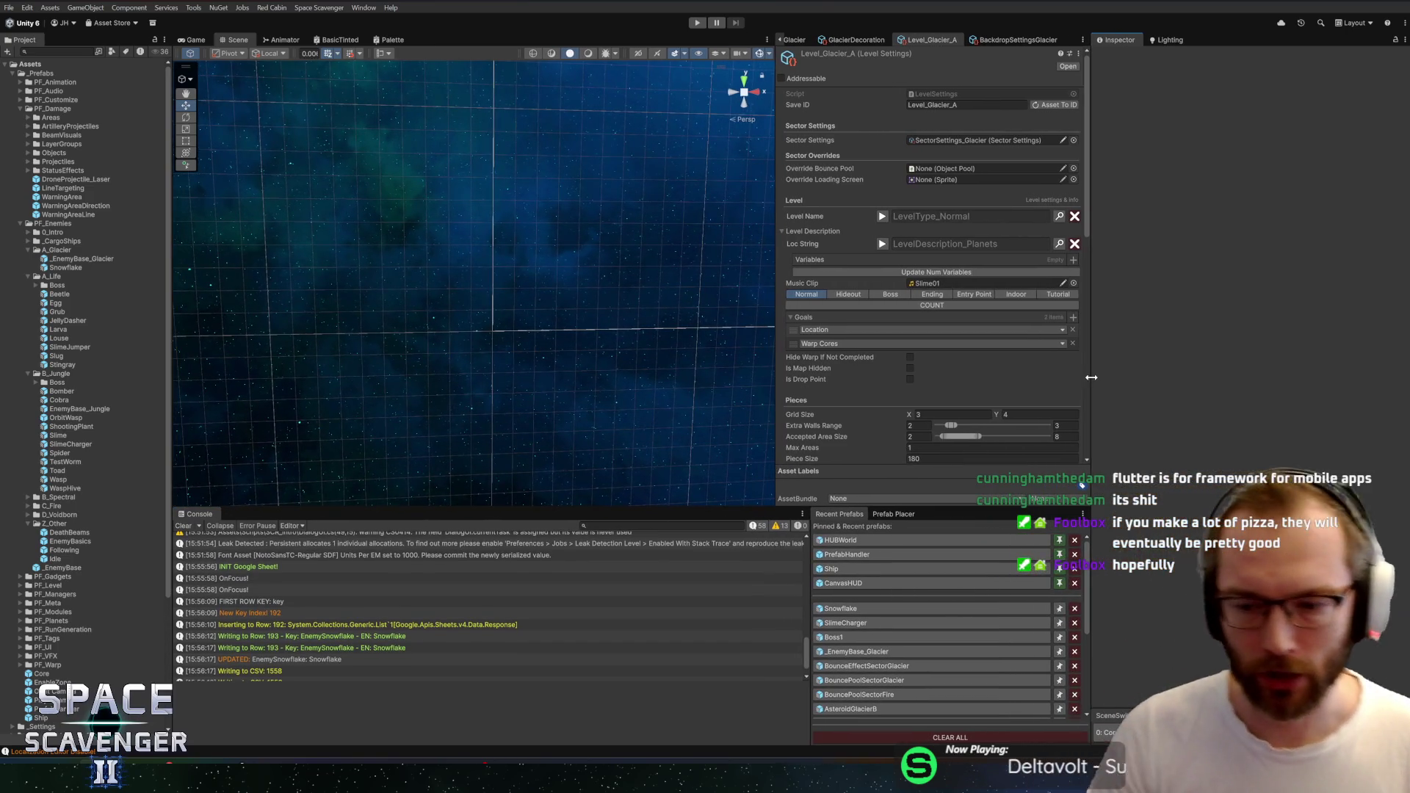
pyautogui.scroll(-5, 903, 248)
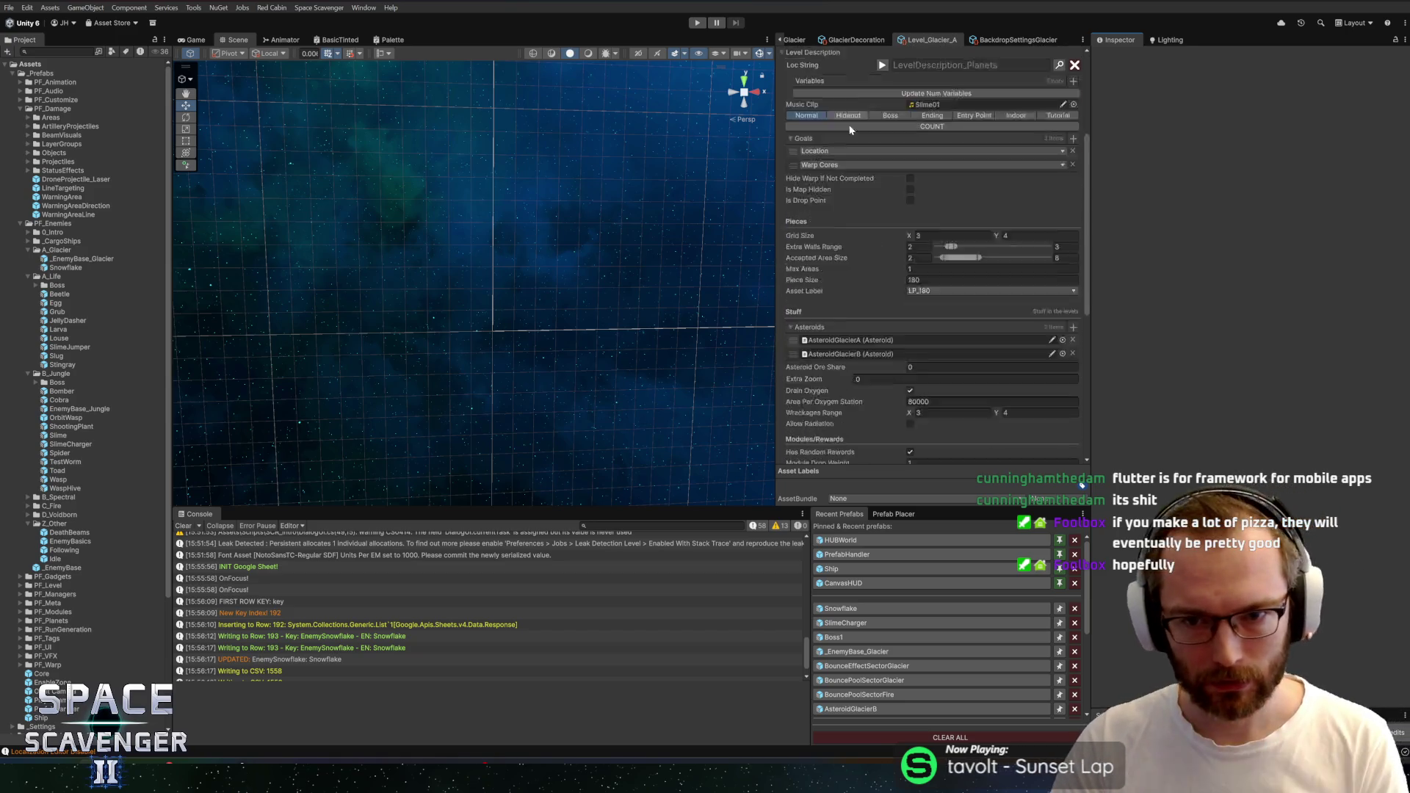
pyautogui.scroll(-4, 902, 248)
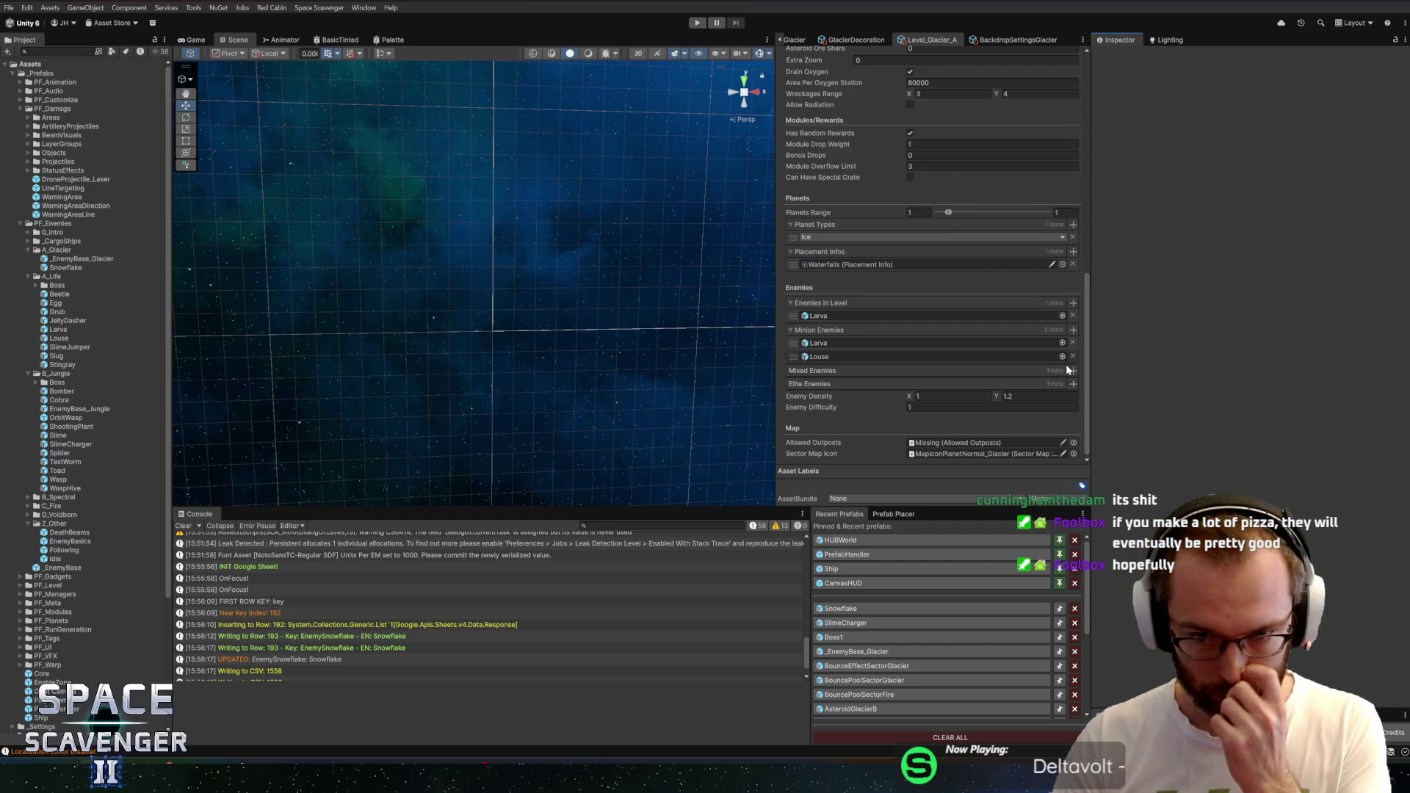
# Replace Larva with Snowflake.prefab in Level_Glacier_A's Enemies in Level
pyautogui.click(1062, 316)
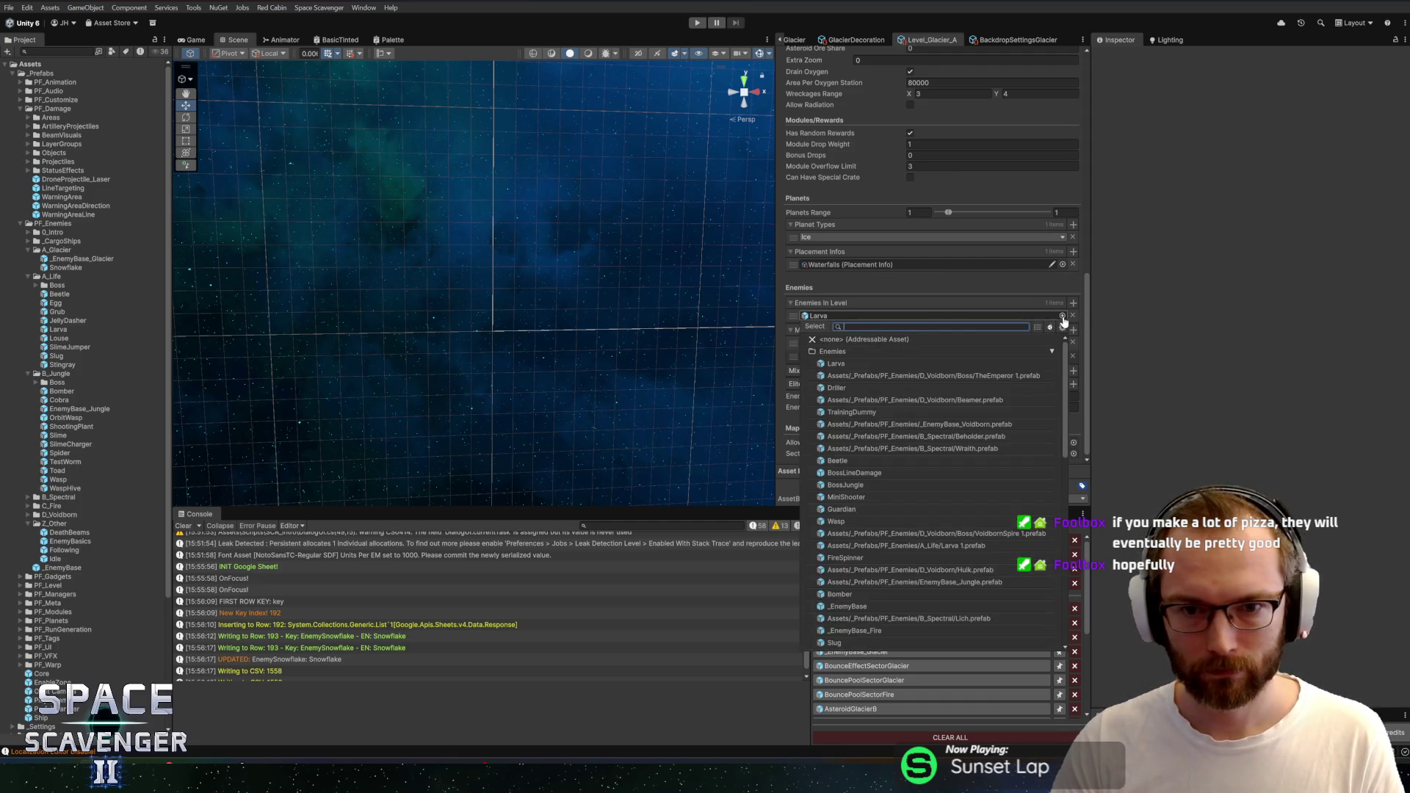
pyautogui.write('sno')
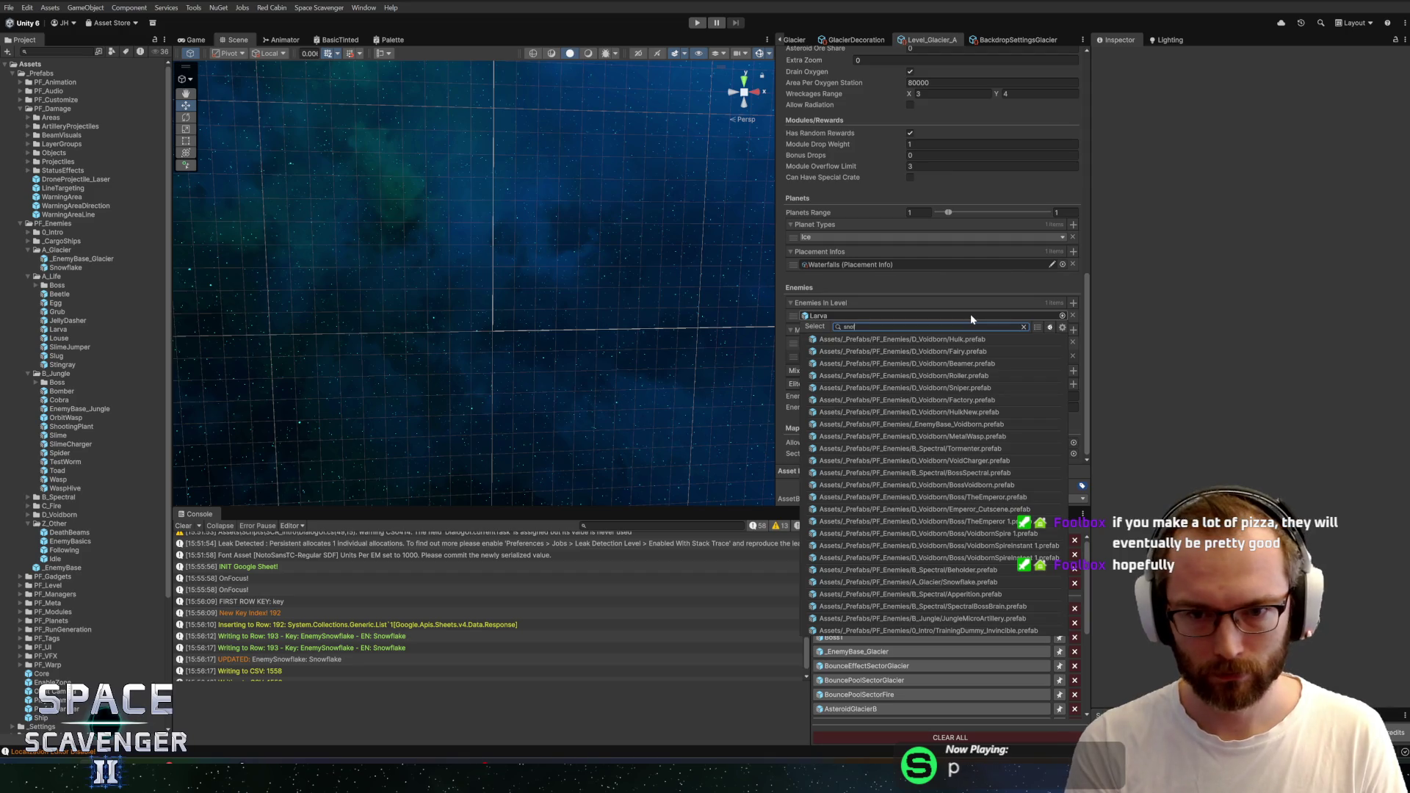
pyautogui.write('wfla')
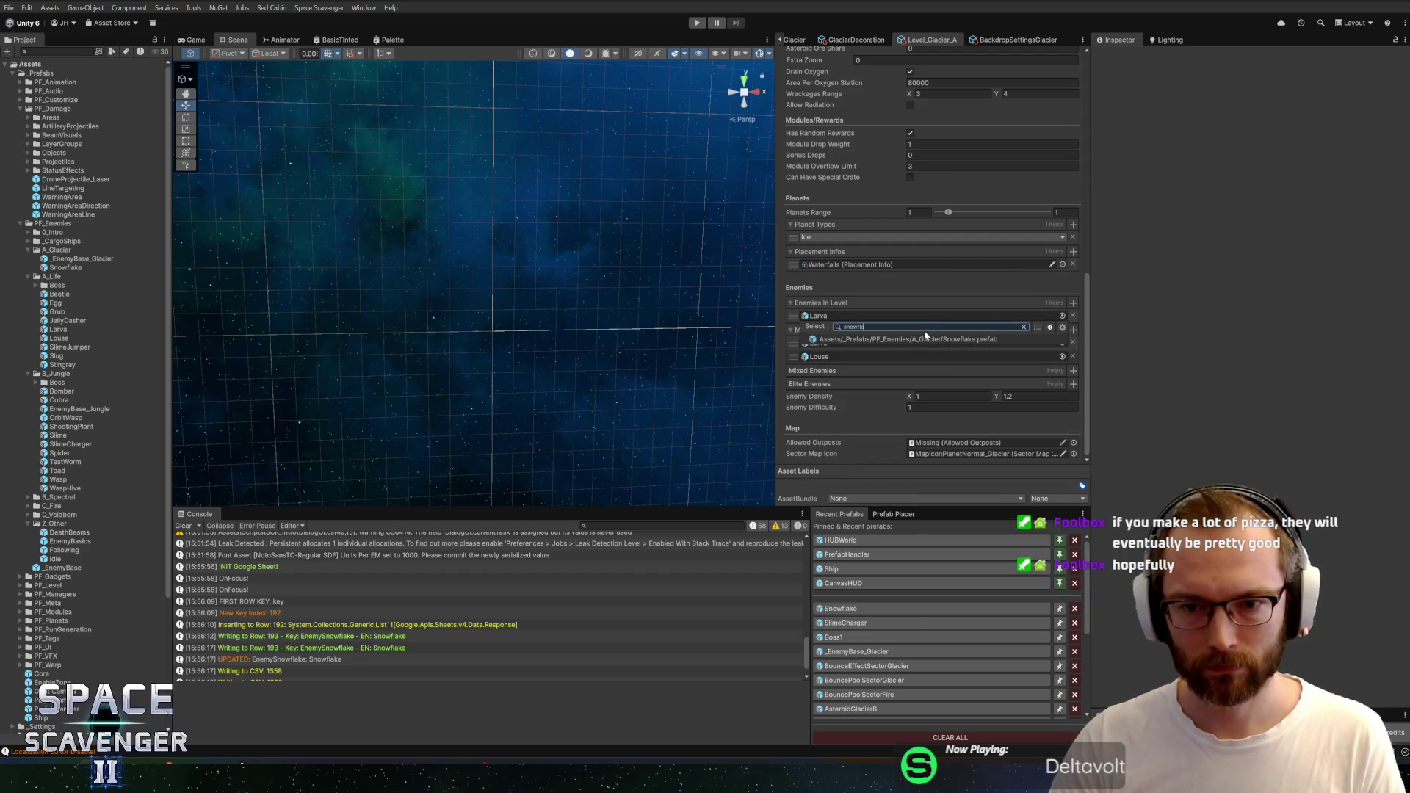
pyautogui.click(918, 341)
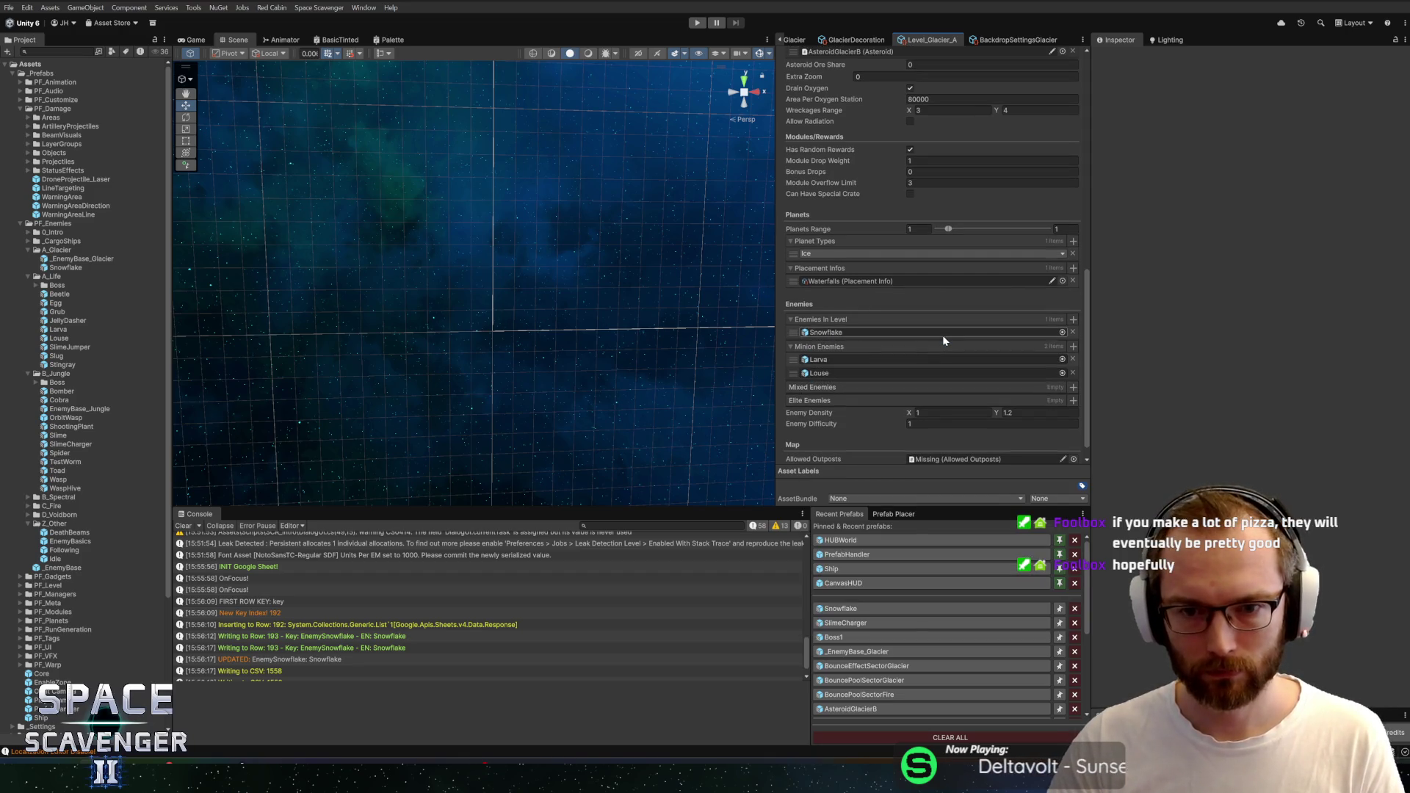
# Make Snowflake the only Minion Enemy, replacing Larva and removing the extra entry
pyautogui.click(1062, 359)
pyautogui.write('sno')
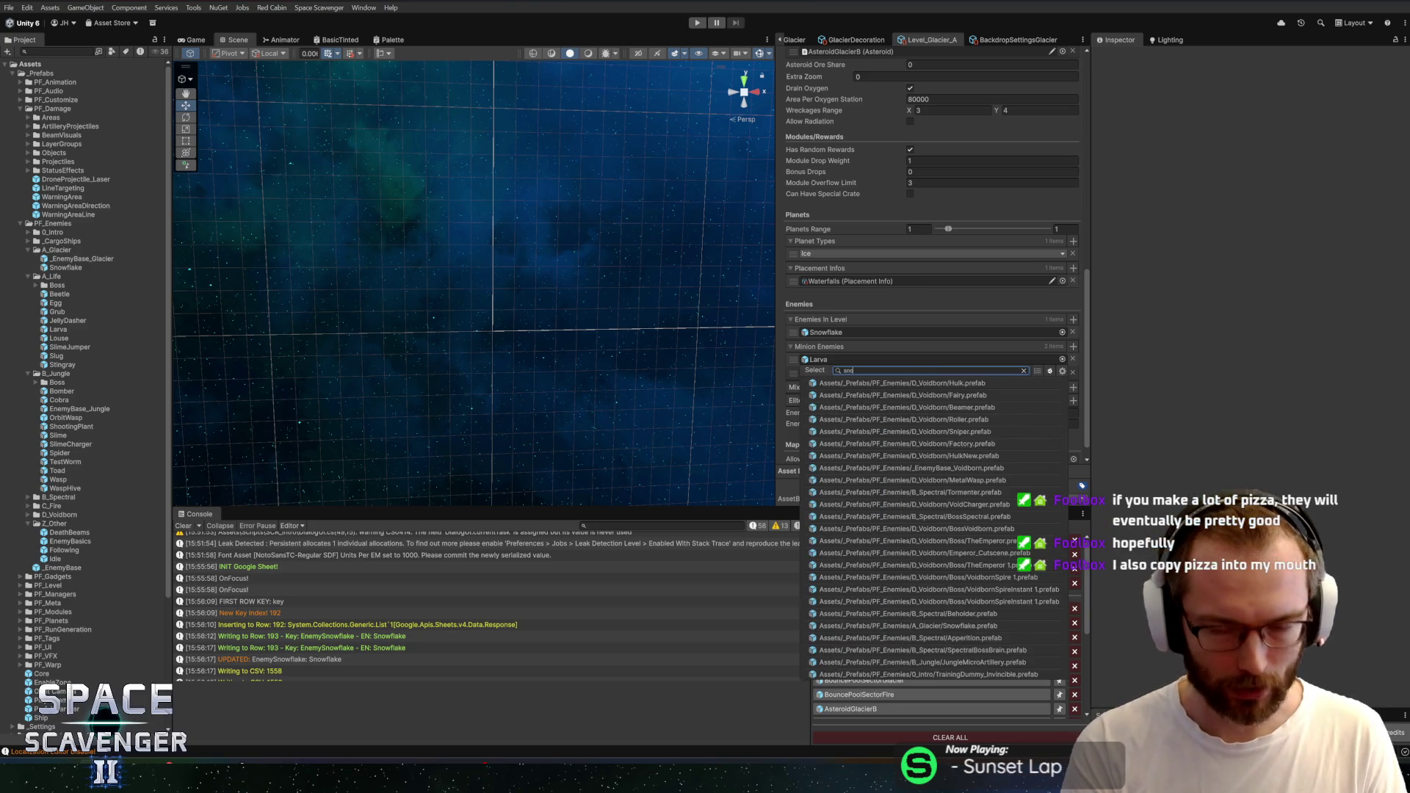
pyautogui.write('wflake')
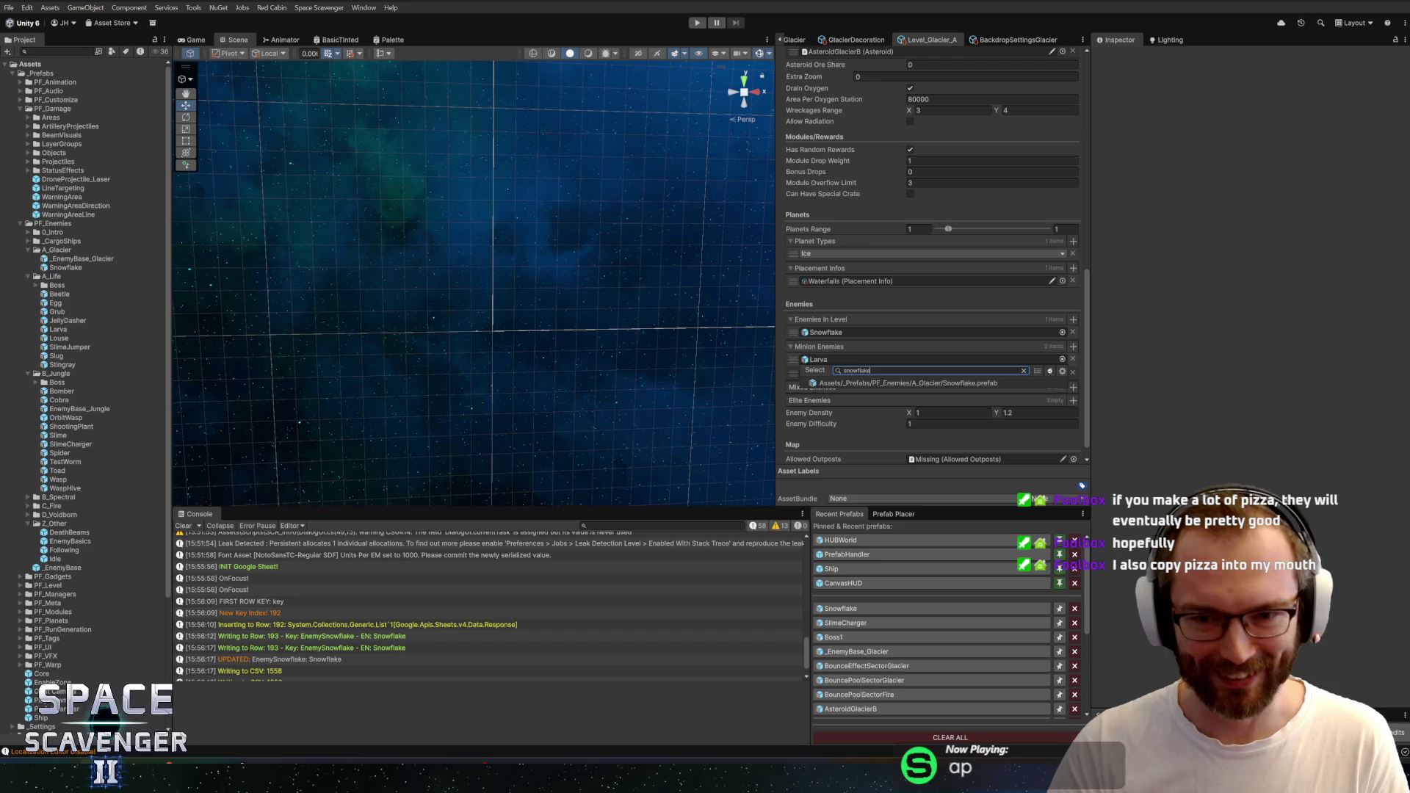
pyautogui.click(982, 382)
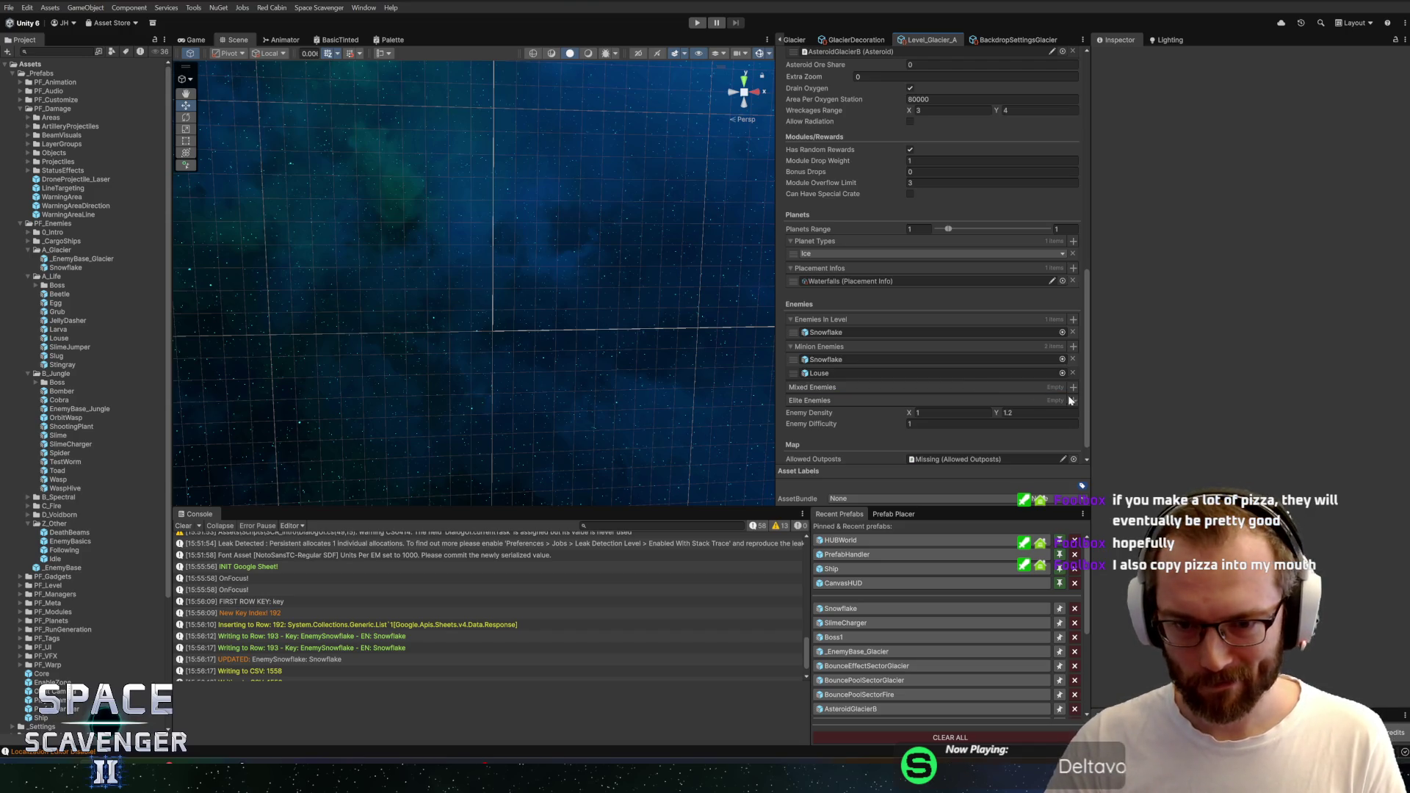
pyautogui.click(1072, 371)
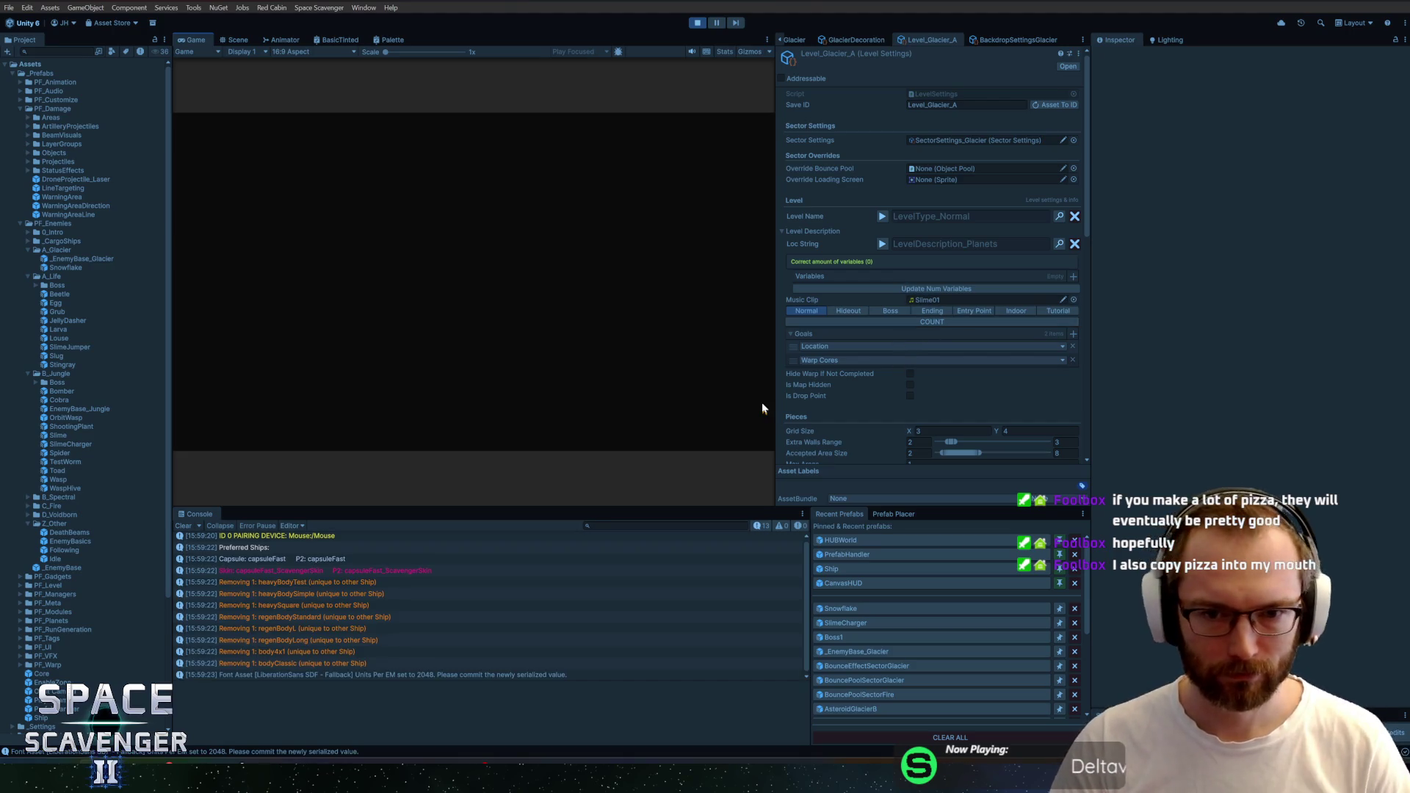
# Widen the Game view while the game loads from the hub
pyautogui.moveTo(776, 393); pyautogui.dragTo(839, 398)
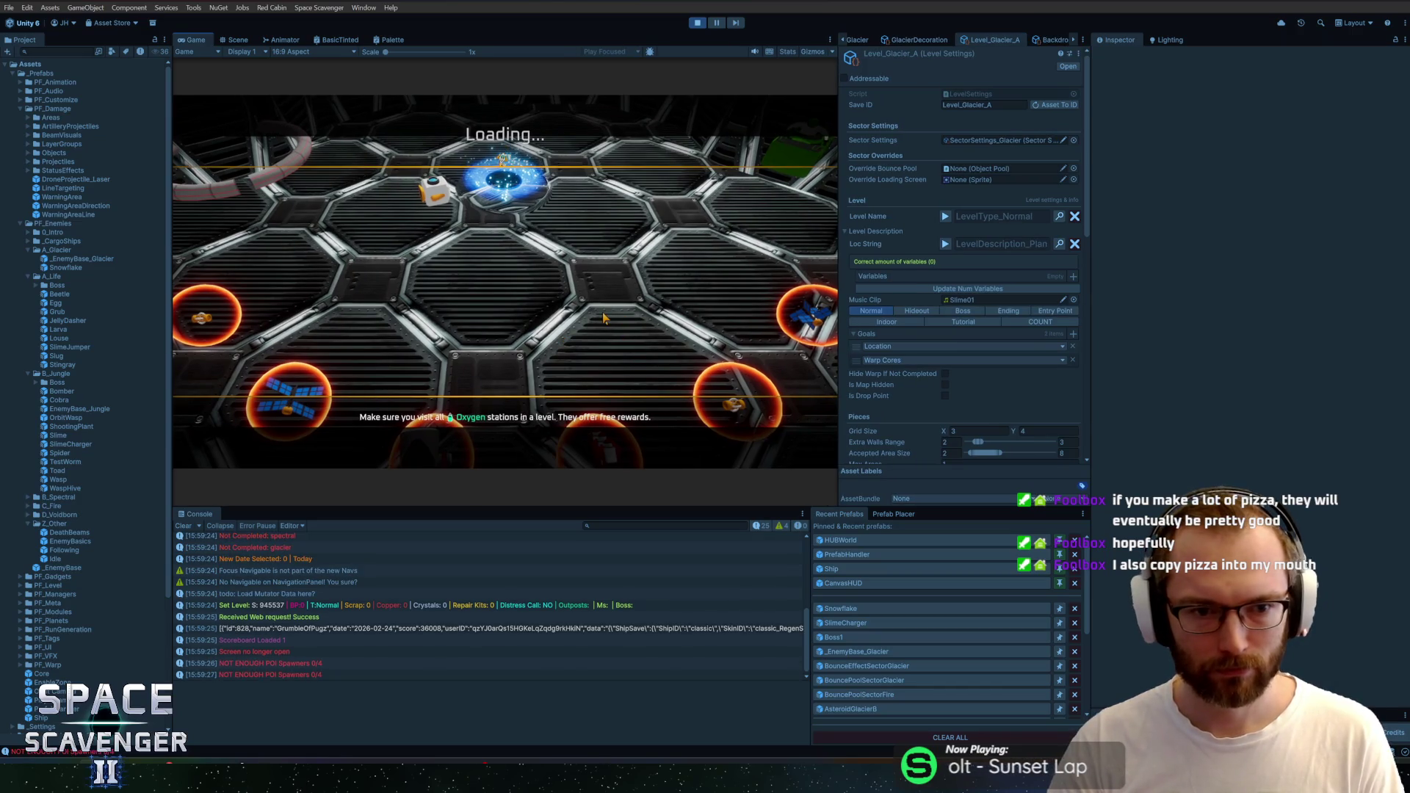